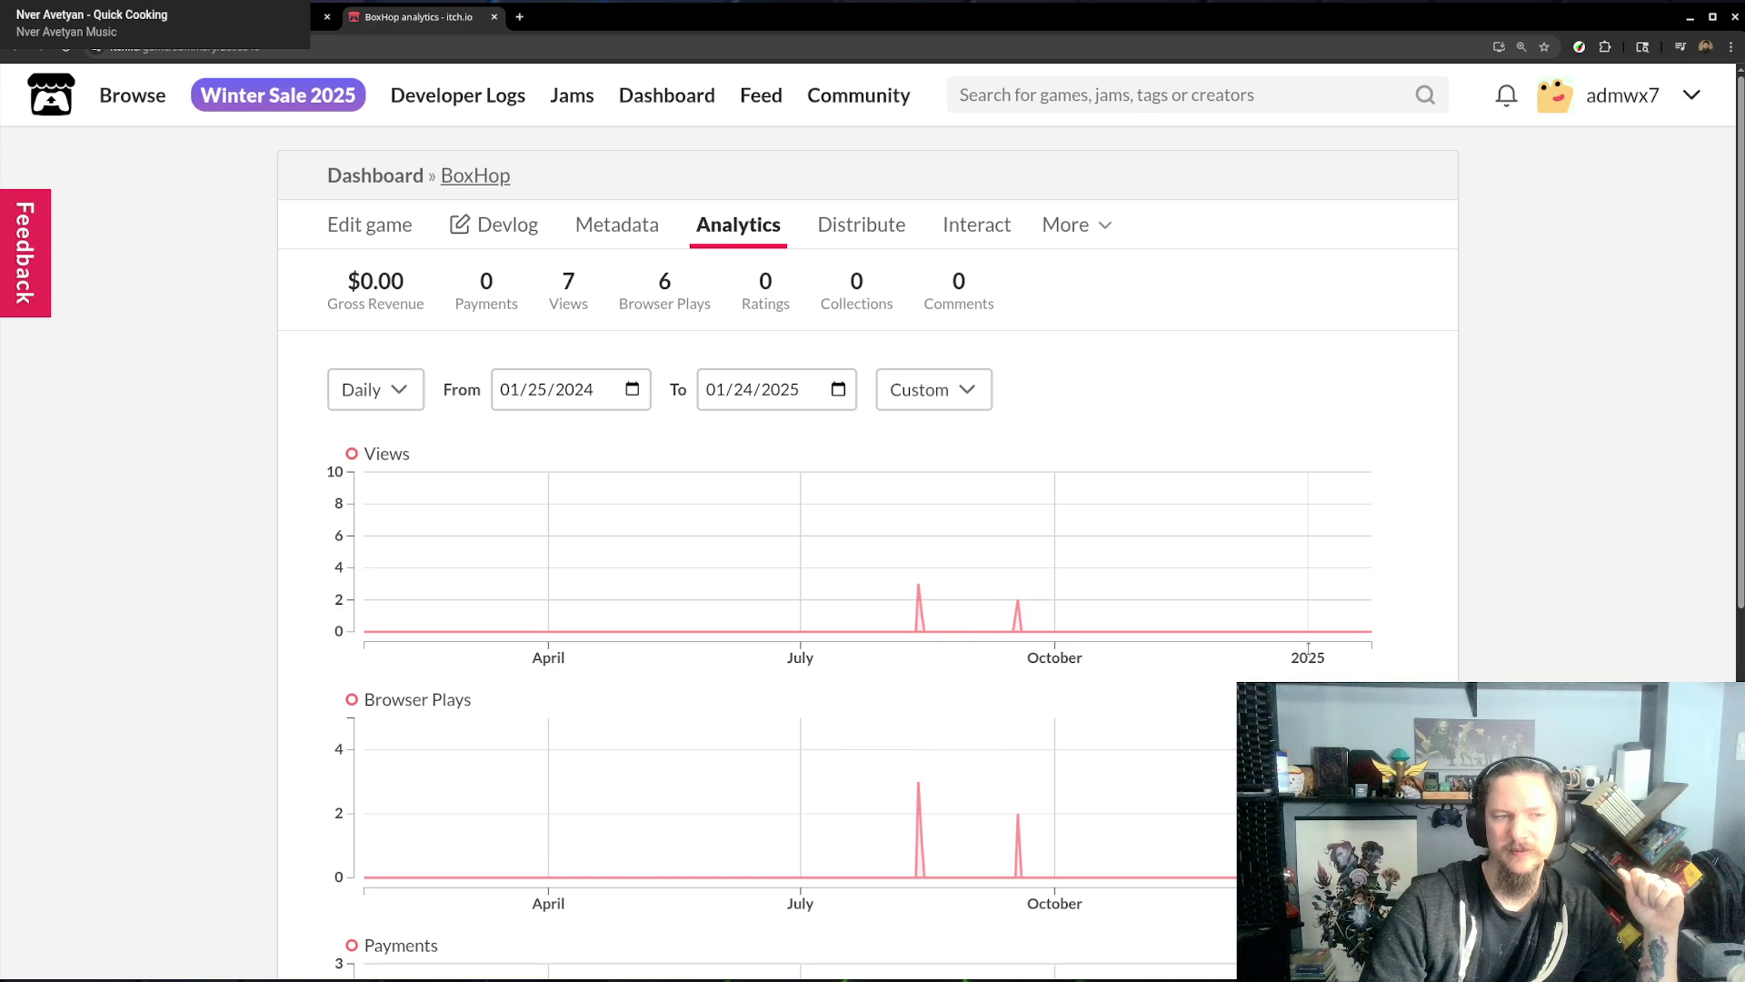
# Step: Set the BoxHop analytics end date to today, making the range 12/24/2024–12/24/2025
pyautogui.scroll(-5, 935, 645)
pyautogui.scroll(4, 909, 618)
pyautogui.scroll(1, 900, 599)
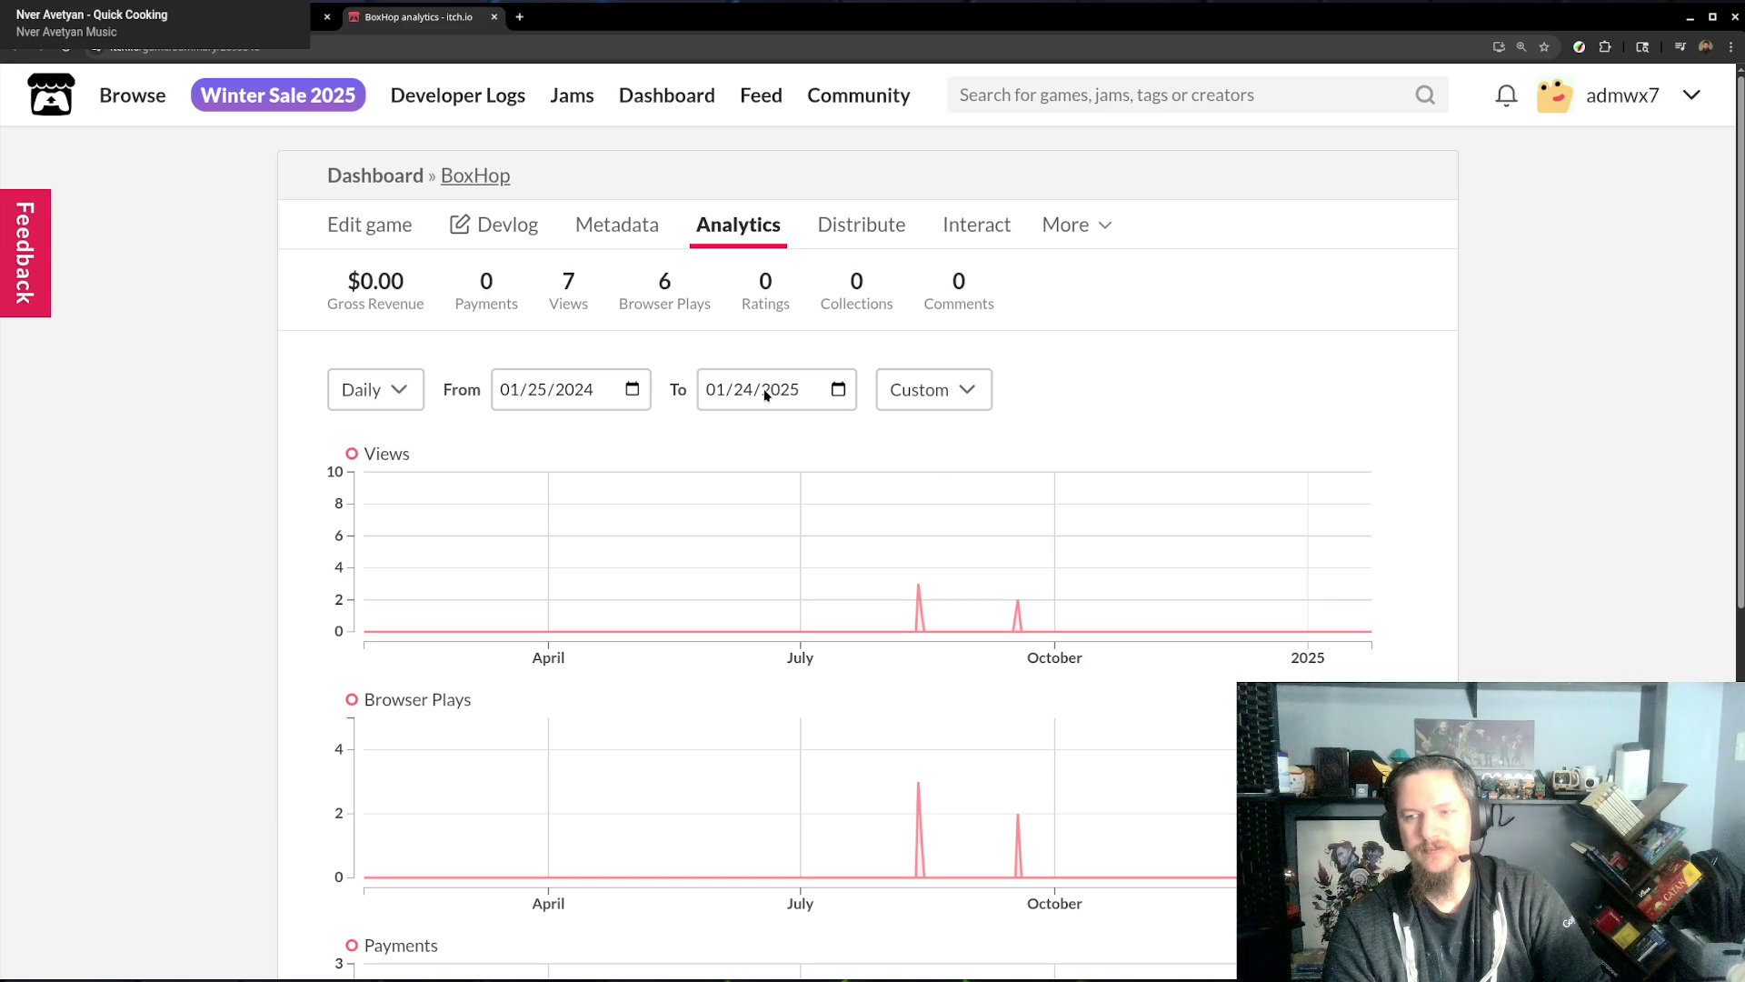
pyautogui.click(836, 391)
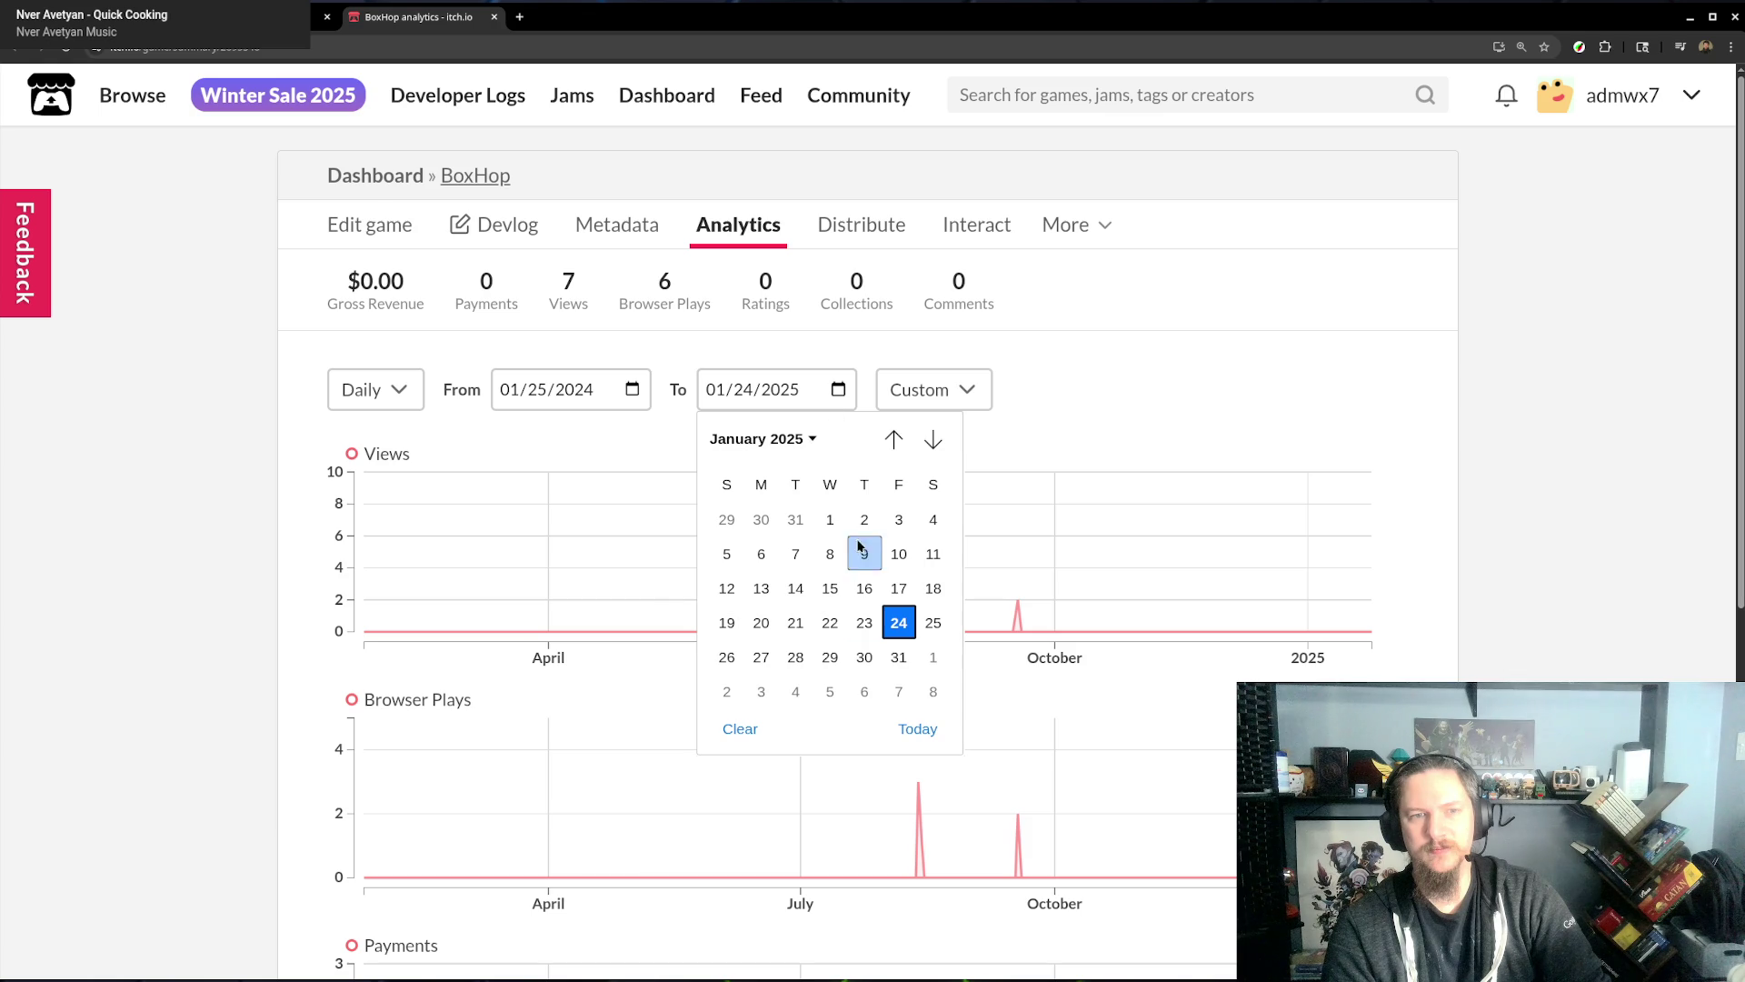
pyautogui.scroll(1, 906, 627)
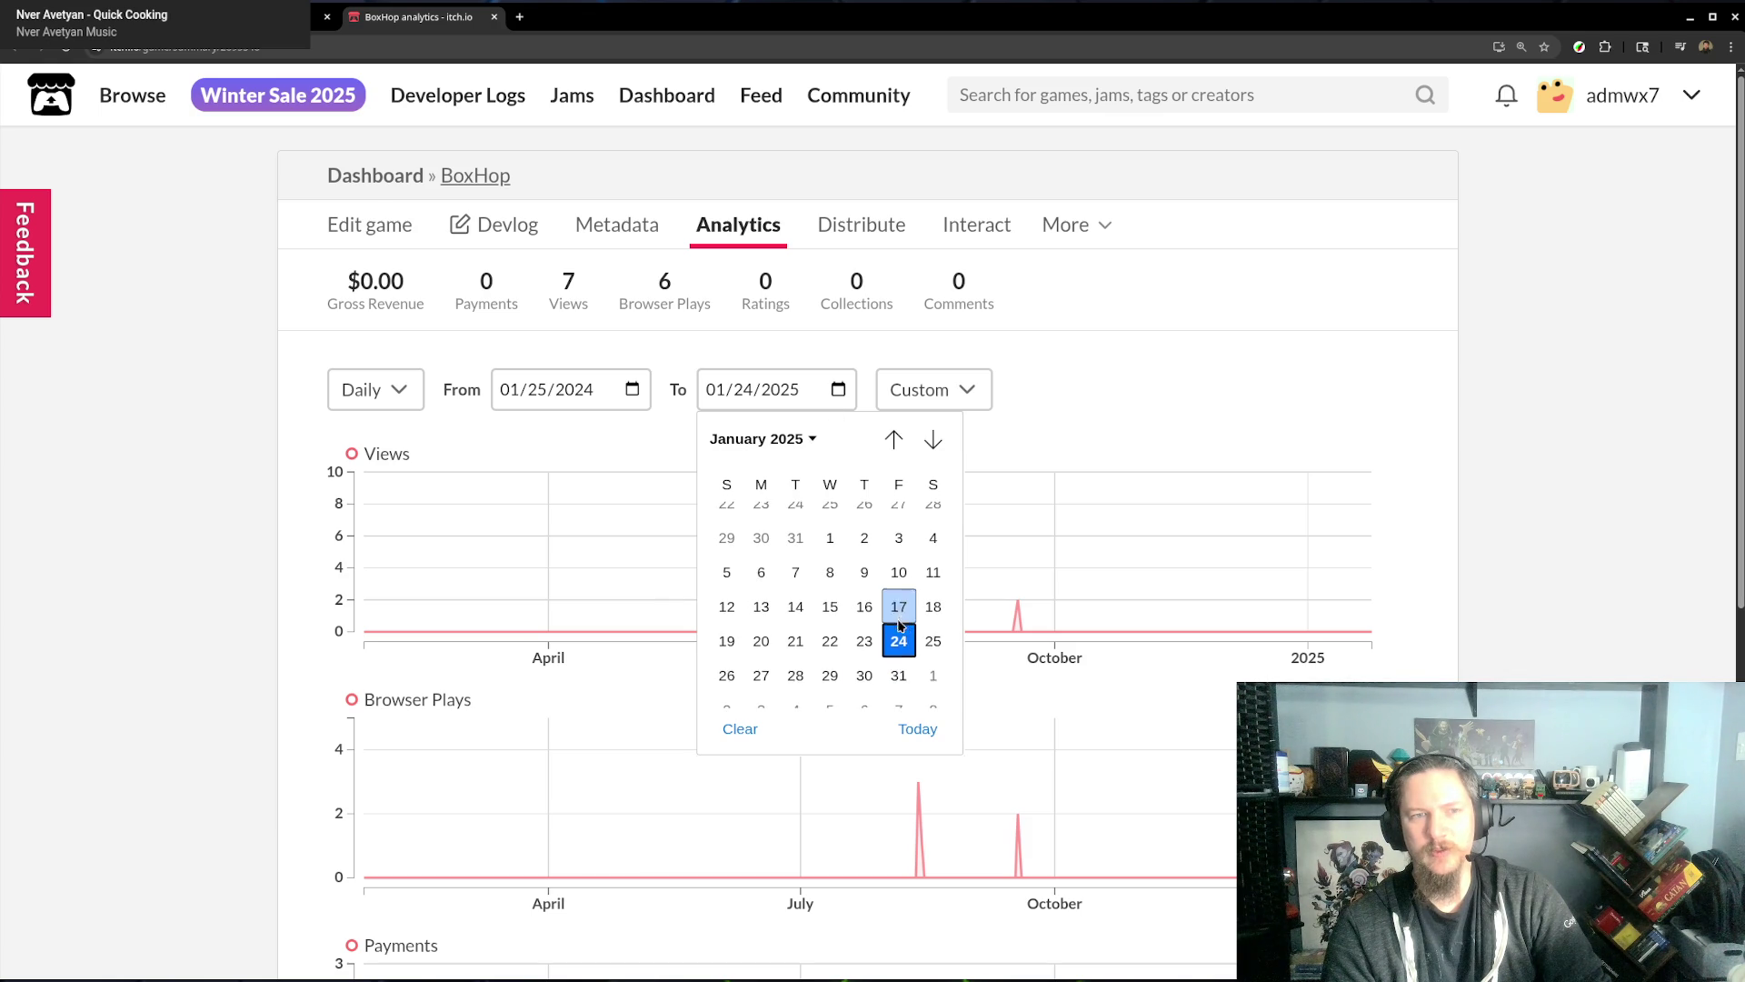
pyautogui.scroll(2, 895, 625)
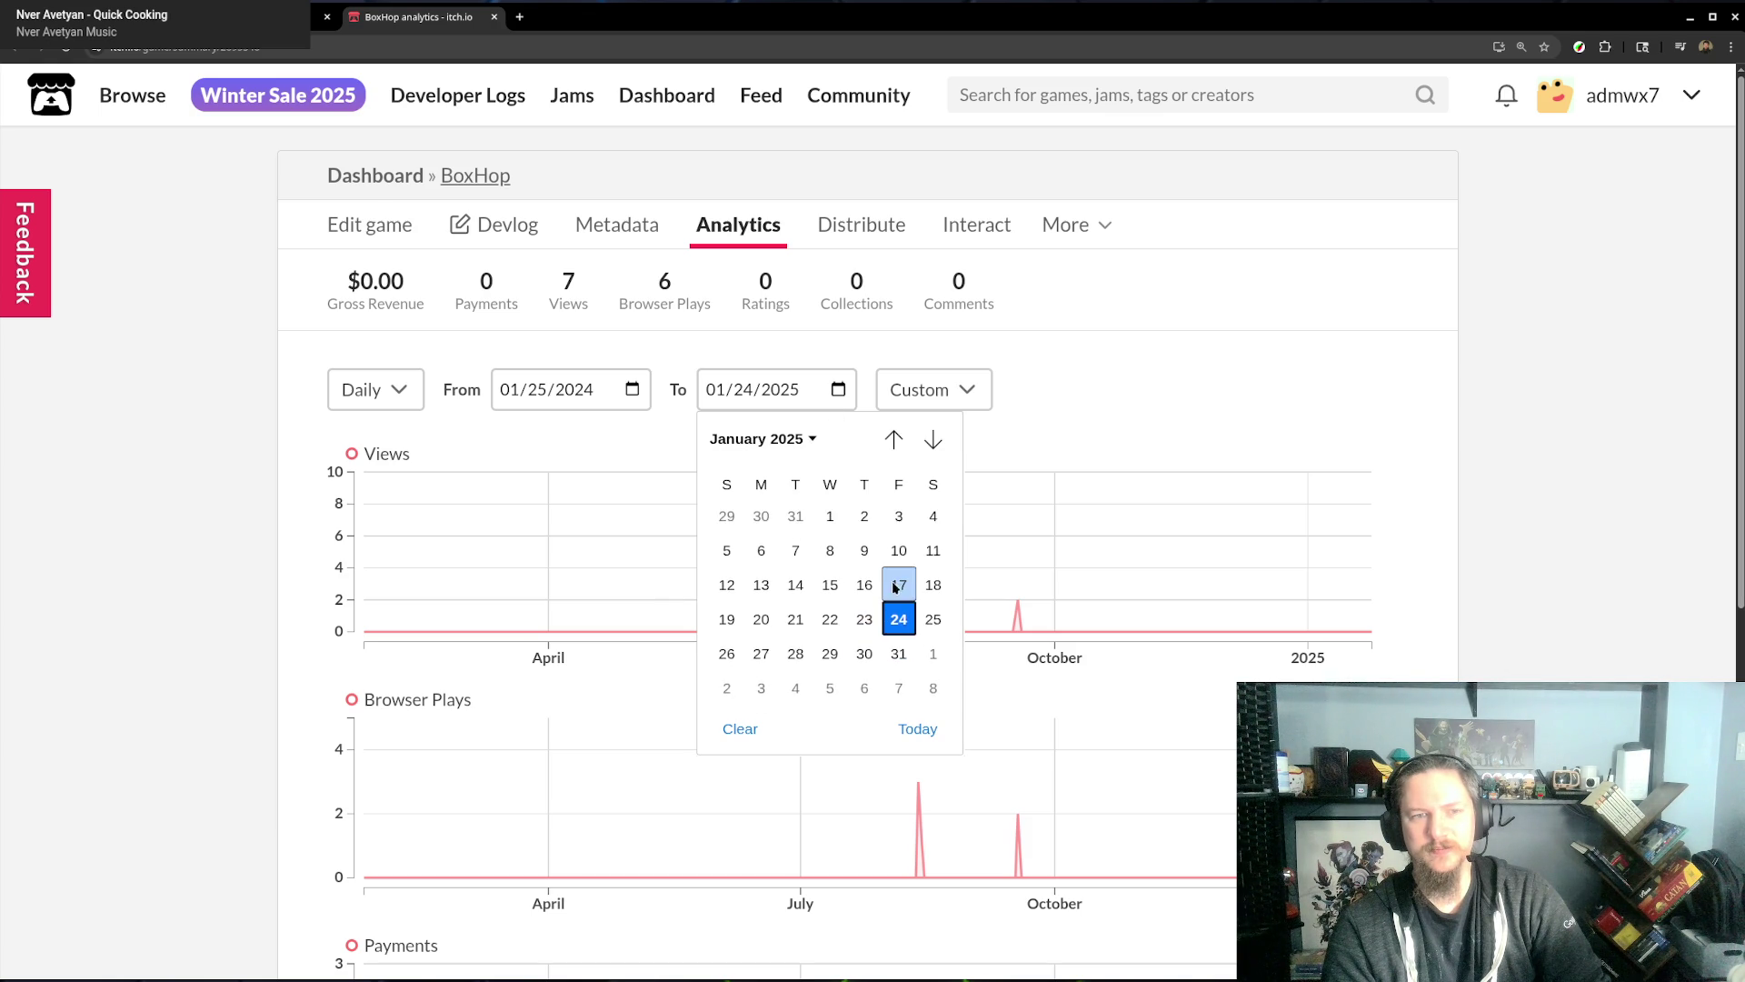
pyautogui.click(1241, 343)
pyautogui.click(838, 389)
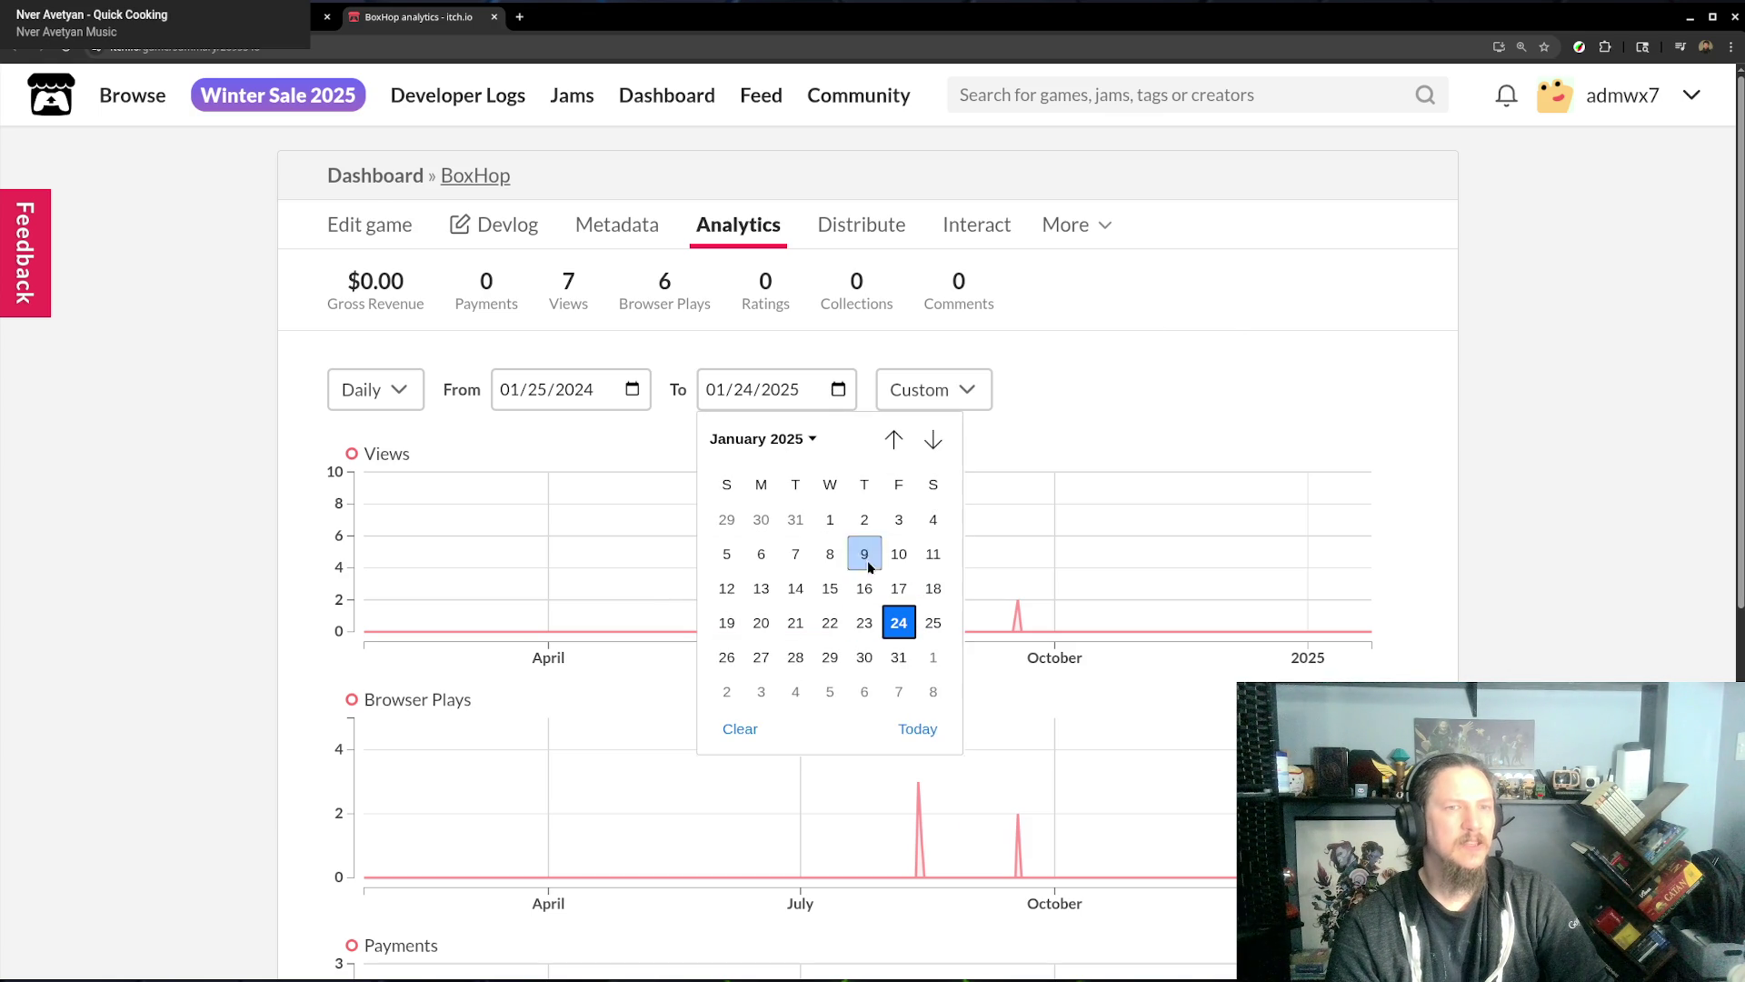
pyautogui.click(917, 728)
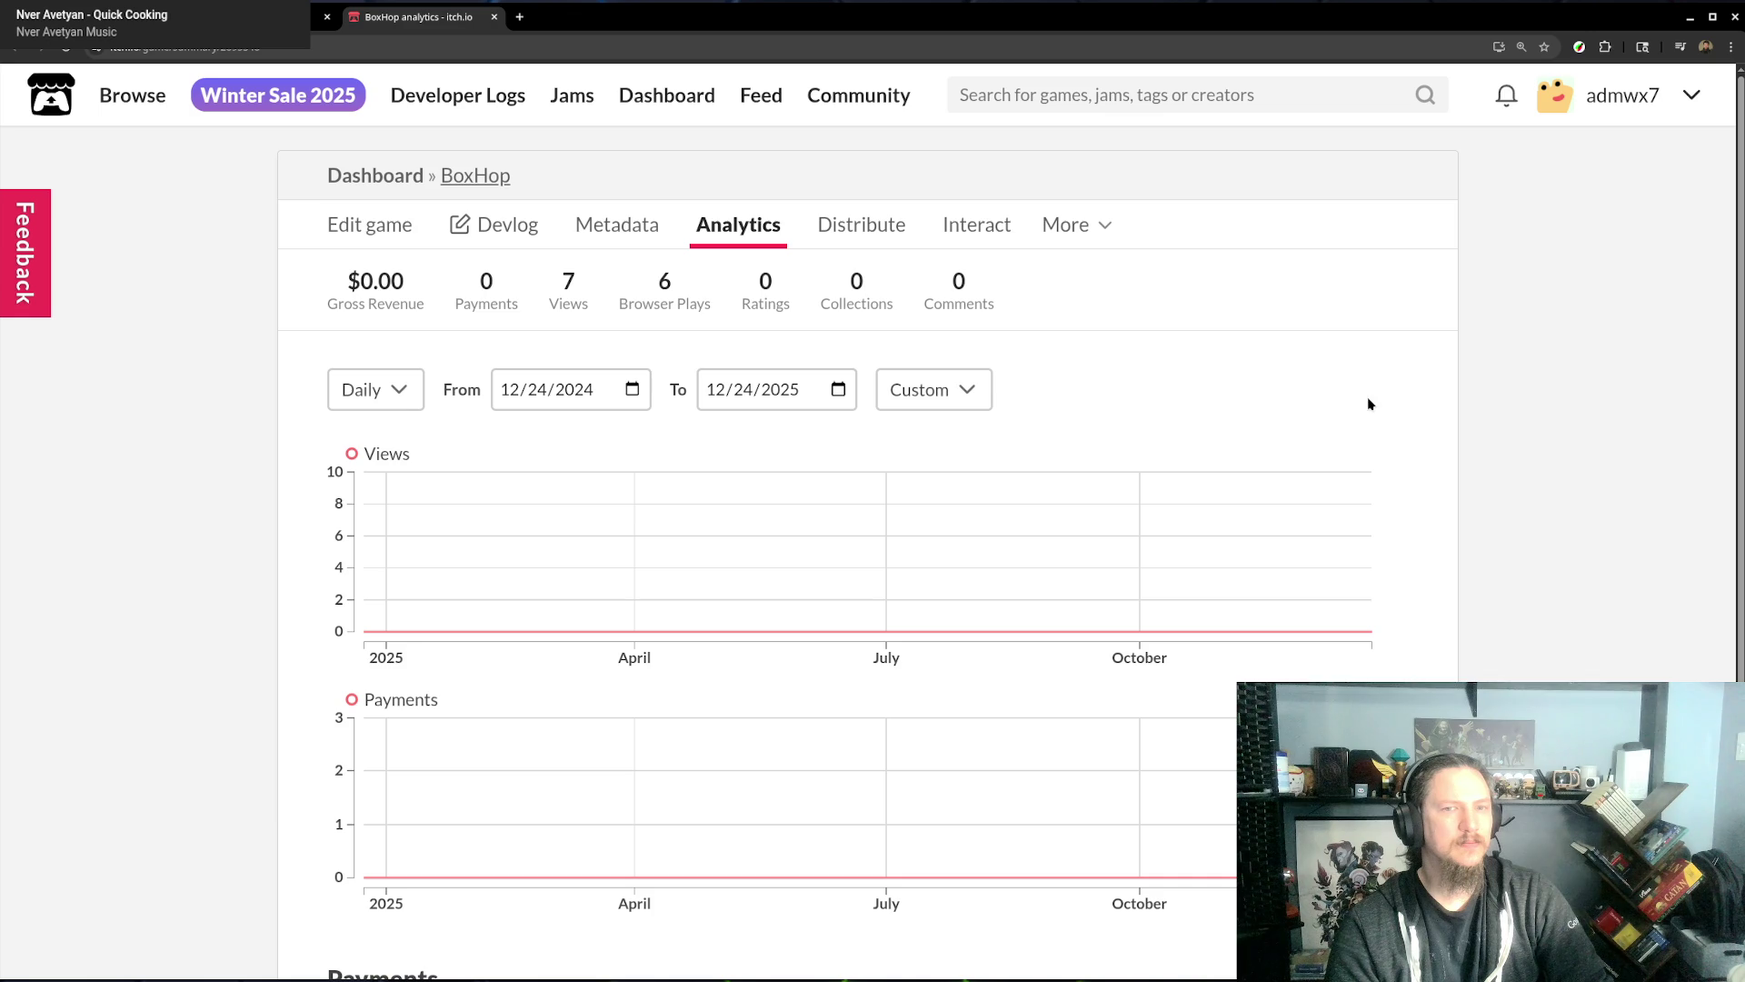
pyautogui.click(634, 389)
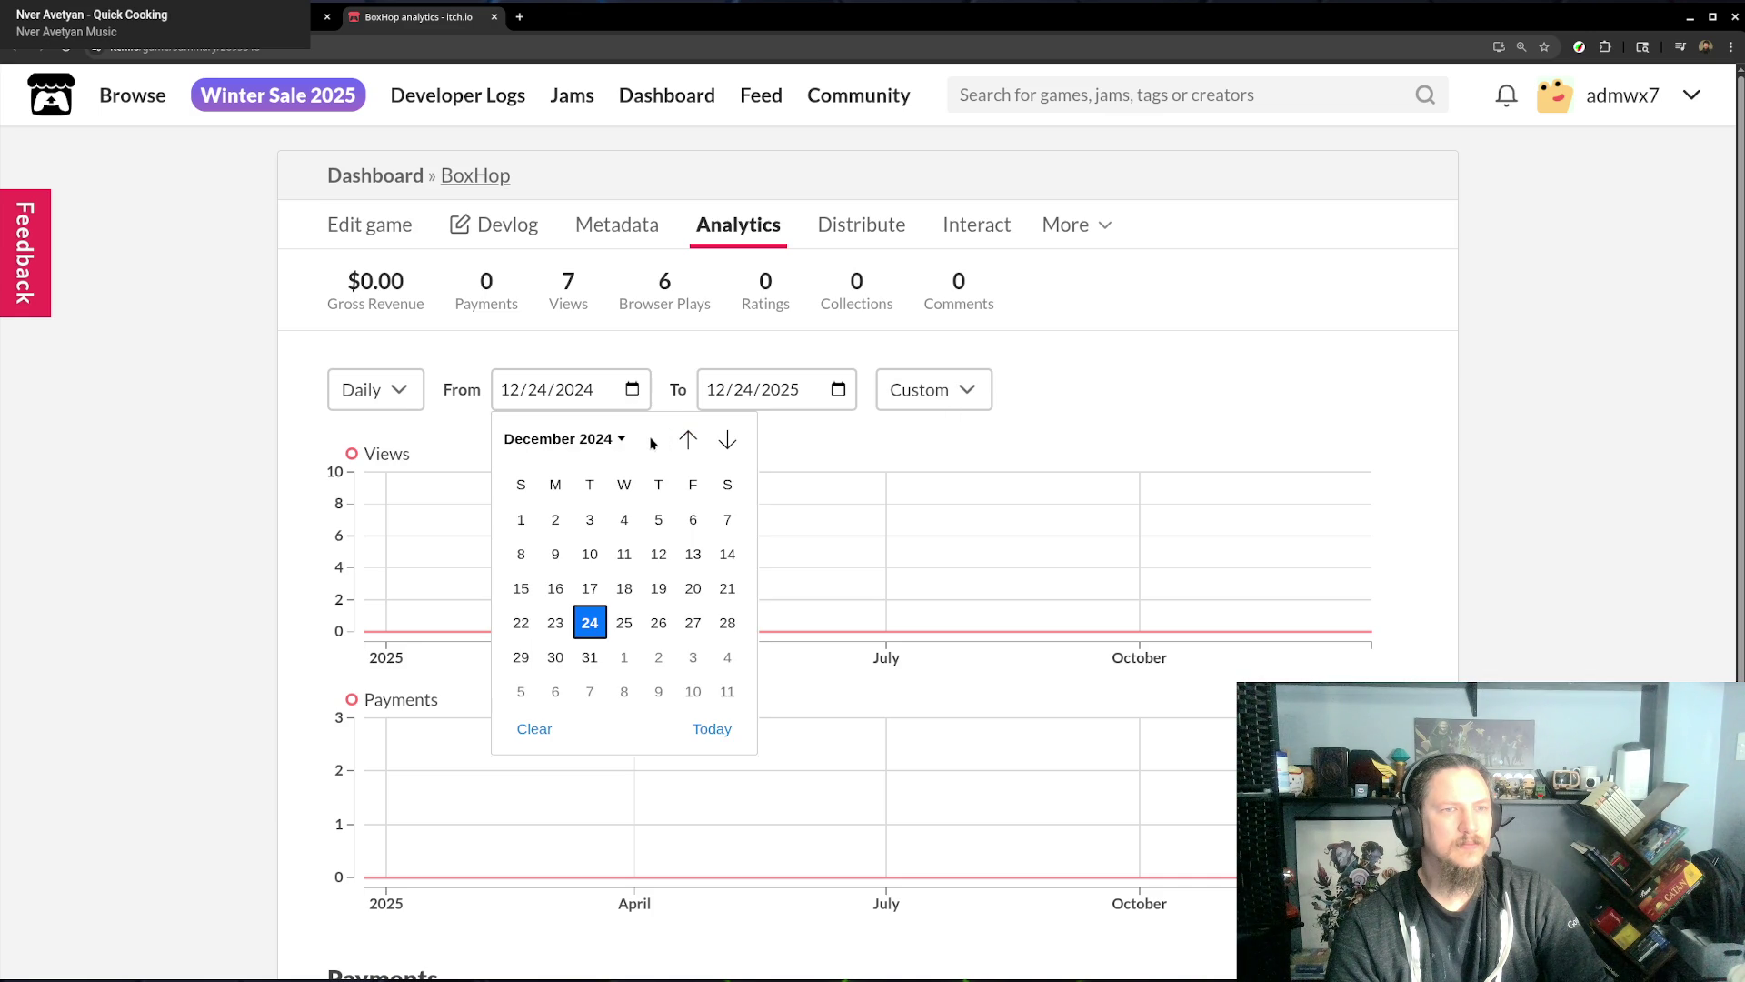
# Step: Move the start date back to December 2023 so the range covers 12/24/2023–12/23/2024
pyautogui.click(622, 440)
pyautogui.scroll(2, 620, 471)
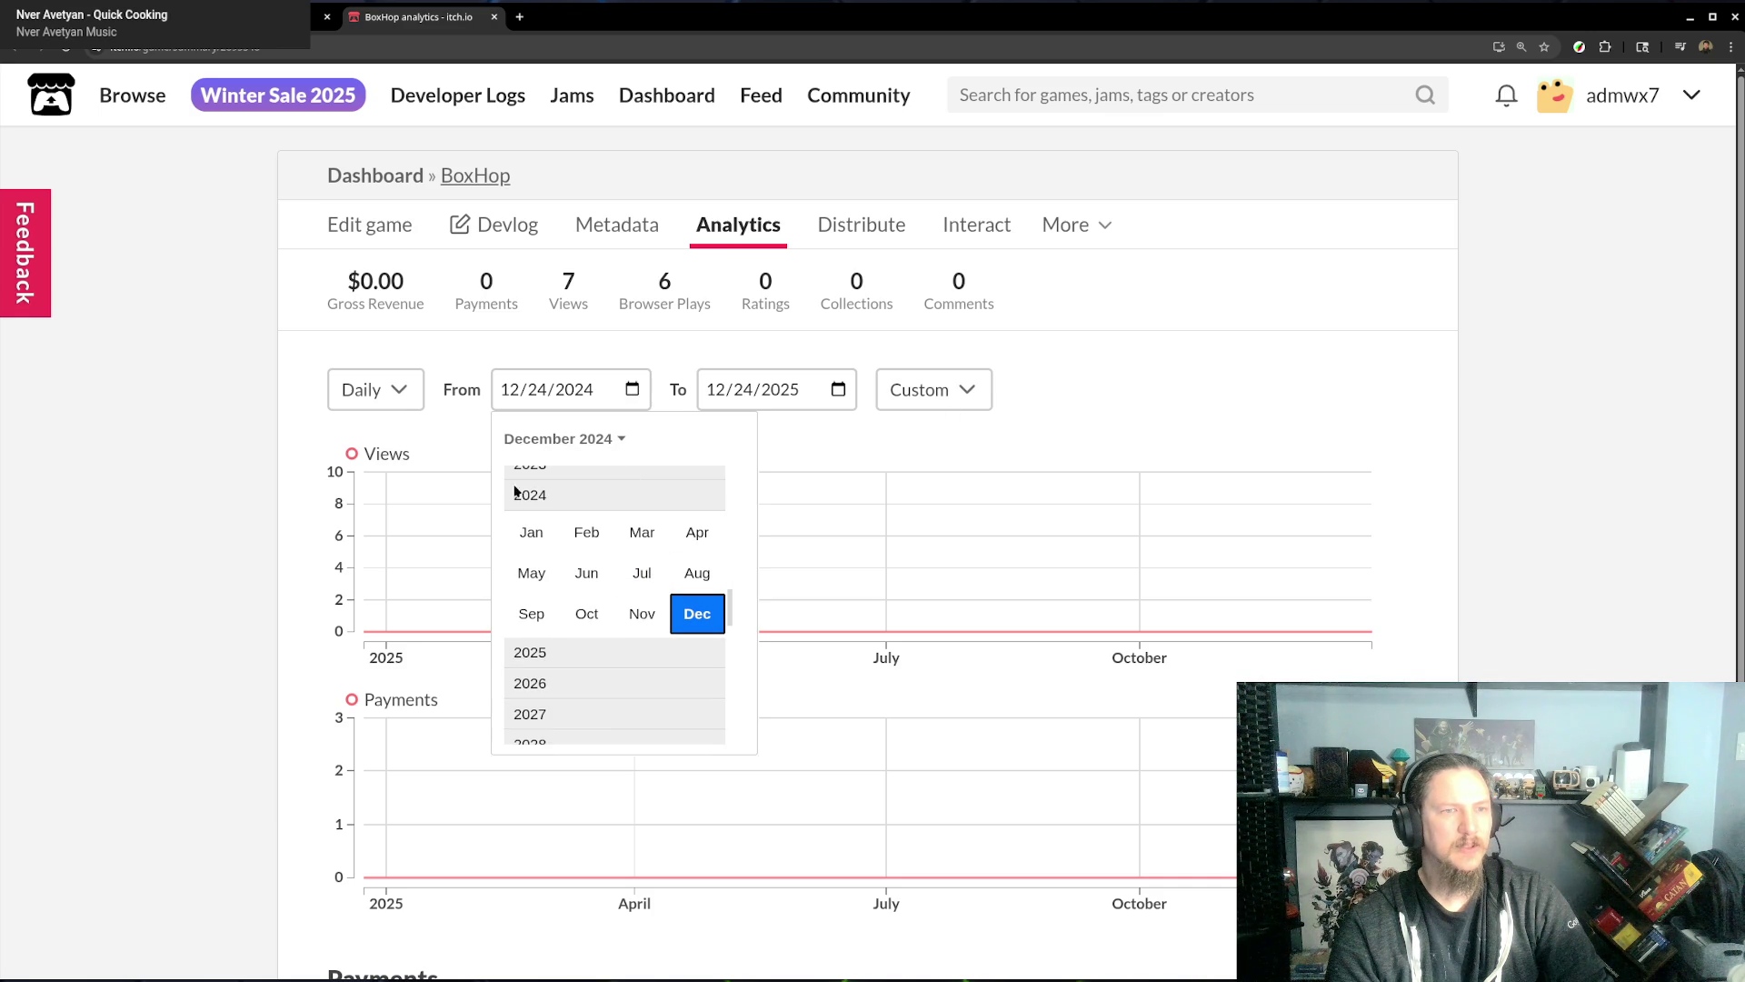
pyautogui.click(584, 488)
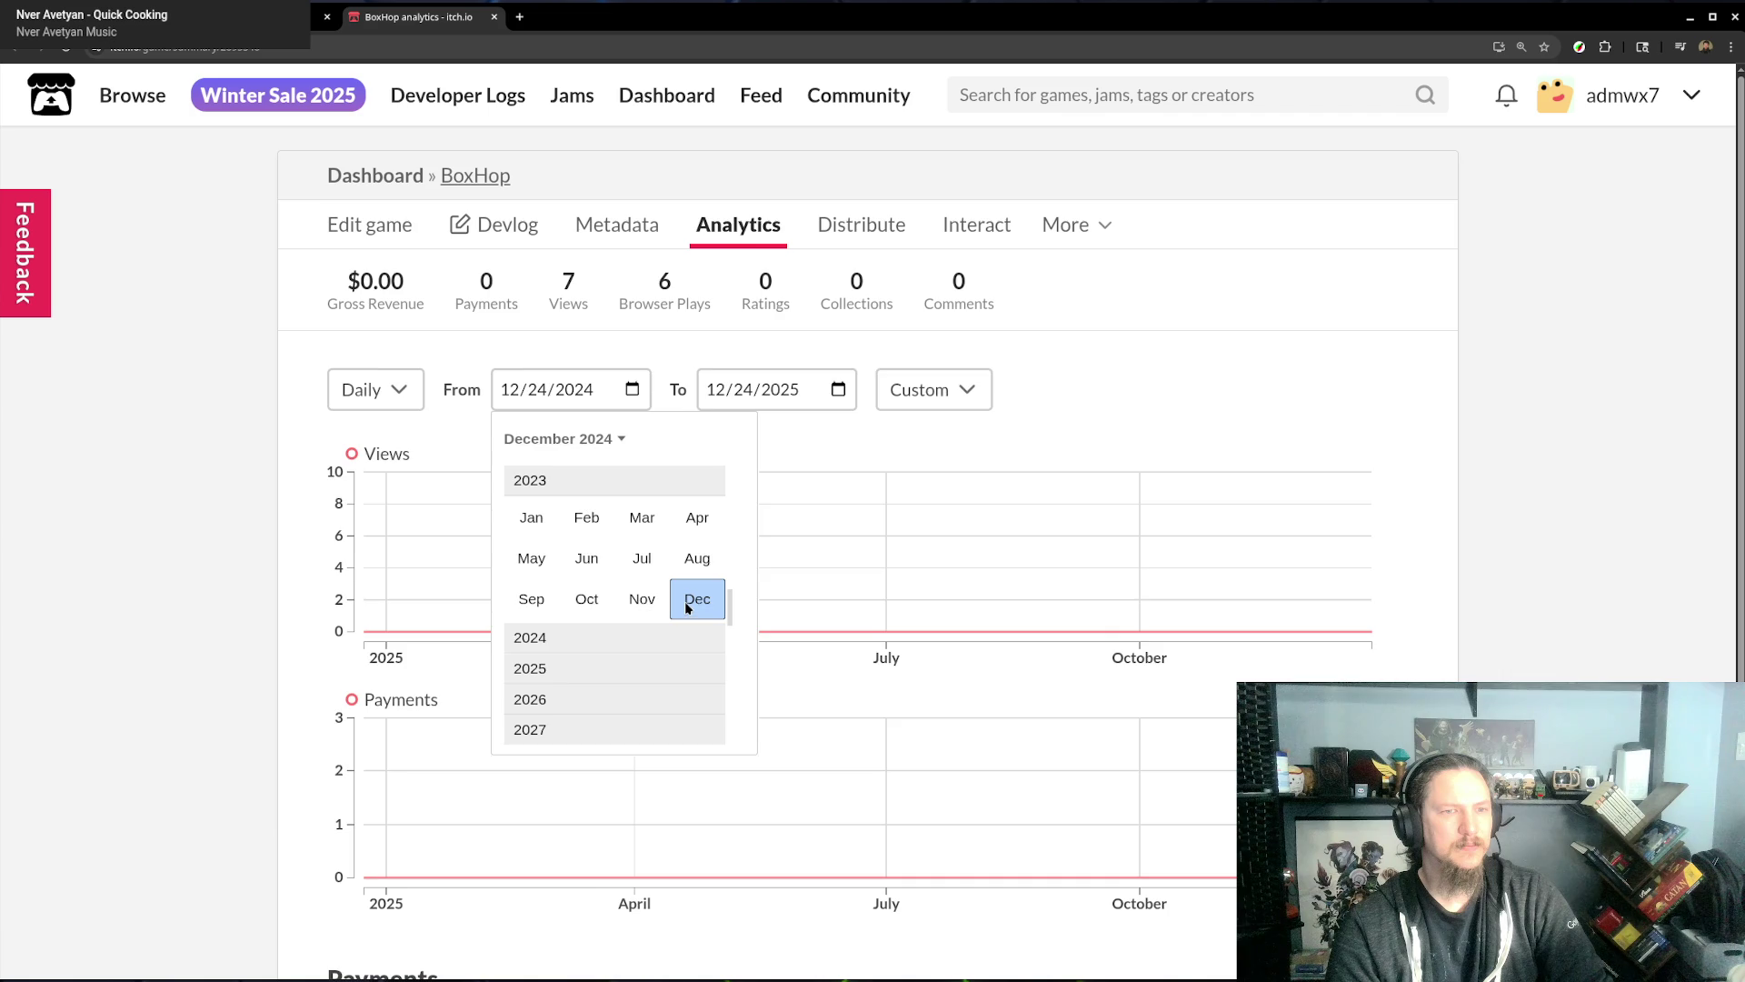
pyautogui.click(694, 599)
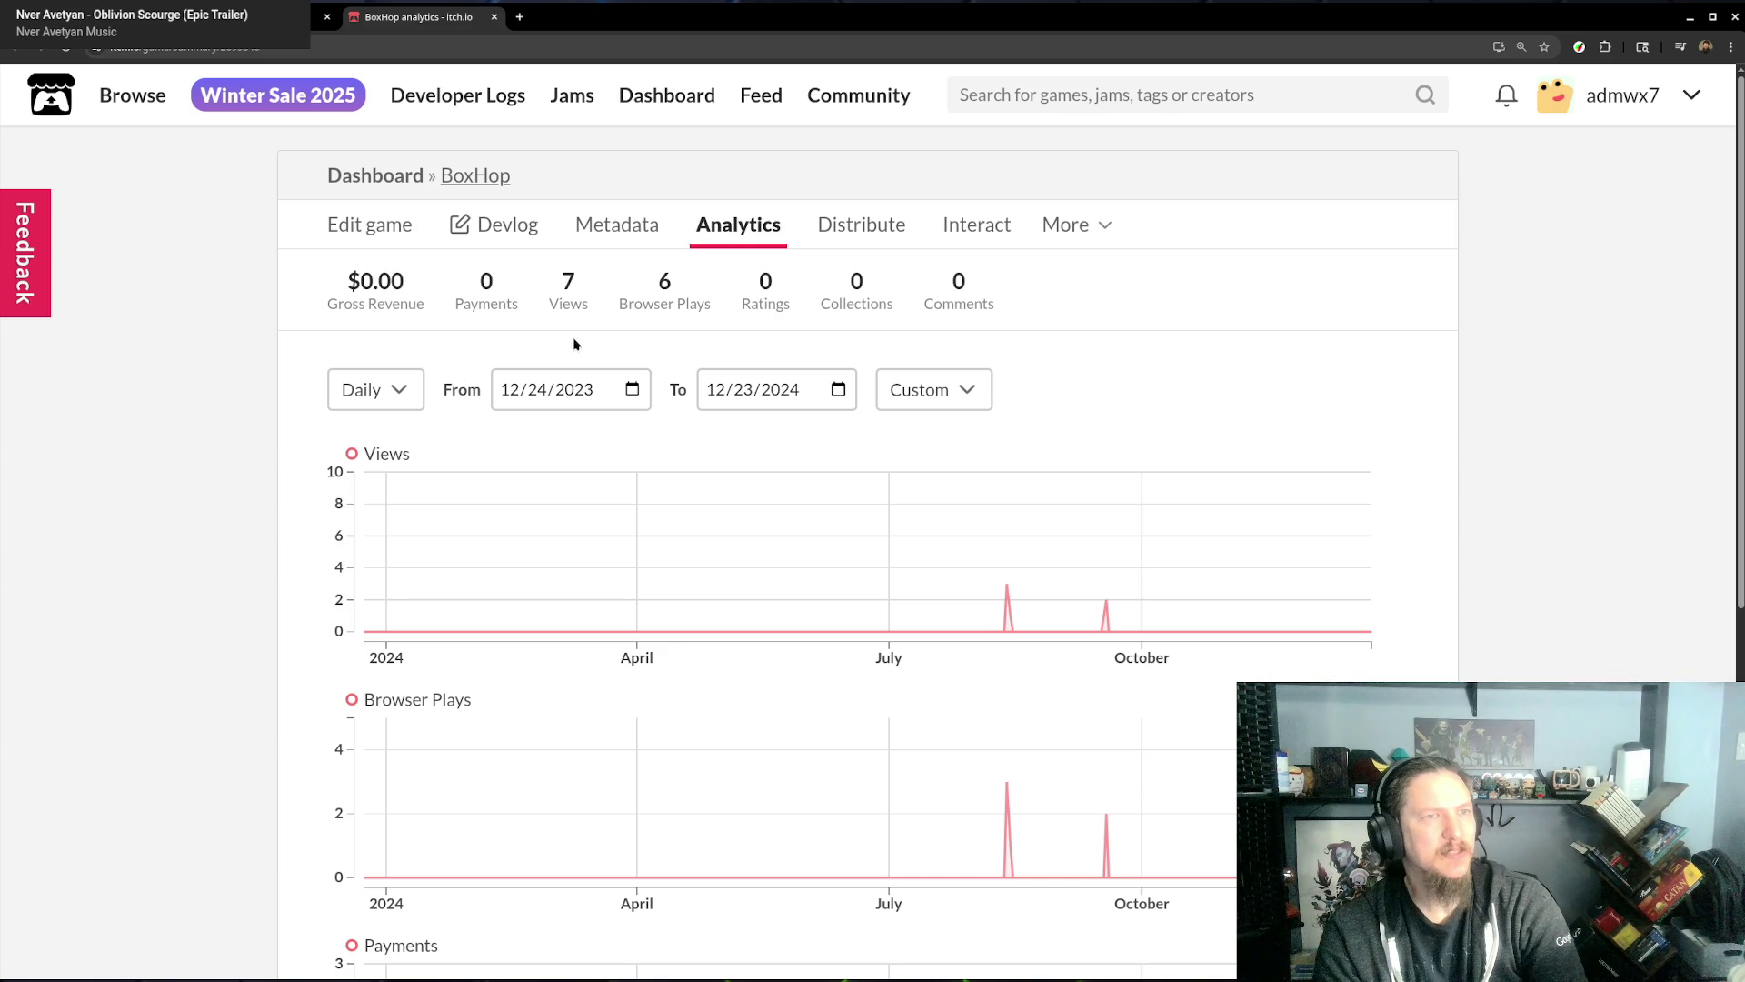
pyautogui.hotkey('alt', 'Left')
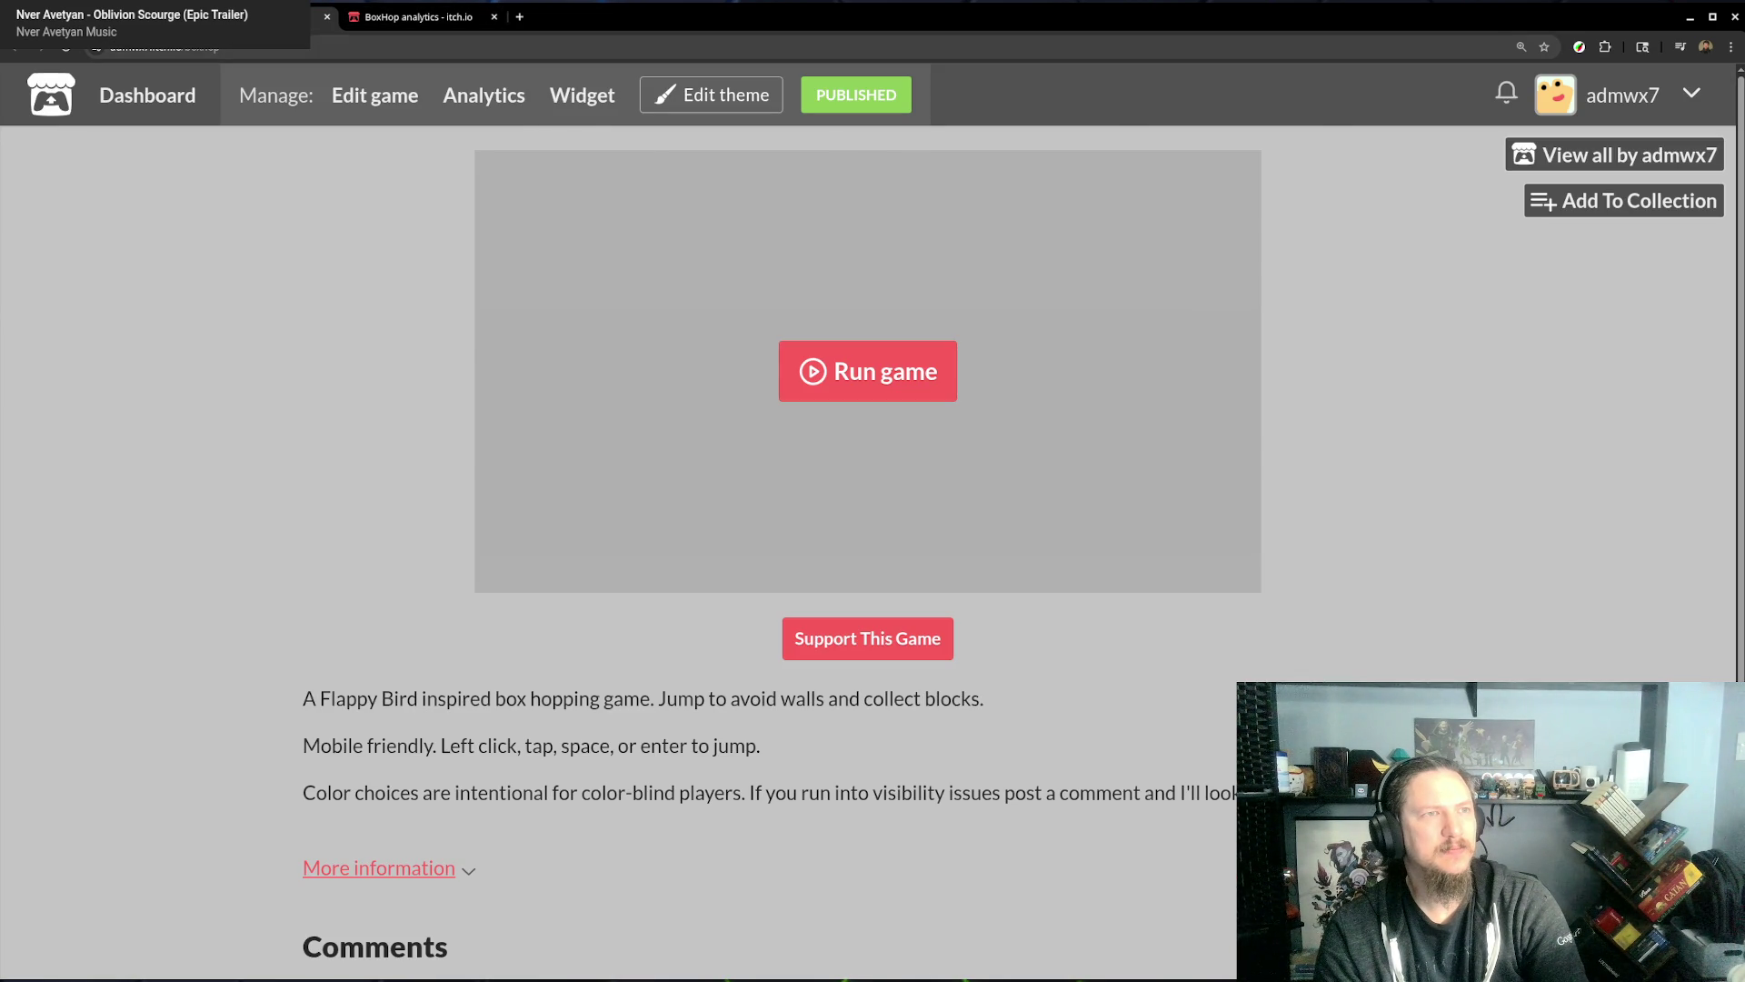
# Step: Return to the itch.io dashboard project list, close BoxHop's extra options, and switch to Godot
pyautogui.hotkey('alt', 'Left')
pyautogui.click(139, 535)
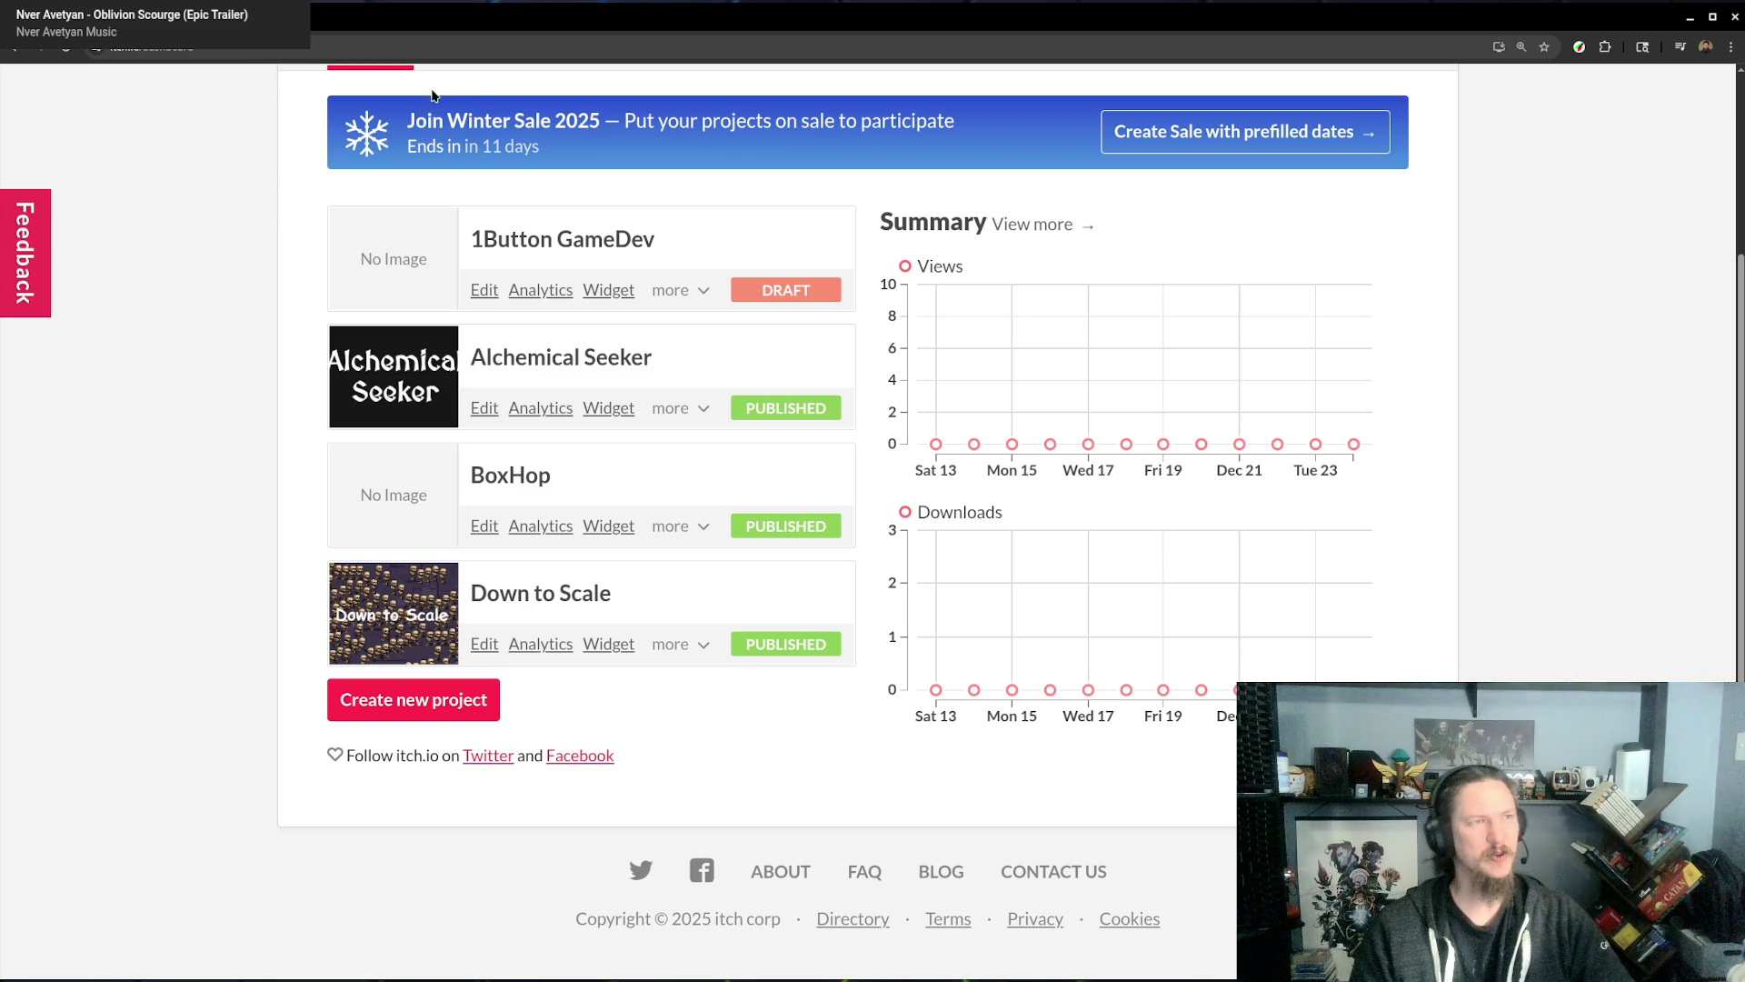
pyautogui.hotkey('alt', 'Tab')
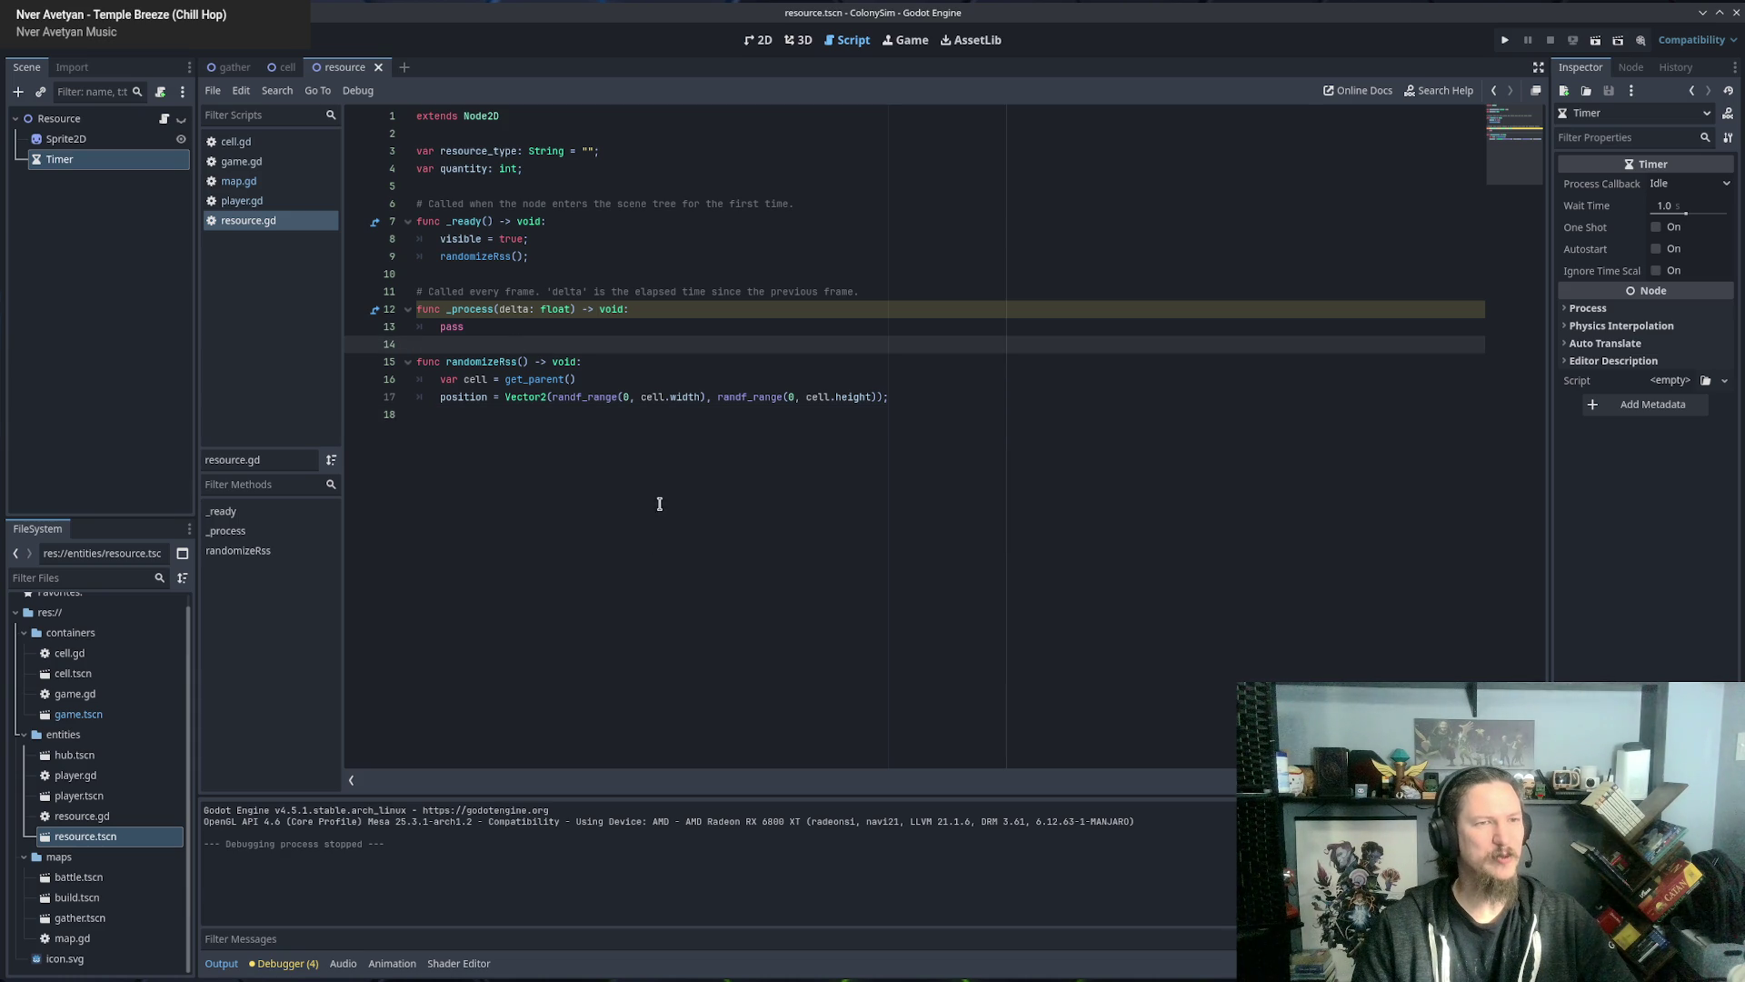
pyautogui.click(632, 243)
pyautogui.click(612, 251)
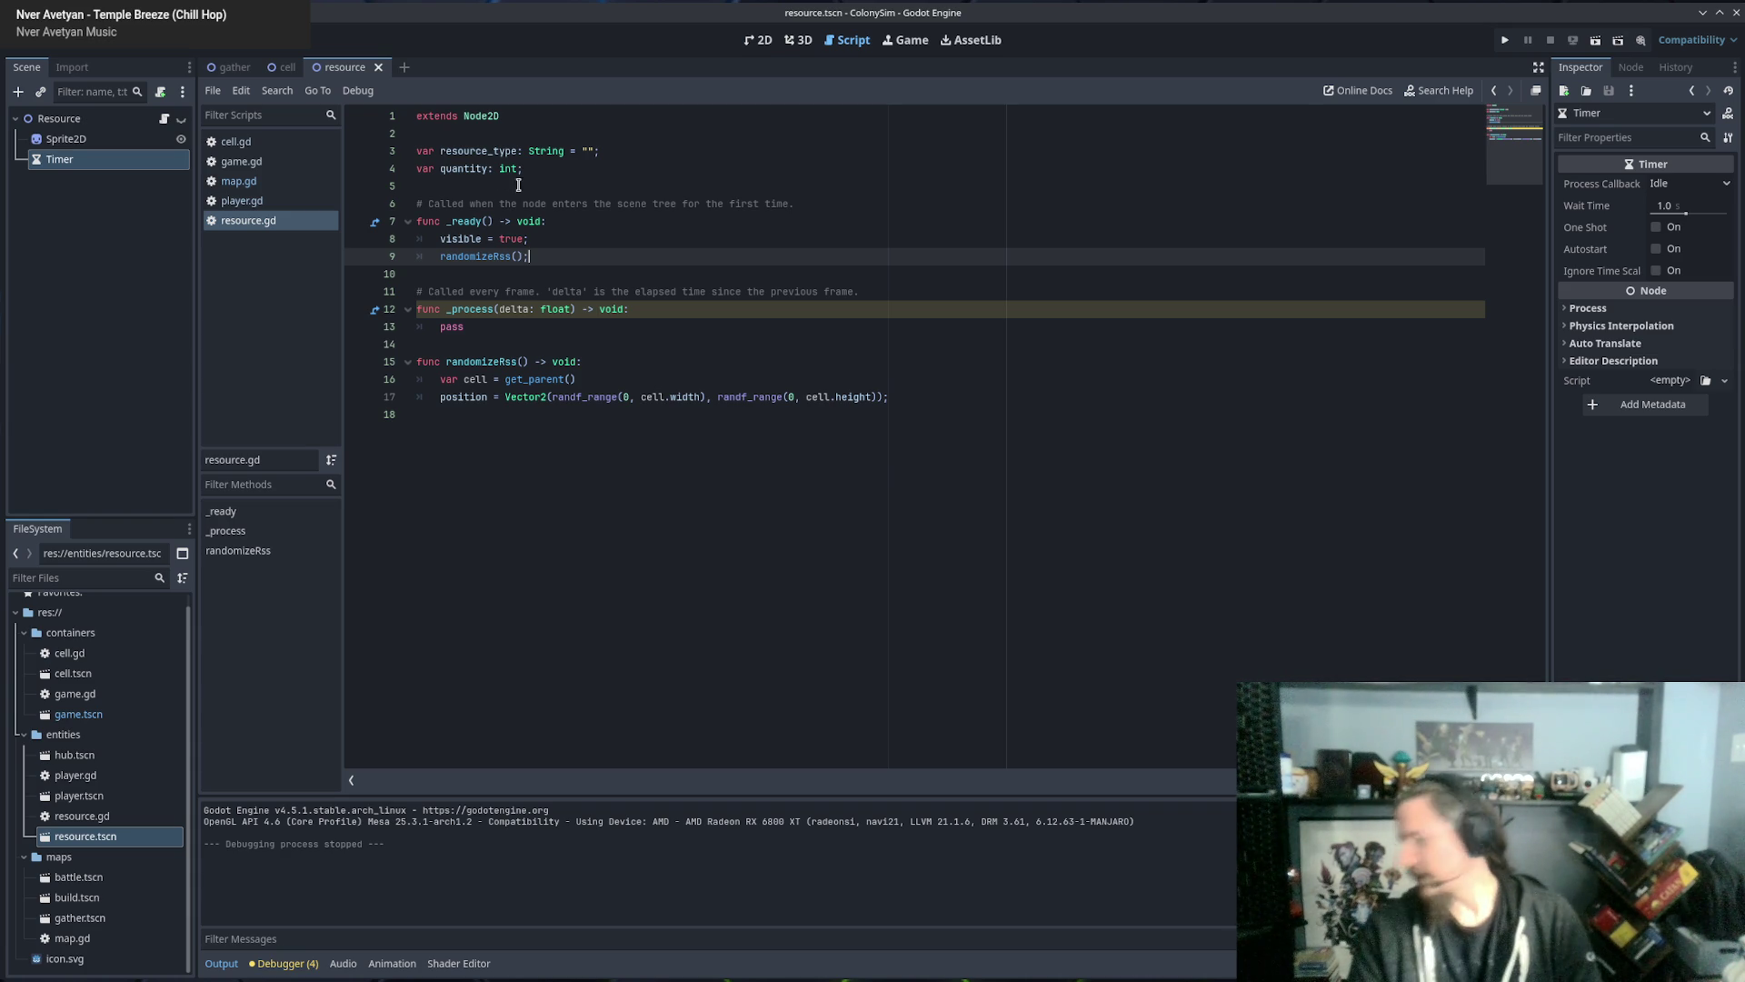
pyautogui.click(534, 333)
pyautogui.click(583, 573)
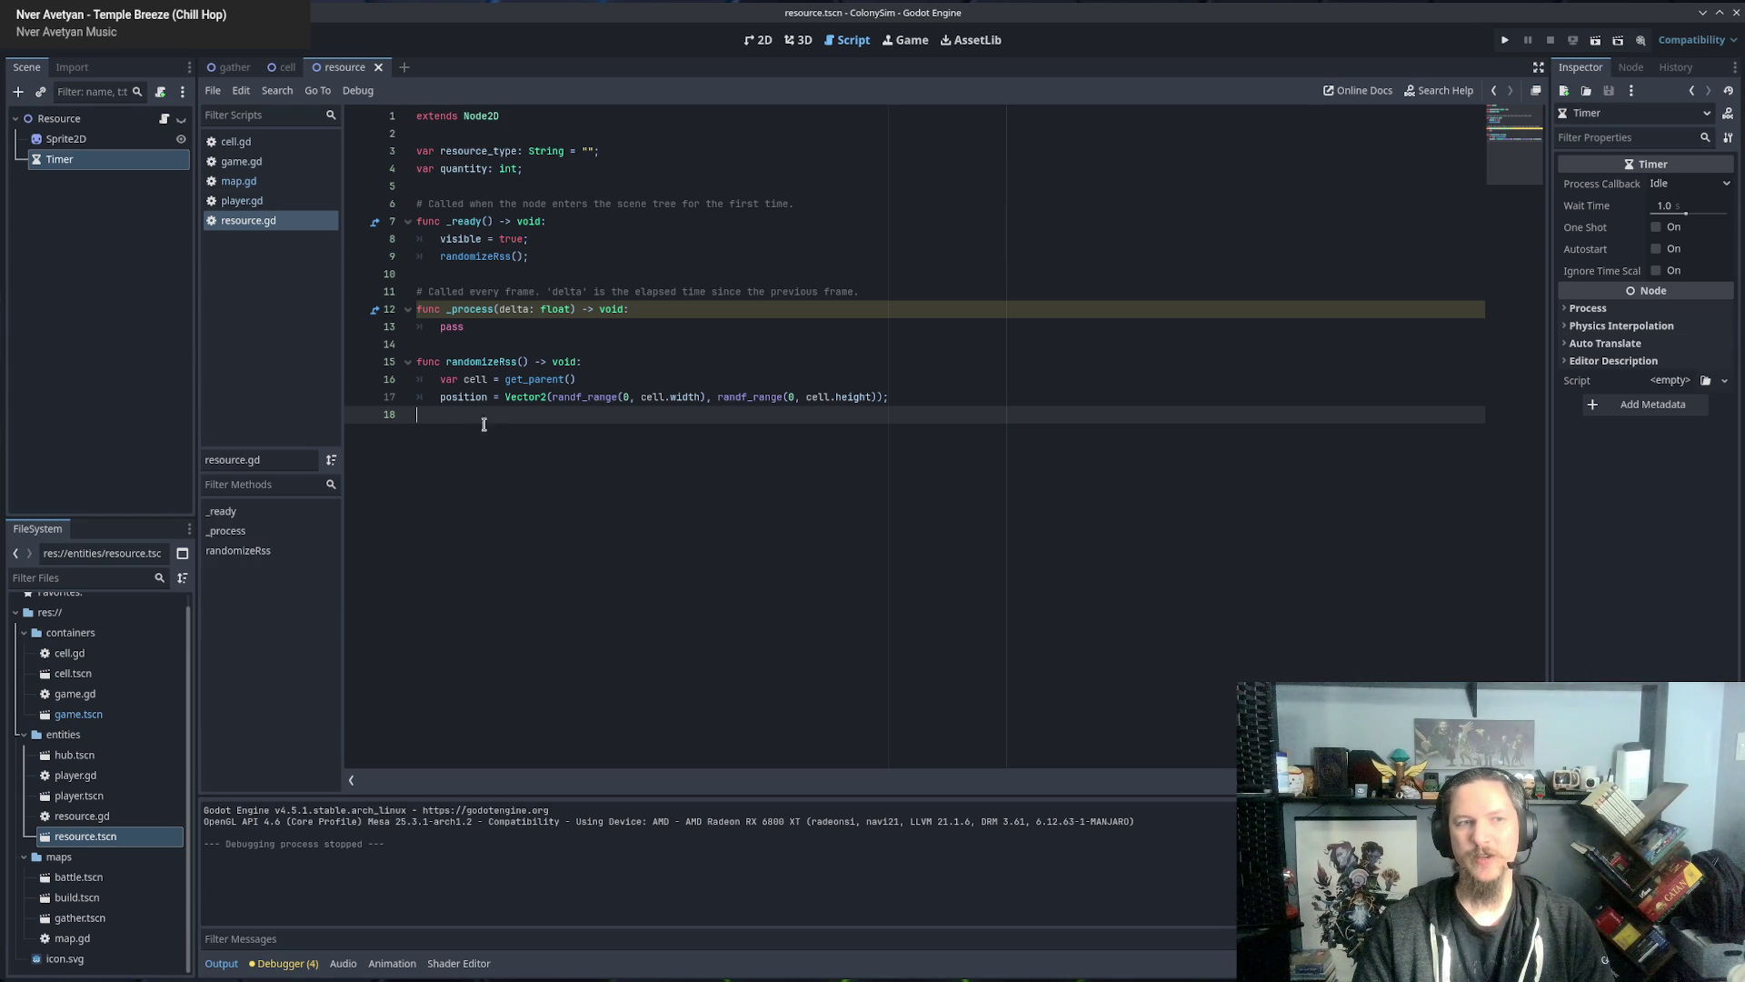
pyautogui.press('F5')
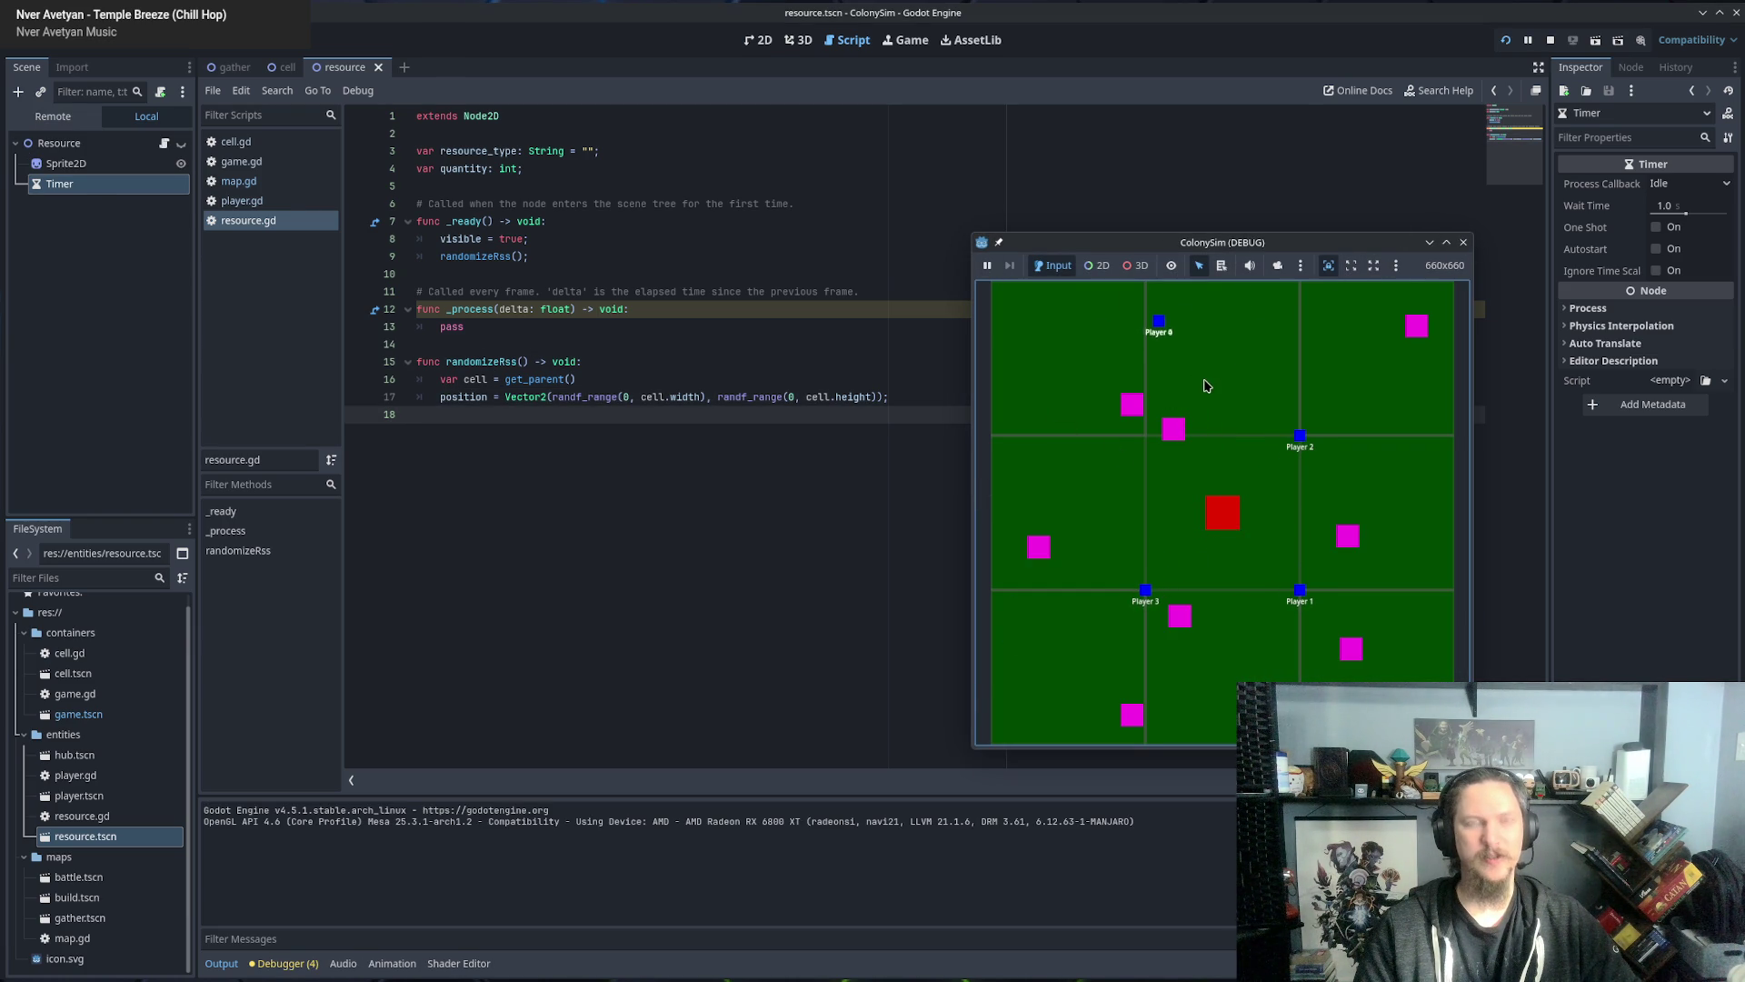
pyautogui.click(1464, 244)
pyautogui.press('F5')
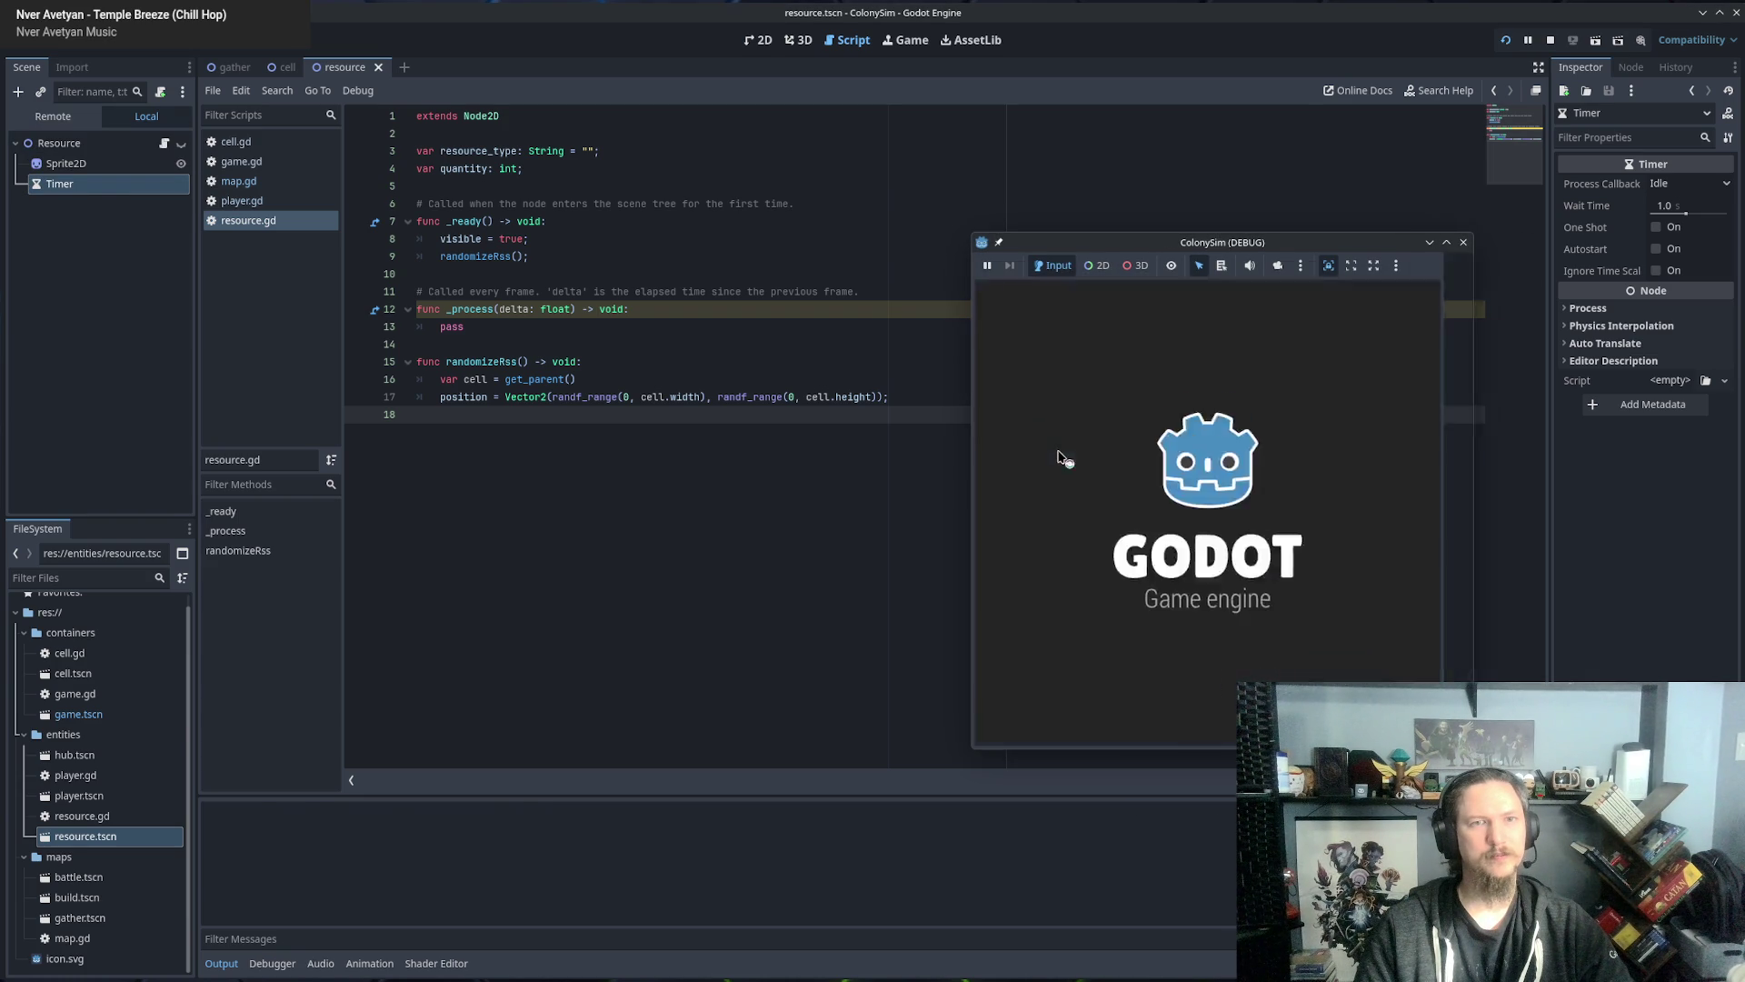
pyautogui.press('F8')
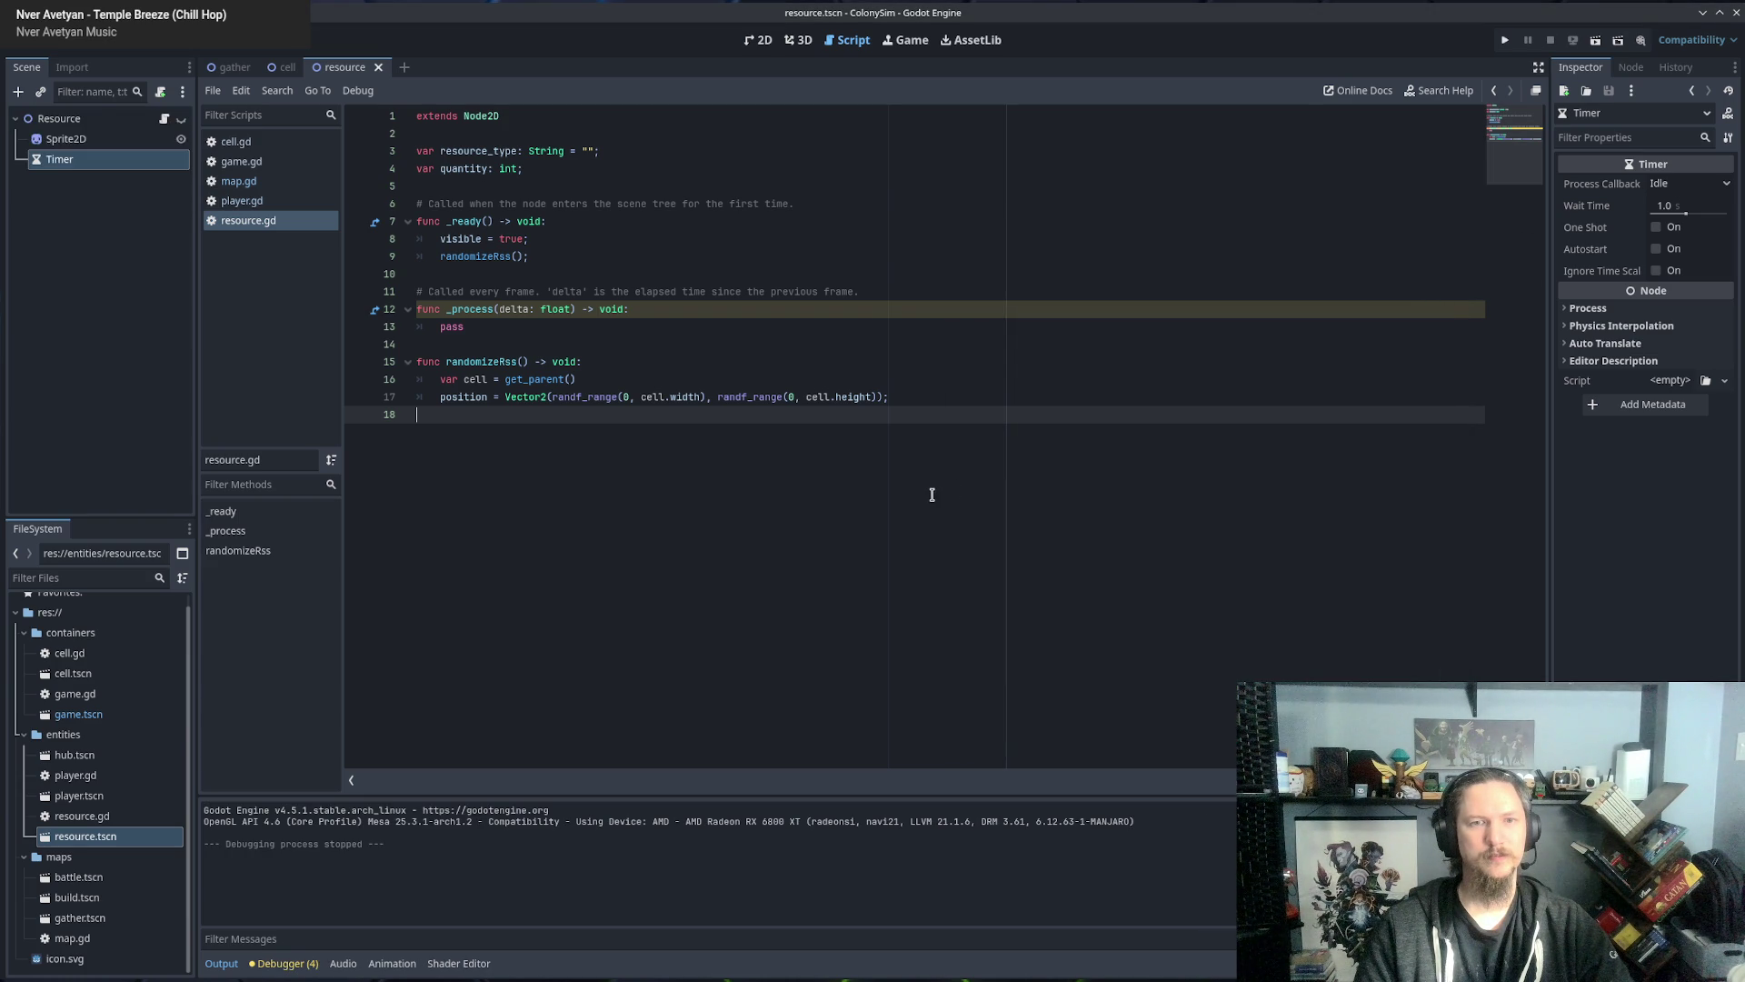
pyautogui.press('F5')
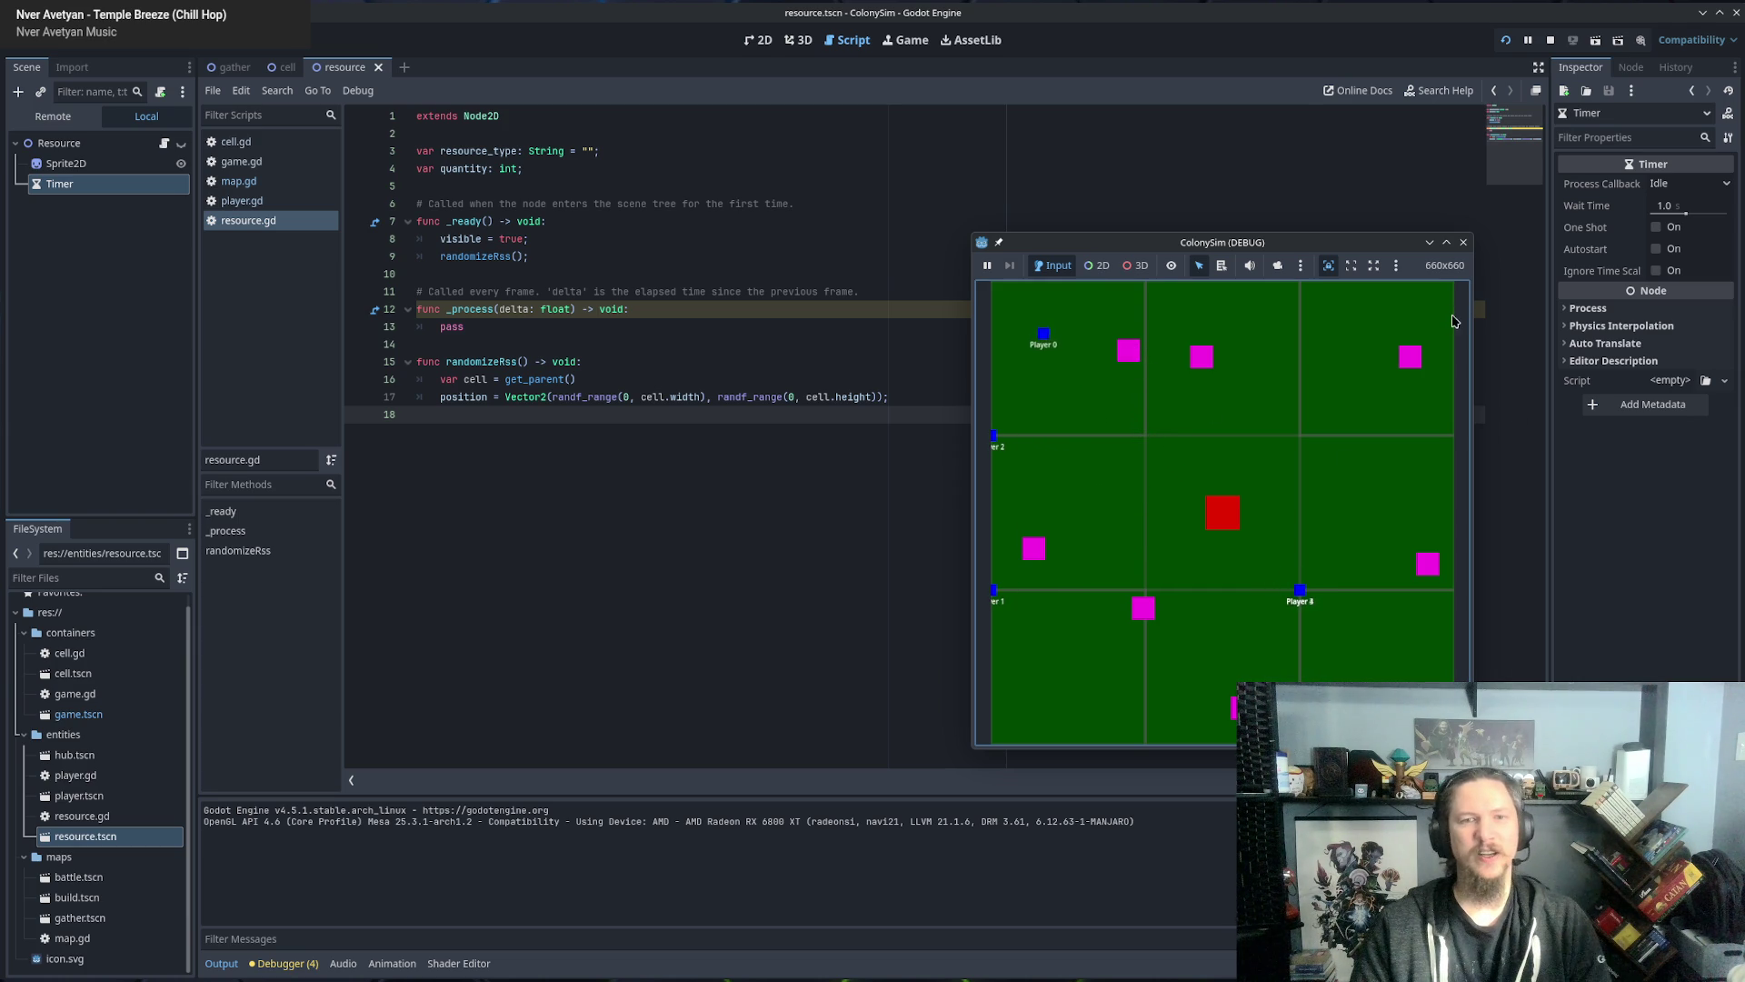
pyautogui.click(1463, 242)
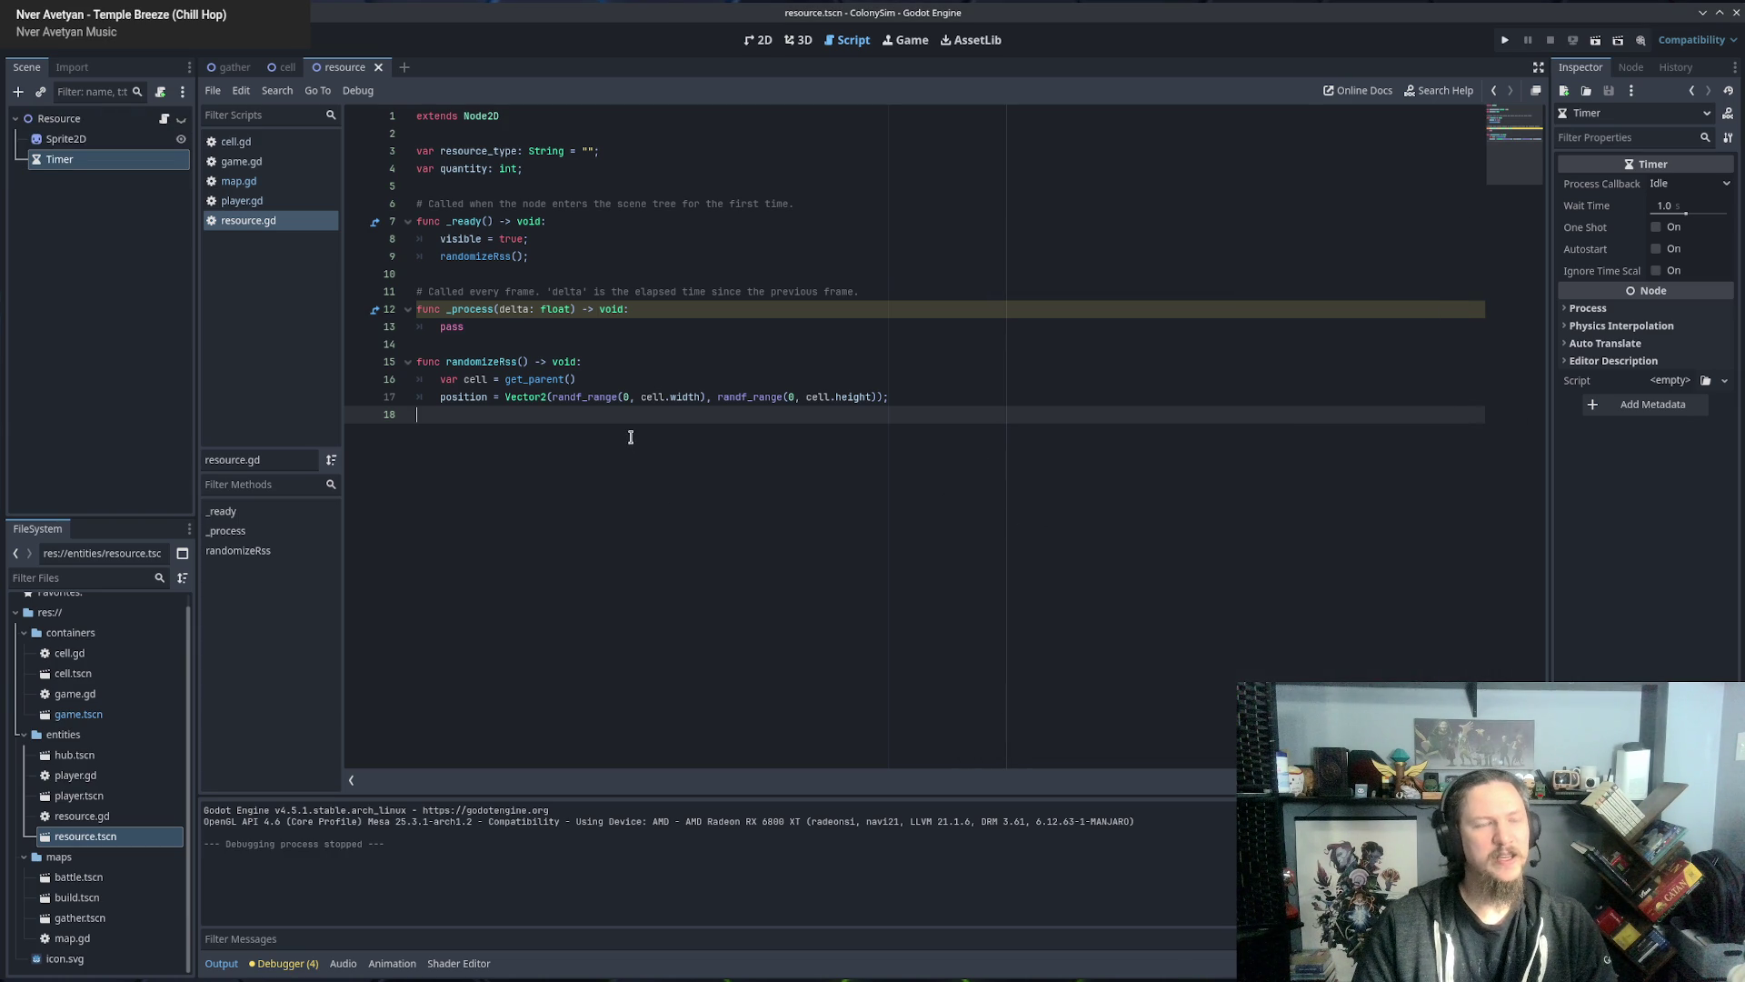
pyautogui.click(551, 241)
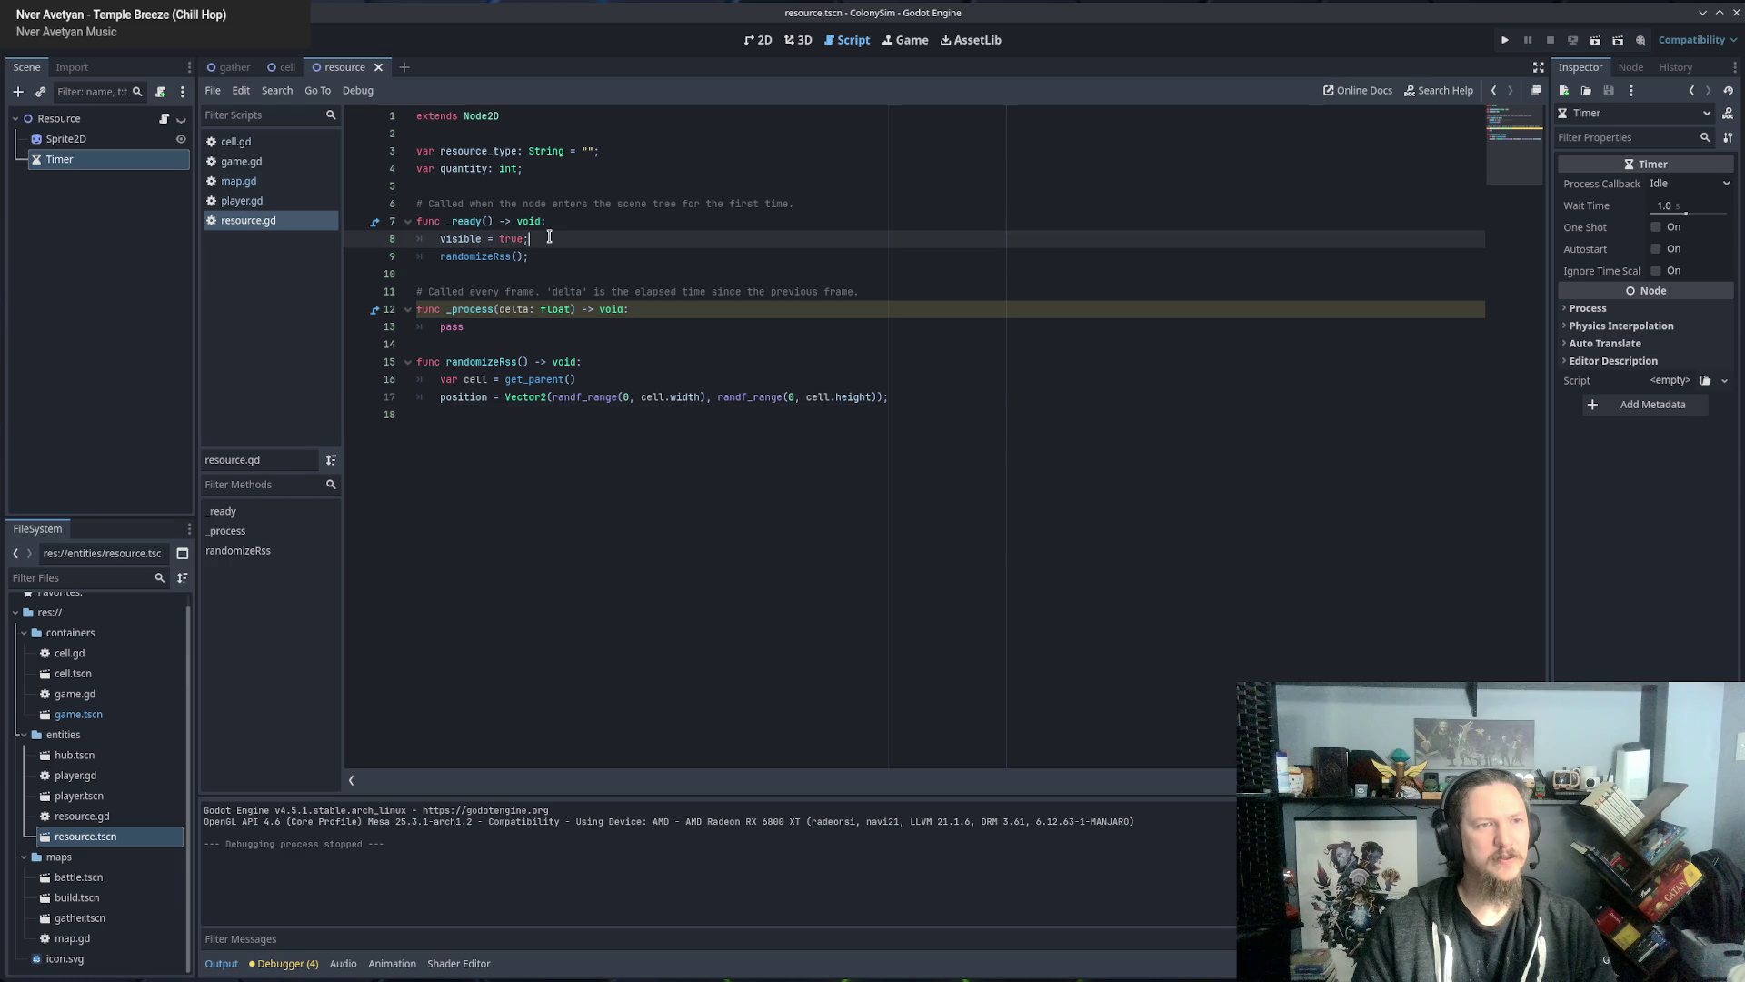
# Step: Delete the visible = true line from resource.gd's _ready and save the script
pyautogui.hotkey('ctrl', 'shift', 'd')
pyautogui.keyDown('shift'); pyautogui.click(586, 223); pyautogui.keyUp('shift')
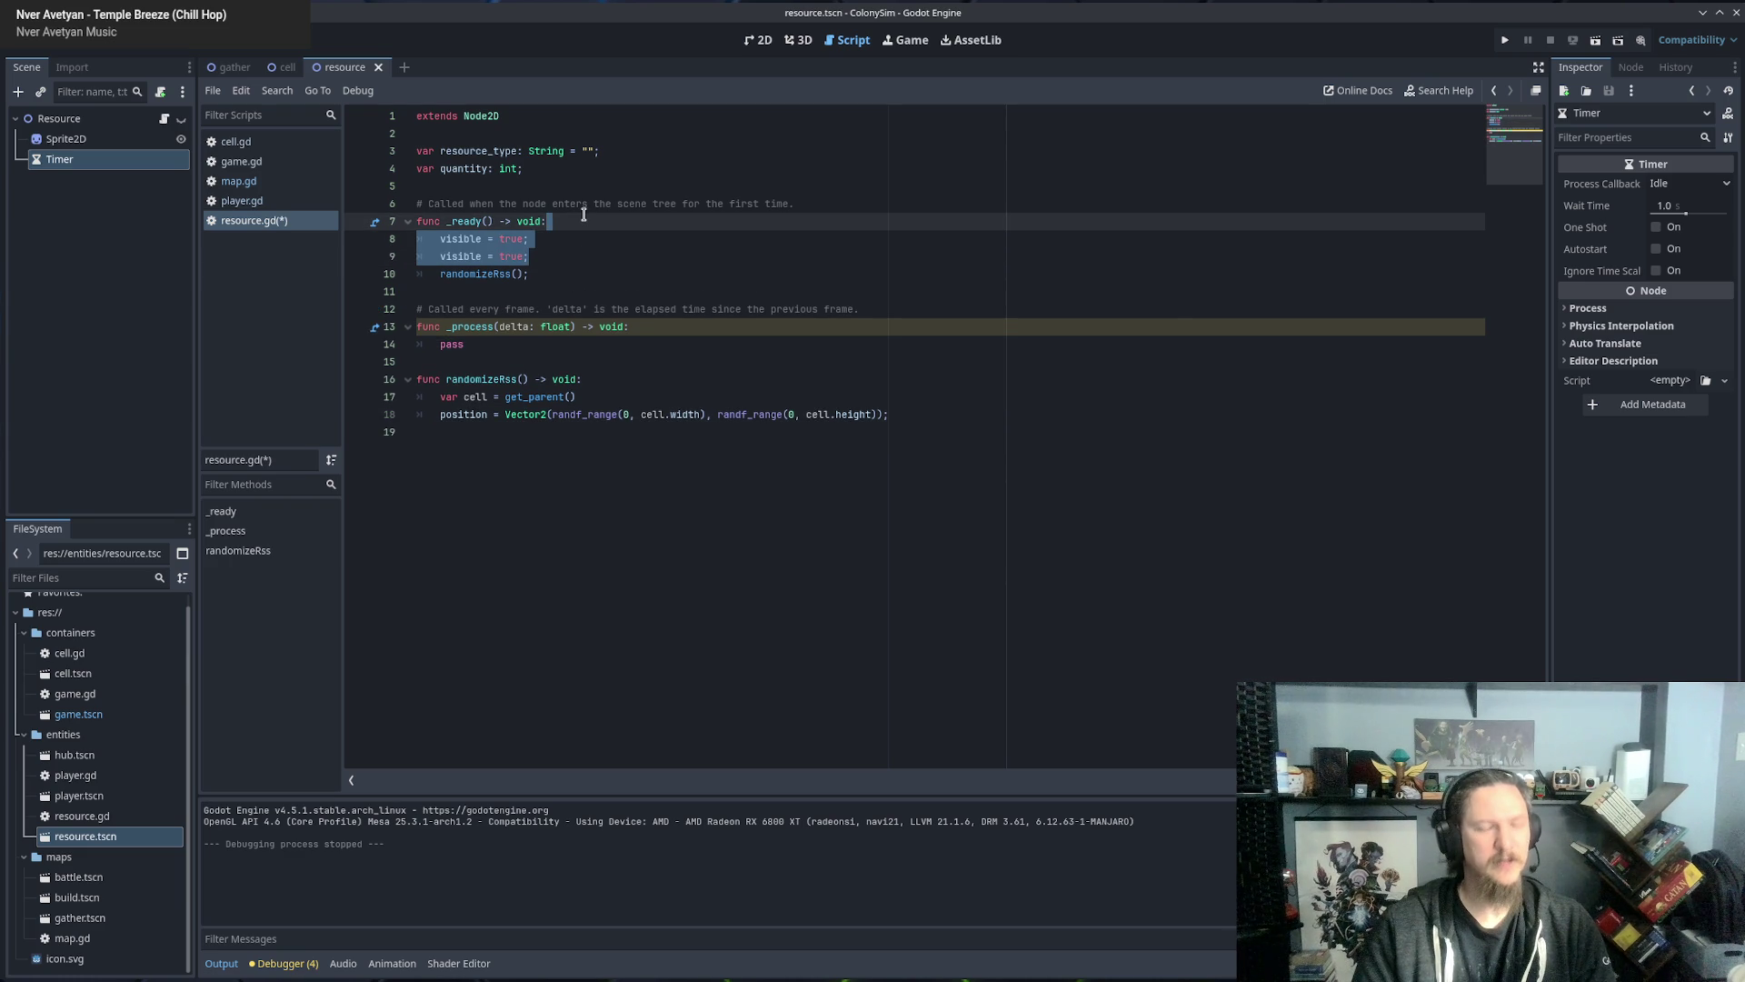
pyautogui.press('BackSpace')
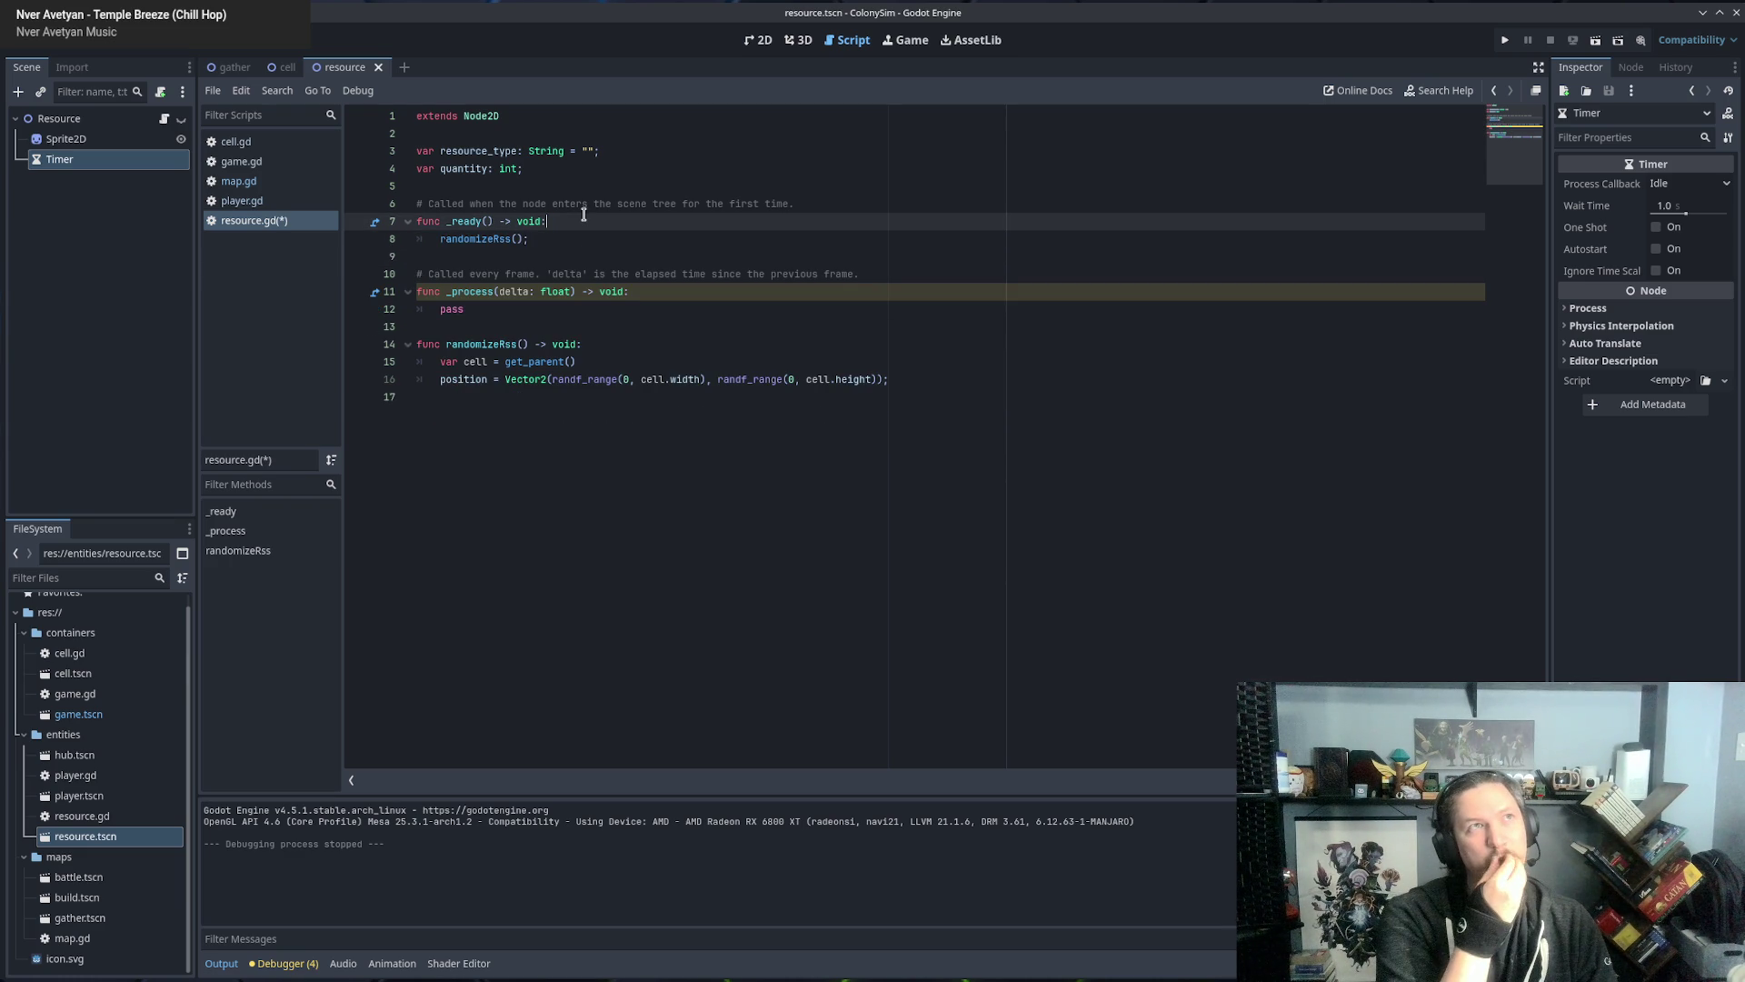
pyautogui.click(586, 238)
pyautogui.hotkey('ctrl', 's')
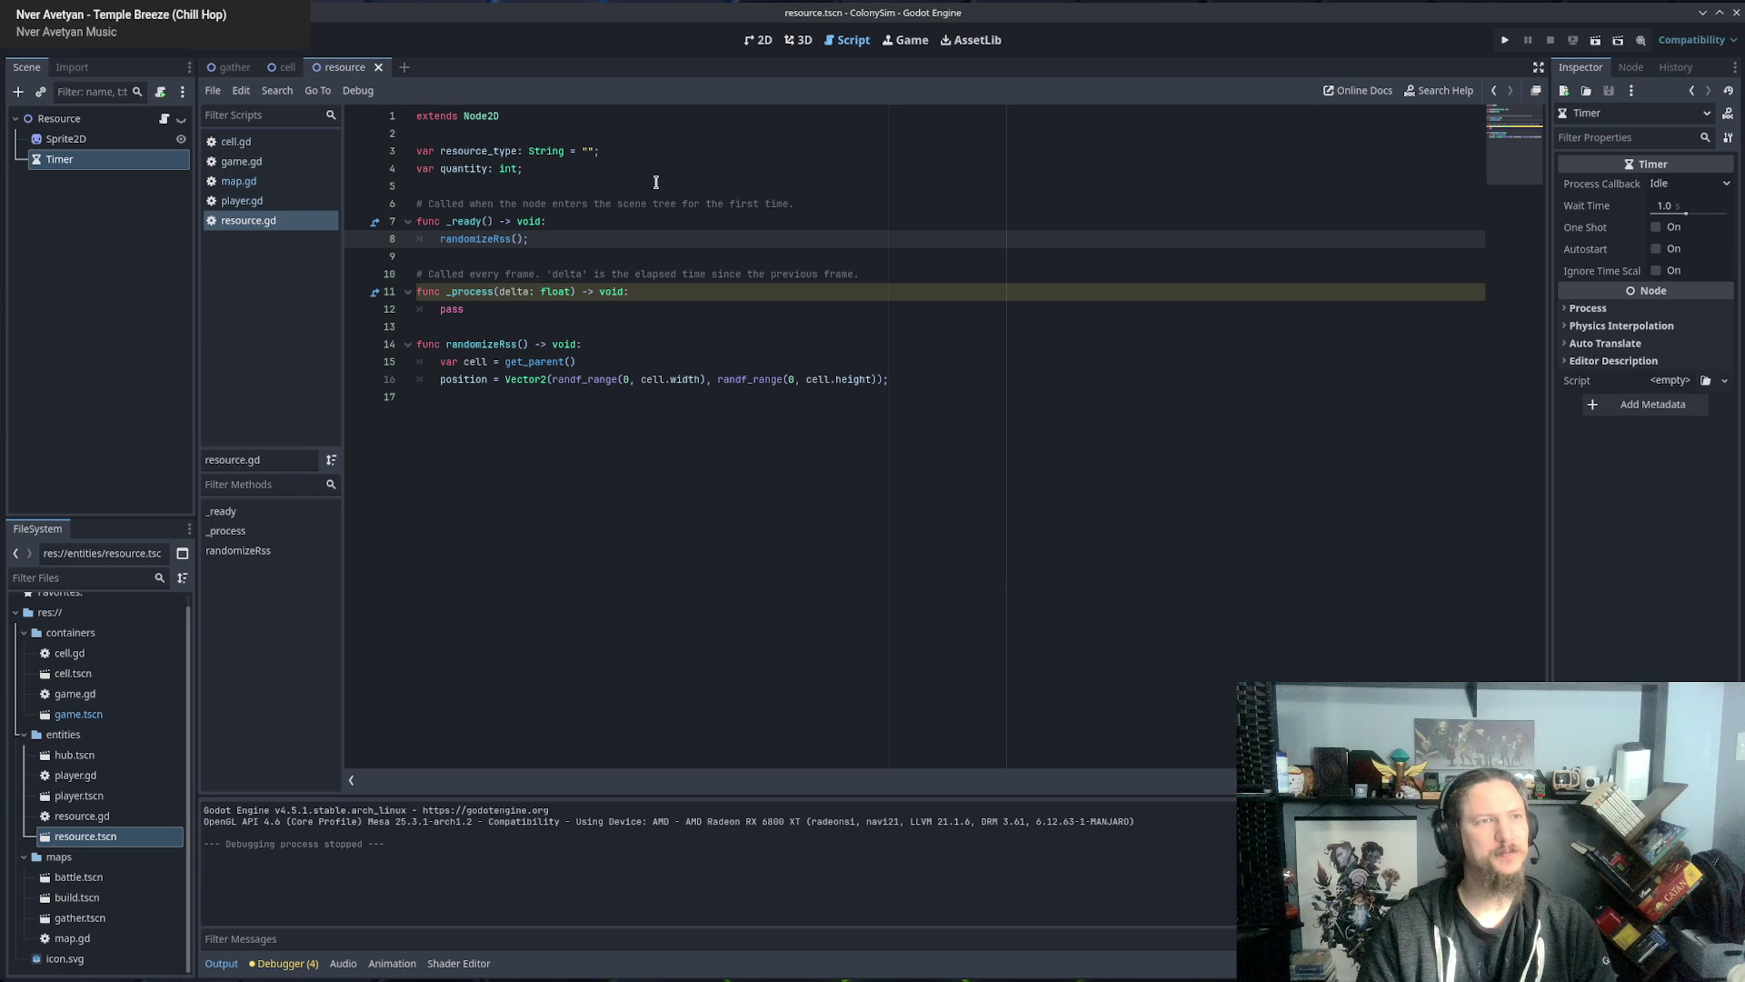
# Step: Review the remaining randomizeRss() call and move to the cell scene
pyautogui.moveTo(236, 68)
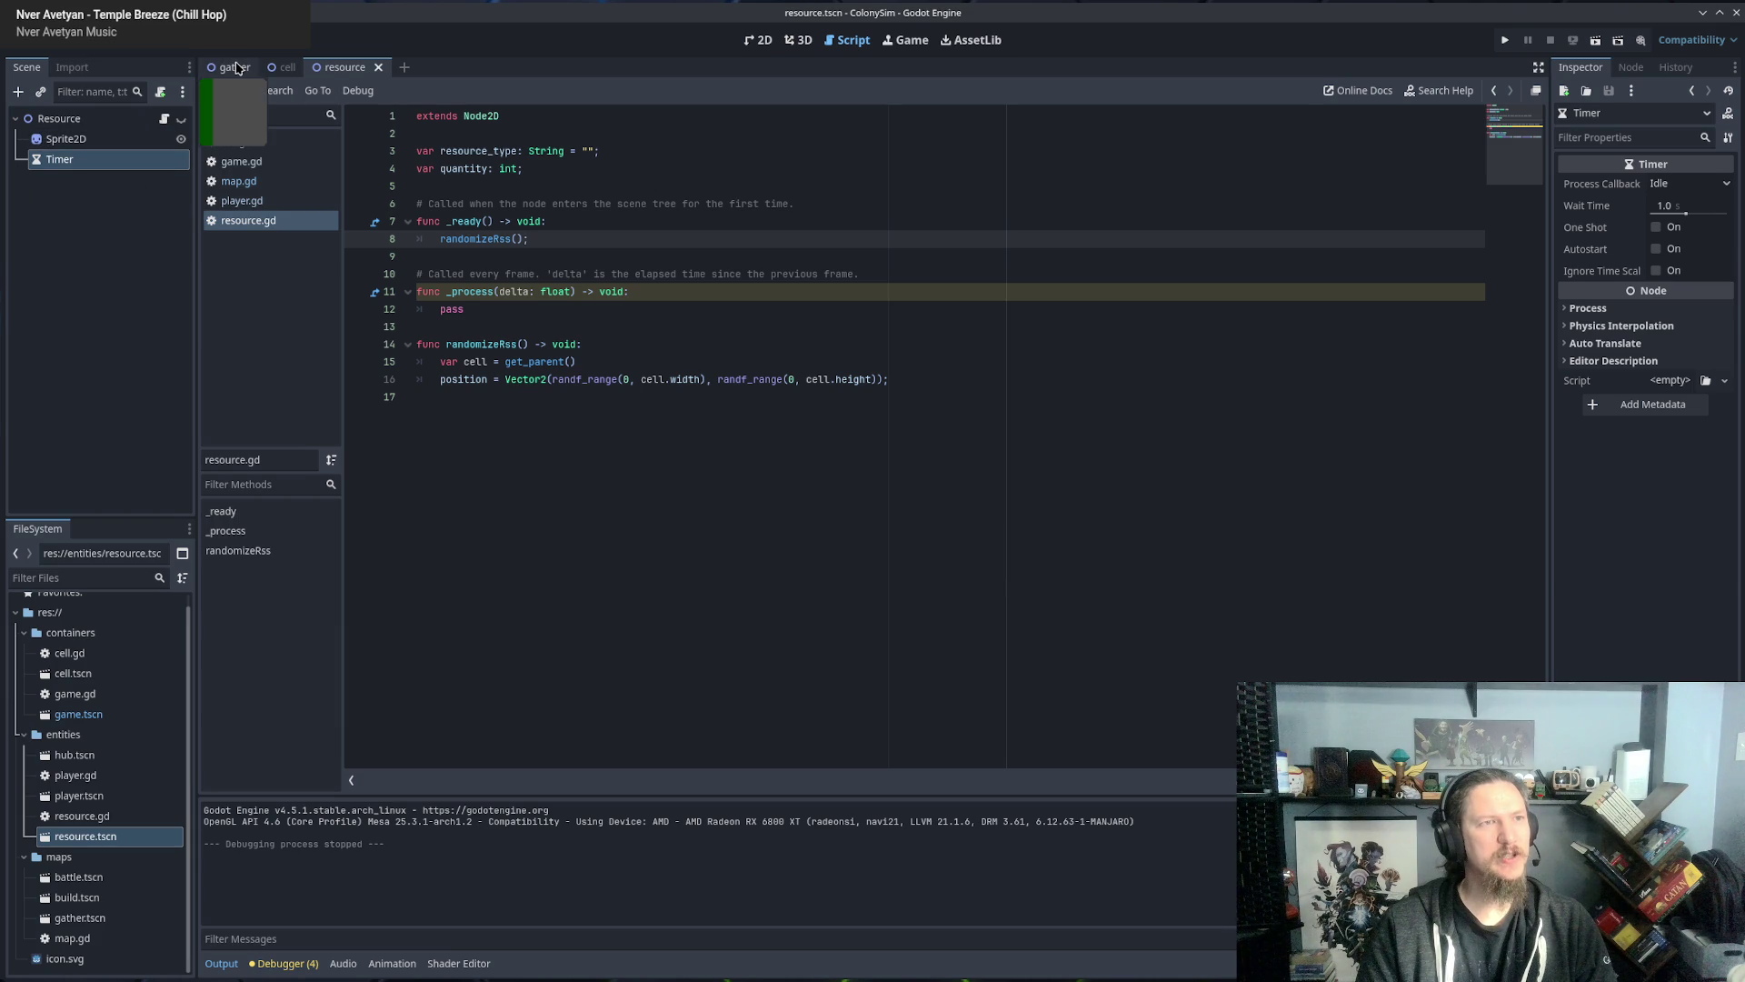
pyautogui.click(460, 170)
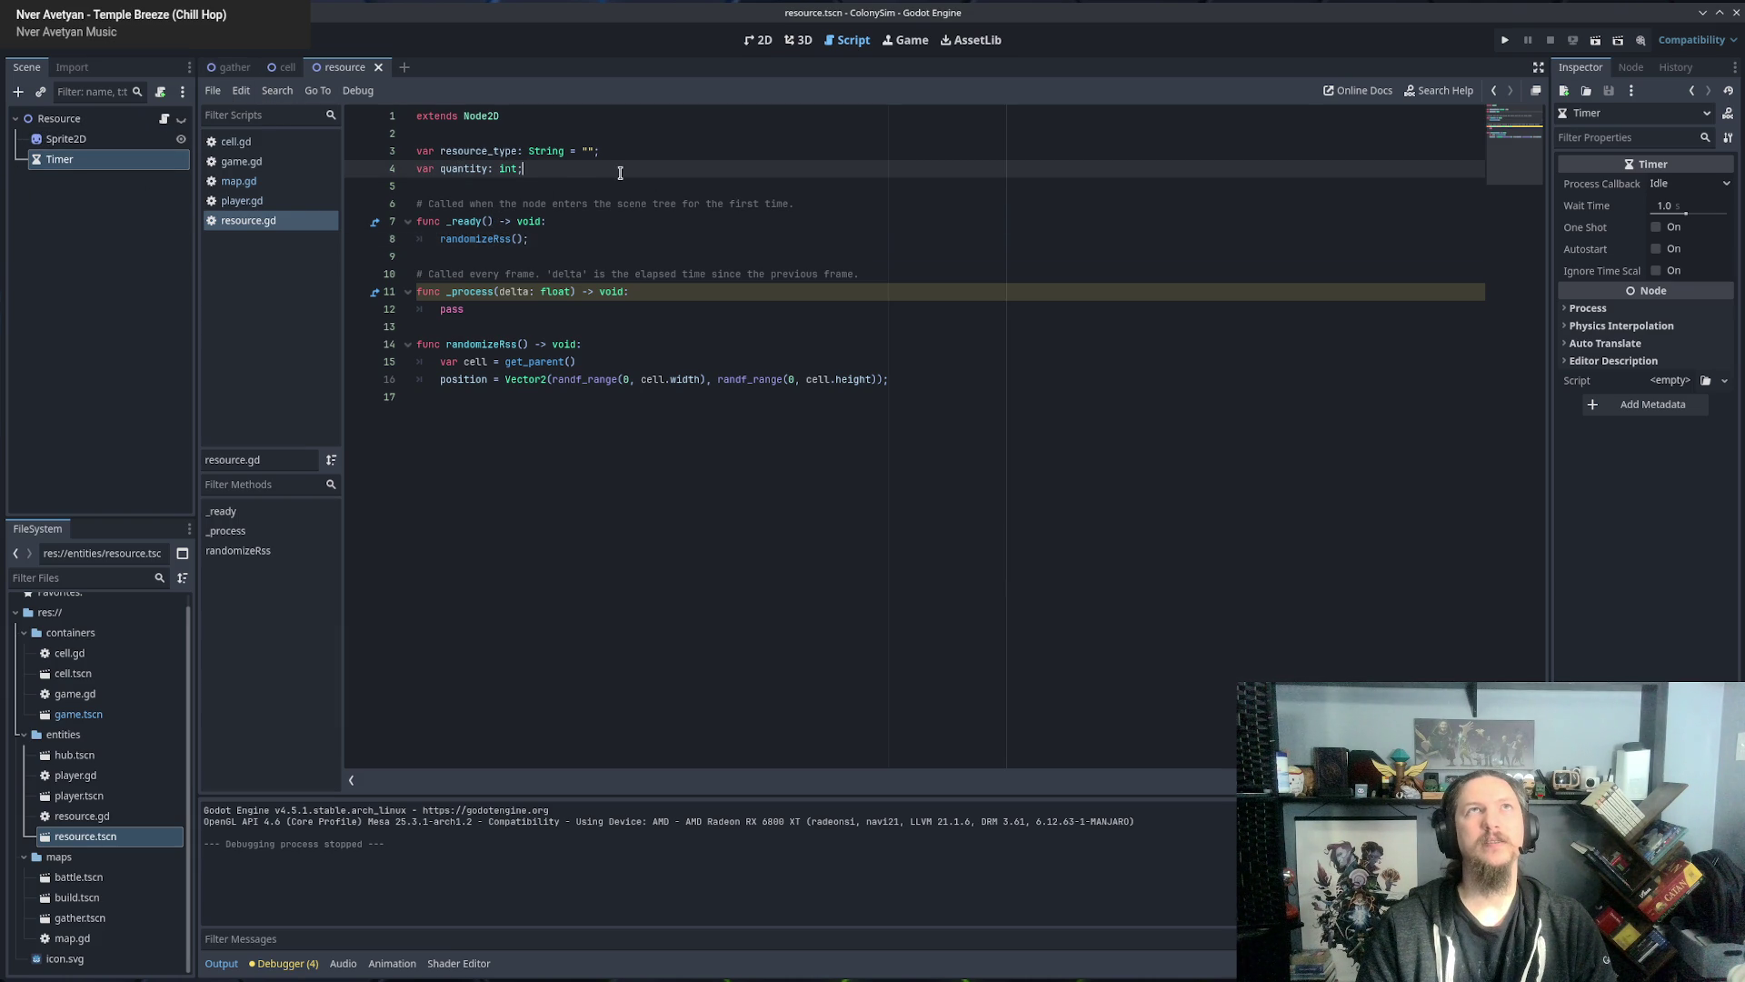
pyautogui.click(543, 254)
pyautogui.click(545, 238)
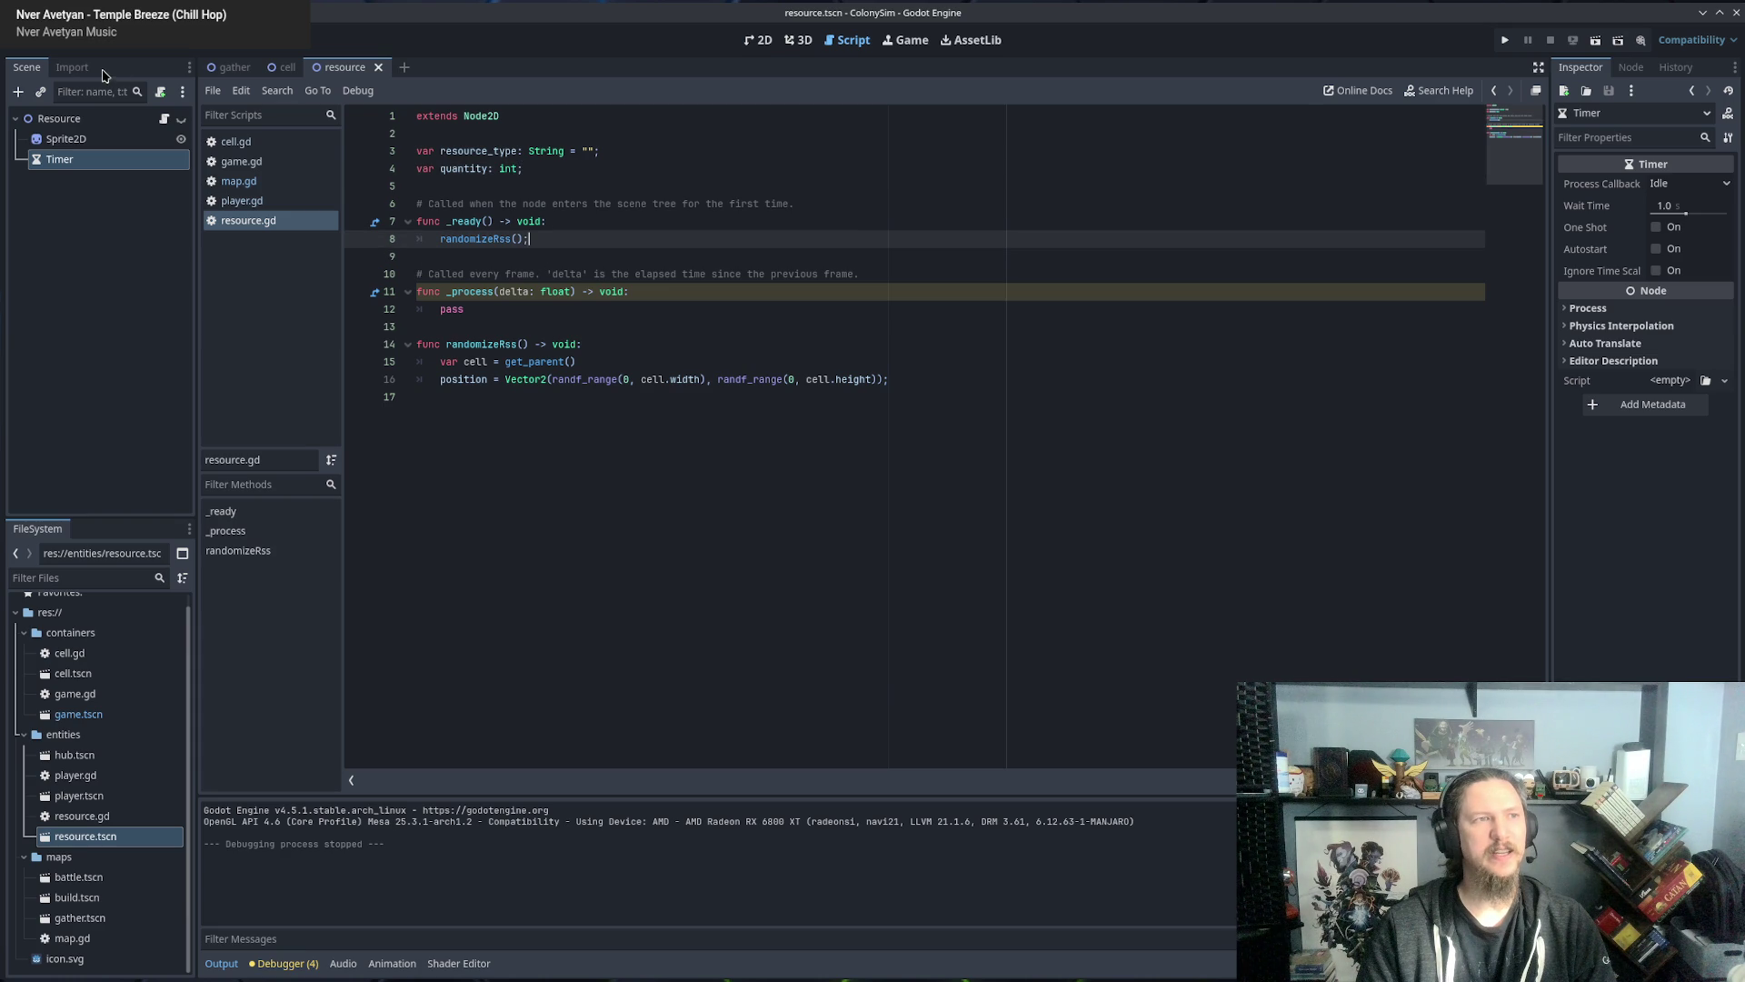
pyautogui.click(287, 67)
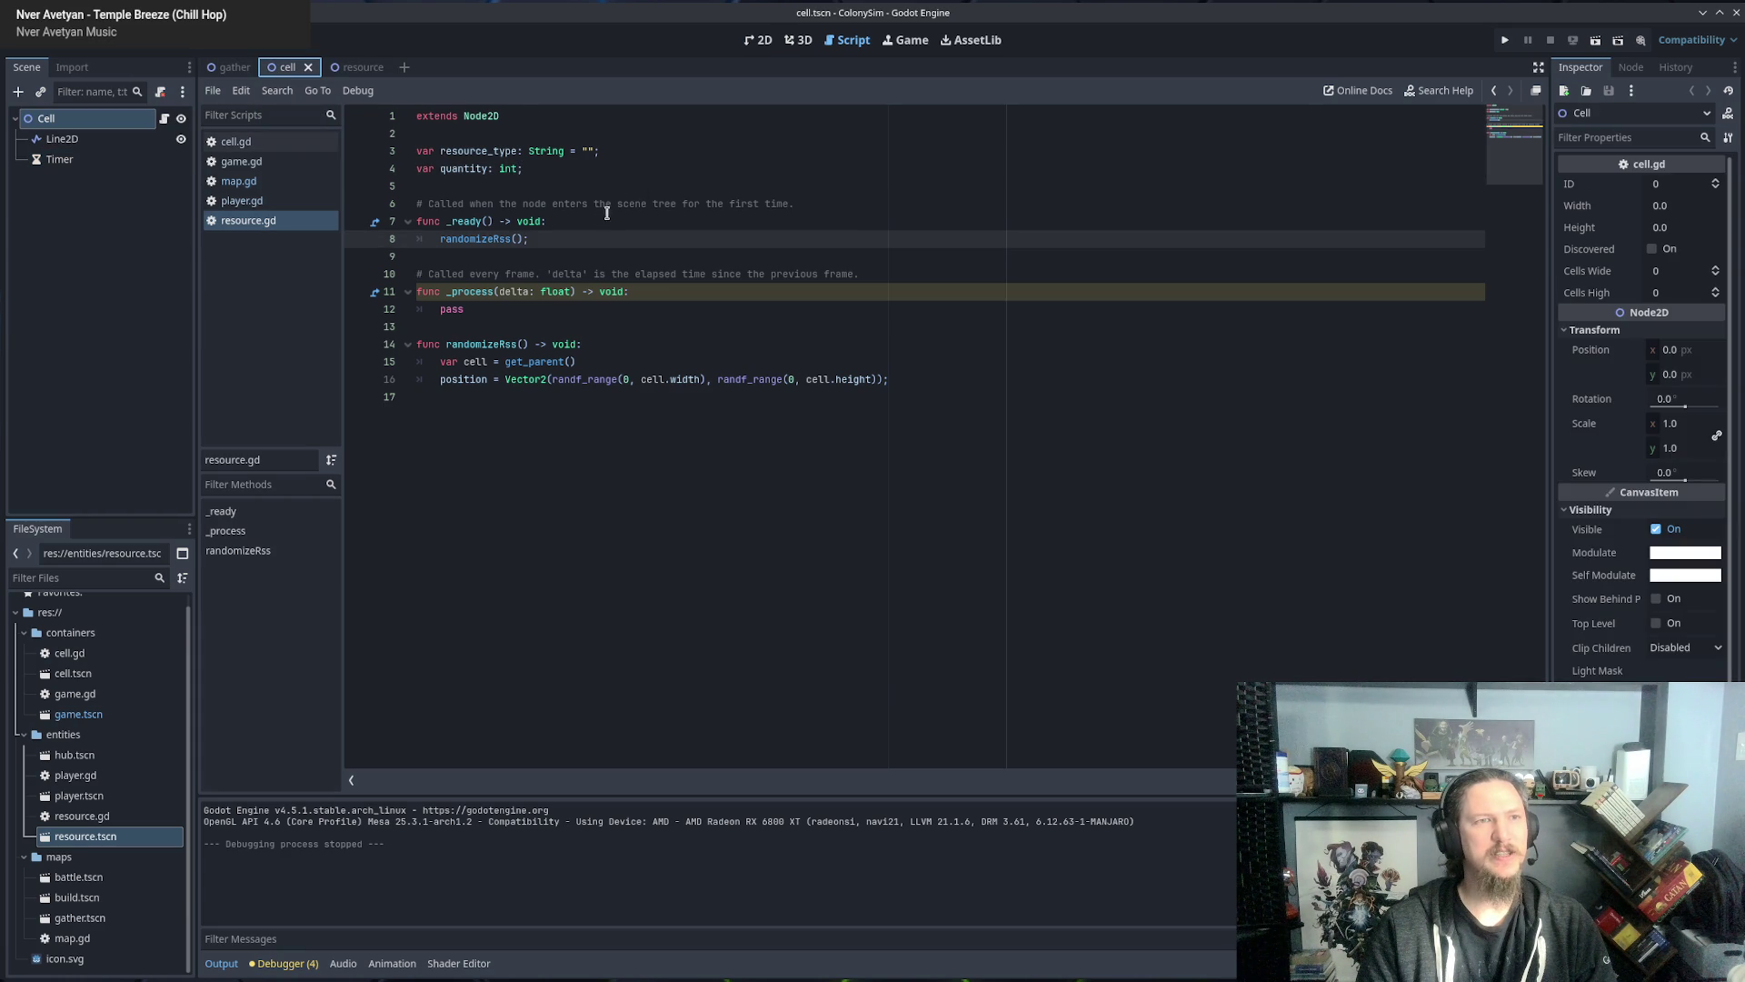
# Step: Review cell.gd's discovered: bool = false declaration and _ready function
pyautogui.click(236, 142)
pyautogui.click(756, 287)
pyautogui.moveTo(488, 203); pyautogui.dragTo(637, 203)
pyautogui.click(673, 204)
pyautogui.click(502, 277)
pyautogui.click(500, 309)
pyautogui.click(451, 326)
pyautogui.click(456, 431)
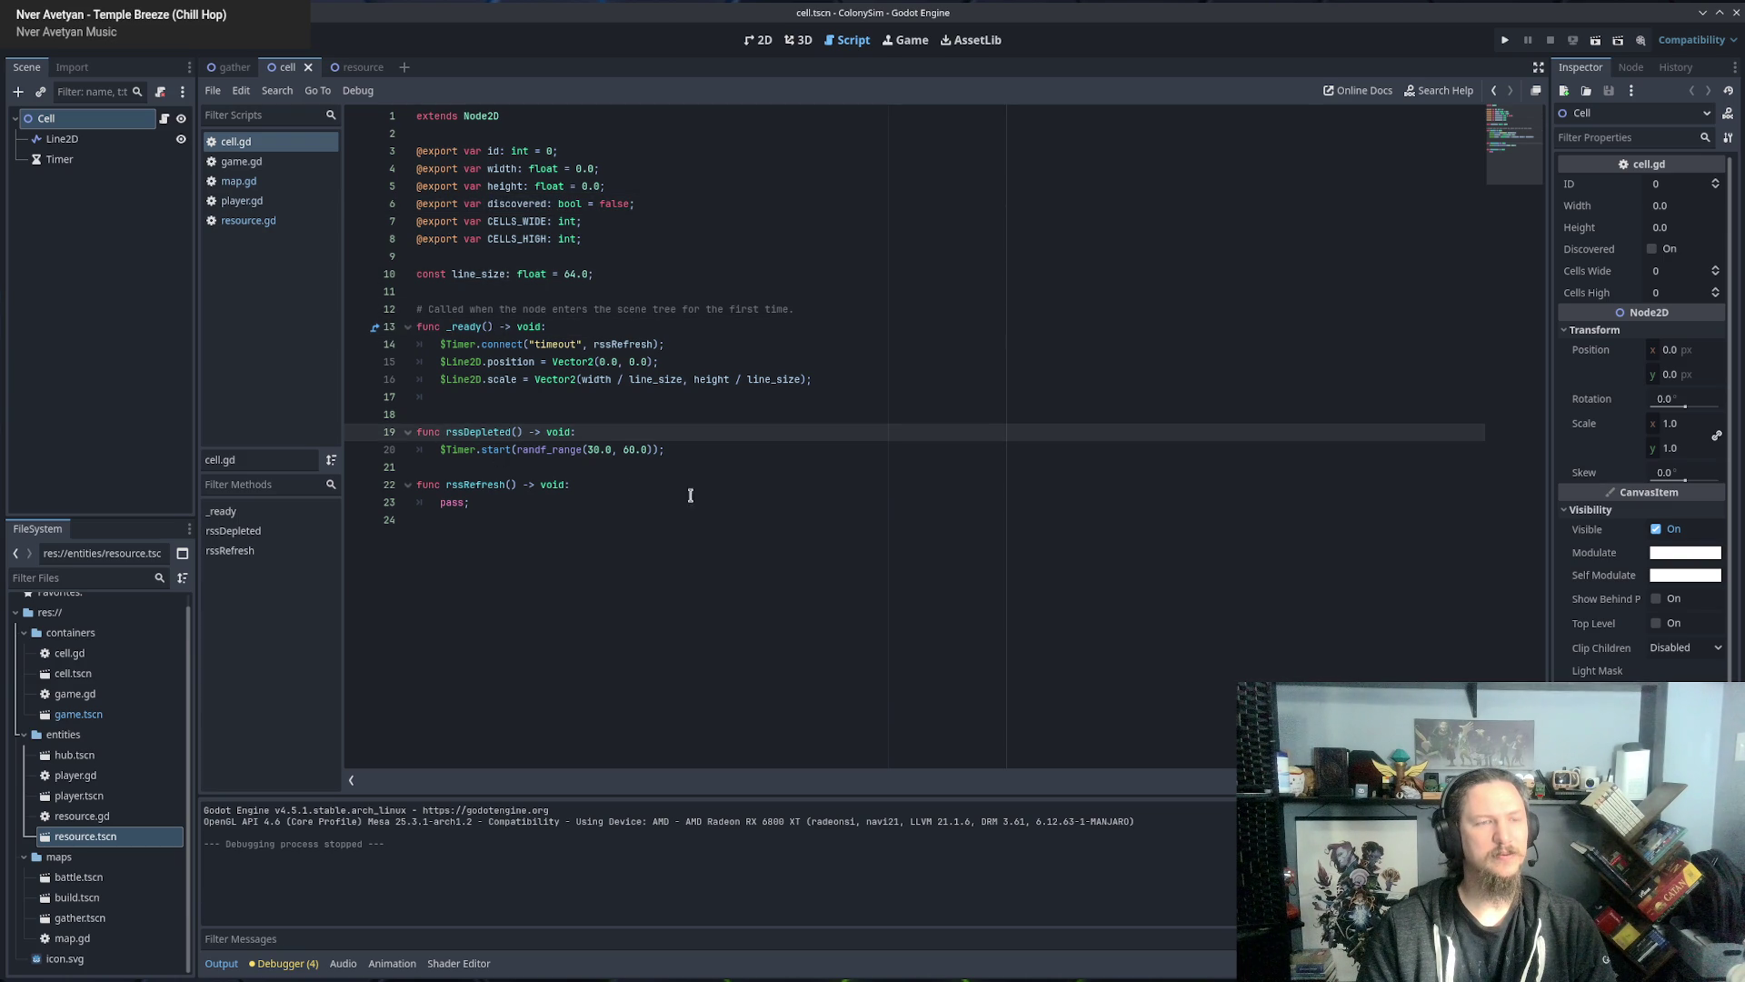
pyautogui.click(871, 471)
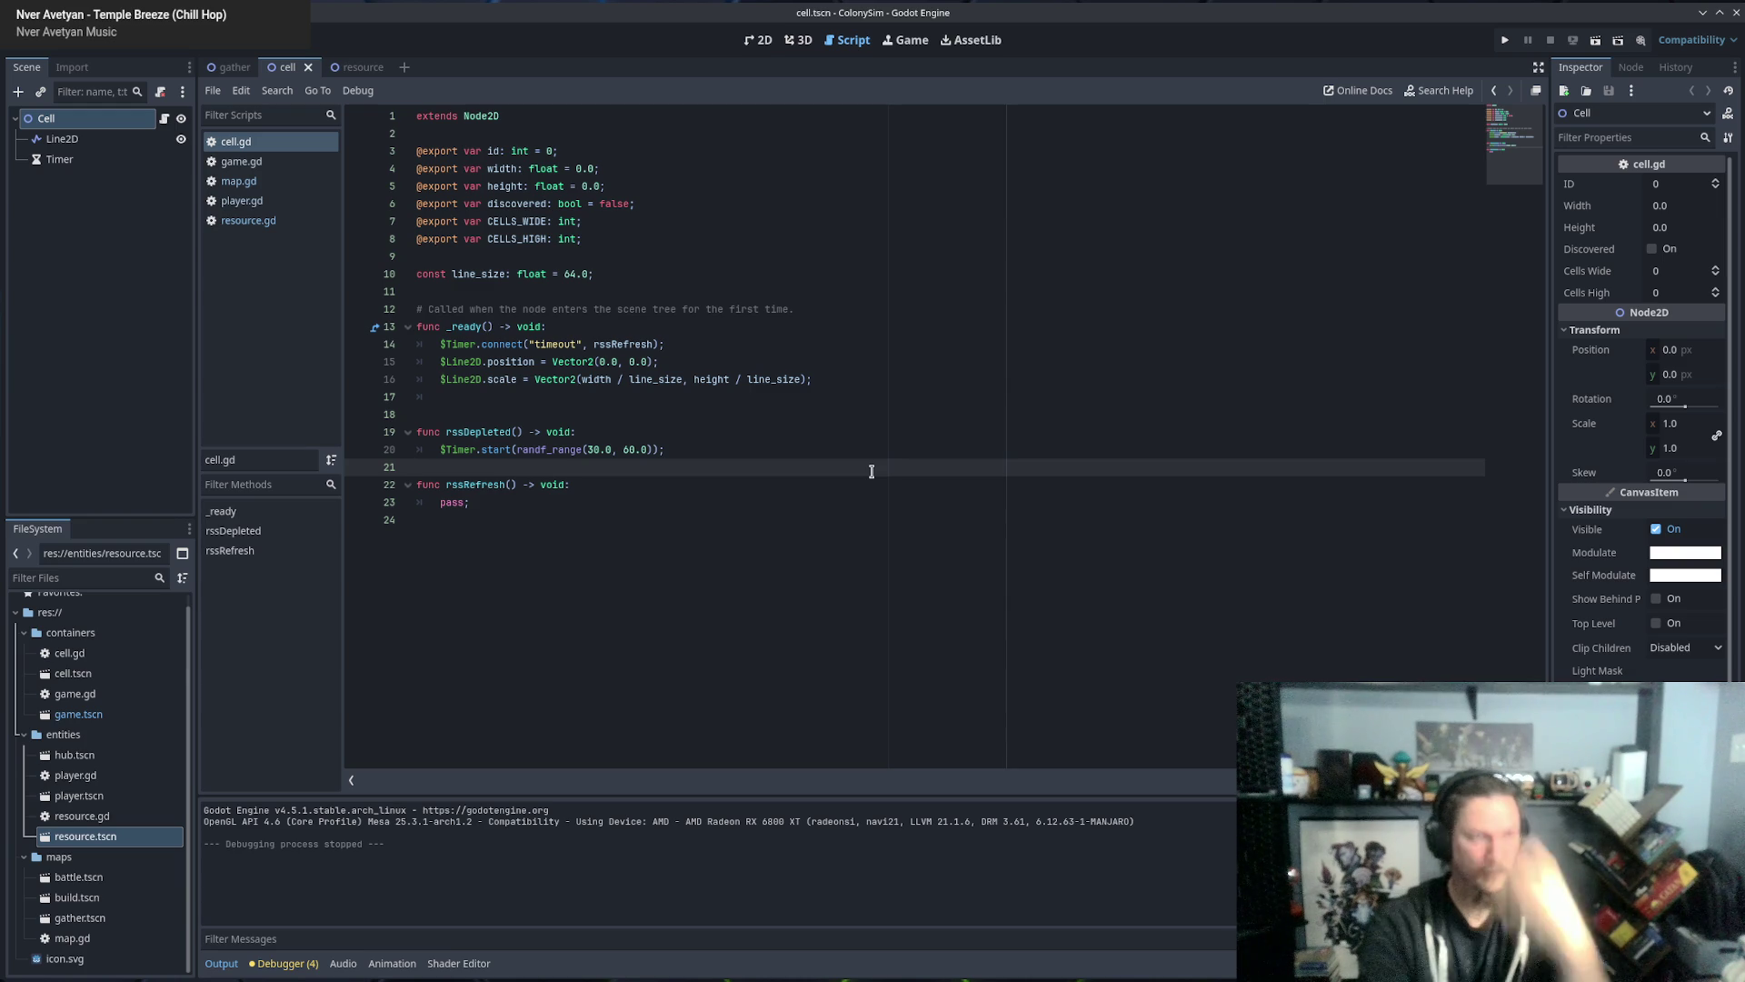
pyautogui.click(837, 454)
# Step: Delete the whole setDestination function from player.gd
pyautogui.click(238, 181)
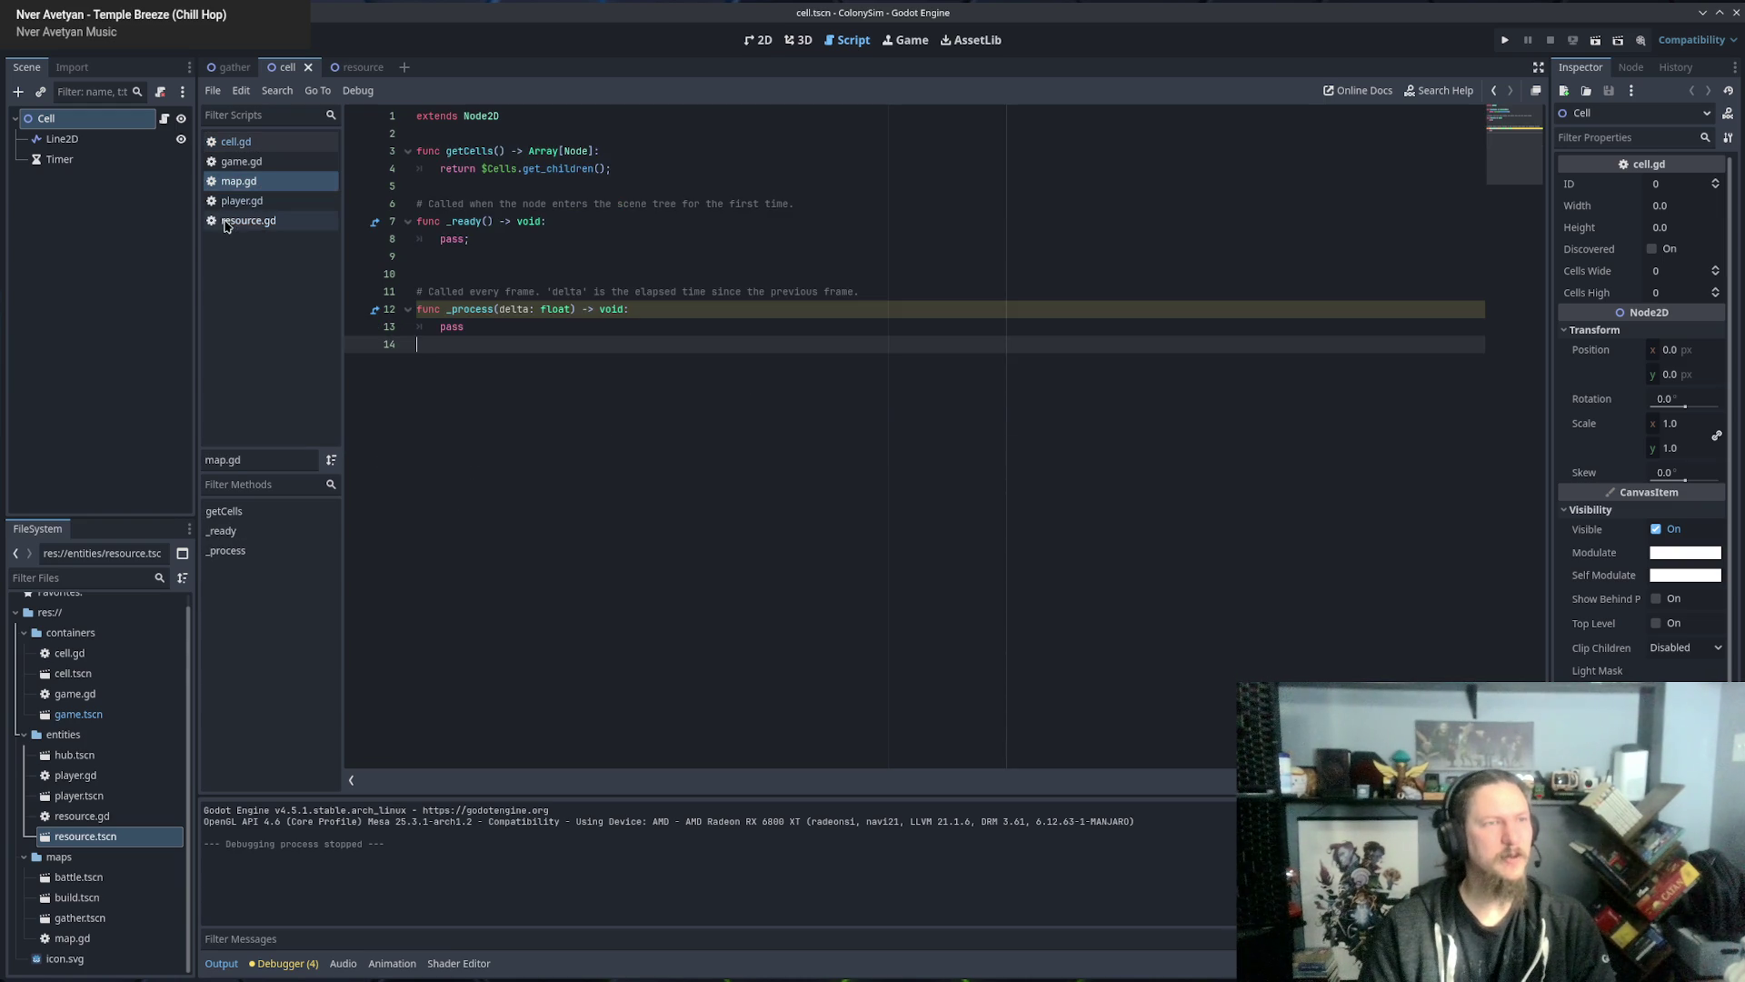
pyautogui.click(241, 199)
pyautogui.click(793, 537)
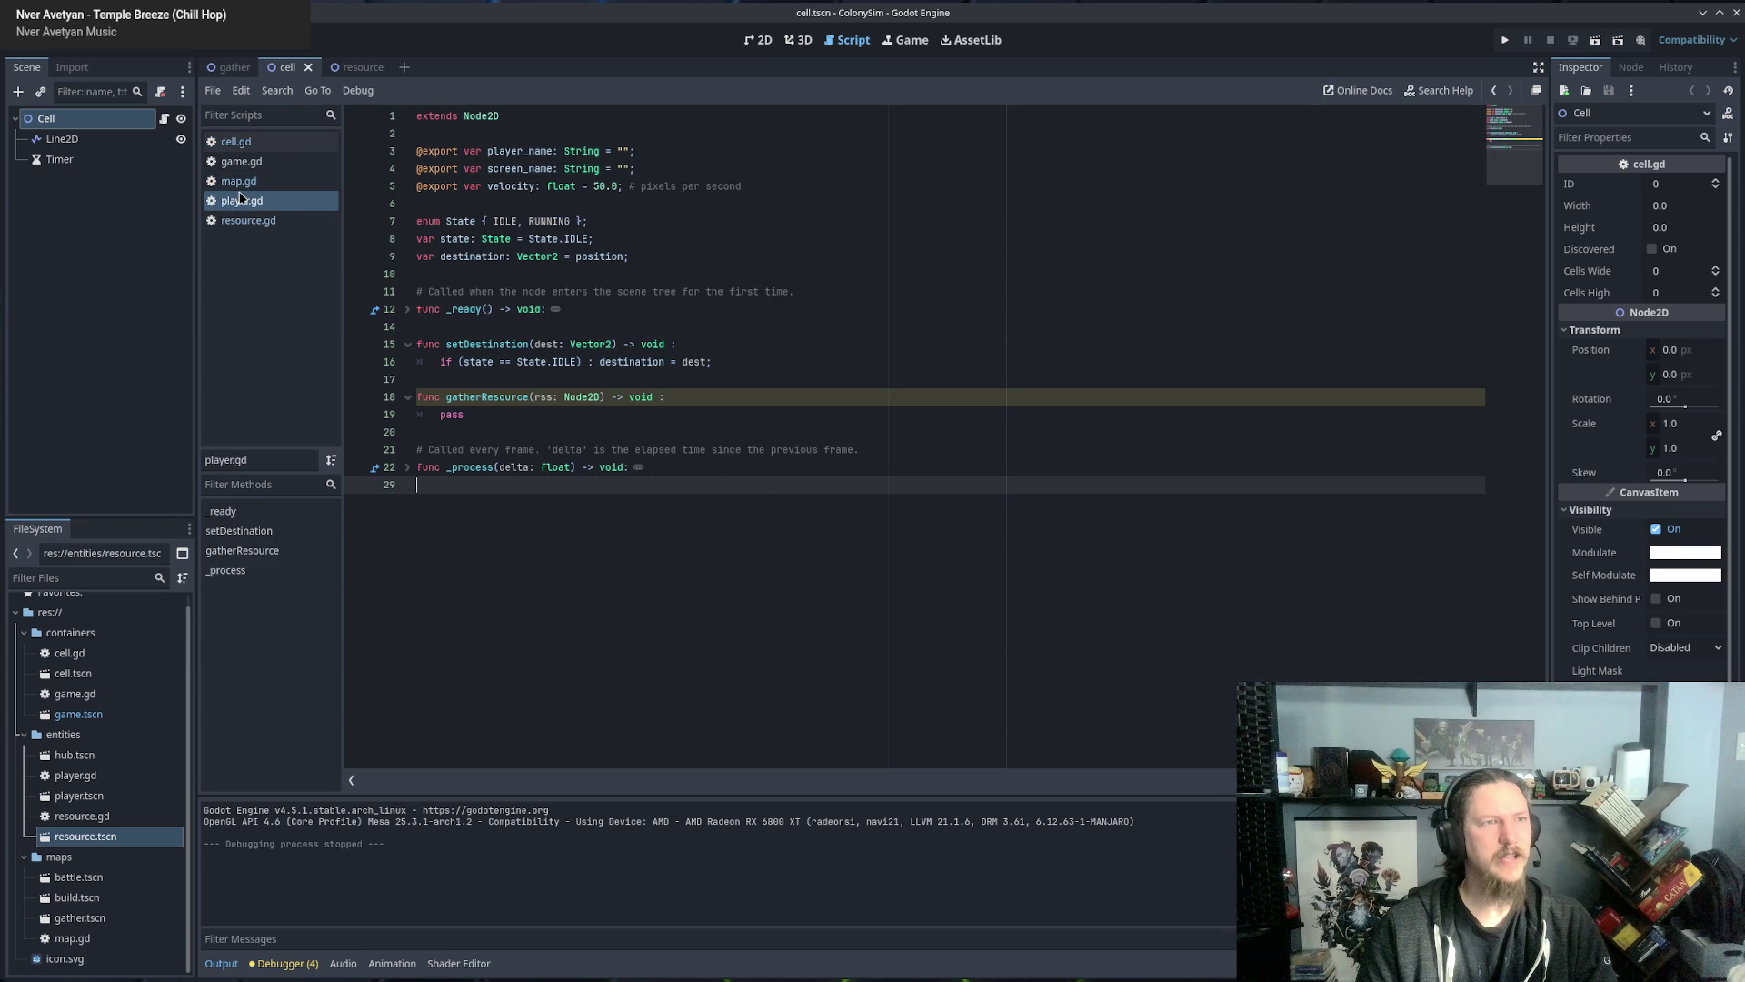
pyautogui.click(682, 302)
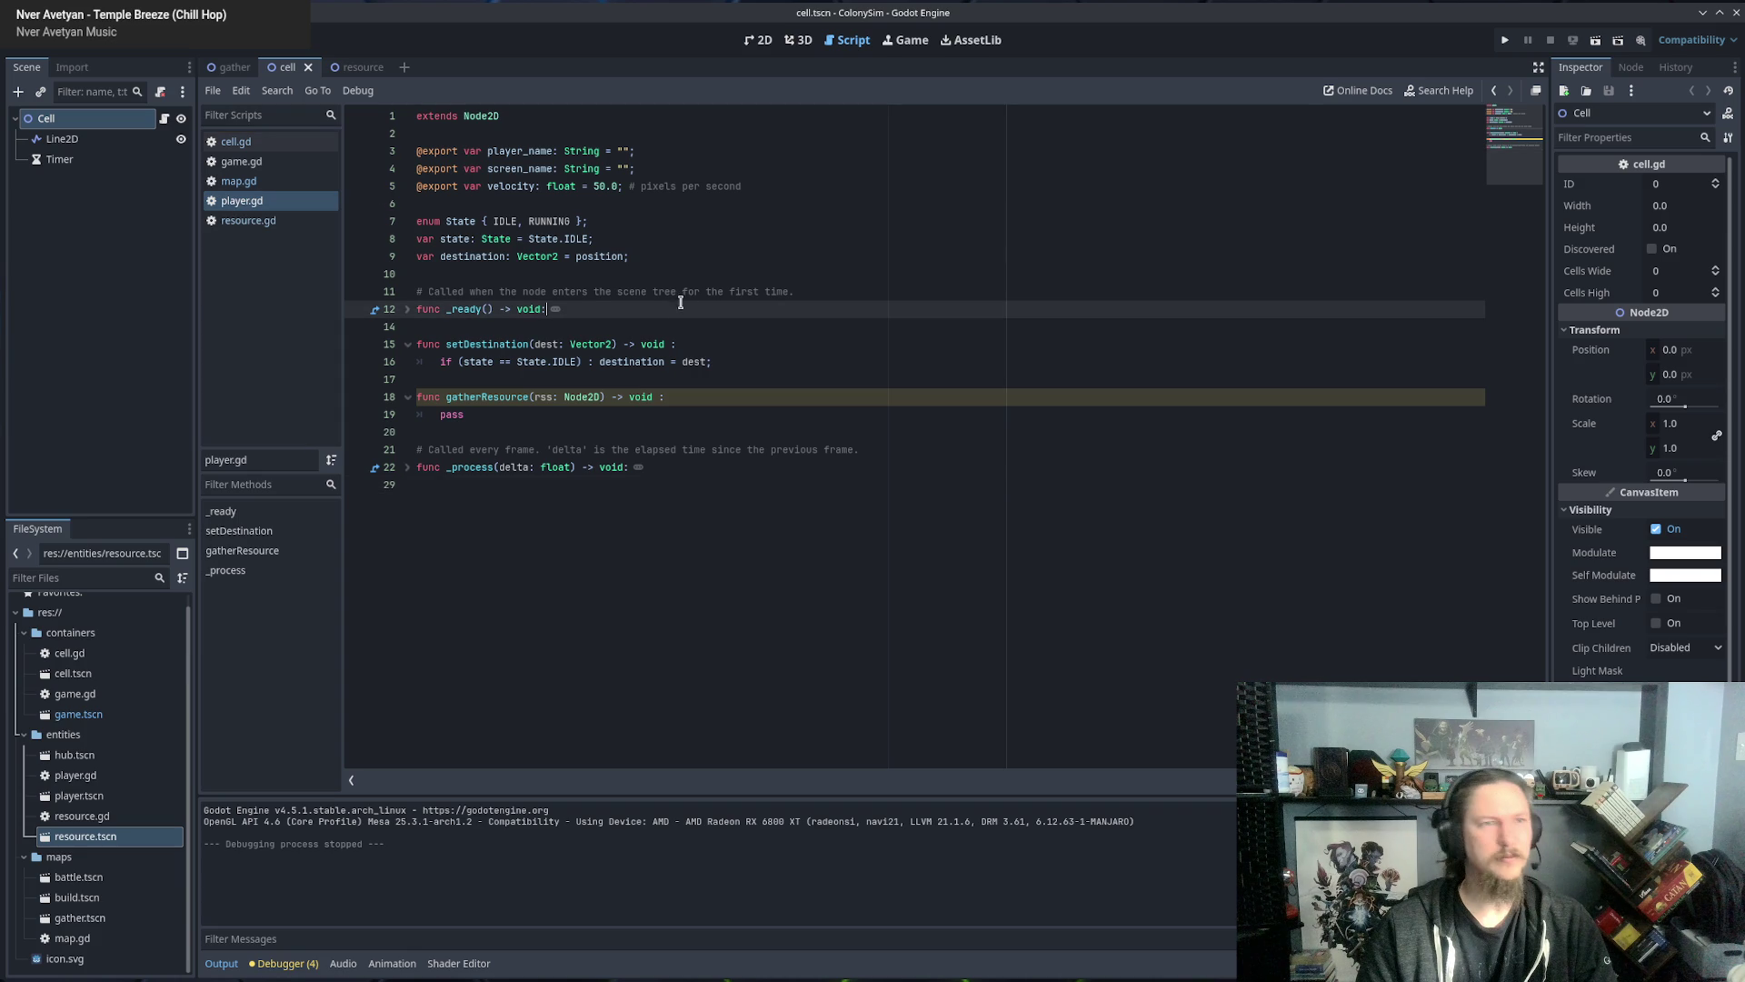
pyautogui.click(453, 344)
pyautogui.click(681, 362)
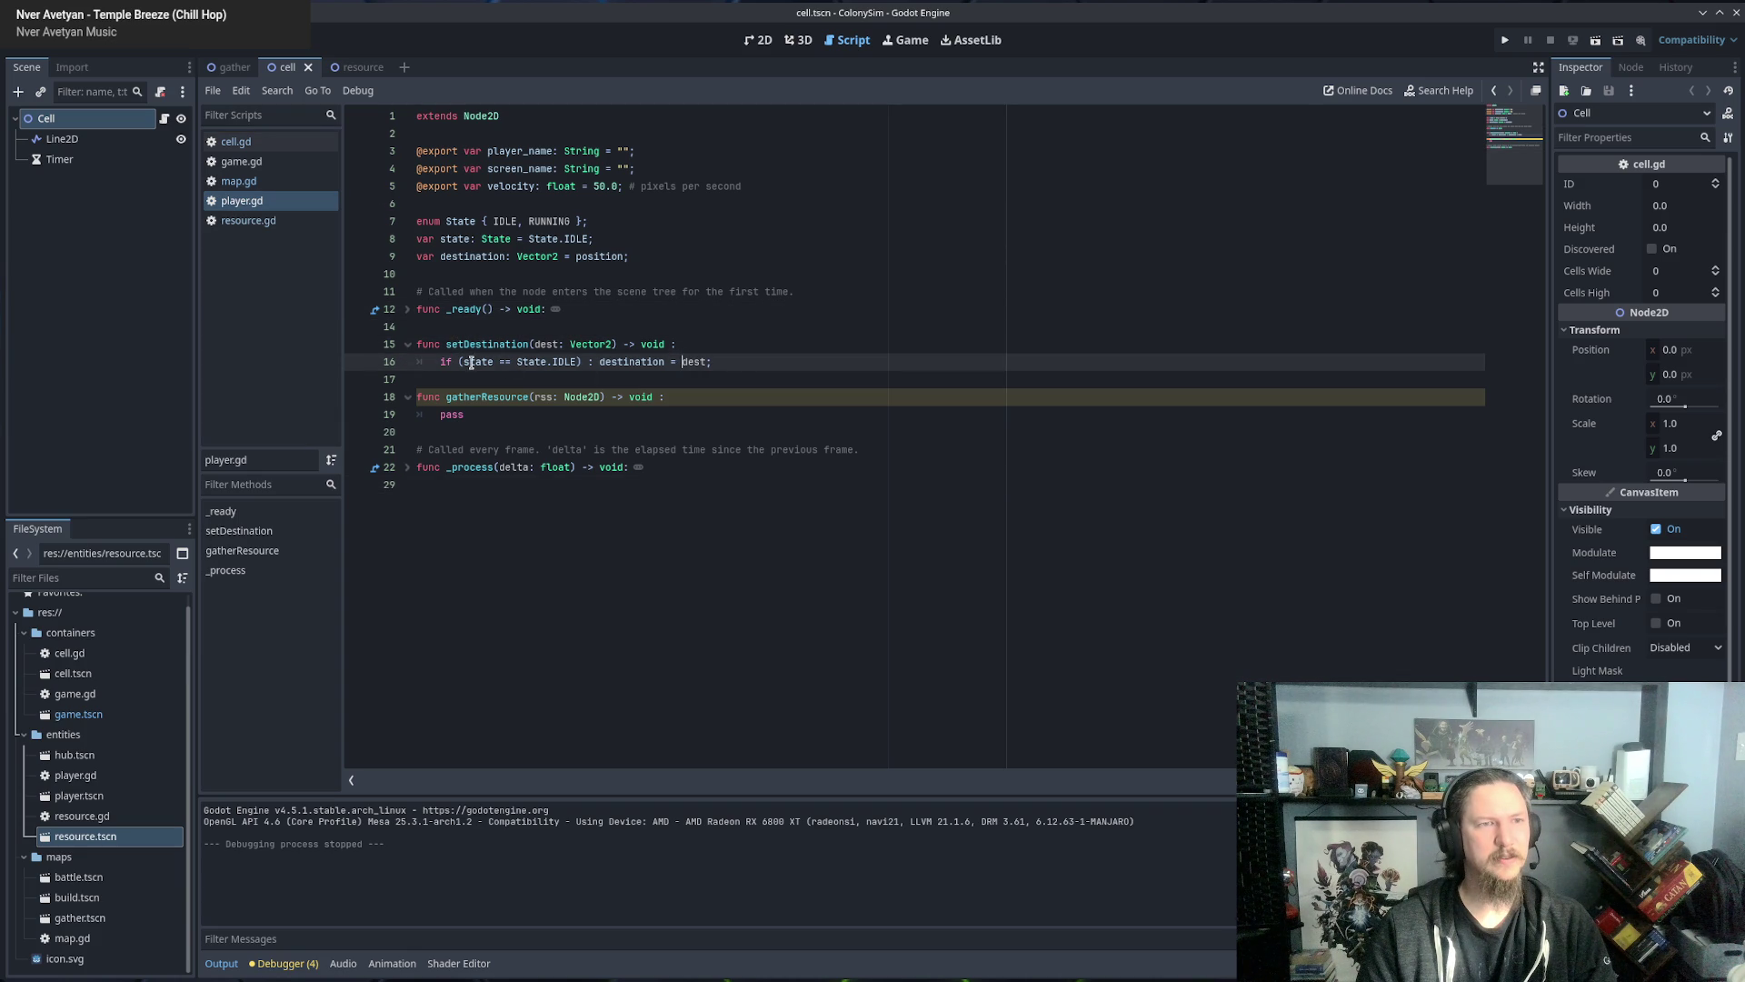
pyautogui.moveTo(738, 361); pyautogui.dragTo(333, 347)
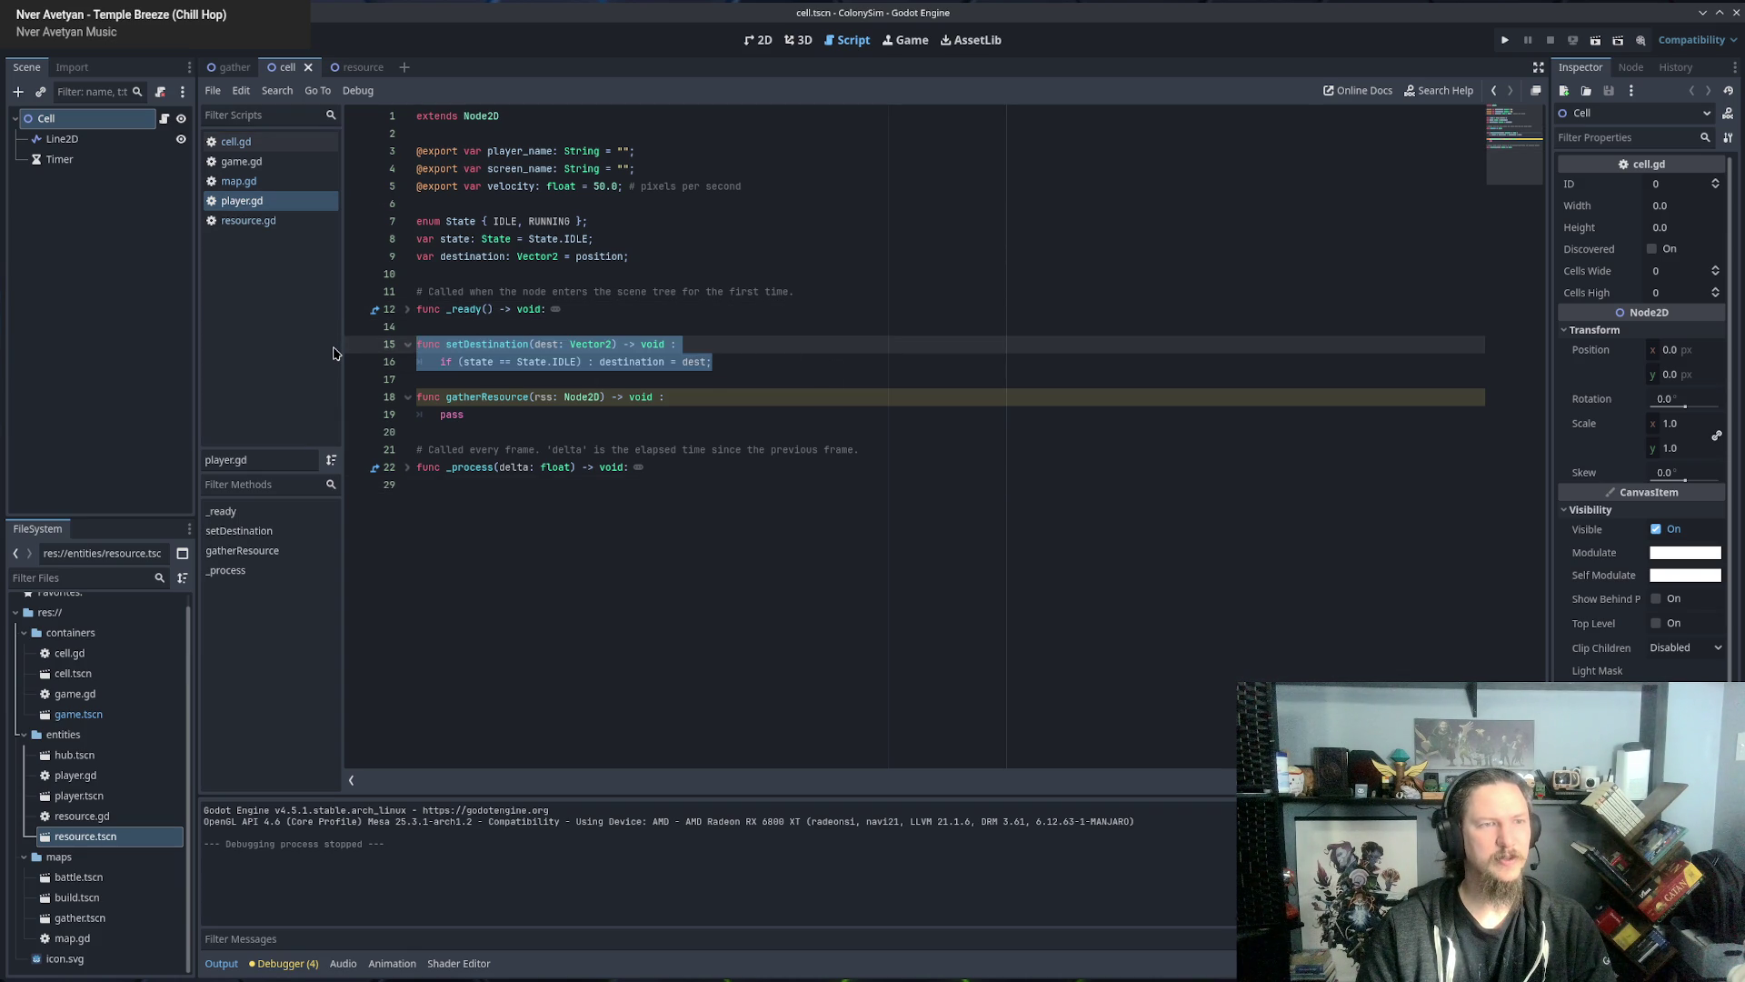
pyautogui.press('BackSpace')
pyautogui.press('BackSpace')
pyautogui.press('BackSpace')
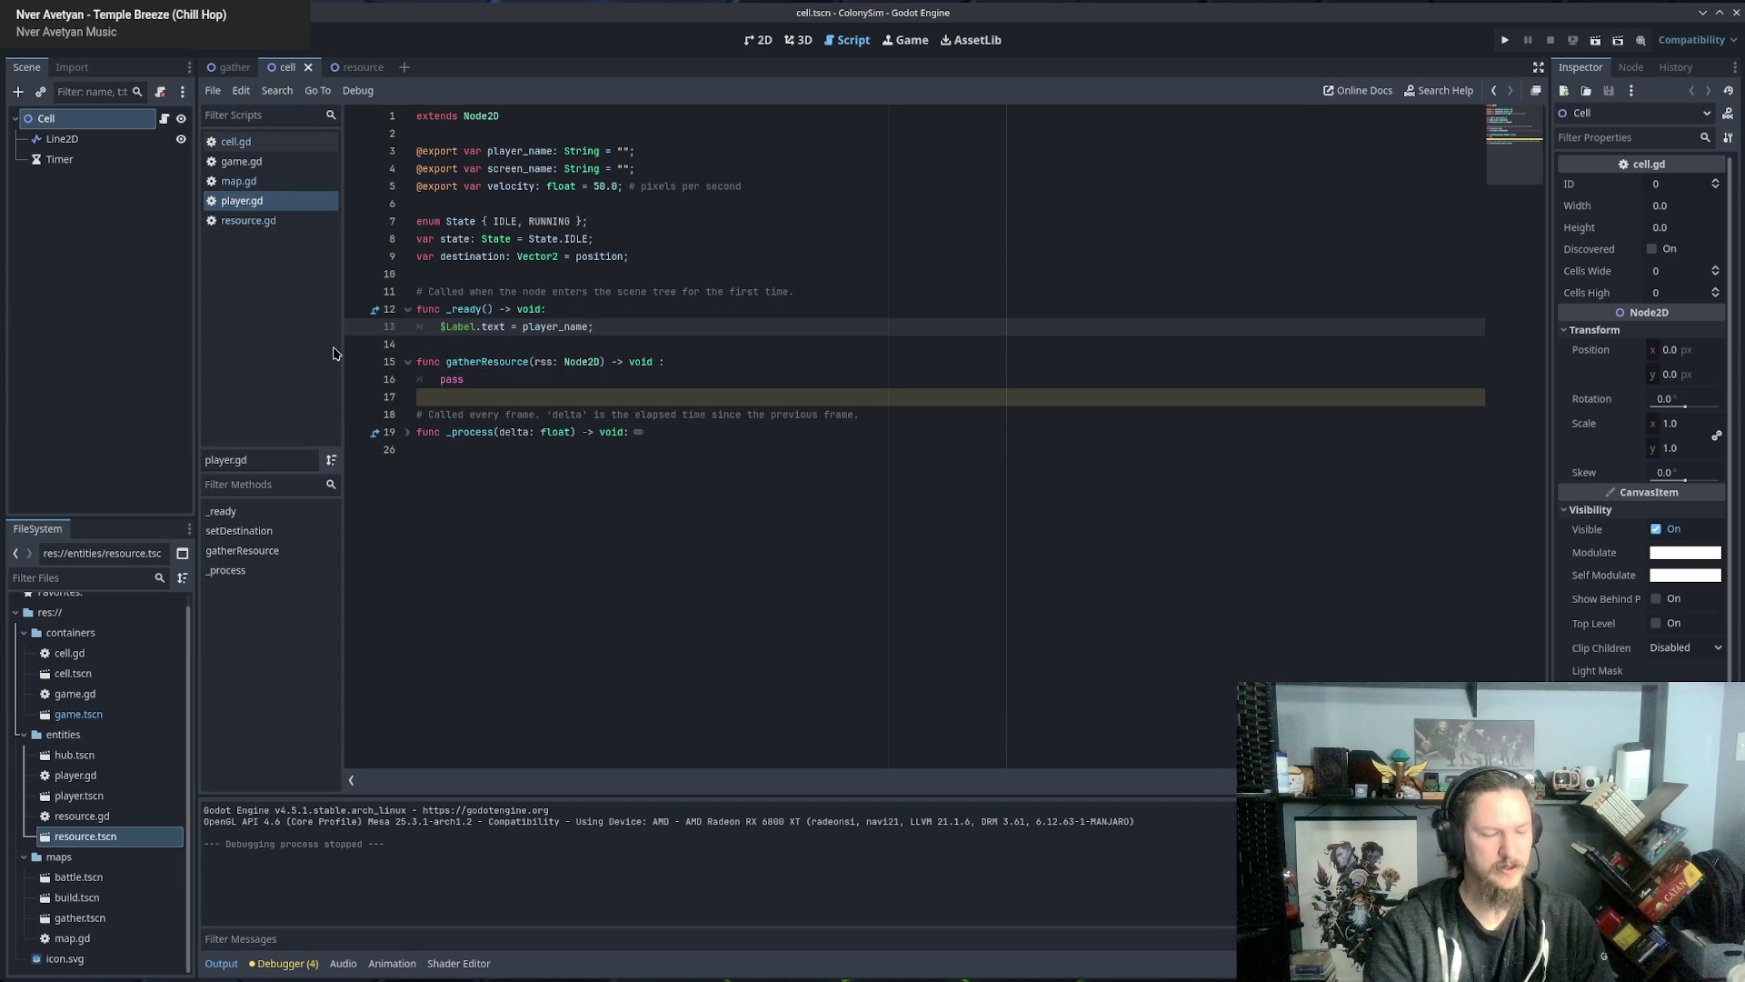
pyautogui.hotkey('ctrl', 'shift', 'f')
# Step: Search all files for setDestination and comment out game.gd's line 38 call with Ctrl+K
pyautogui.write('setDestination')
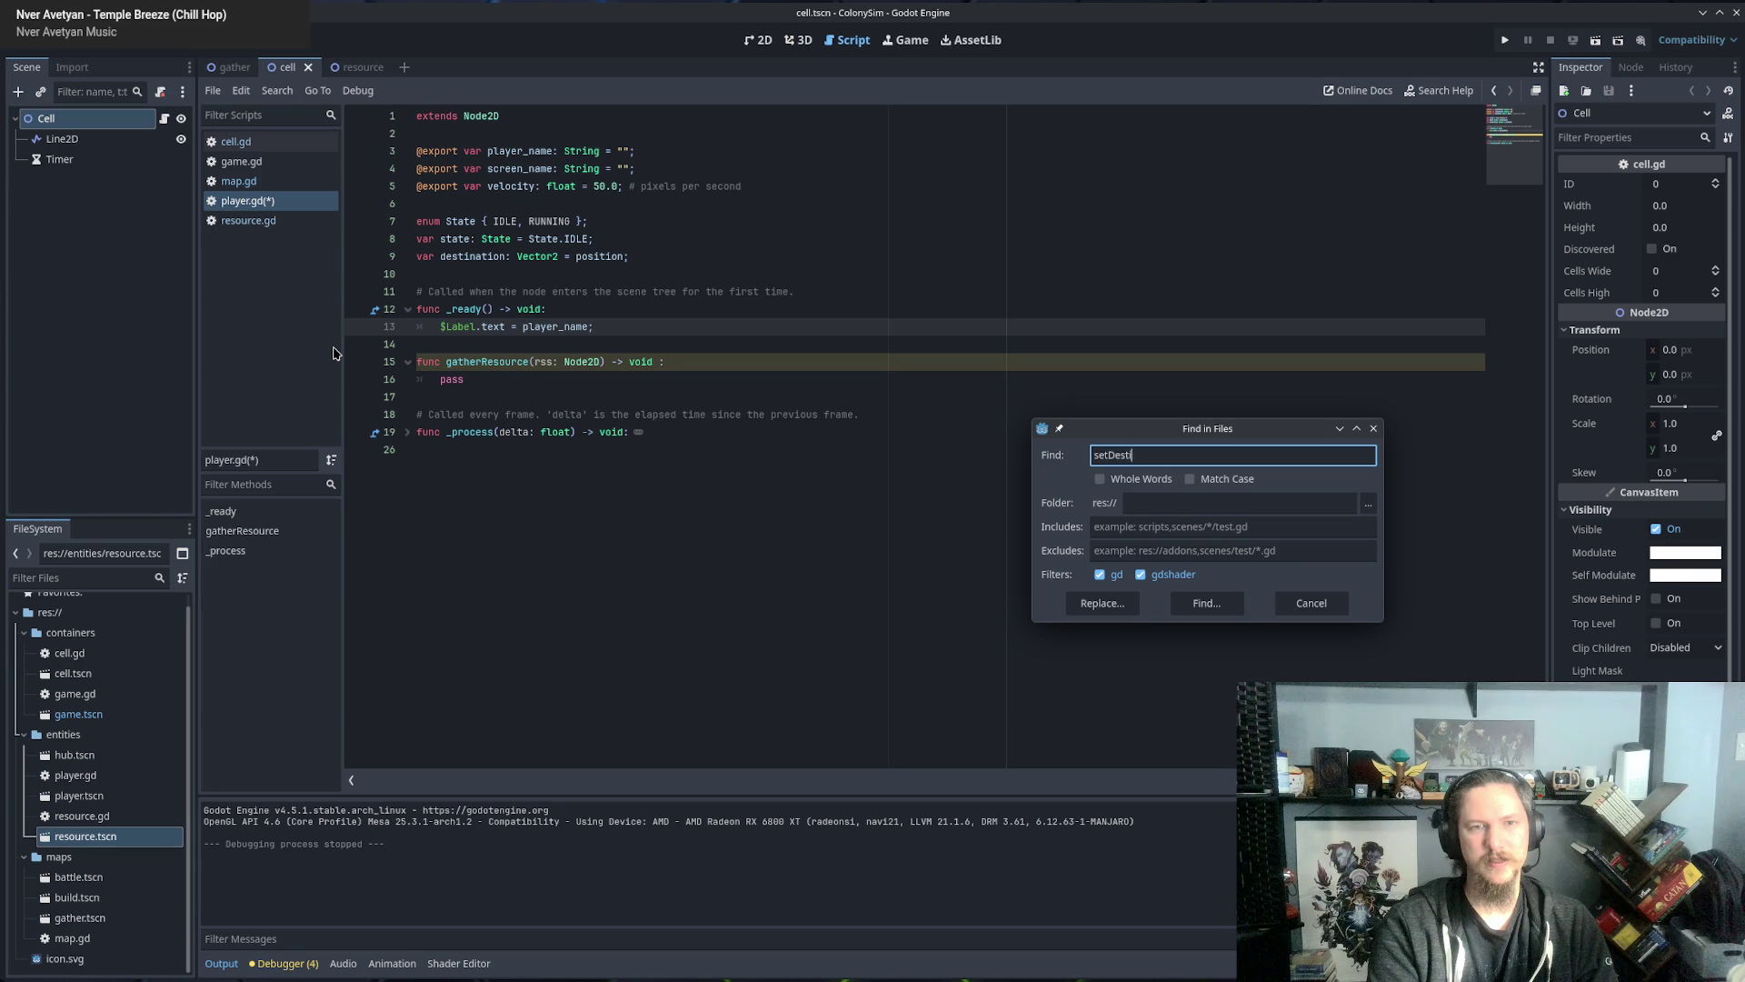
pyautogui.press('Return')
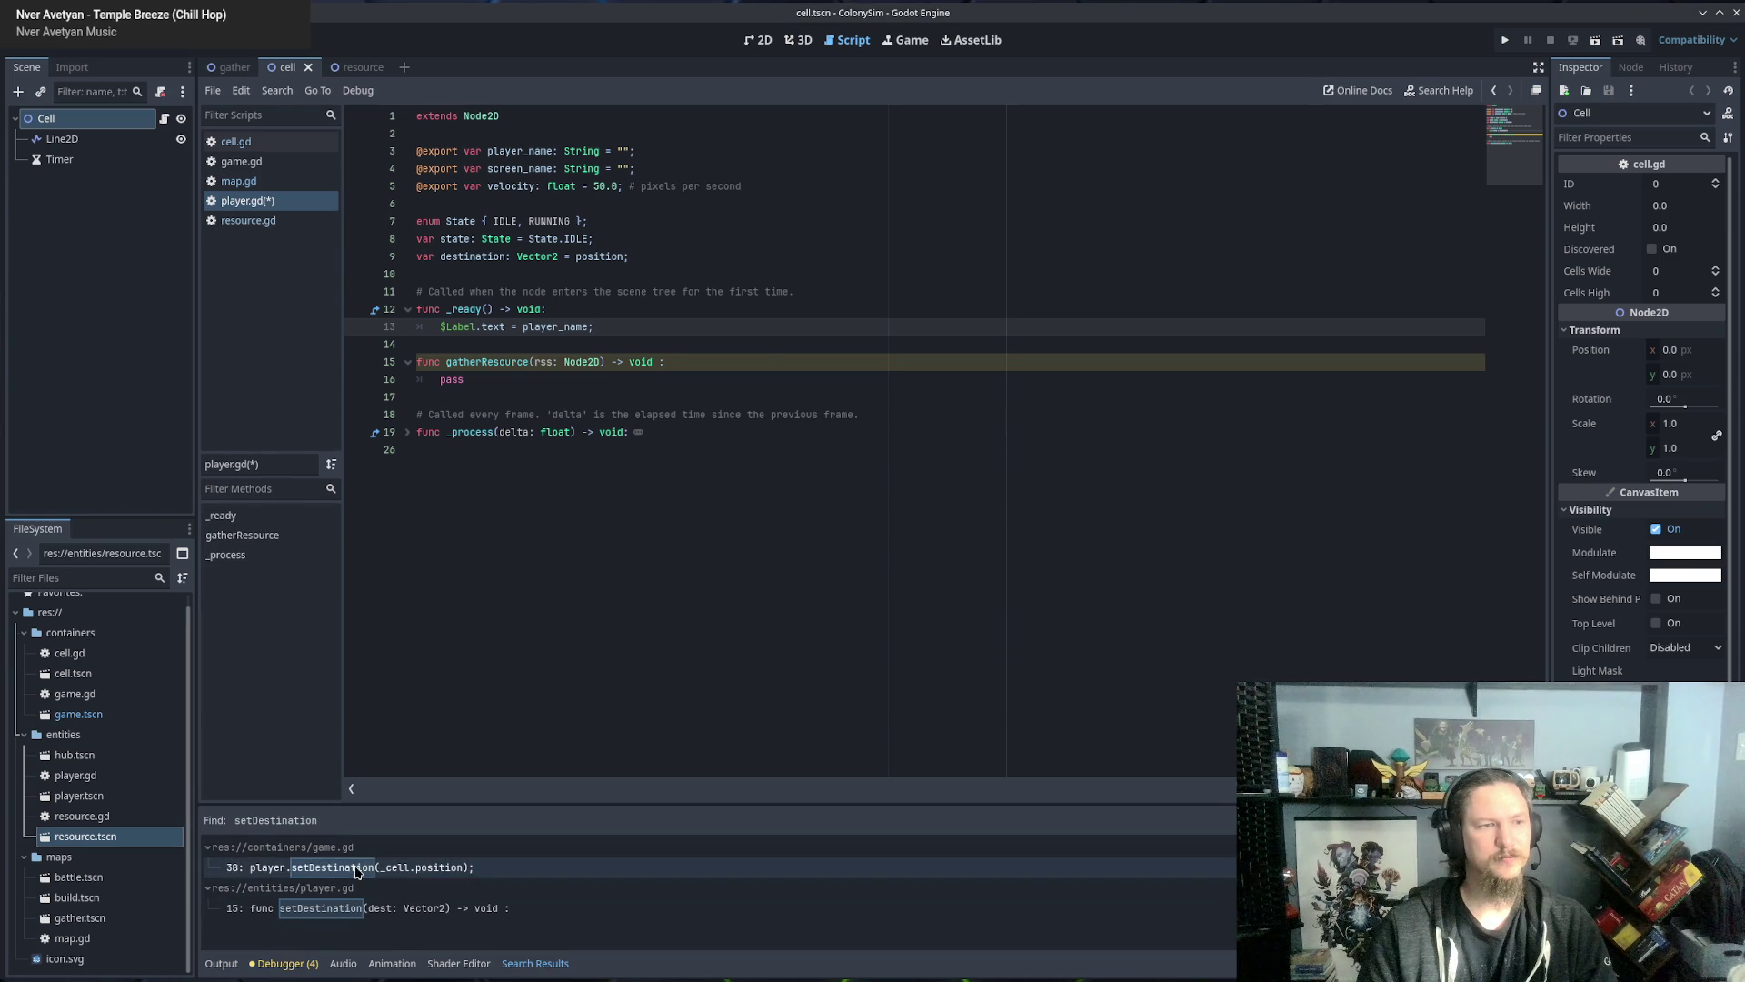
pyautogui.click(318, 867)
pyautogui.press('Down')
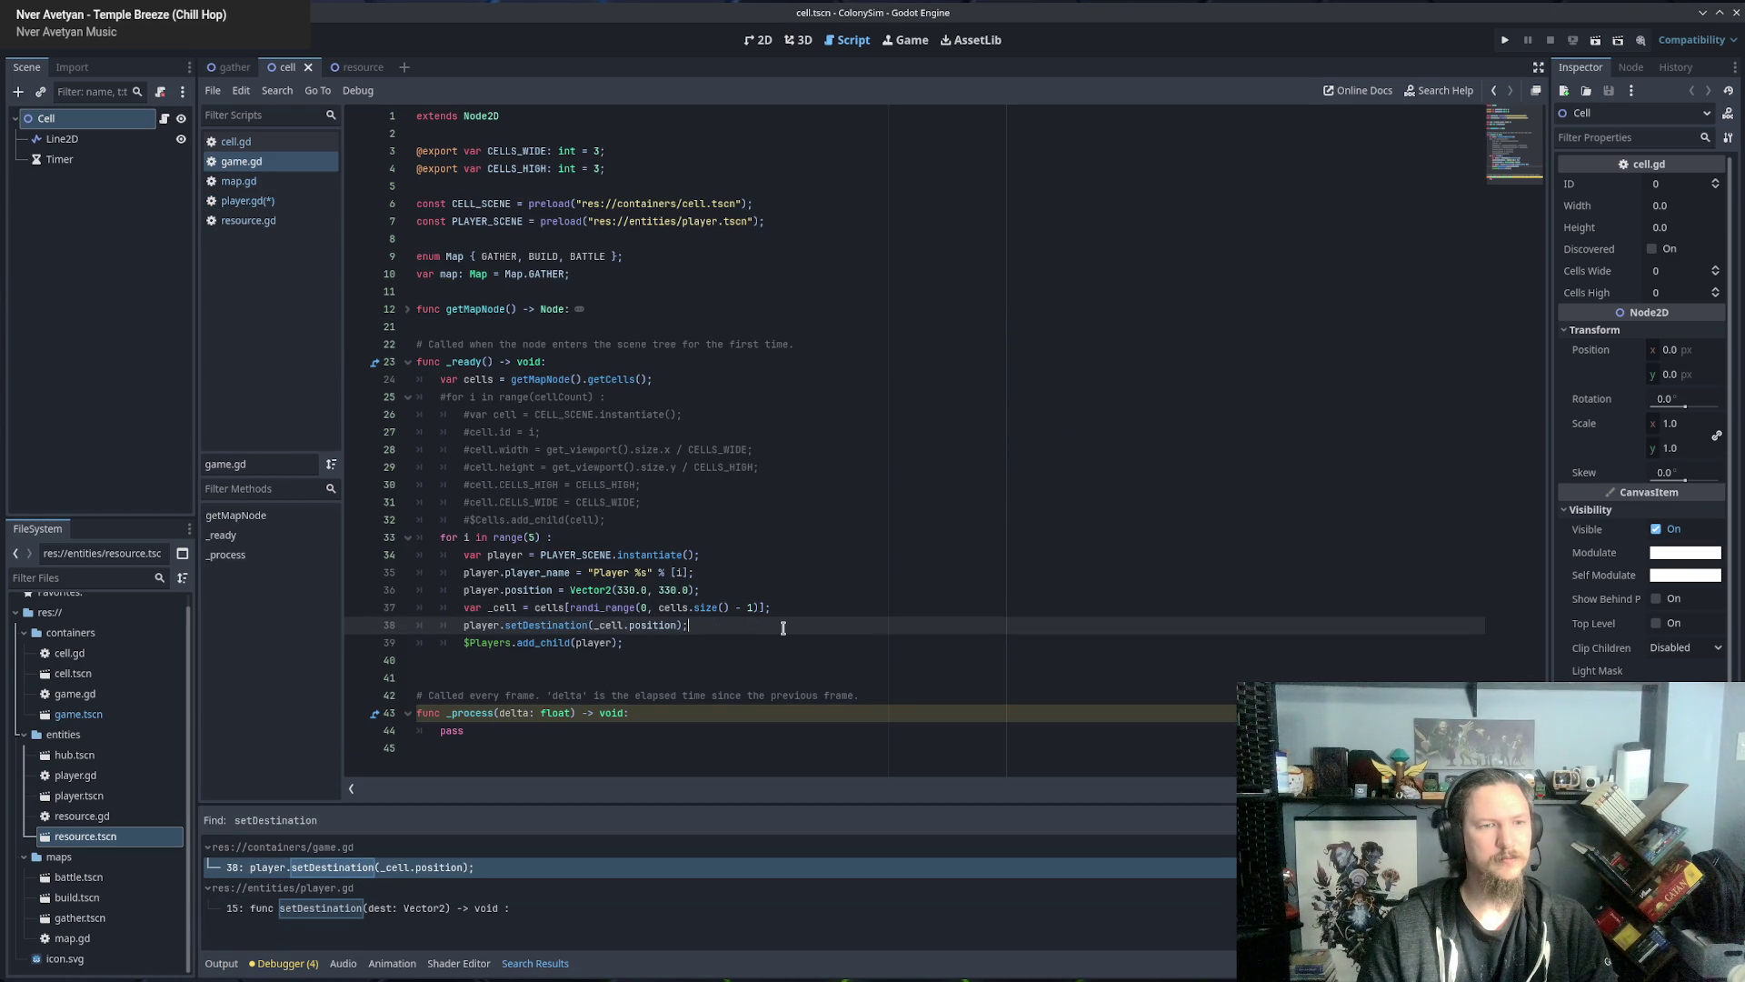
pyautogui.hotkey('ctrl', 'k')
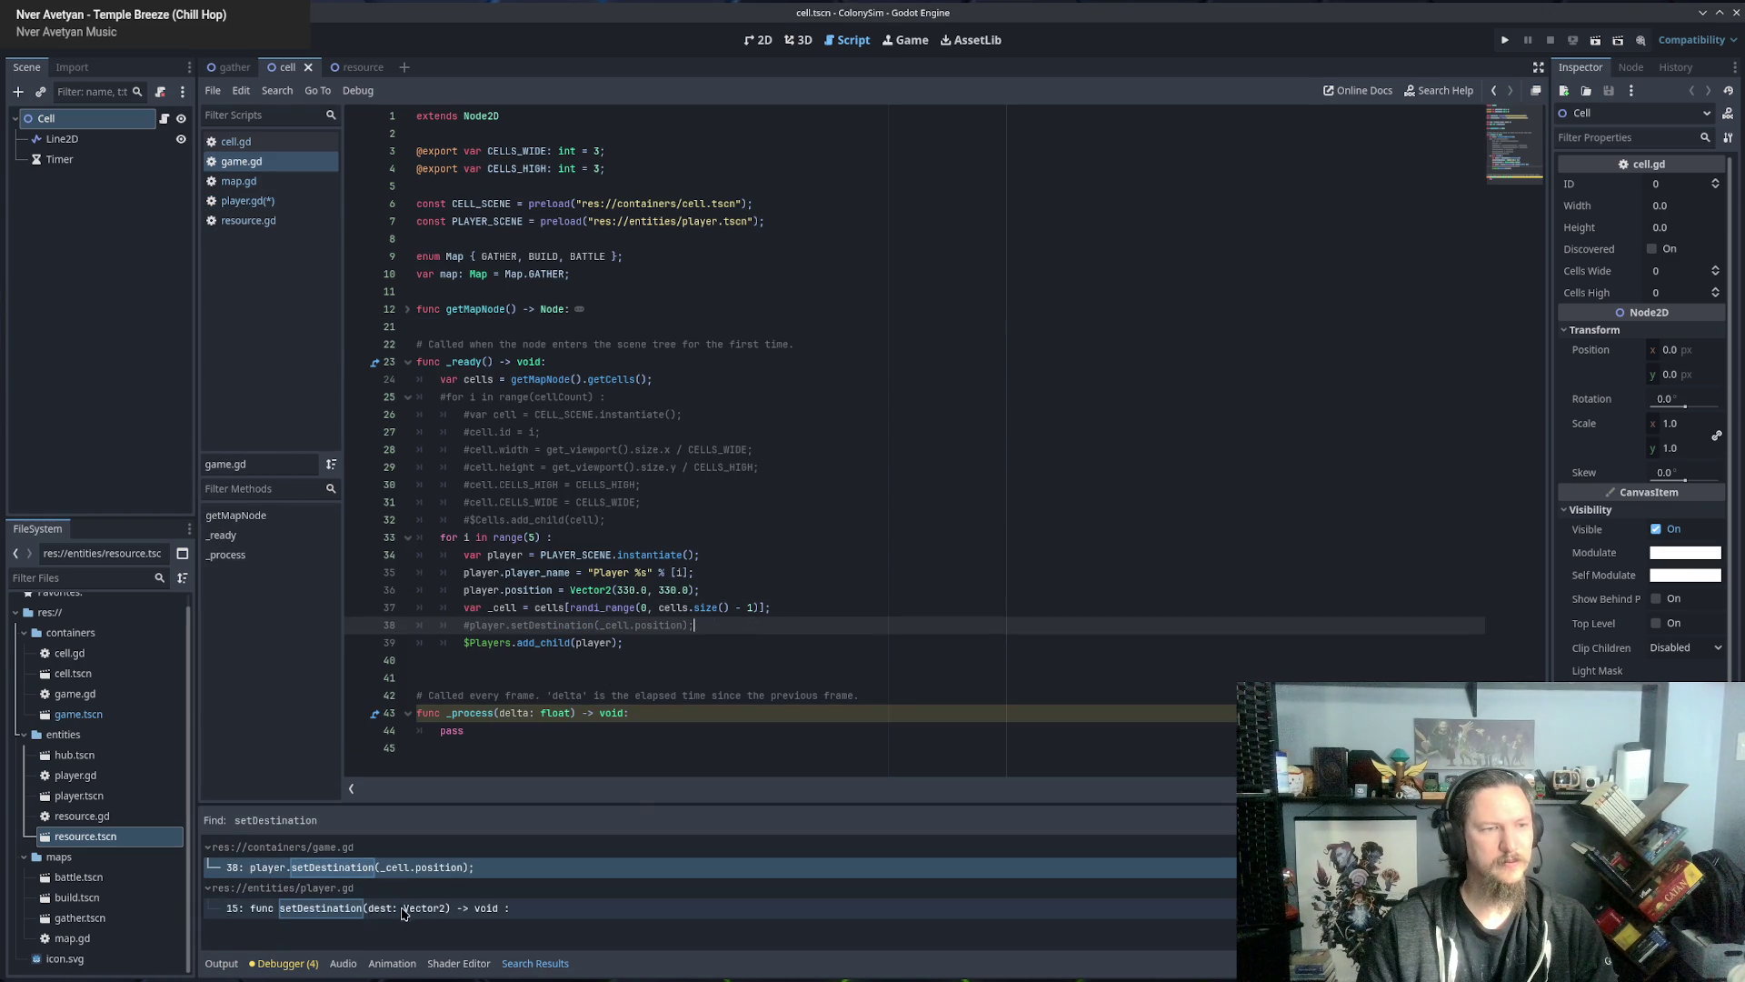
# Step: Check the remaining setDestination match in player.gd and close the search results
pyautogui.click(318, 907)
pyautogui.click(537, 387)
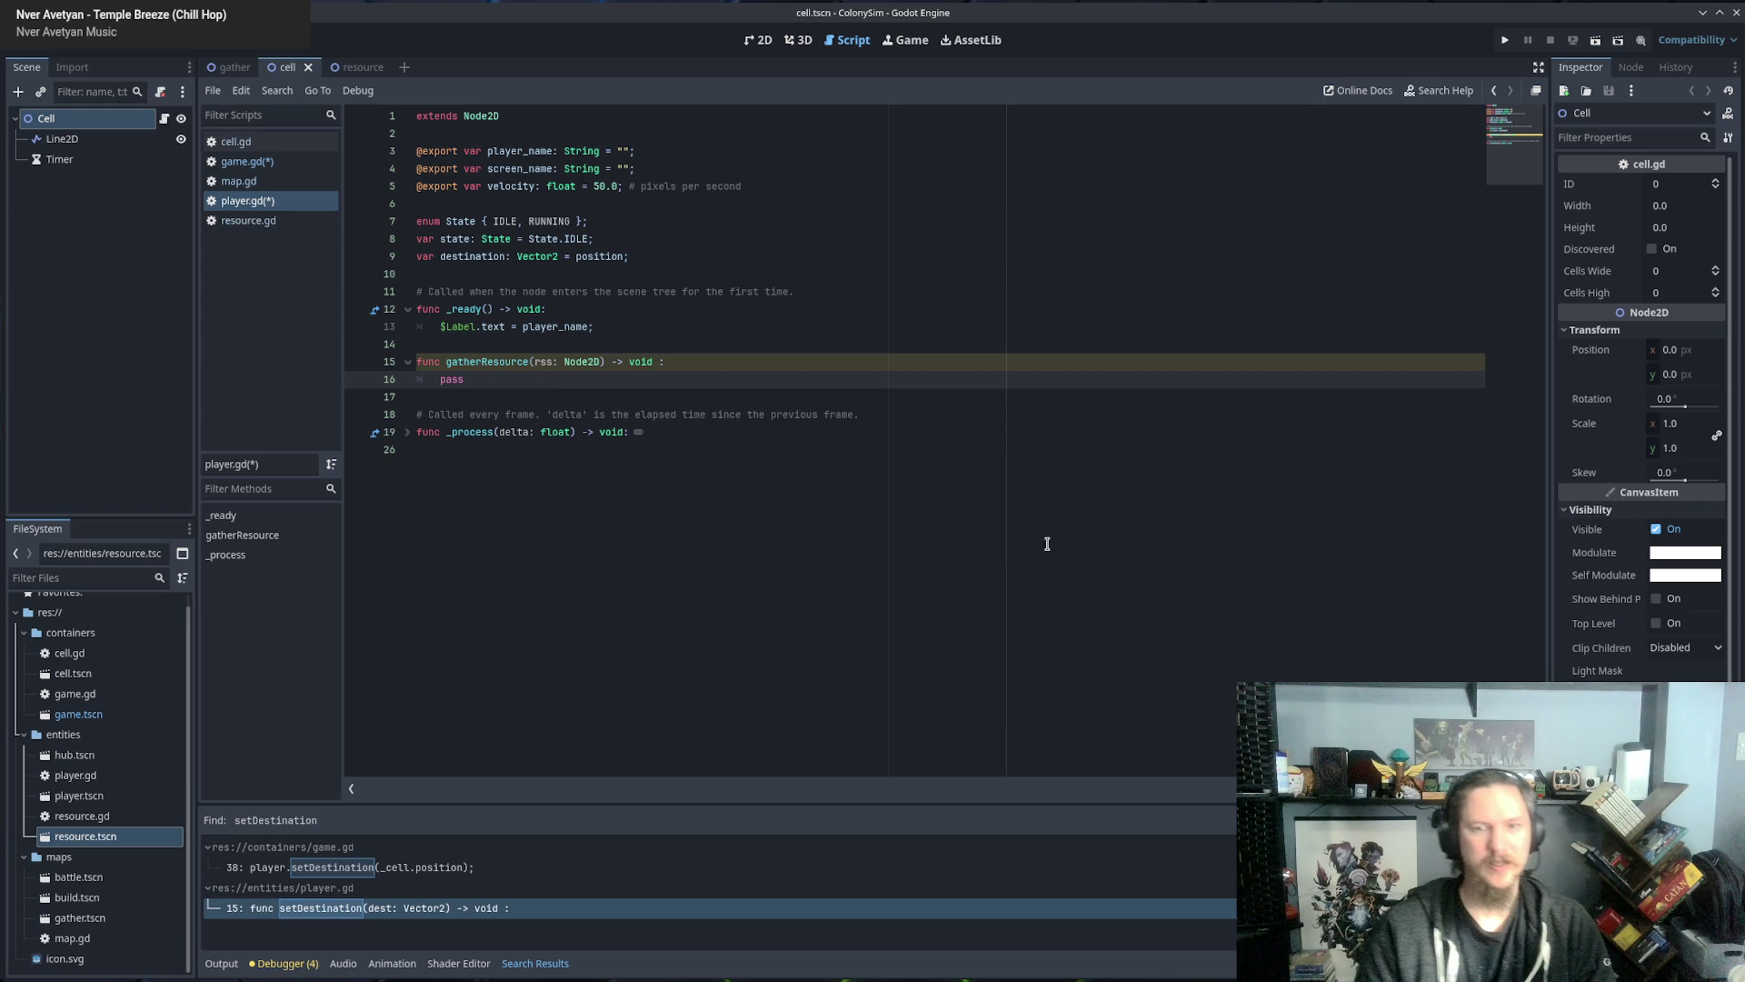
pyautogui.press('Escape')
pyautogui.click(573, 490)
pyautogui.click(530, 397)
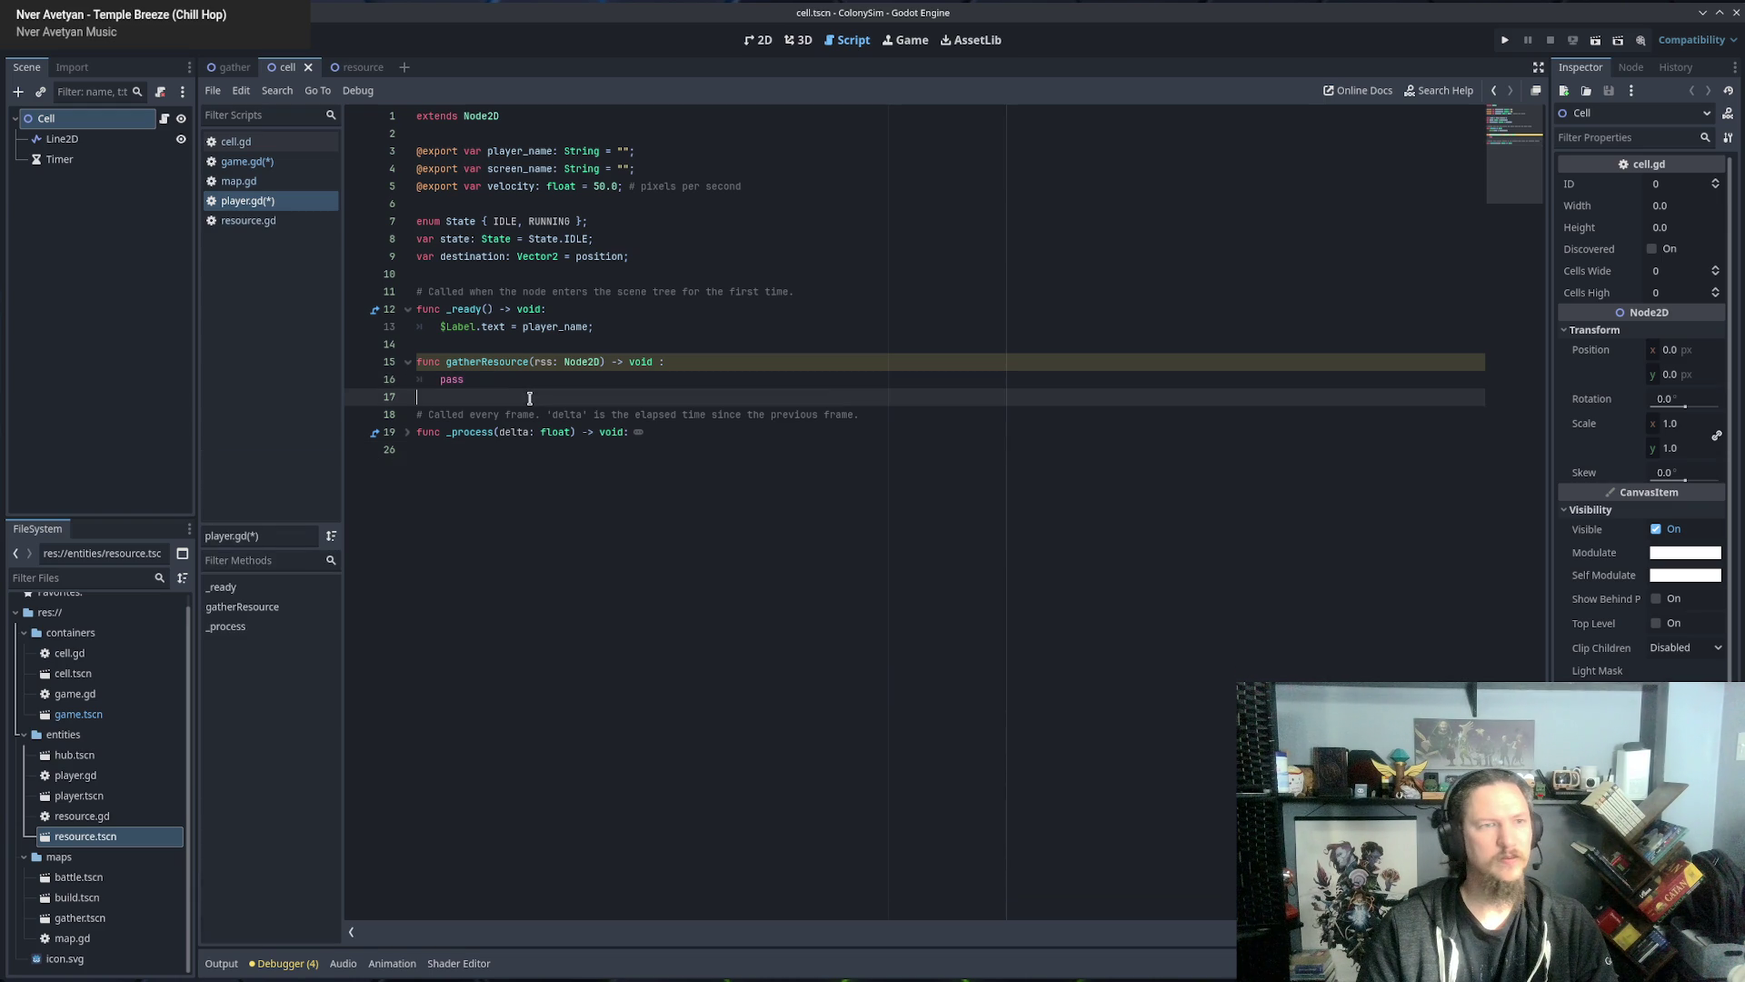
pyautogui.click(481, 381)
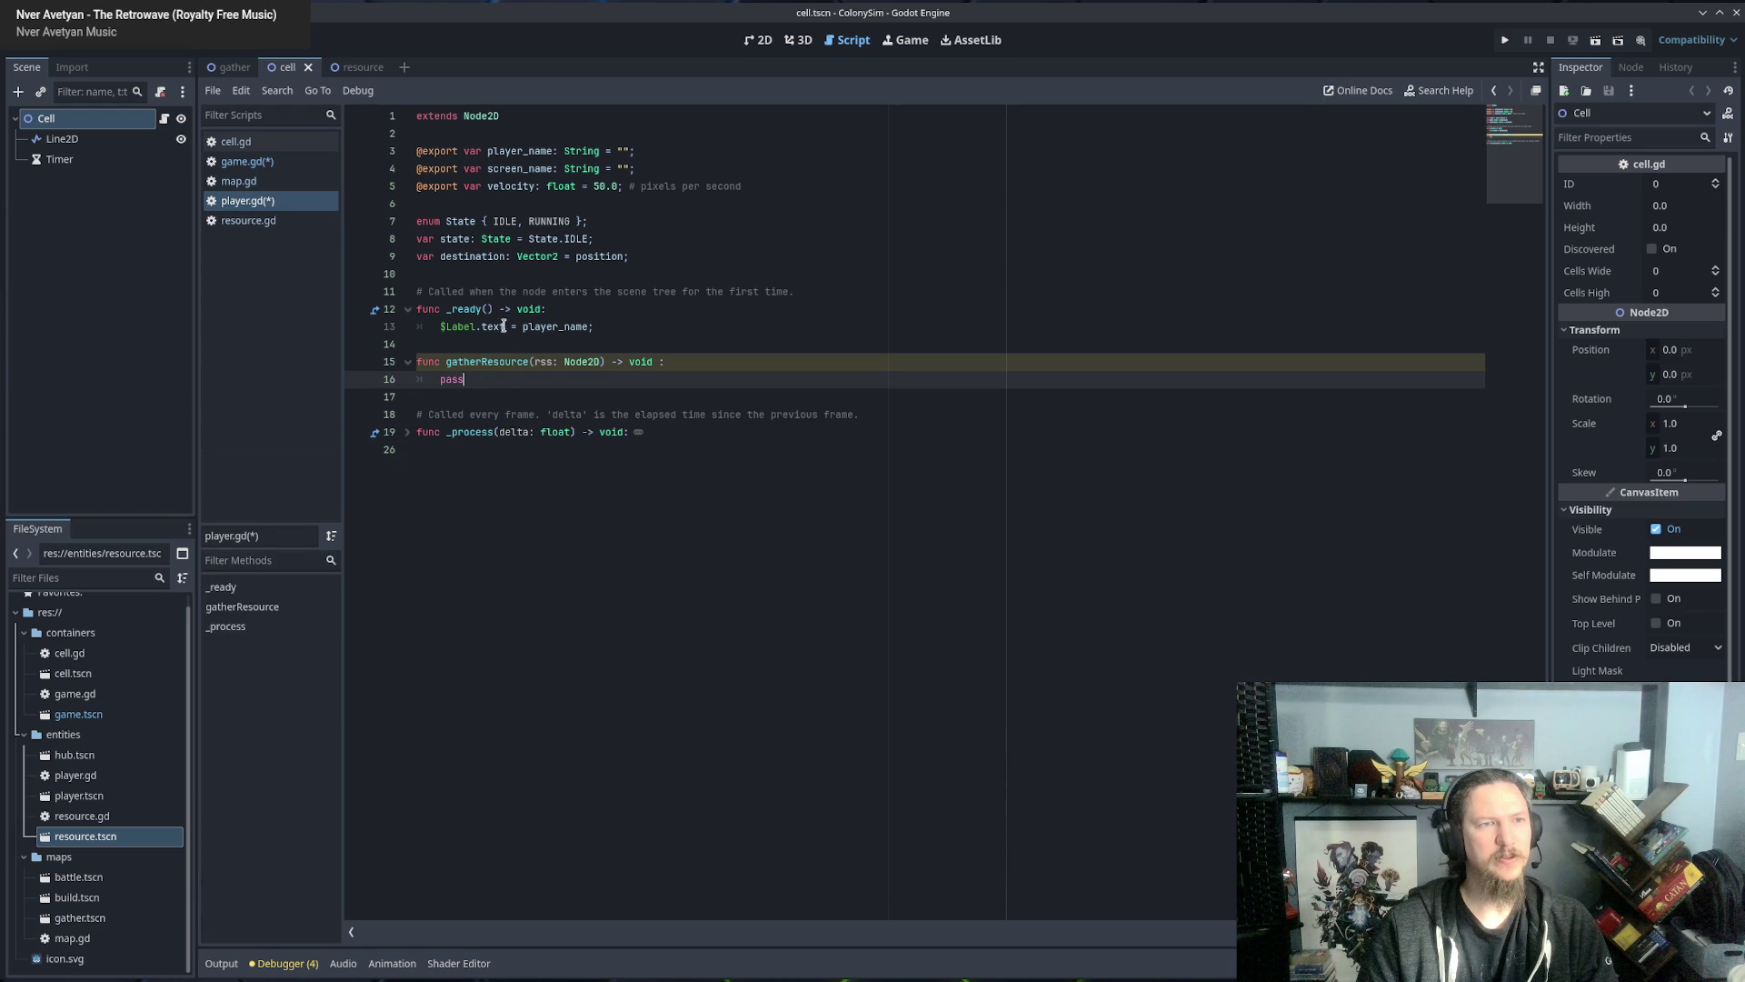
# Step: Leave one blank line before gatherResource in player.gd, then bring up cell.gd
pyautogui.click(649, 325)
pyautogui.press('Return')
pyautogui.press('Return')
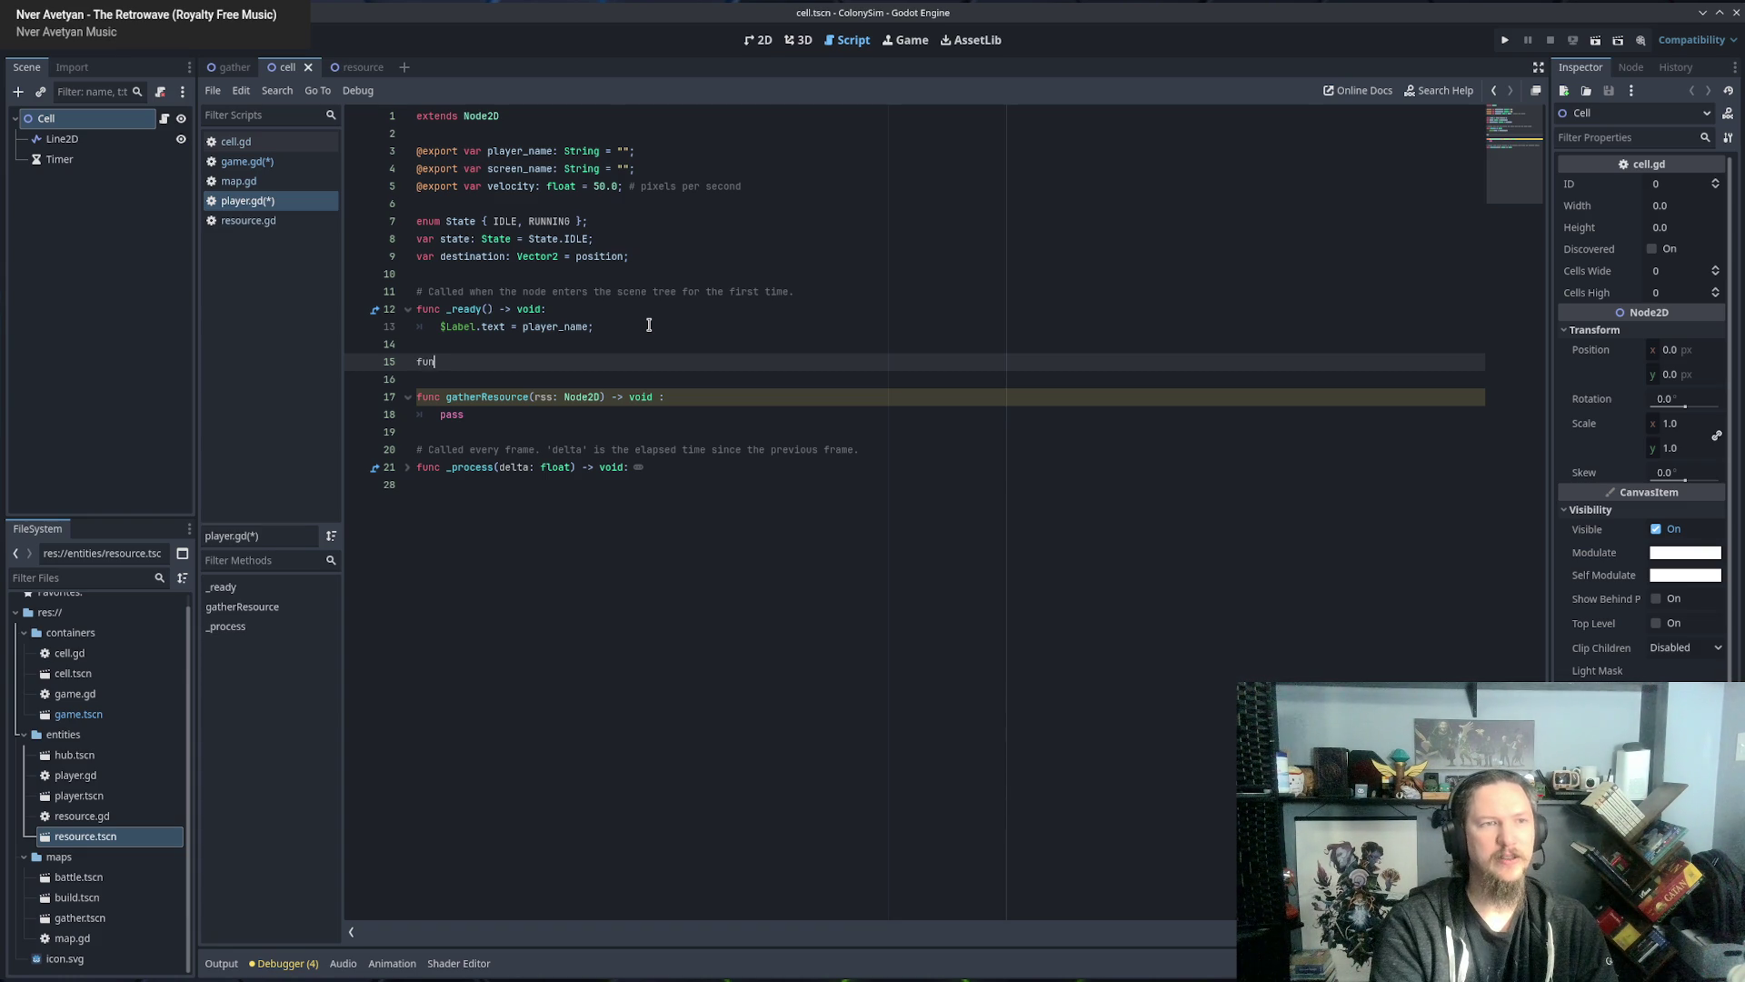
pyautogui.press('BackSpace')
pyautogui.press('BackSpace')
pyautogui.press('BackSpace')
pyautogui.press('BackSpace')
pyautogui.click(269, 201)
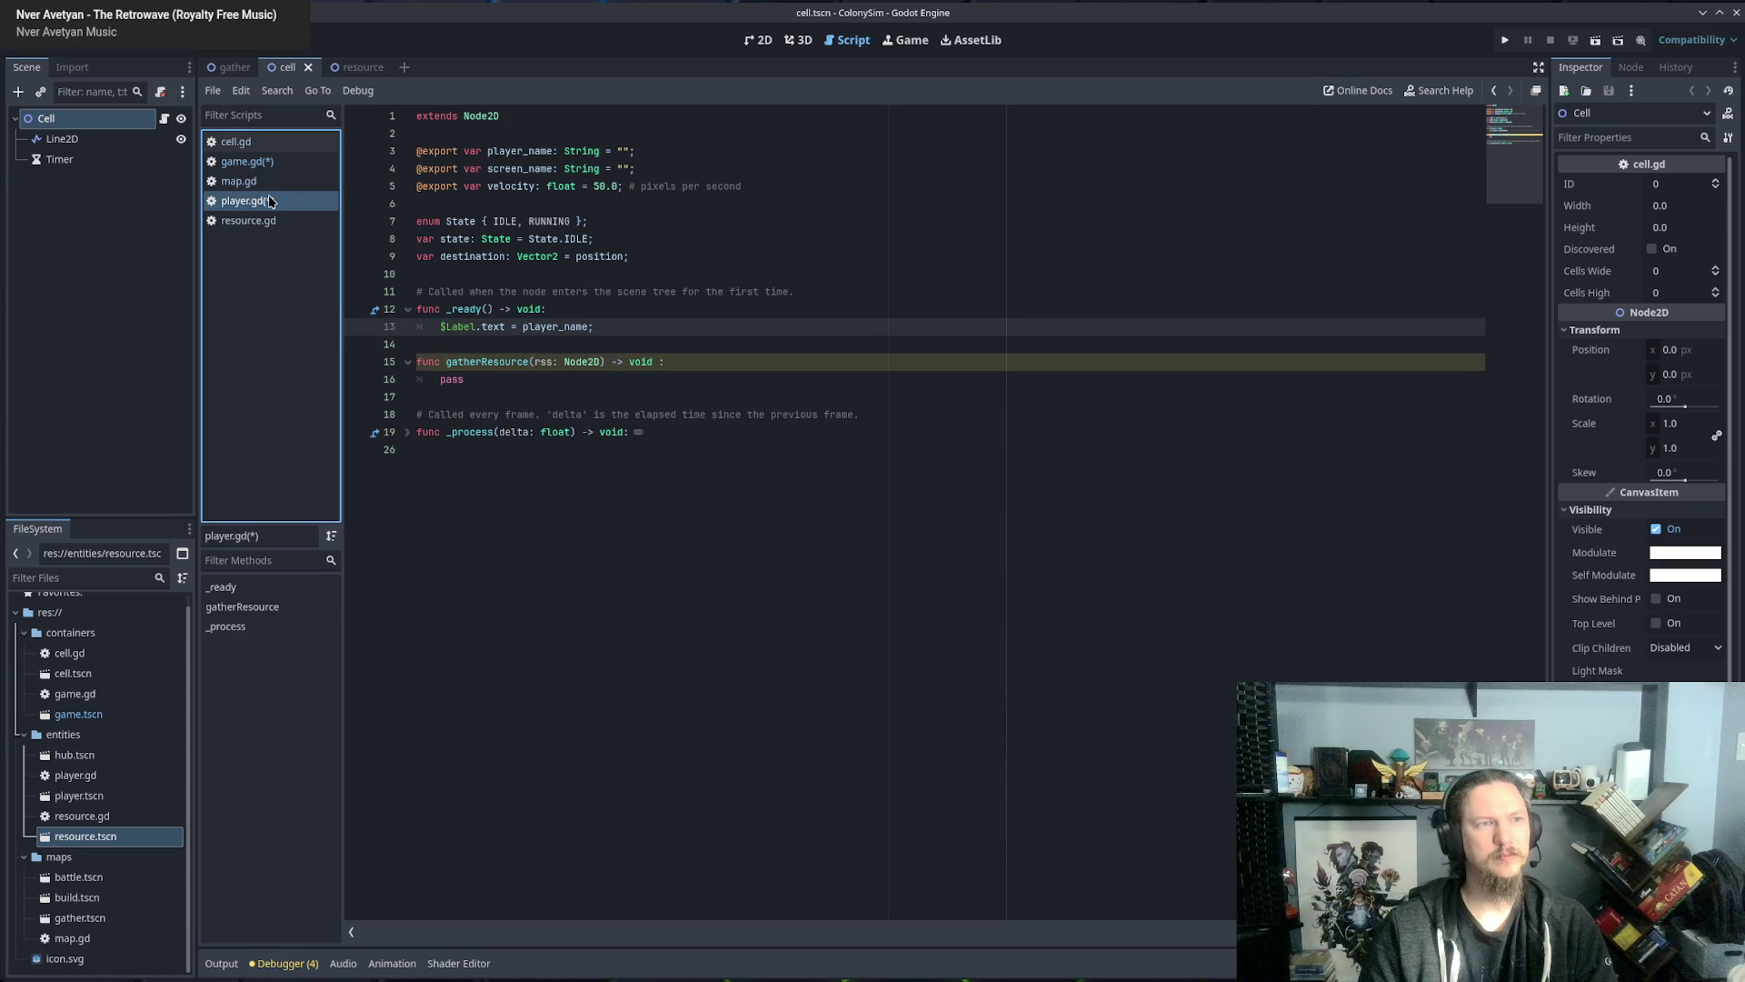
pyautogui.click(607, 326)
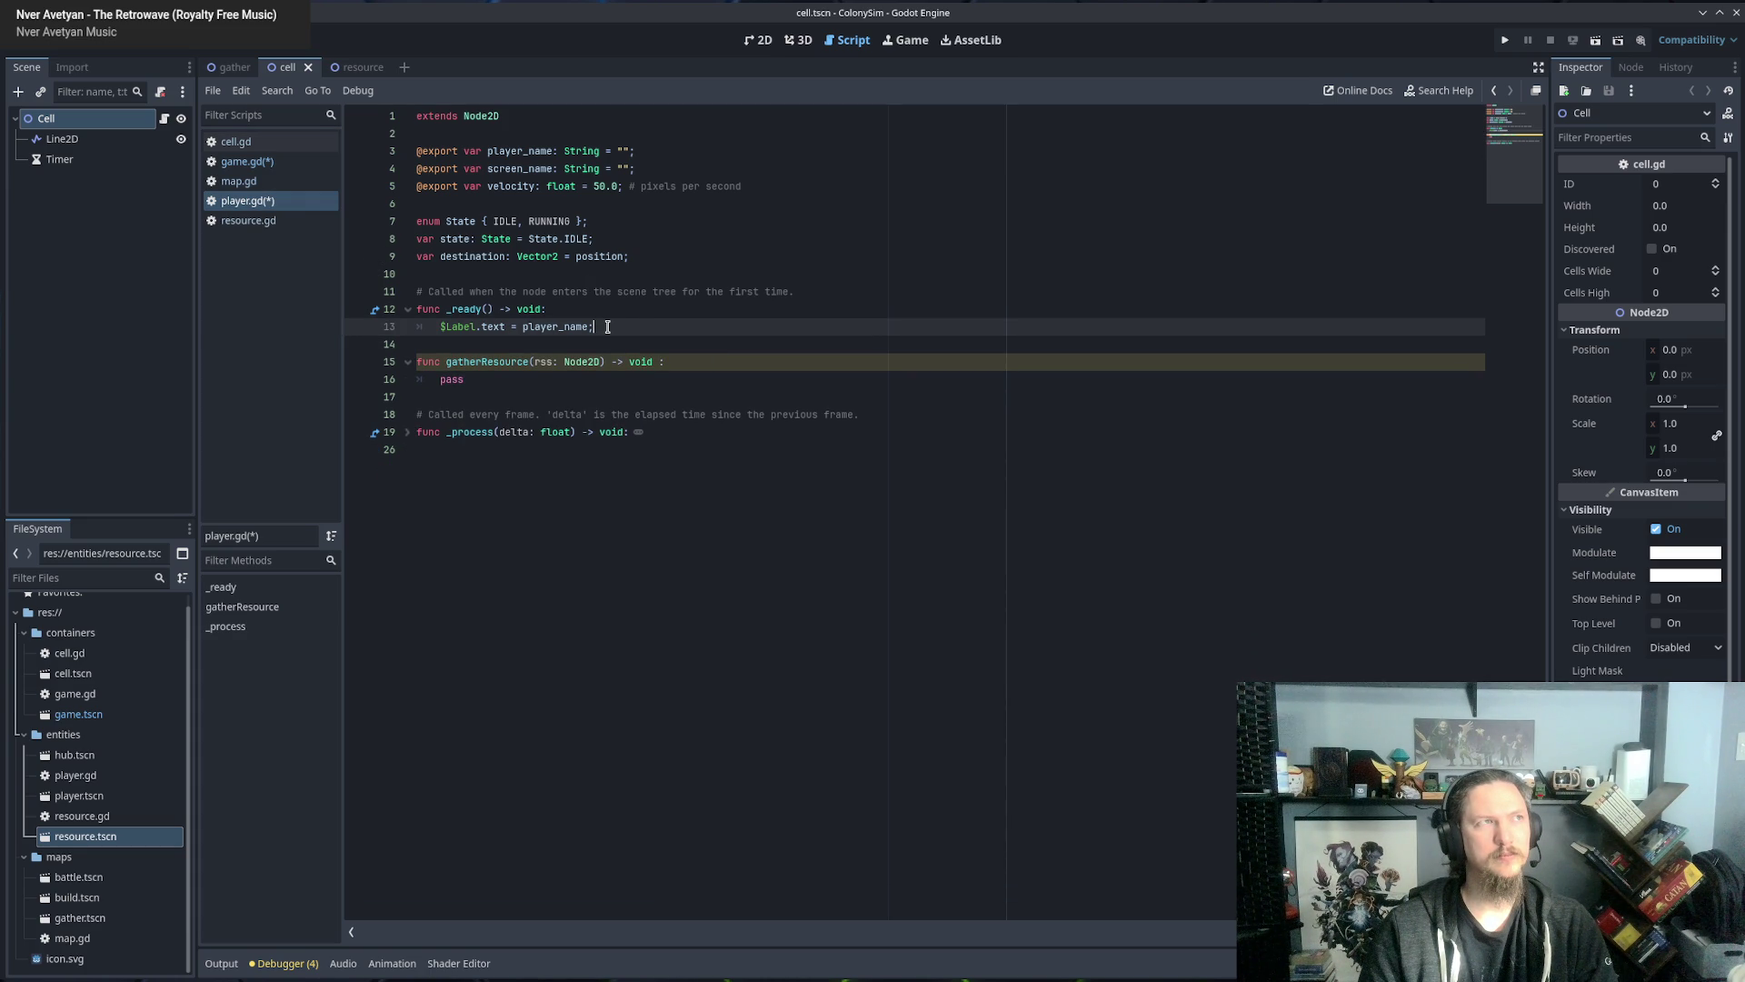
pyautogui.click(236, 142)
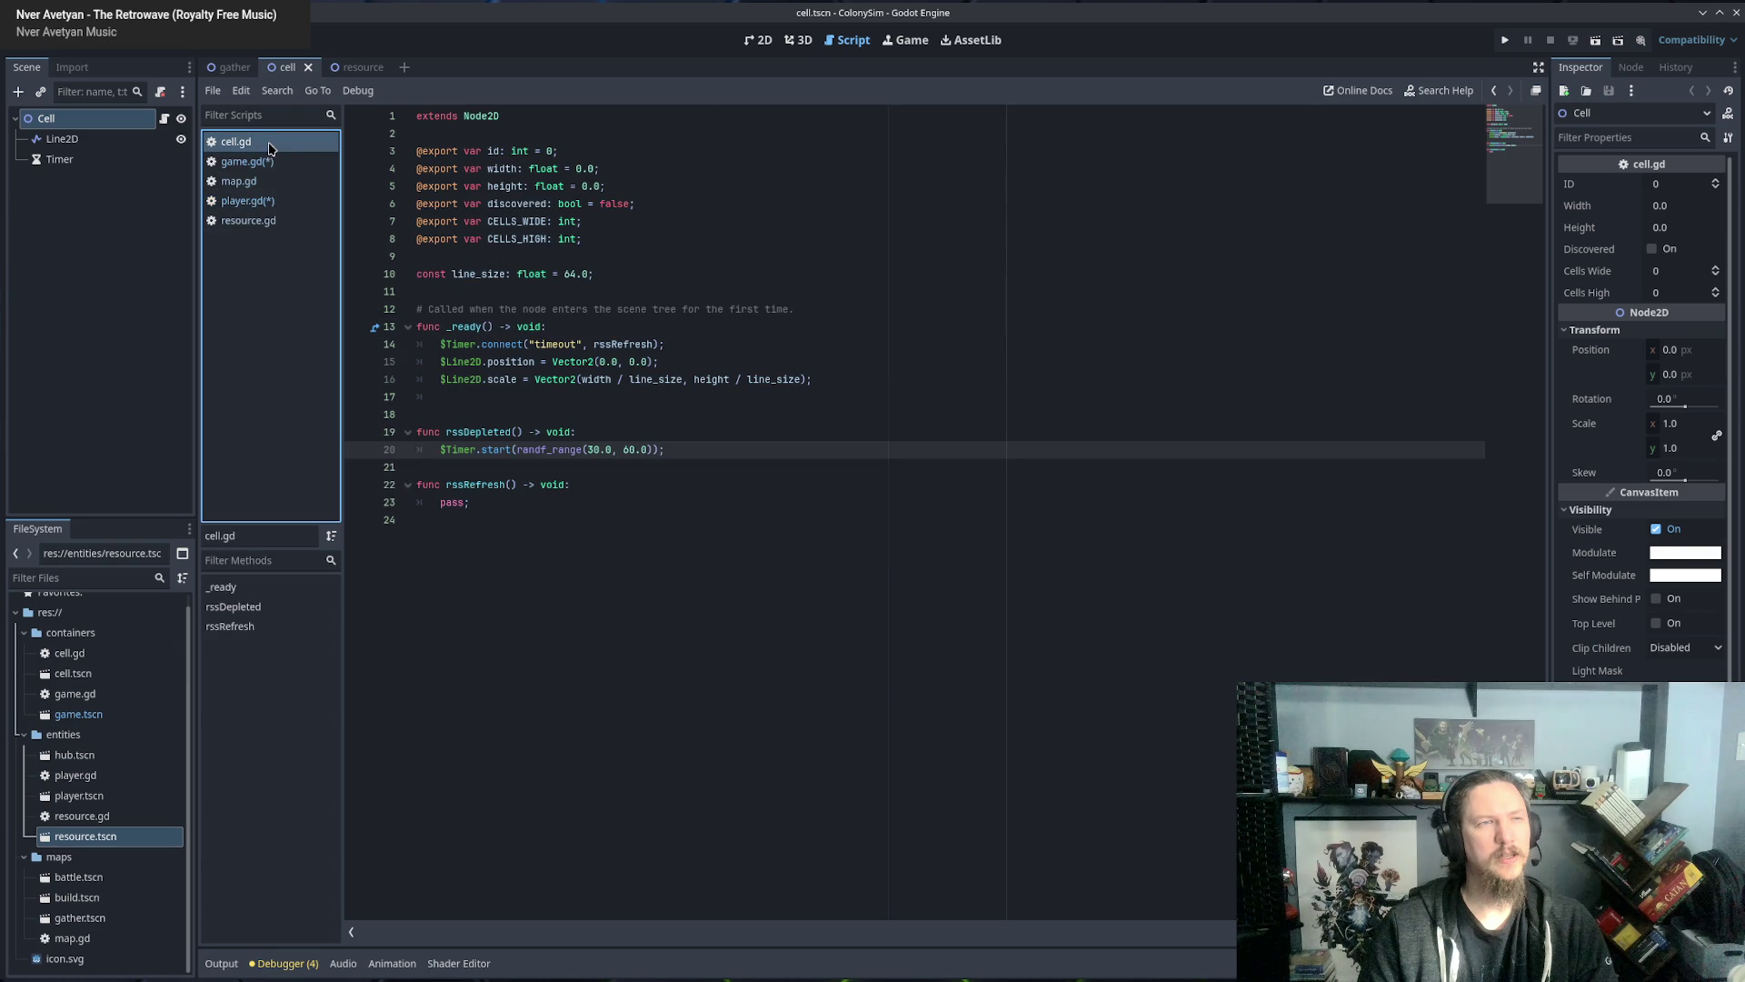
# Step: Add func harvest(player: Node2D) -> void: with a pass; body to cell.gd and save
pyautogui.click(464, 398)
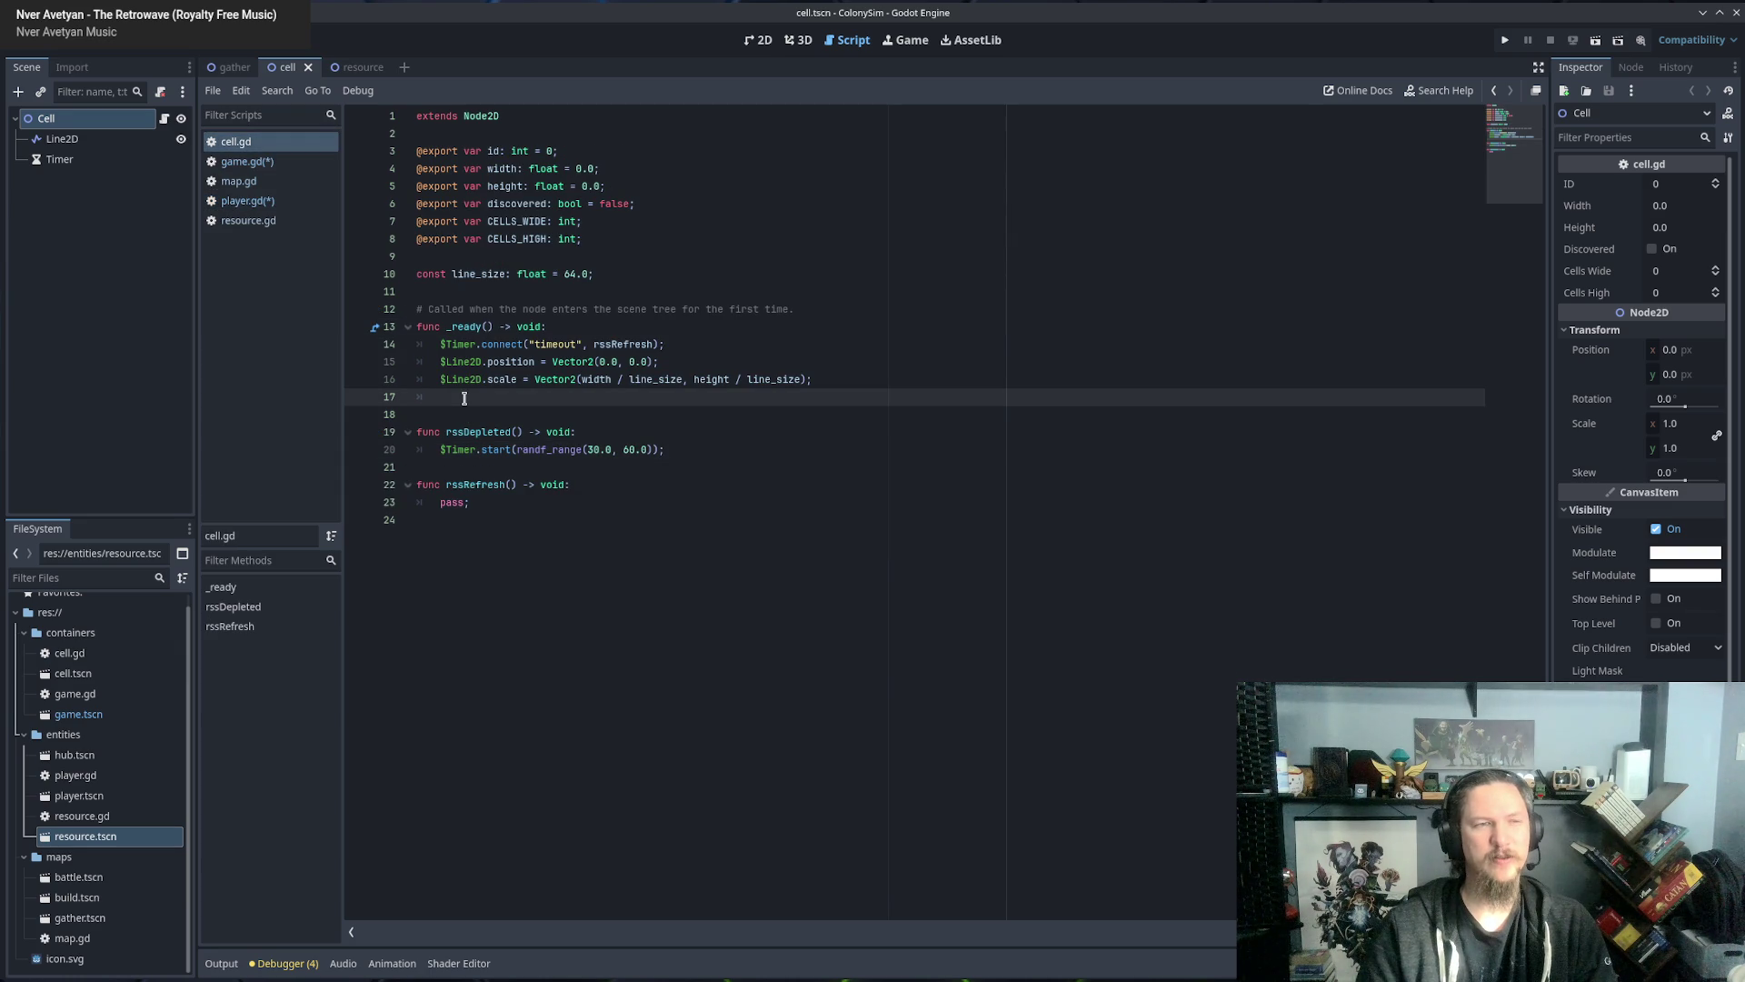
pyautogui.press('Return')
pyautogui.write('func')
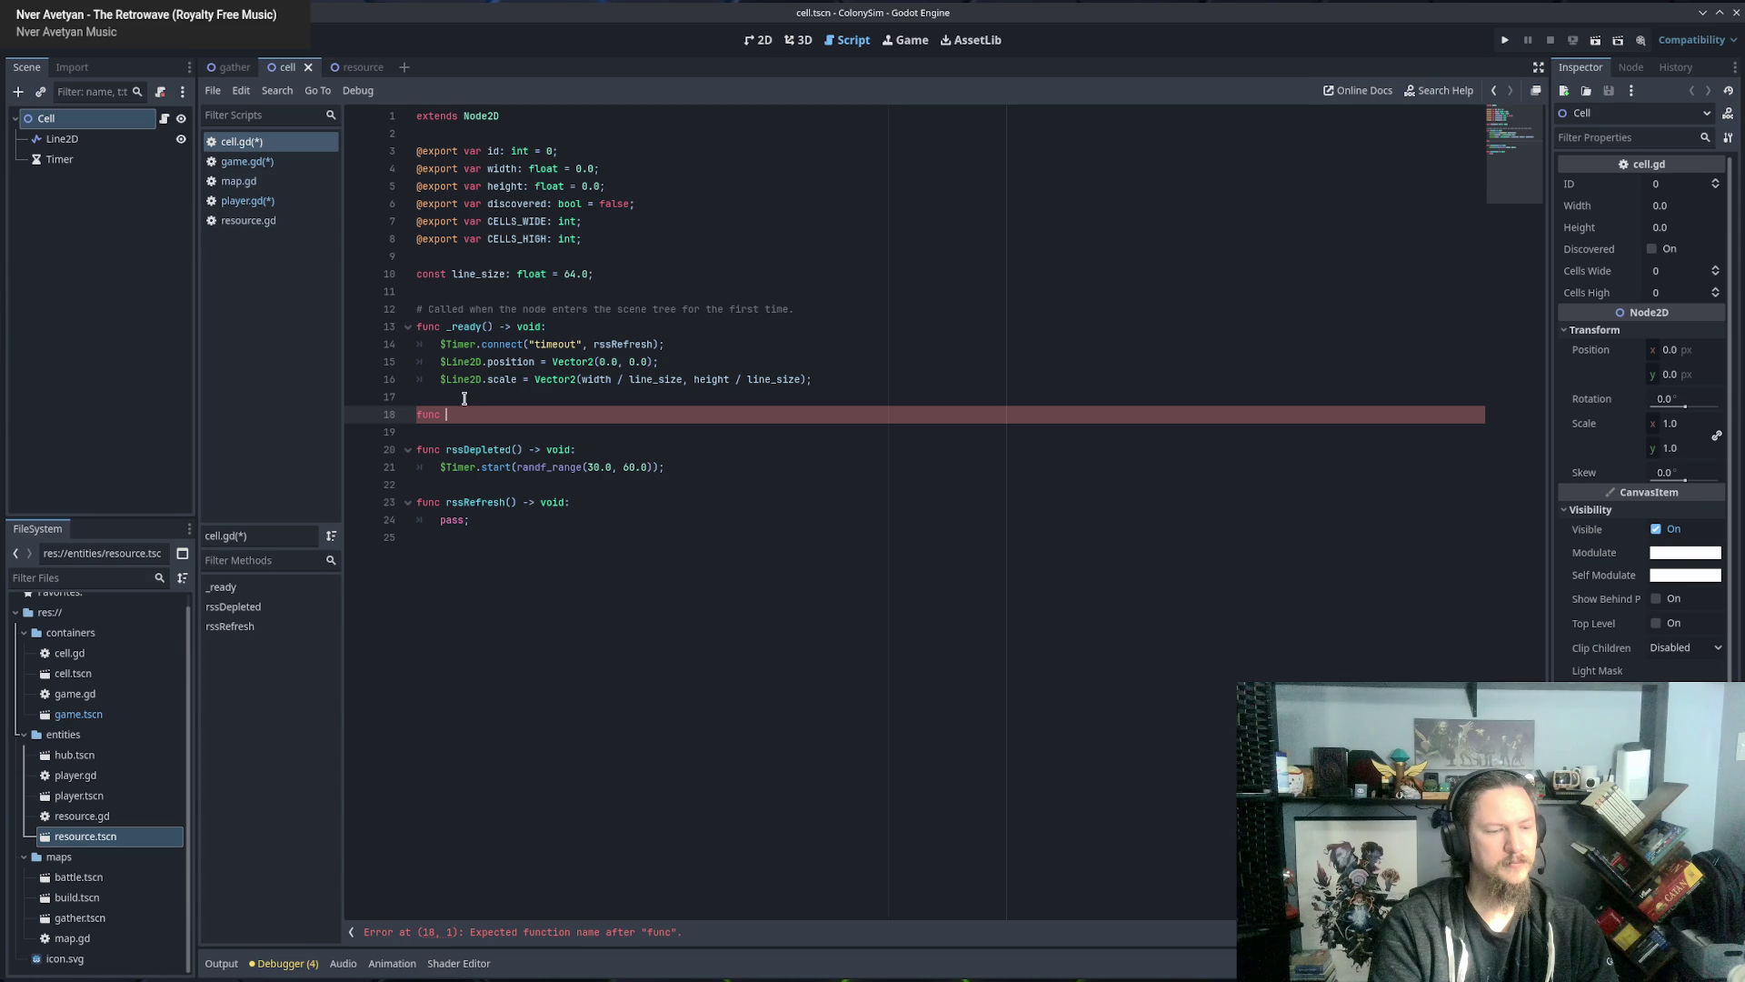
pyautogui.write('harvest(p')
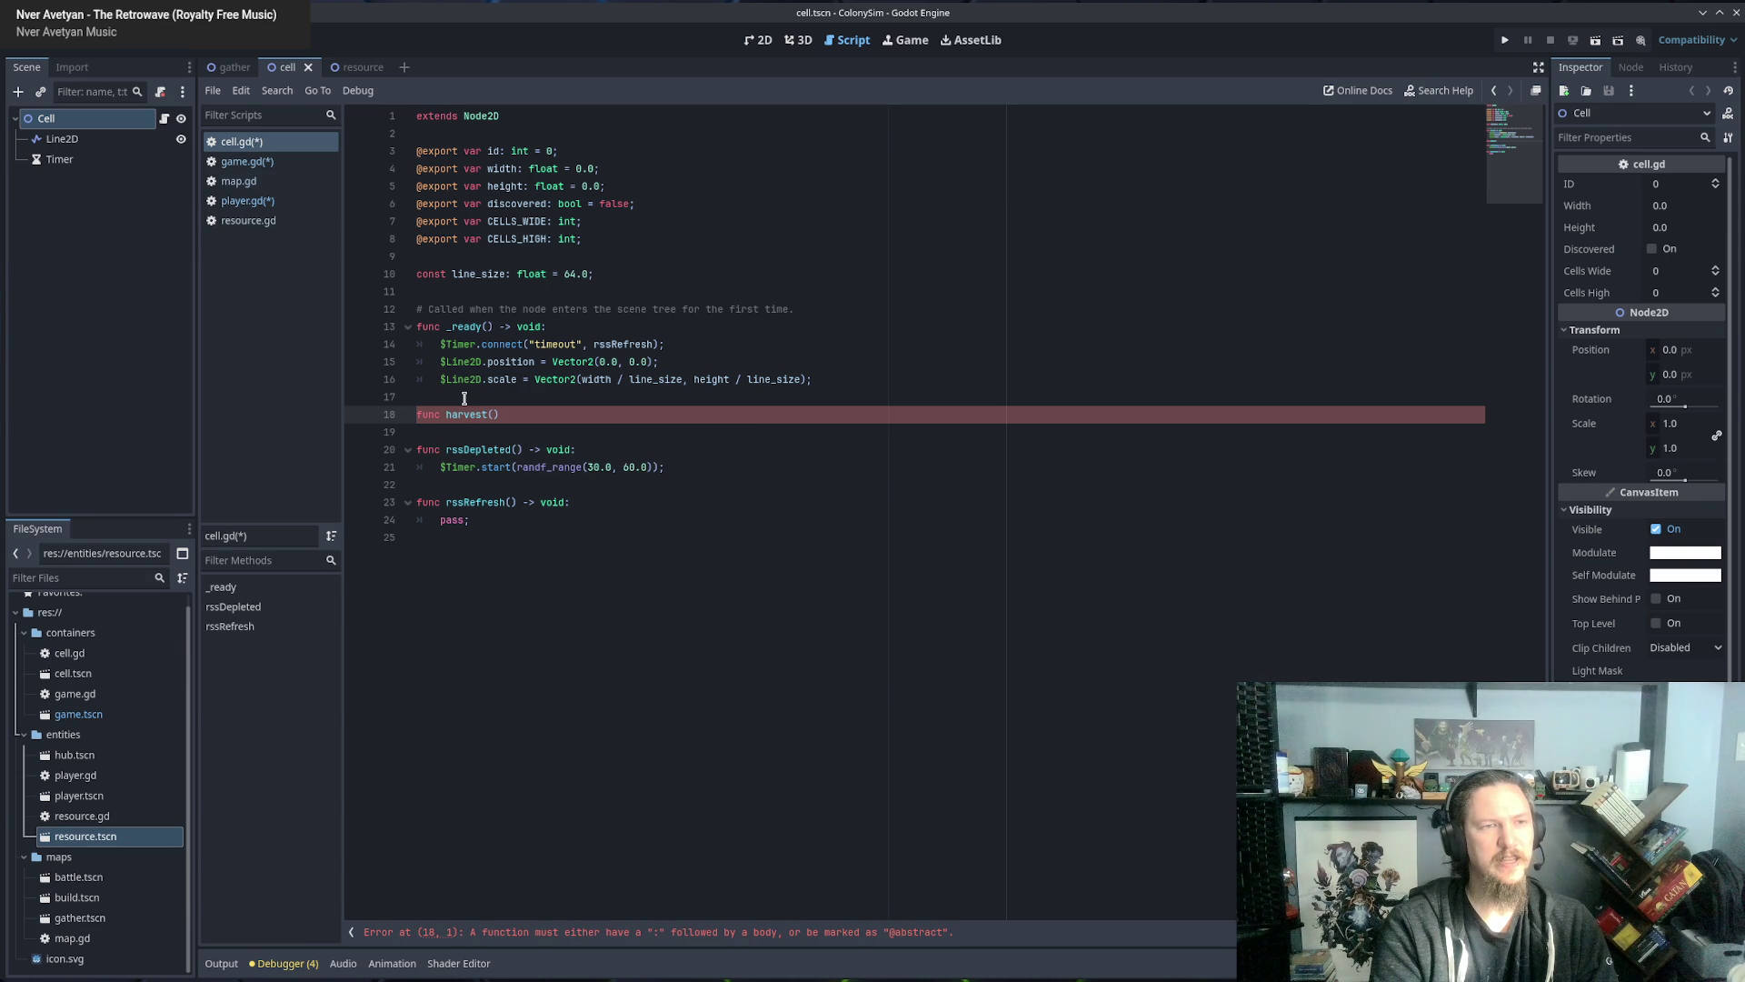
pyautogui.write('layer: Node')
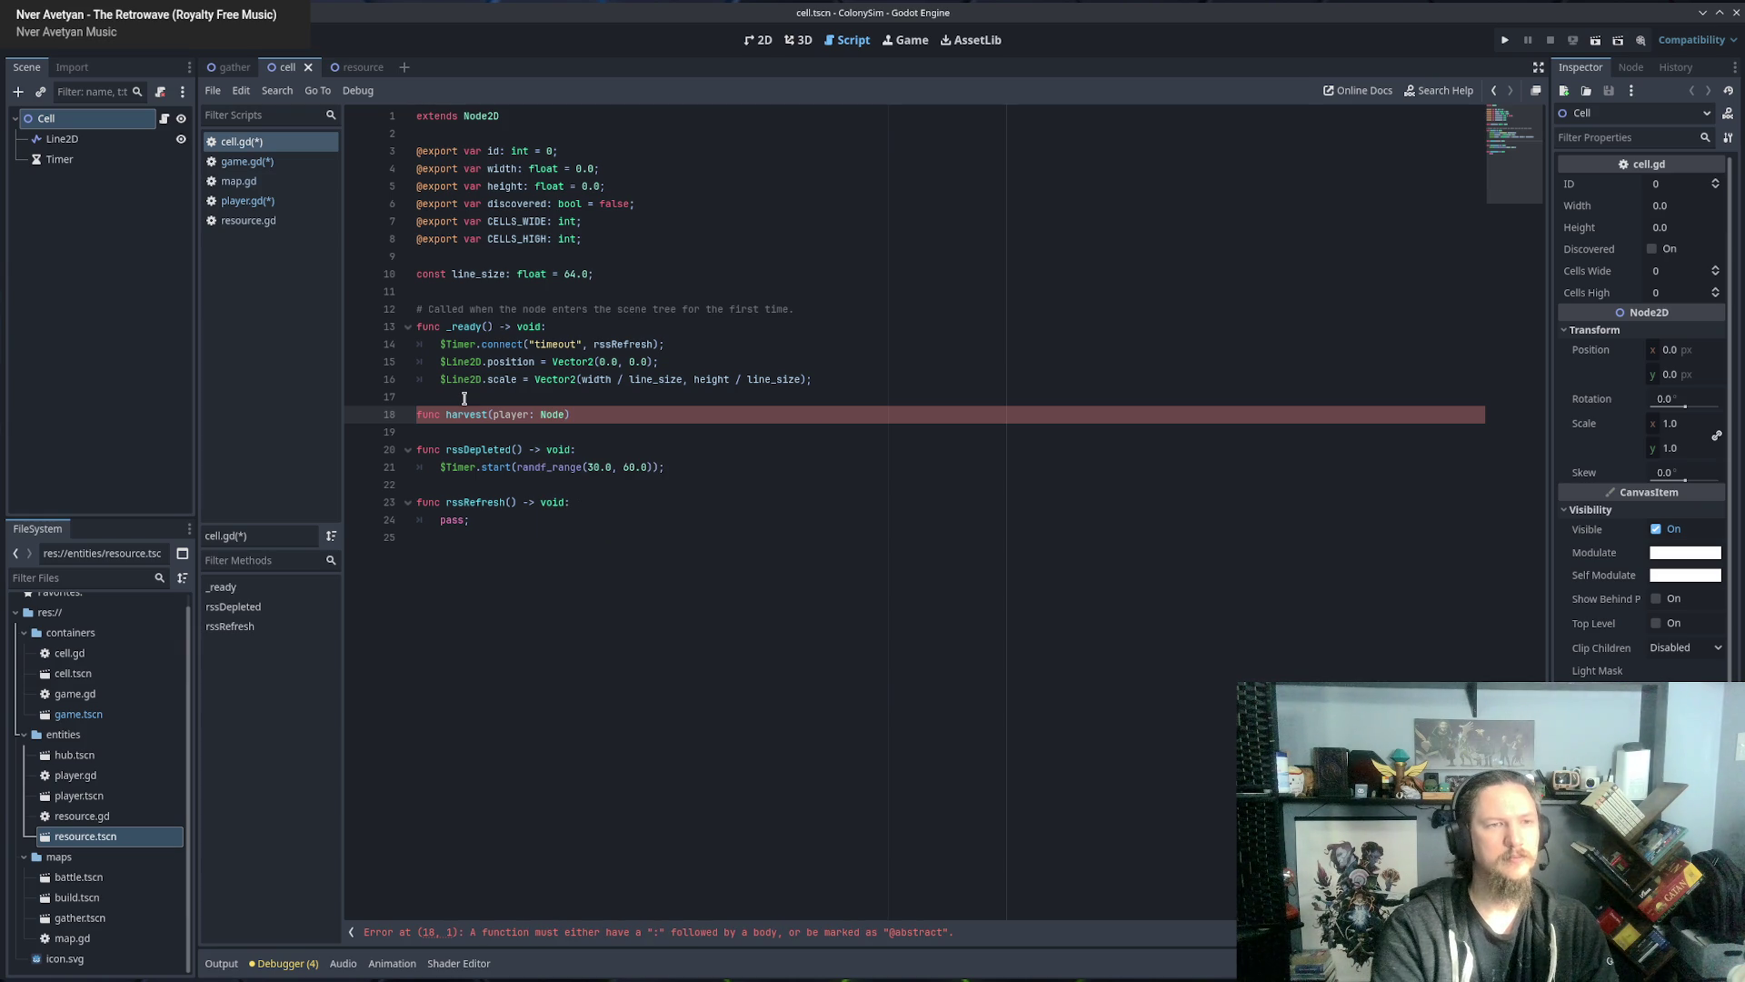
pyautogui.press('Return')
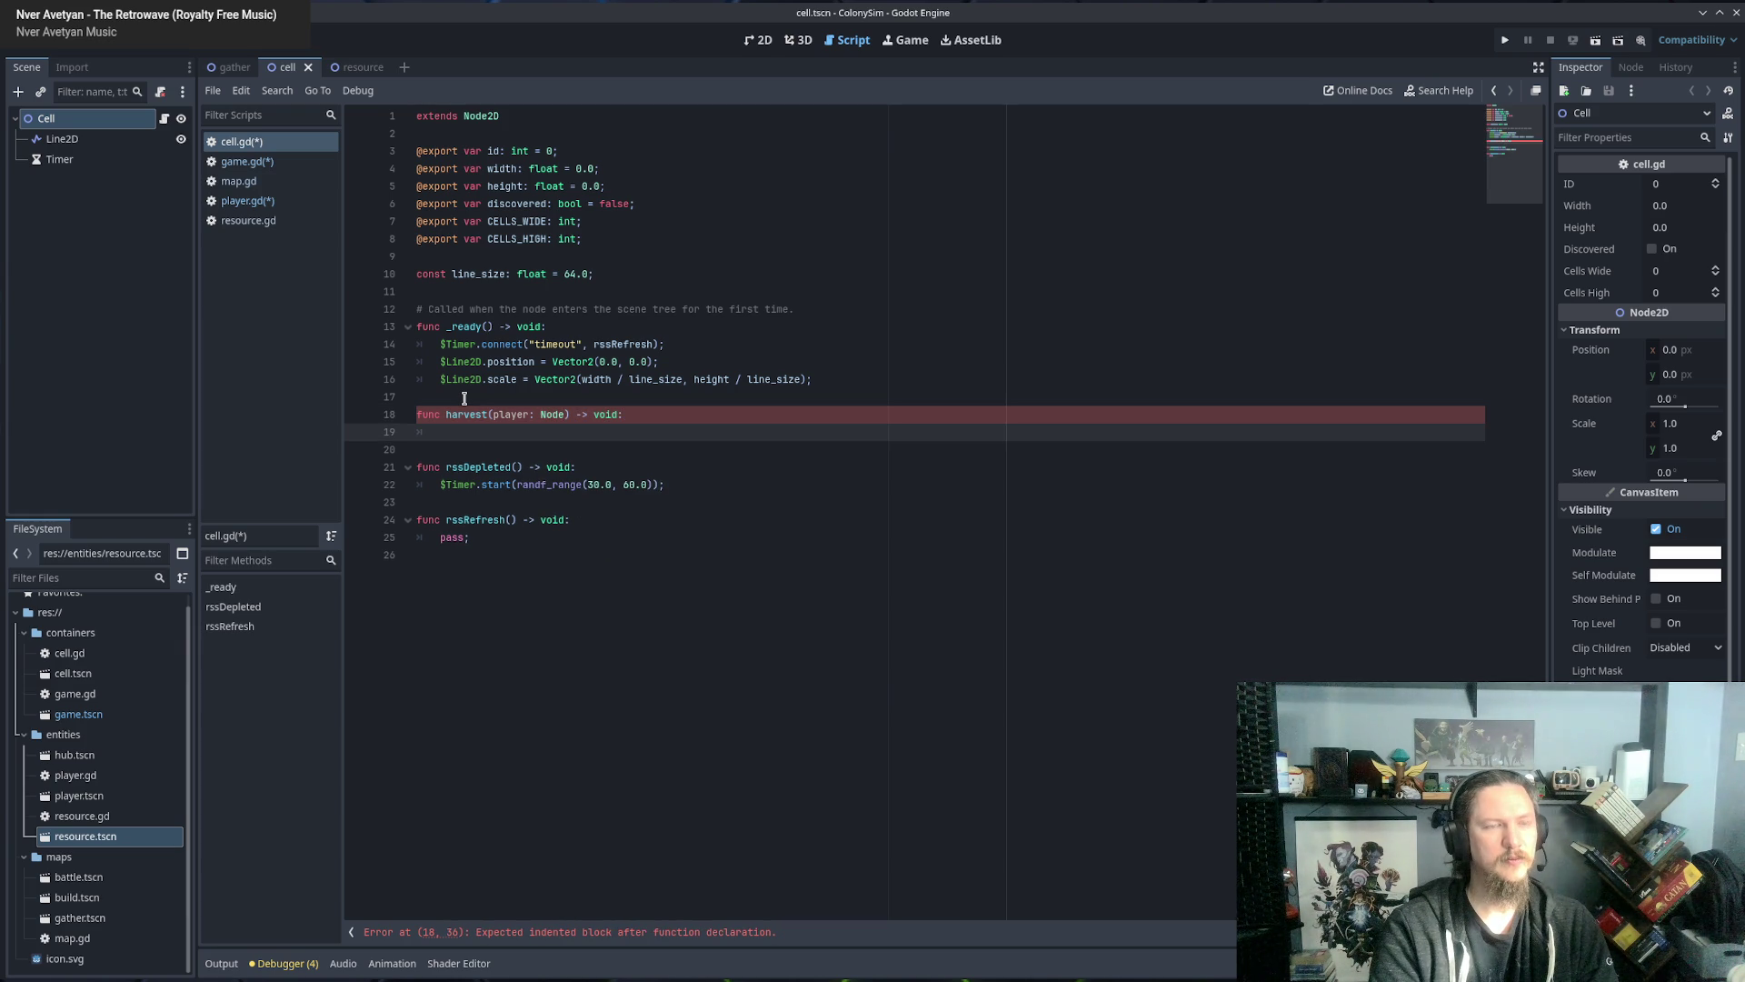
pyautogui.write('ss;')
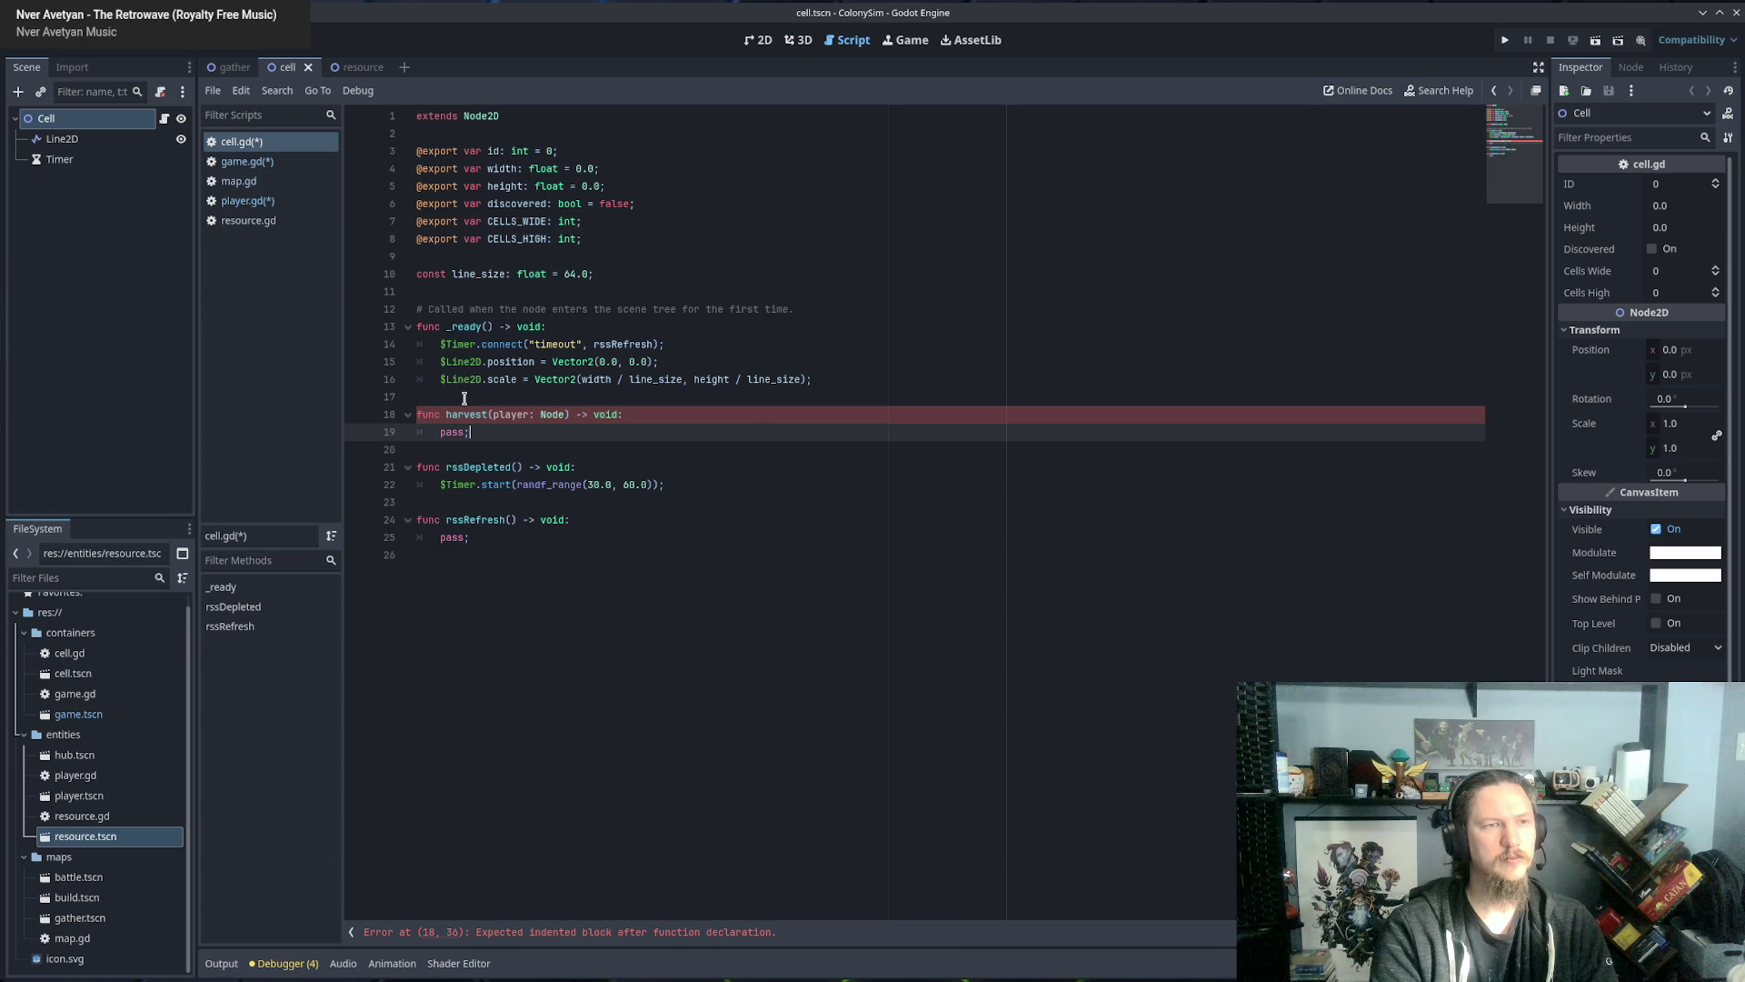
pyautogui.click(565, 414)
pyautogui.write('2D')
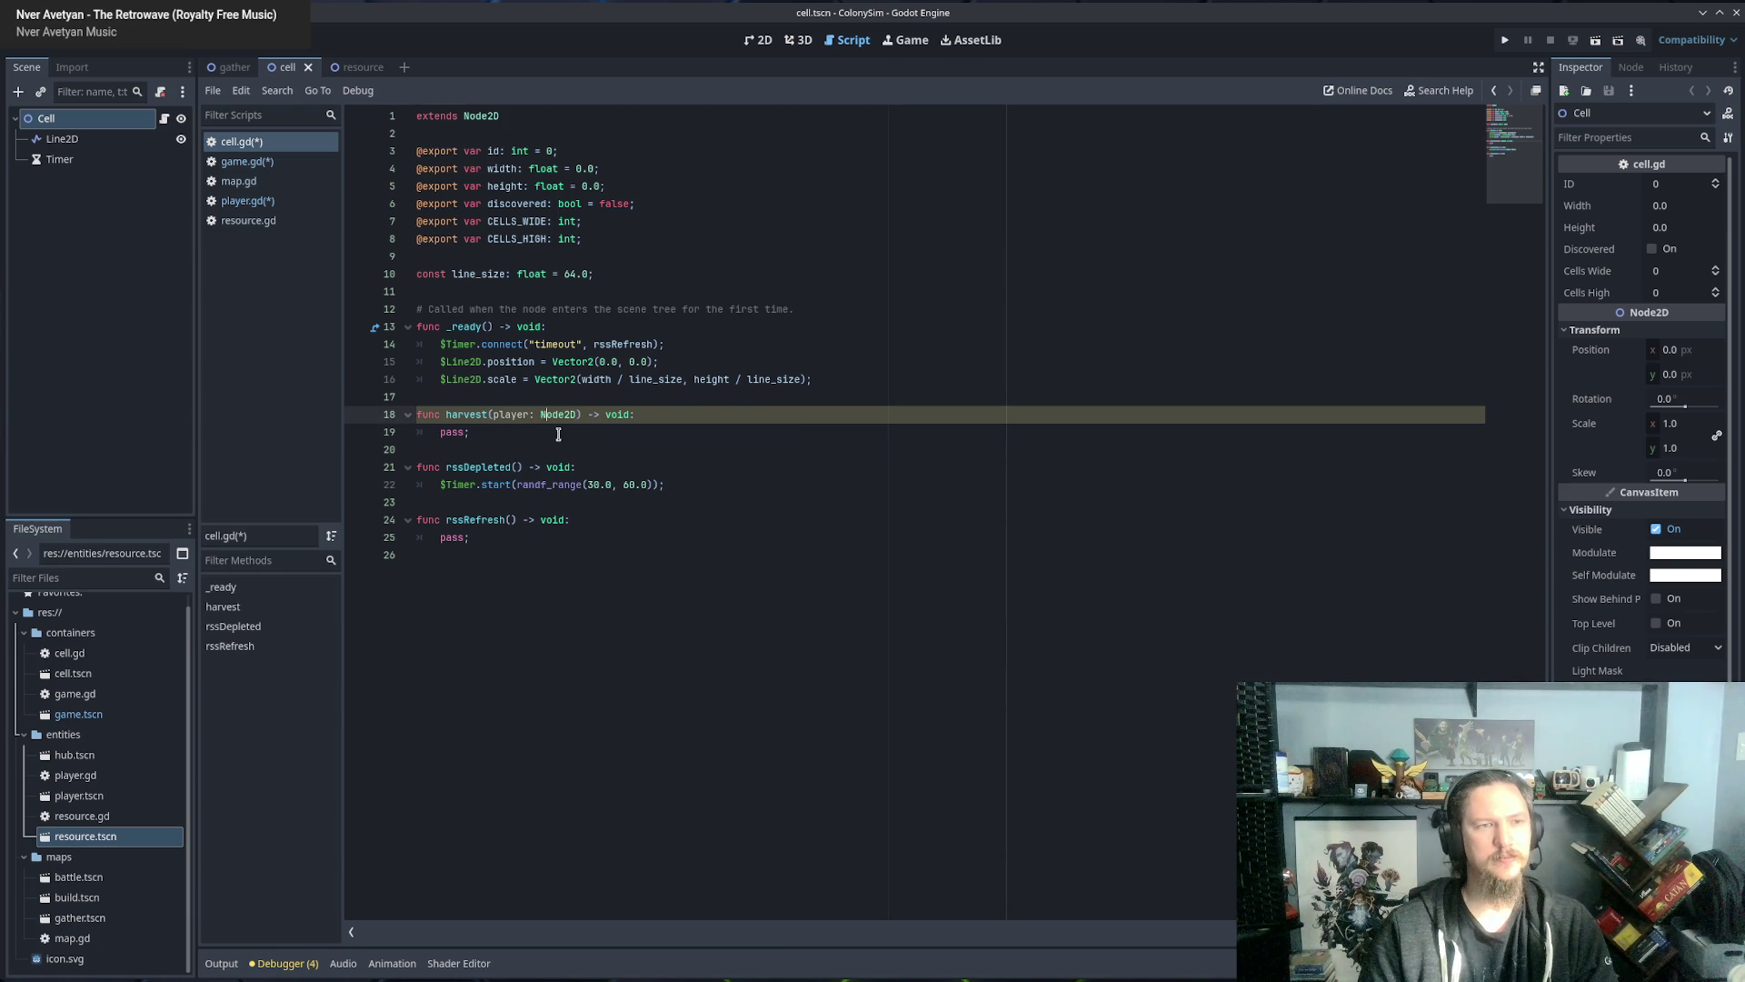
pyautogui.click(557, 433)
pyautogui.hotkey('ctrl', 's')
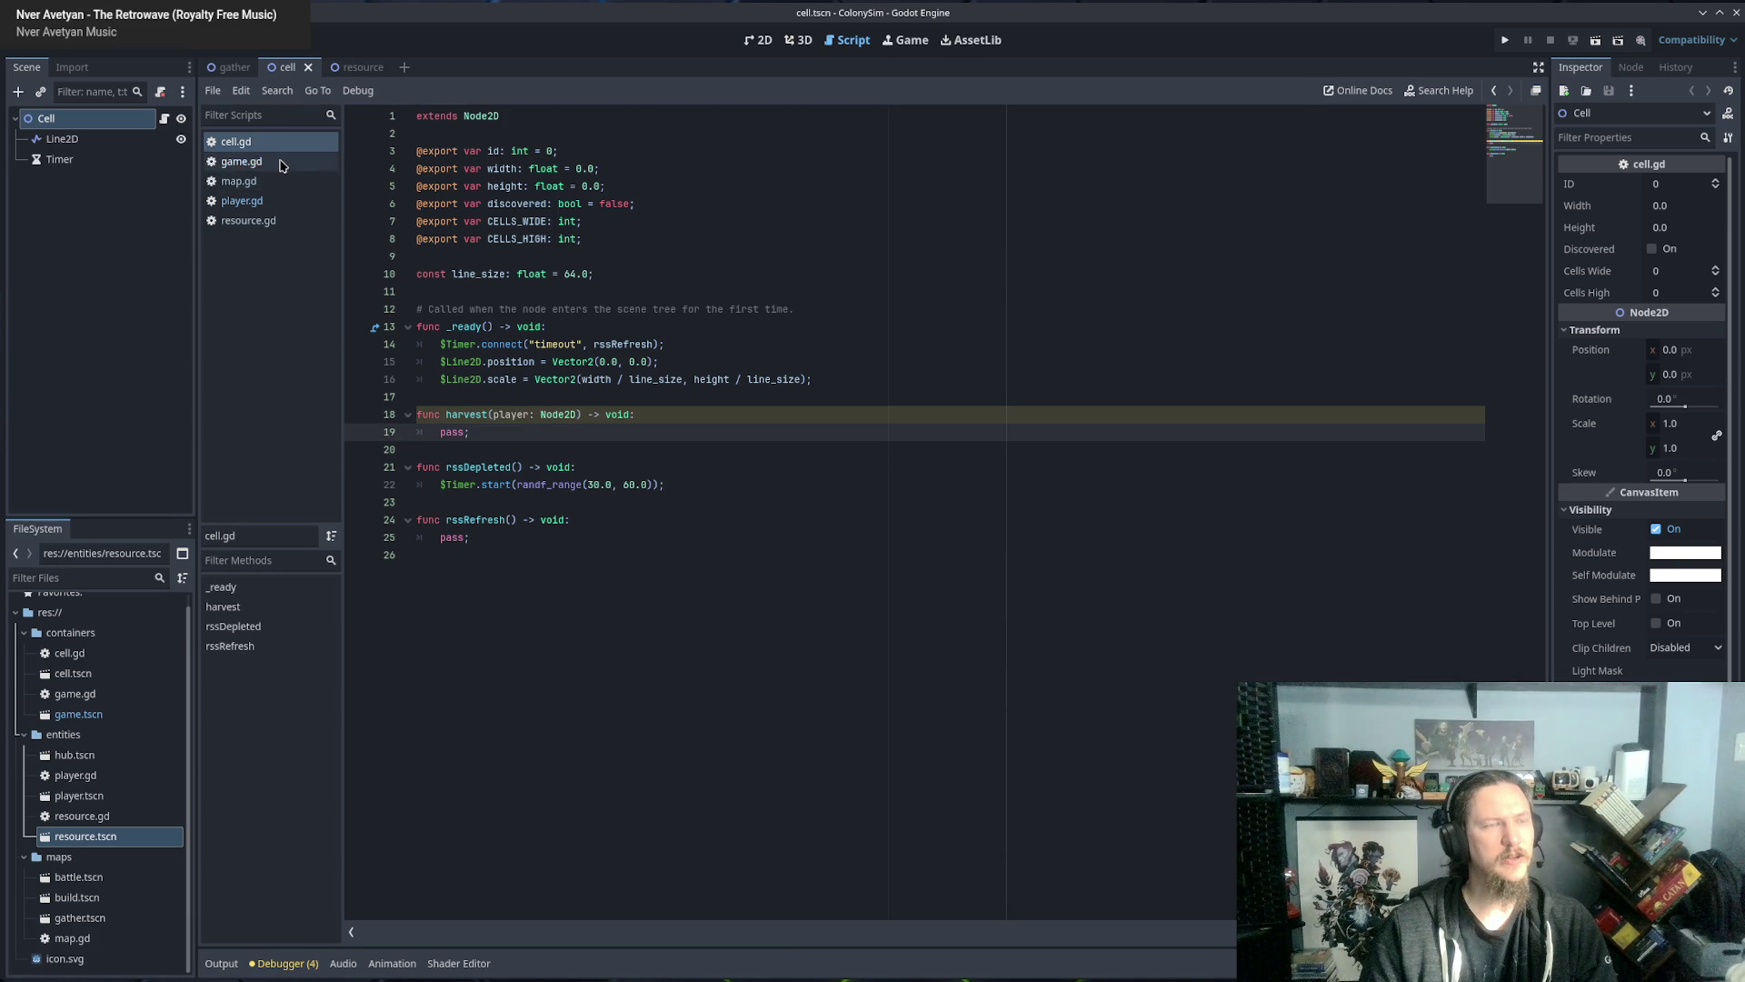
# Step: In game.gd, add and then remove a Randomize player spawn comment under the player name line
pyautogui.click(241, 160)
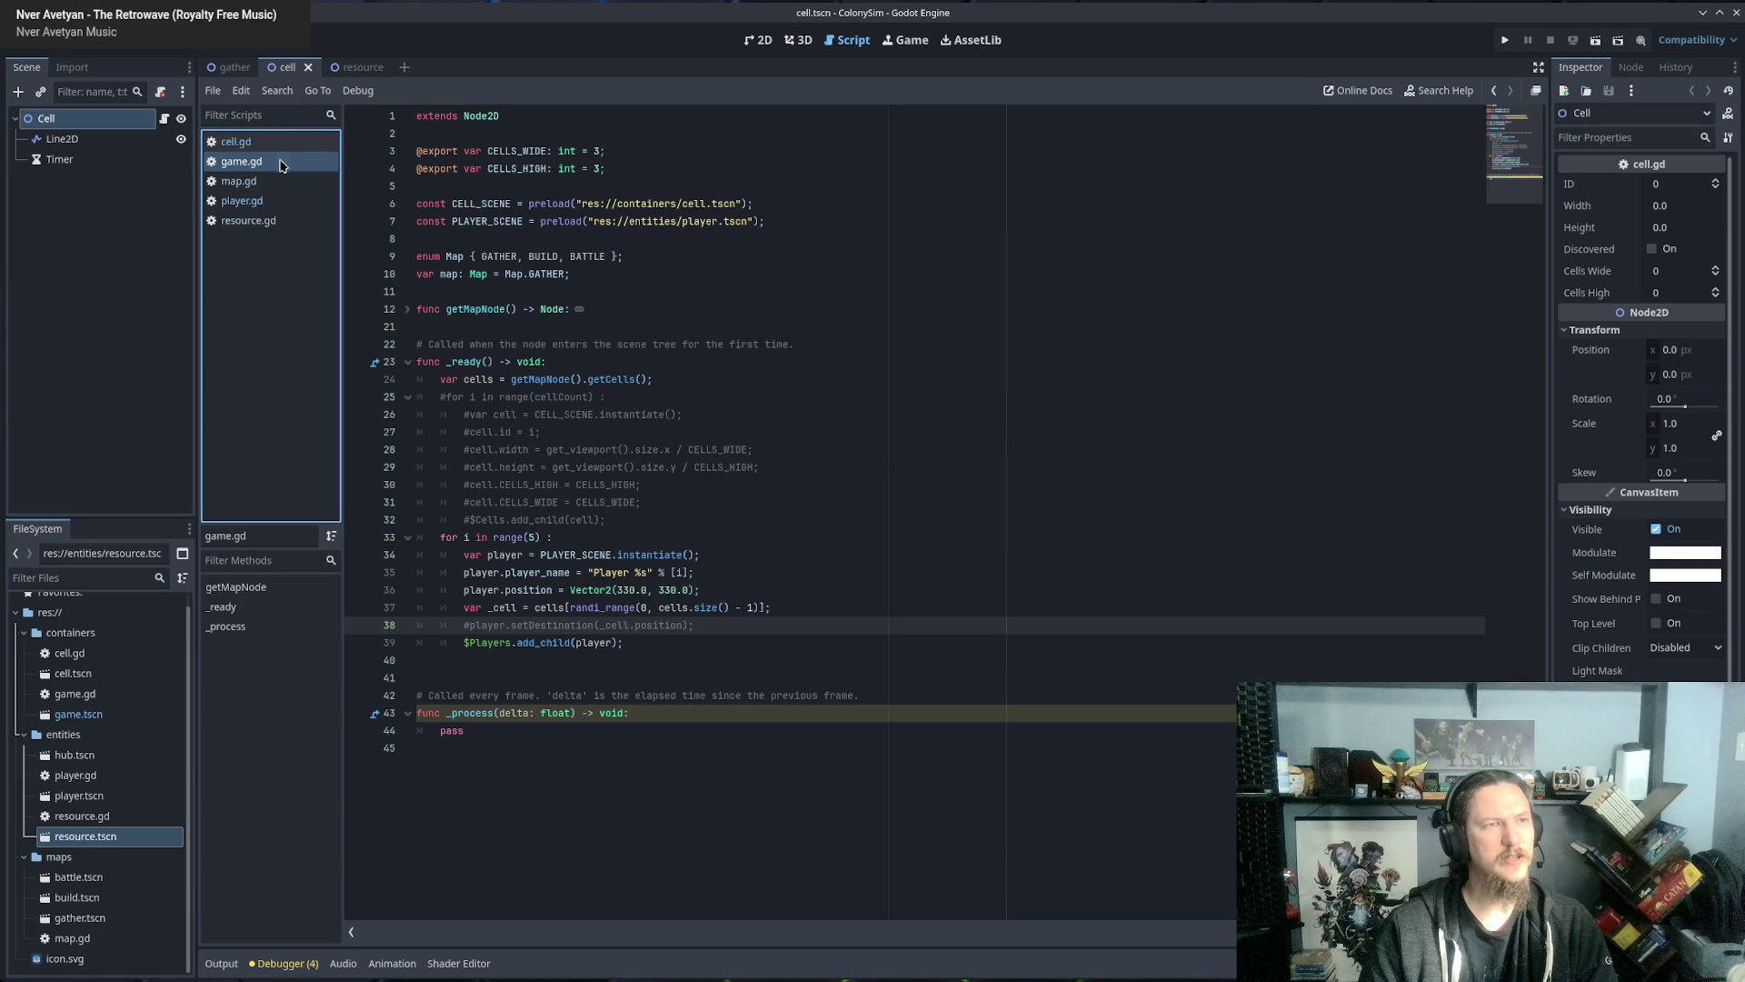
pyautogui.doubleClick(551, 624)
pyautogui.click(748, 624)
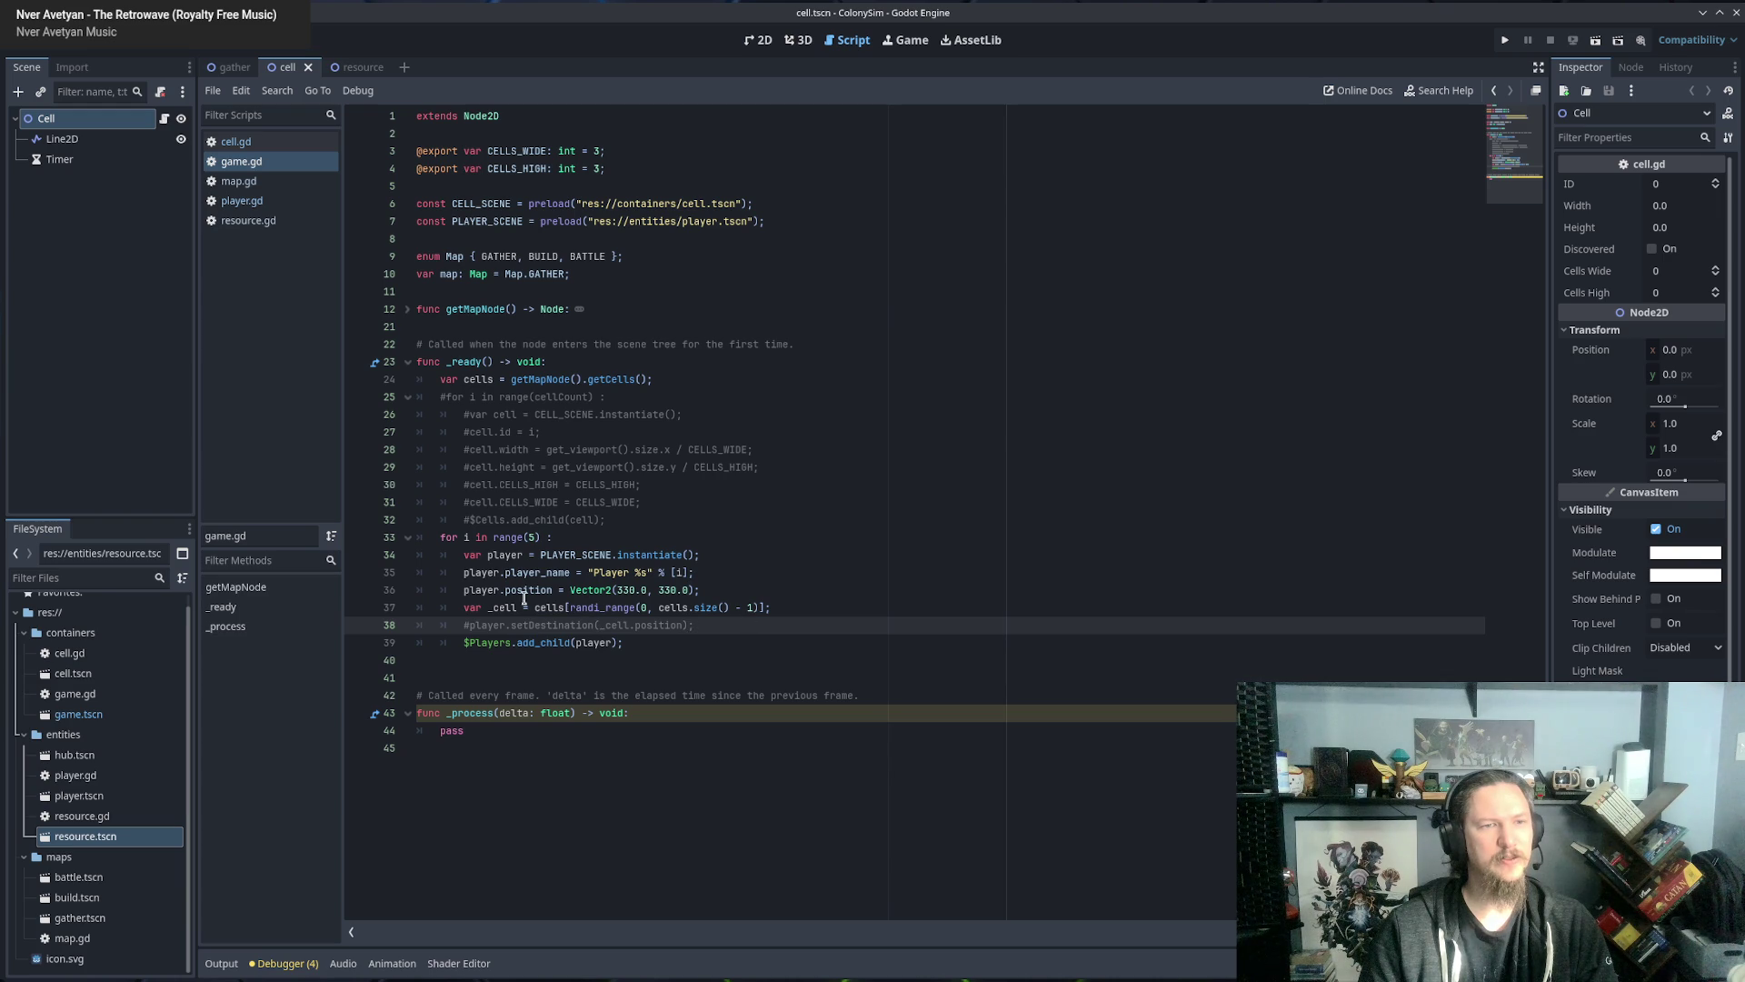
pyautogui.click(677, 650)
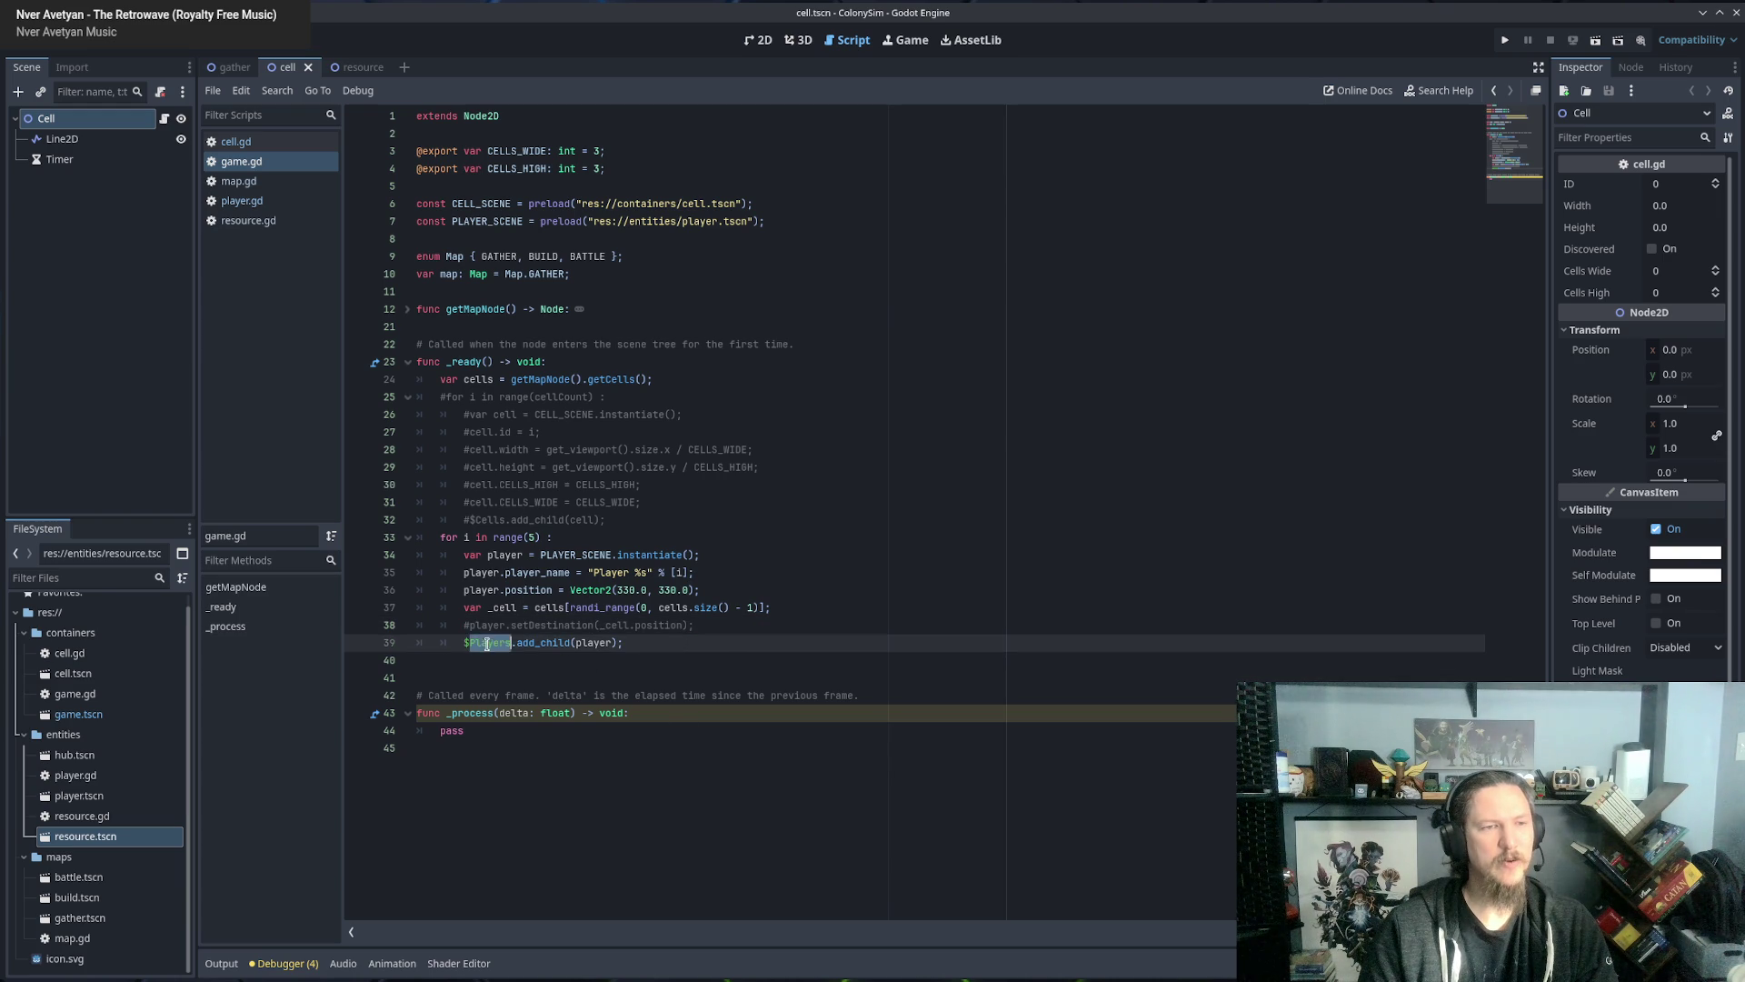
pyautogui.press('Return')
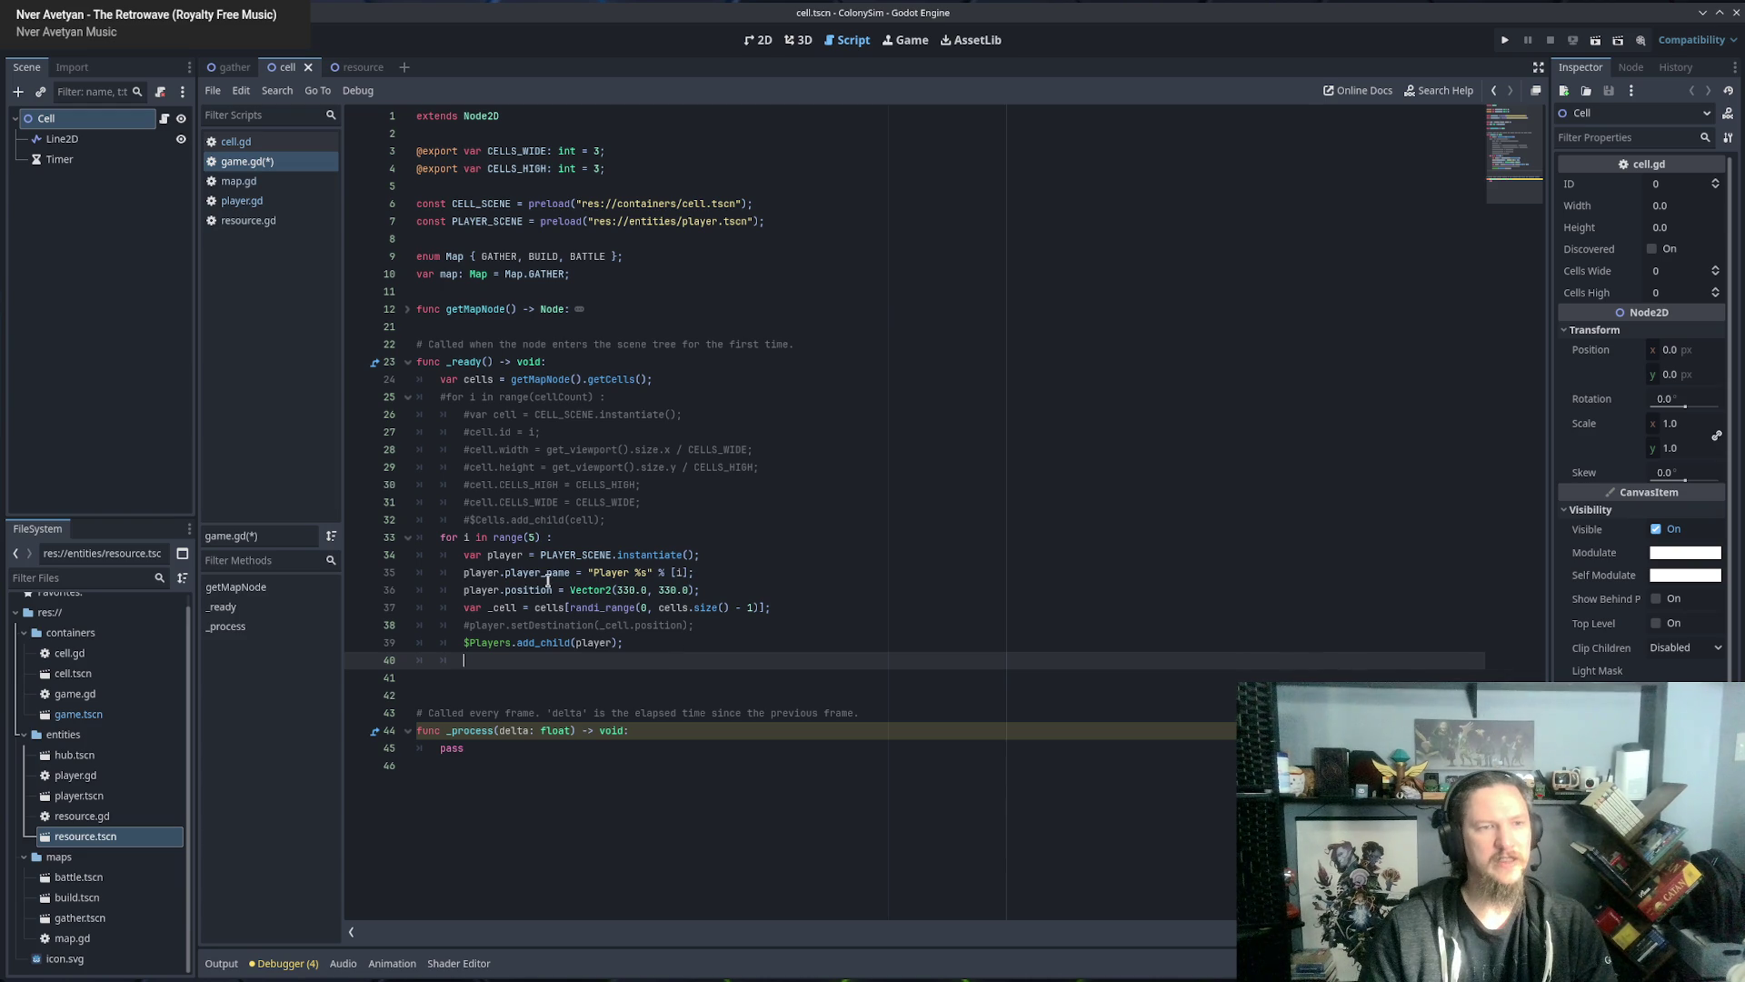
pyautogui.click(741, 565)
pyautogui.press('Return')
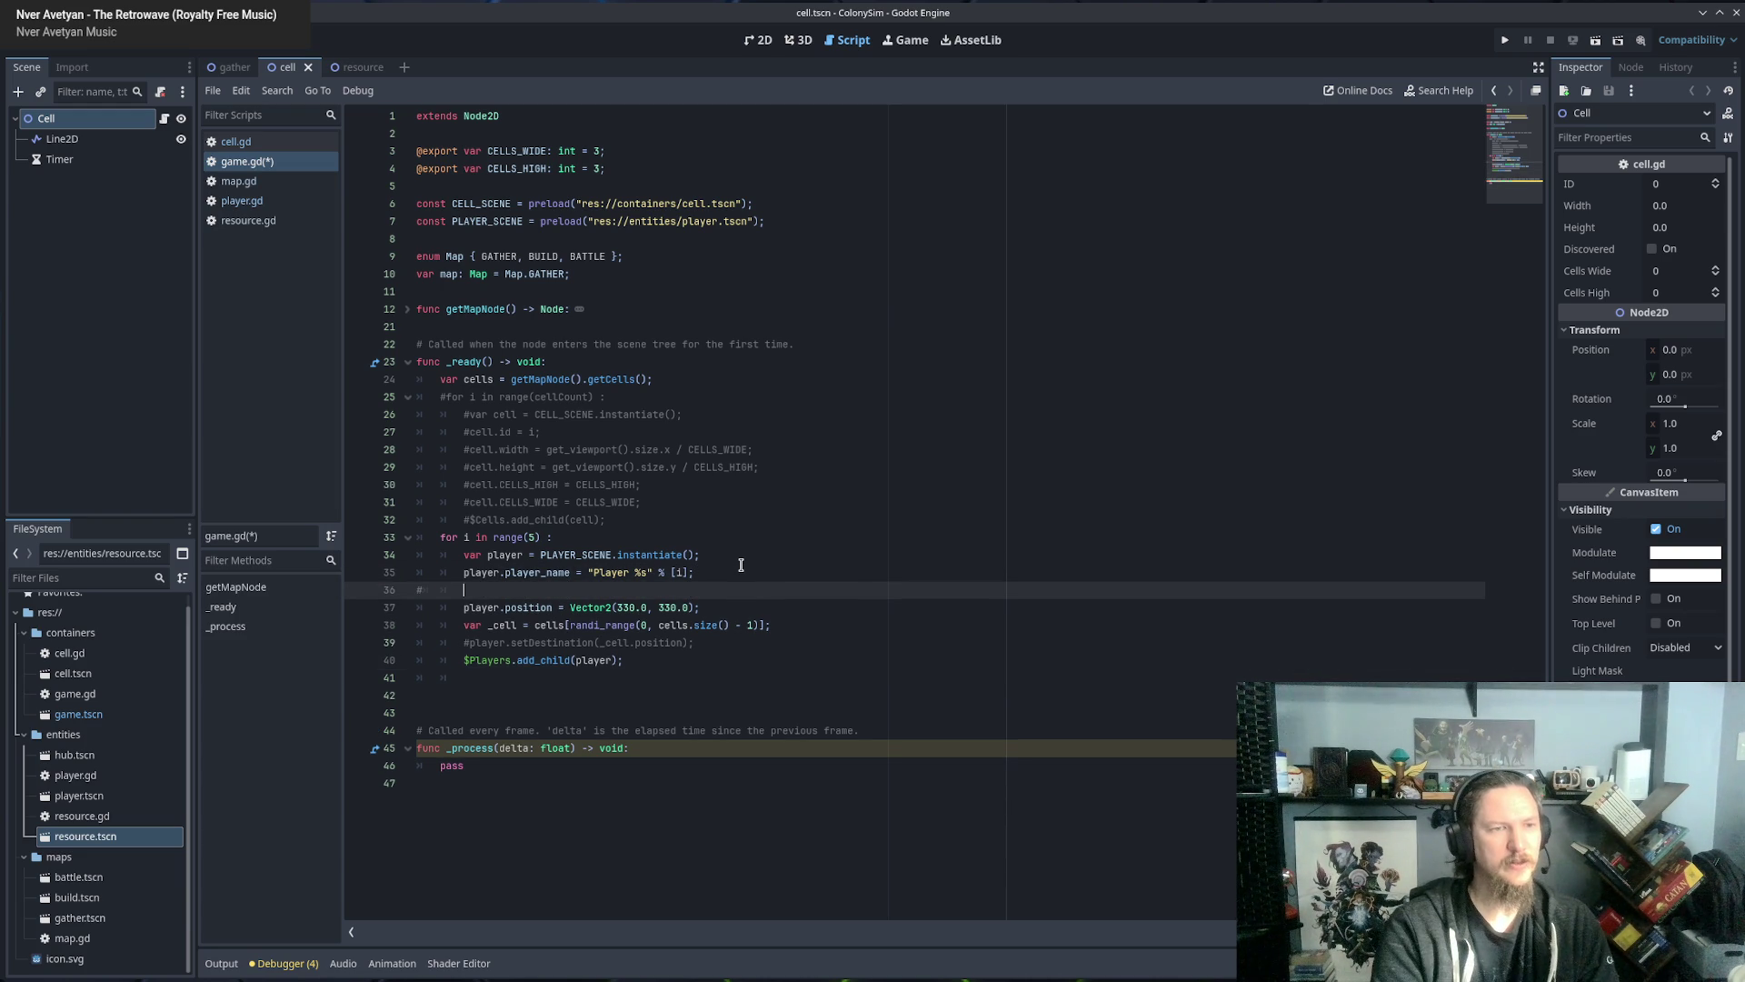
pyautogui.write('layer')
pyautogui.press('BackSpace')
pyautogui.press('BackSpace')
pyautogui.press('BackSpace')
pyautogui.press('BackSpace')
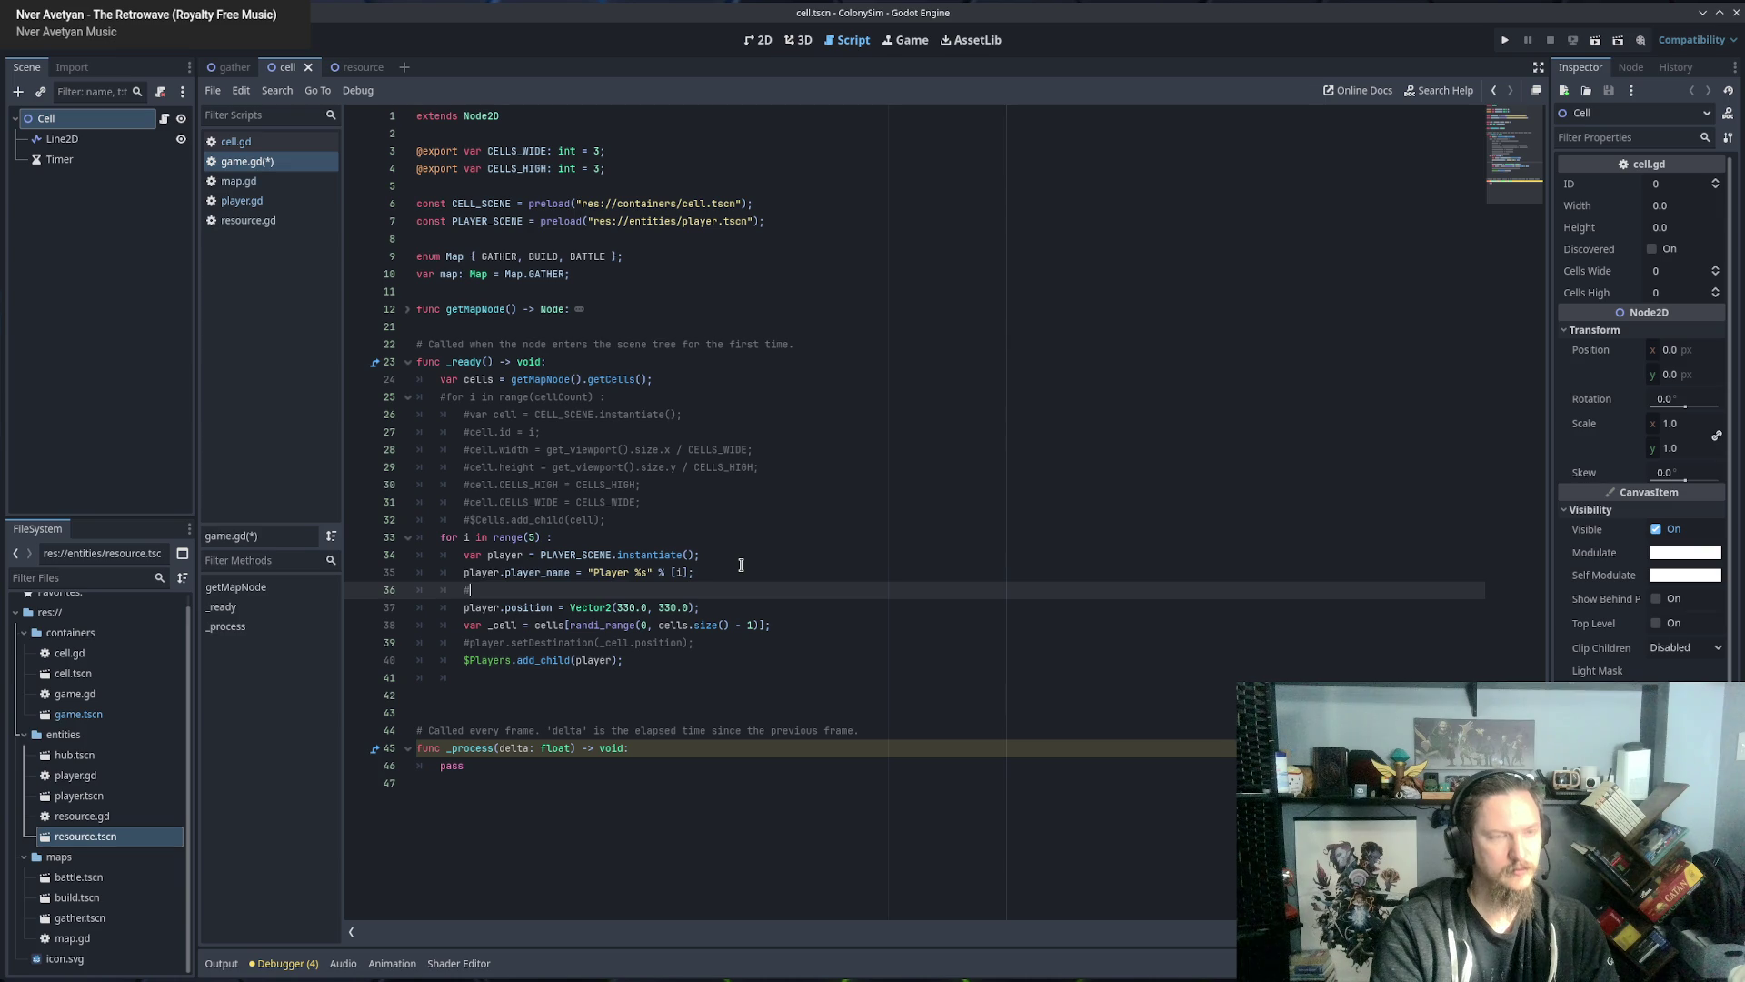
pyautogui.write('ndomize pplayer')
pyautogui.write('awn')
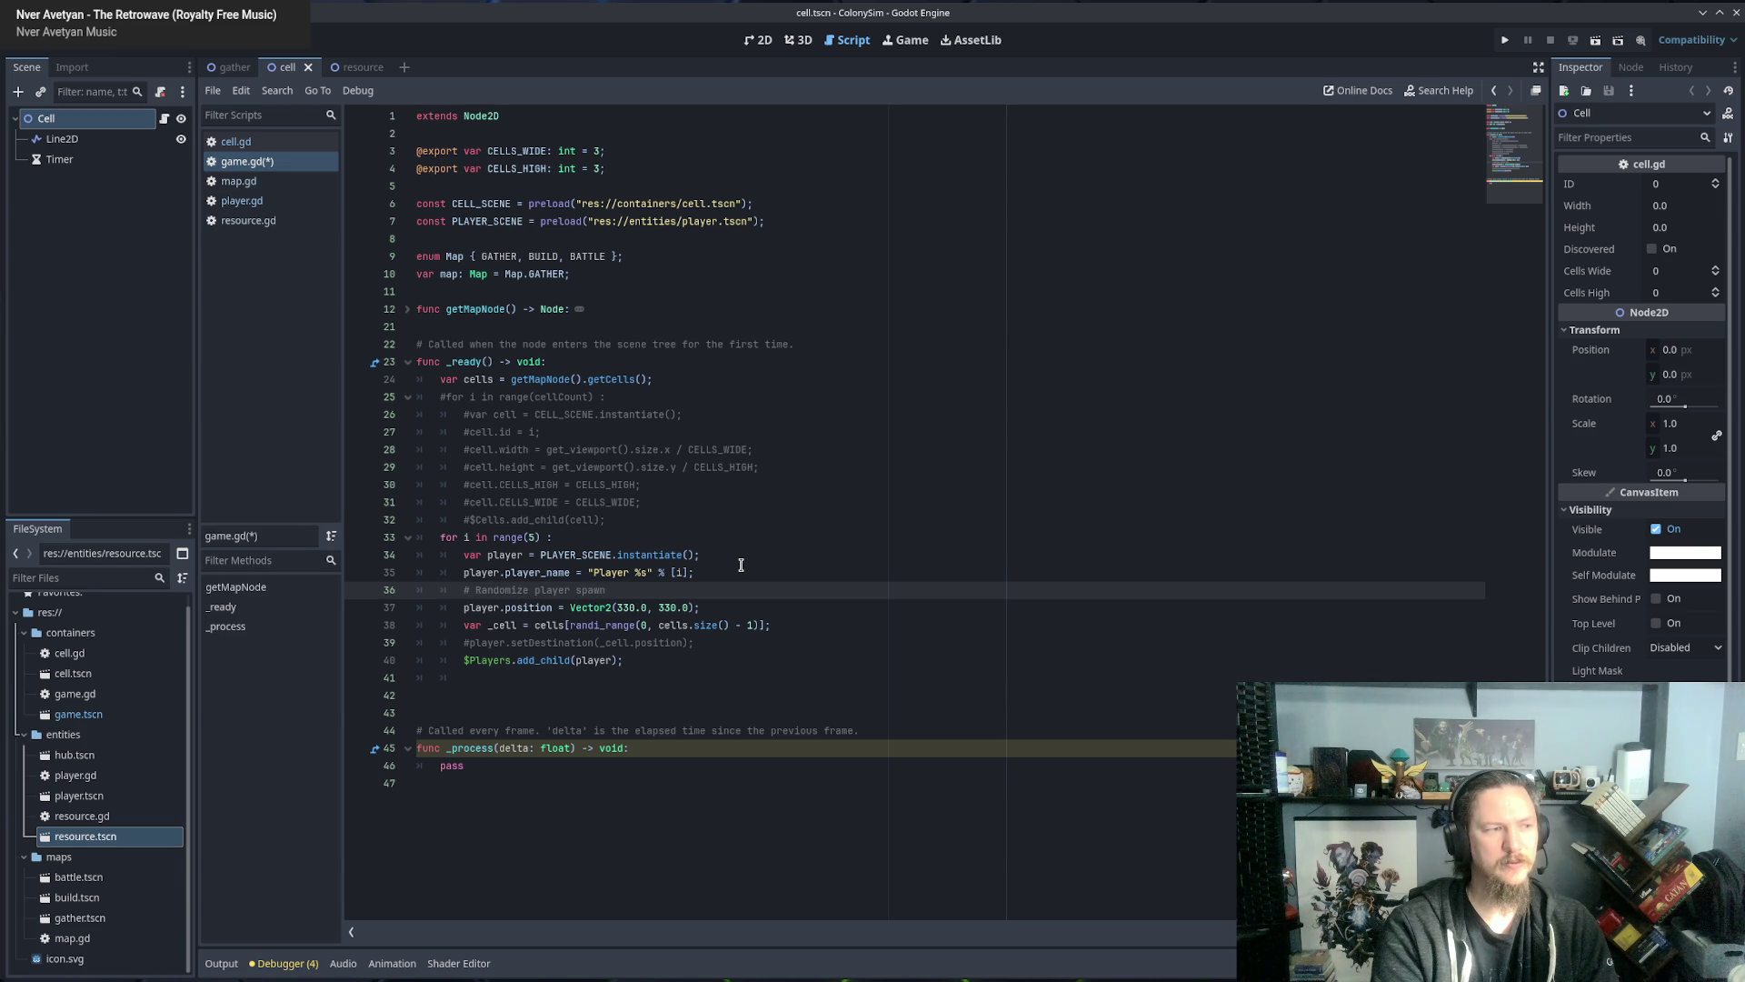
pyautogui.hotkey('ctrl', 'shift', 'Left')
pyautogui.hotkey('ctrl', 'shift', 'Left')
pyautogui.hotkey('ctrl', 'shift', 'Left')
pyautogui.press('BackSpace')
pyautogui.press('BackSpace')
pyautogui.press('BackSpace')
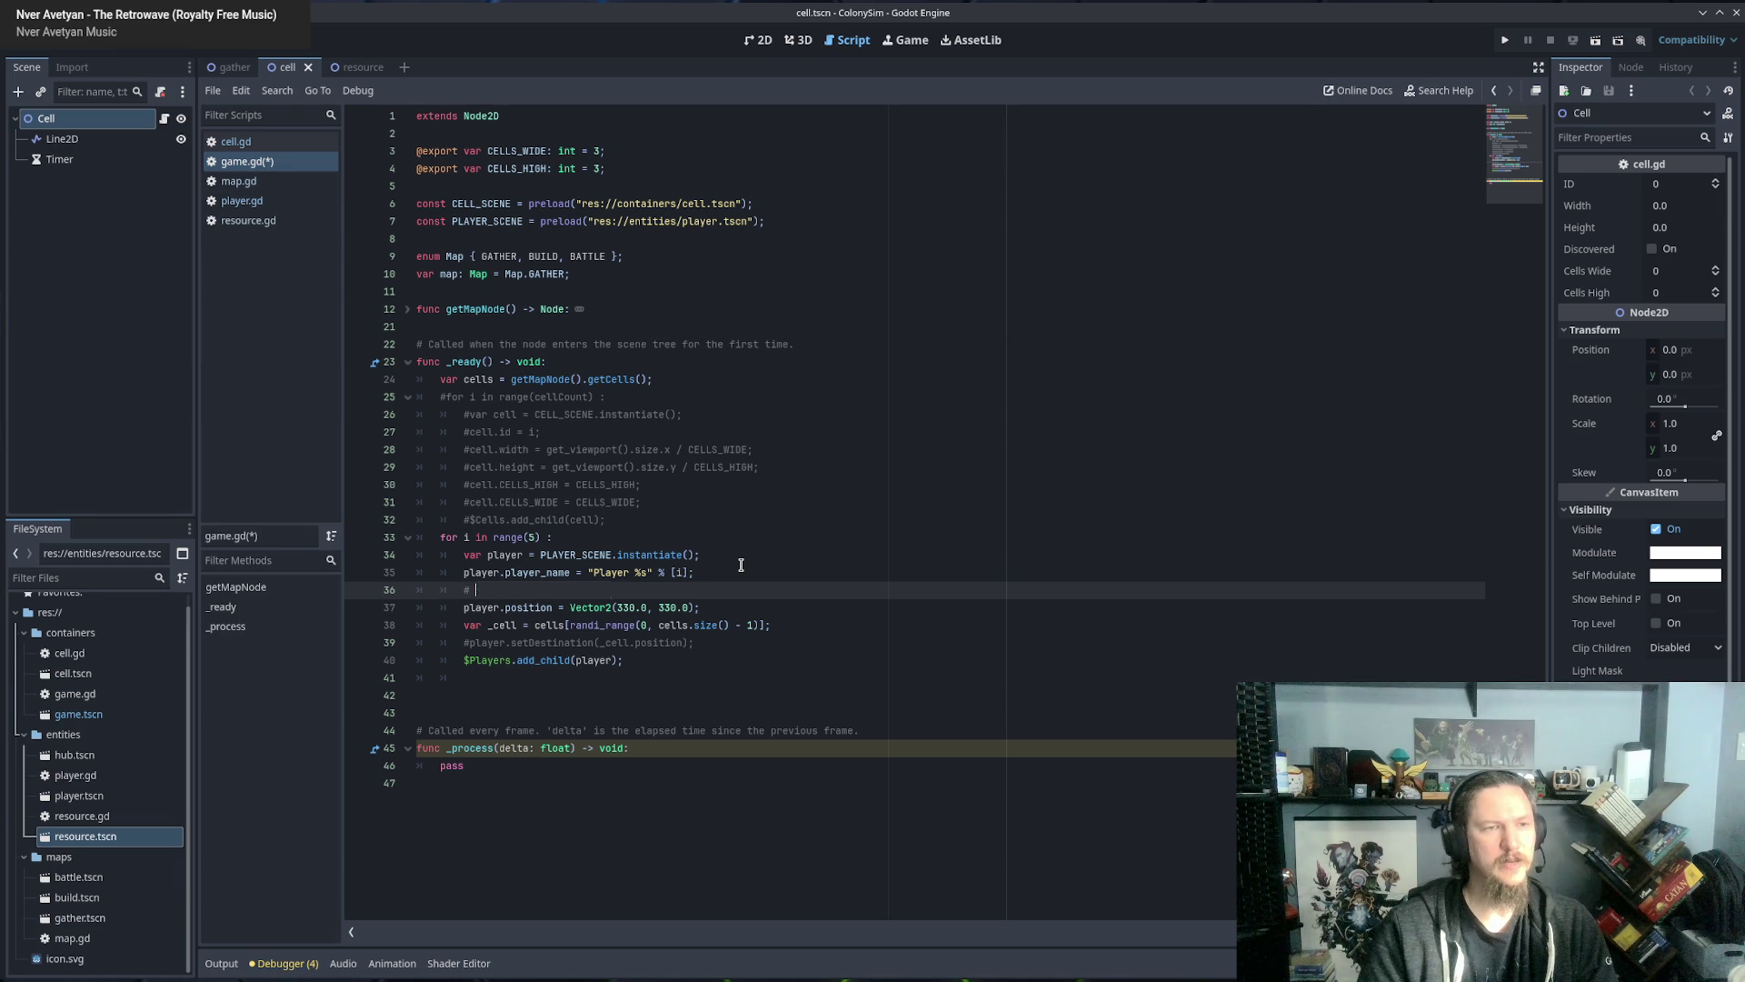
pyautogui.press('BackSpace')
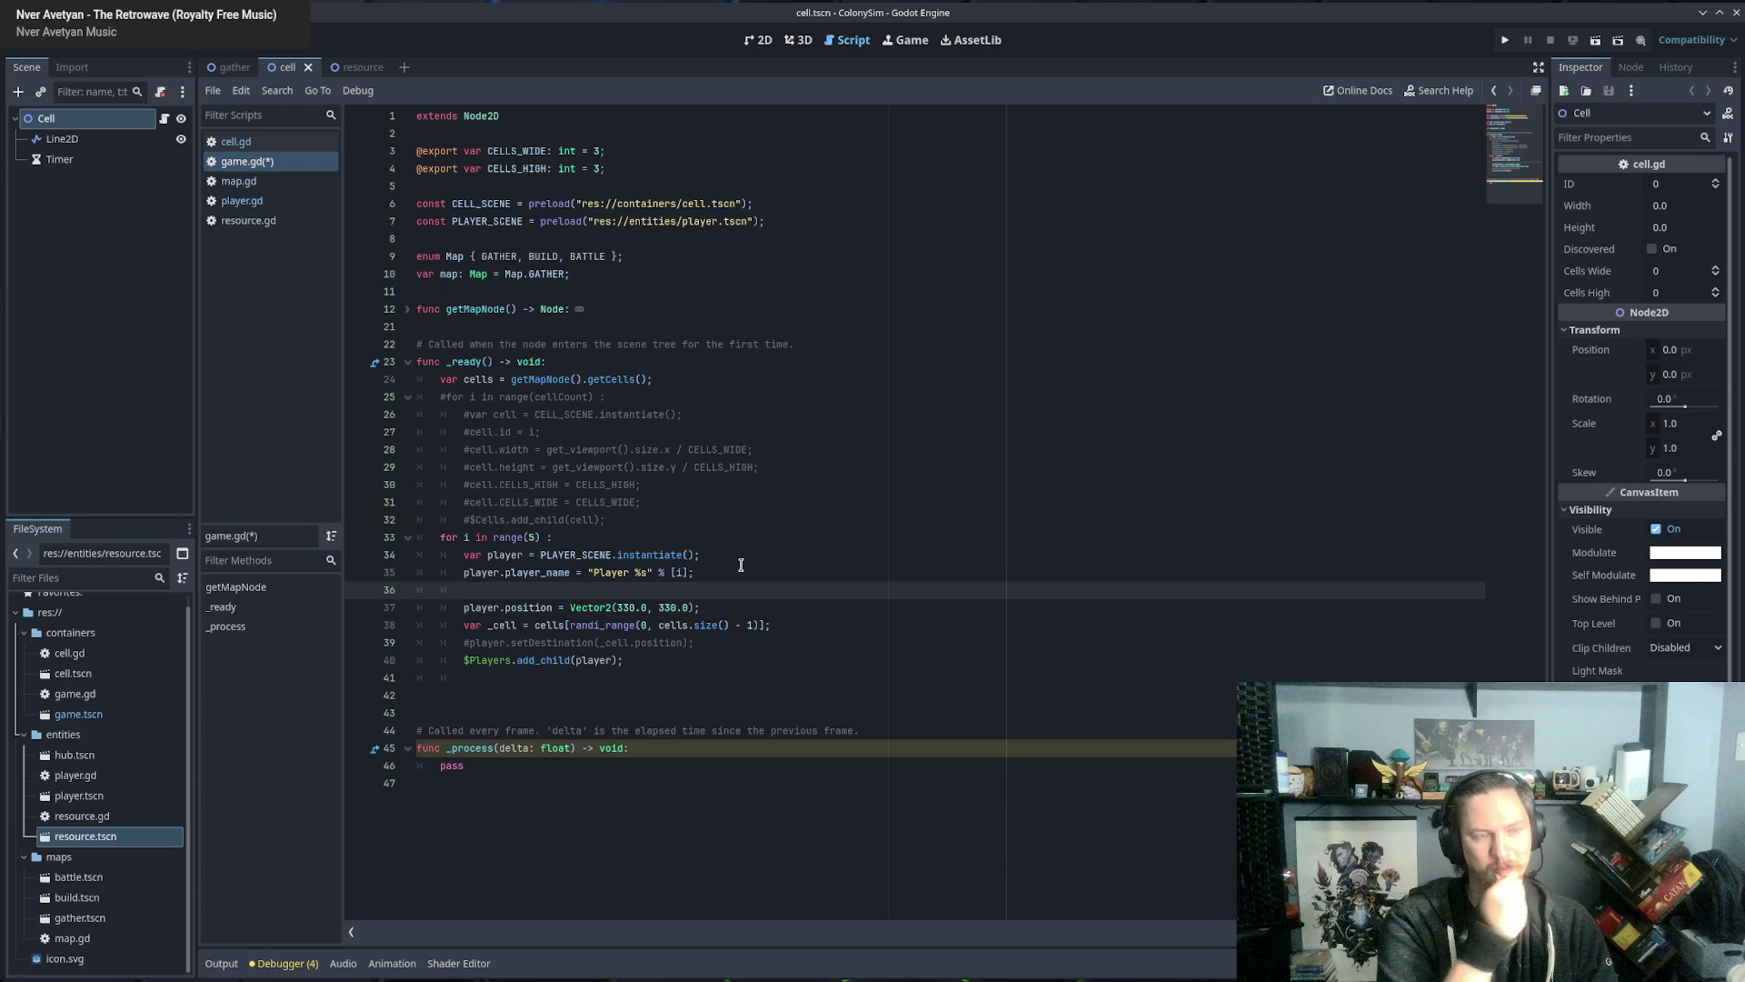
pyautogui.press('BackSpace')
pyautogui.press('BackSpace')
# Step: Add _cell.harvest(player); after the add_child call, copying the harvest name from cell.gd
pyautogui.click(528, 589)
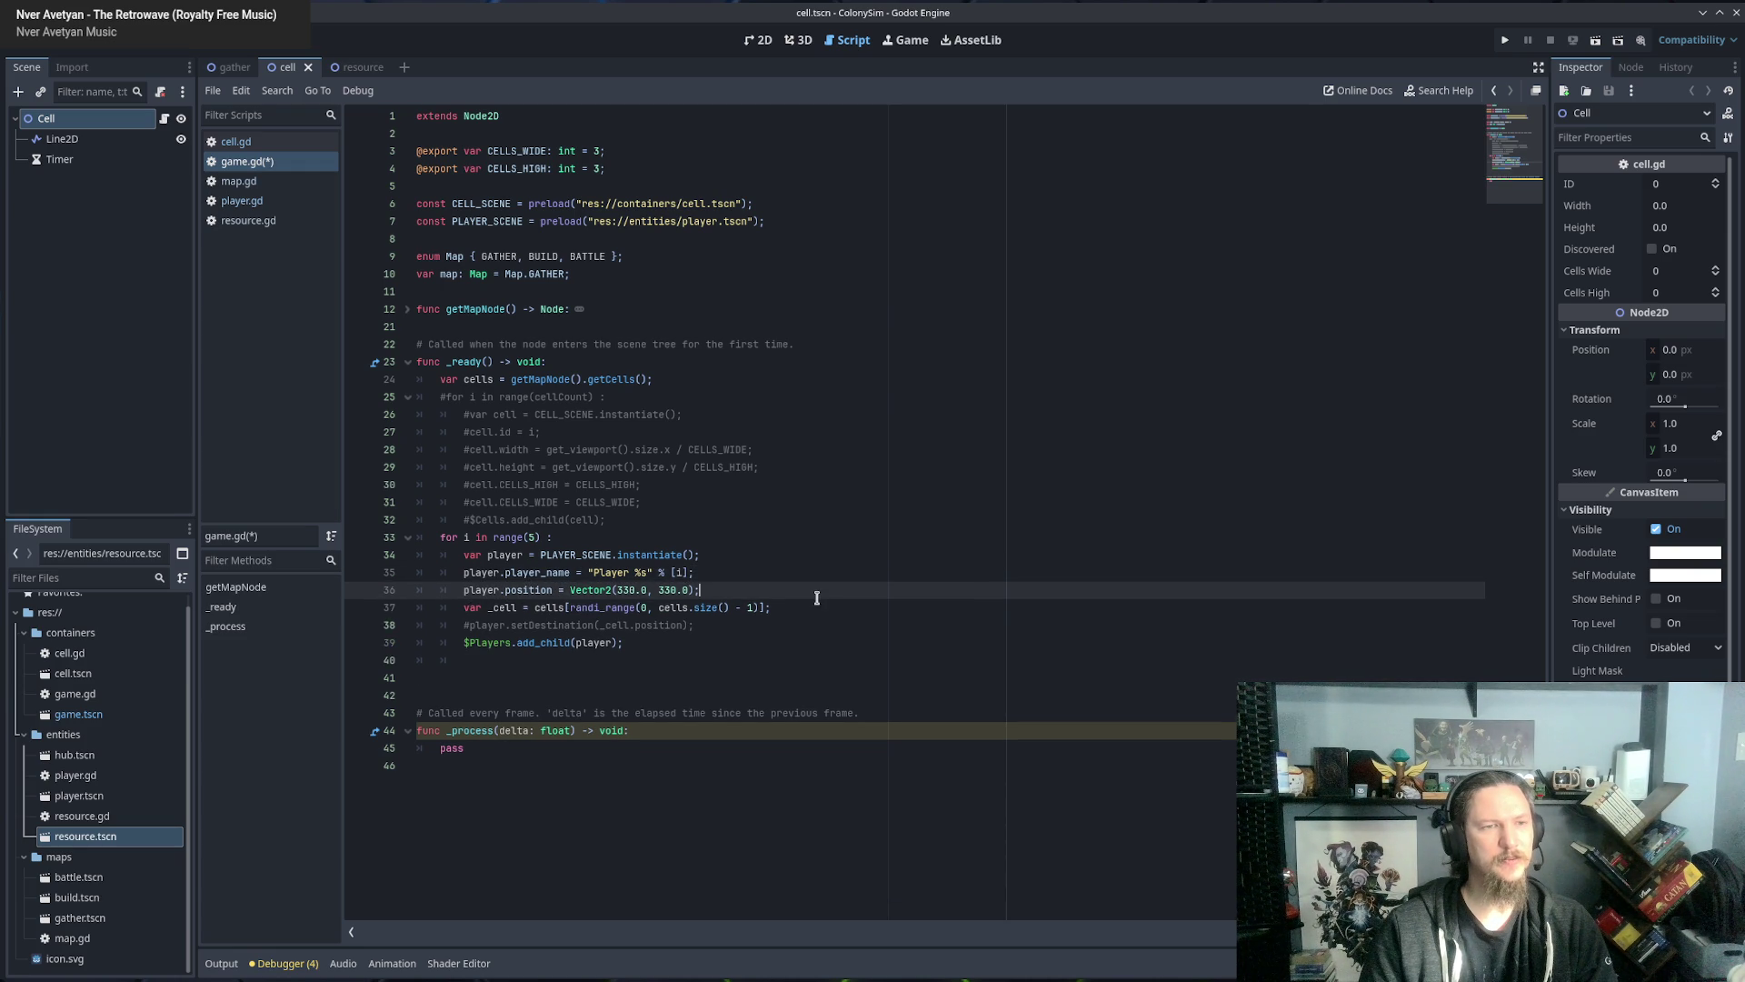
pyautogui.press('Down')
pyautogui.press('Down')
pyautogui.press('Down')
pyautogui.click(706, 623)
pyautogui.click(710, 642)
pyautogui.press('Return')
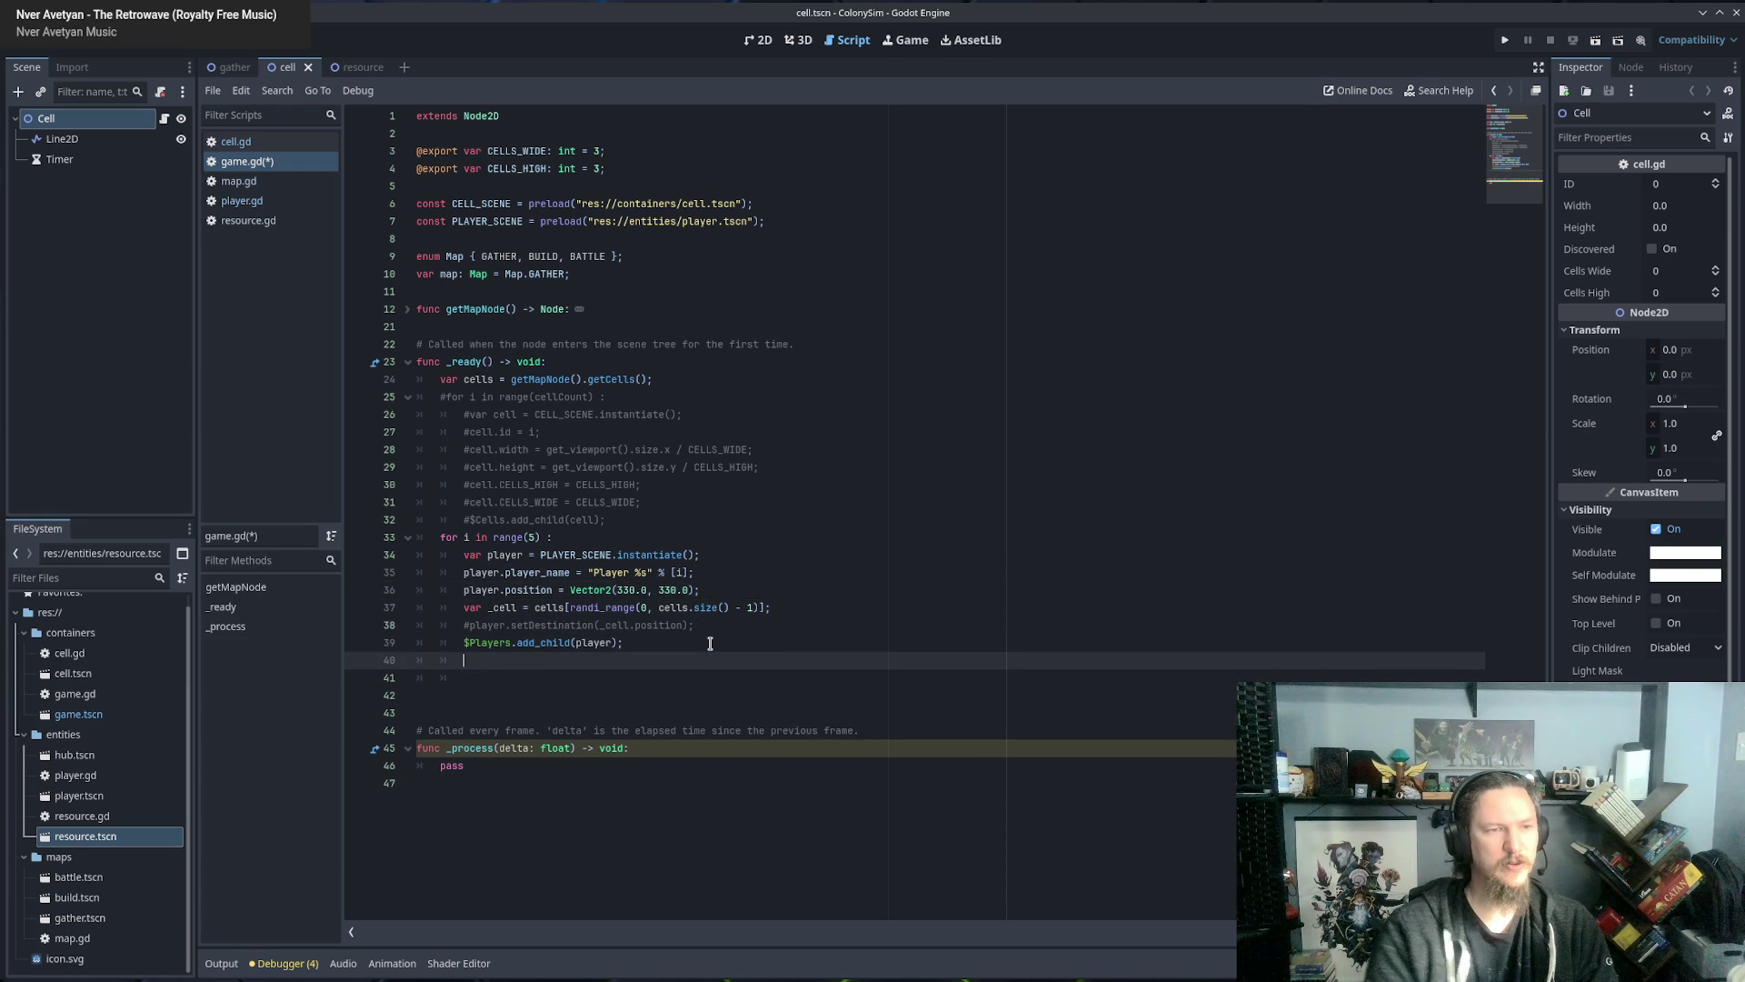
pyautogui.press('Delete')
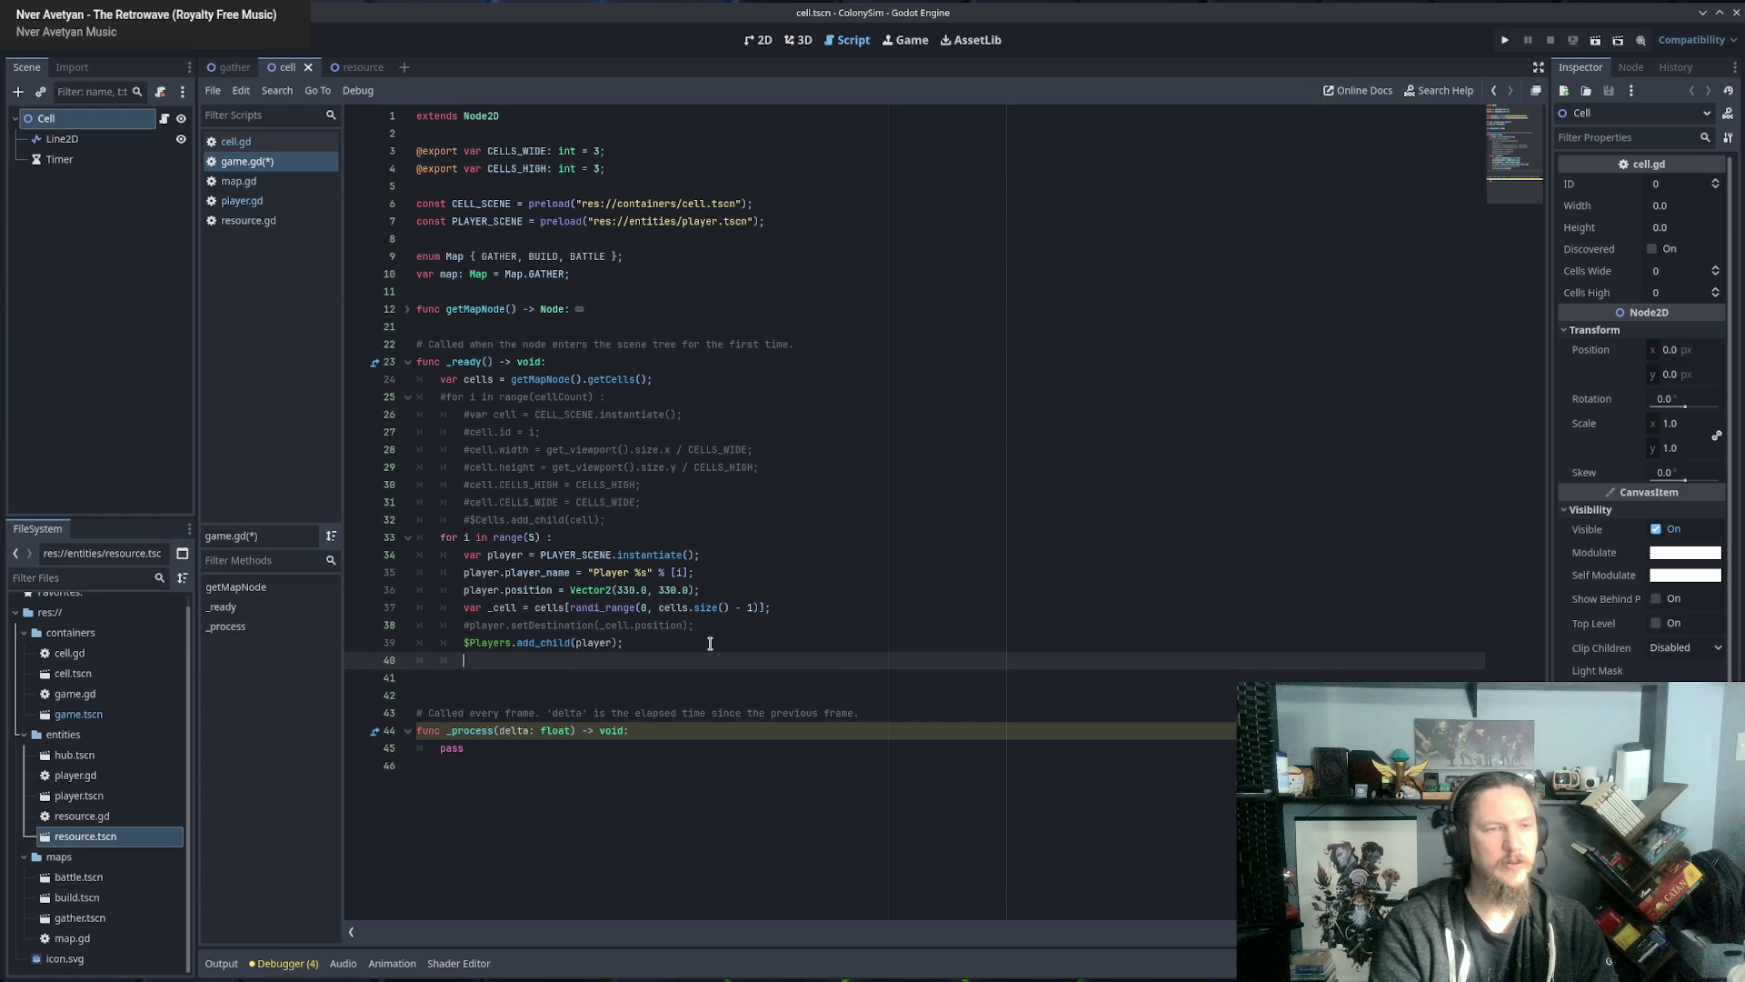
pyautogui.write('cell.')
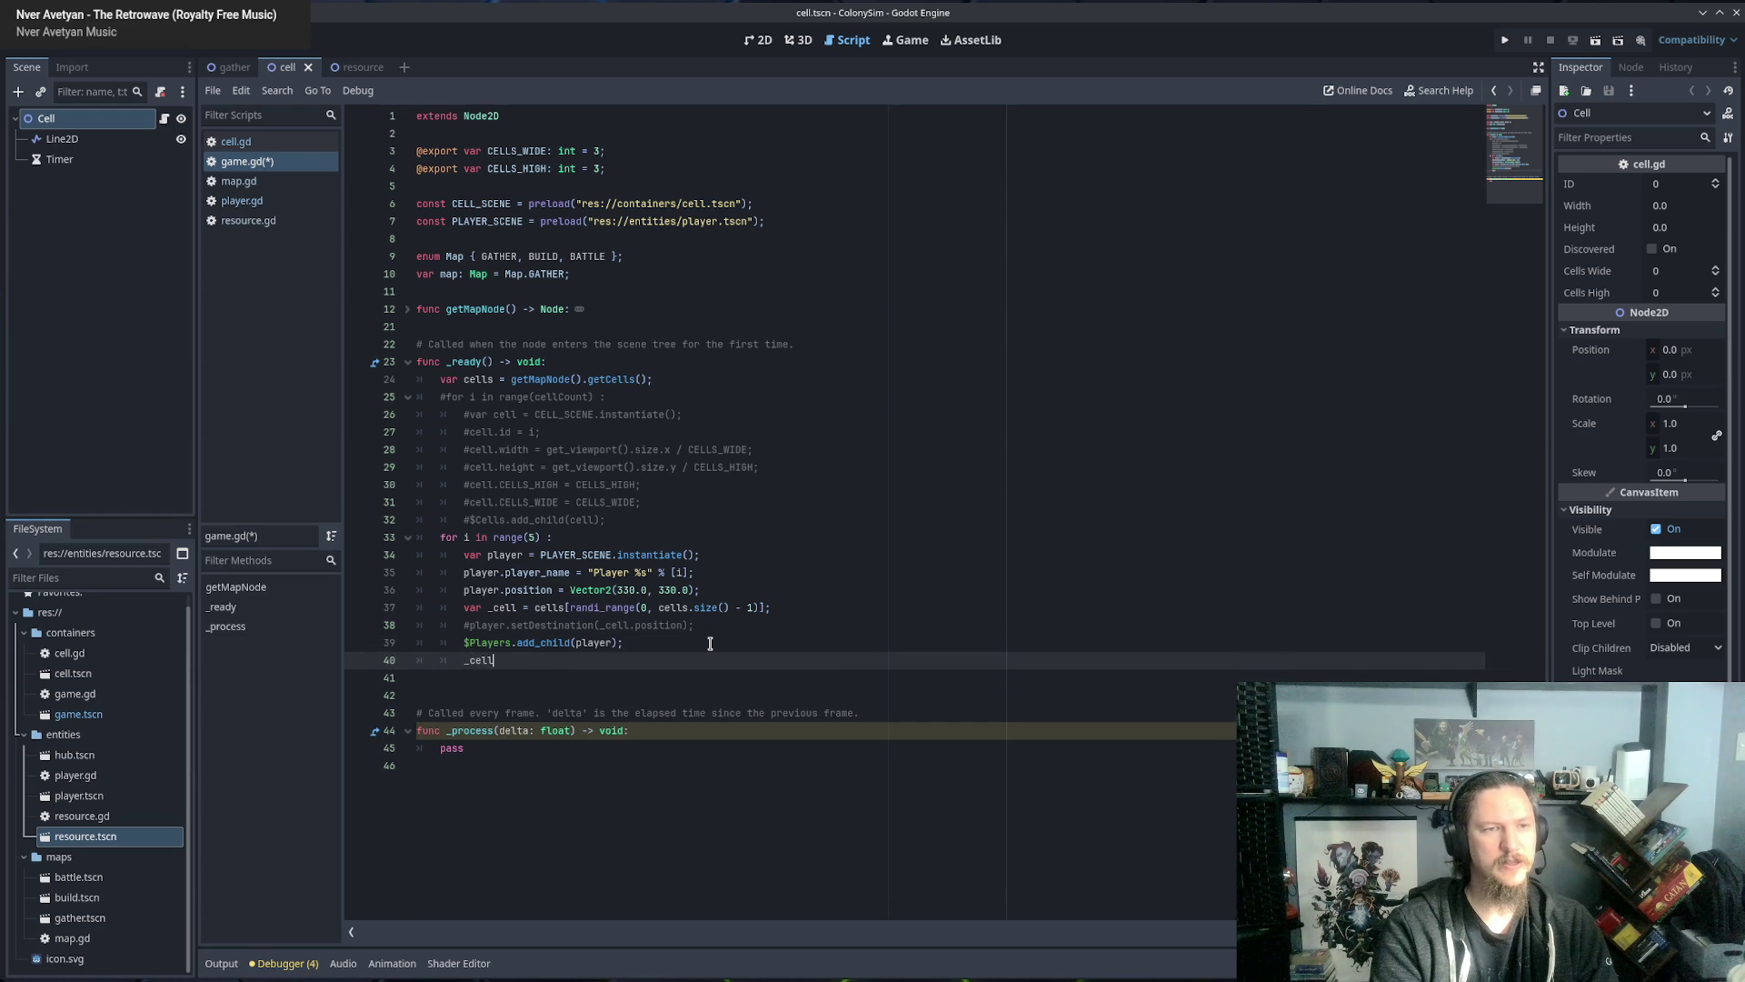
pyautogui.click(251, 142)
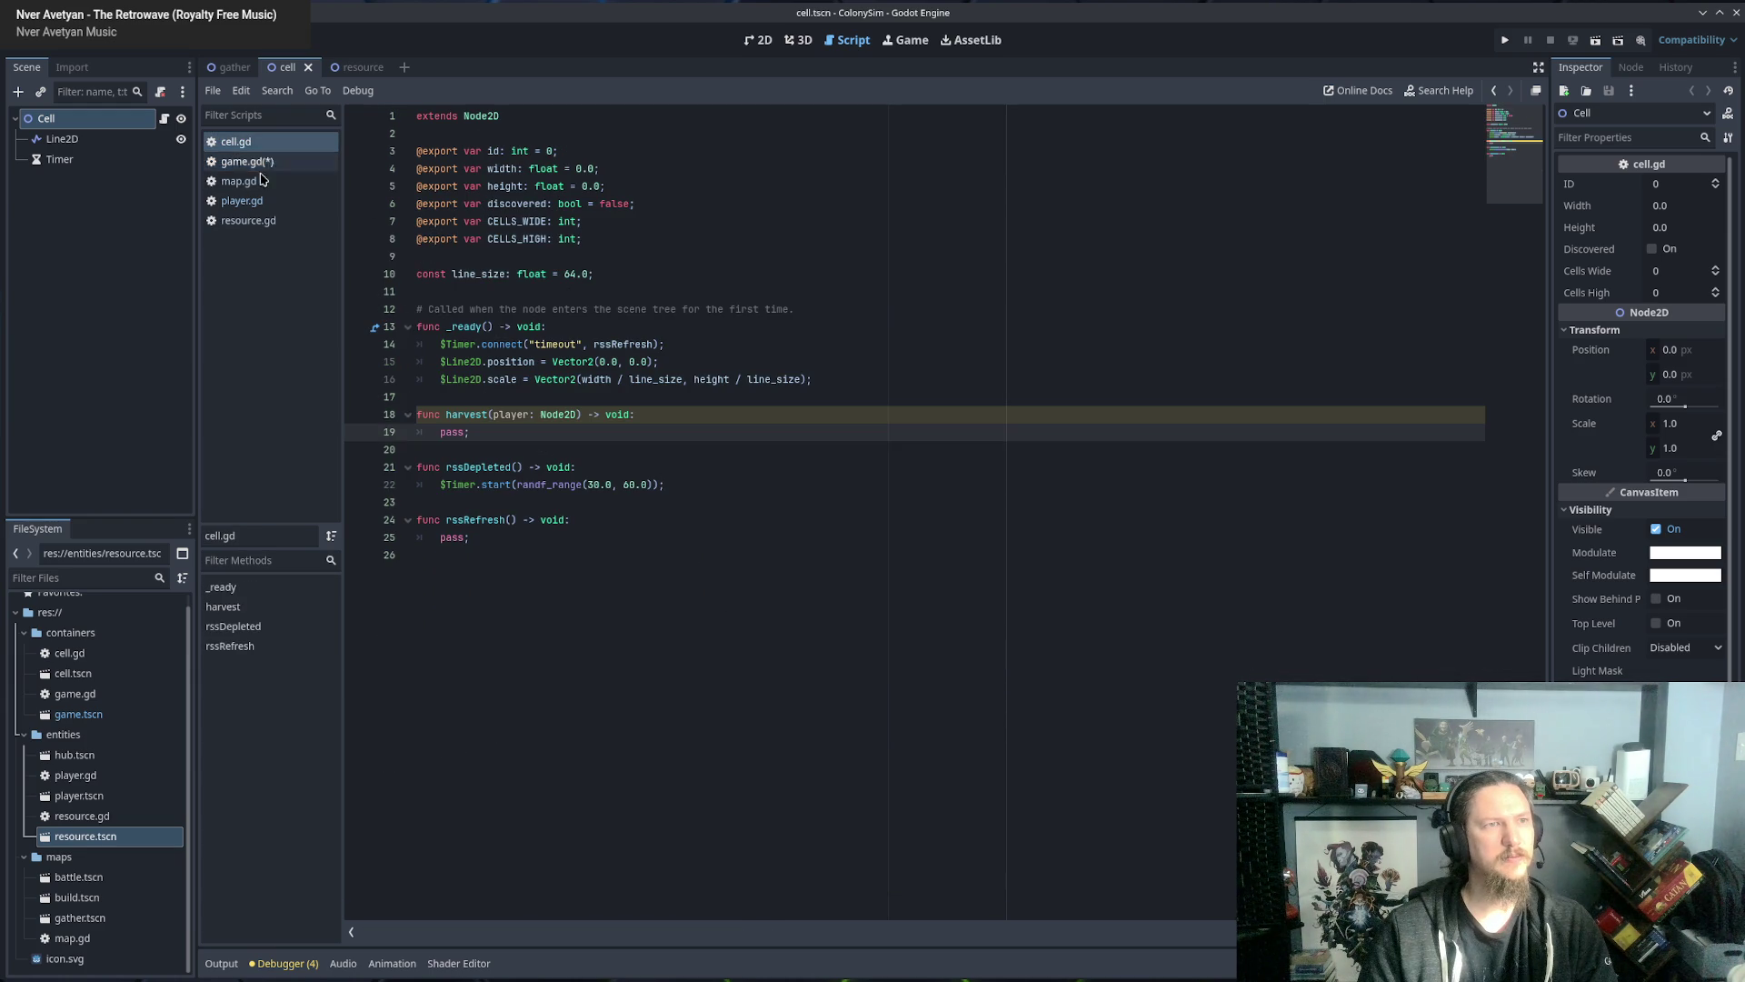
pyautogui.doubleClick(464, 415)
pyautogui.hotkey('ctrl', 'c')
pyautogui.click(247, 160)
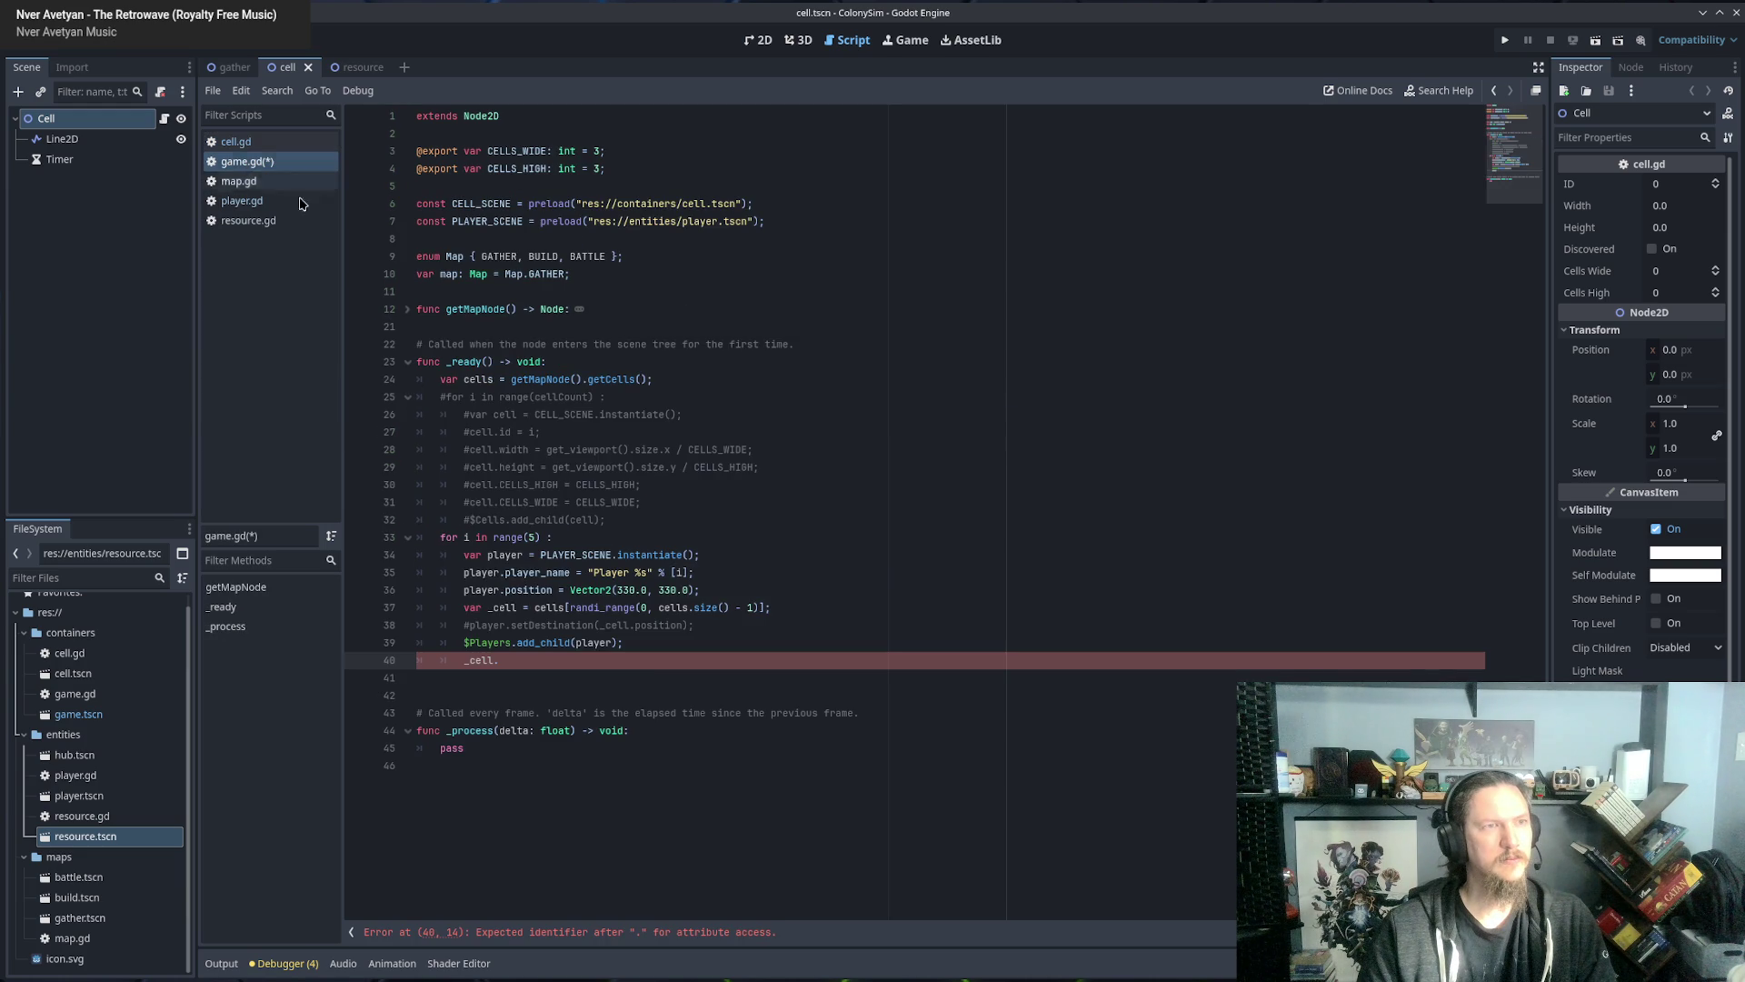
pyautogui.hotkey('ctrl', 'v')
pyautogui.write('(player)')
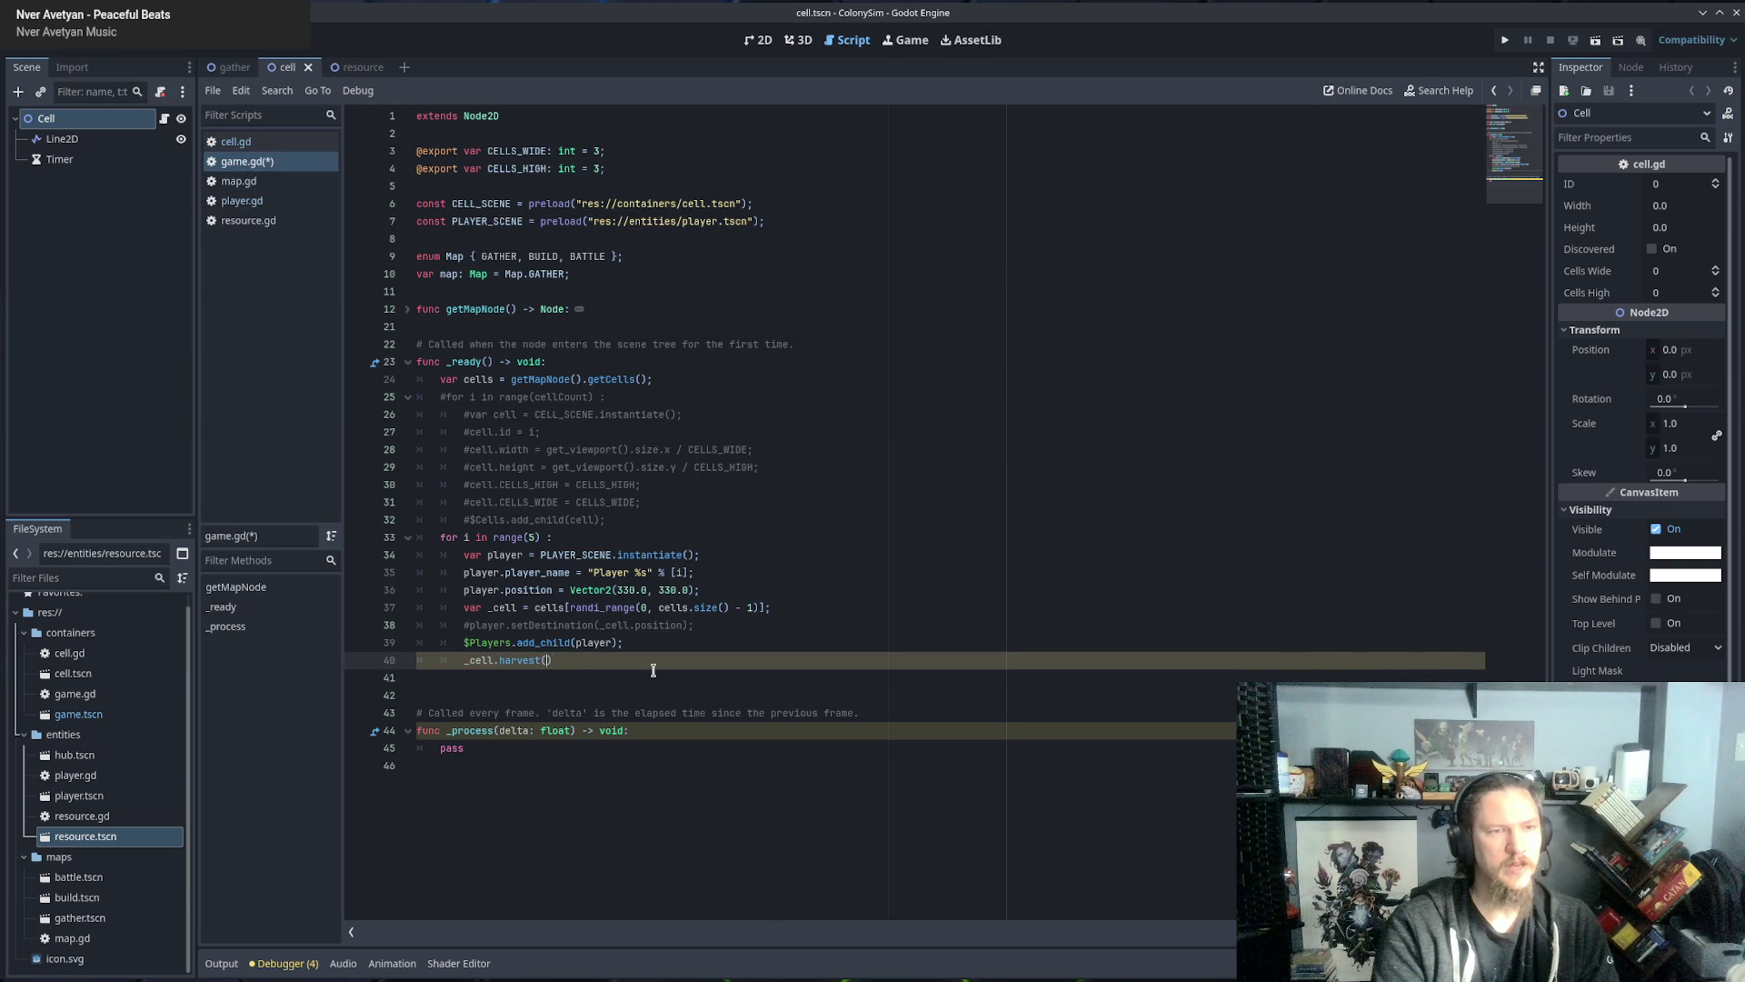
pyautogui.write(';')
# Step: Delete the commented setDestination line and save game.gd
pyautogui.moveTo(742, 629); pyautogui.dragTo(796, 597)
pyautogui.hotkey('shift', 'Down')
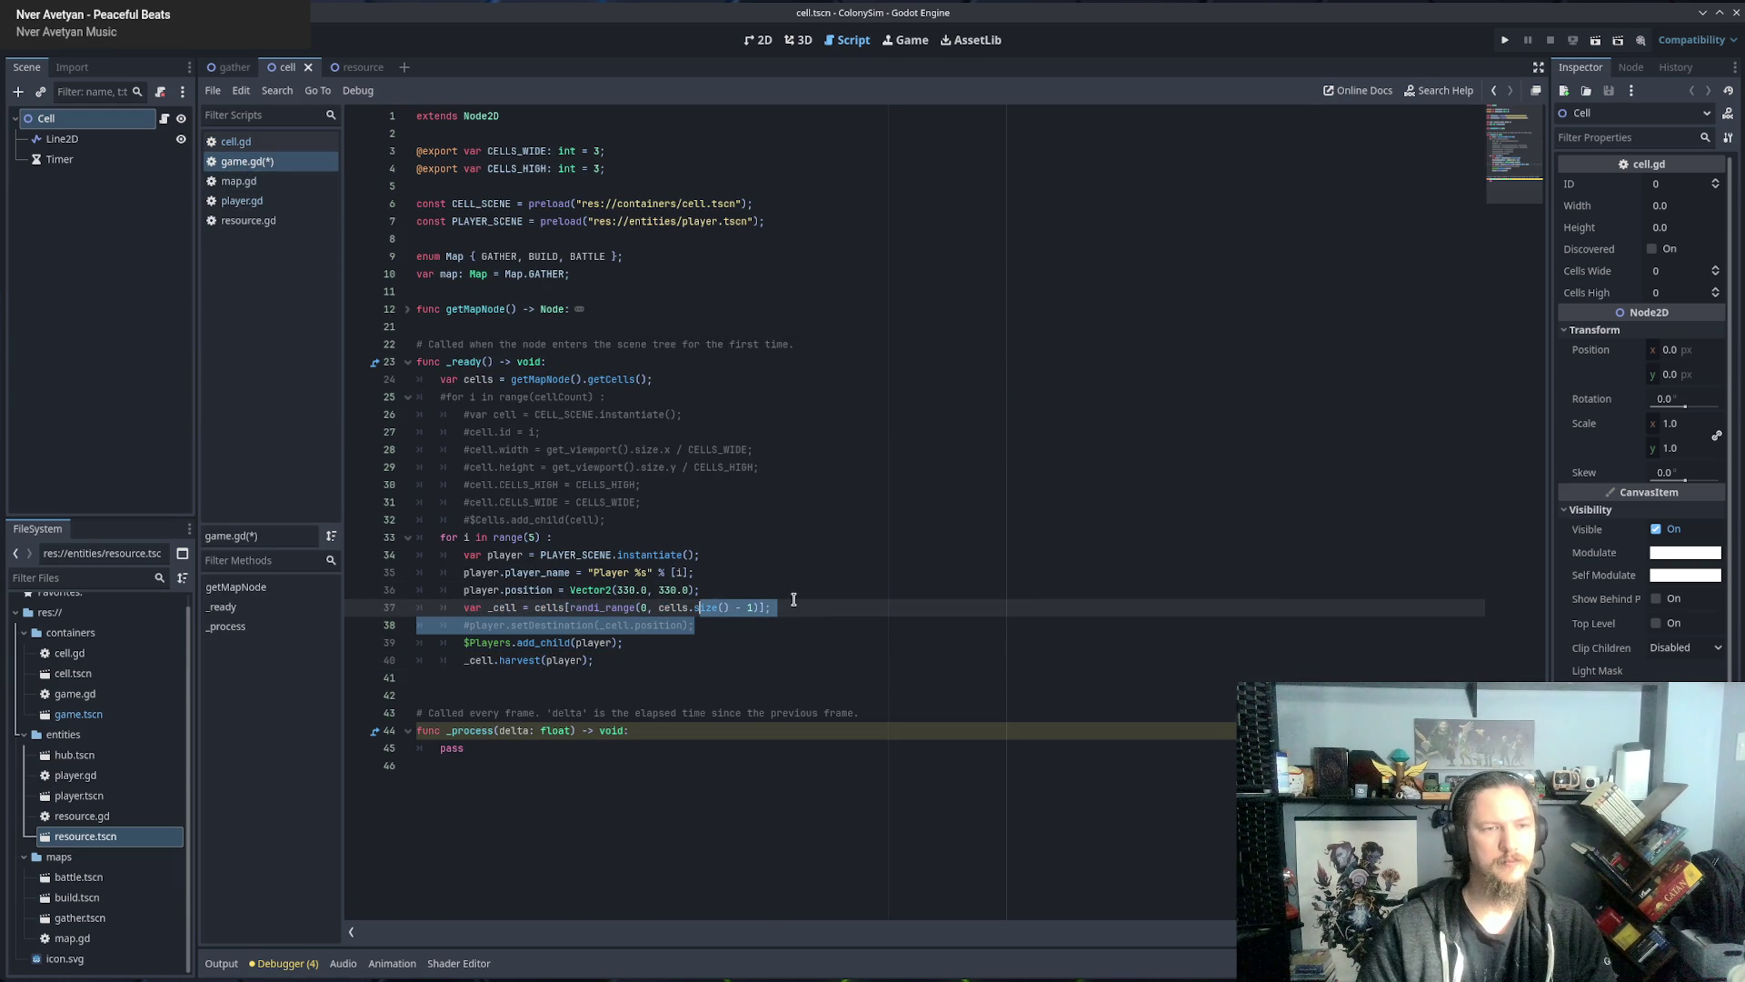
pyautogui.hotkey('shift', 'Down')
pyautogui.moveTo(793, 606); pyautogui.dragTo(753, 625)
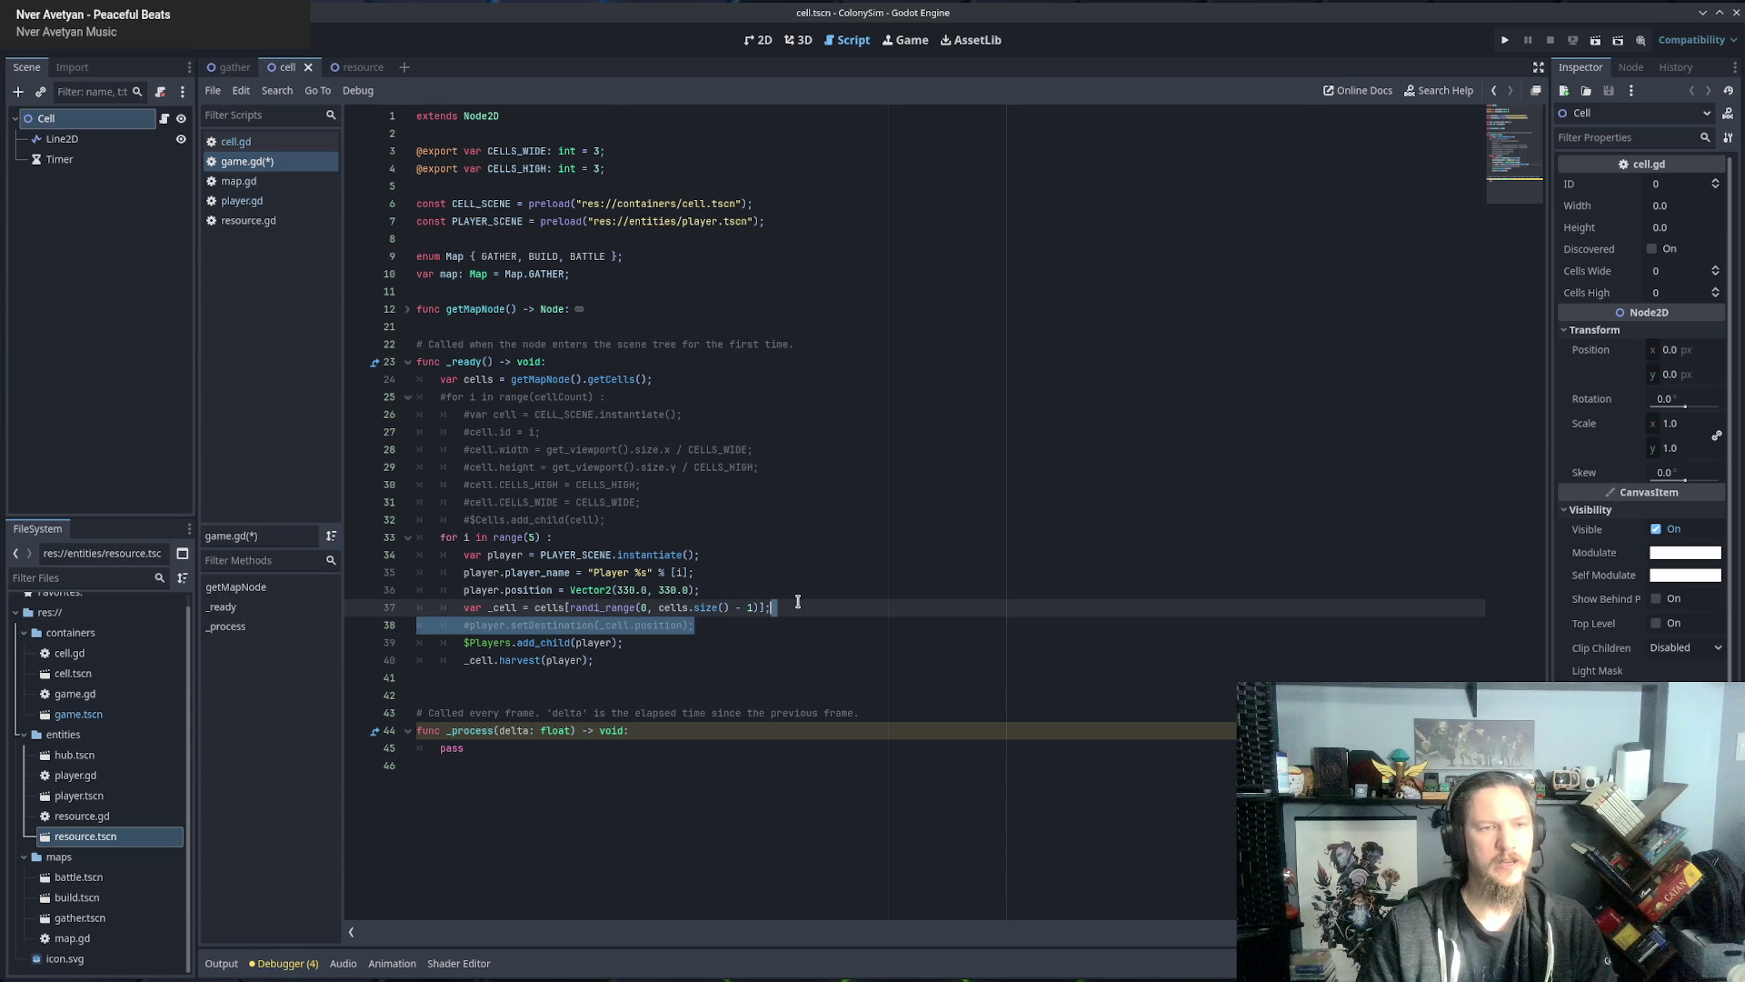
pyautogui.press('BackSpace')
pyautogui.click(677, 651)
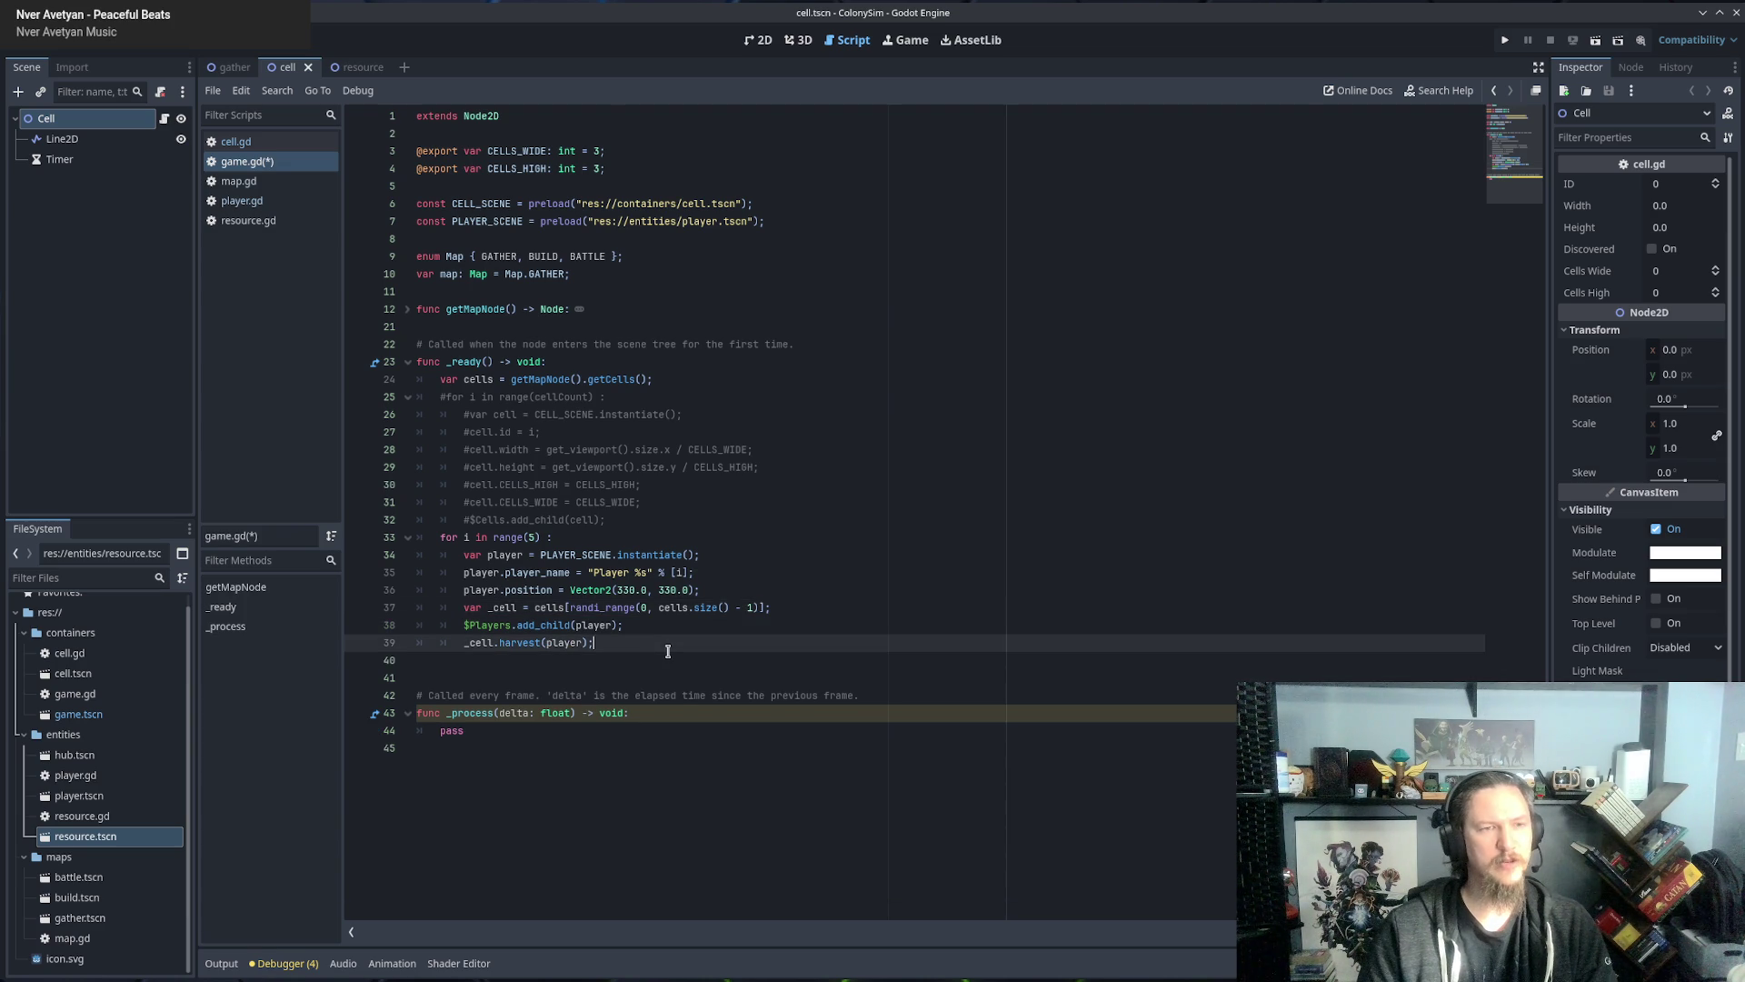
pyautogui.hotkey('ctrl', 's')
pyautogui.keyDown('ctrl'); pyautogui.click(520, 643); pyautogui.keyUp('ctrl')
# Step: Replace harvest's pass body with player.addDestination(Vector2());
pyautogui.click(661, 413)
pyautogui.press('Return')
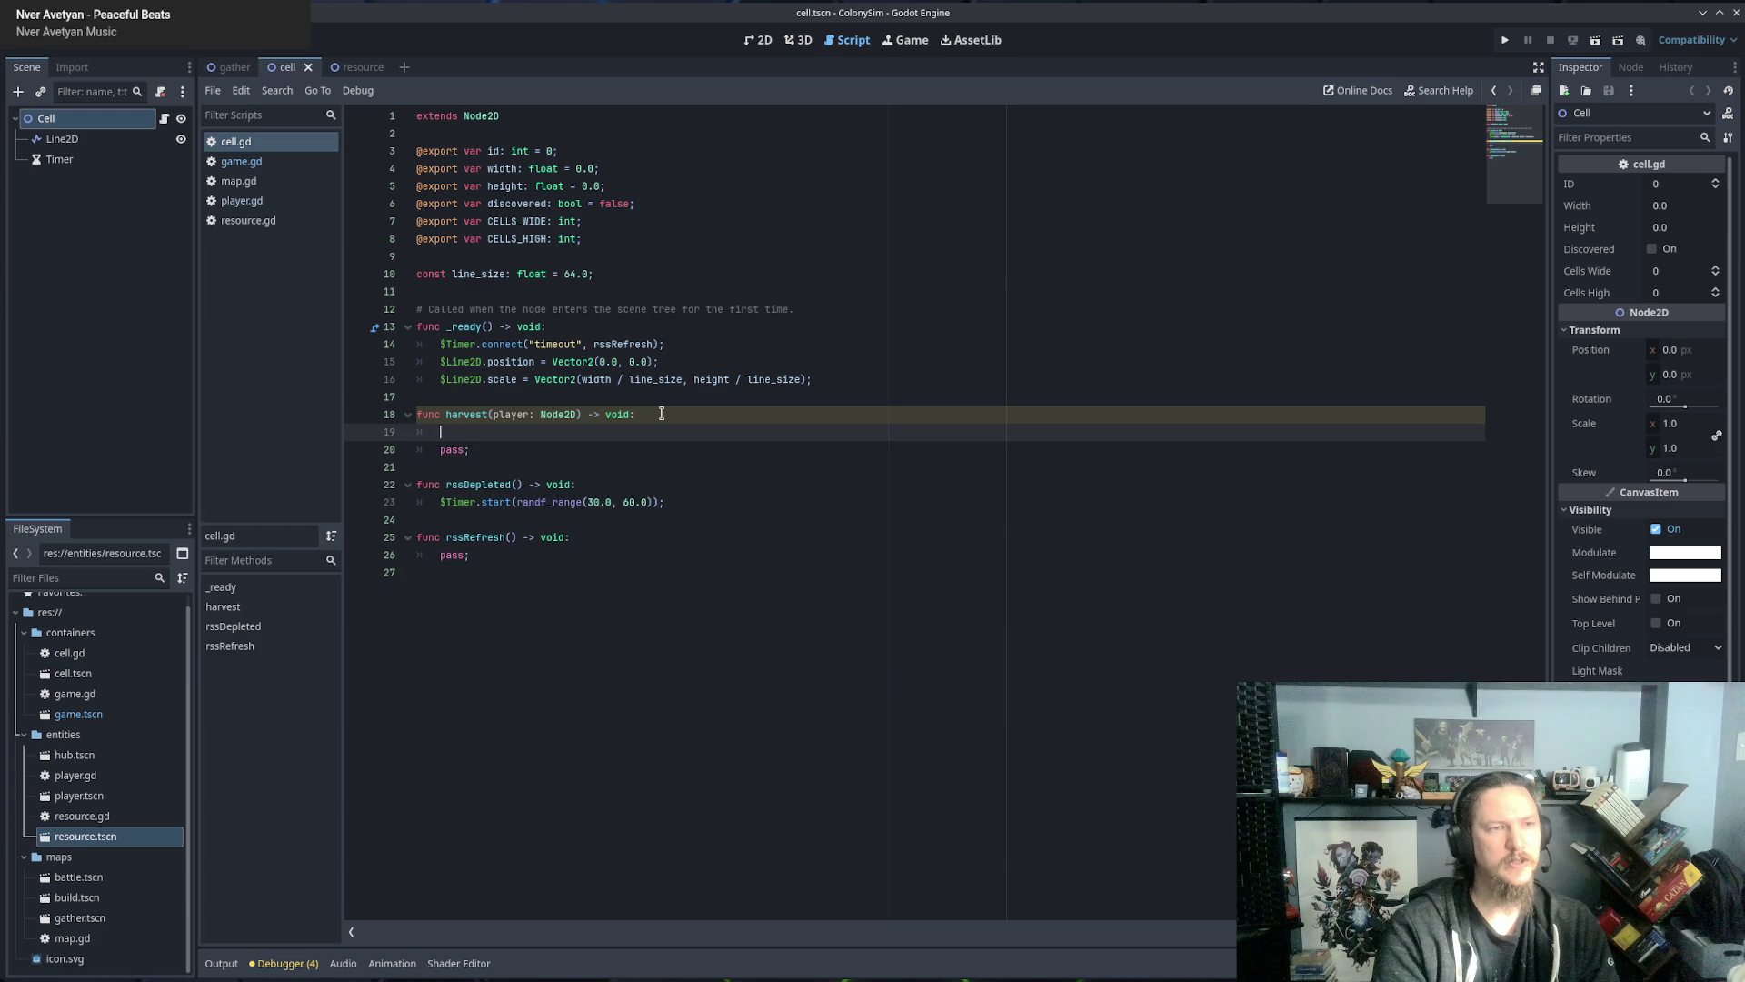
pyautogui.write('player.')
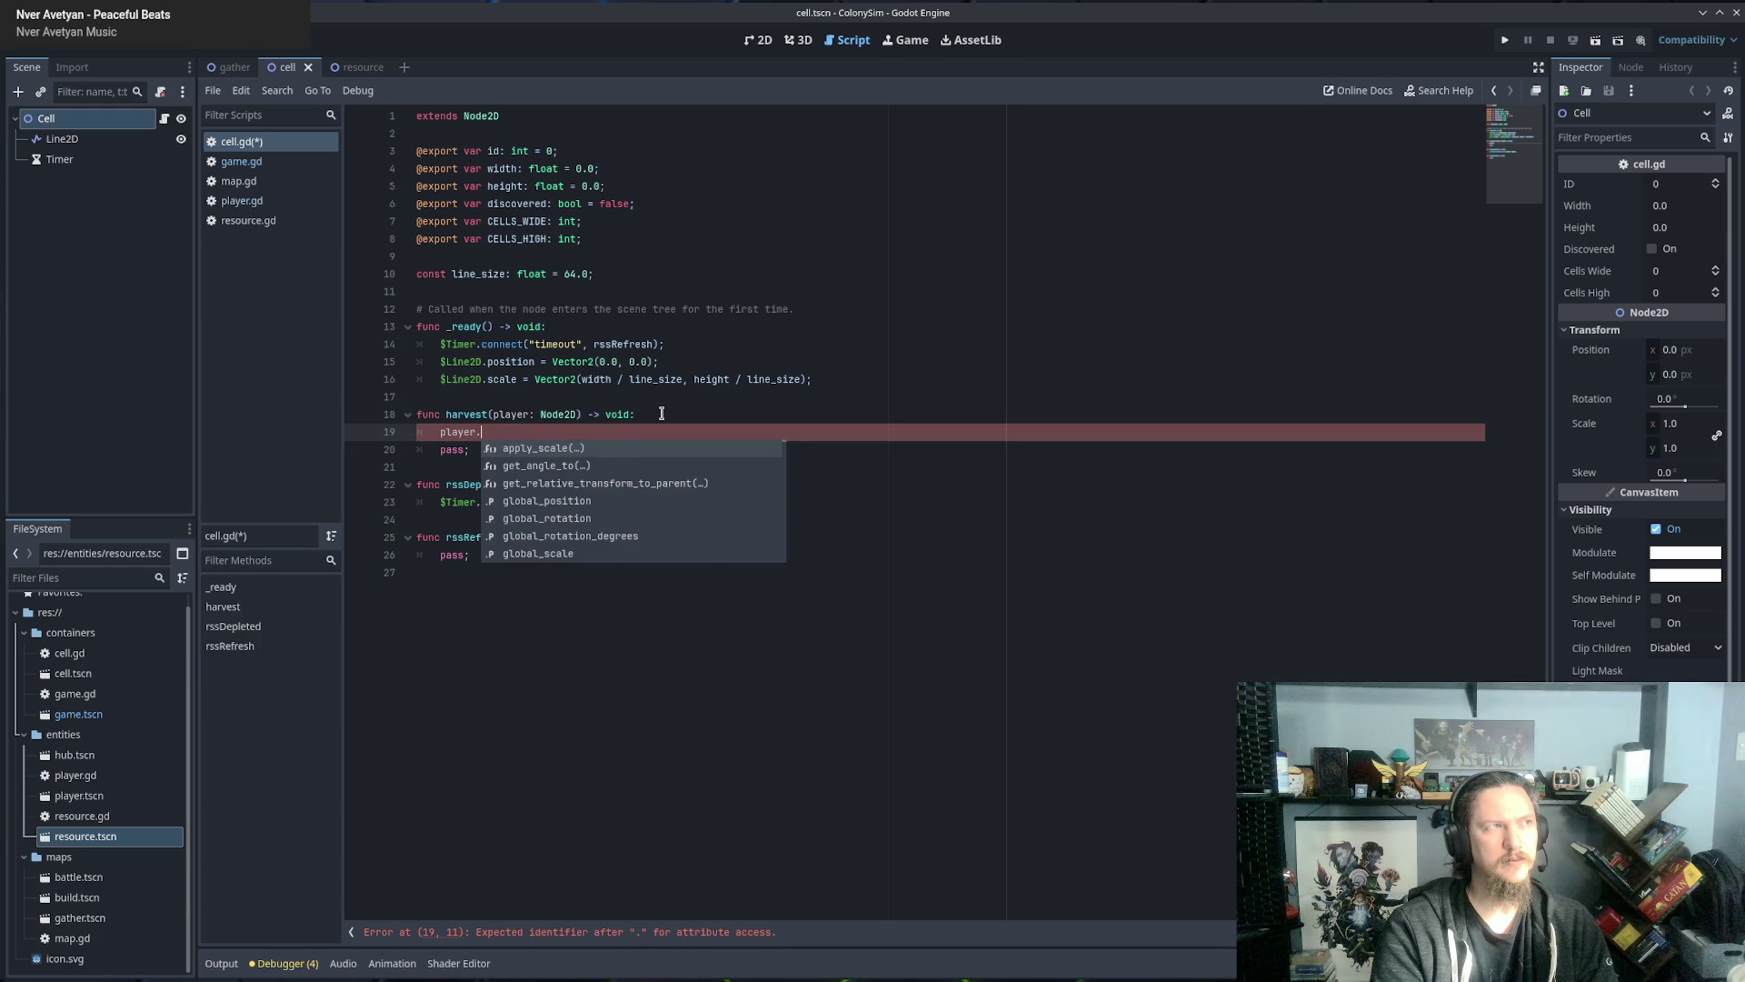
pyautogui.write('addDestin')
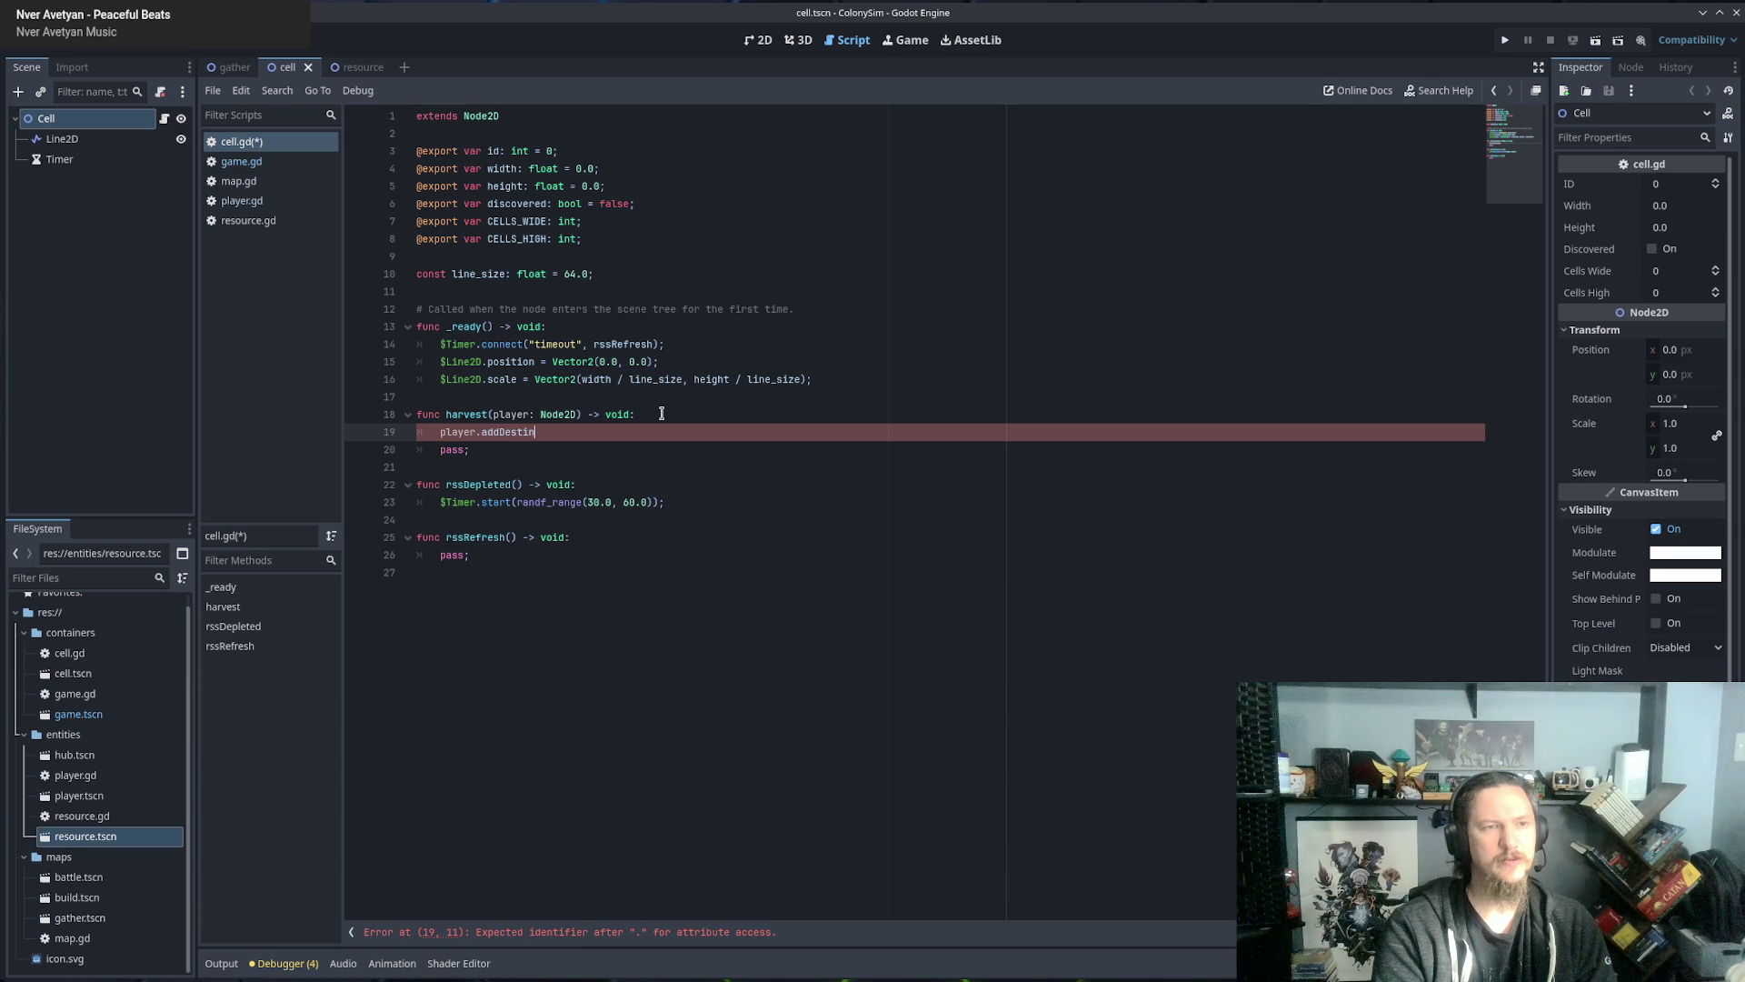
pyautogui.write('ation()')
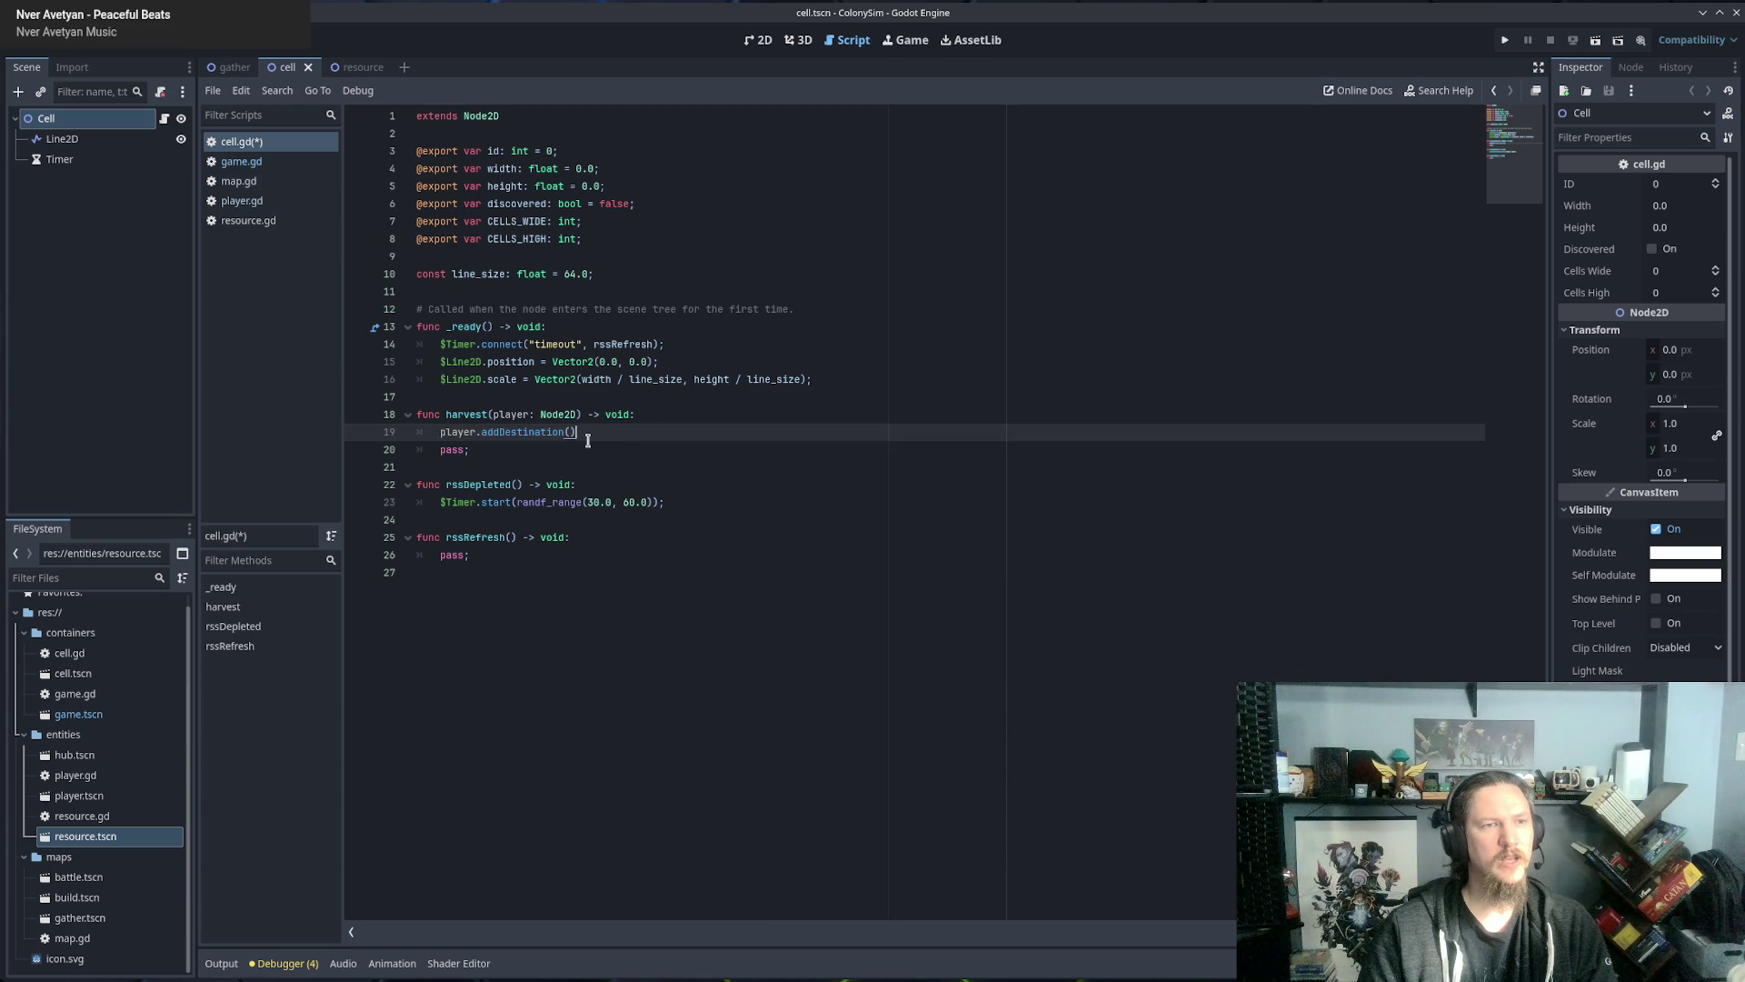
pyautogui.click(568, 440)
pyautogui.press('BackSpace')
pyautogui.press('BackSpace')
pyautogui.press('BackSpace')
pyautogui.write(';')
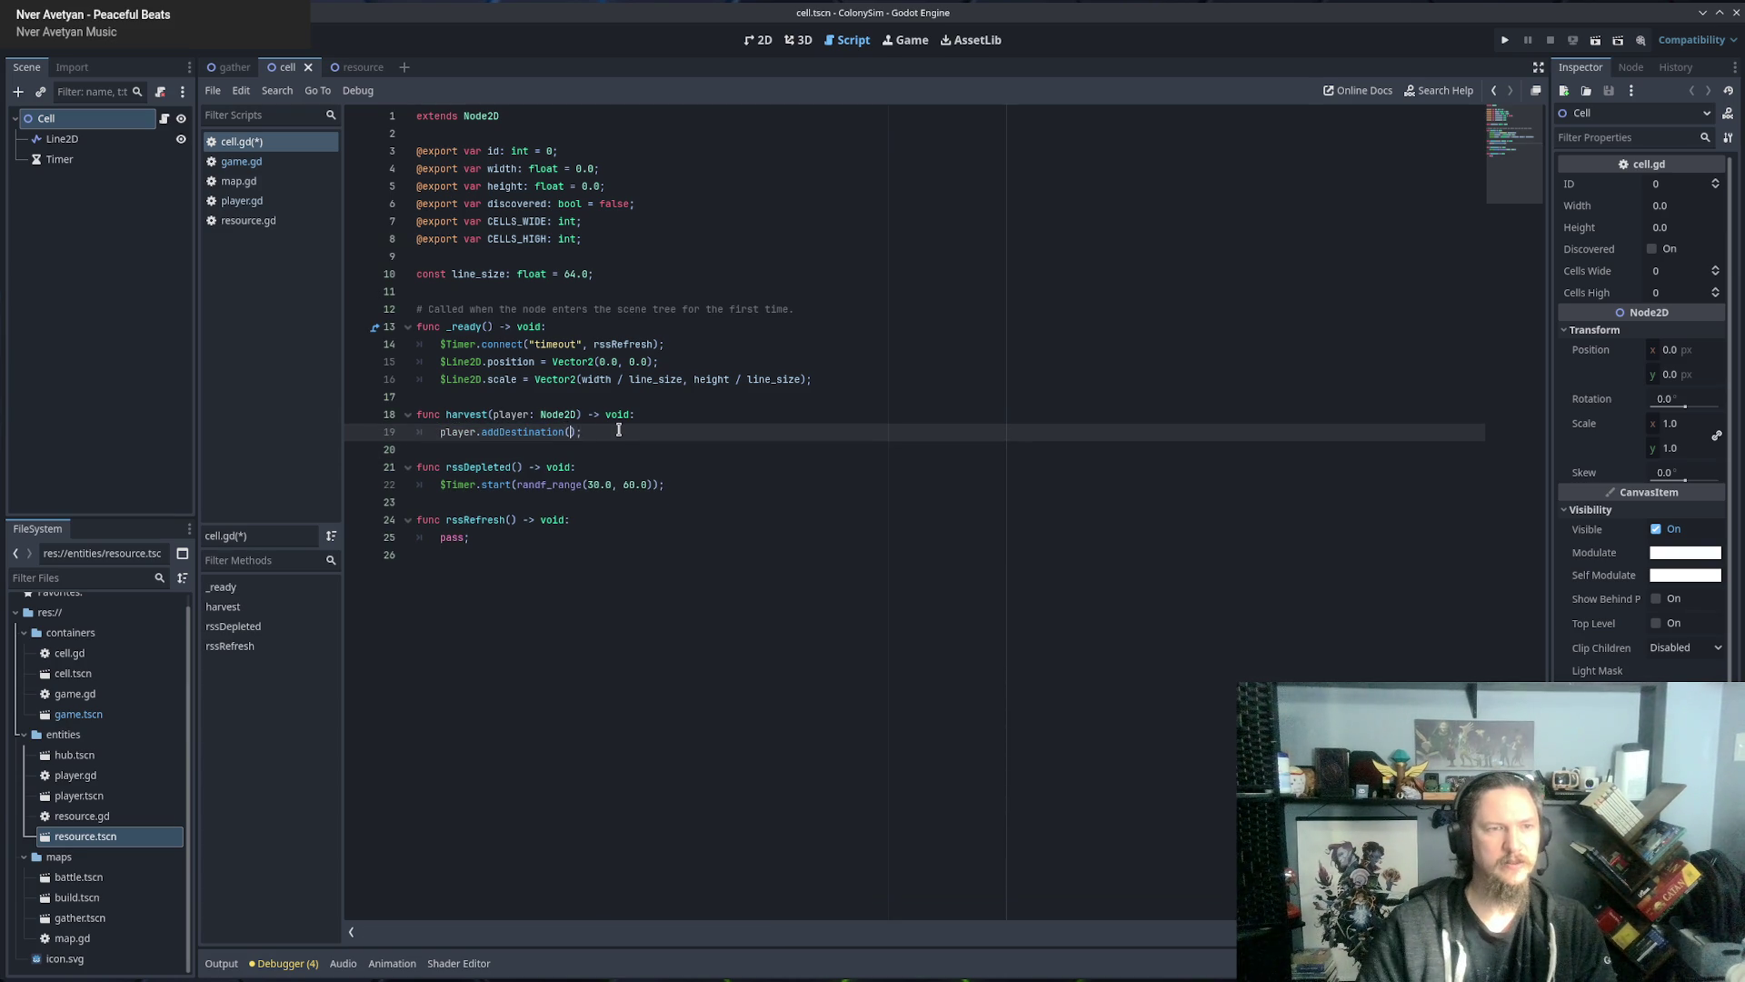
pyautogui.press('Left')
pyautogui.press('Left')
pyautogui.write('Vector')
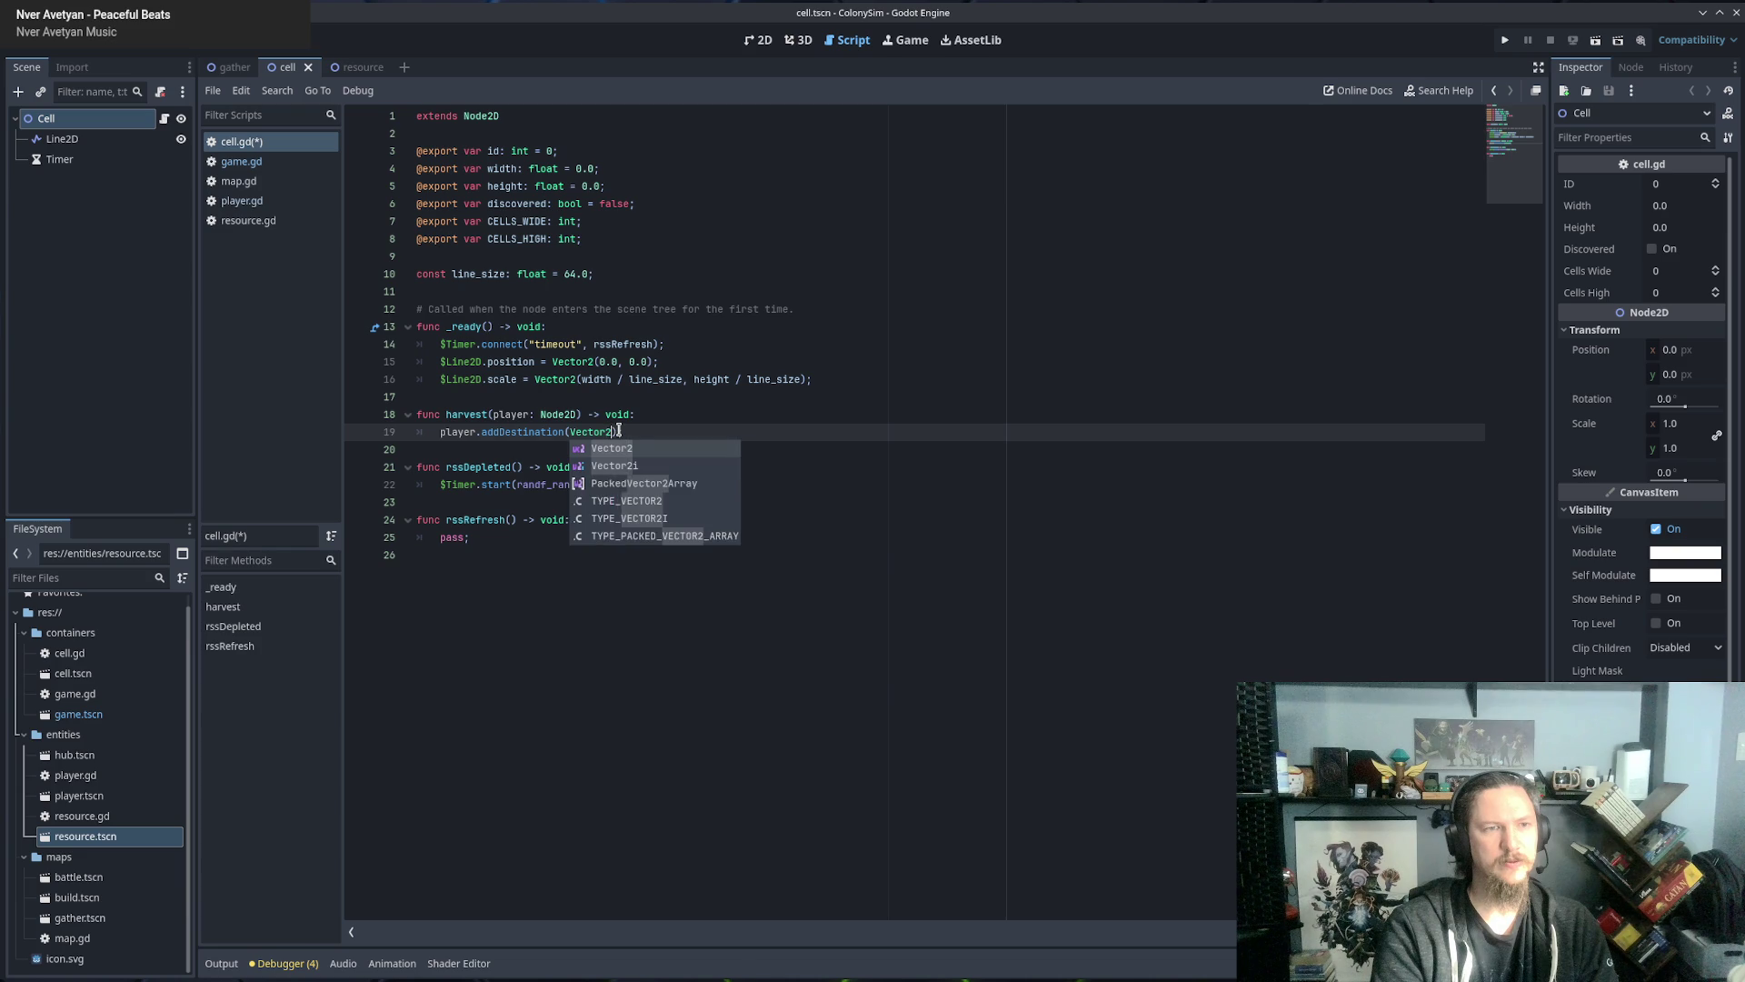
pyautogui.press('Return')
# Step: Wrap the addDestination call in an if (discovered): check
pyautogui.click(674, 420)
pyautogui.press('Return')
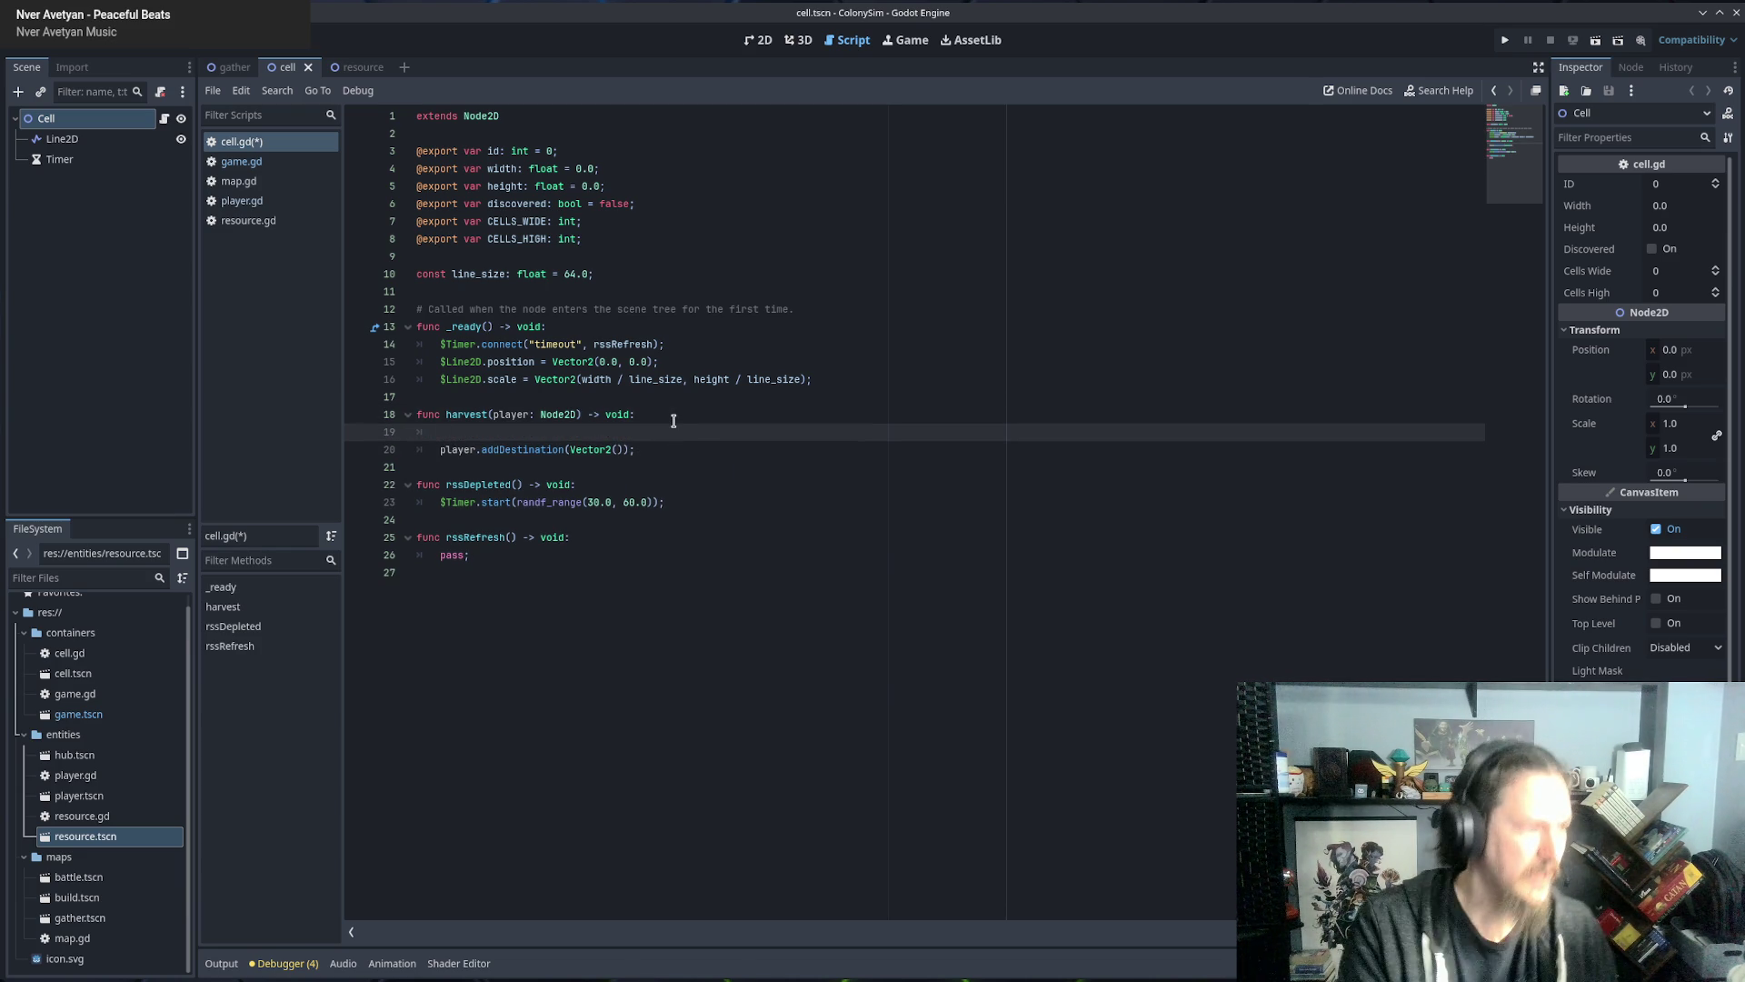
pyautogui.doubleClick(527, 203)
pyautogui.click(482, 432)
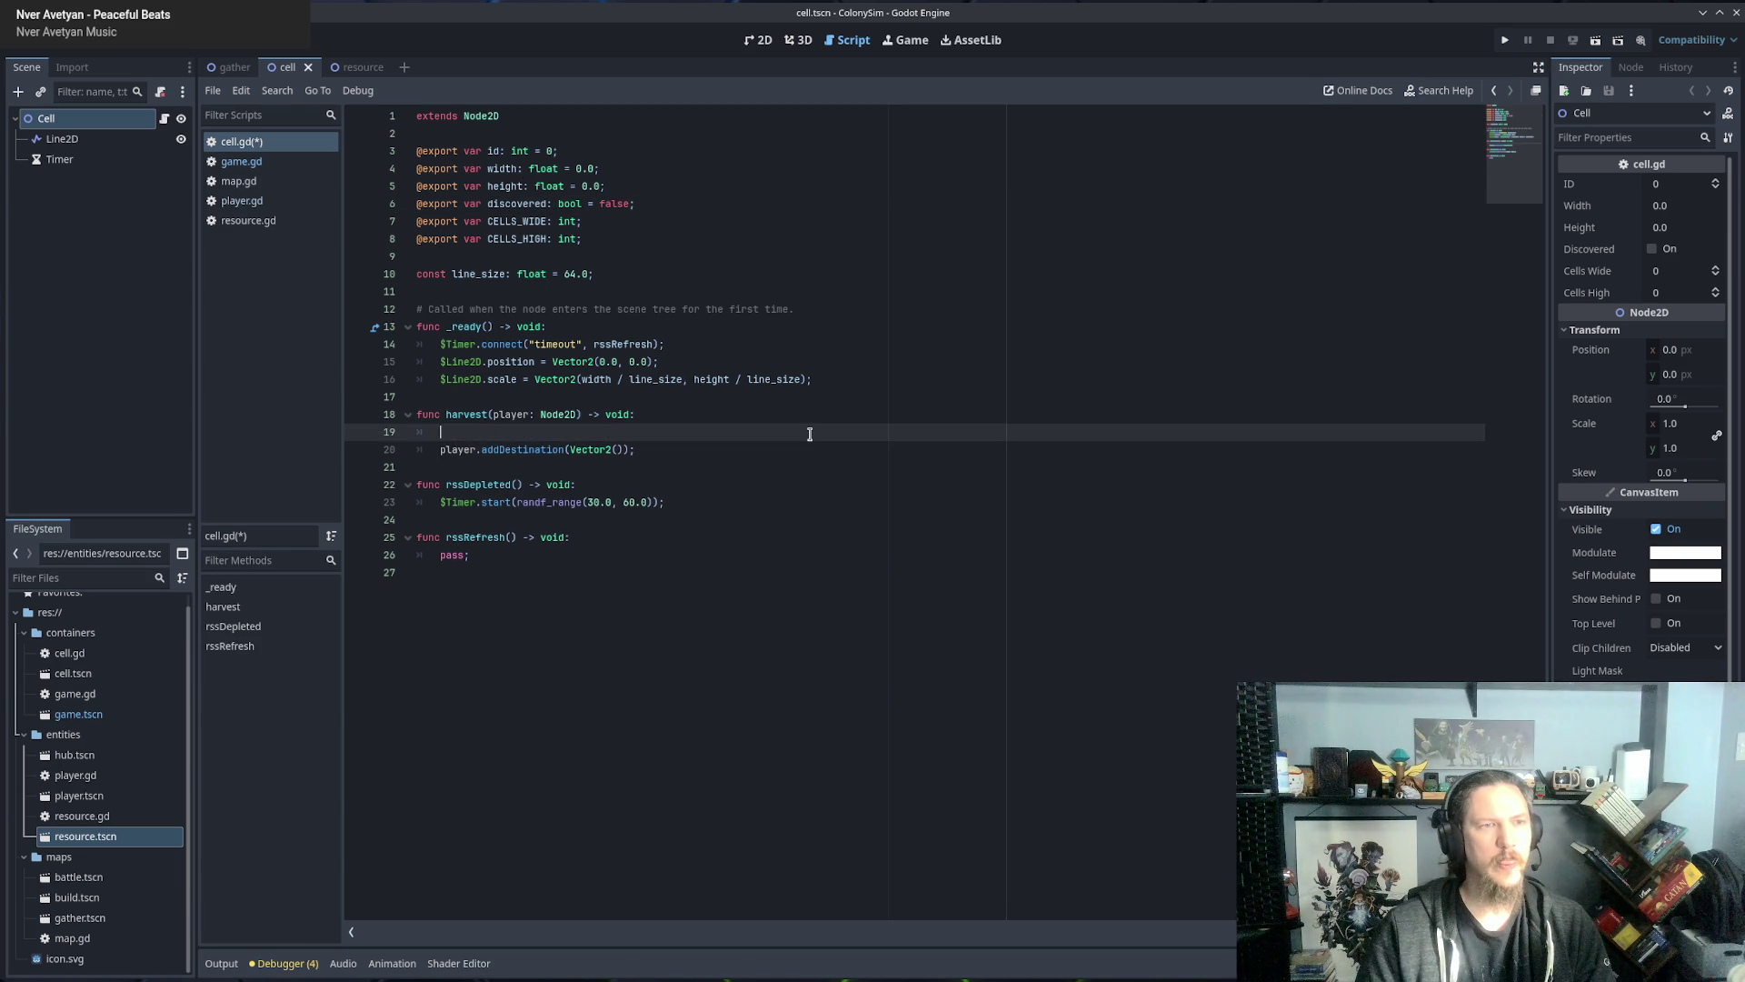
pyautogui.write('if (discover')
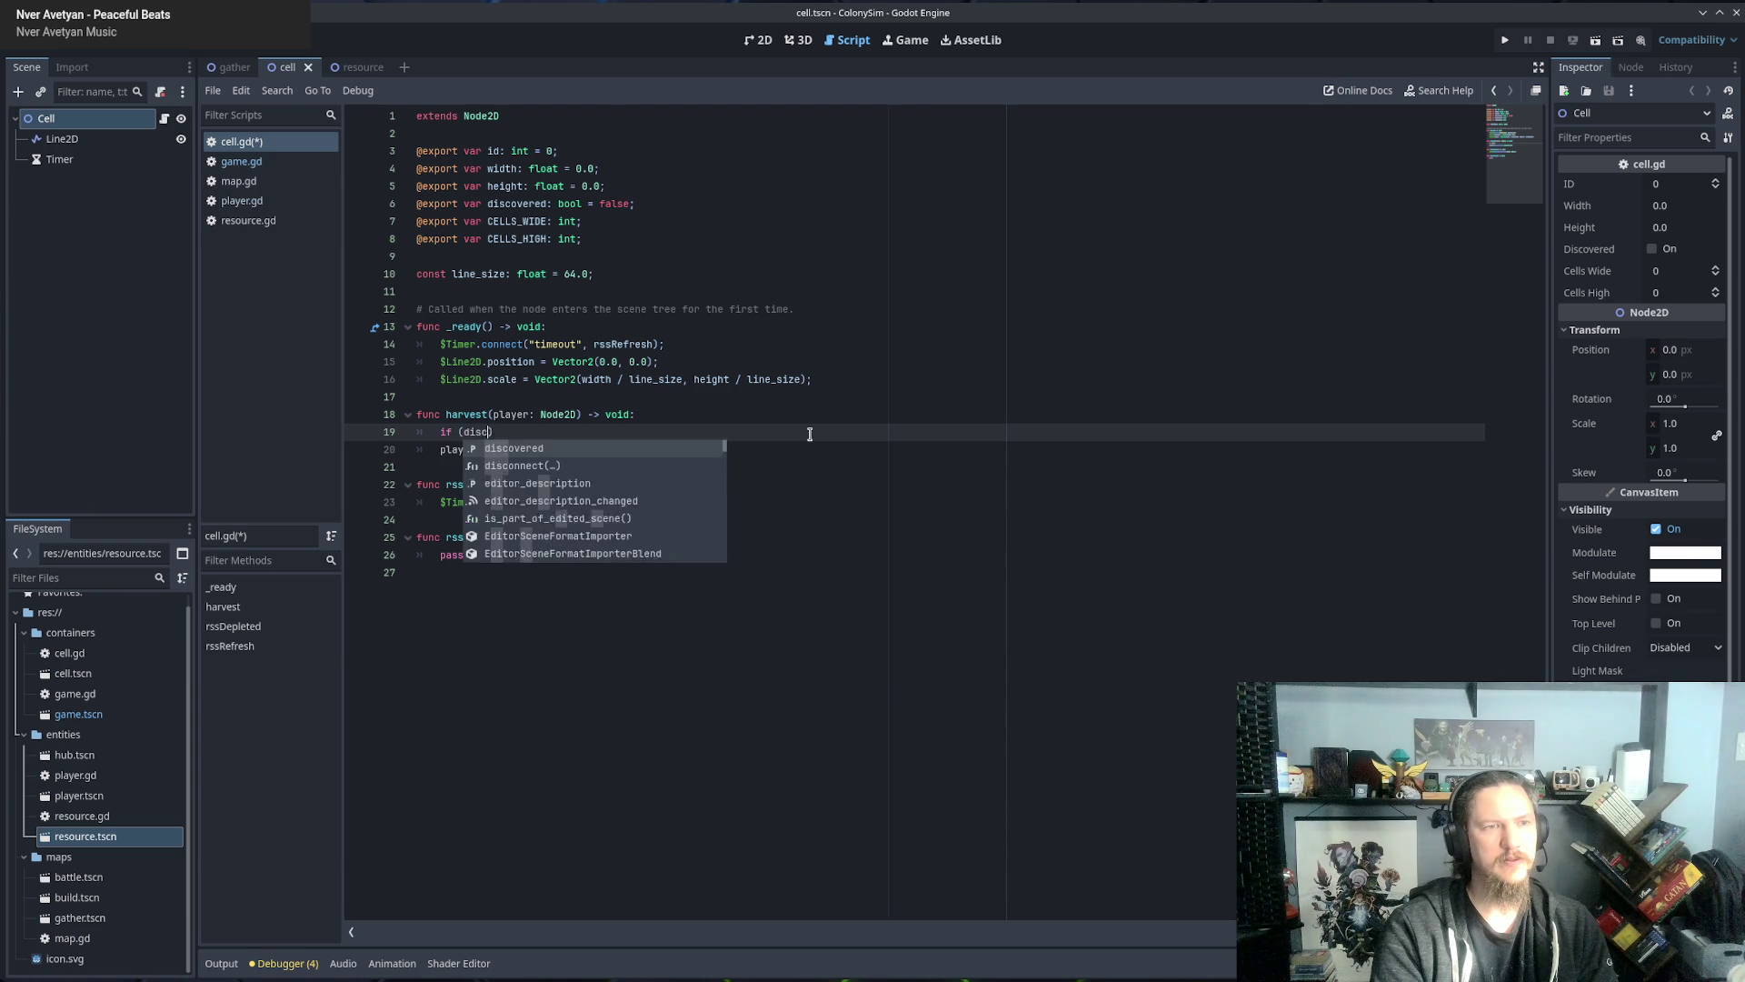
pyautogui.press('Return')
pyautogui.write(') :')
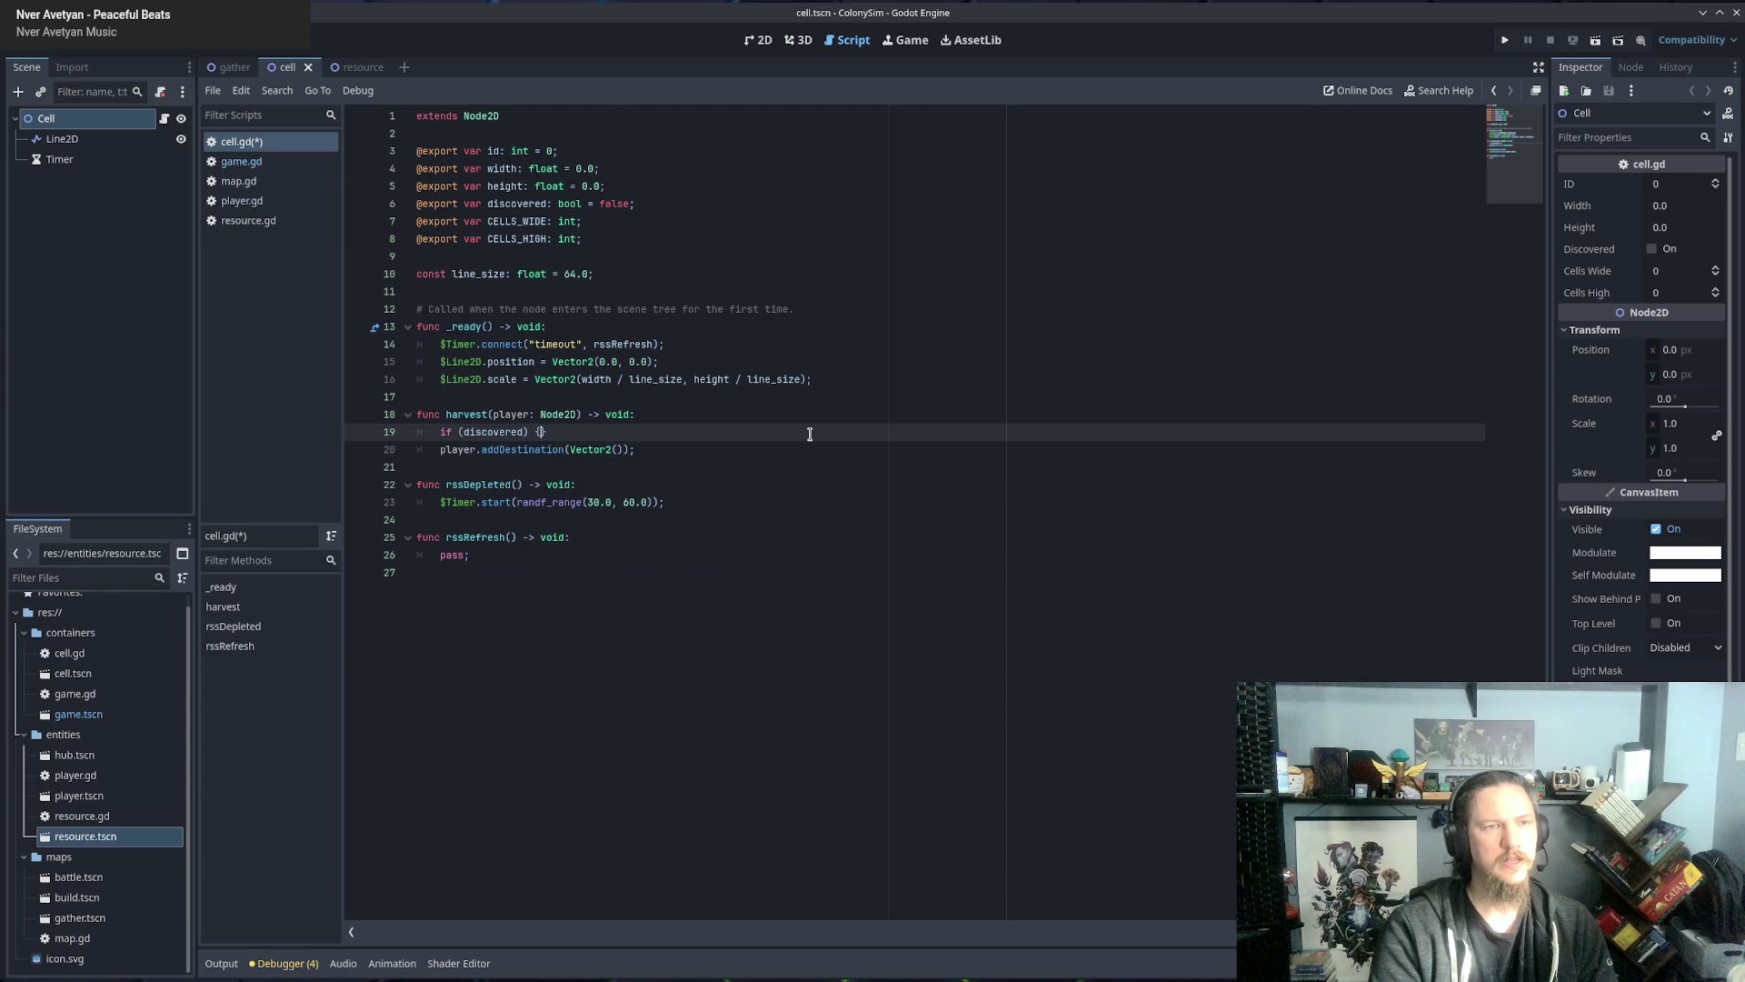
pyautogui.press('BackSpace')
pyautogui.press('BackSpace')
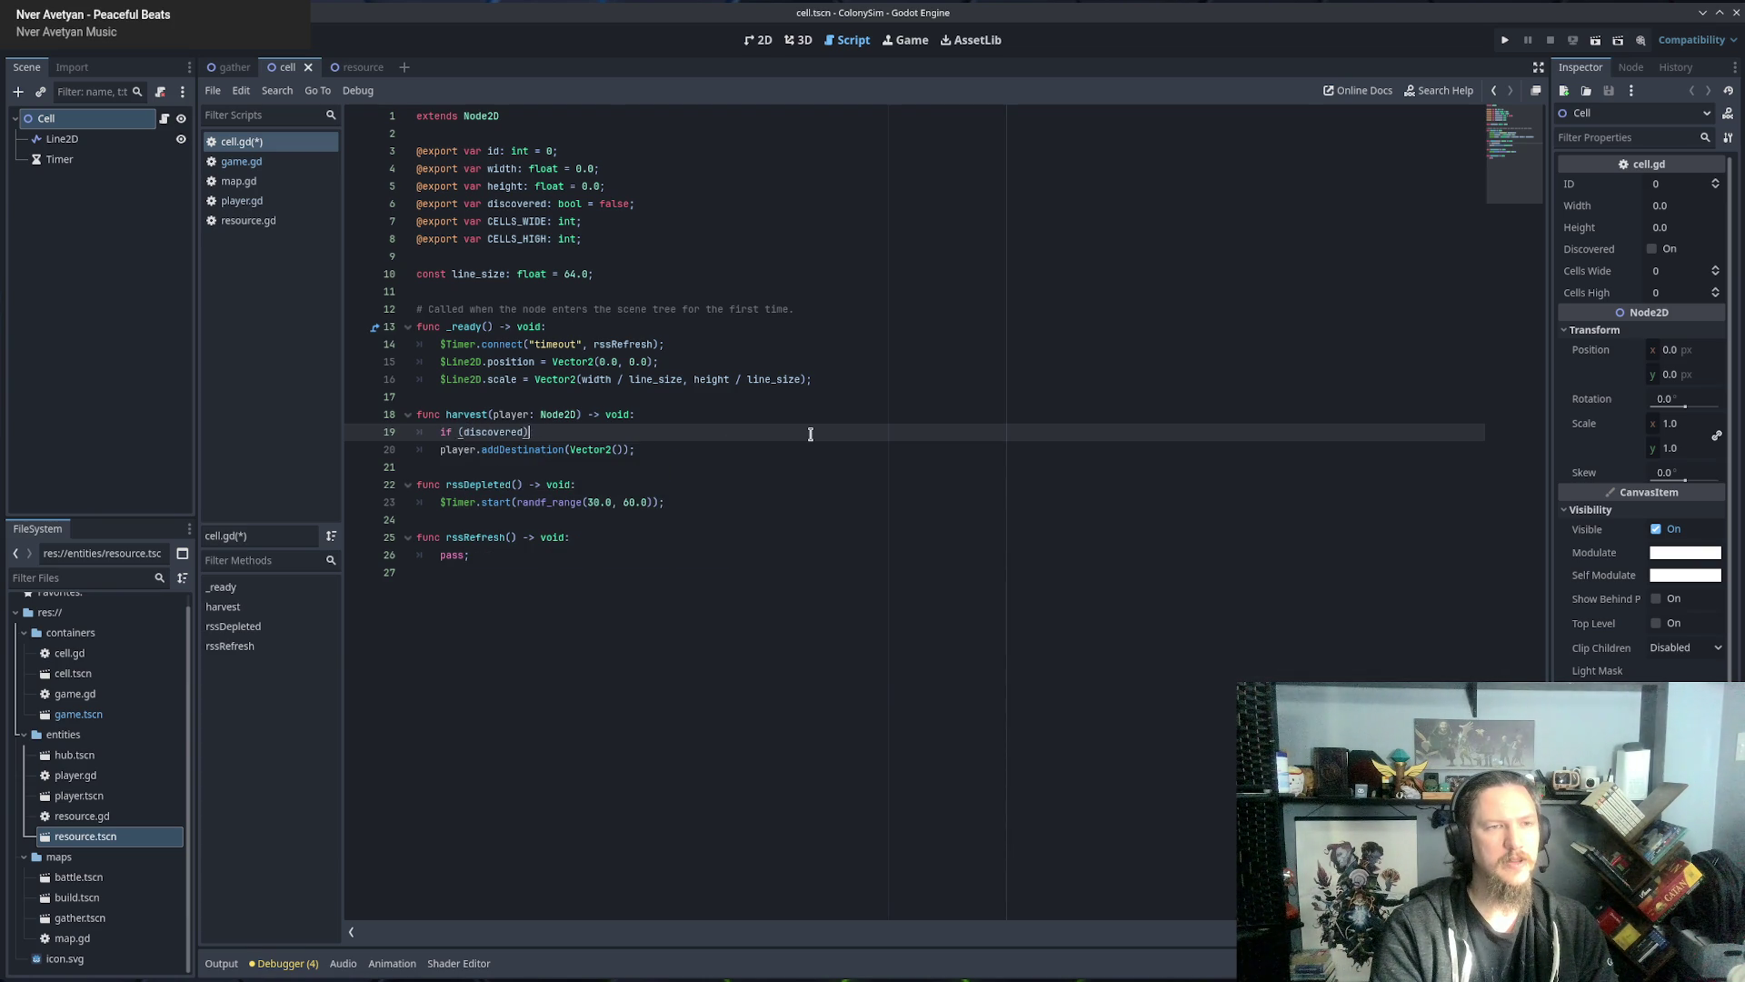
pyautogui.write(':')
pyautogui.press('Return')
pyautogui.press('Delete')
pyautogui.press('Delete')
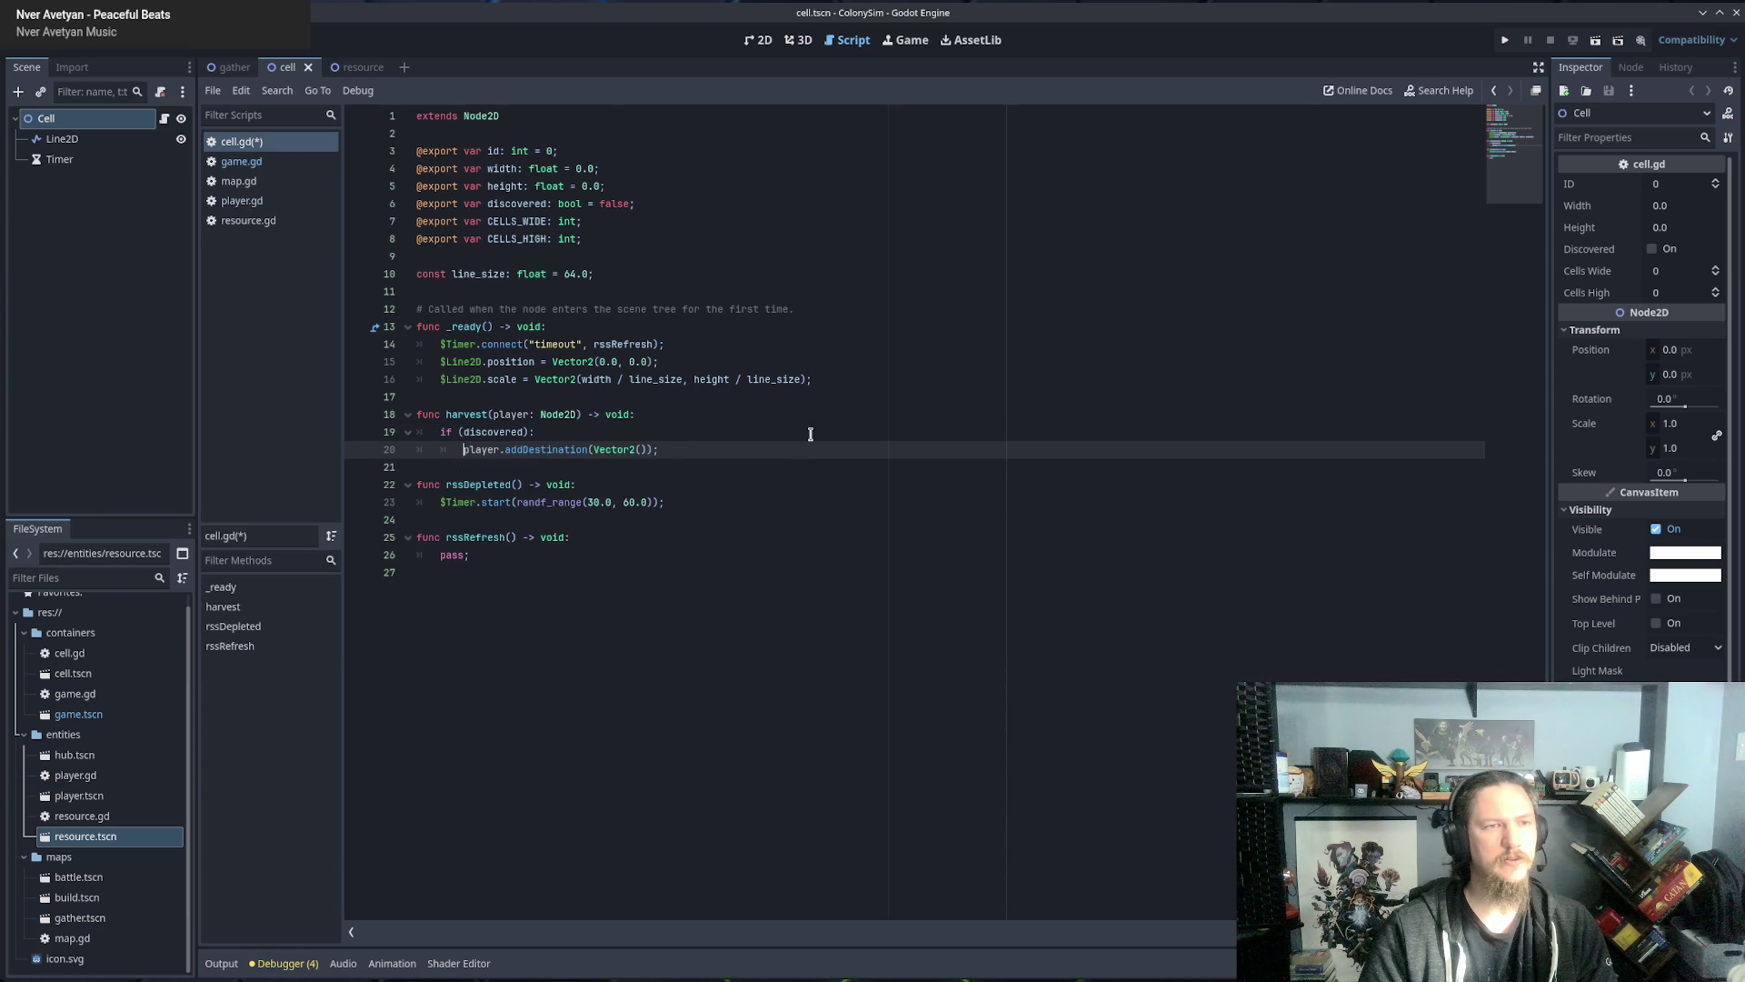
# Step: Drop the Vector2() argument, briefly try get_child/get_children, leaving addDestination() empty
pyautogui.click(592, 448)
pyautogui.keyDown('shift'); pyautogui.click(646, 449); pyautogui.keyUp('shift')
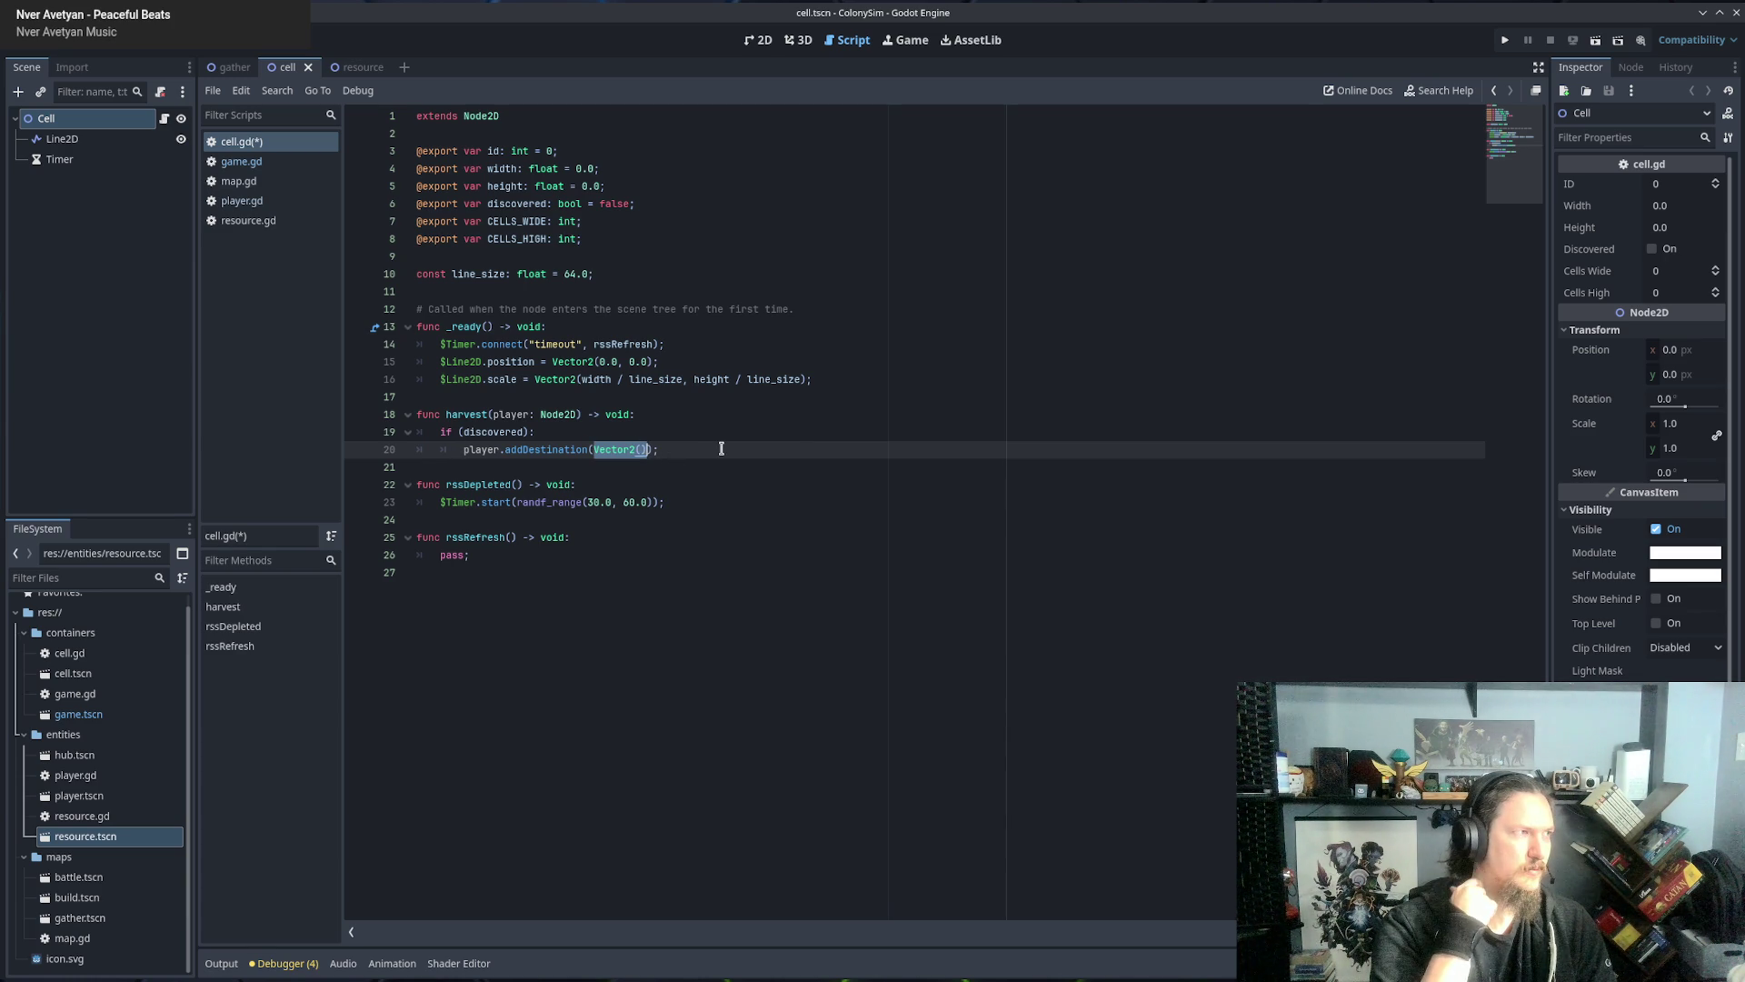
pyautogui.press('BackSpace')
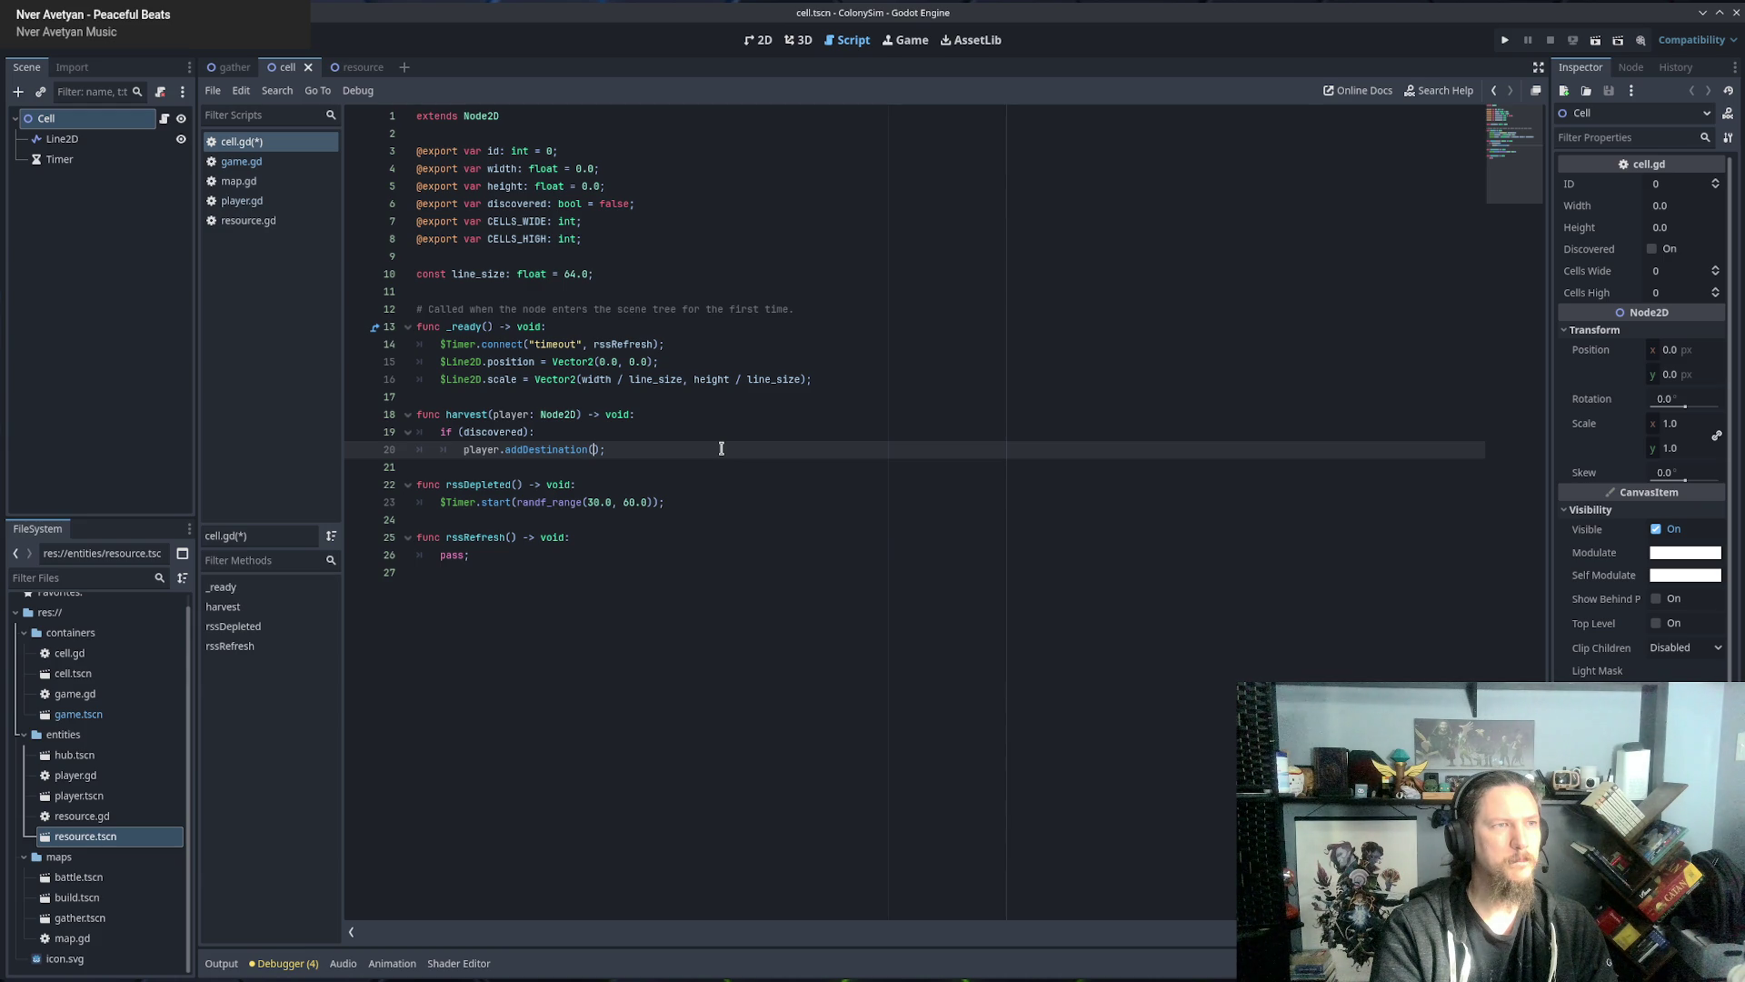
pyautogui.write('get_chil')
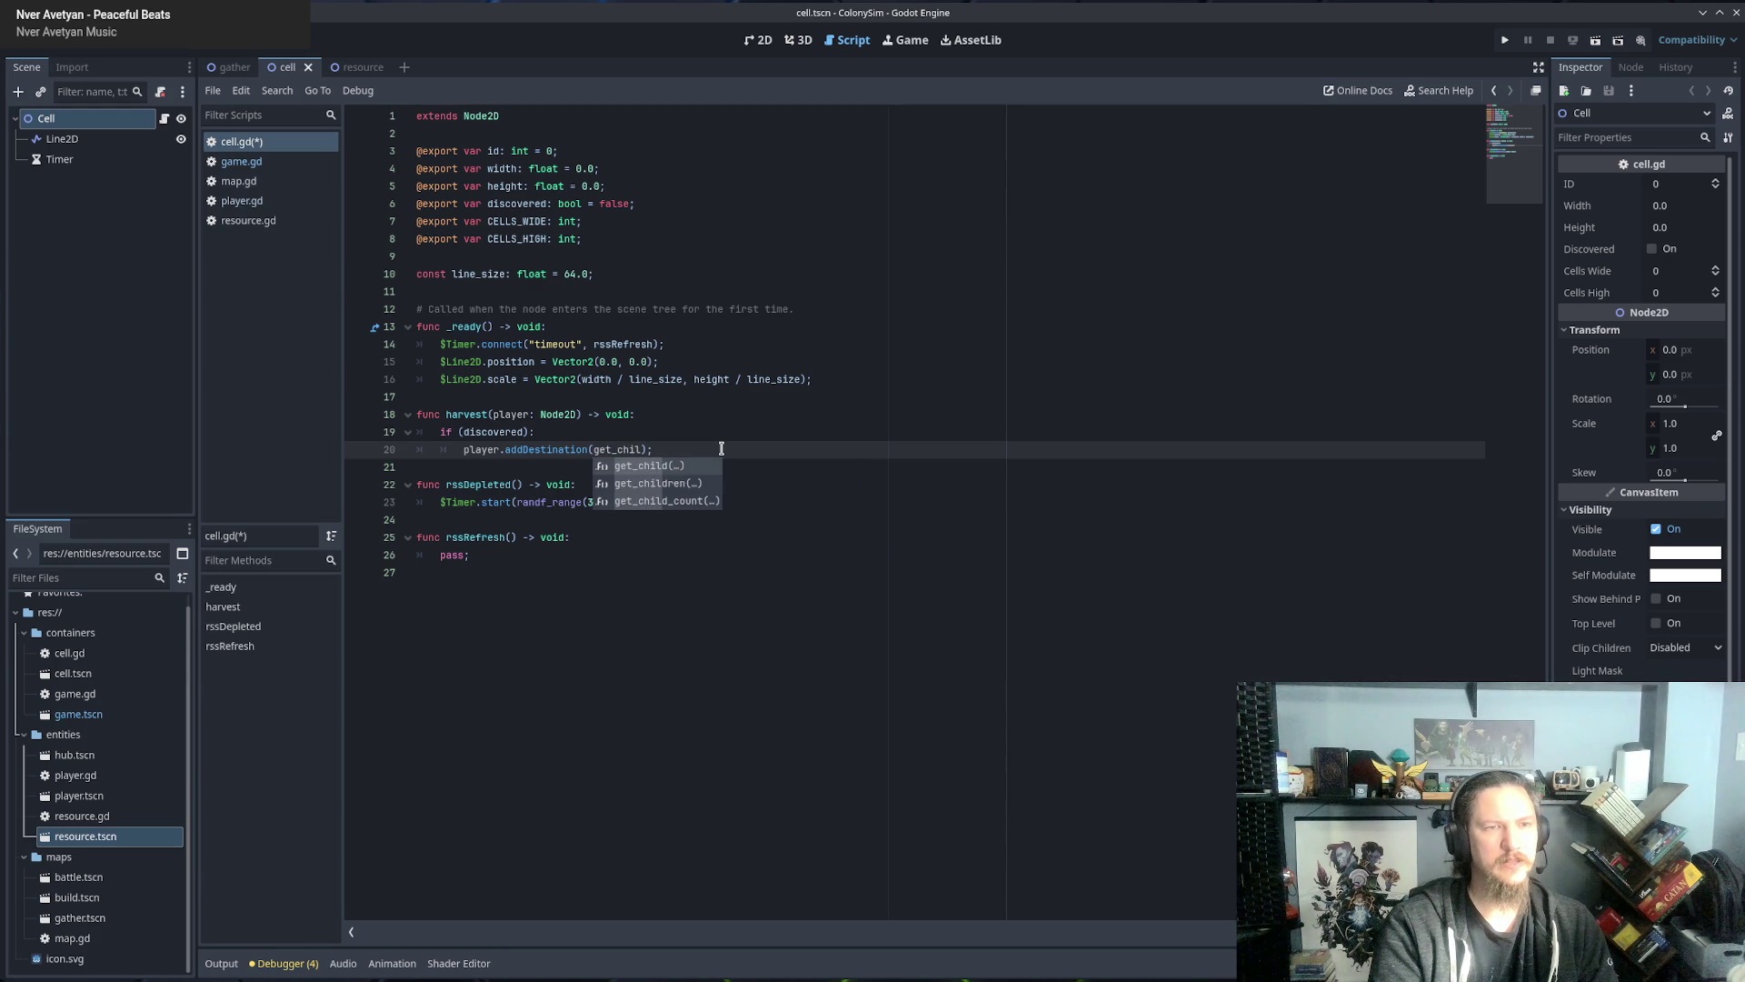
pyautogui.press('Return')
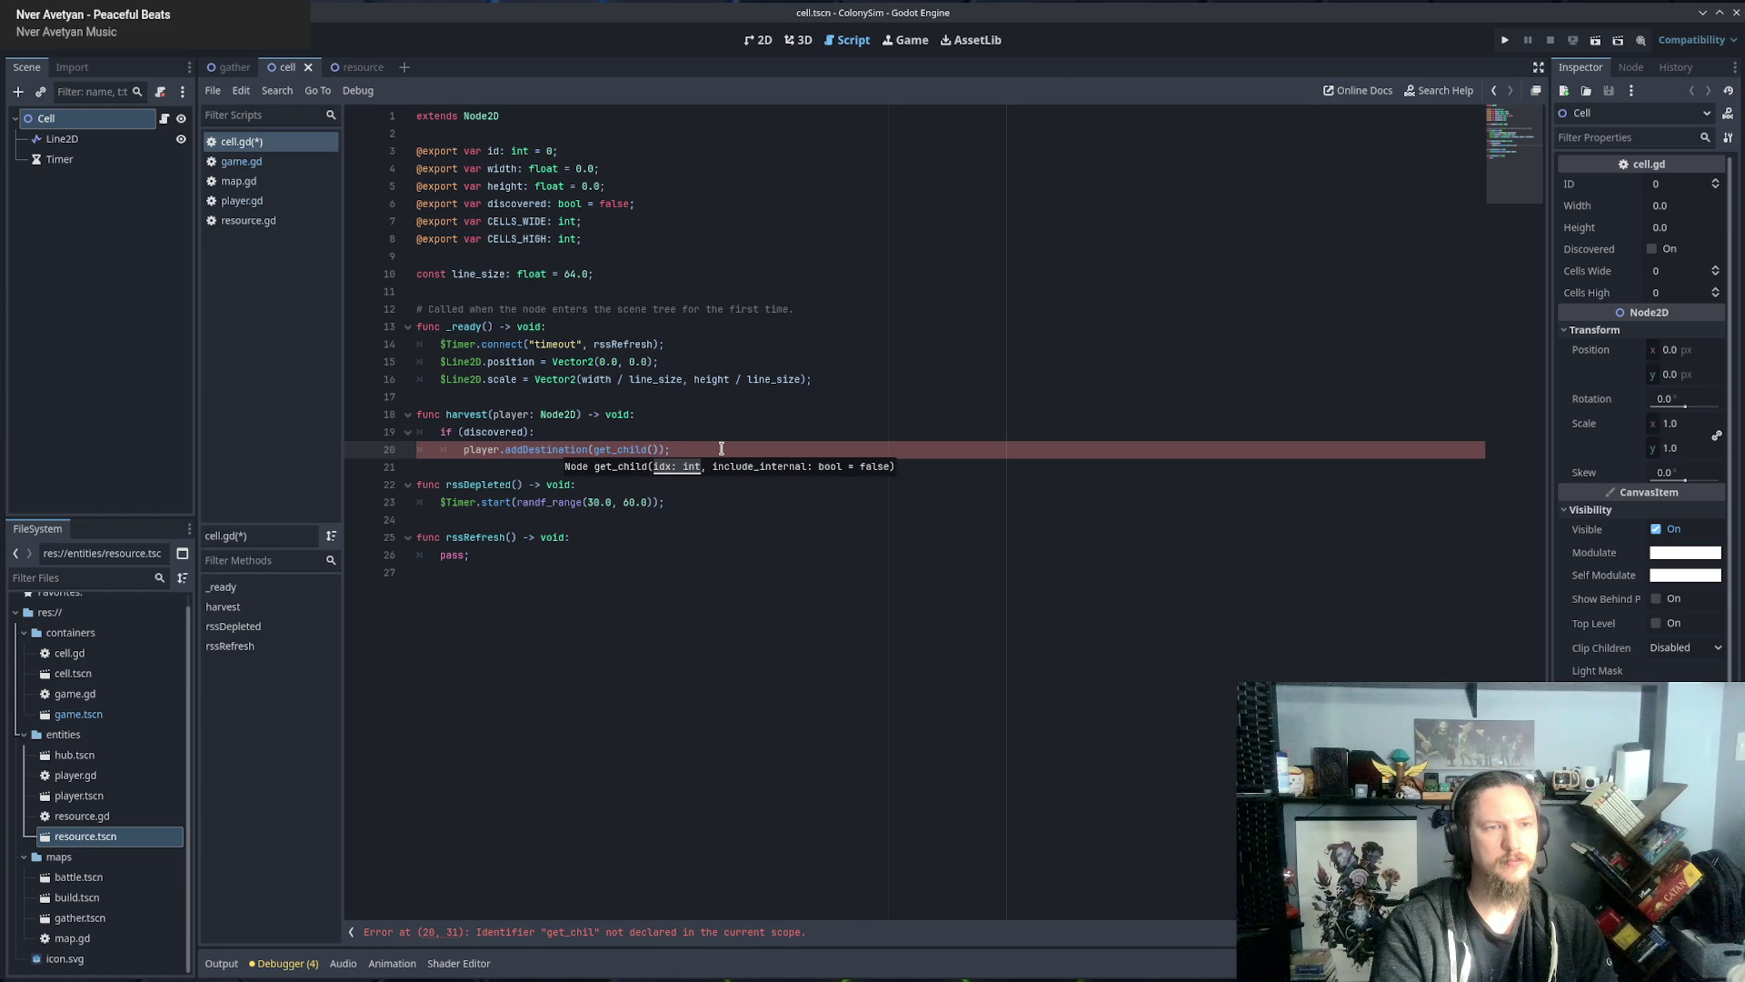
pyautogui.press('BackSpace')
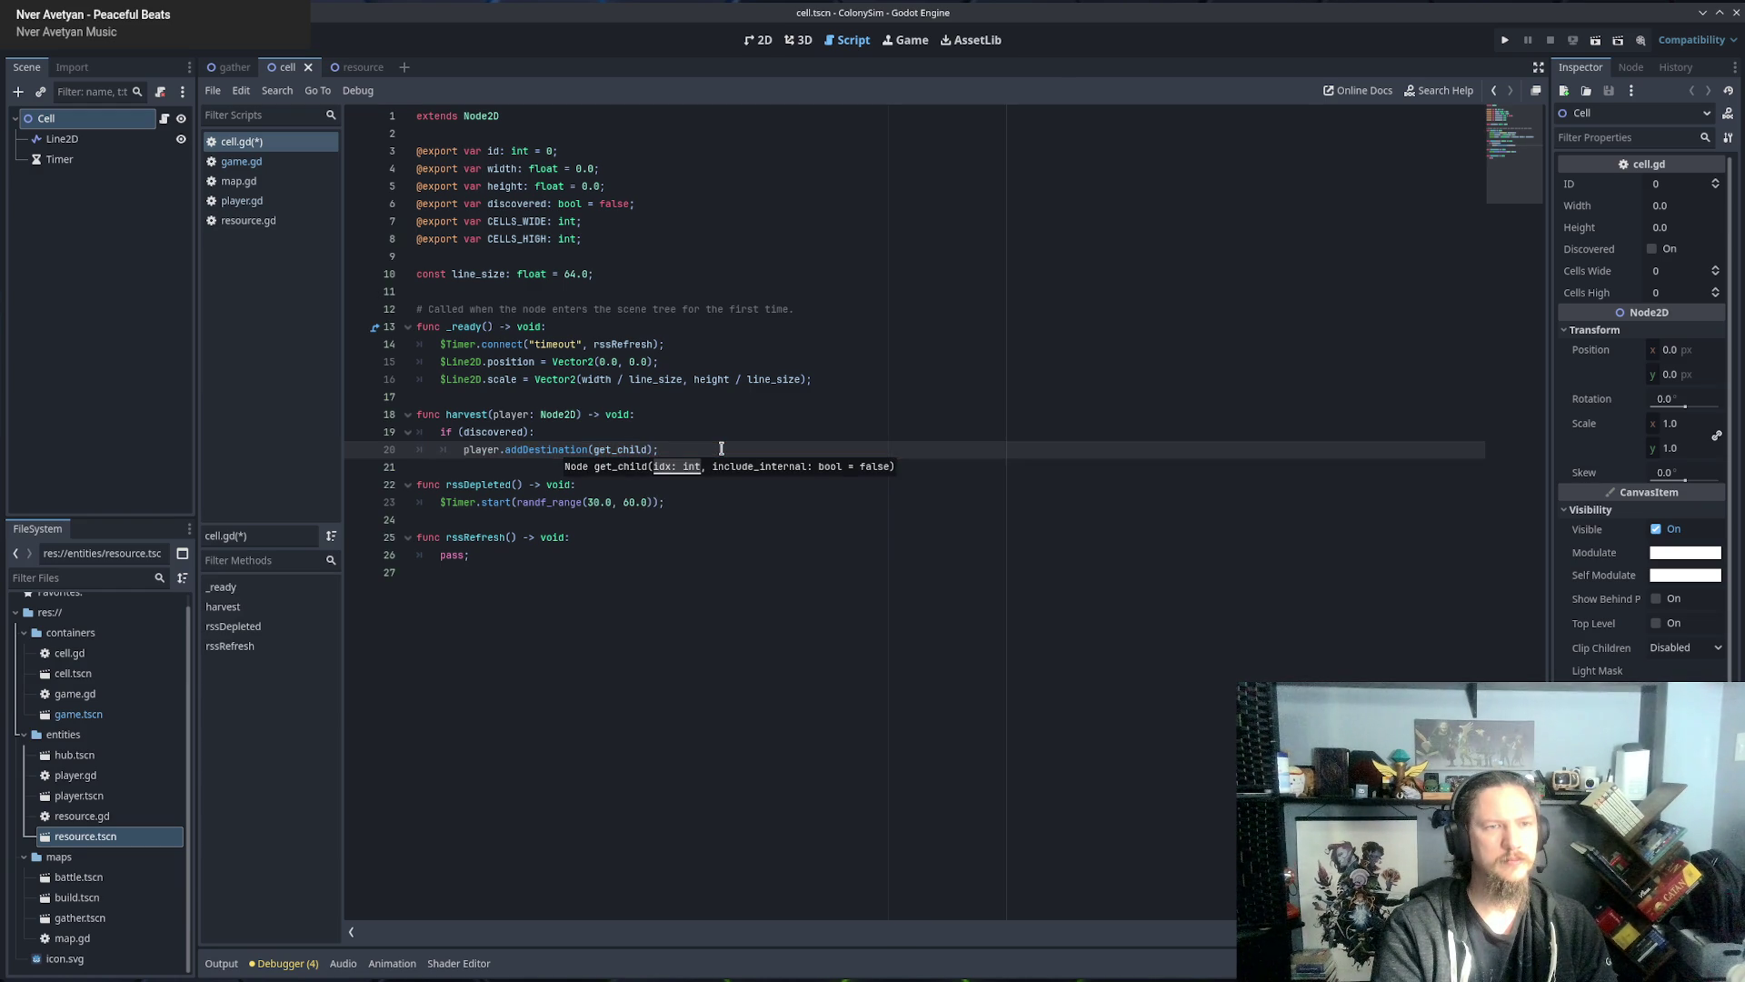
pyautogui.write('ren')
pyautogui.press('Return')
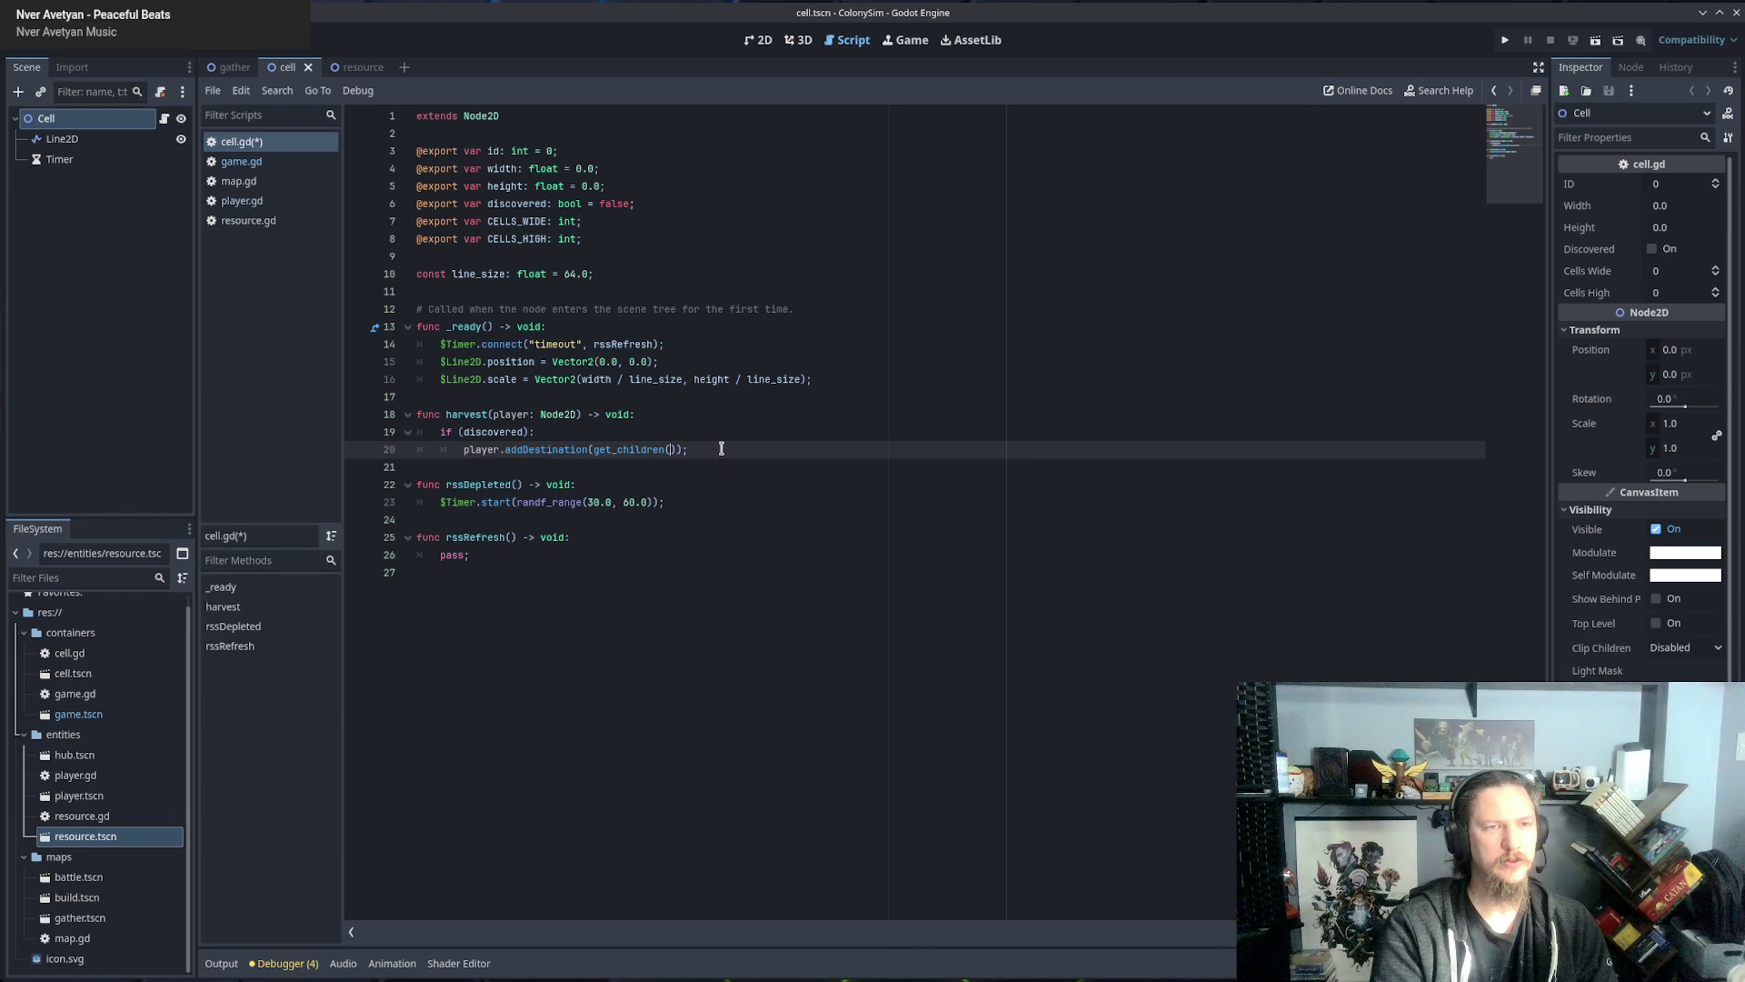
pyautogui.press('BackSpace')
pyautogui.press('BackSpace')
pyautogui.press('BackSpace')
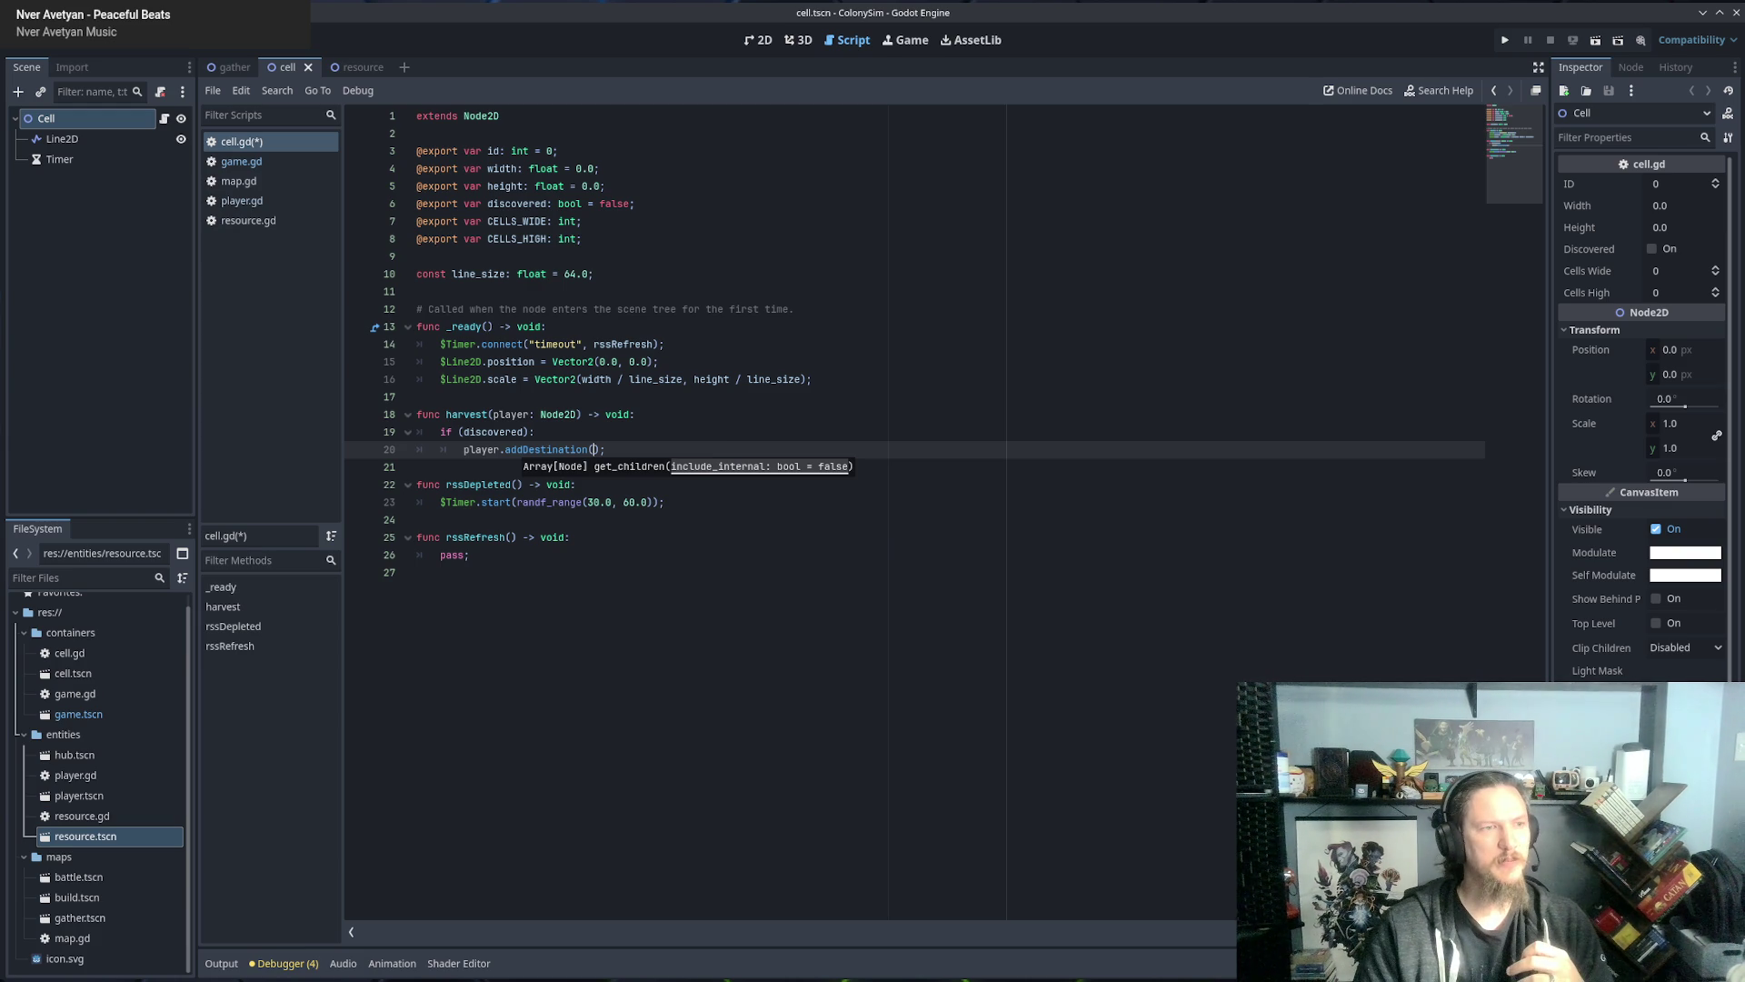
pyautogui.click(615, 449)
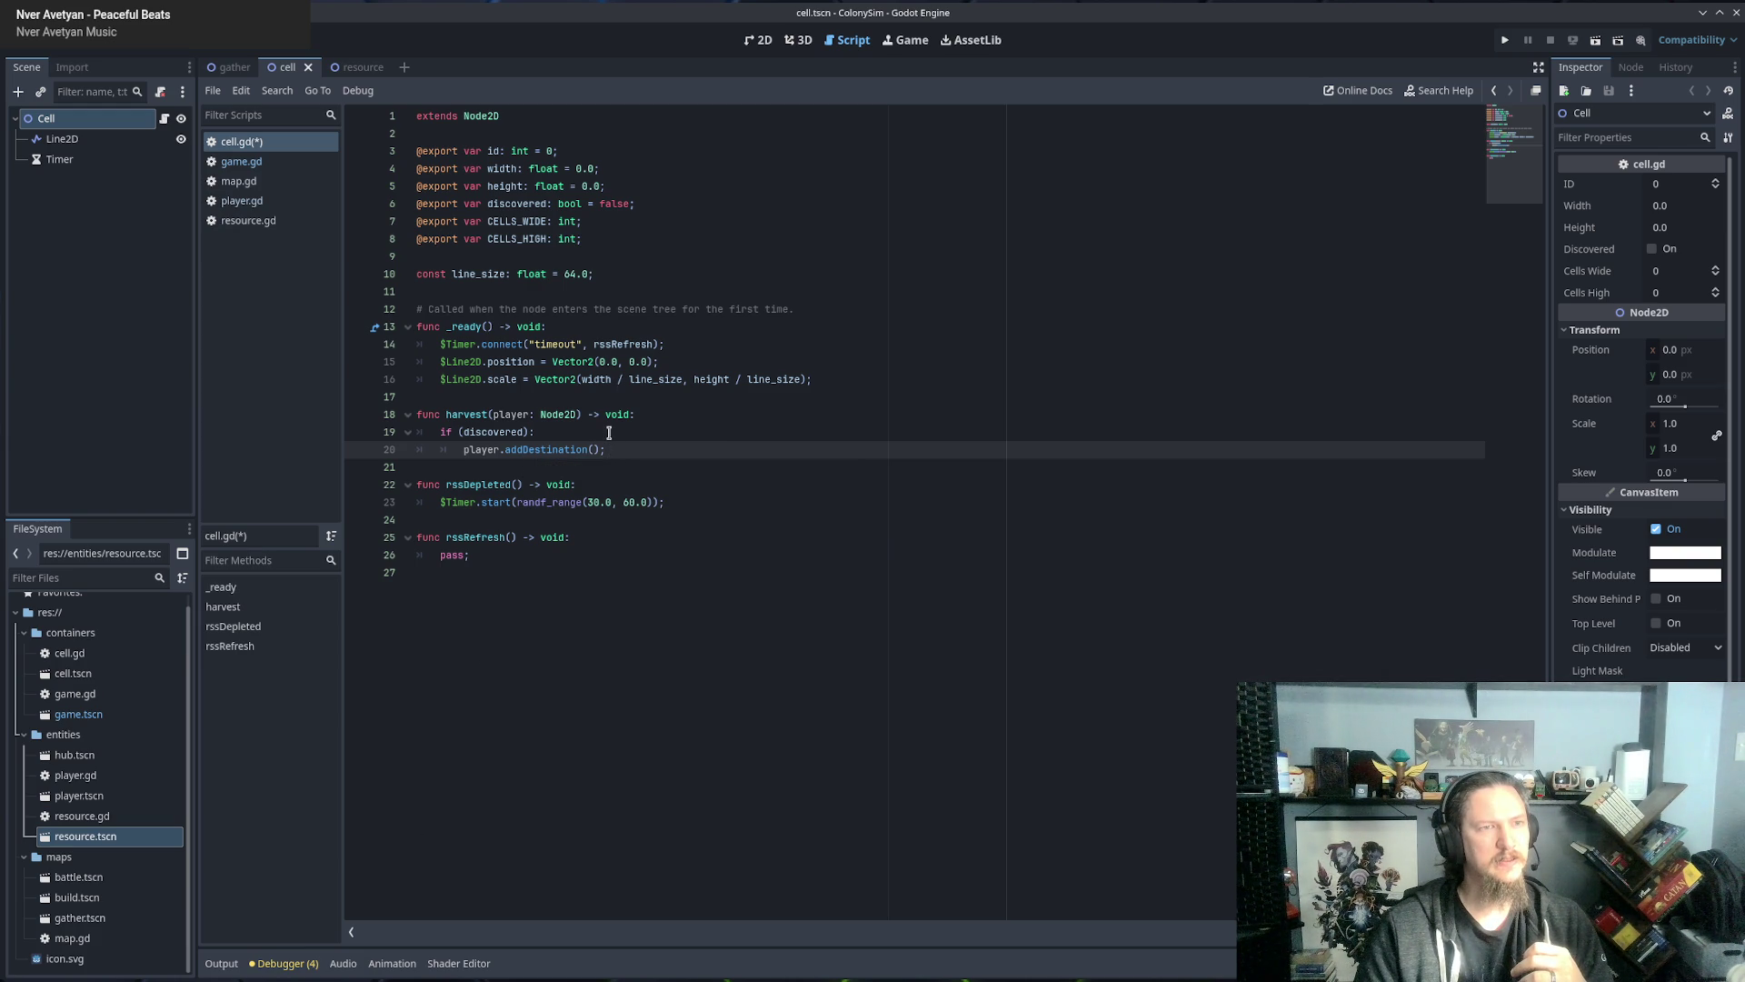
pyautogui.click(618, 240)
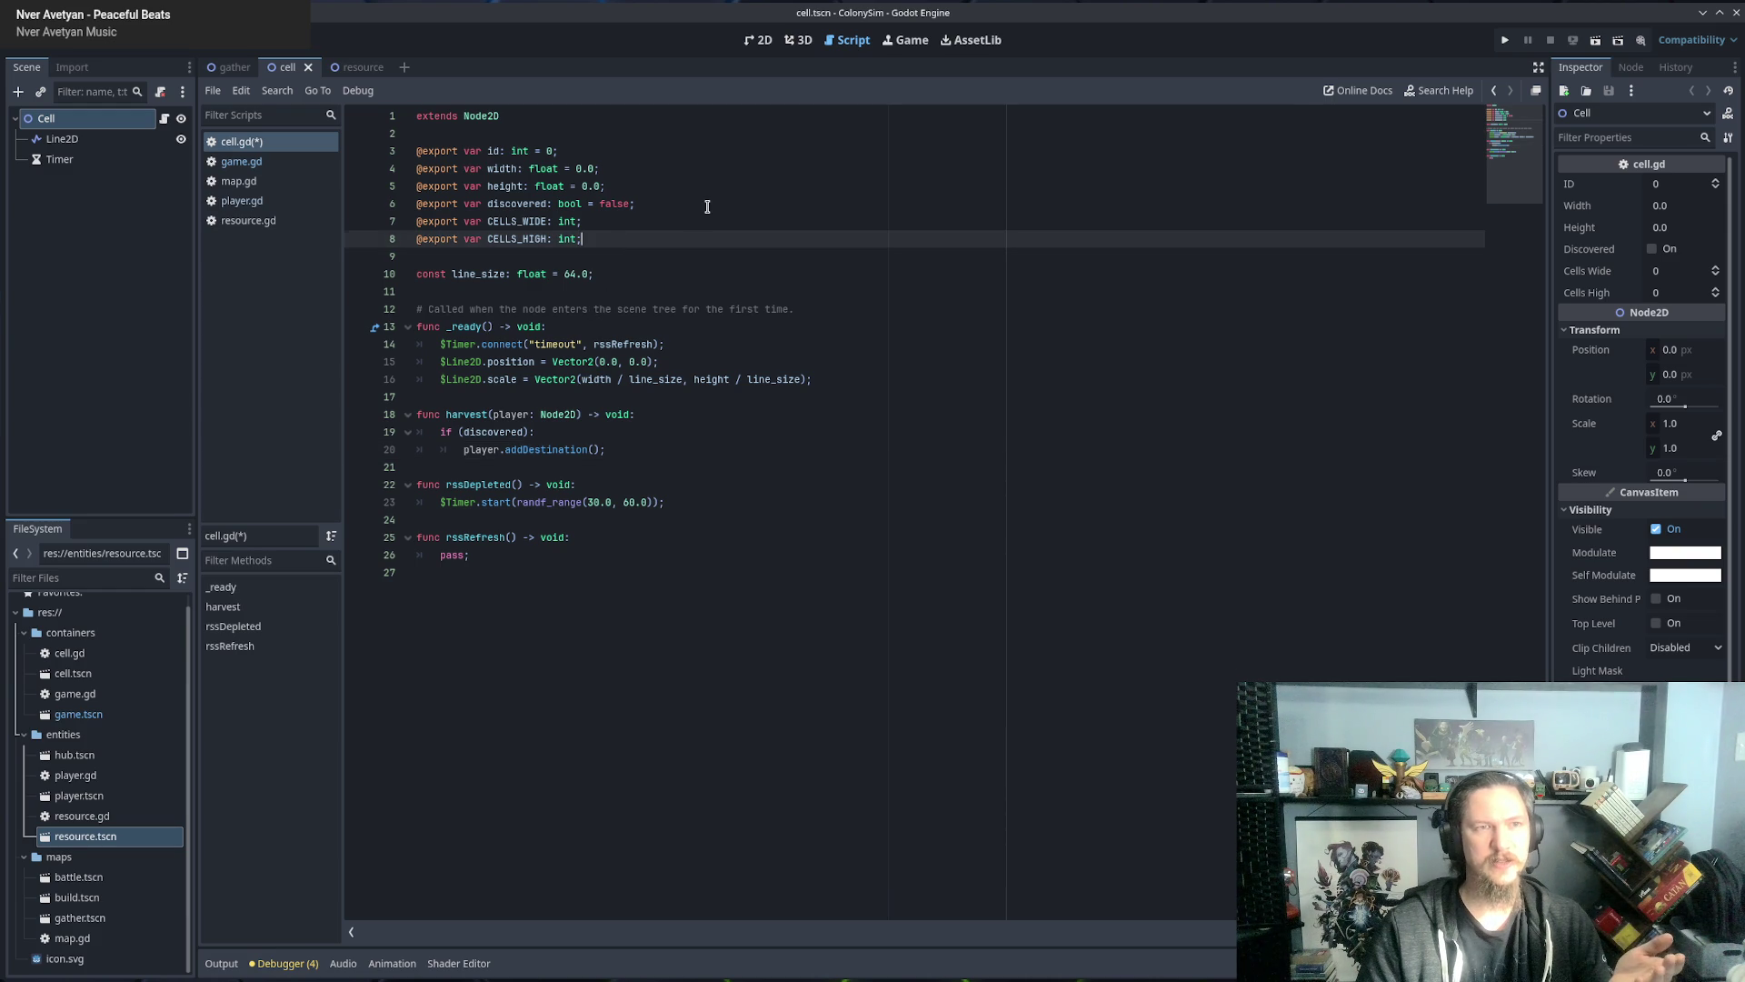
pyautogui.click(707, 206)
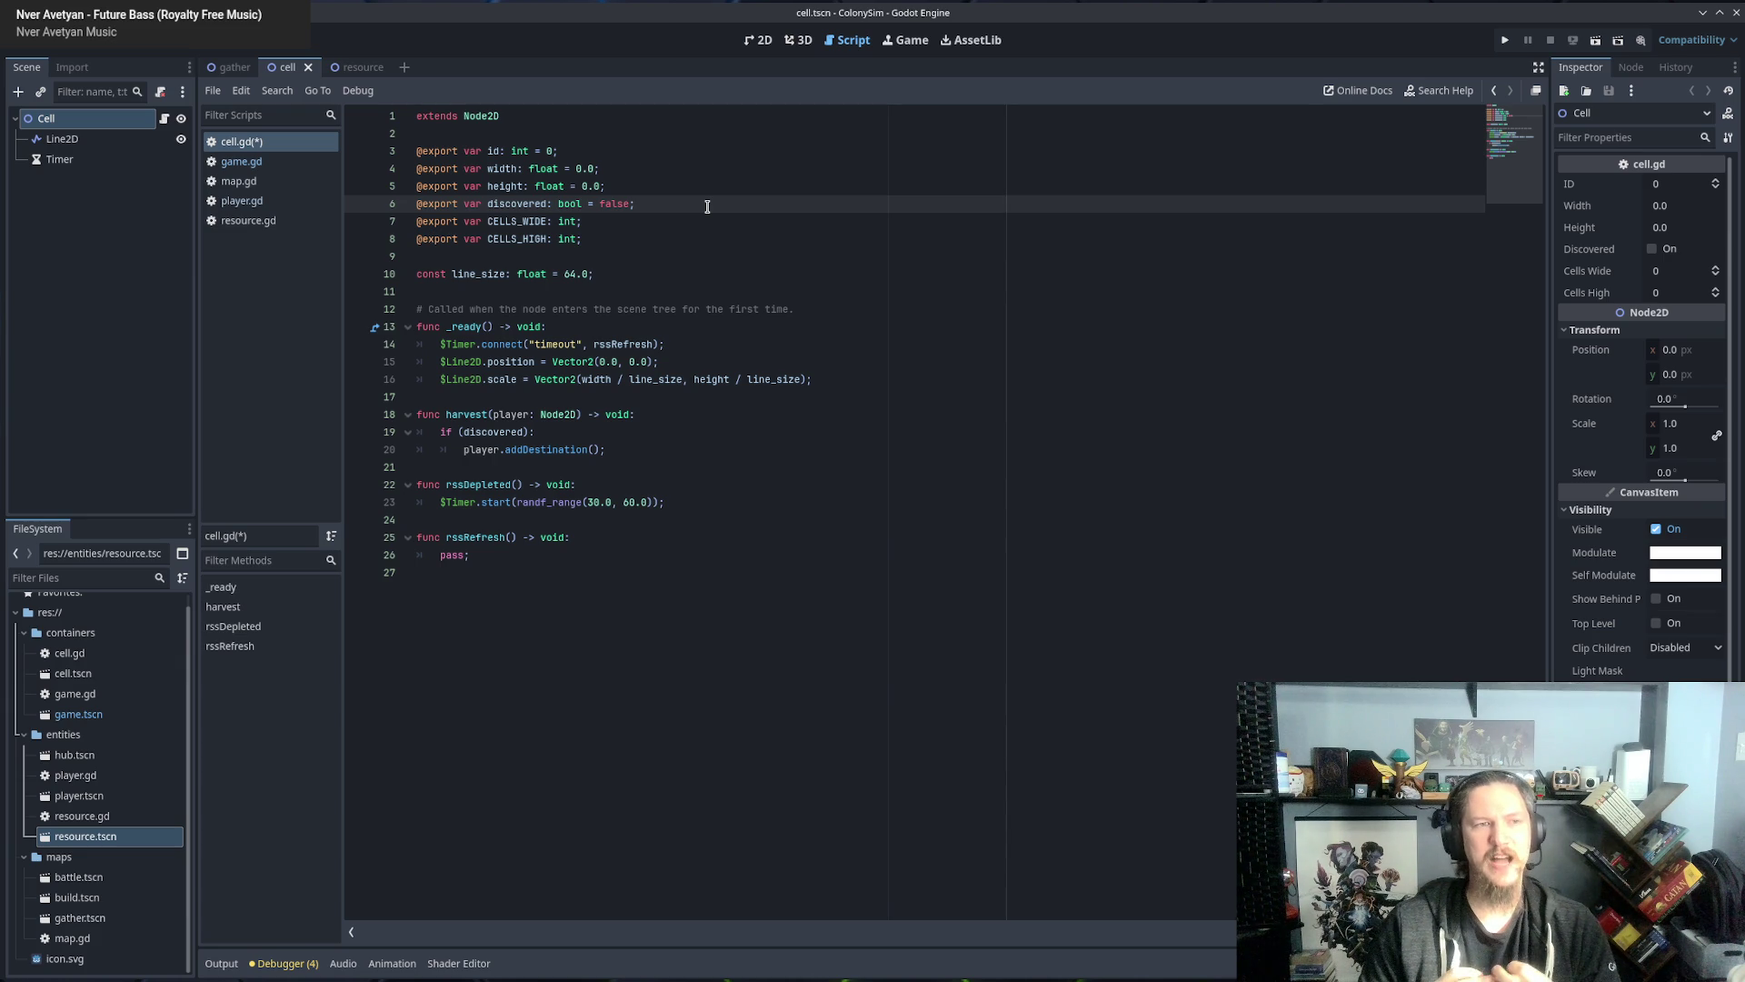
pyautogui.click(670, 435)
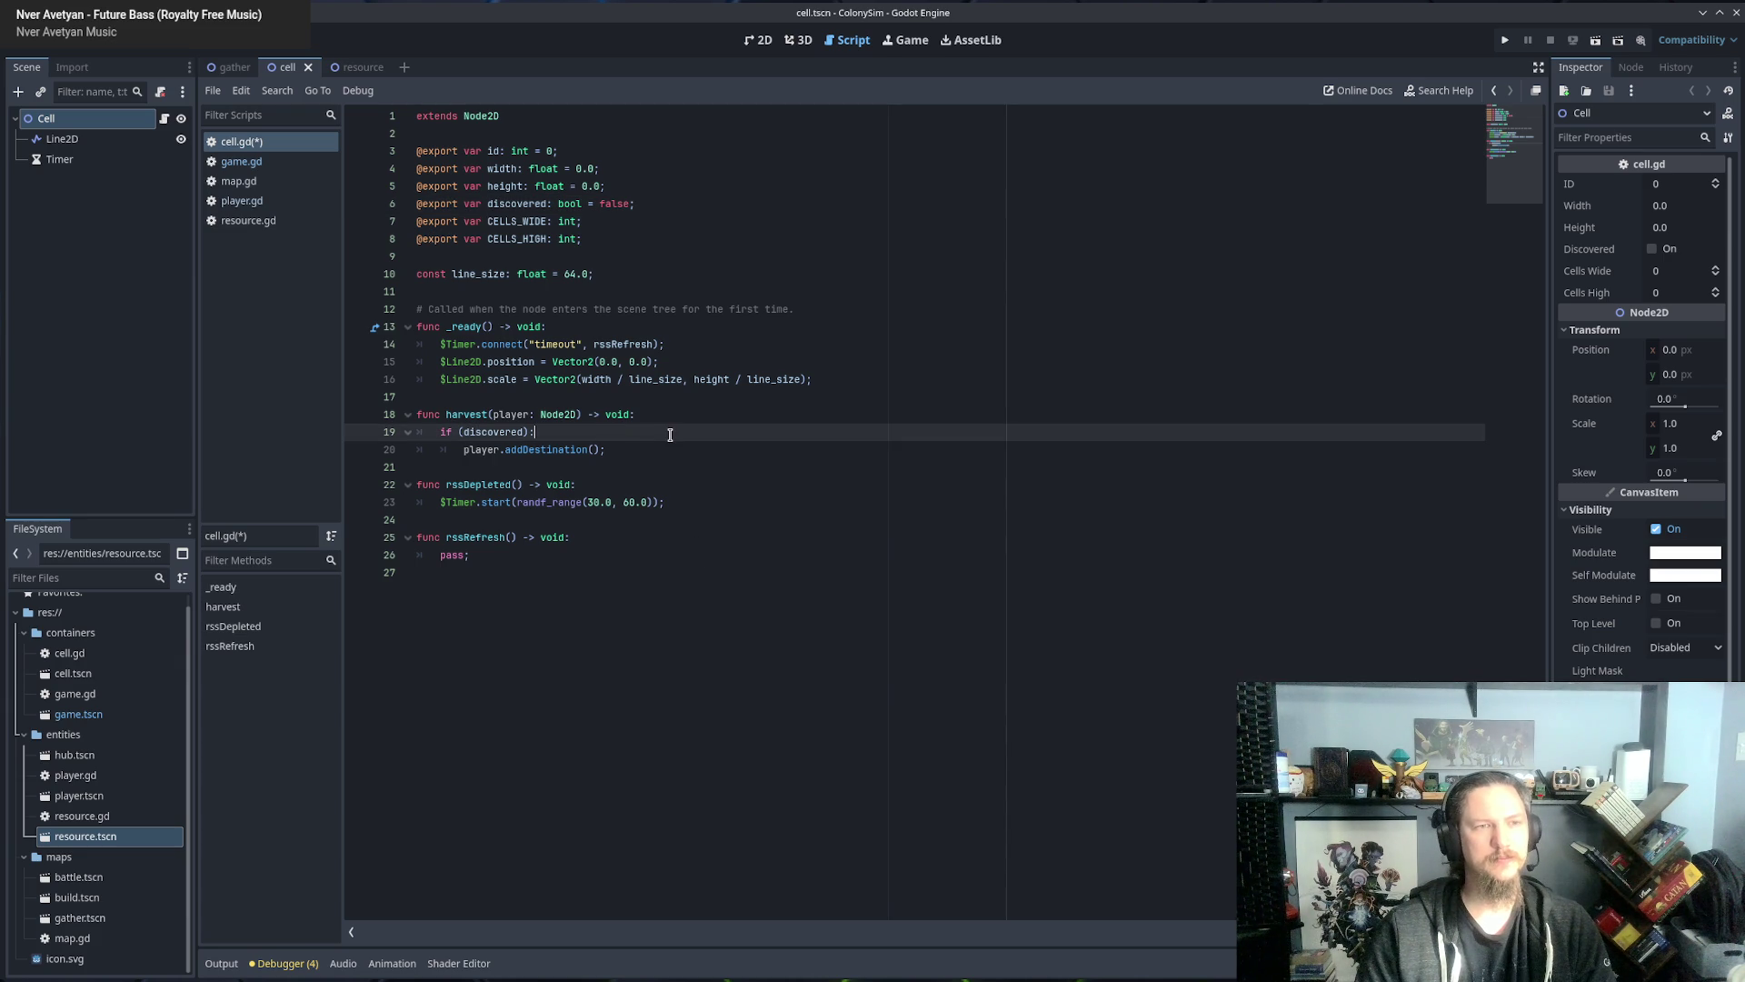
# Step: Add the comment '# wander cell for 30s, go home' in the discovered branch, begin an else line, and fix the if line's colon
pyautogui.press('Return')
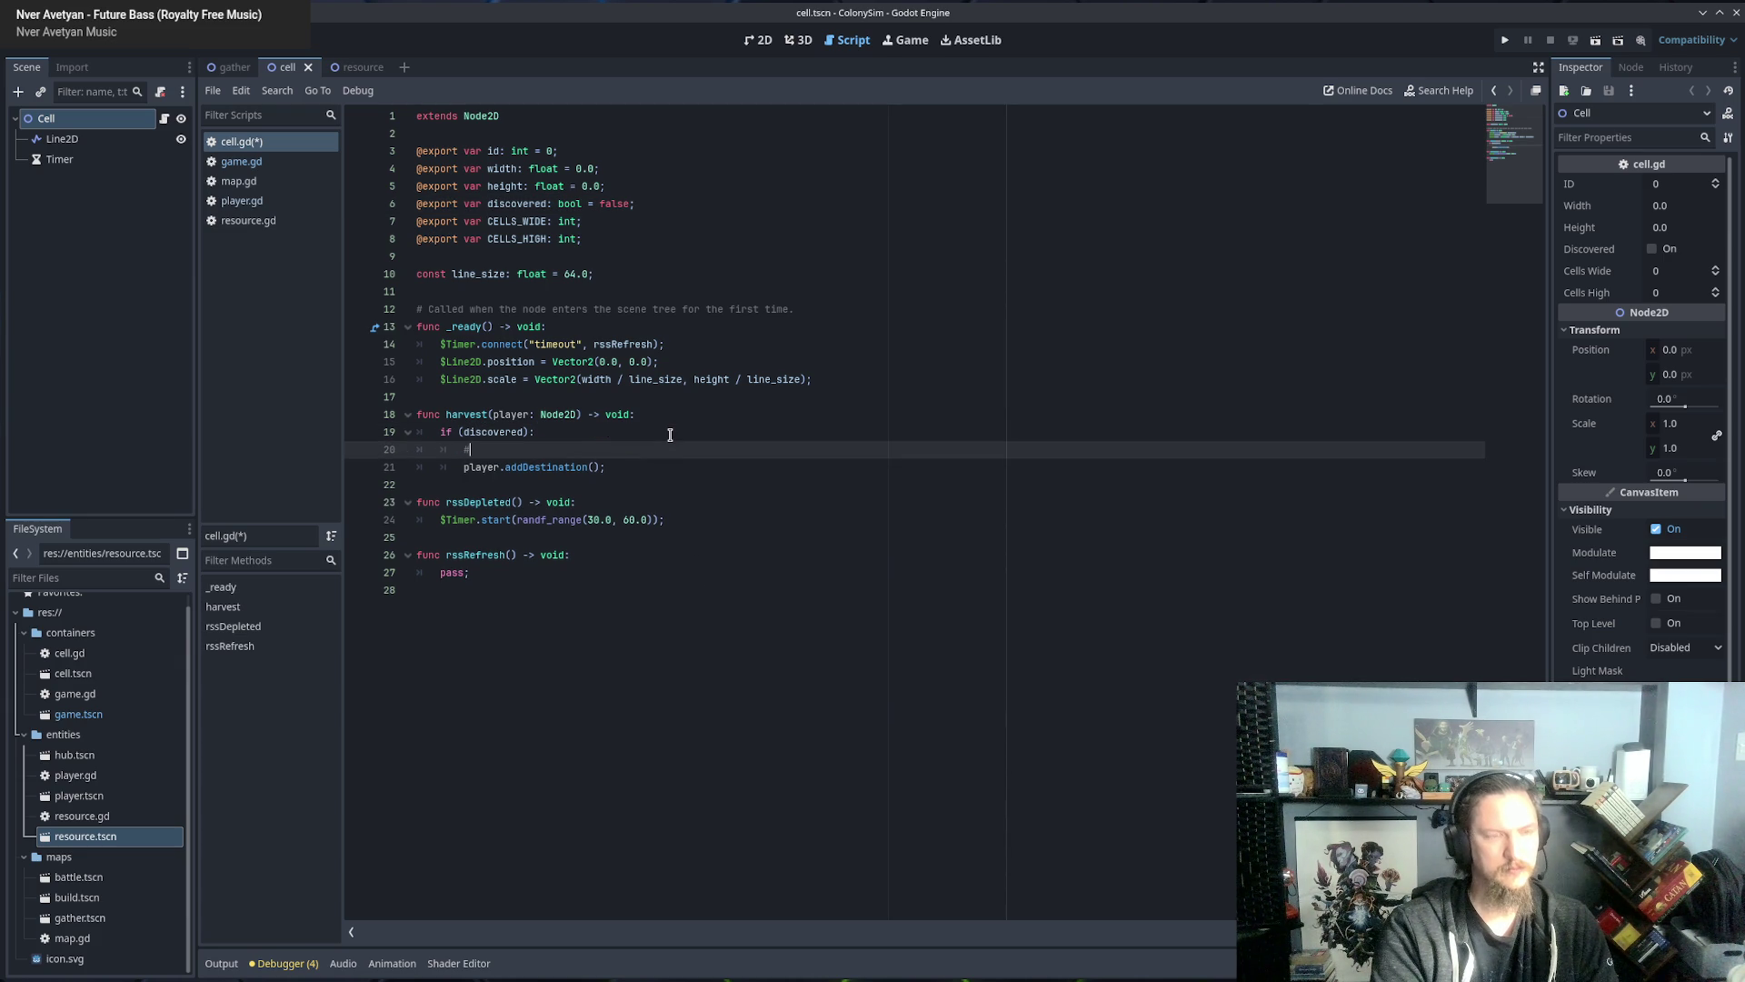
pyautogui.write('wand')
pyautogui.write('ell for 30s')
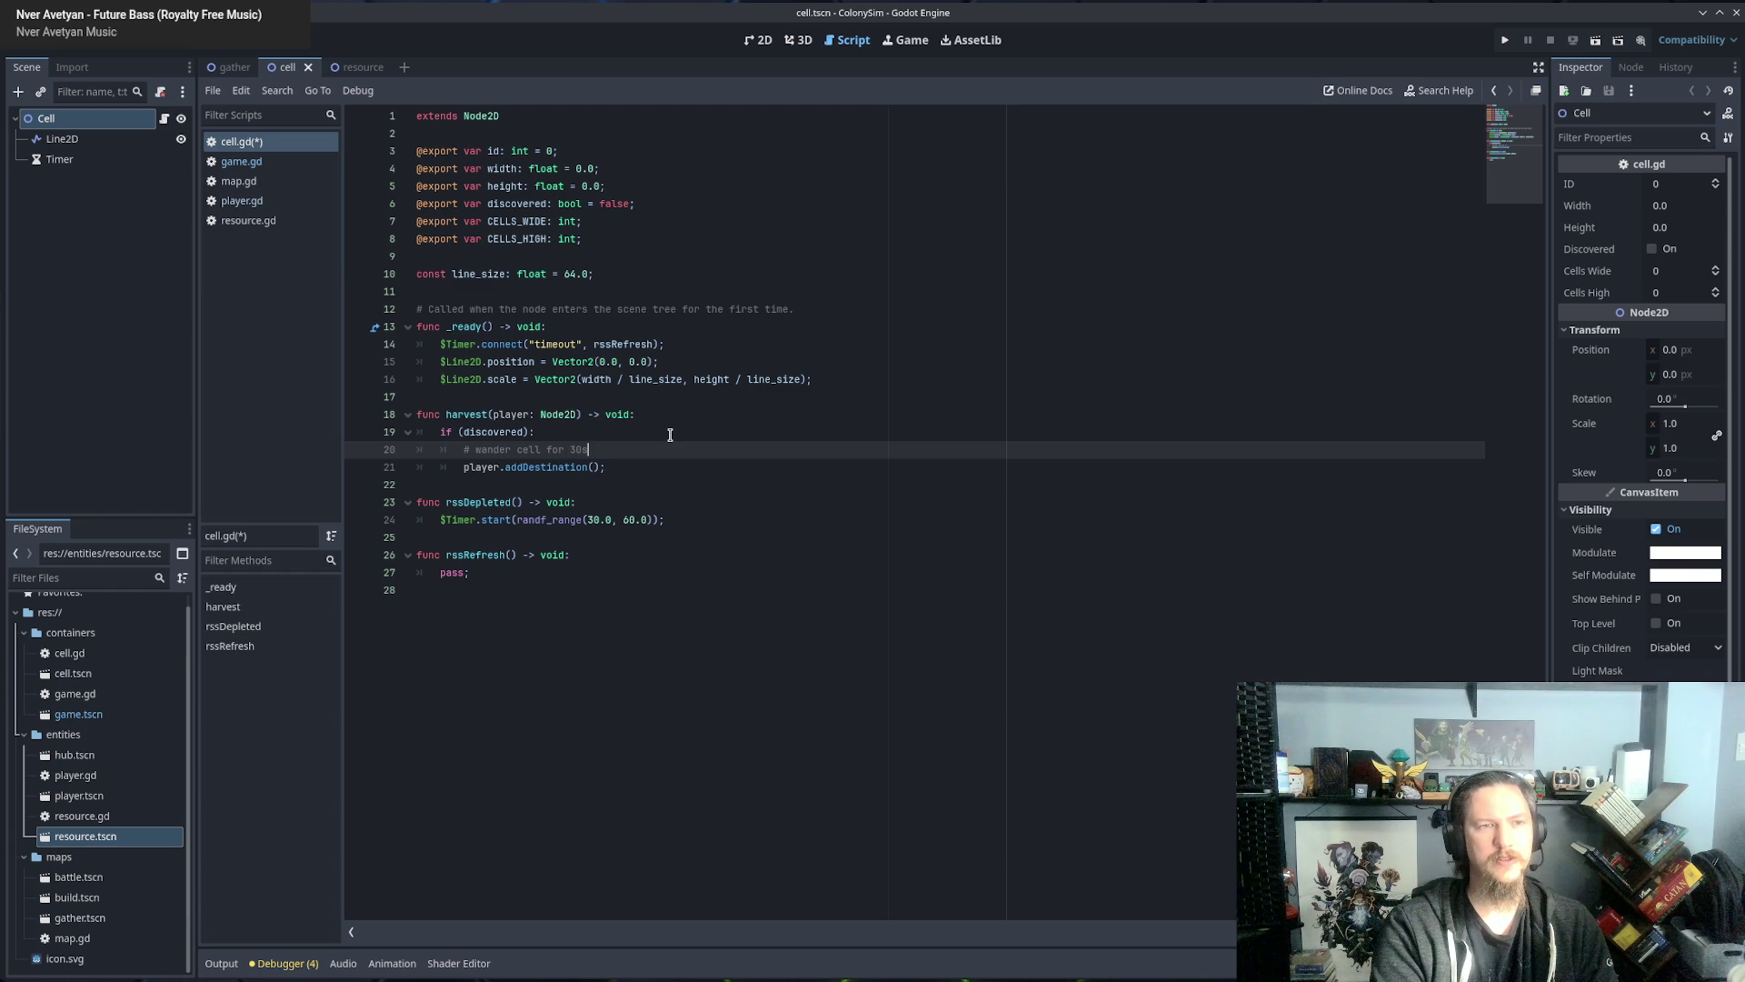
pyautogui.write('me')
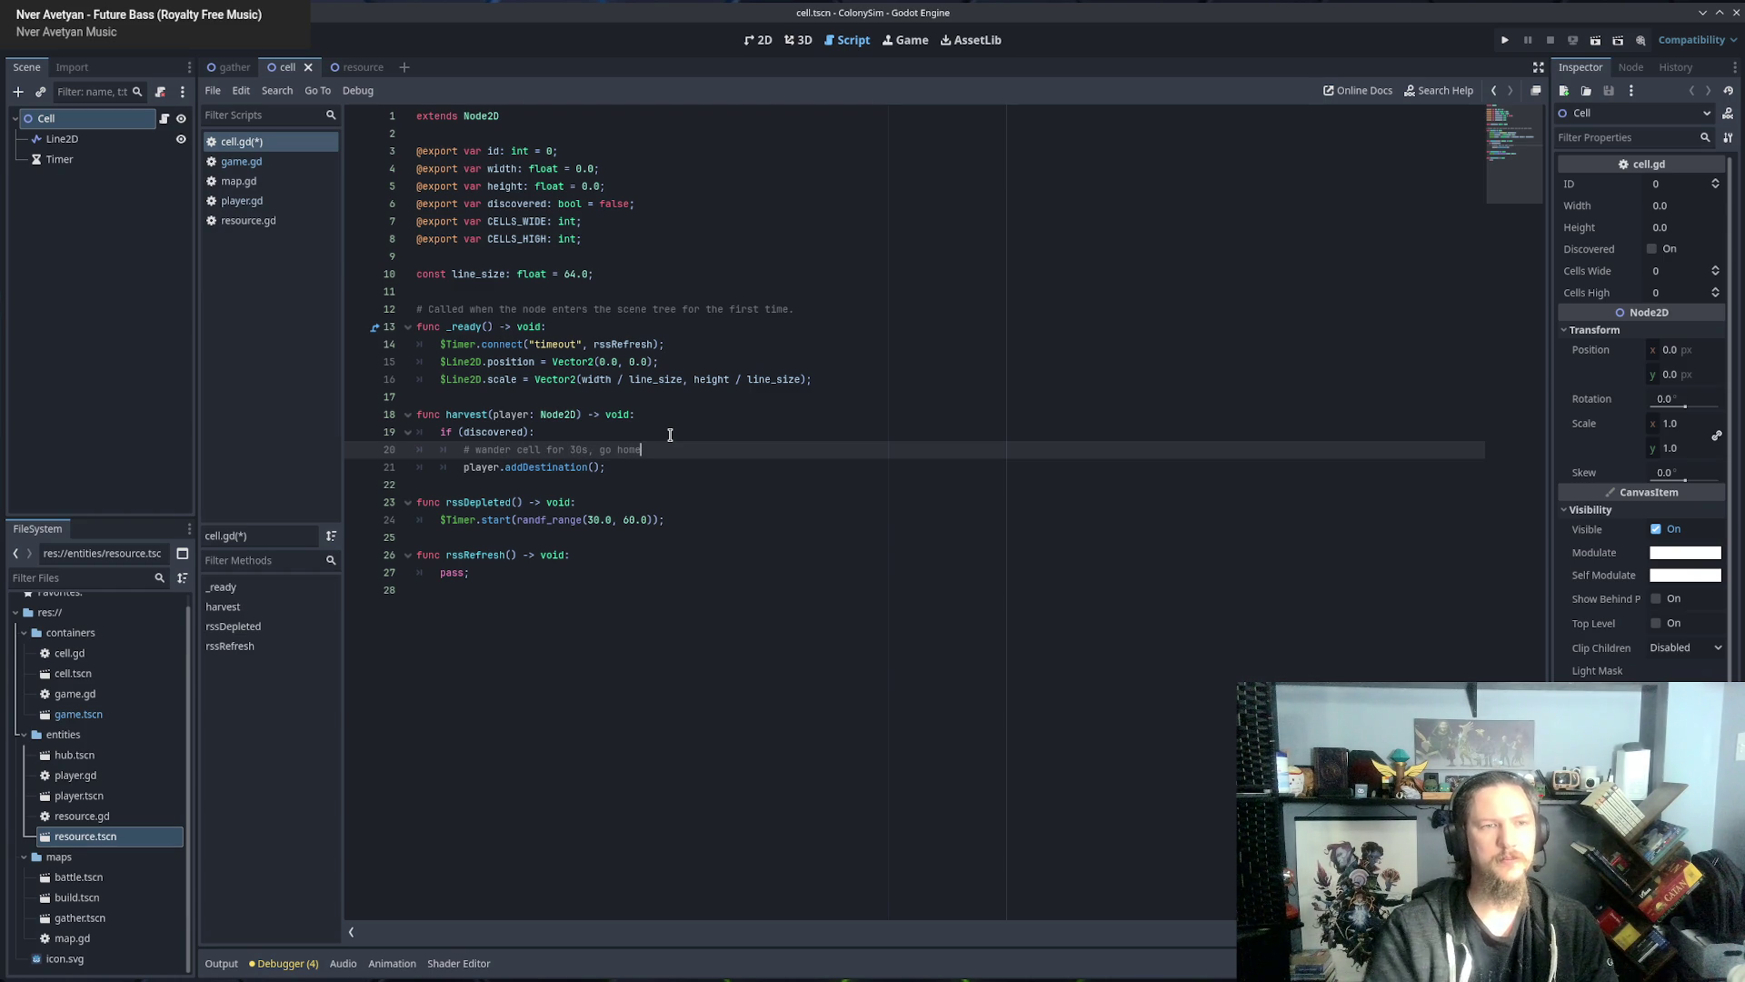
pyautogui.press('Down')
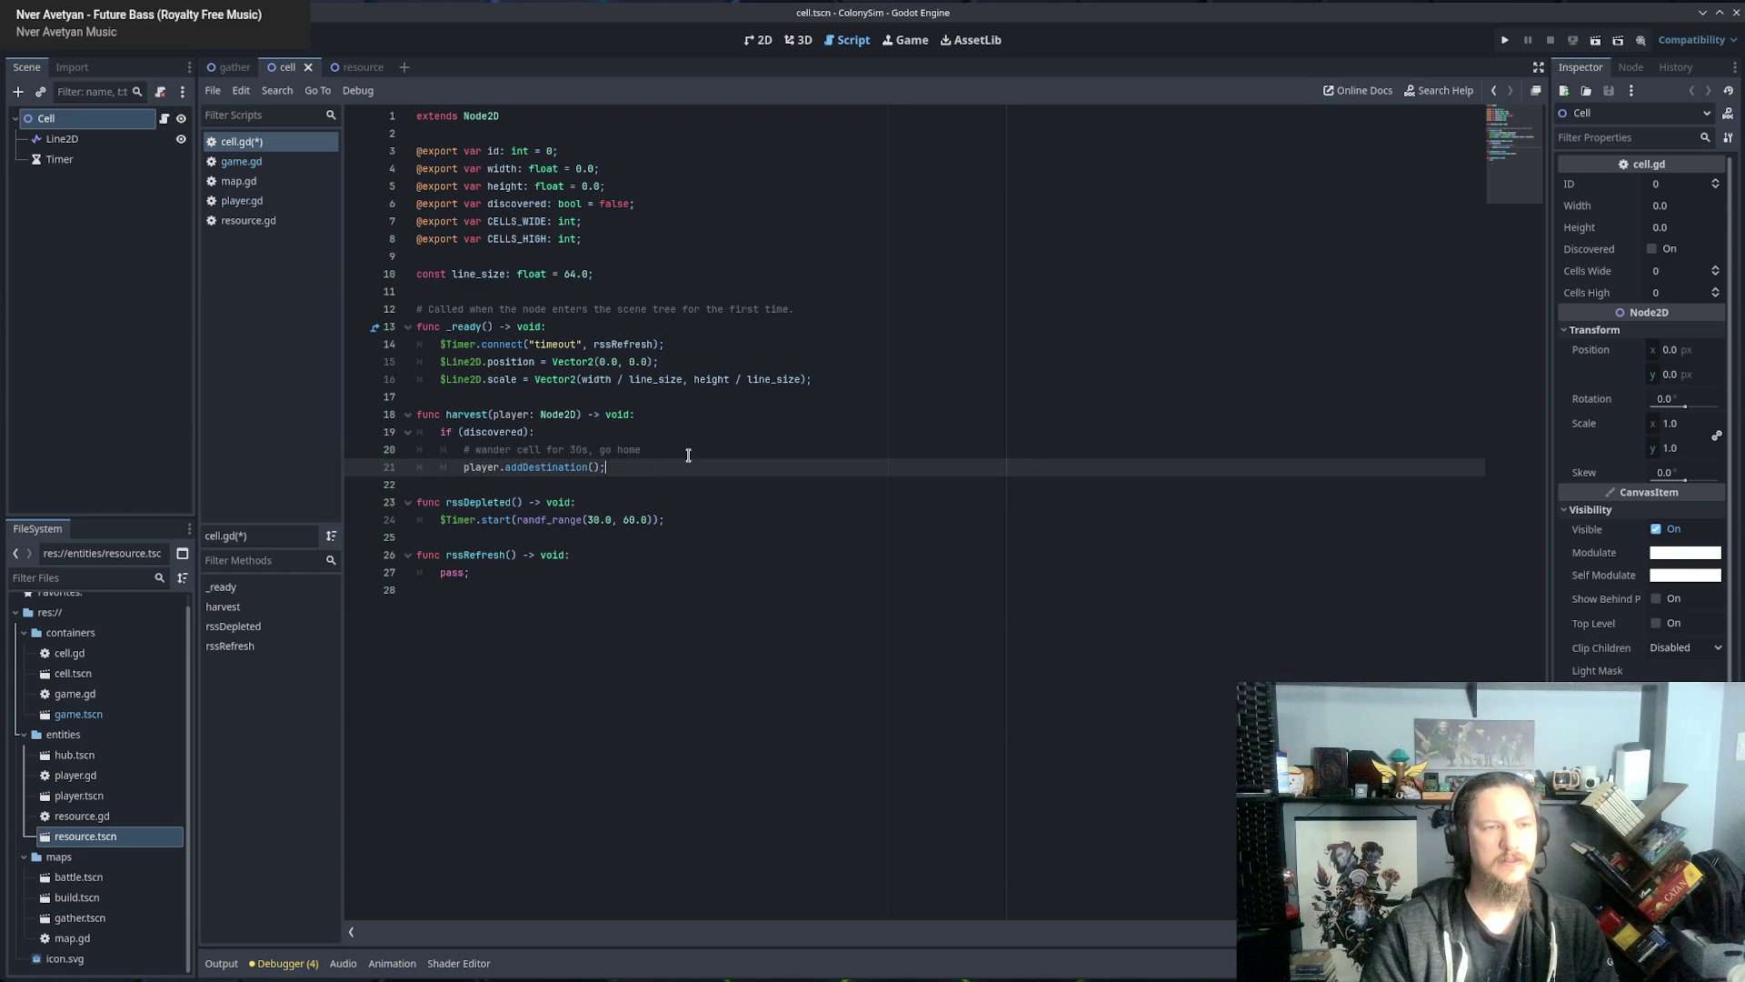
pyautogui.press('Return')
pyautogui.write('else :')
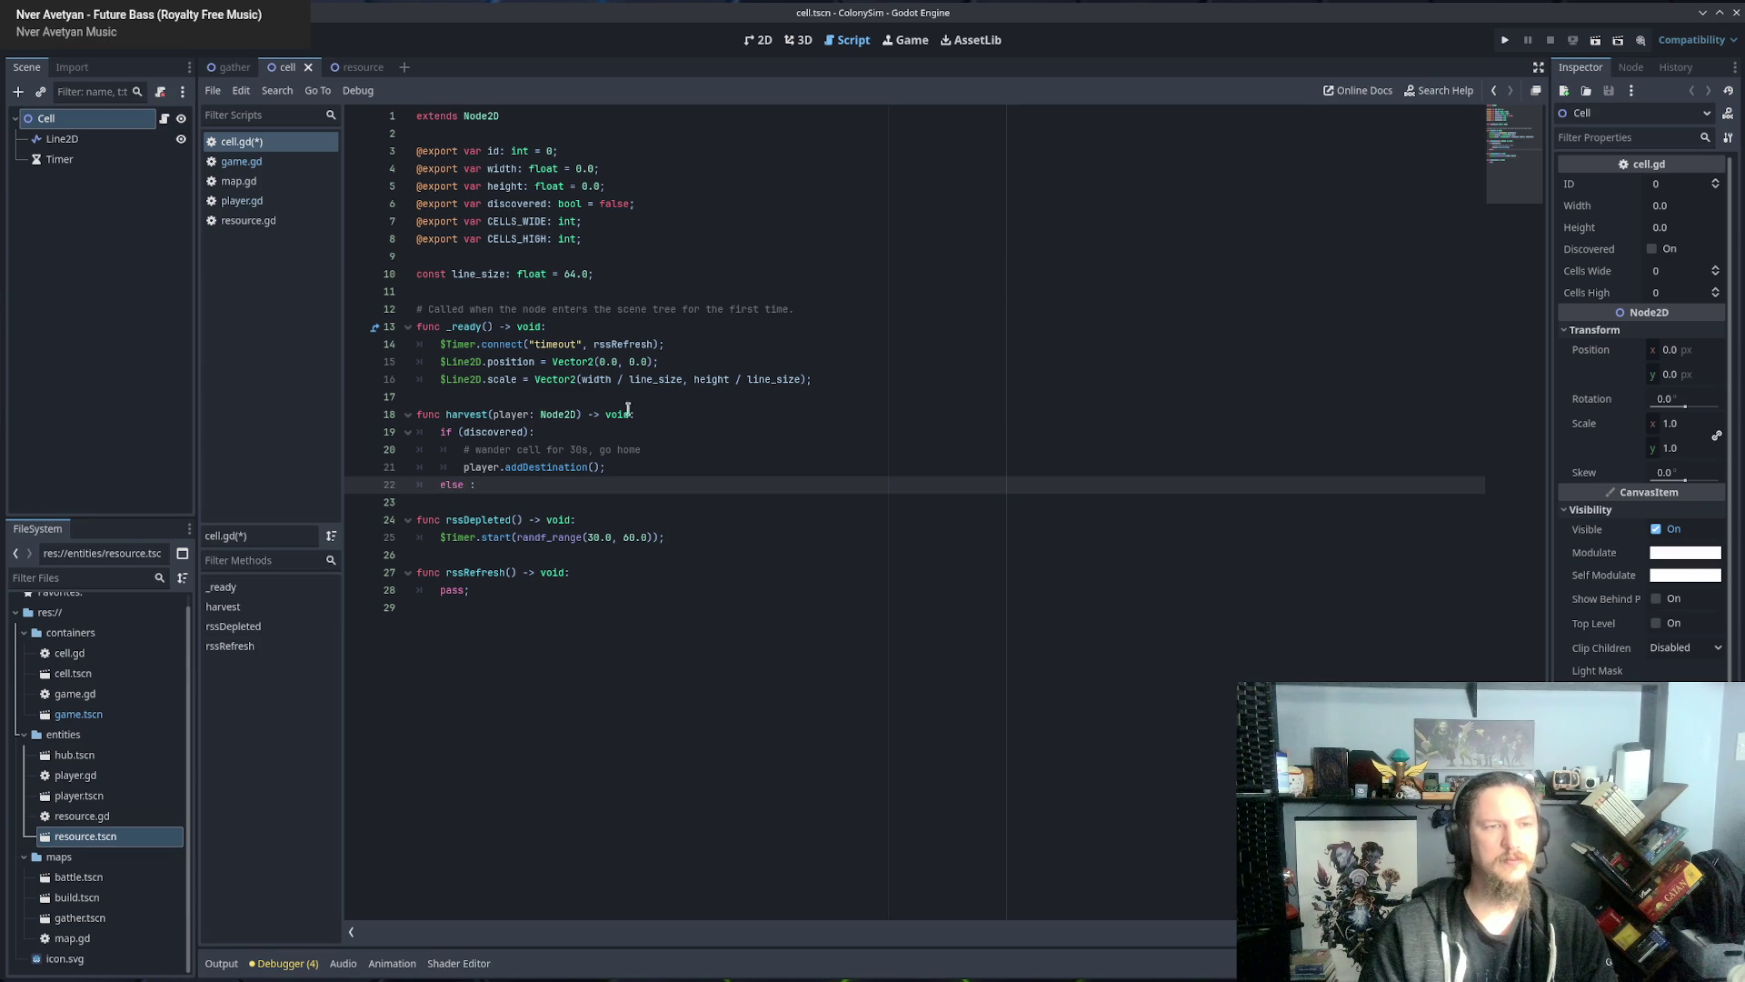
pyautogui.click(595, 427)
pyautogui.press('BackSpace')
pyautogui.write(':')
# Step: Under else, add '# wander around RSS for 30s, go home' and player.addDestination();
pyautogui.click(591, 468)
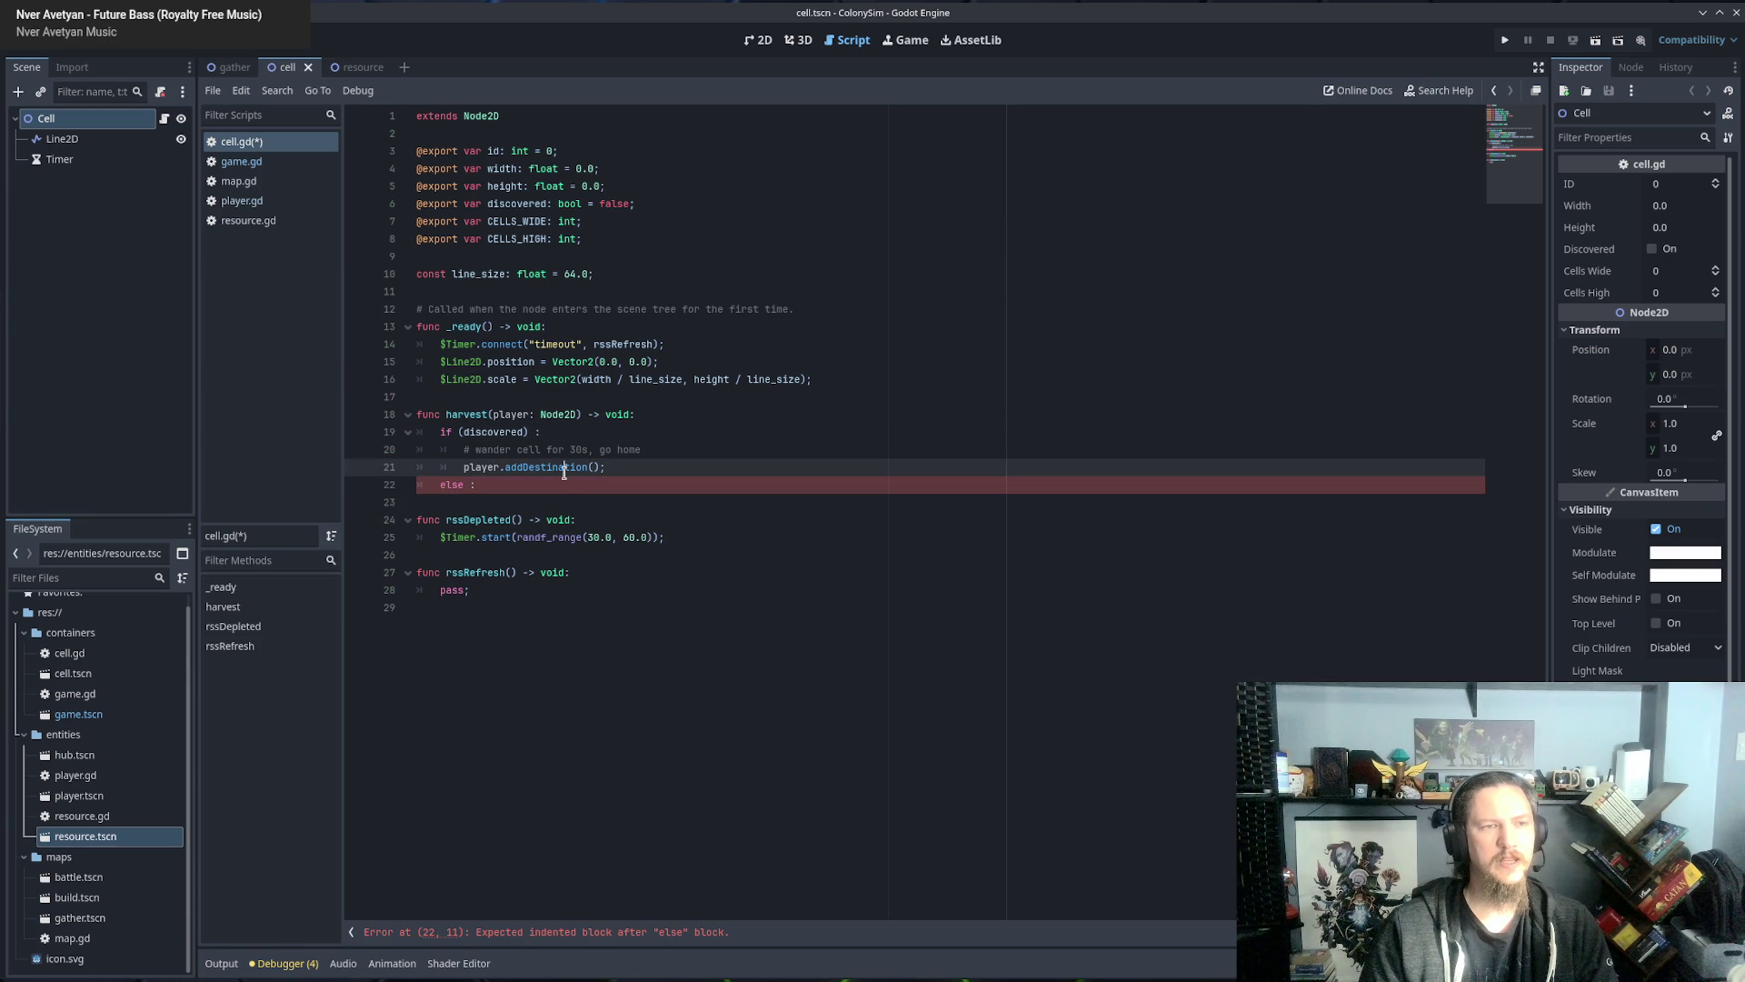
pyautogui.click(588, 484)
pyautogui.press('Return')
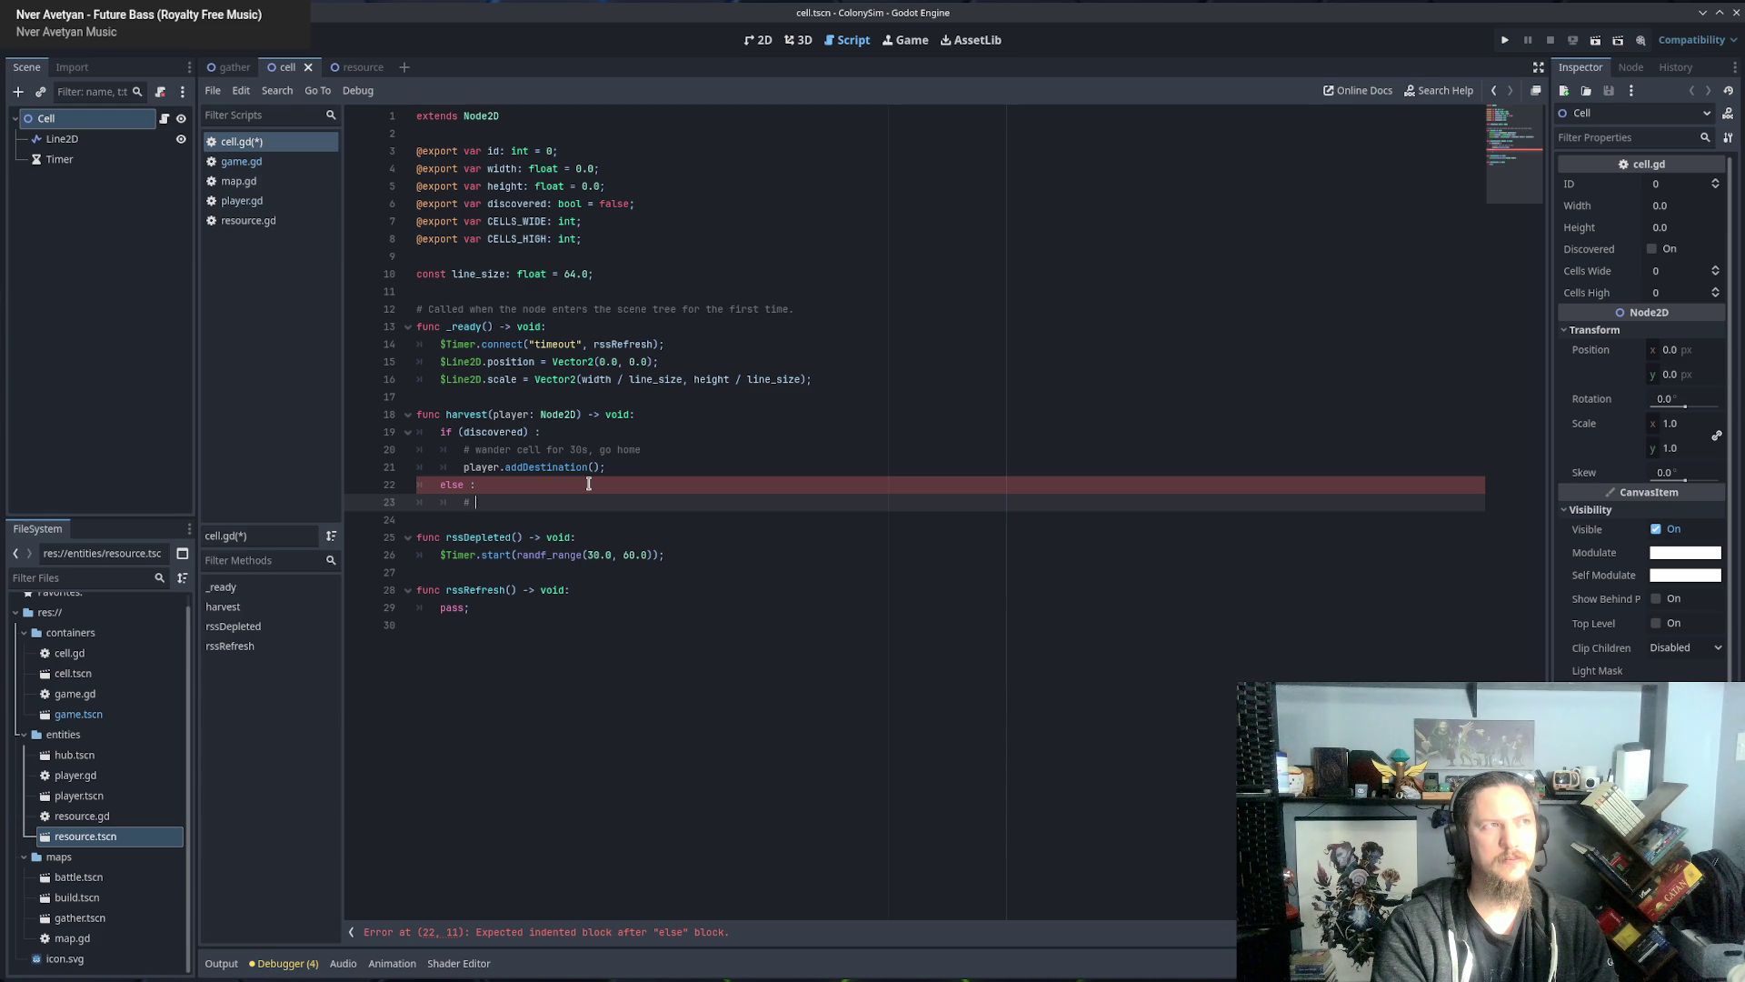
pyautogui.write('nder around R')
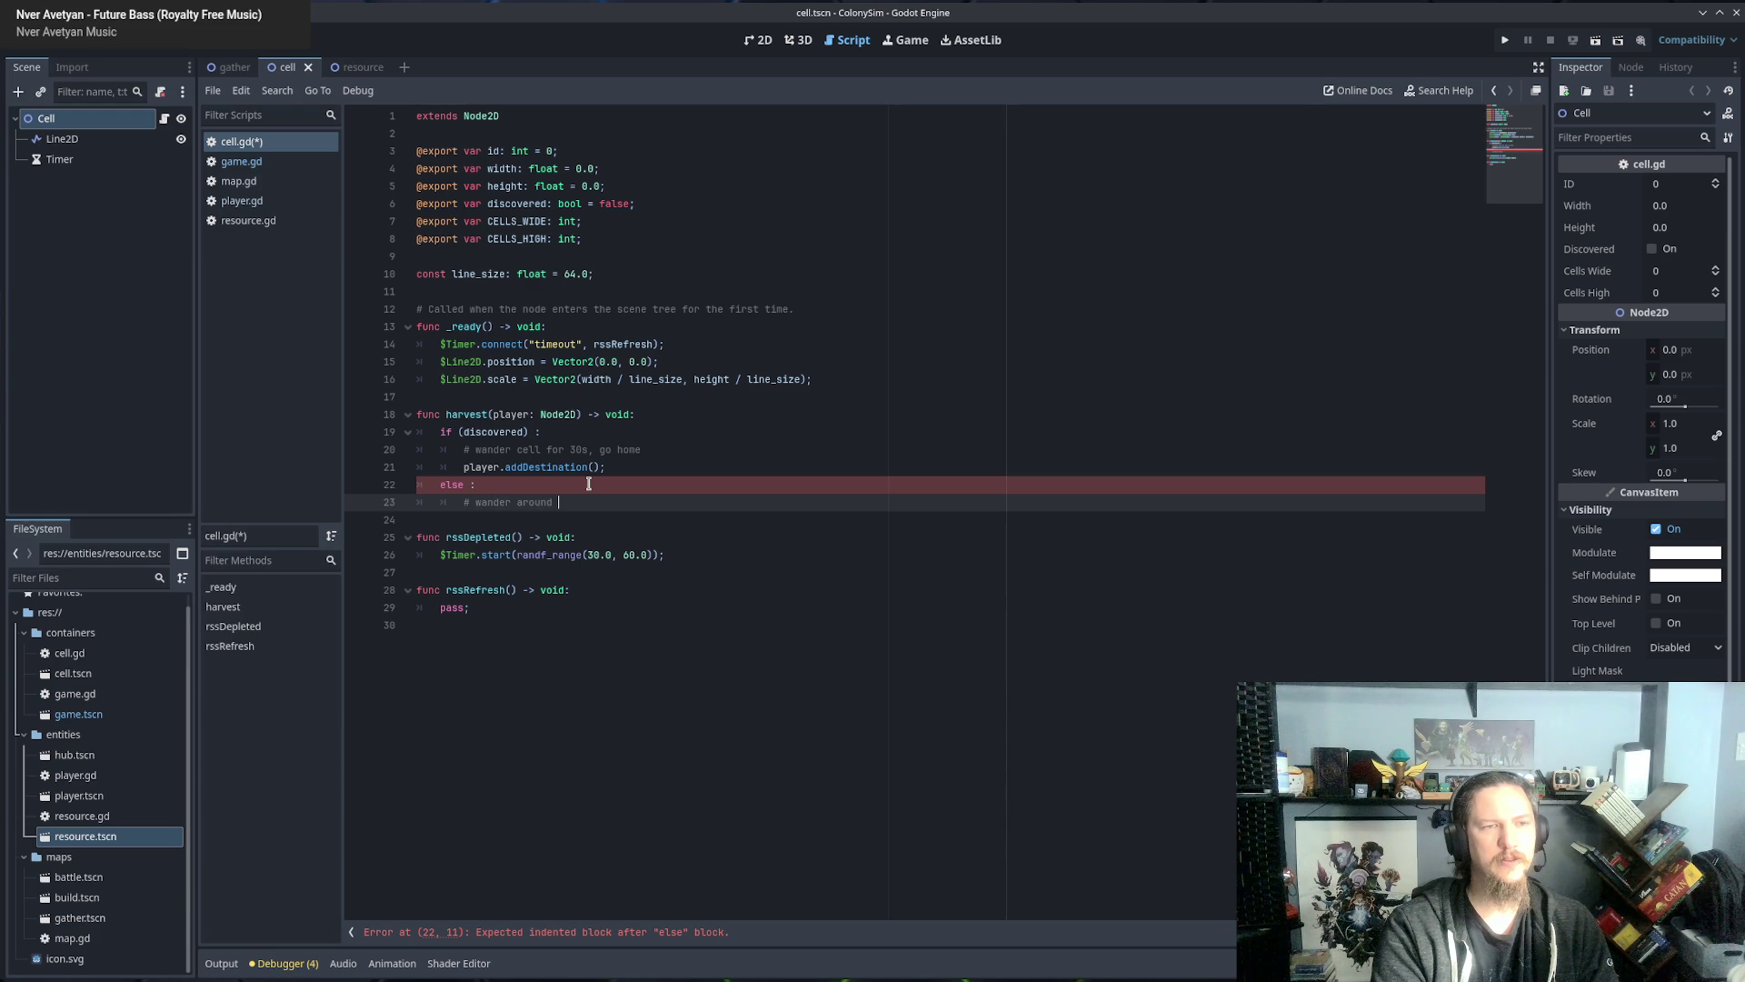
pyautogui.write('SS for 30s, go home')
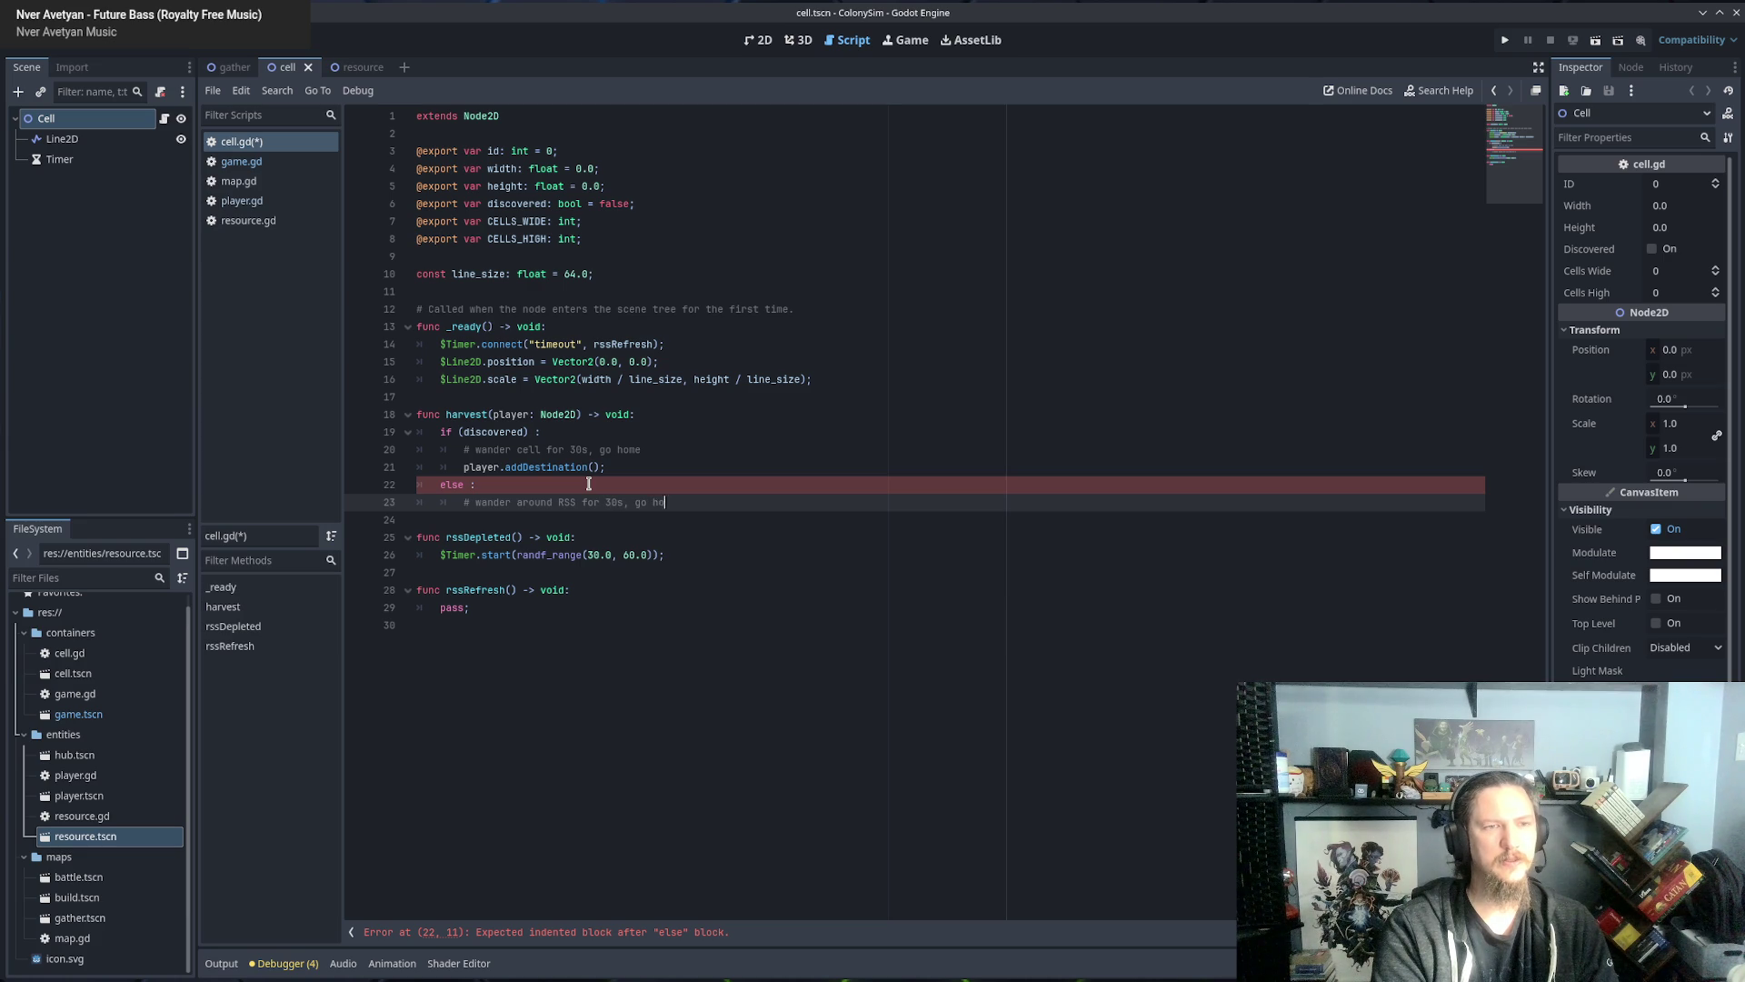
pyautogui.press('Return')
pyautogui.write('player.addDestination();')
# Step: Review the new code by selecting both lines of the discovered branch
pyautogui.click(588, 483)
pyautogui.click(783, 396)
pyautogui.click(727, 436)
pyautogui.click(699, 447)
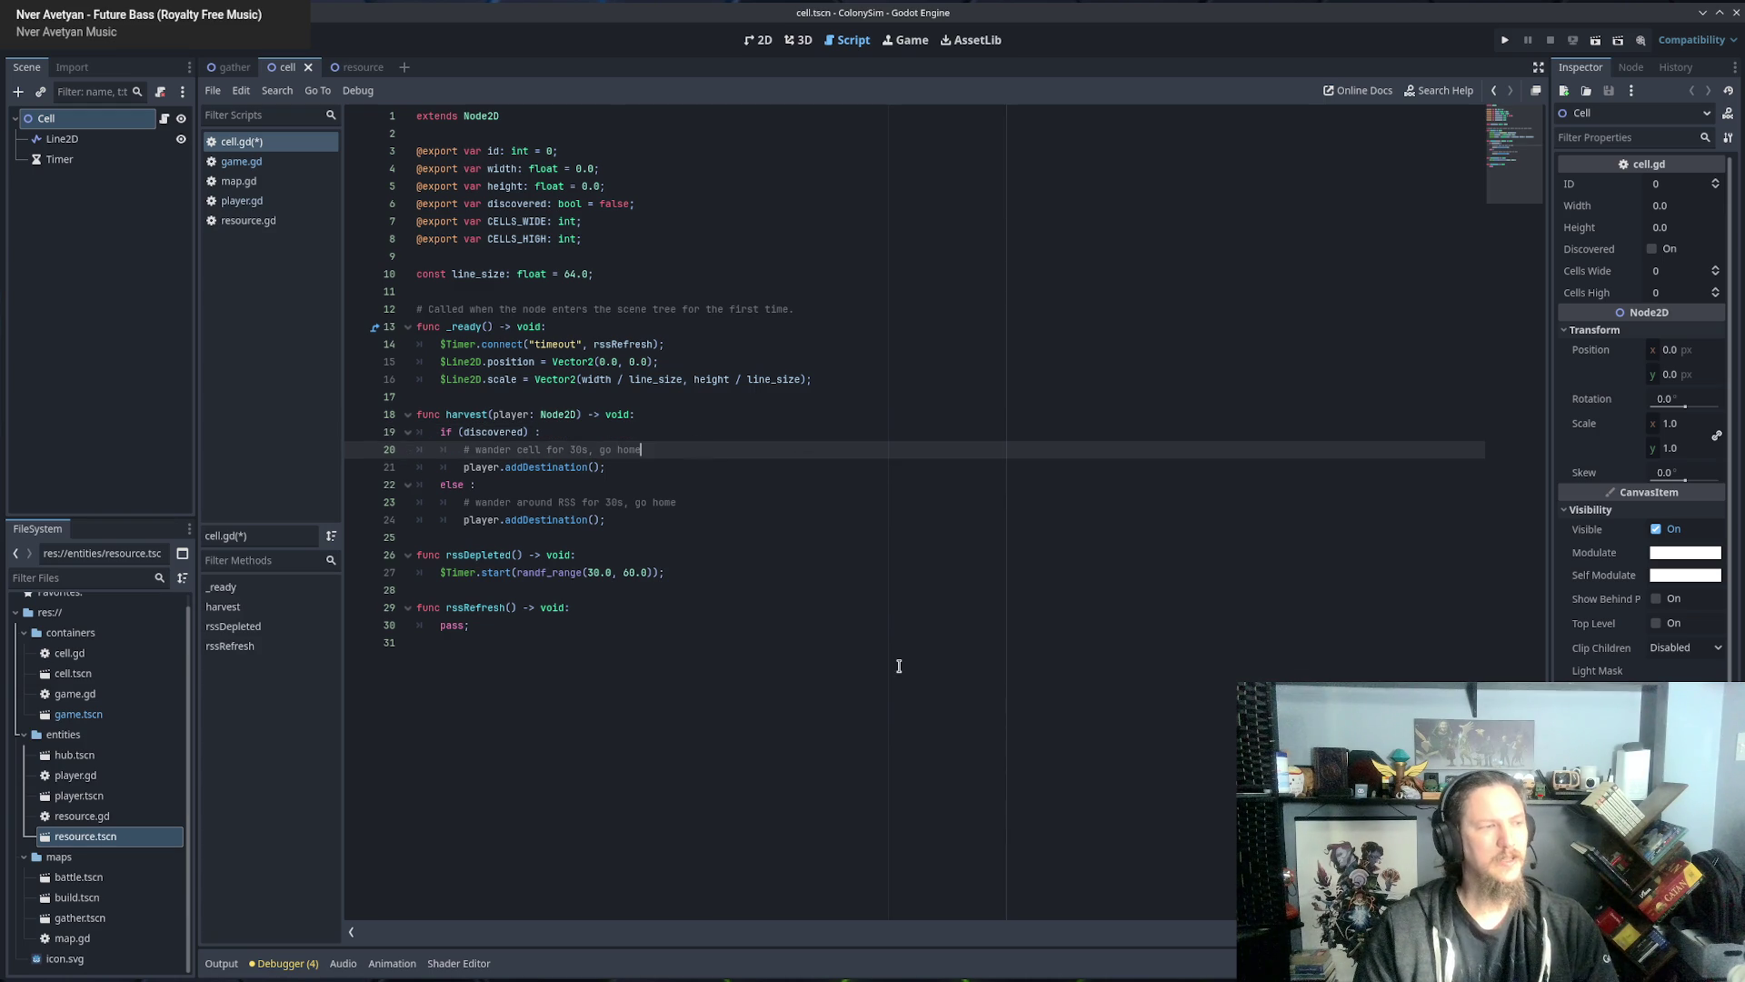
pyautogui.moveTo(607, 468); pyautogui.dragTo(387, 446)
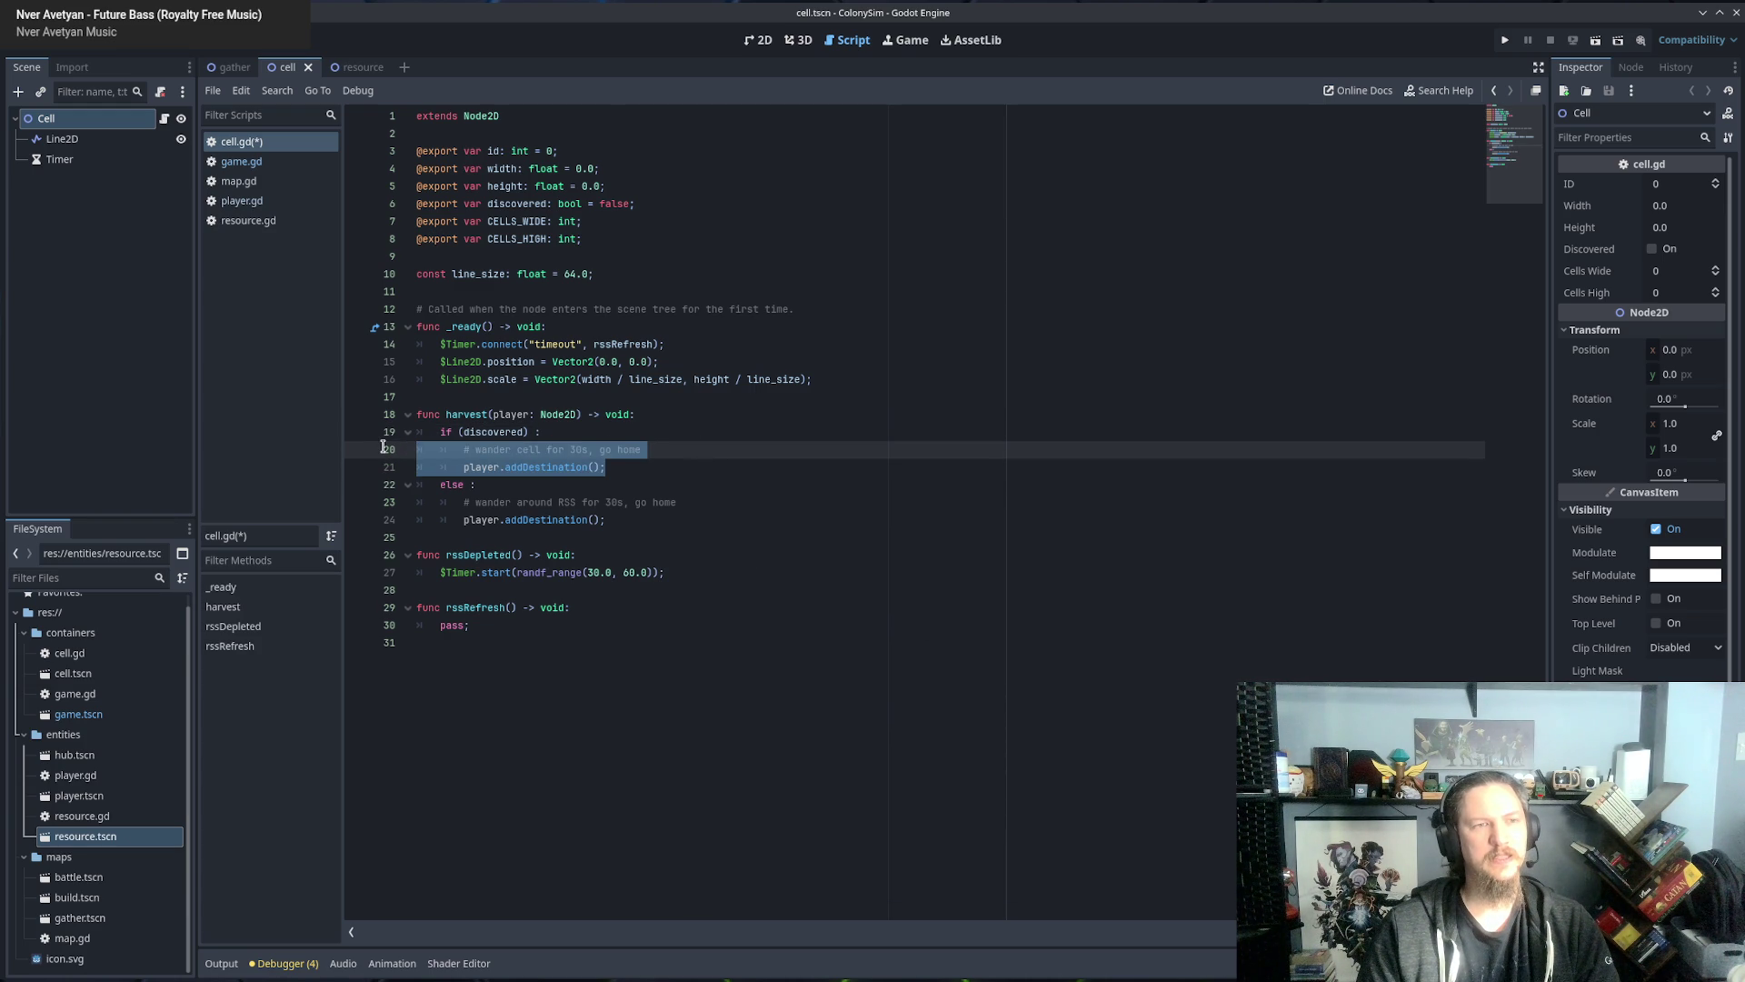
# Step: Exchange the comment texts between the if and else branches so else reads 'wander cell for 30s, go home'
pyautogui.click(564, 471)
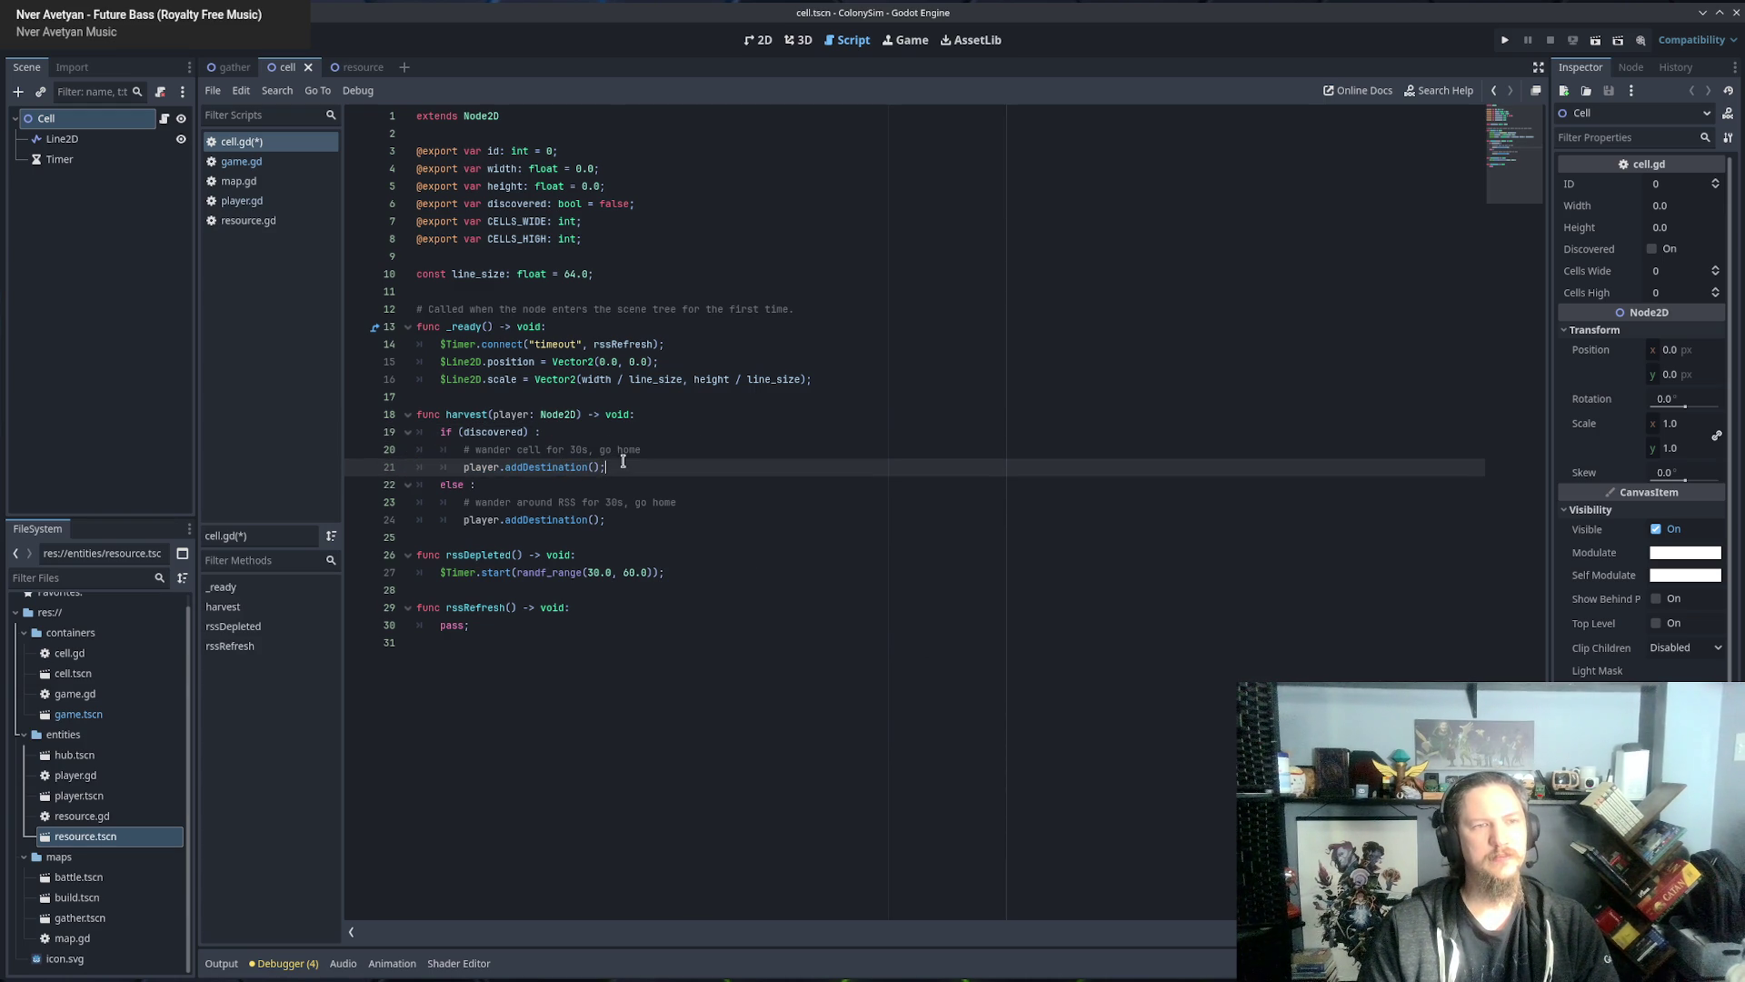
pyautogui.click(475, 501)
pyautogui.hotkey('shift', 'End')
pyautogui.hotkey('ctrl', 'c')
pyautogui.press('BackSpace')
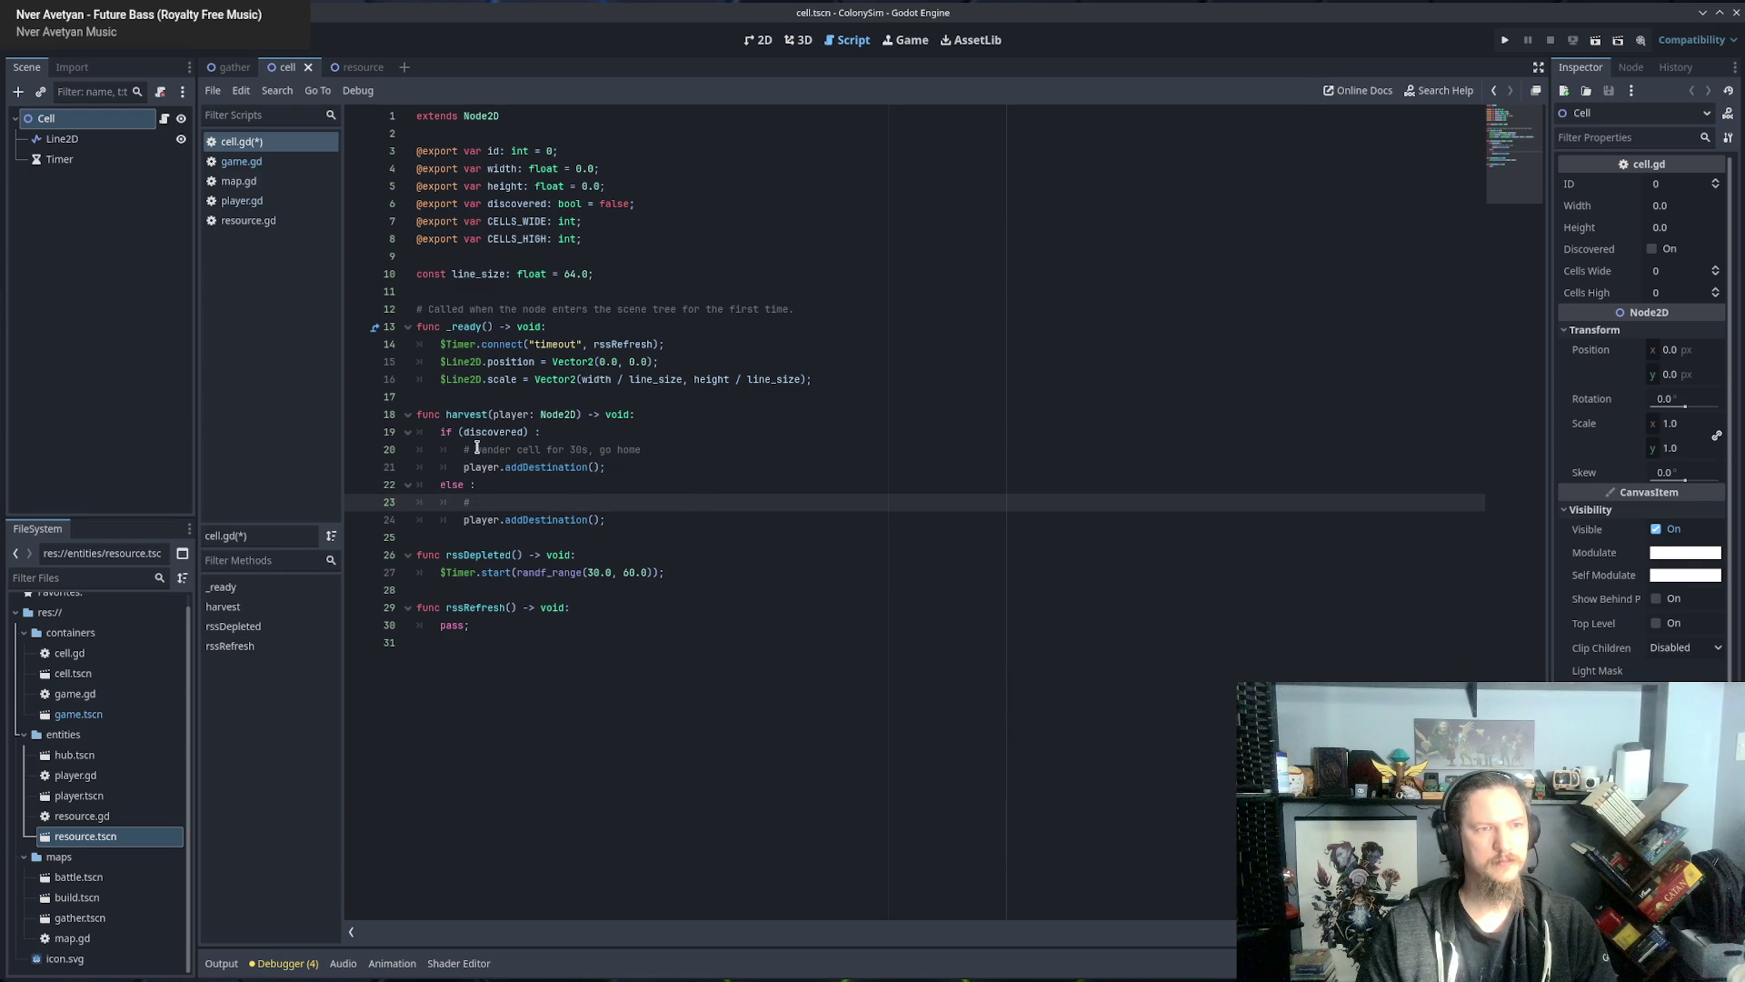
pyautogui.click(476, 449)
pyautogui.hotkey('ctrl', 'v')
pyautogui.keyDown('shift'); pyautogui.click(893, 453); pyautogui.keyUp('shift')
pyautogui.press('BackSpace')
pyautogui.click(507, 505)
pyautogui.write('wander cell for 30s, go home')
# Step: Check the swapped comments by selecting lines in the discovered and else branches
pyautogui.doubleClick(504, 430)
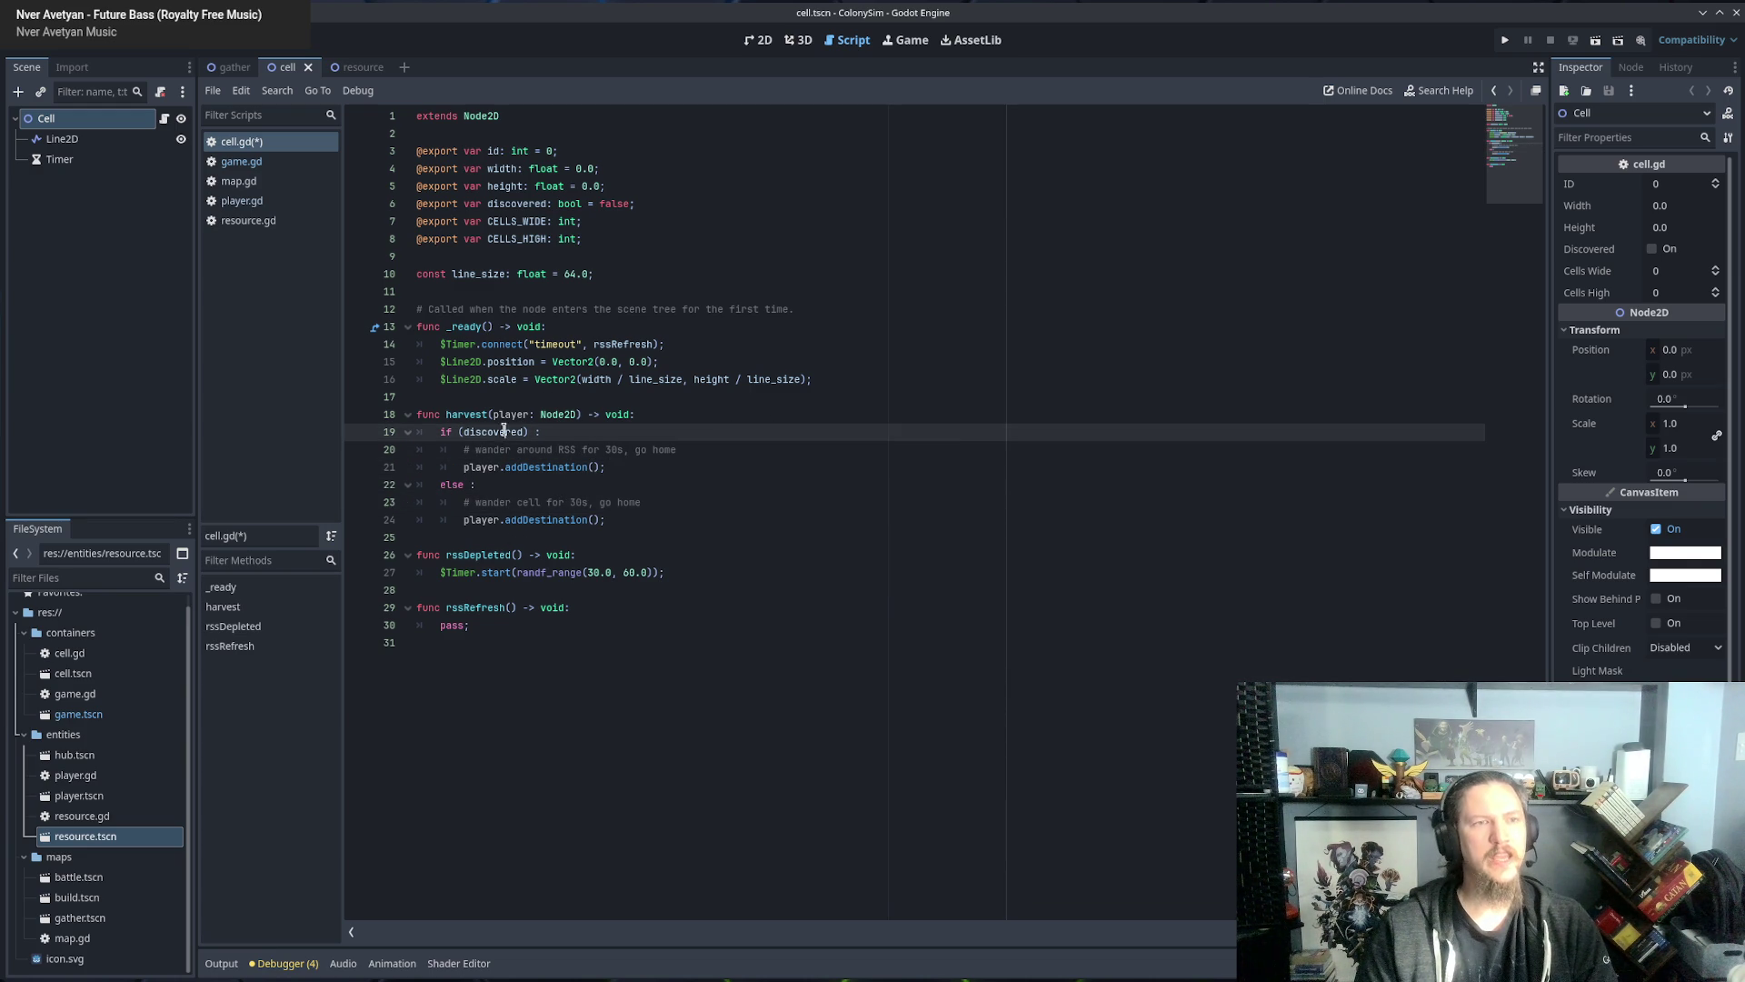
pyautogui.moveTo(462, 449); pyautogui.dragTo(511, 450)
pyautogui.click(636, 465)
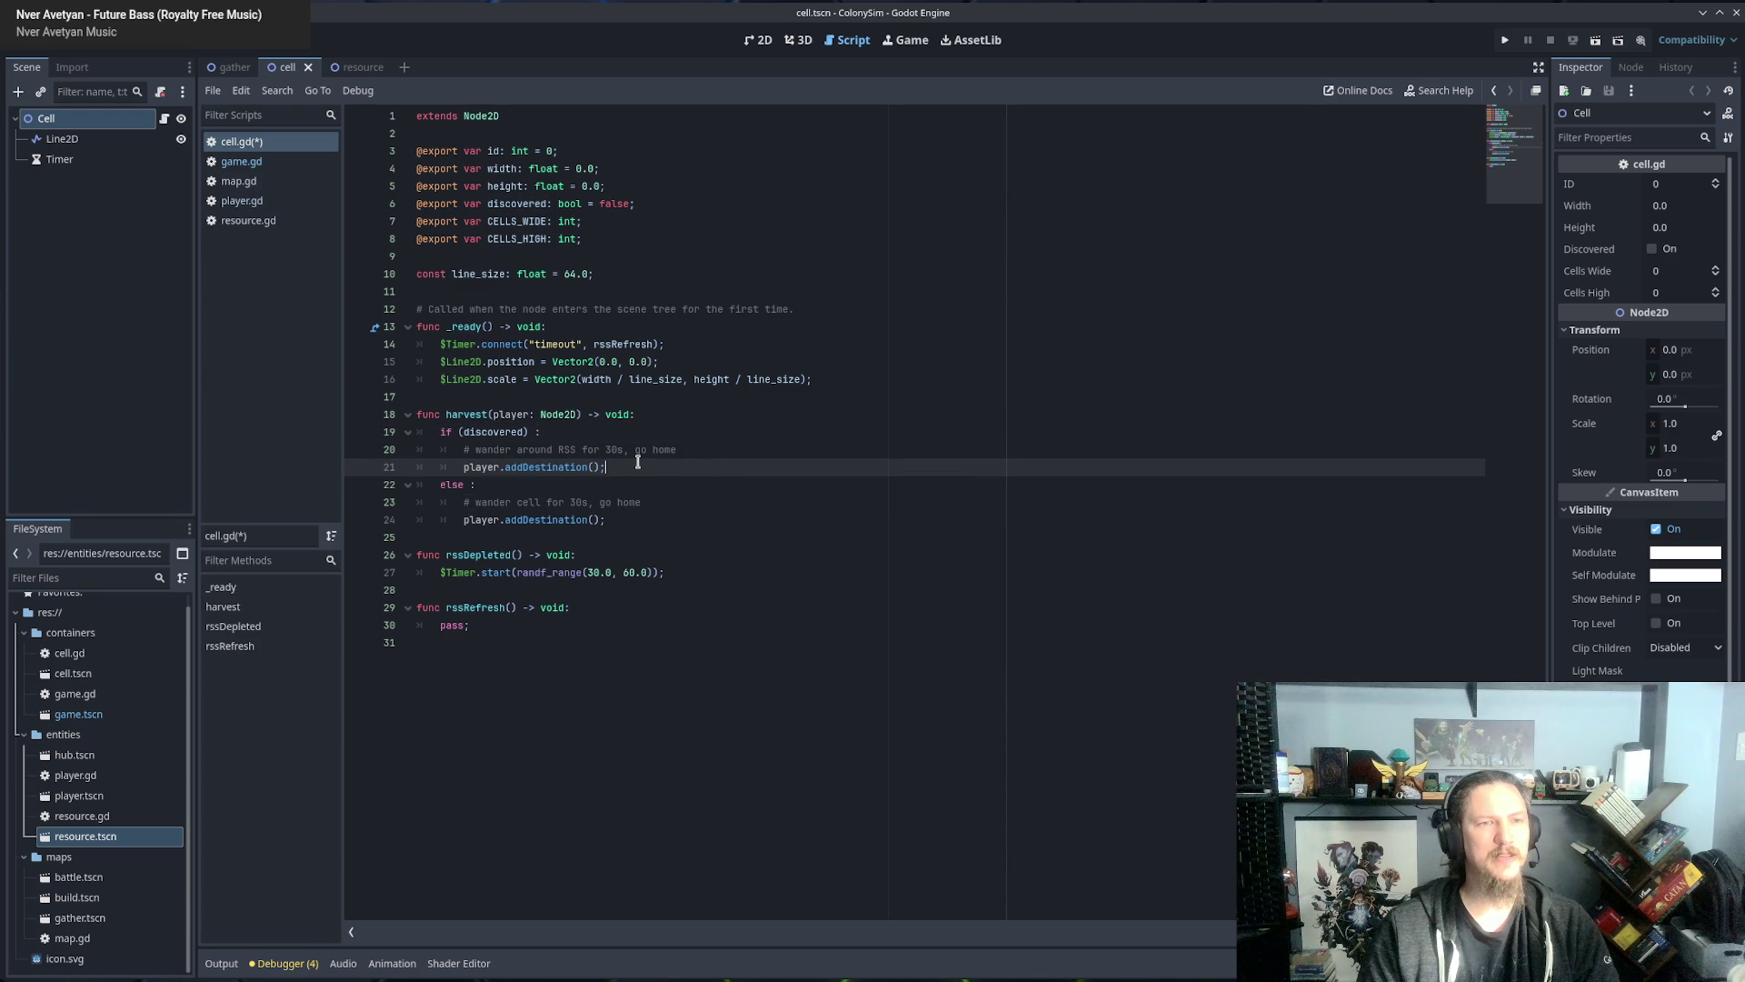
pyautogui.click(467, 501)
pyautogui.moveTo(650, 516); pyautogui.dragTo(413, 502)
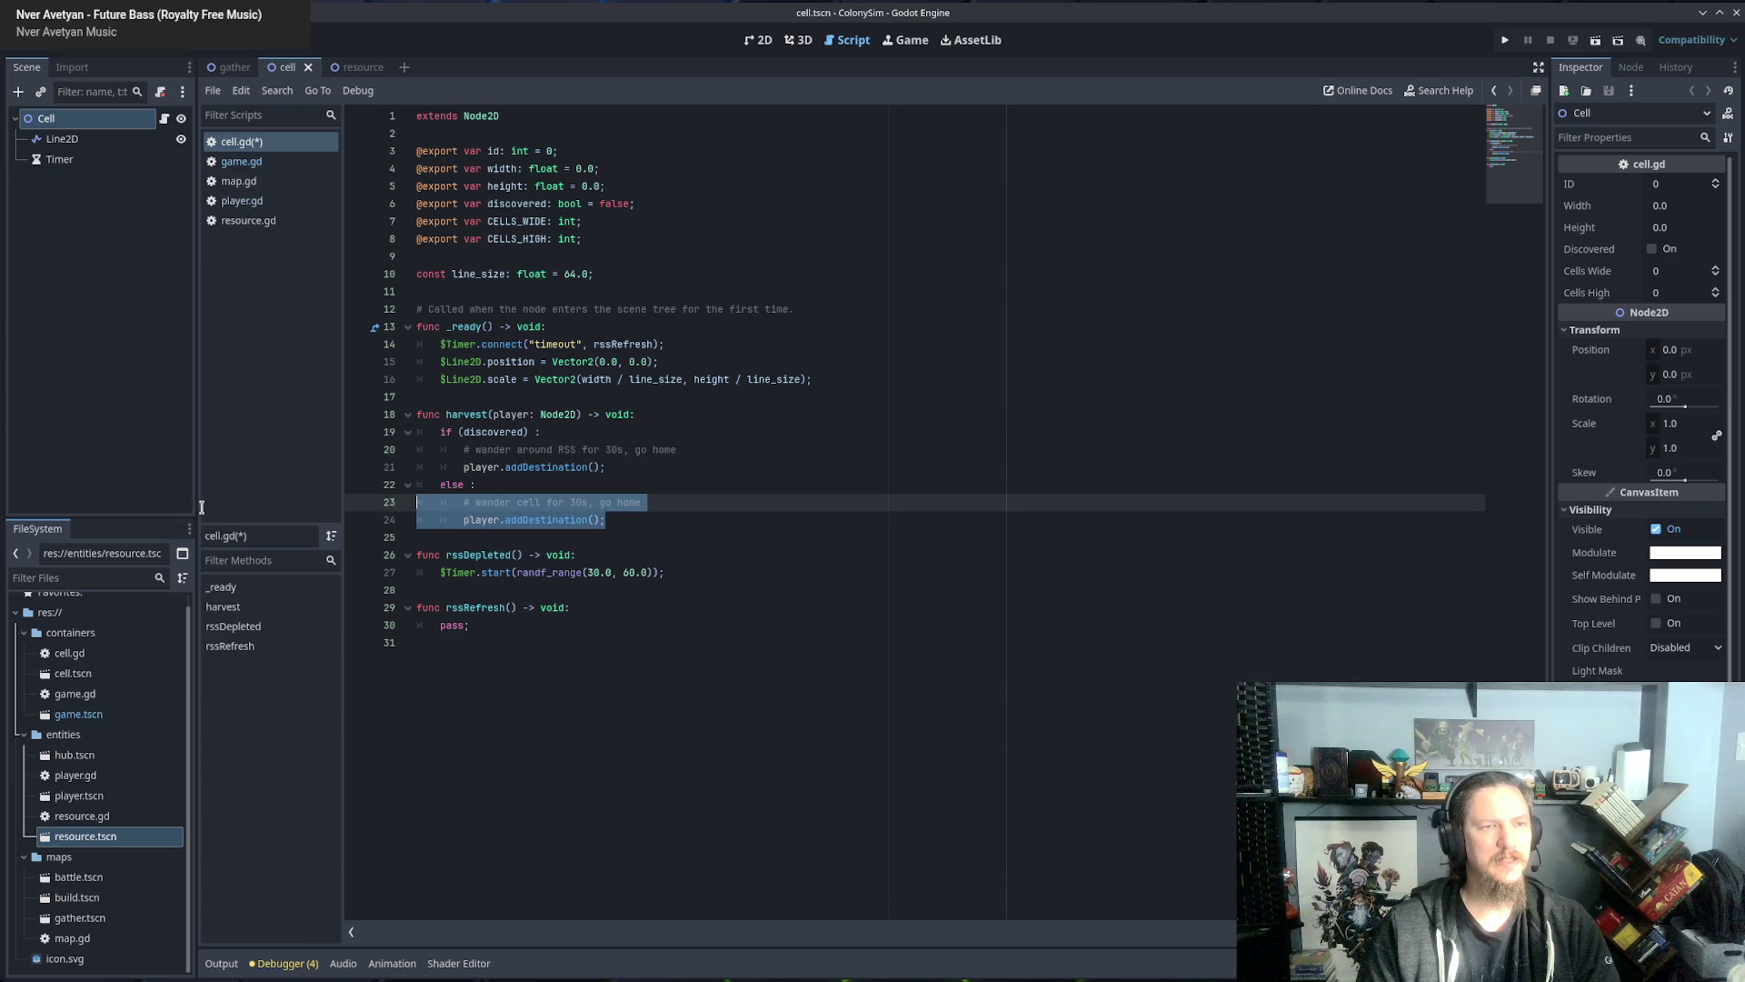
pyautogui.click(669, 519)
pyautogui.moveTo(614, 520)
pyautogui.mouseDown()
pyautogui.moveTo(420, 520)
pyautogui.moveTo(454, 496)
pyautogui.mouseUp()
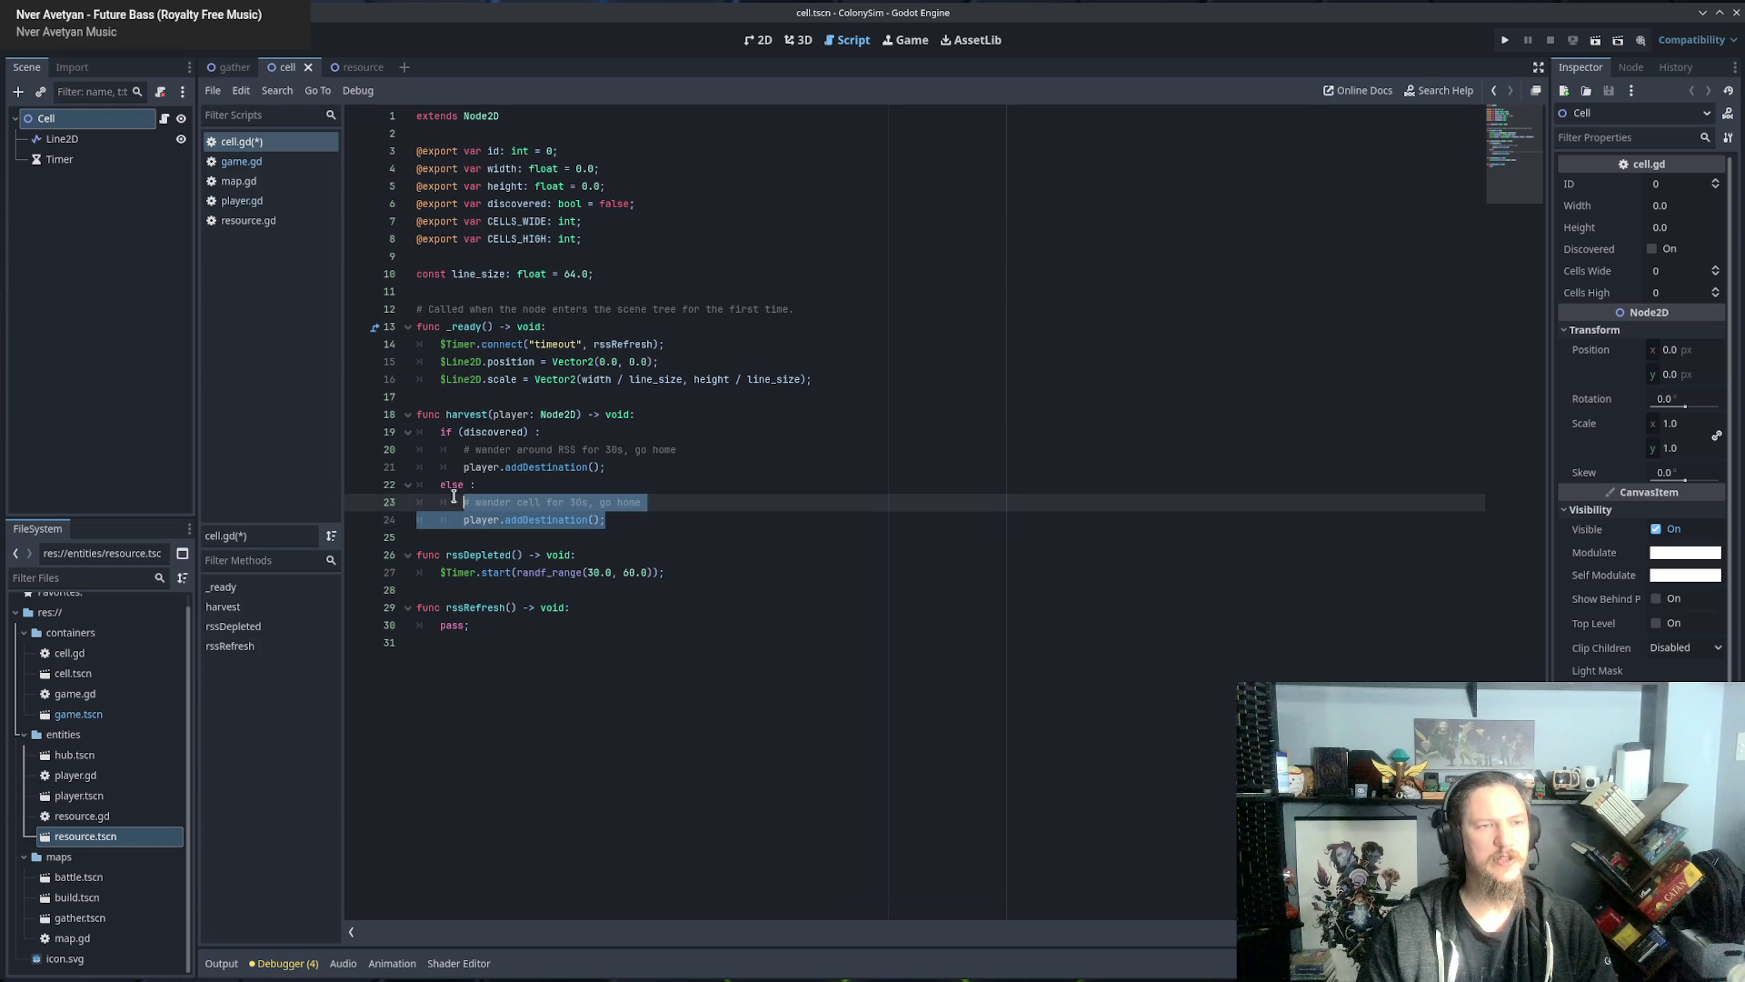
pyautogui.click(673, 520)
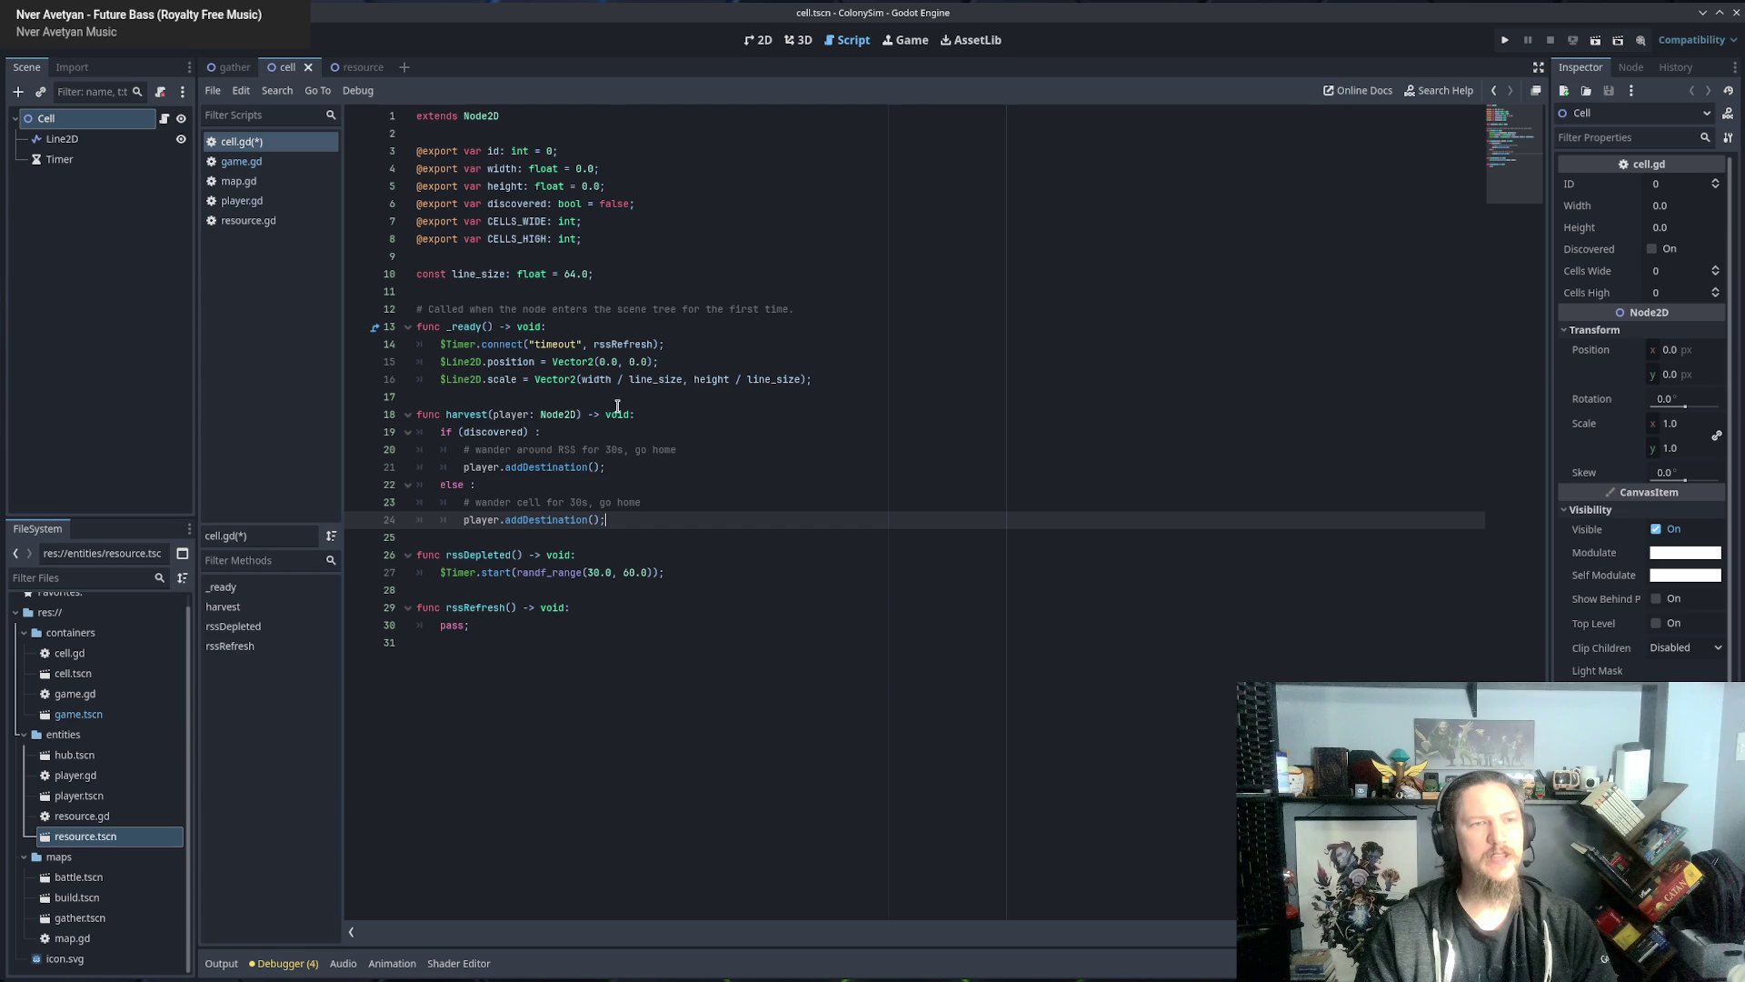
pyautogui.click(762, 415)
# Step: Open harvest() with 'if (rssDepleted()) :' using autocomplete, with 'pass;' as its body
pyautogui.press('Return')
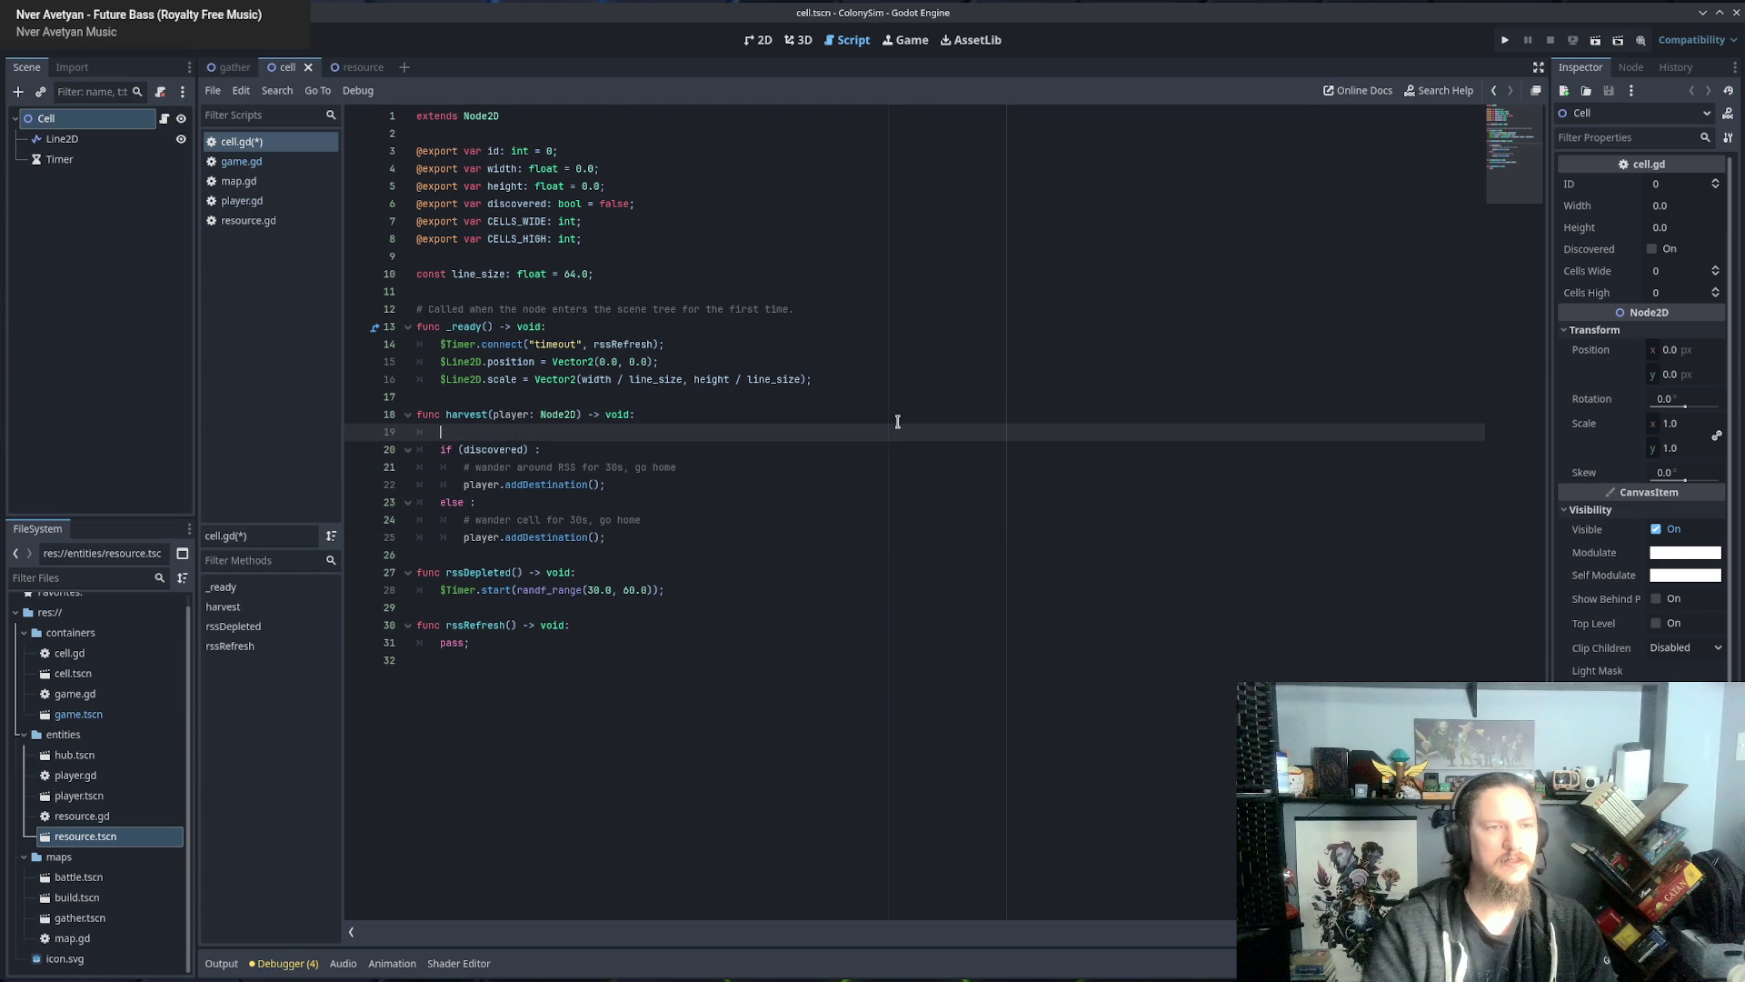
pyautogui.write('(r')
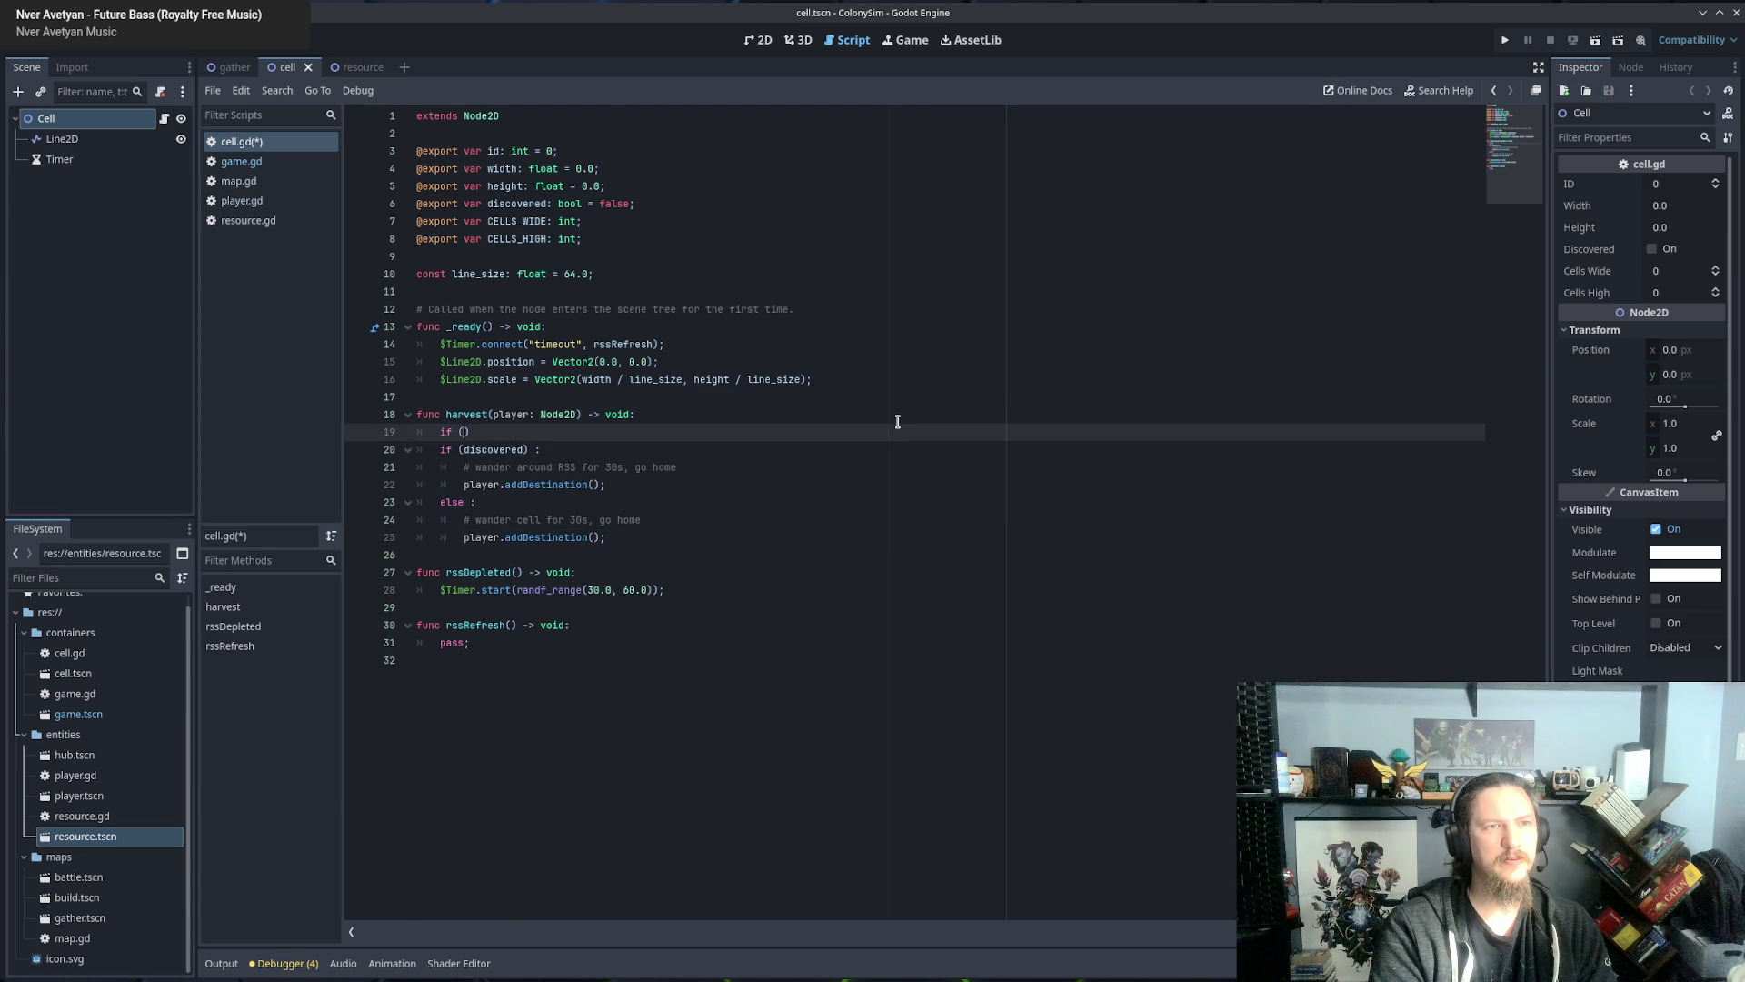
pyautogui.write('ssD')
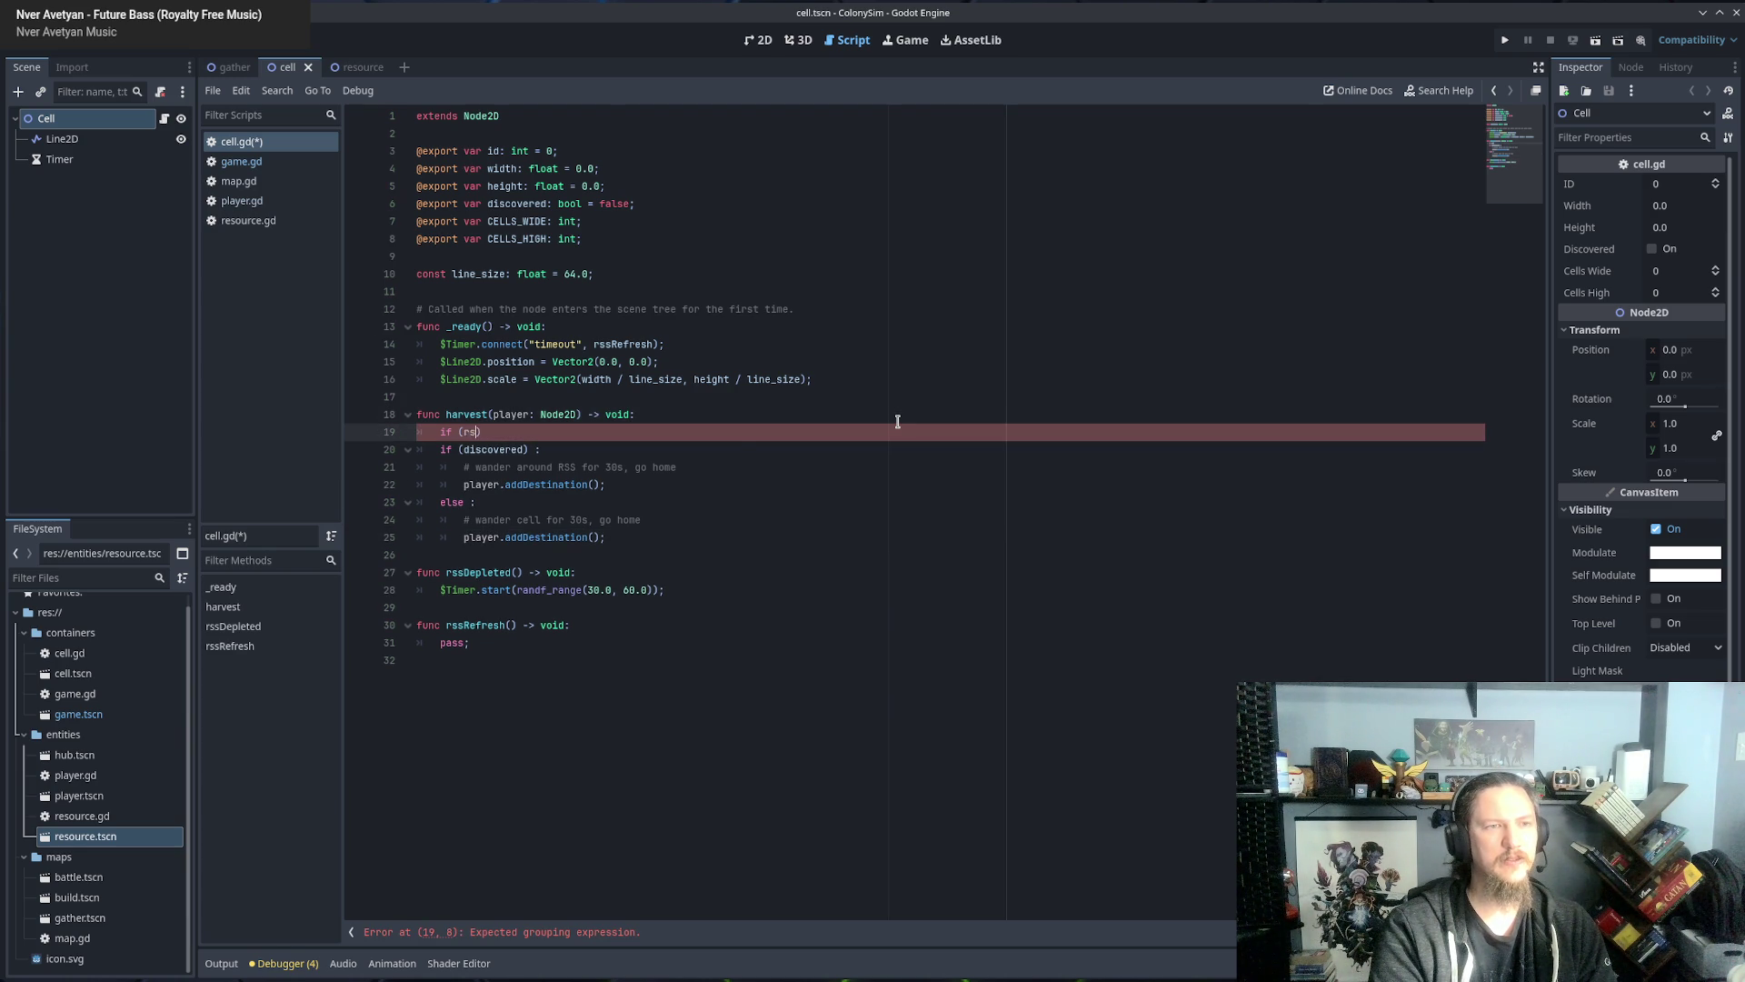
pyautogui.write('epl')
pyautogui.press('Return')
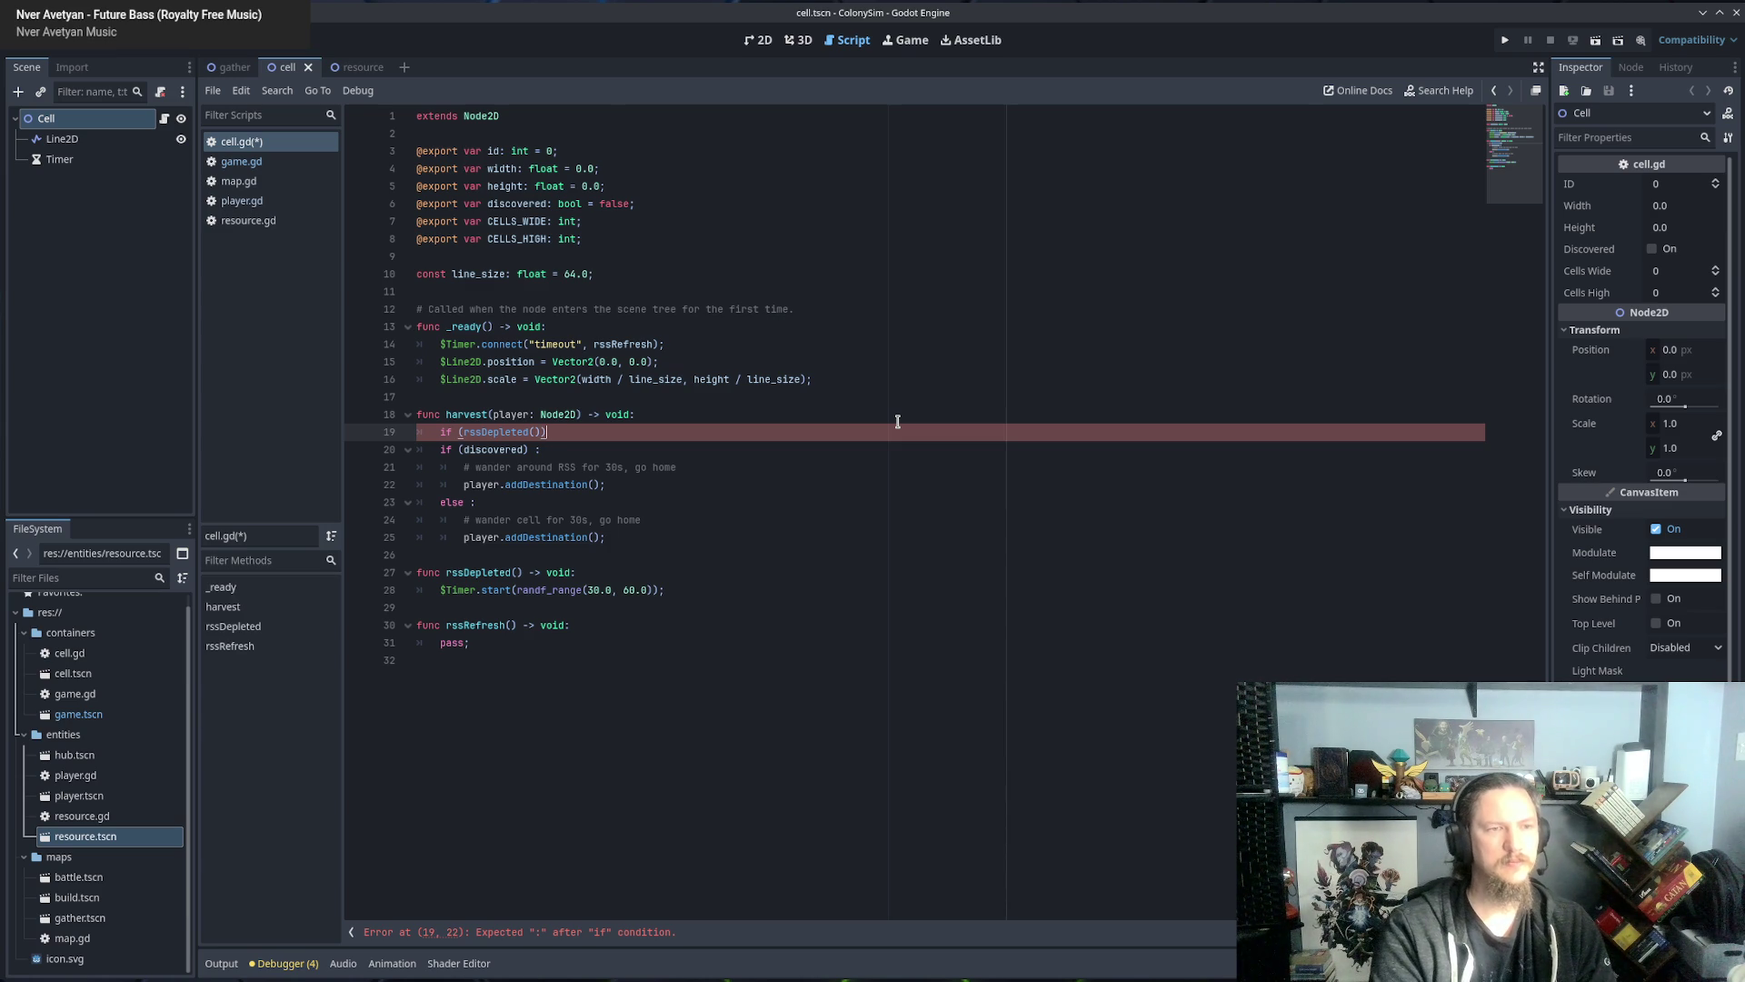
pyautogui.press('Return')
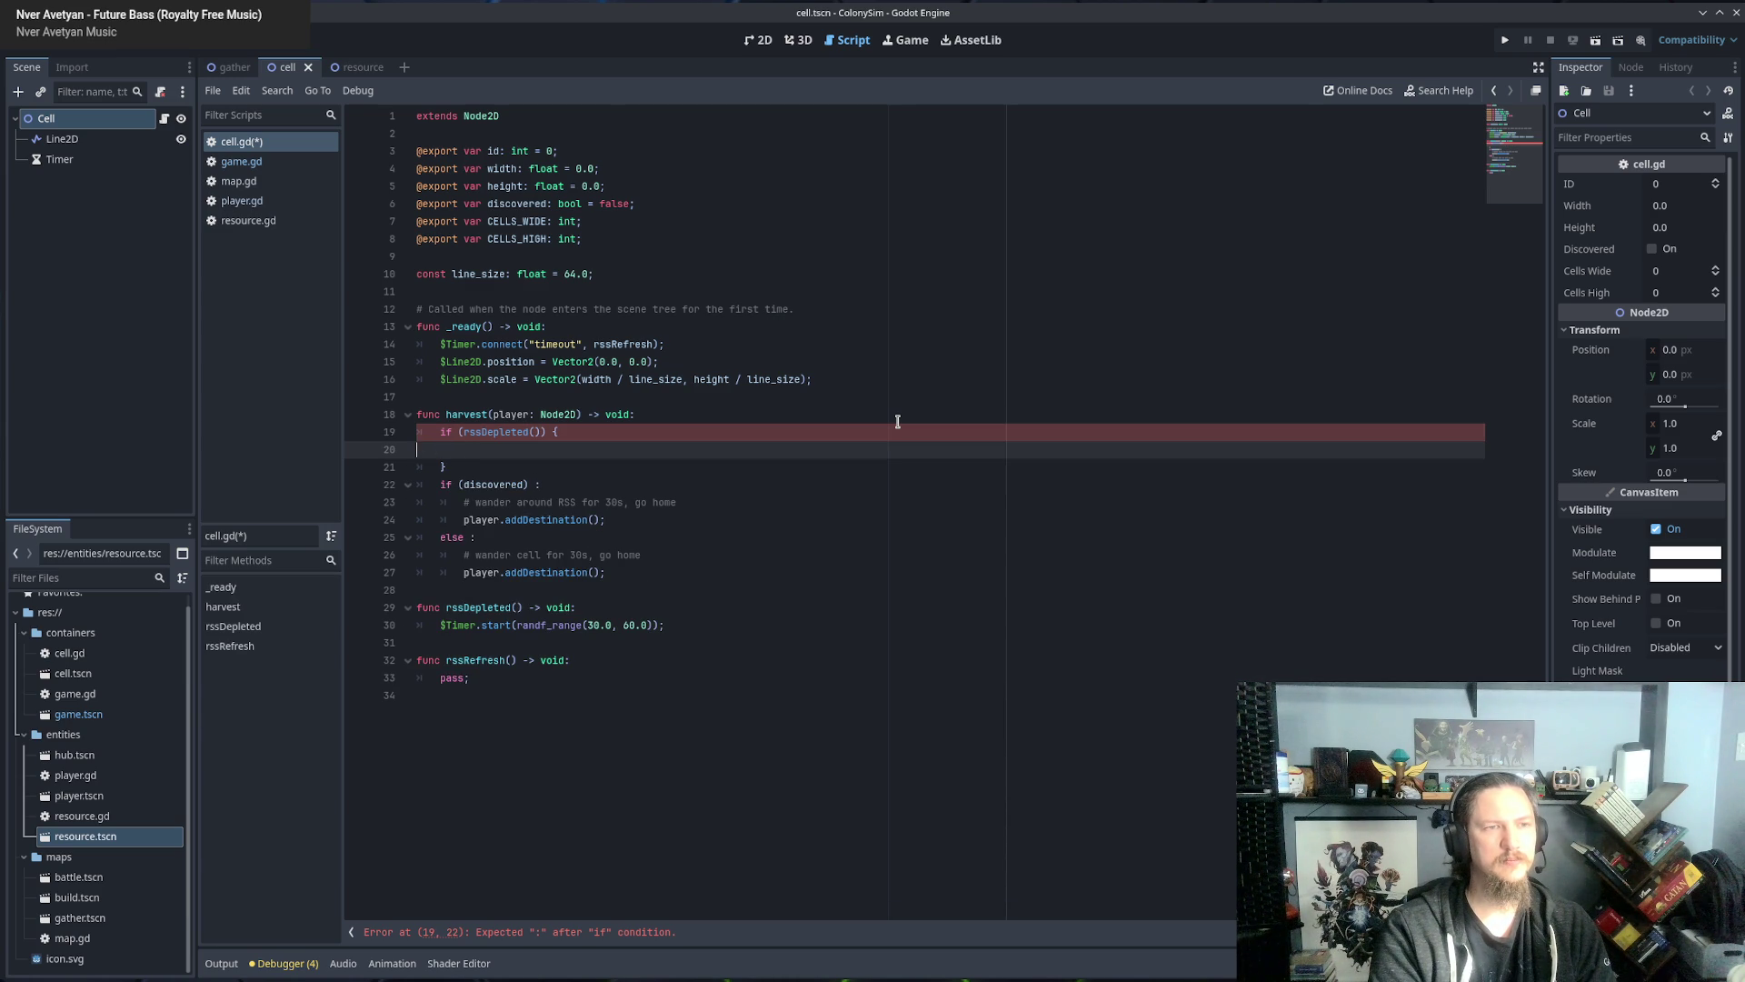
pyautogui.press('BackSpace')
pyautogui.press('Down')
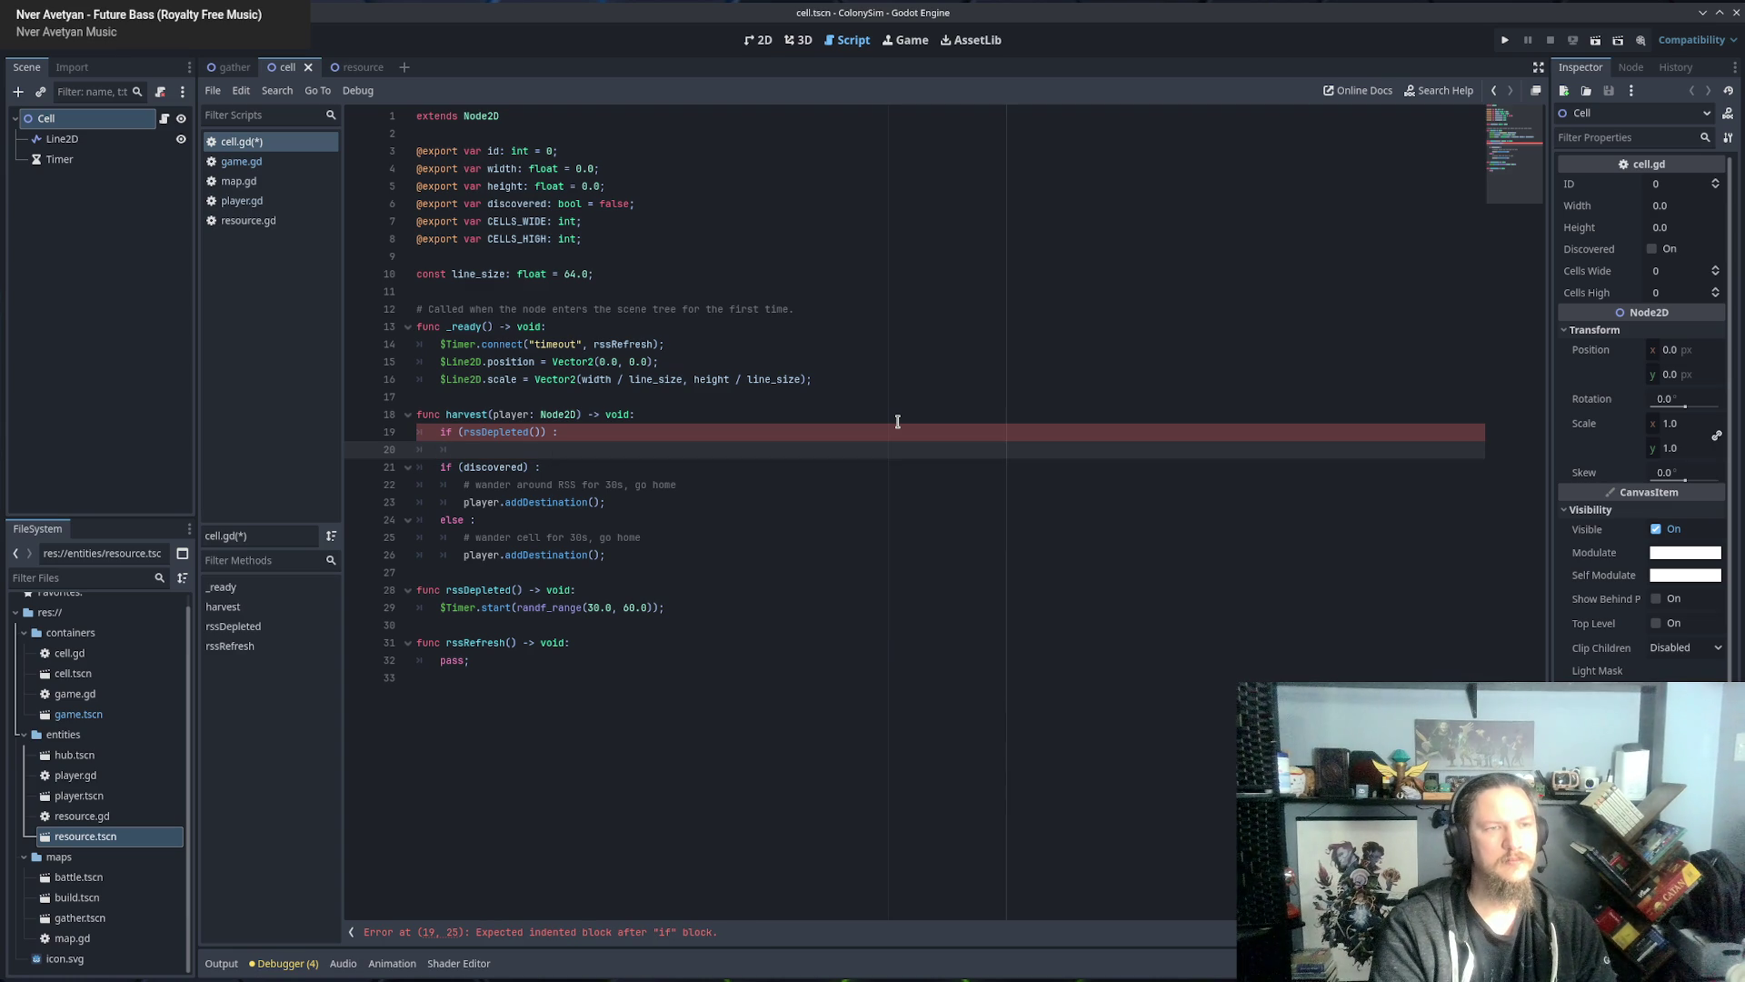
pyautogui.write('pass;')
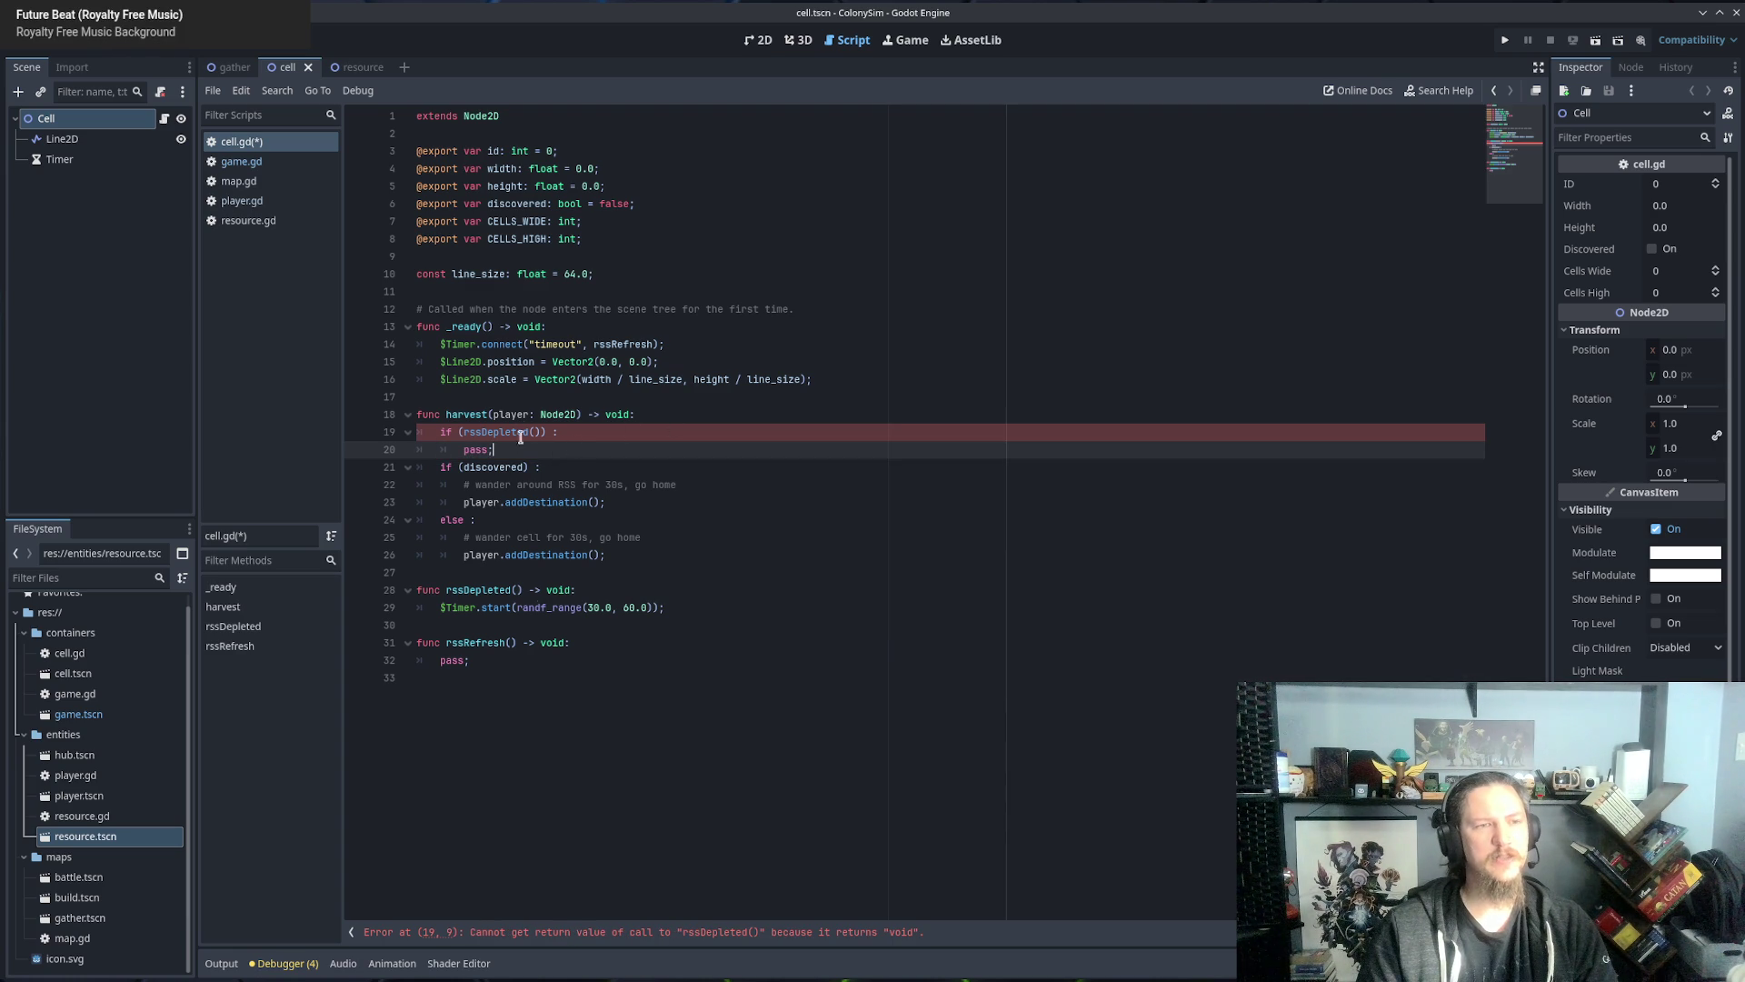
pyautogui.doubleClick(478, 643)
pyautogui.doubleClick(552, 643)
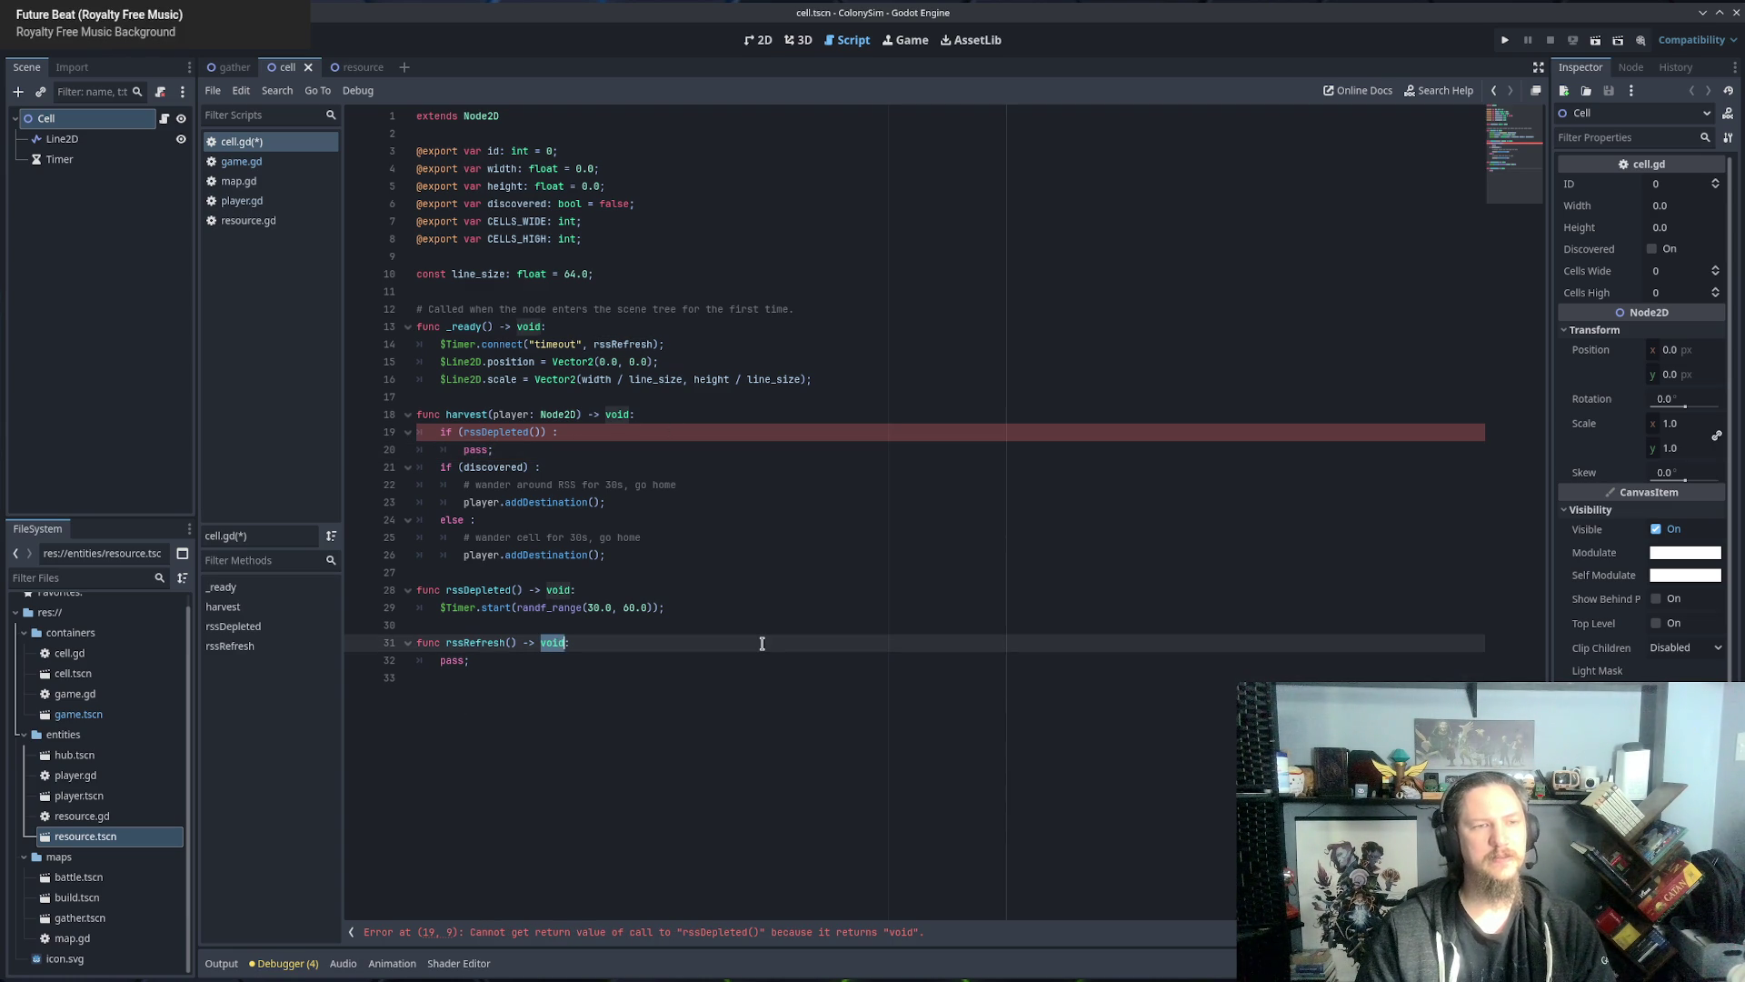
pyautogui.write('bool')
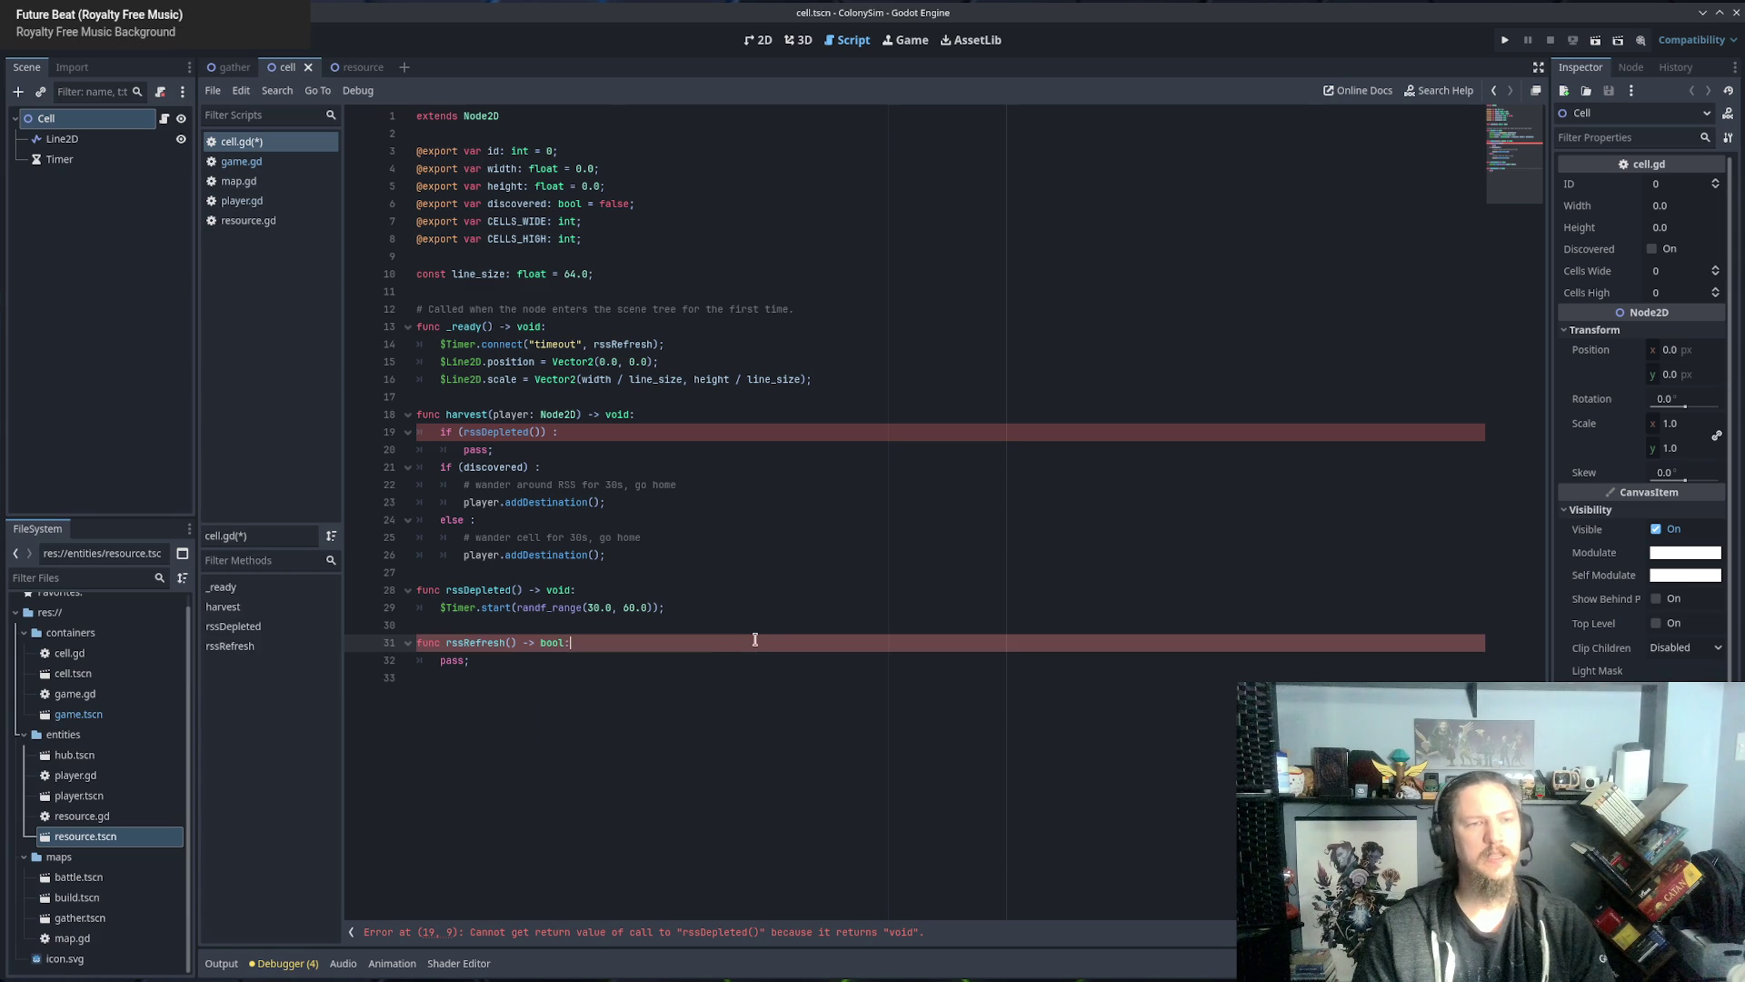
pyautogui.doubleClick(454, 660)
pyautogui.write('return true')
pyautogui.press('End')
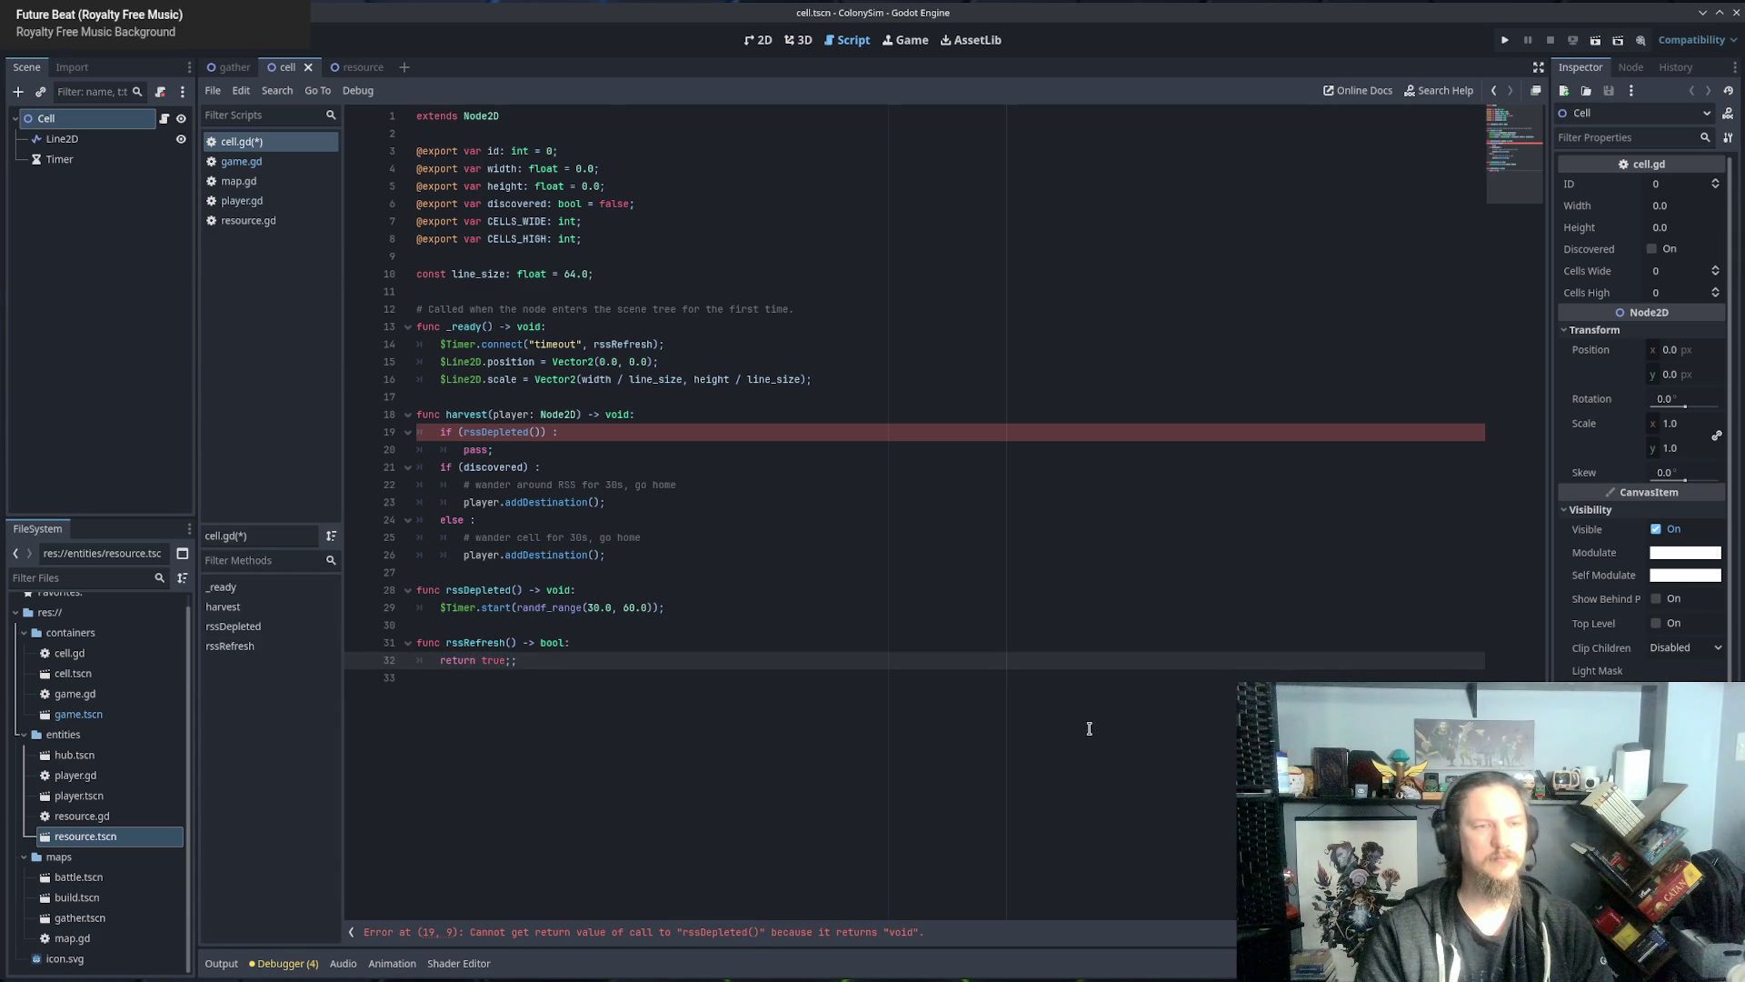
pyautogui.press('Left')
pyautogui.hotkey('ctrl', 'shift', 'Left')
pyautogui.write('false')
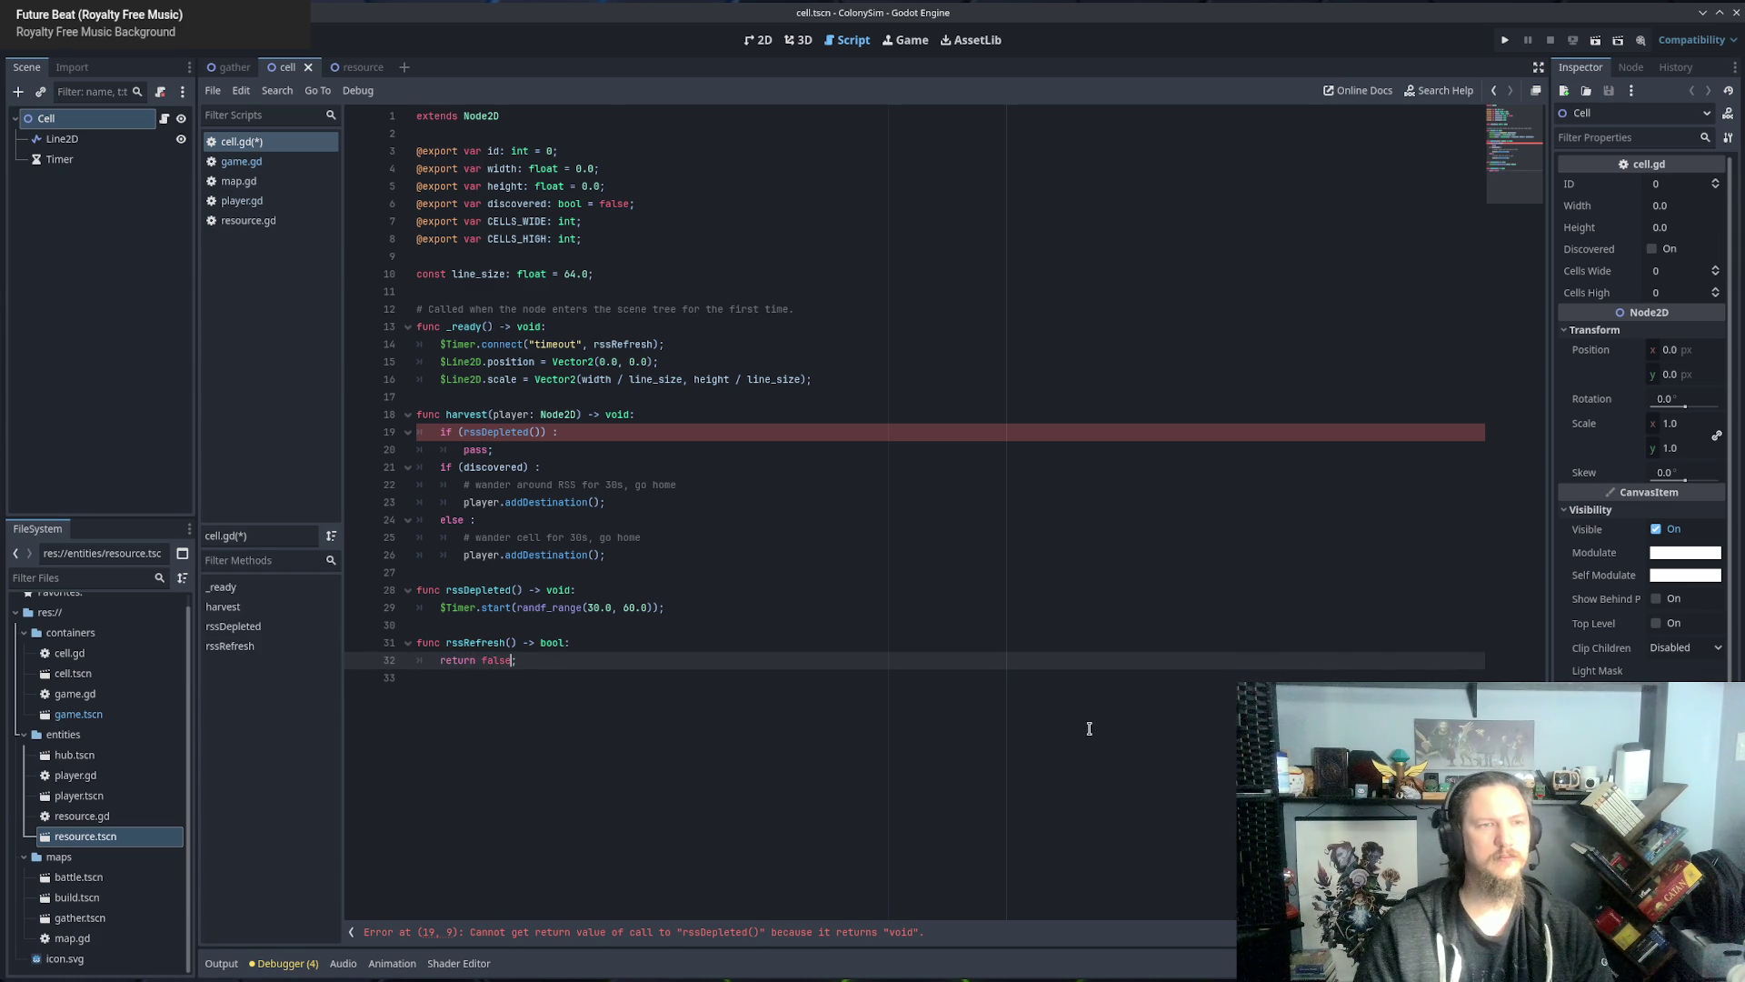
pyautogui.click(495, 432)
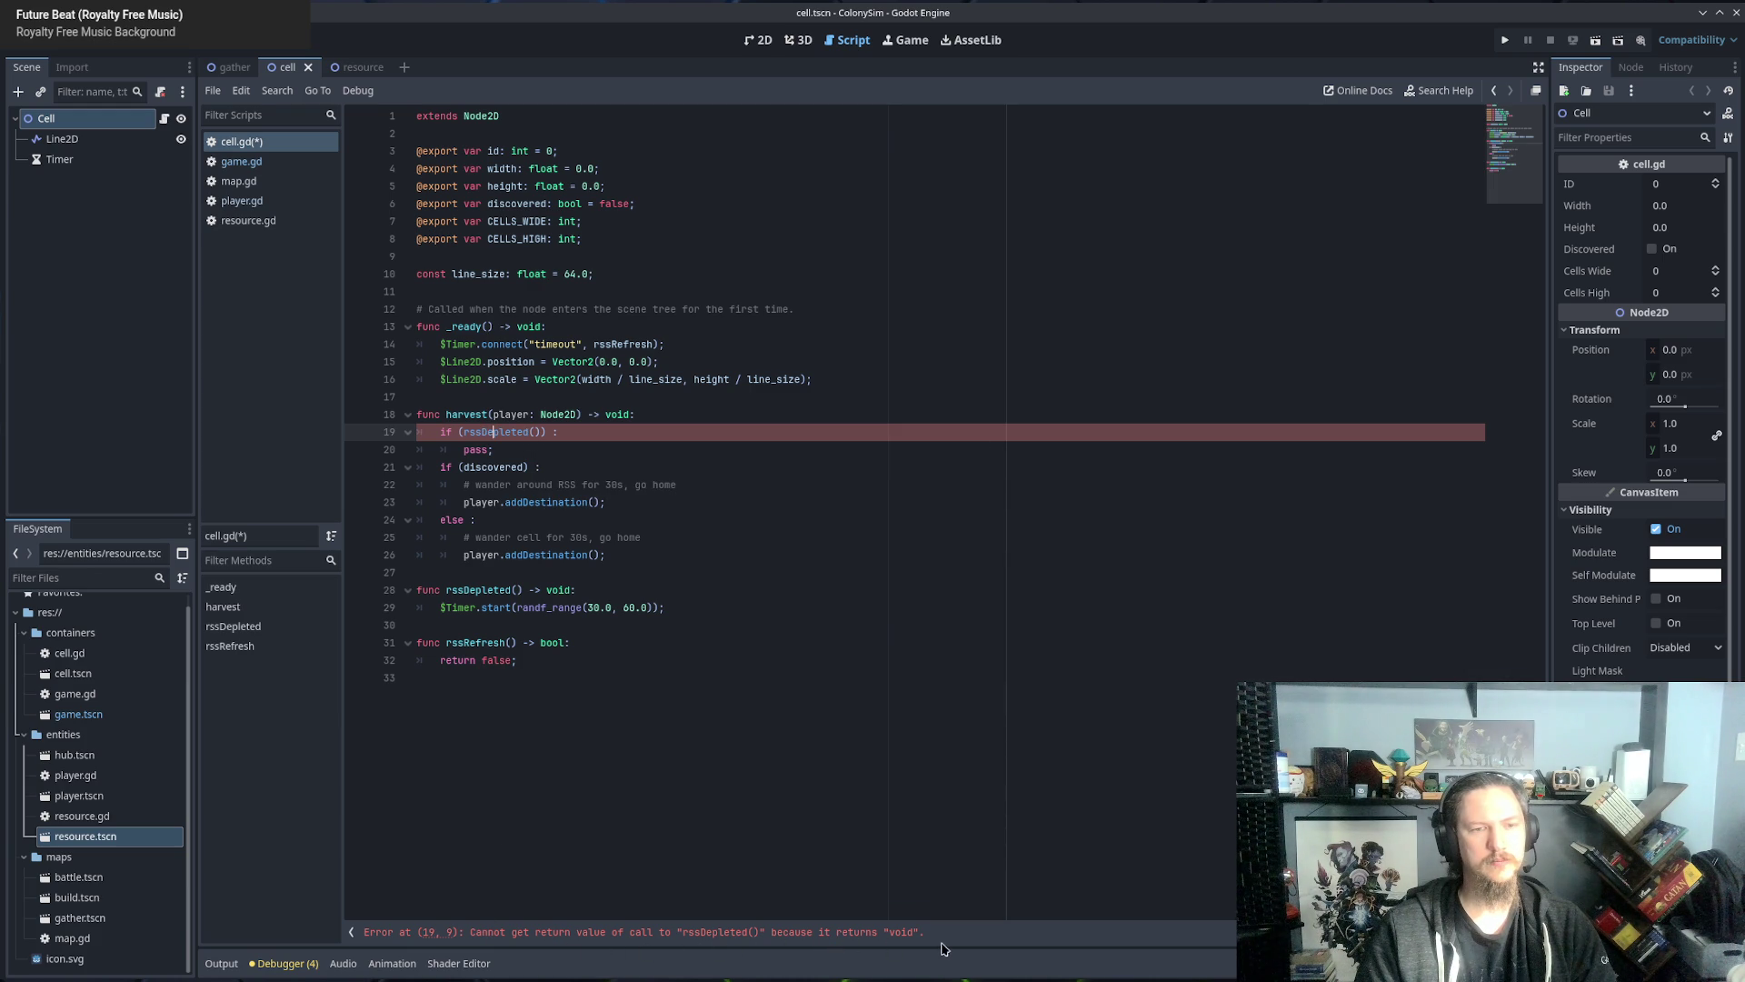
pyautogui.click(589, 663)
pyautogui.hotkey('ctrl', 's')
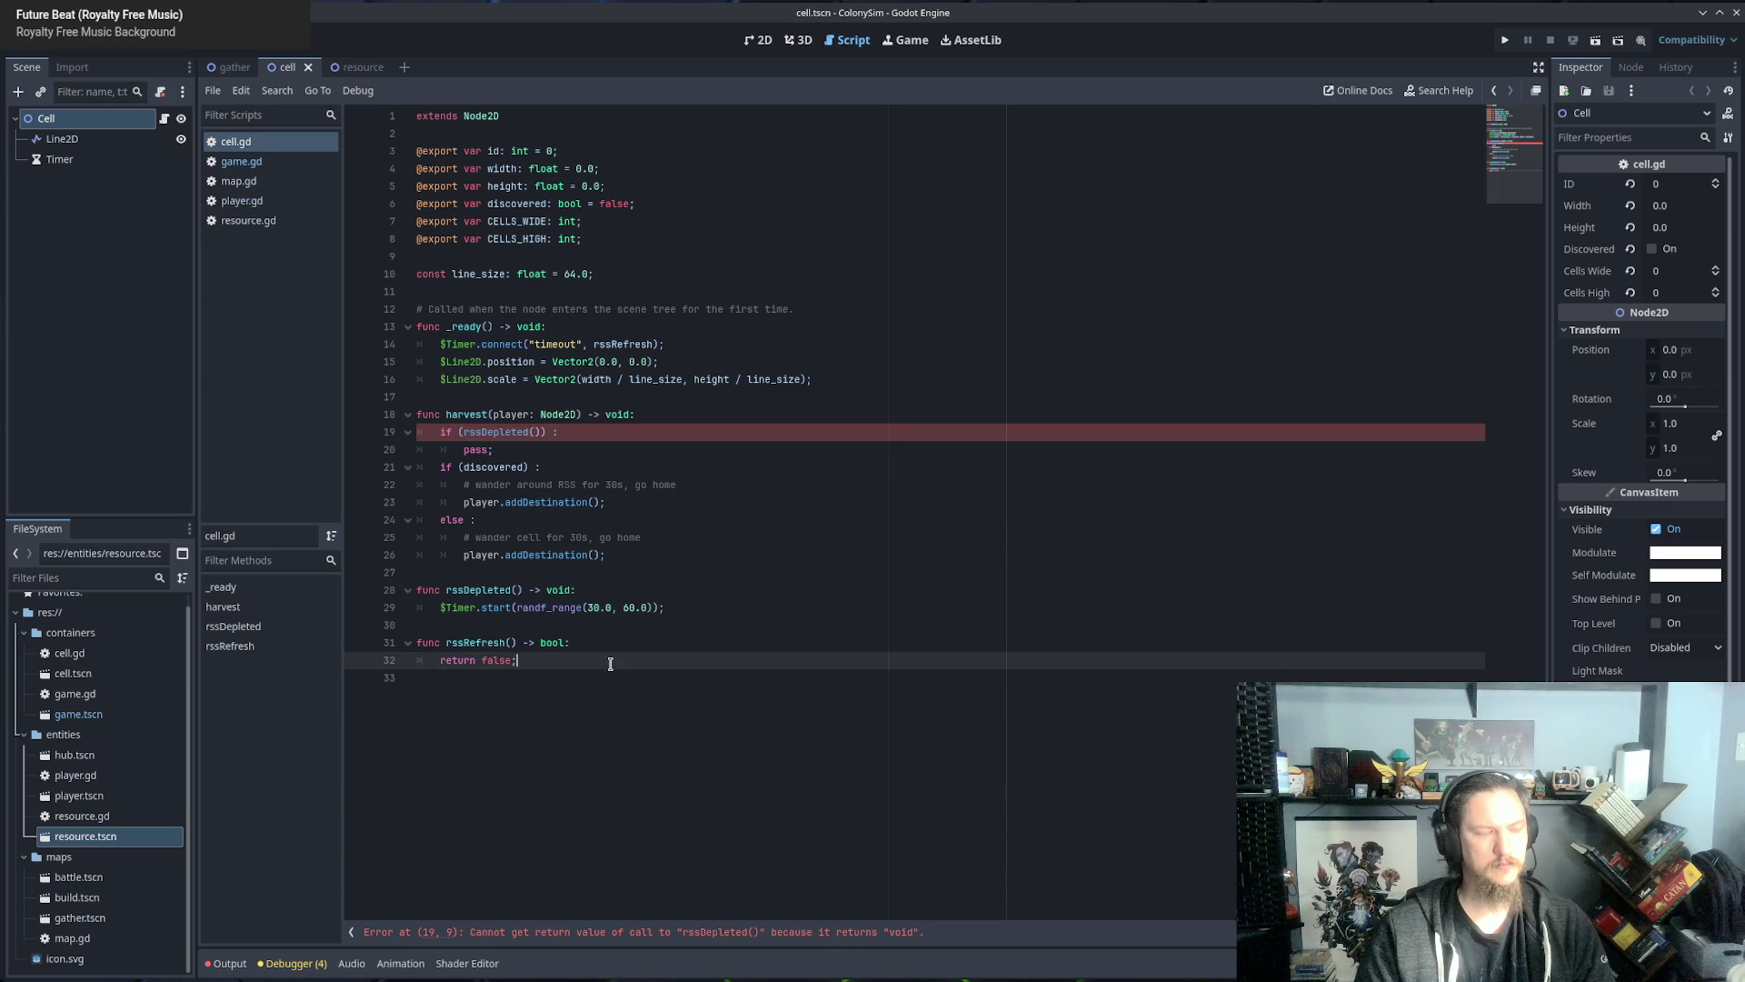
pyautogui.doubleClick(518, 430)
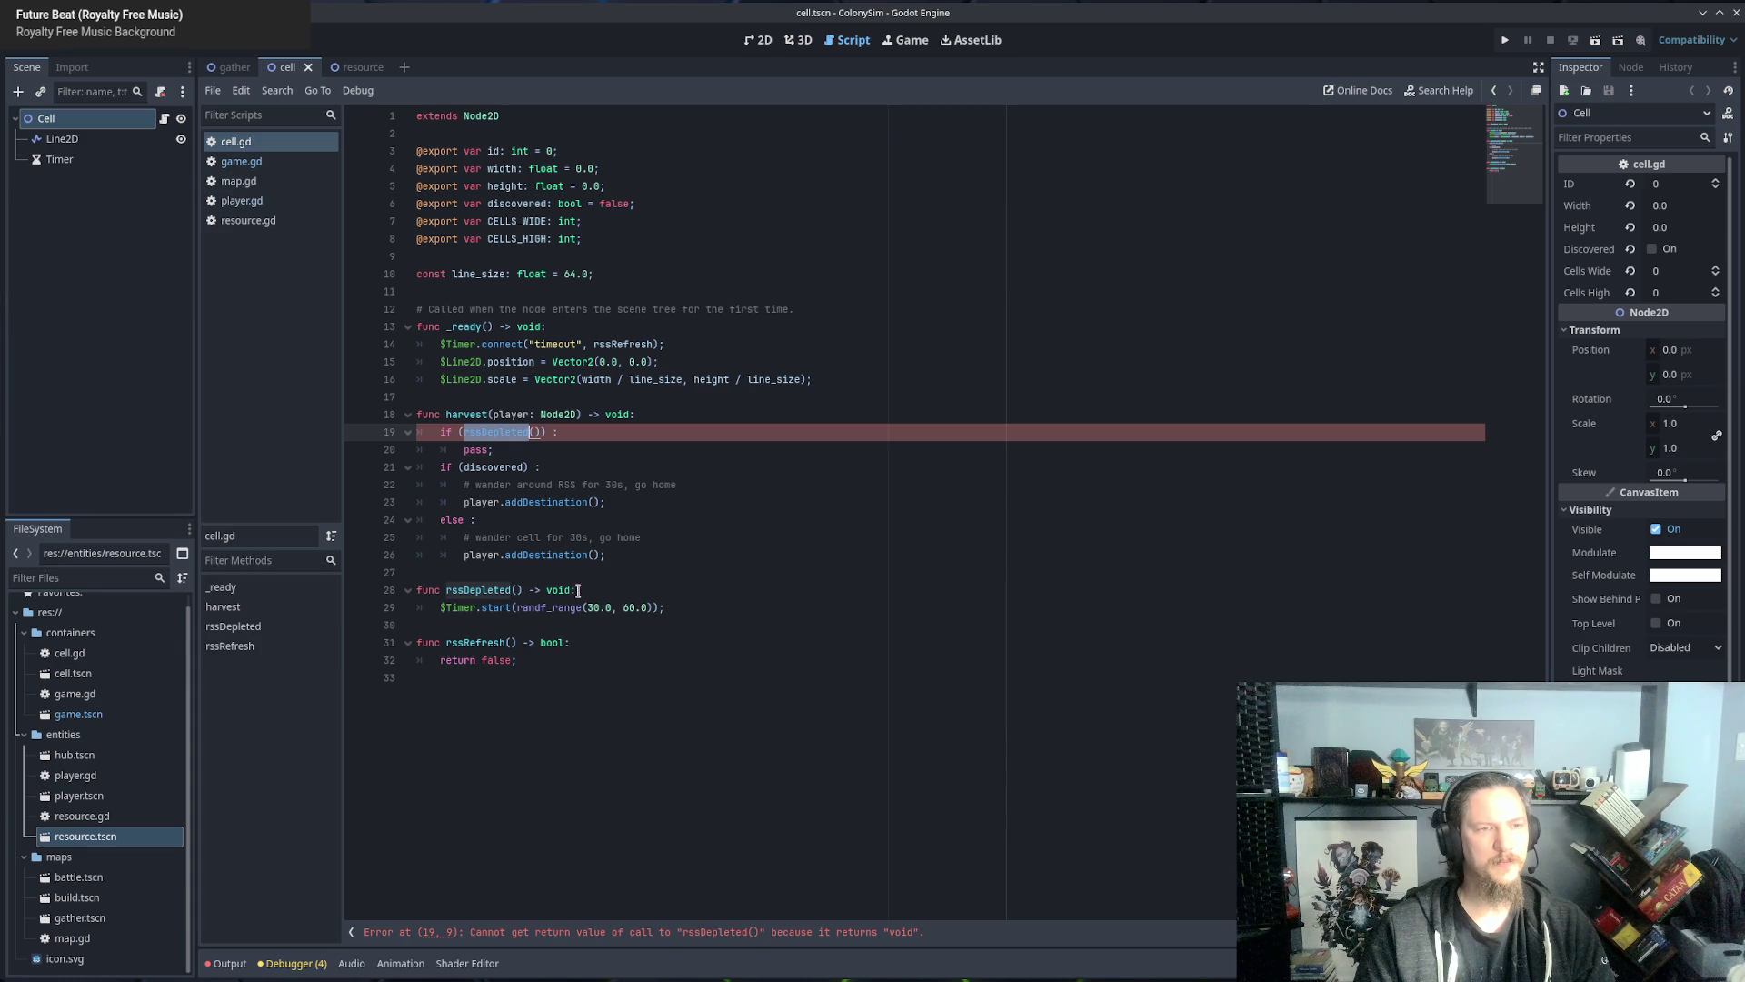
pyautogui.click(697, 604)
pyautogui.press('Return')
pyautogui.write('return false;')
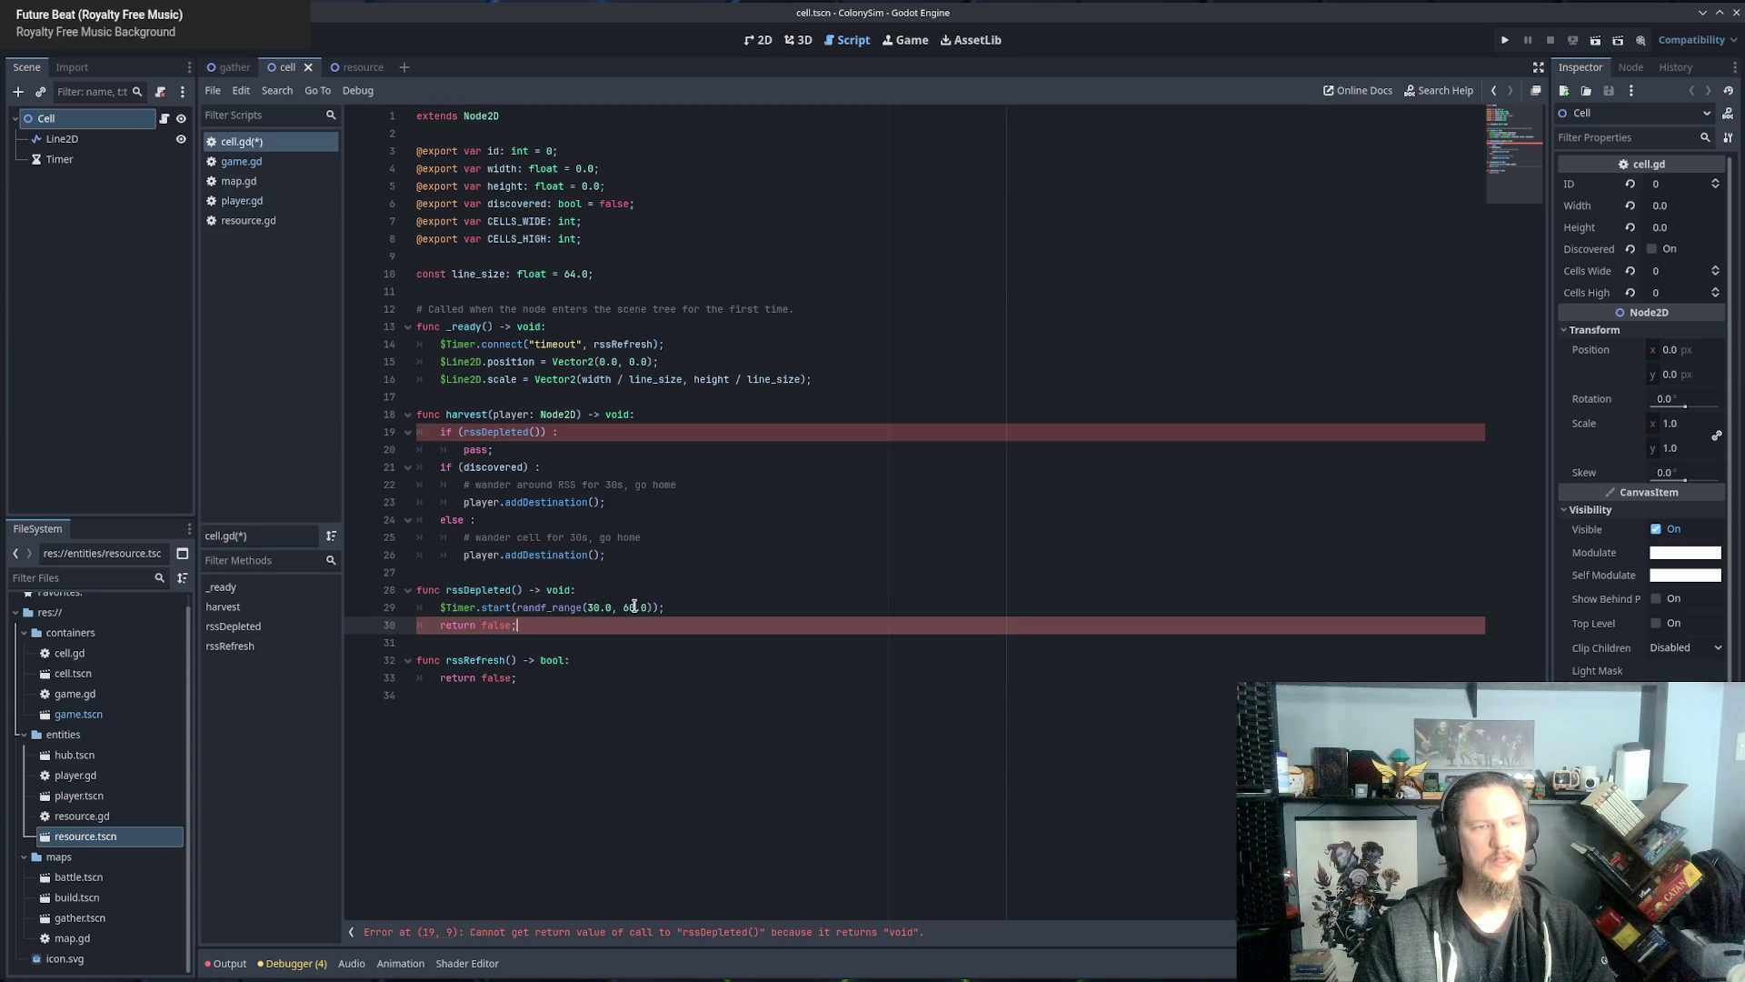
pyautogui.hotkey('ctrl', 'z')
pyautogui.hotkey('ctrl', 'z')
pyautogui.hotkey('ctrl', 's')
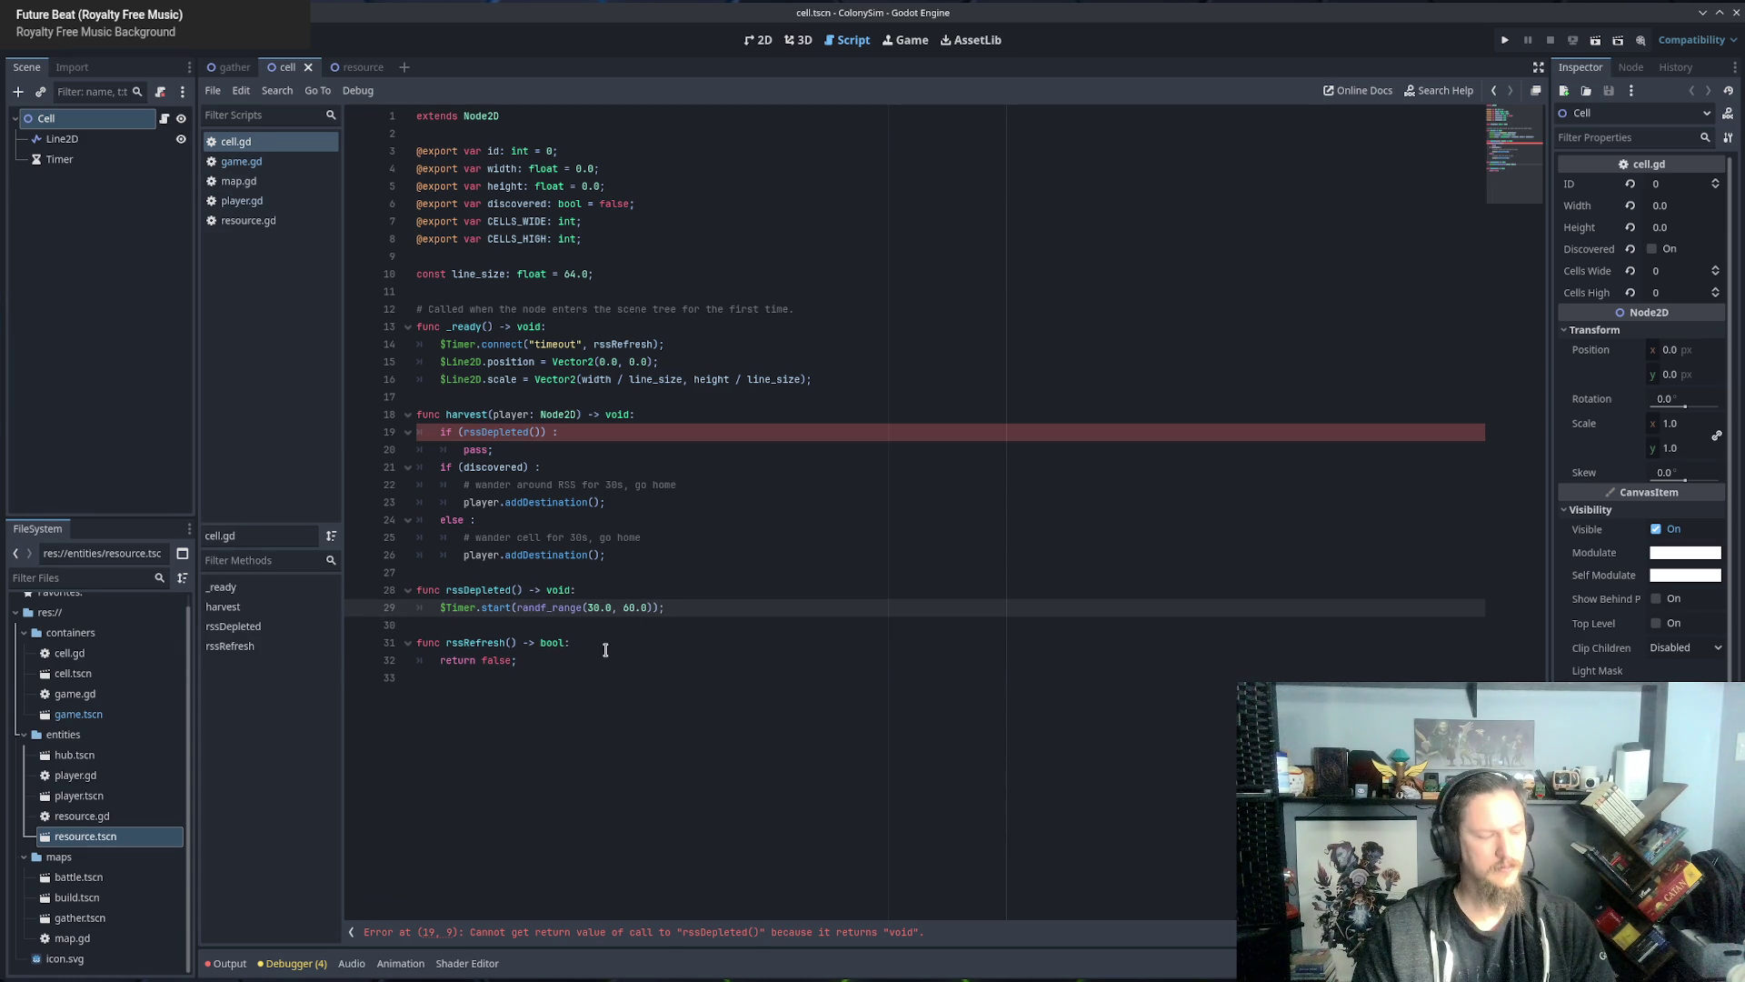
pyautogui.hotkey('ctrl', 'z')
pyautogui.hotkey('ctrl', 'z')
pyautogui.hotkey('ctrl', 'z')
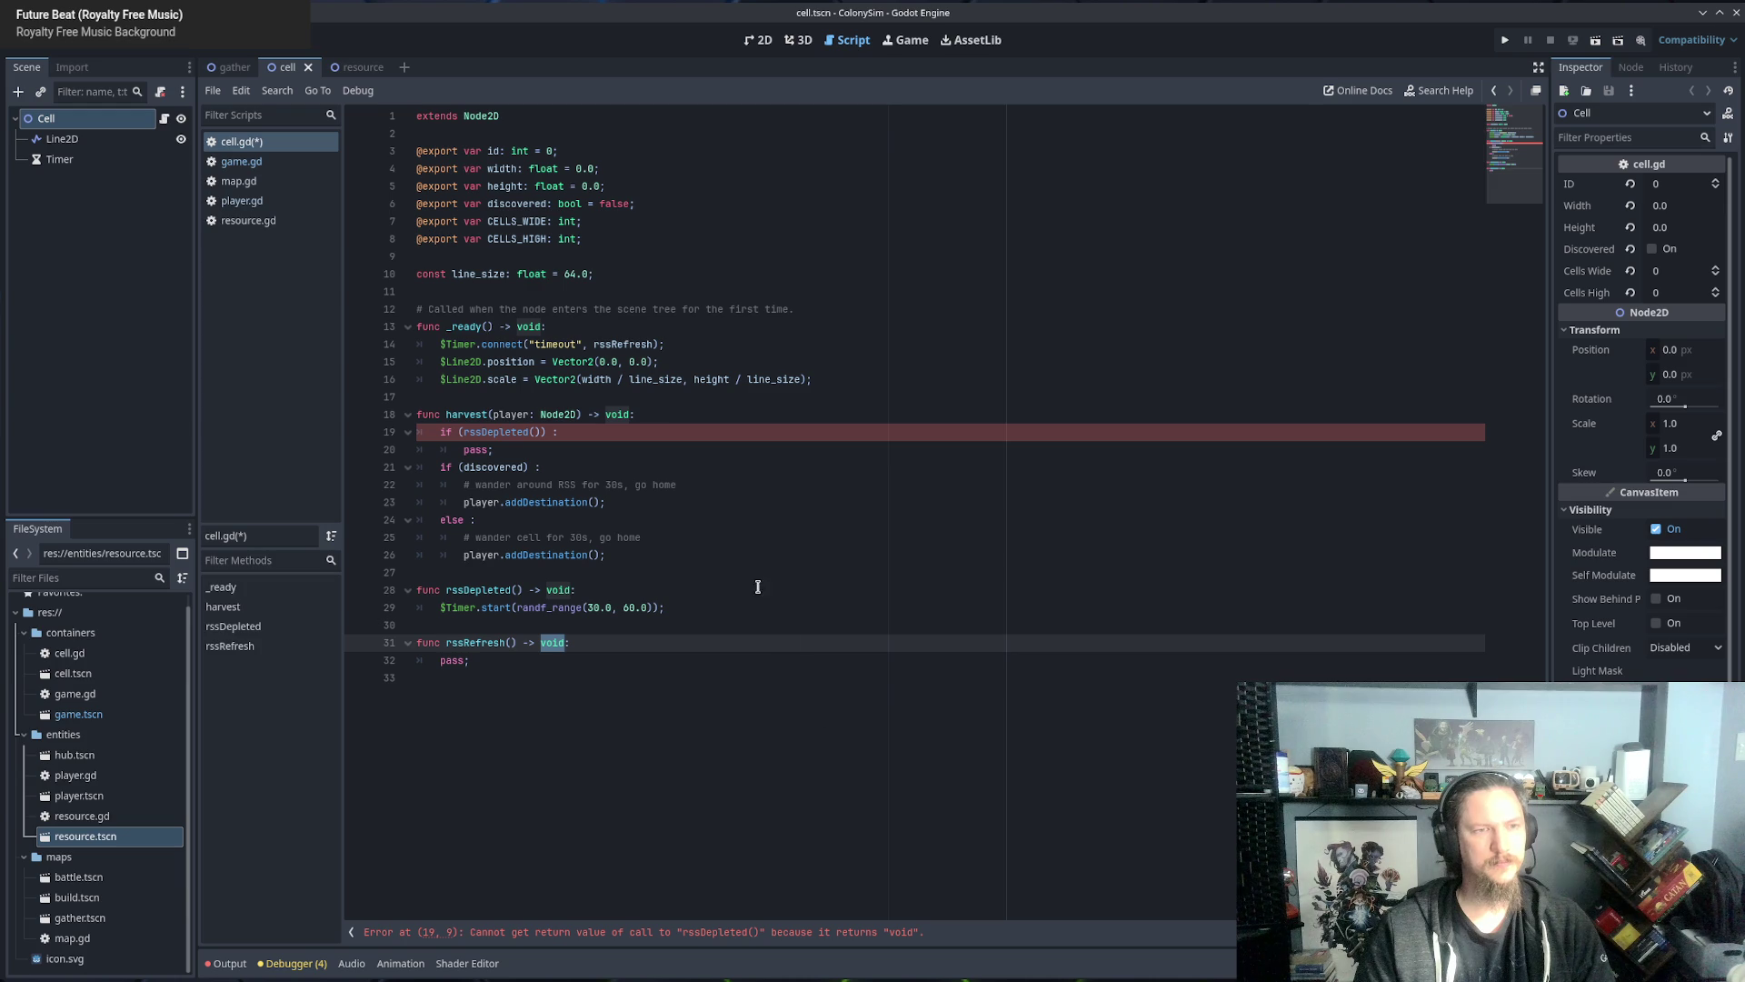
# Step: Declare rss_depleted = false on a new line below the line_size constant
pyautogui.click(671, 276)
pyautogui.write('\\')
pyautogui.press('Return')
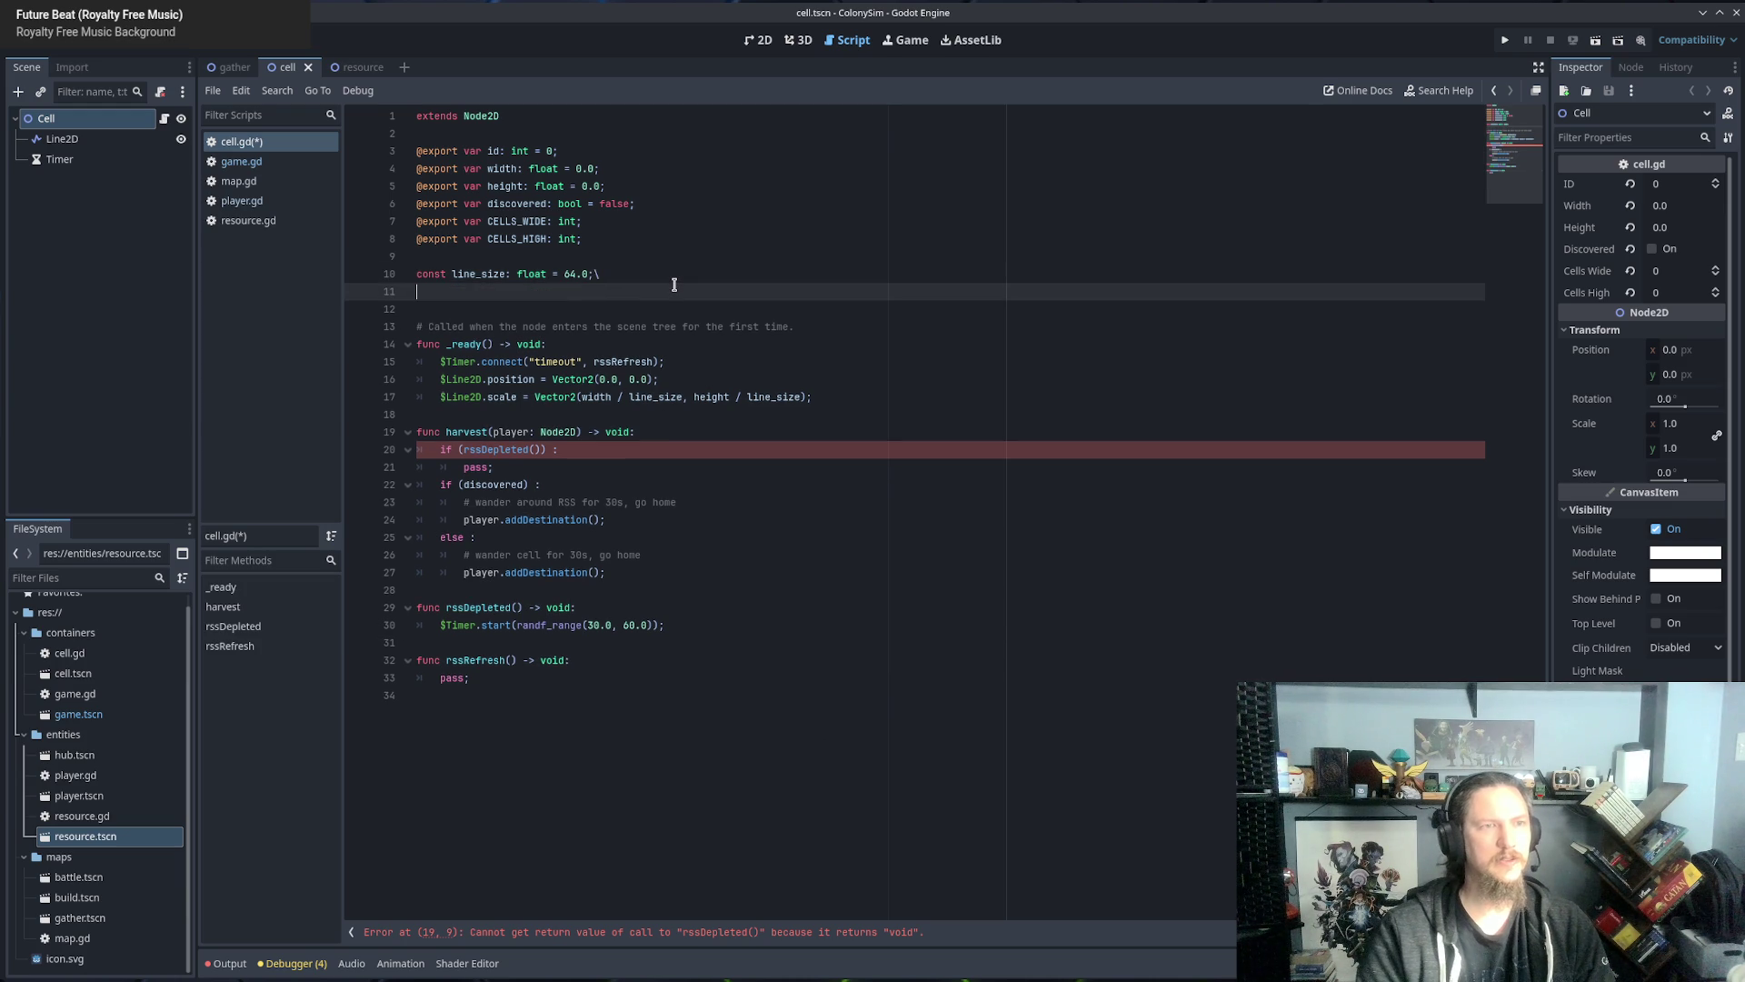
pyautogui.press('BackSpace')
pyautogui.press('BackSpace')
pyautogui.press('Return')
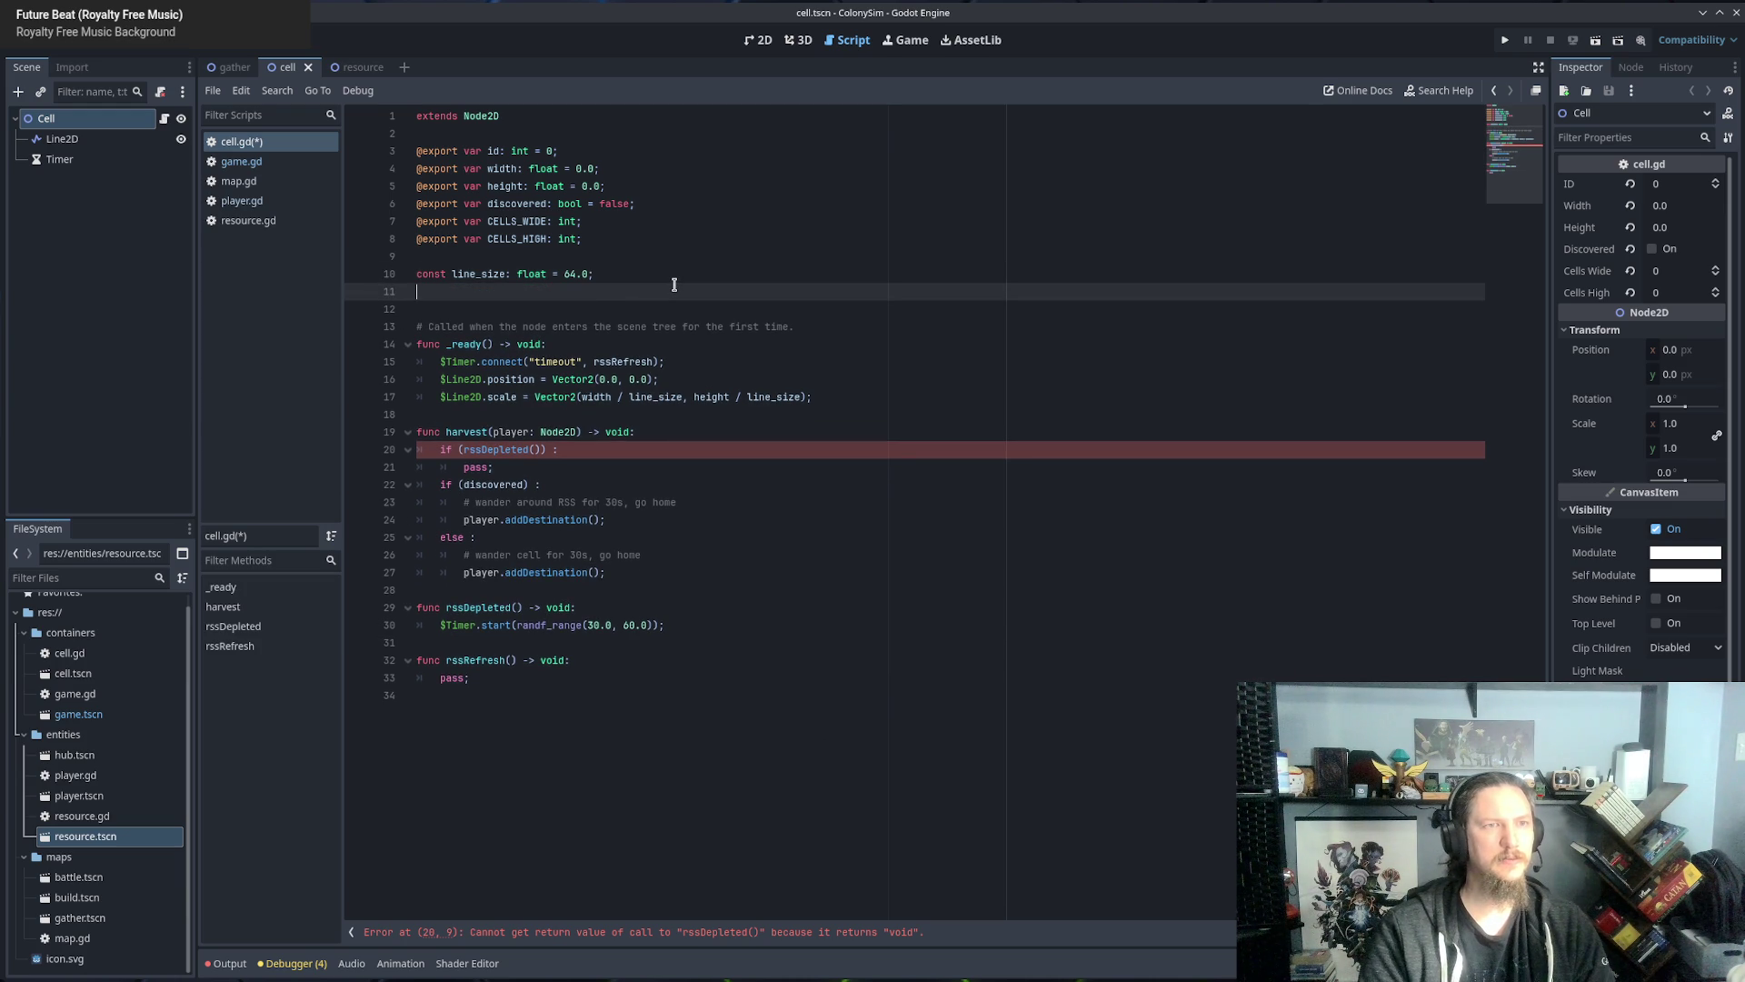
pyautogui.write('rss_')
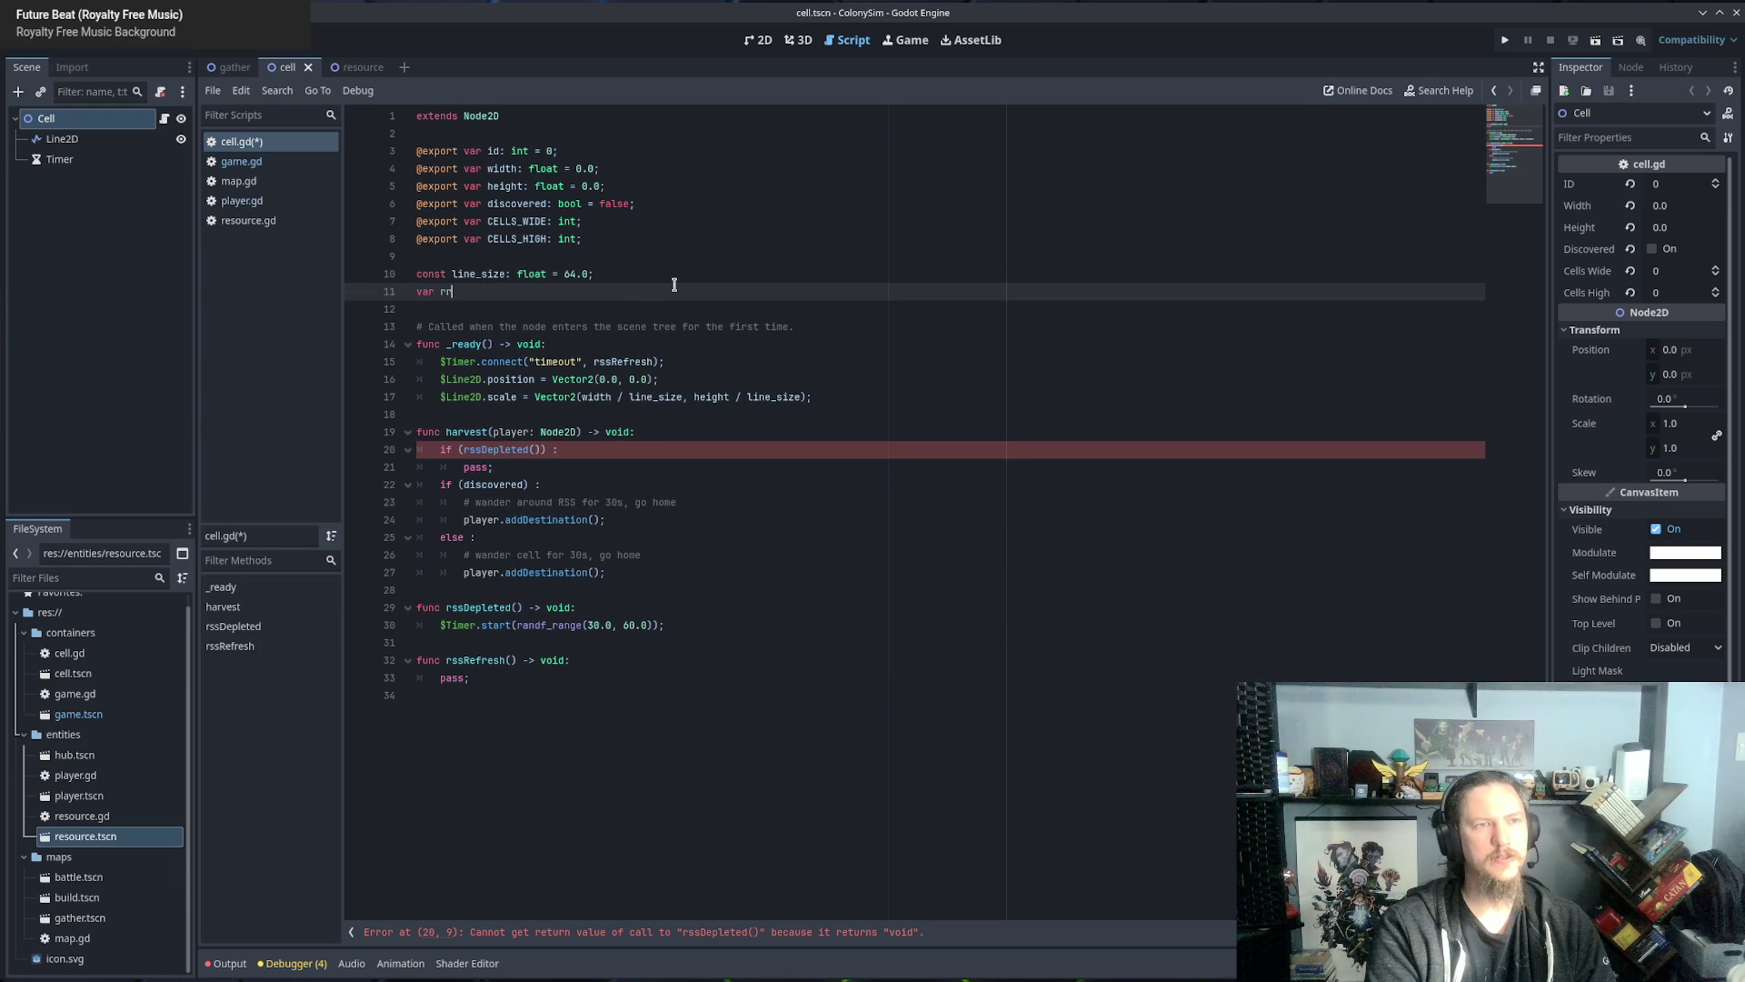
pyautogui.write('depleted')
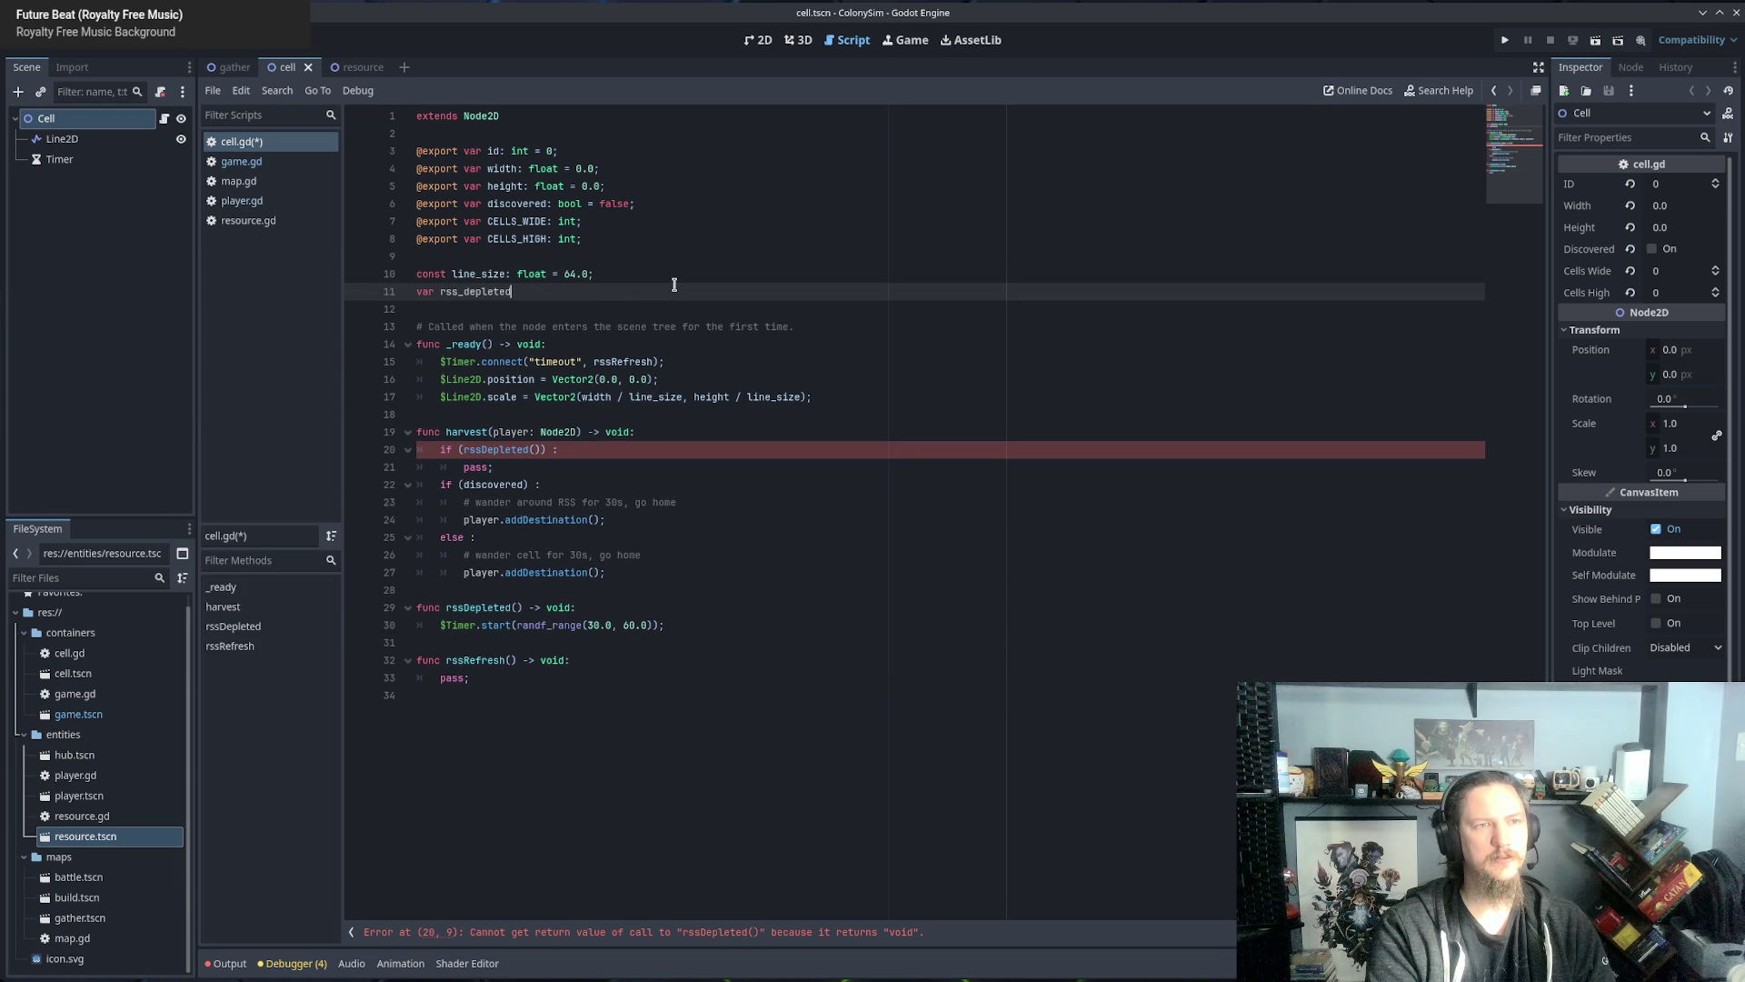
pyautogui.write(' = false;')
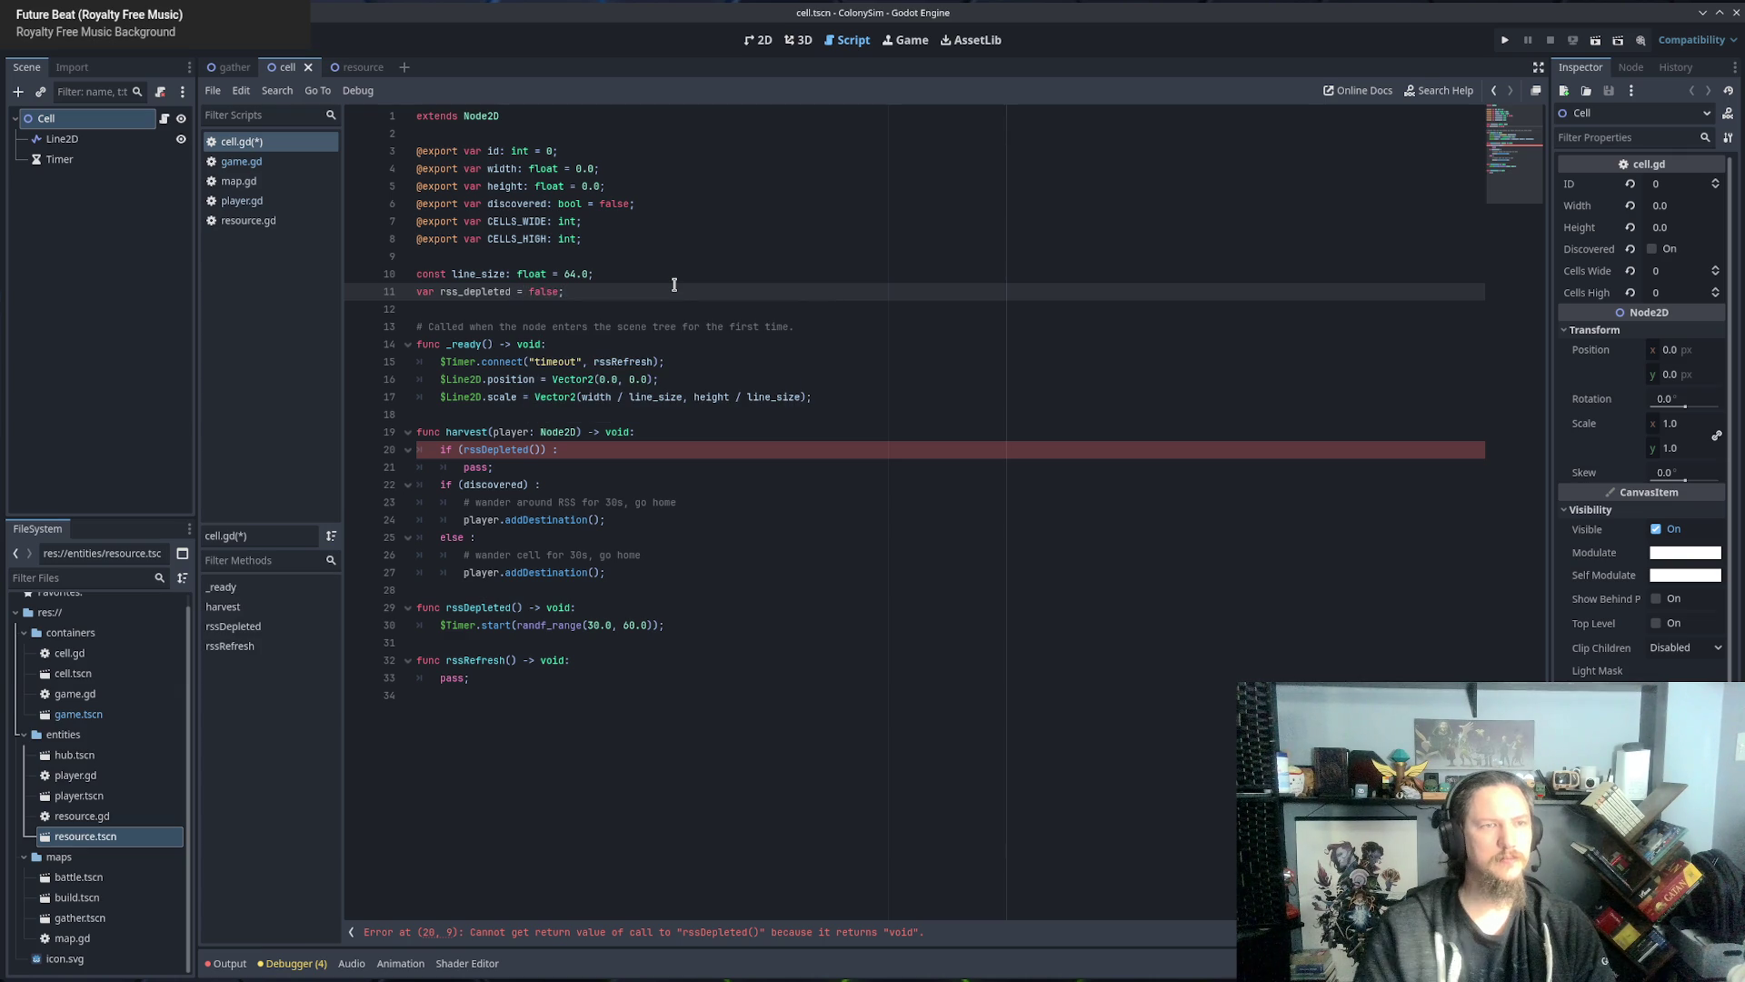
# Step: Change the harvest condition from rssDepleted() to rss_depleted && discovered
pyautogui.click(532, 449)
pyautogui.doubleClick(465, 449)
pyautogui.write('rss_depleted')
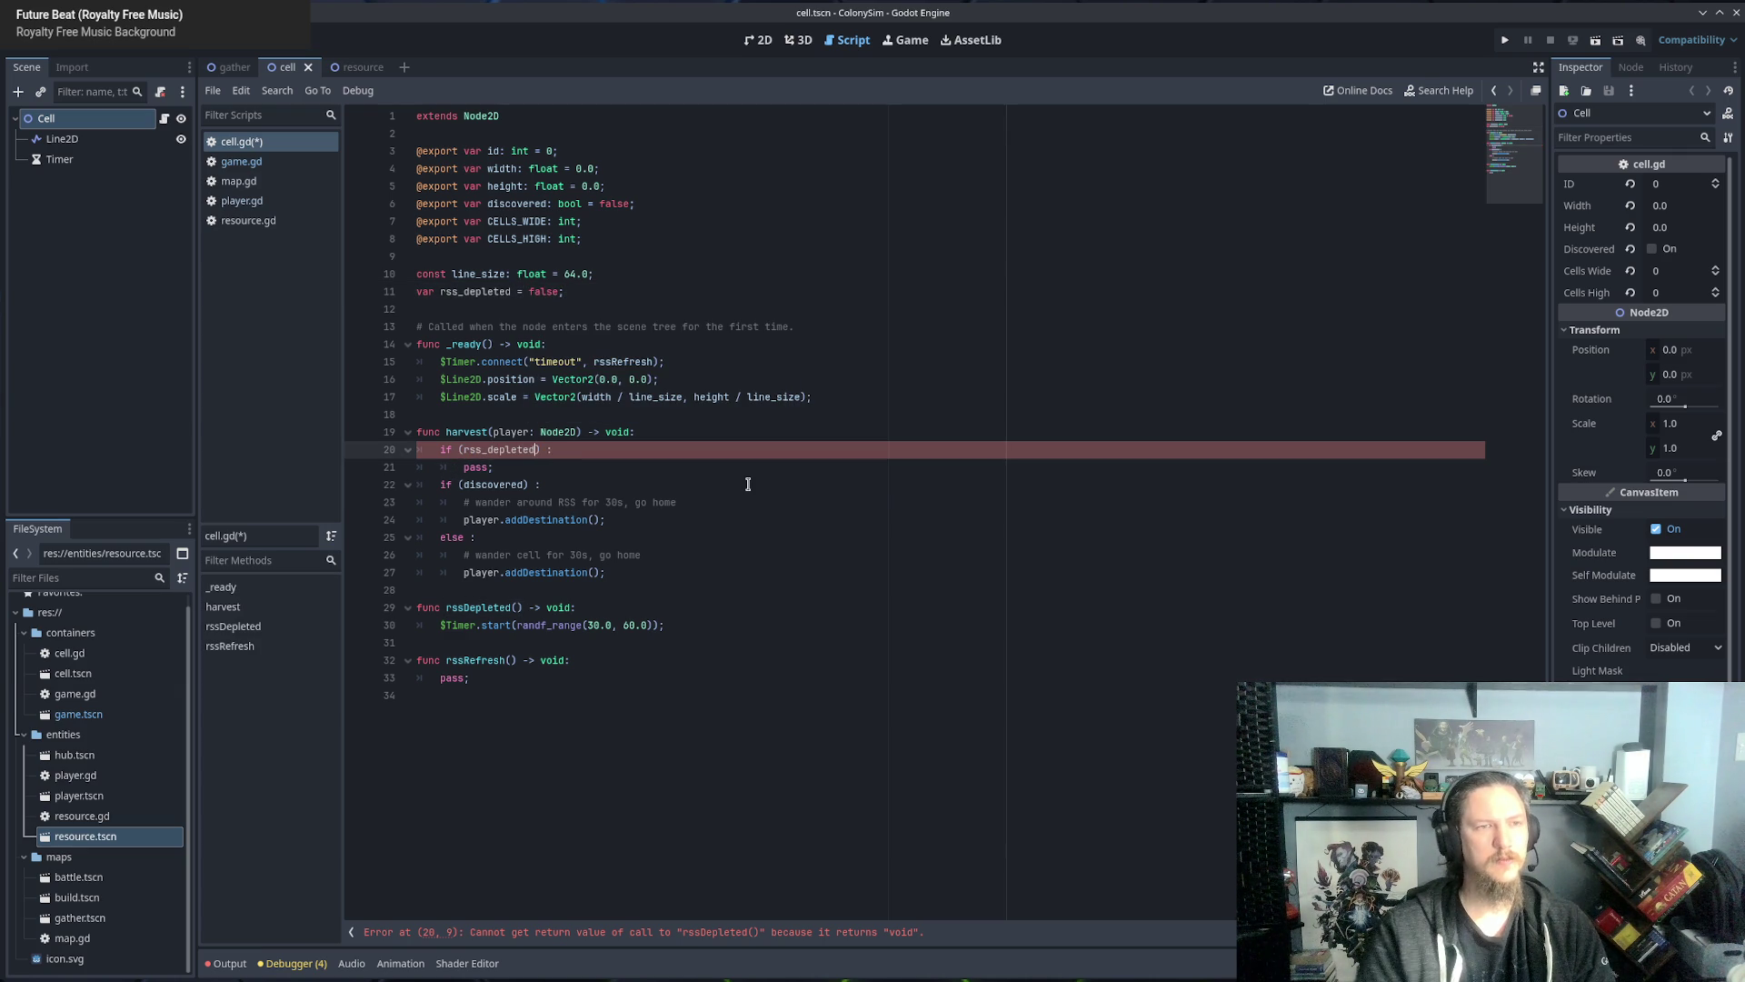
pyautogui.click(731, 479)
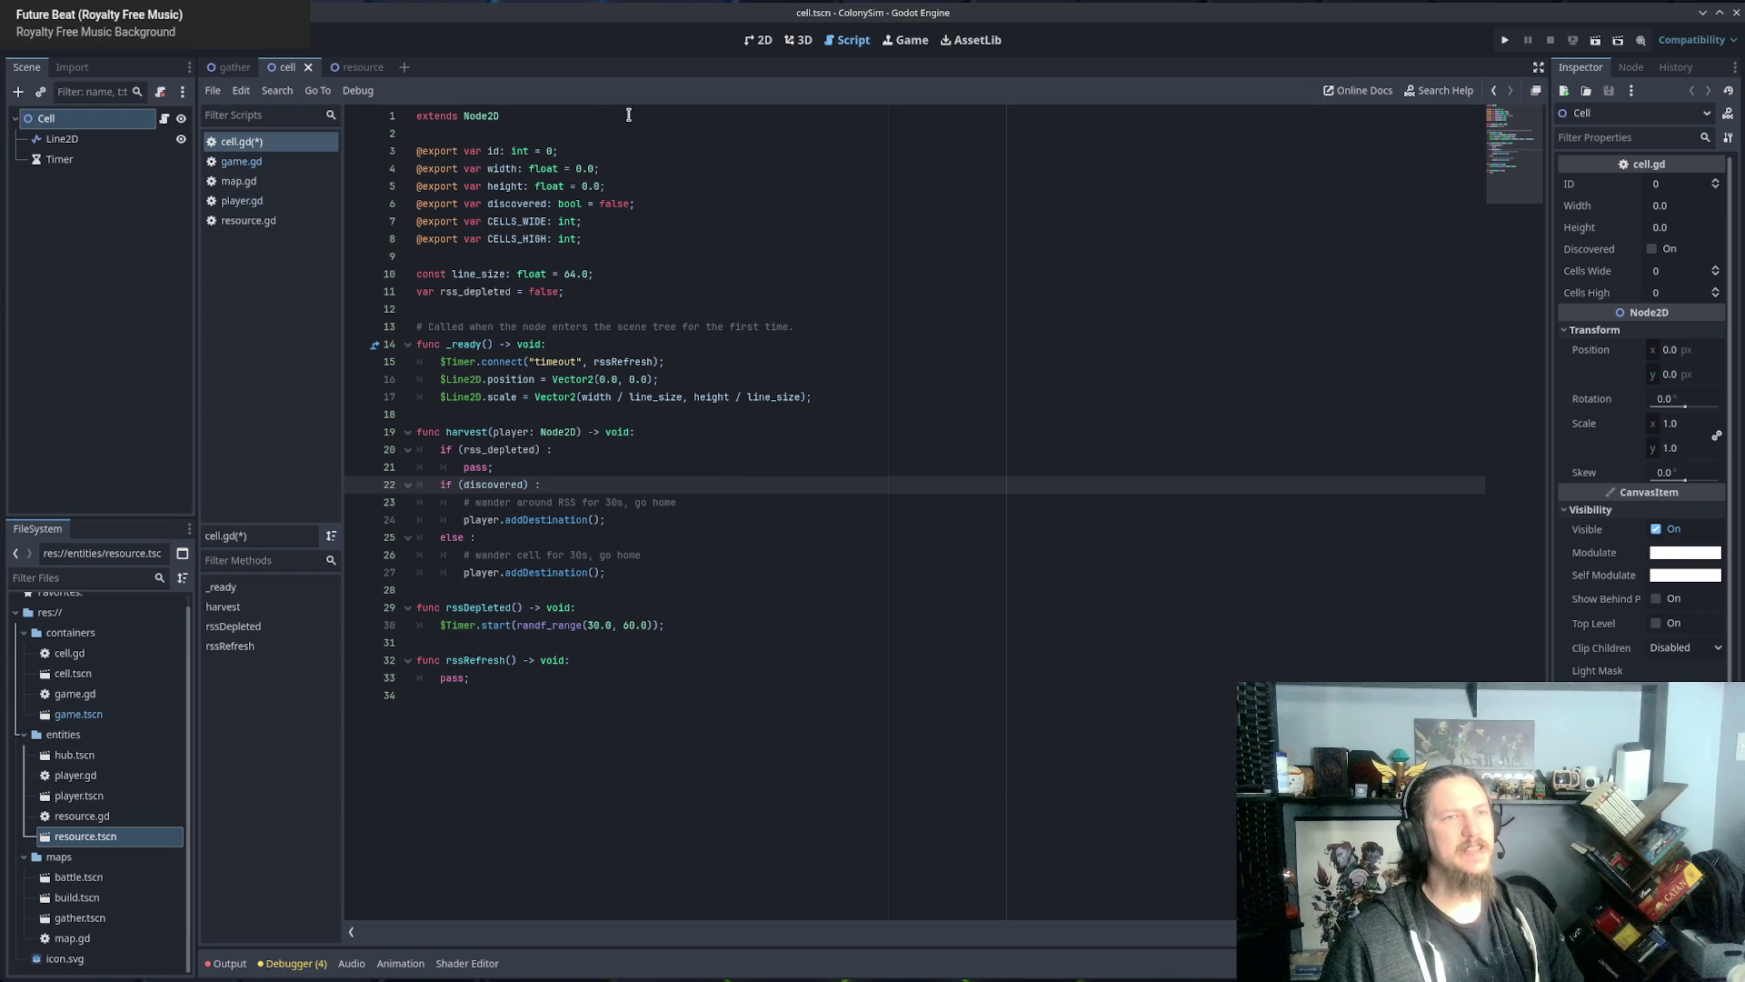
pyautogui.click(532, 189)
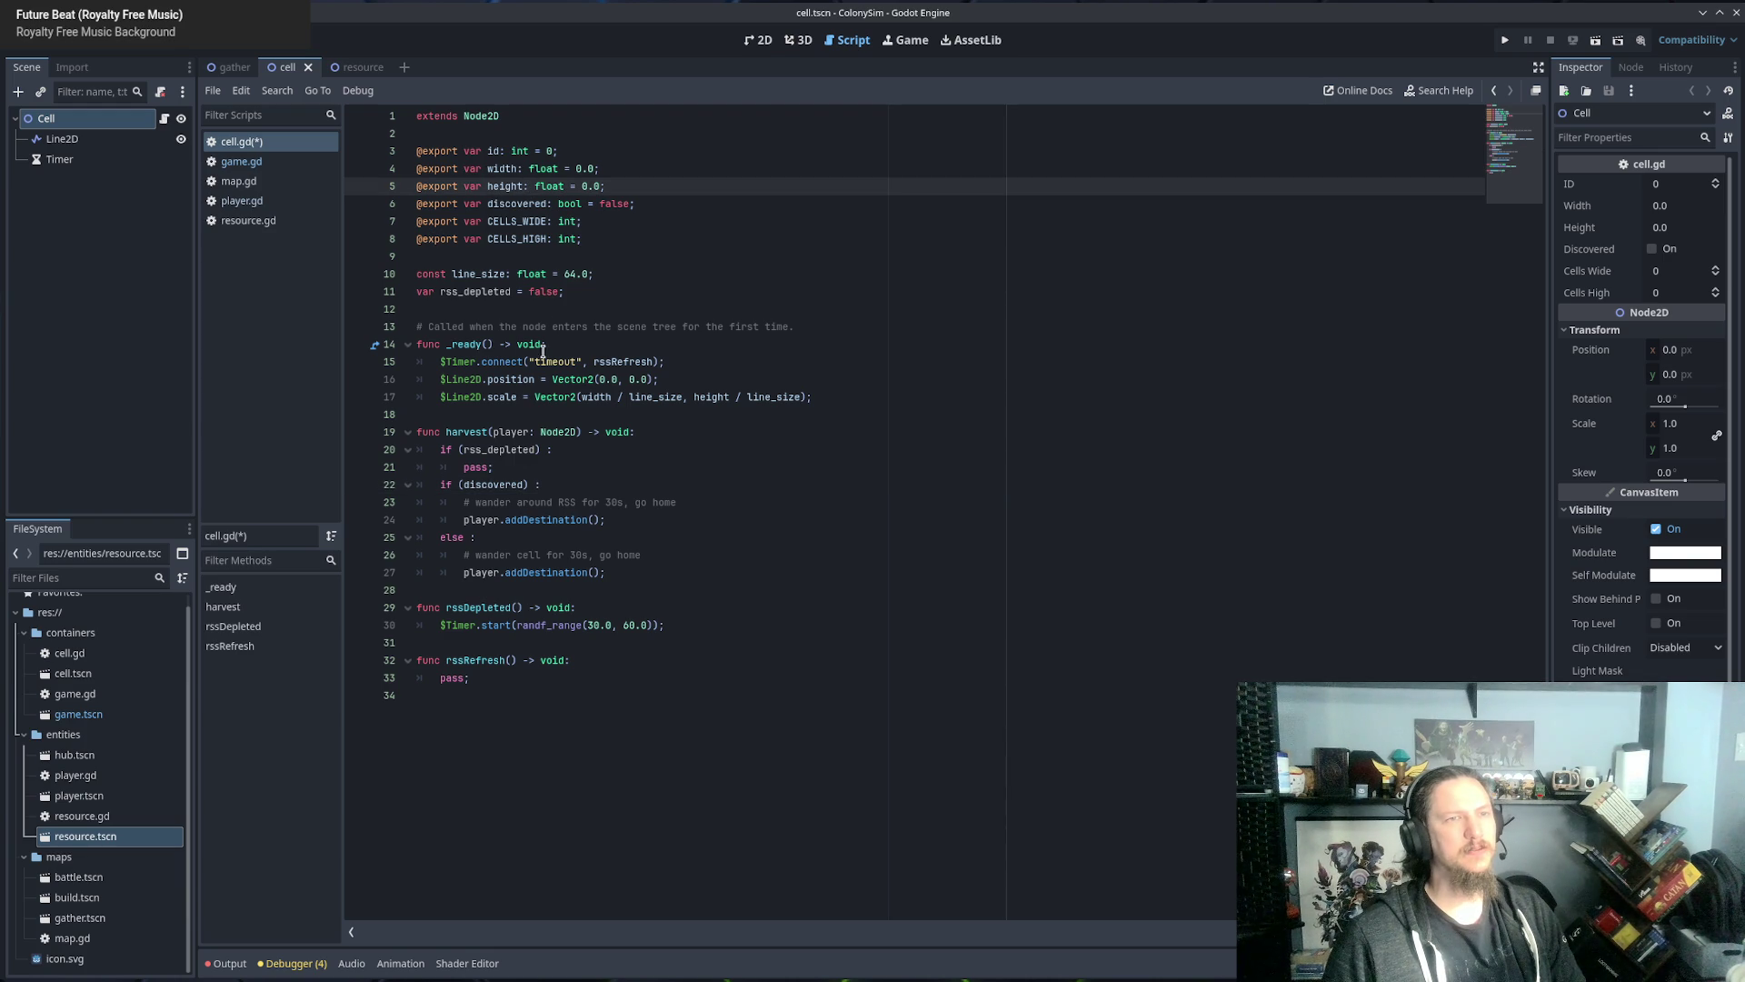
pyautogui.click(536, 450)
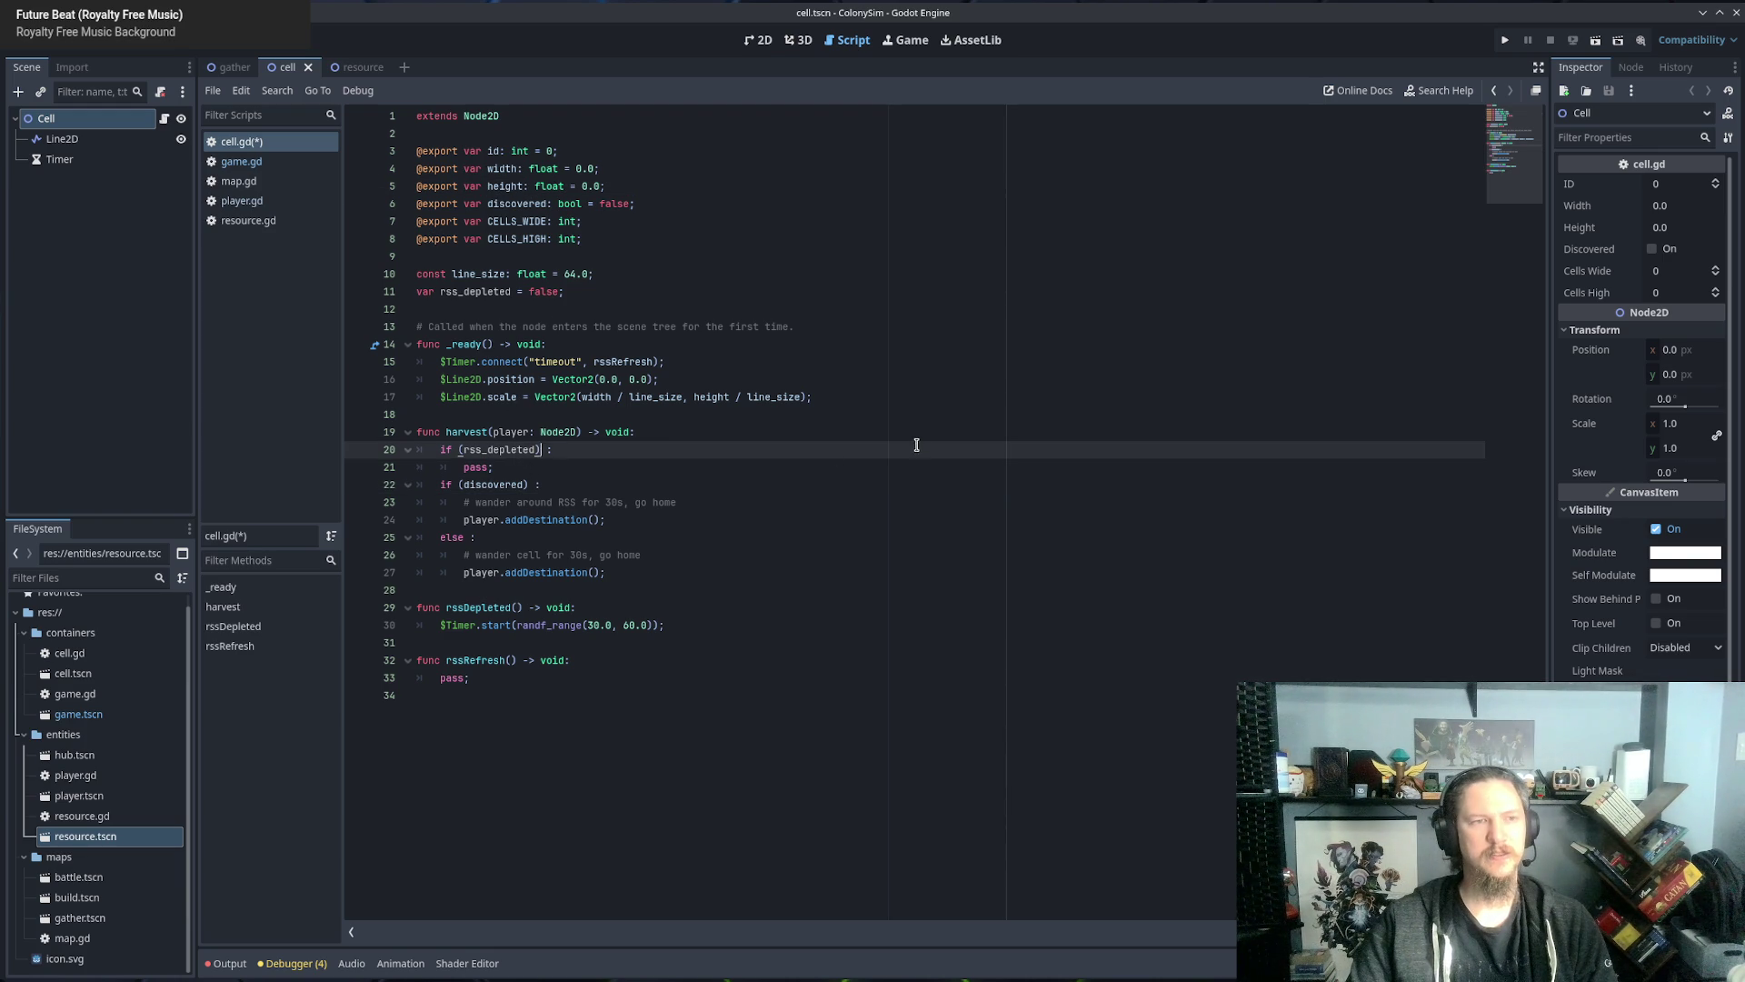
pyautogui.write('discovered')
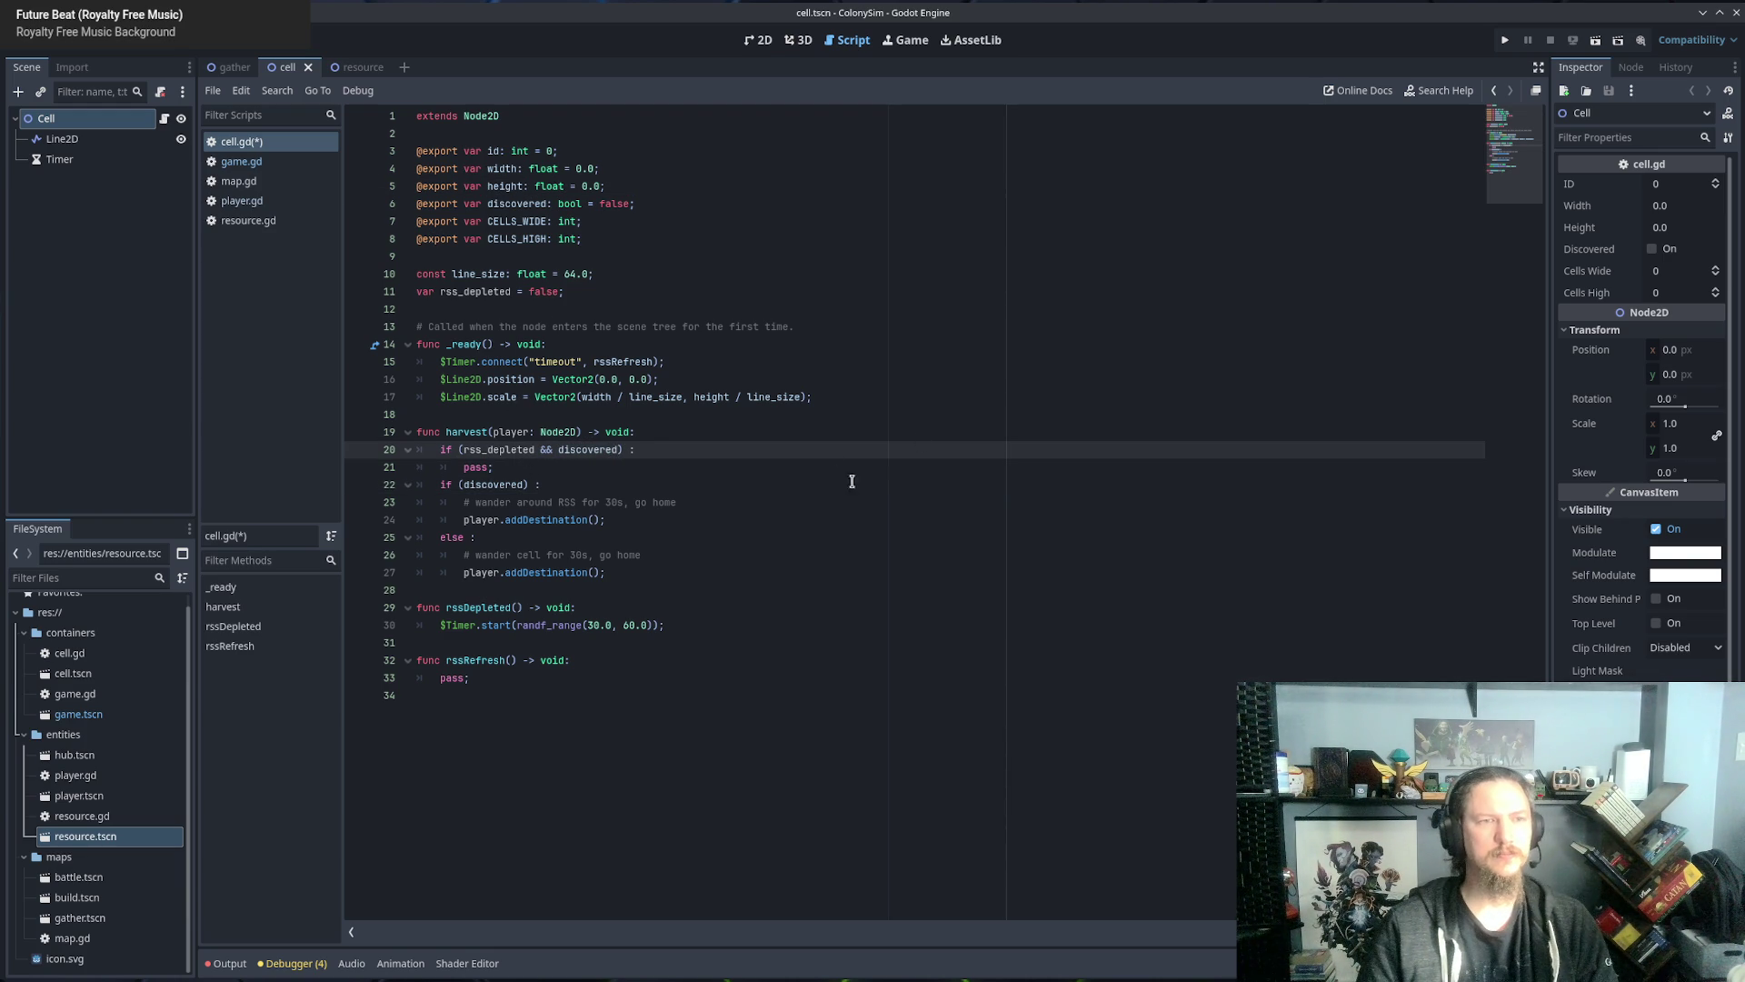
# Step: Add a '# go home' comment above pass in the rss_depleted branch
pyautogui.click(377, 467)
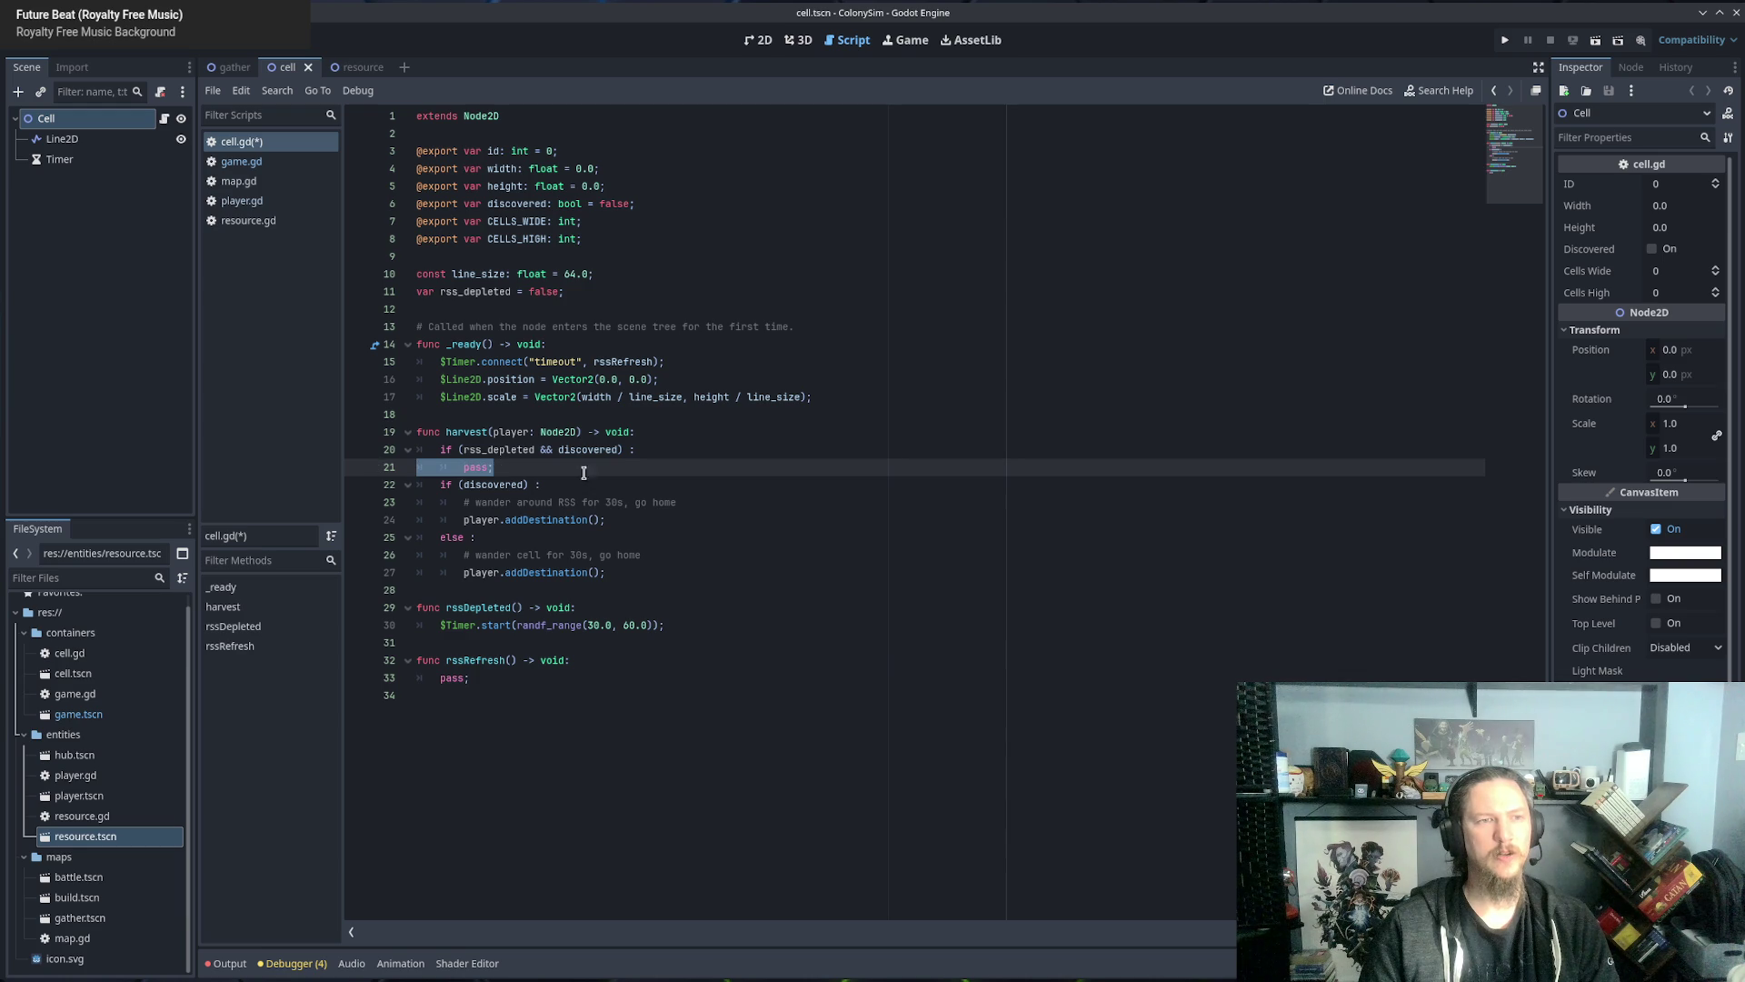
pyautogui.hotkey('ctrl', 'shift', 'Return')
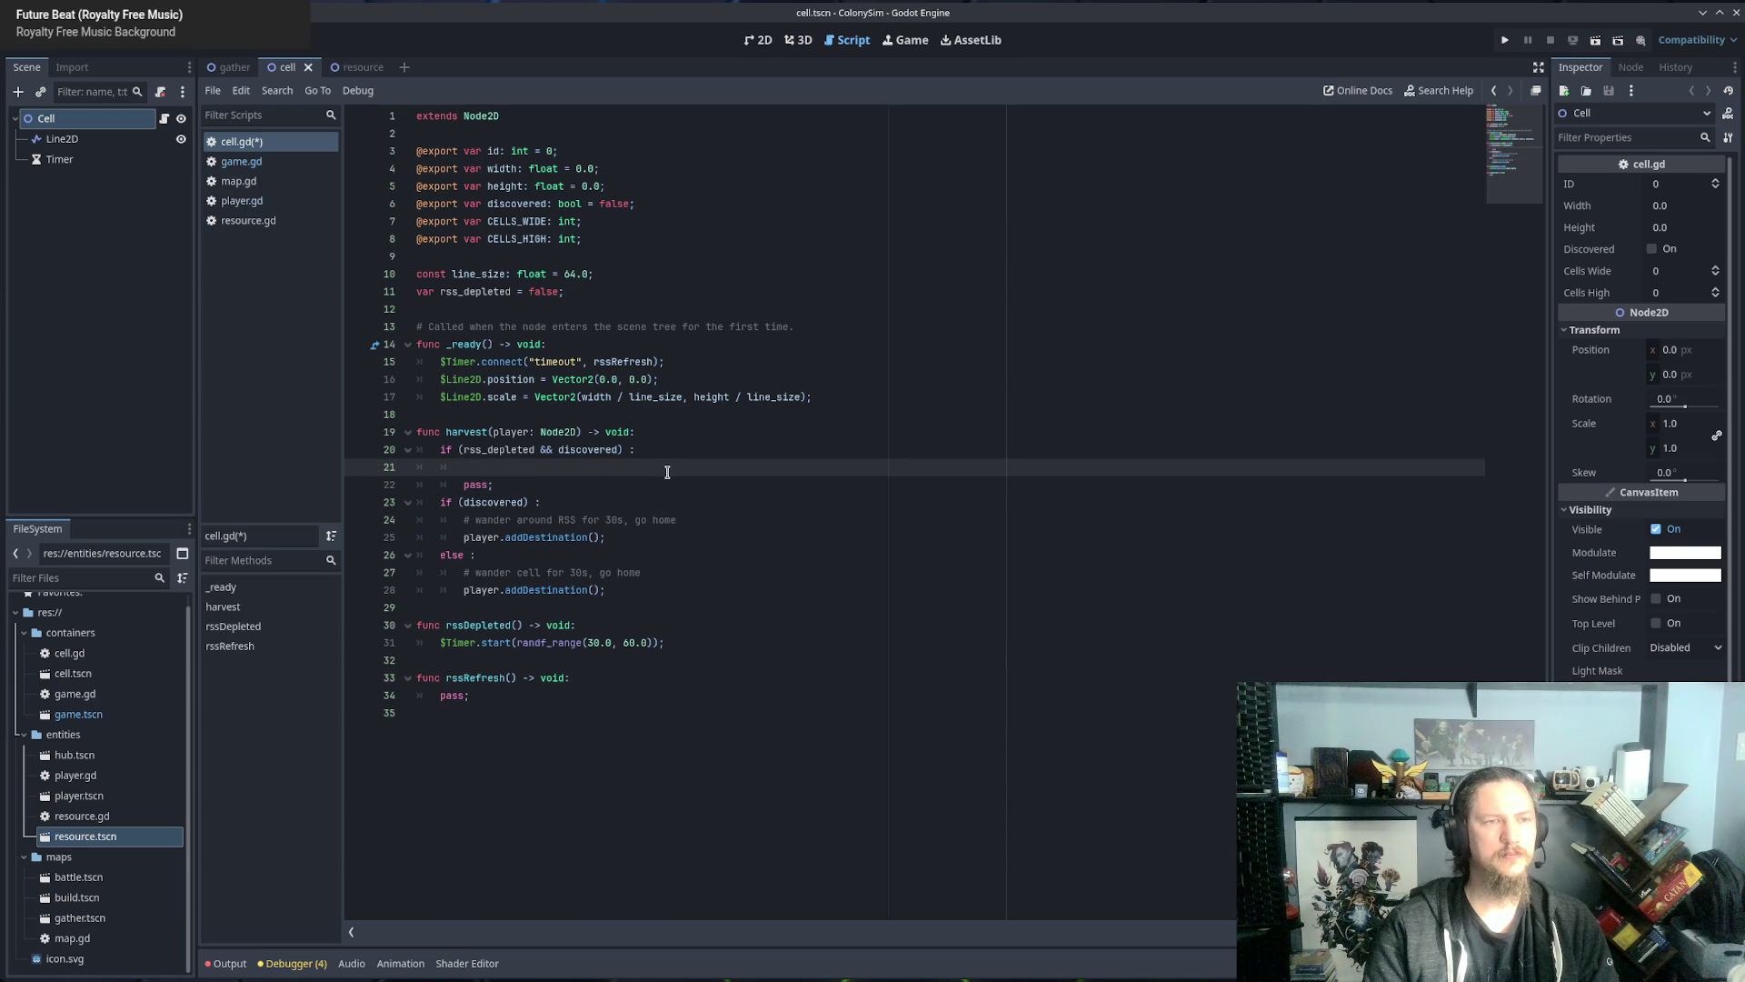
pyautogui.write('go home')
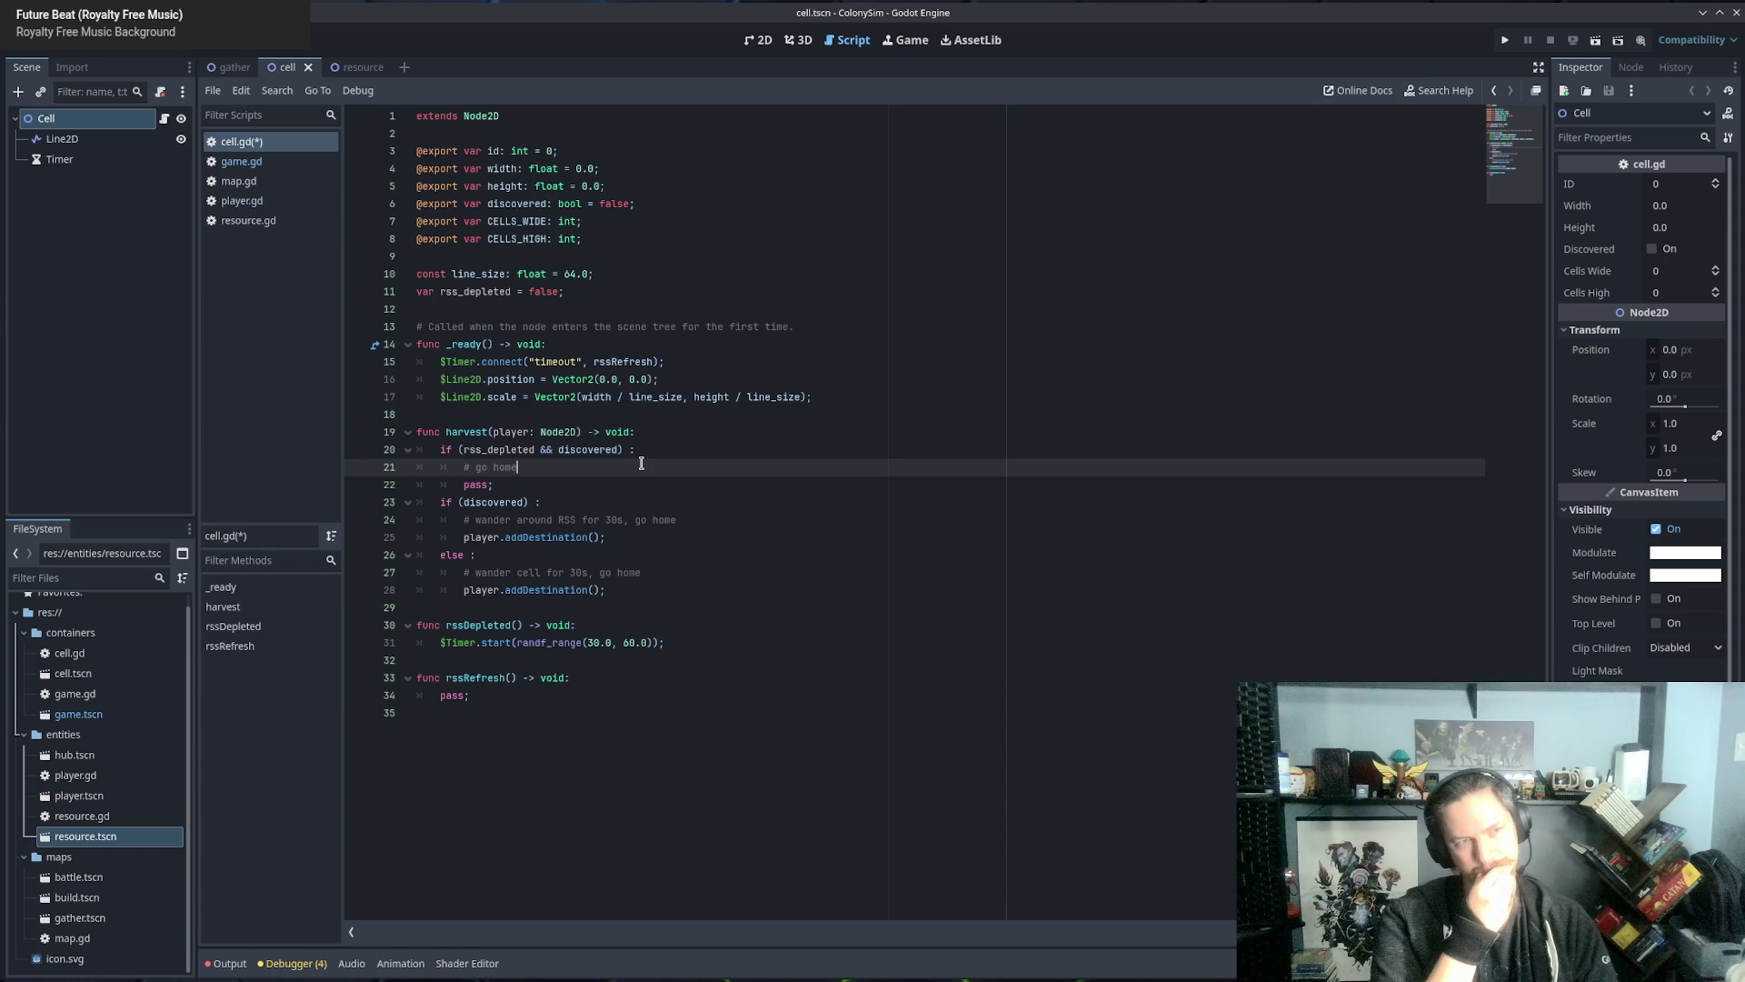
pyautogui.click(582, 291)
# Step: Delete the rss_depleted declaration and the rss_depleted check block in harvest()
pyautogui.keyDown('shift'); pyautogui.click(641, 269); pyautogui.keyUp('shift')
pyautogui.press('Delete')
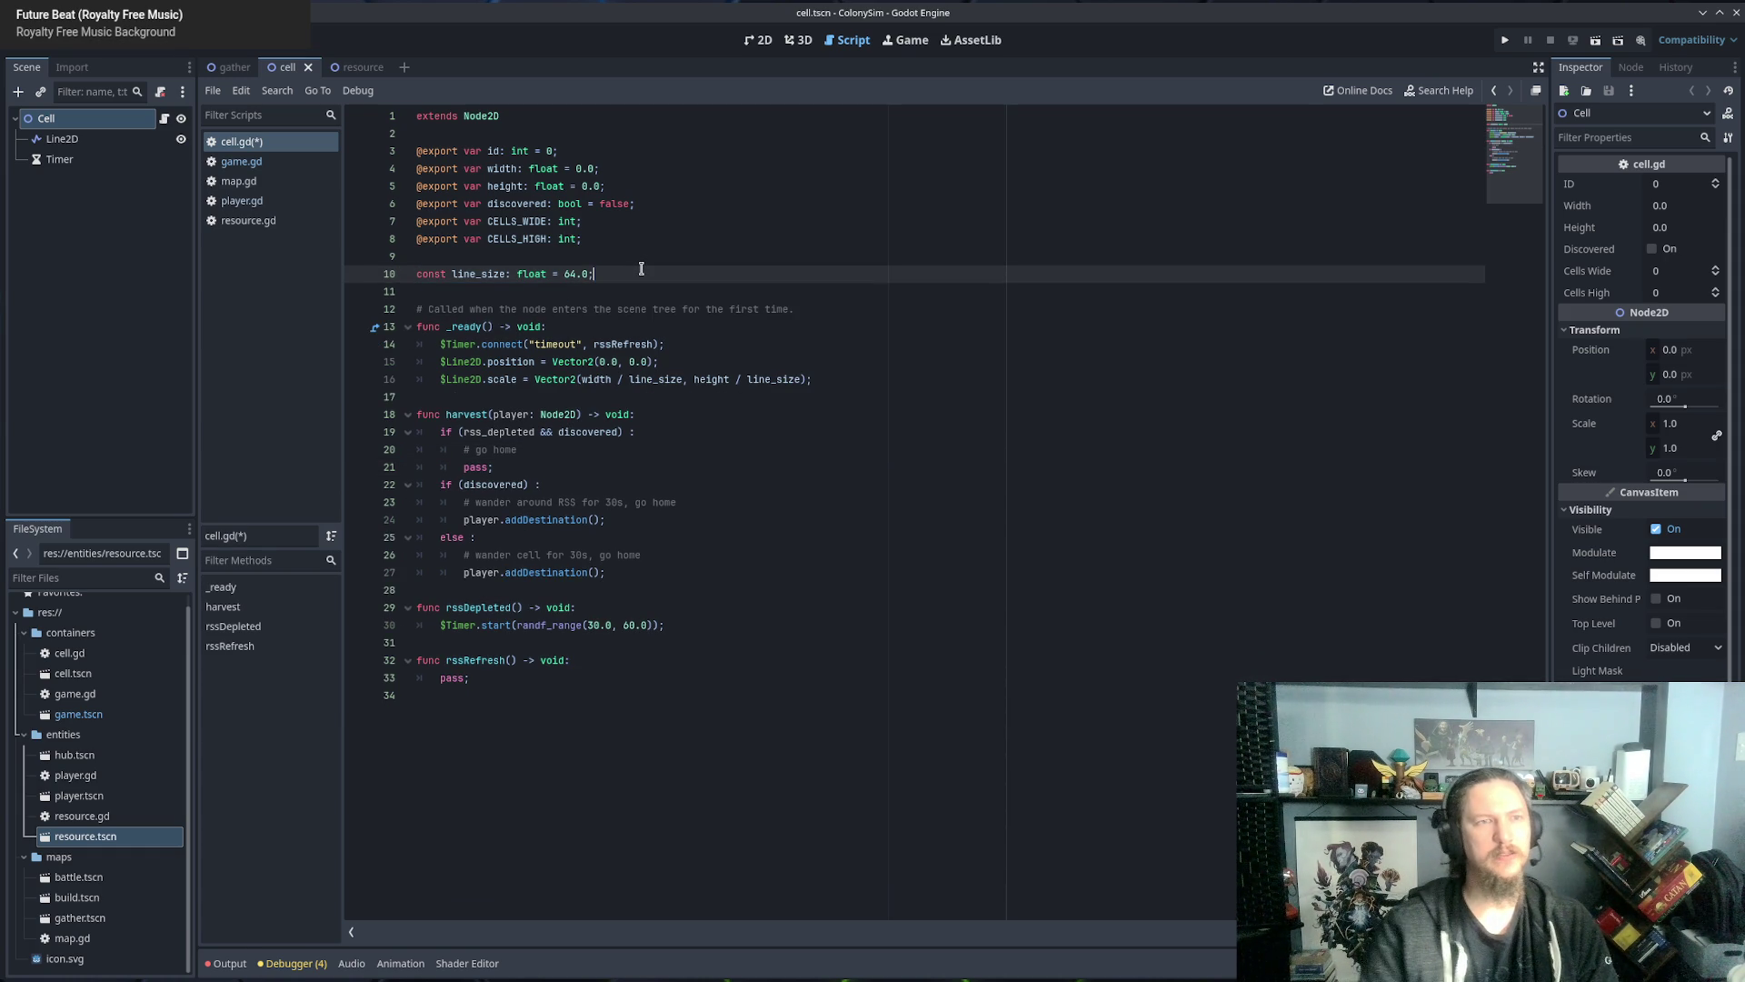
pyautogui.click(535, 468)
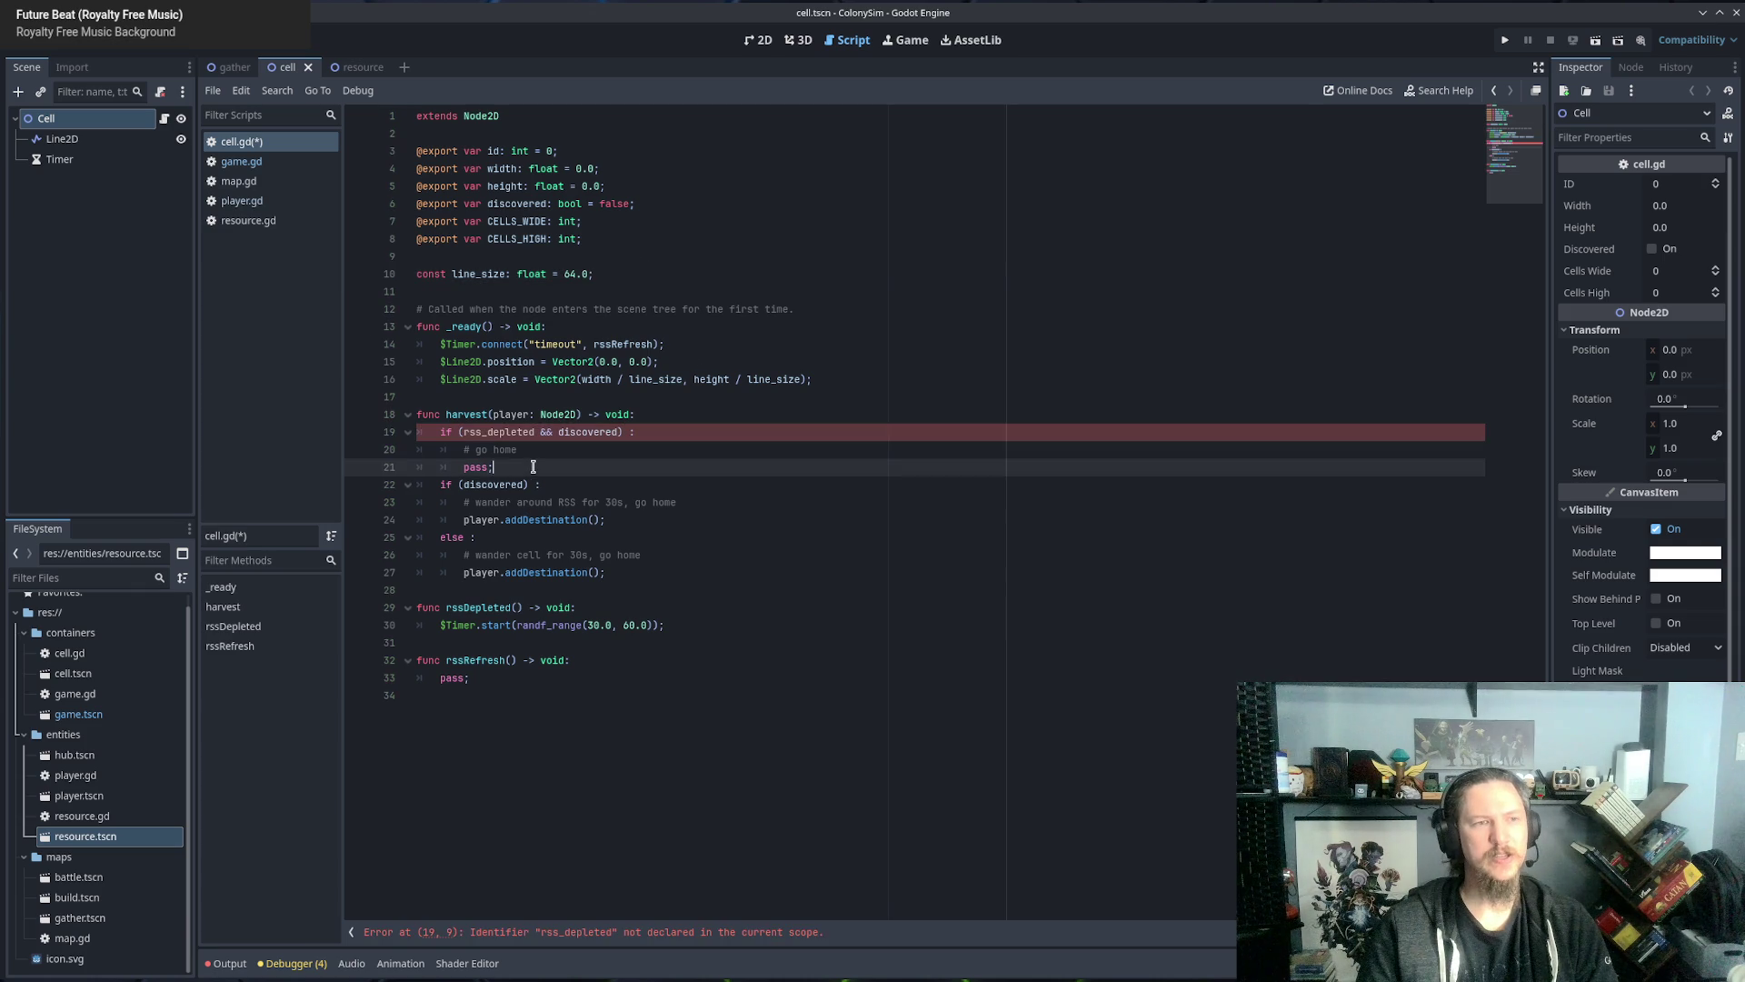
pyautogui.click(479, 434)
pyautogui.click(652, 434)
pyautogui.moveTo(527, 468); pyautogui.dragTo(471, 432)
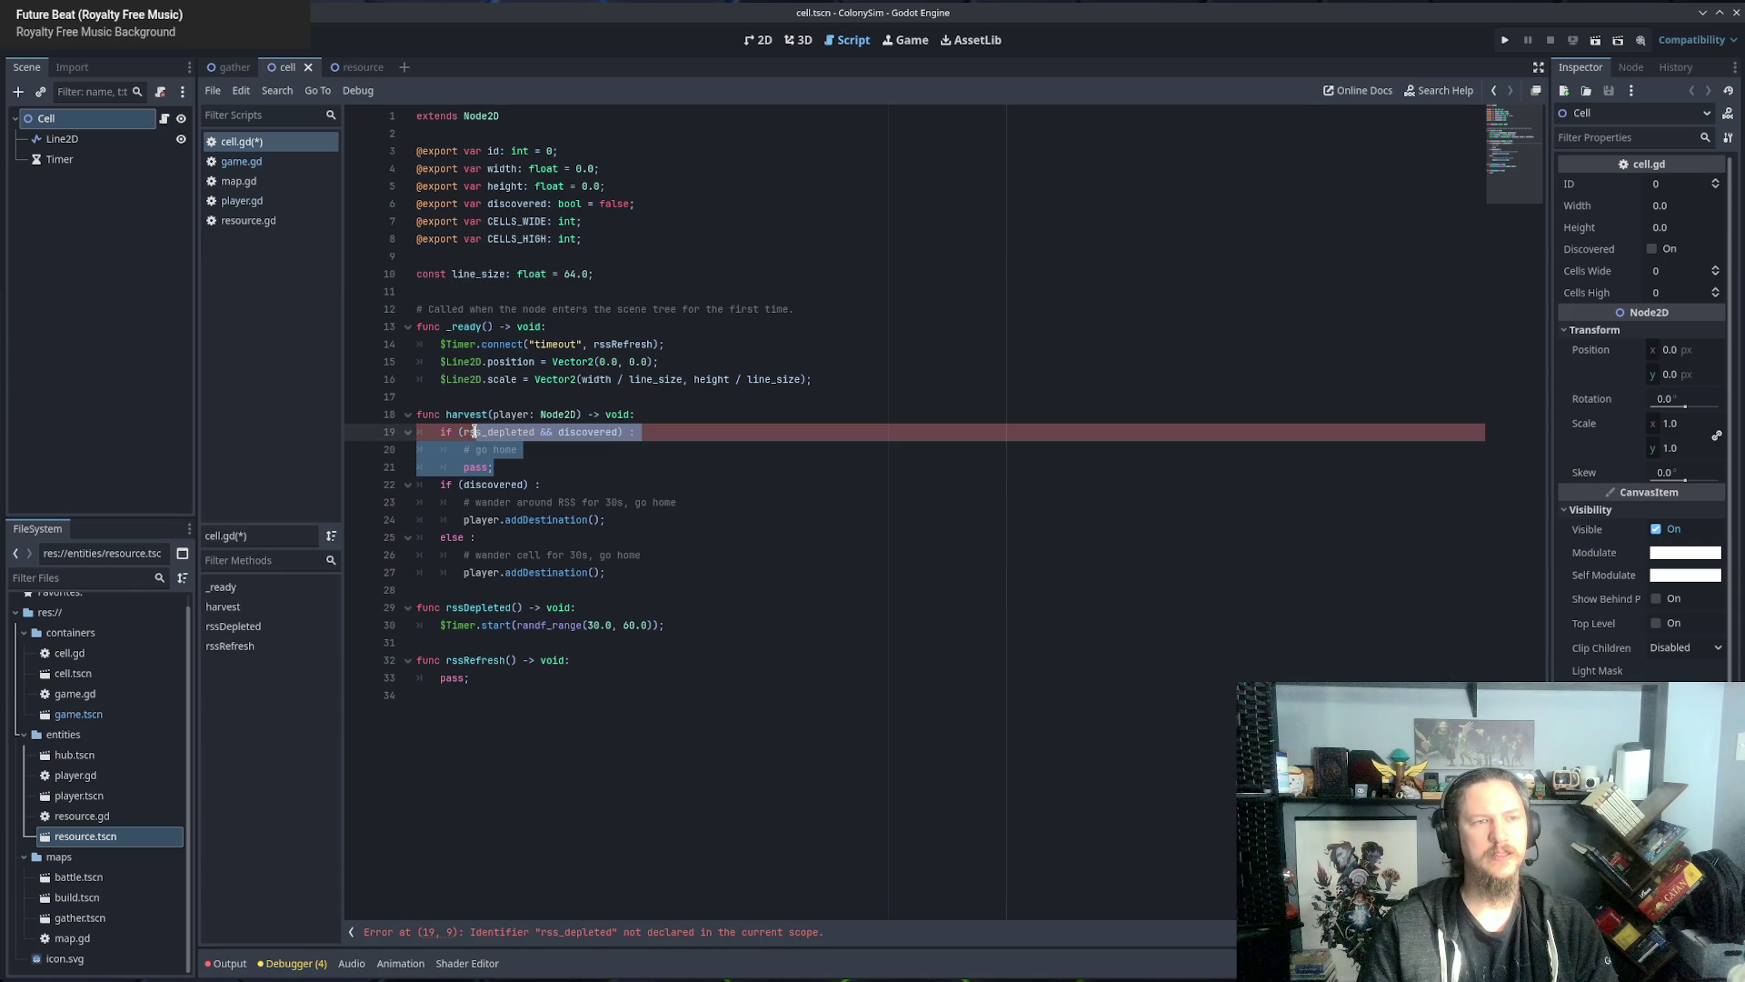
pyautogui.moveTo(652, 431); pyautogui.dragTo(636, 415)
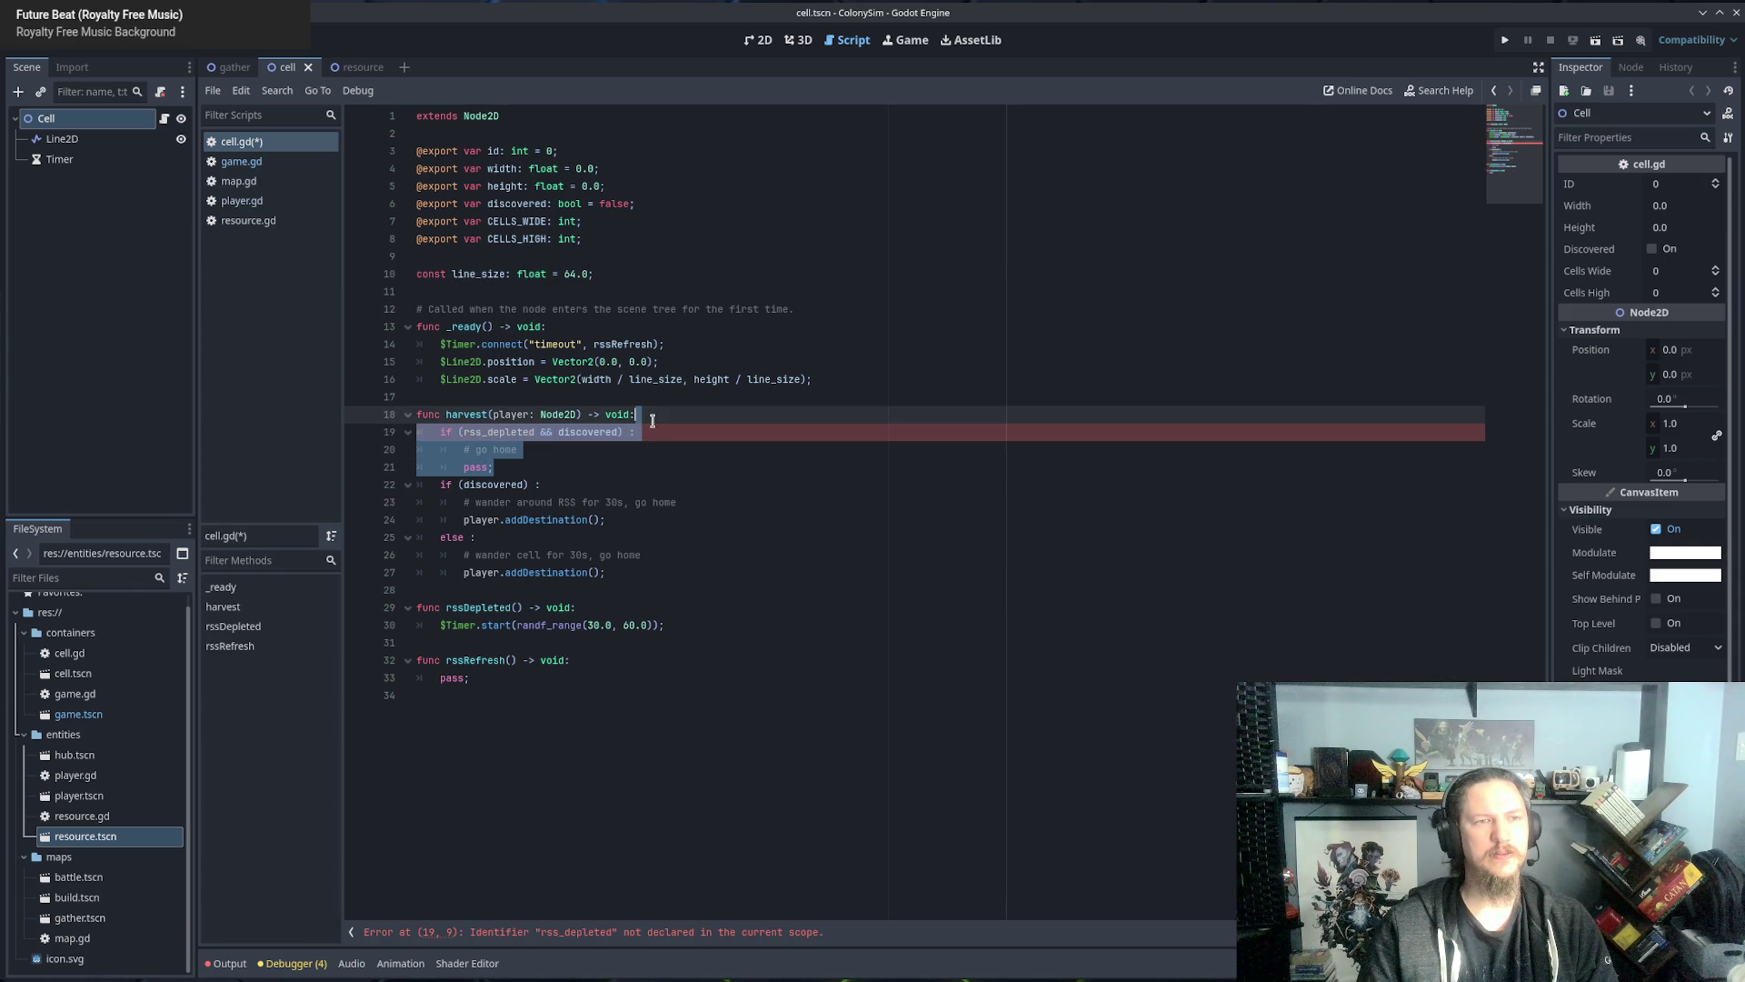
pyautogui.press('BackSpace')
# Step: Inspect discovered and both addDestination calls, then undo to restore the rss_depleted code
pyautogui.doubleClick(491, 433)
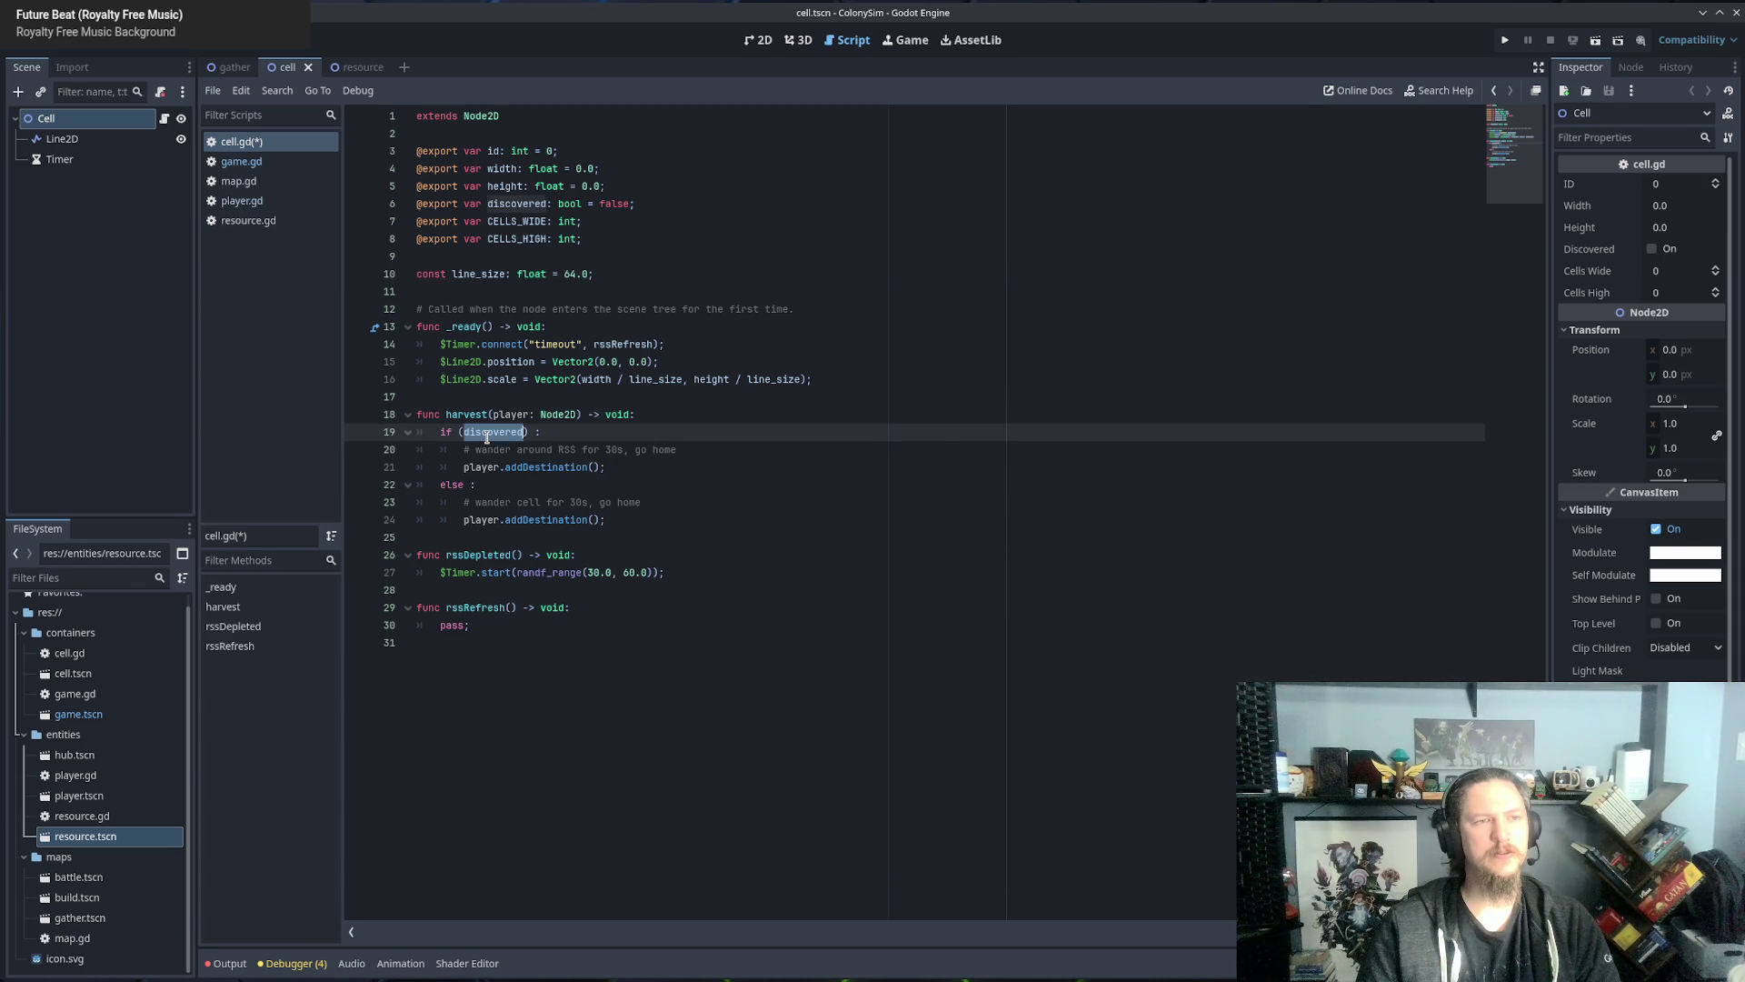
pyautogui.click(582, 433)
pyautogui.click(491, 417)
pyautogui.doubleClick(499, 433)
pyautogui.click(460, 472)
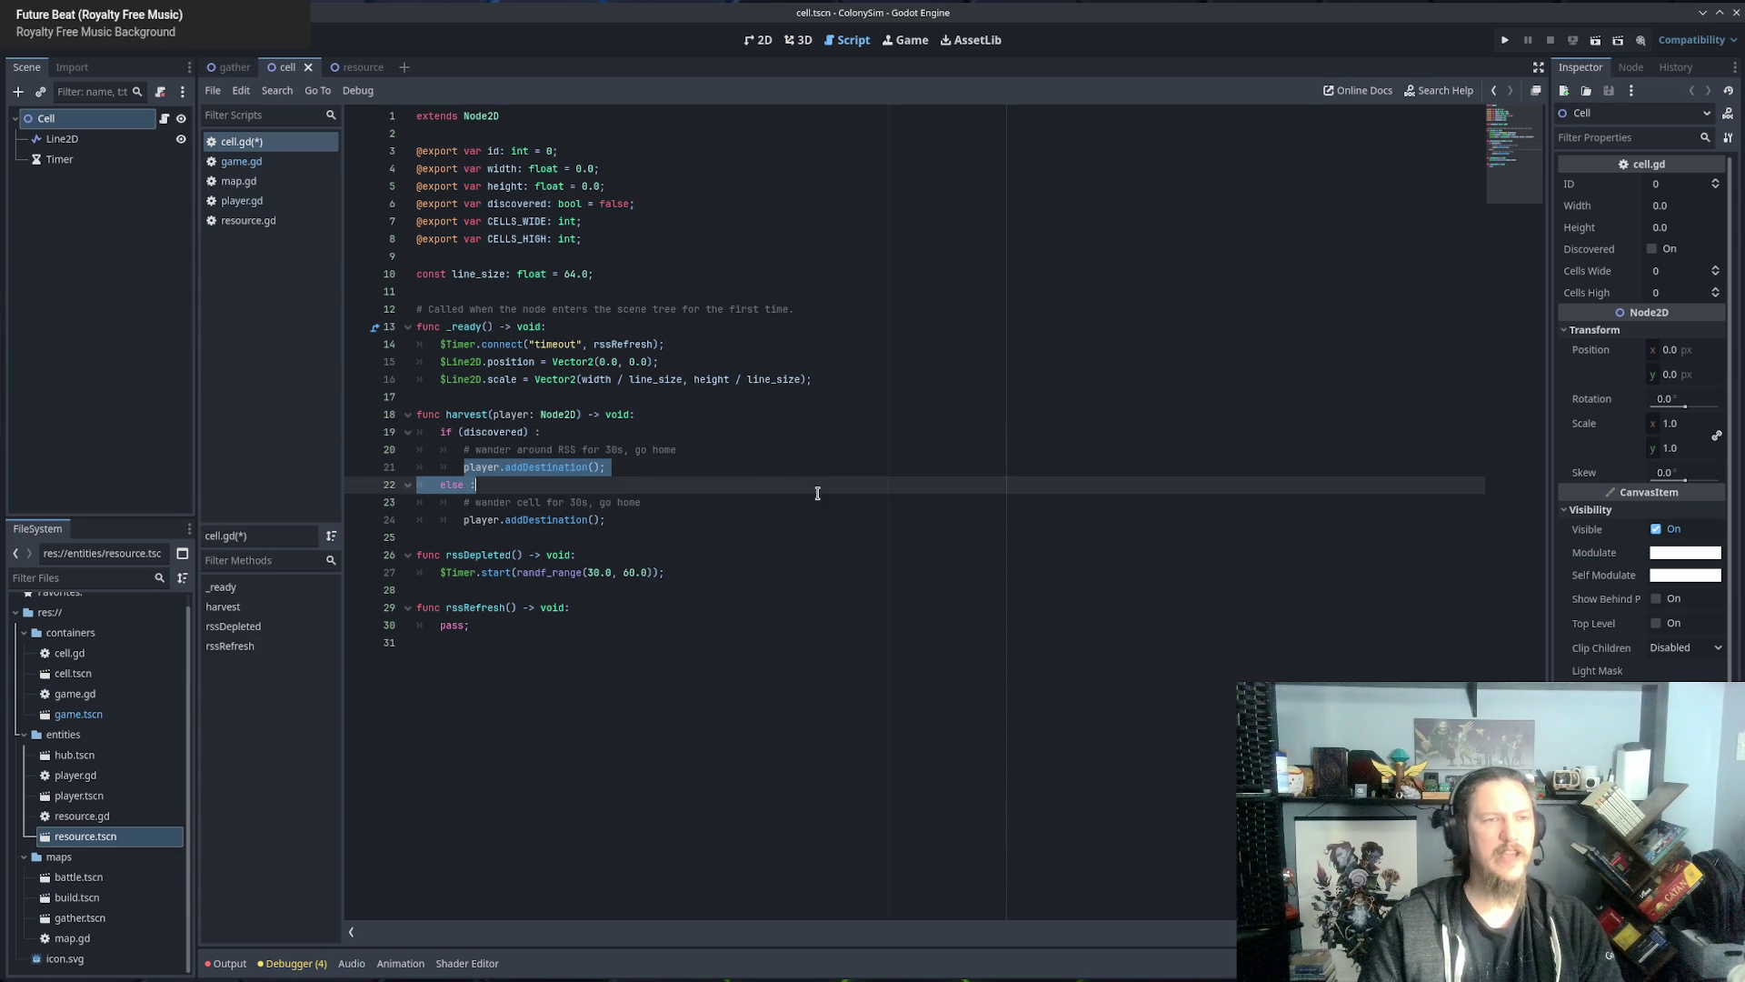
pyautogui.keyDown('shift'); pyautogui.click(775, 471); pyautogui.keyUp('shift')
pyautogui.click(473, 484)
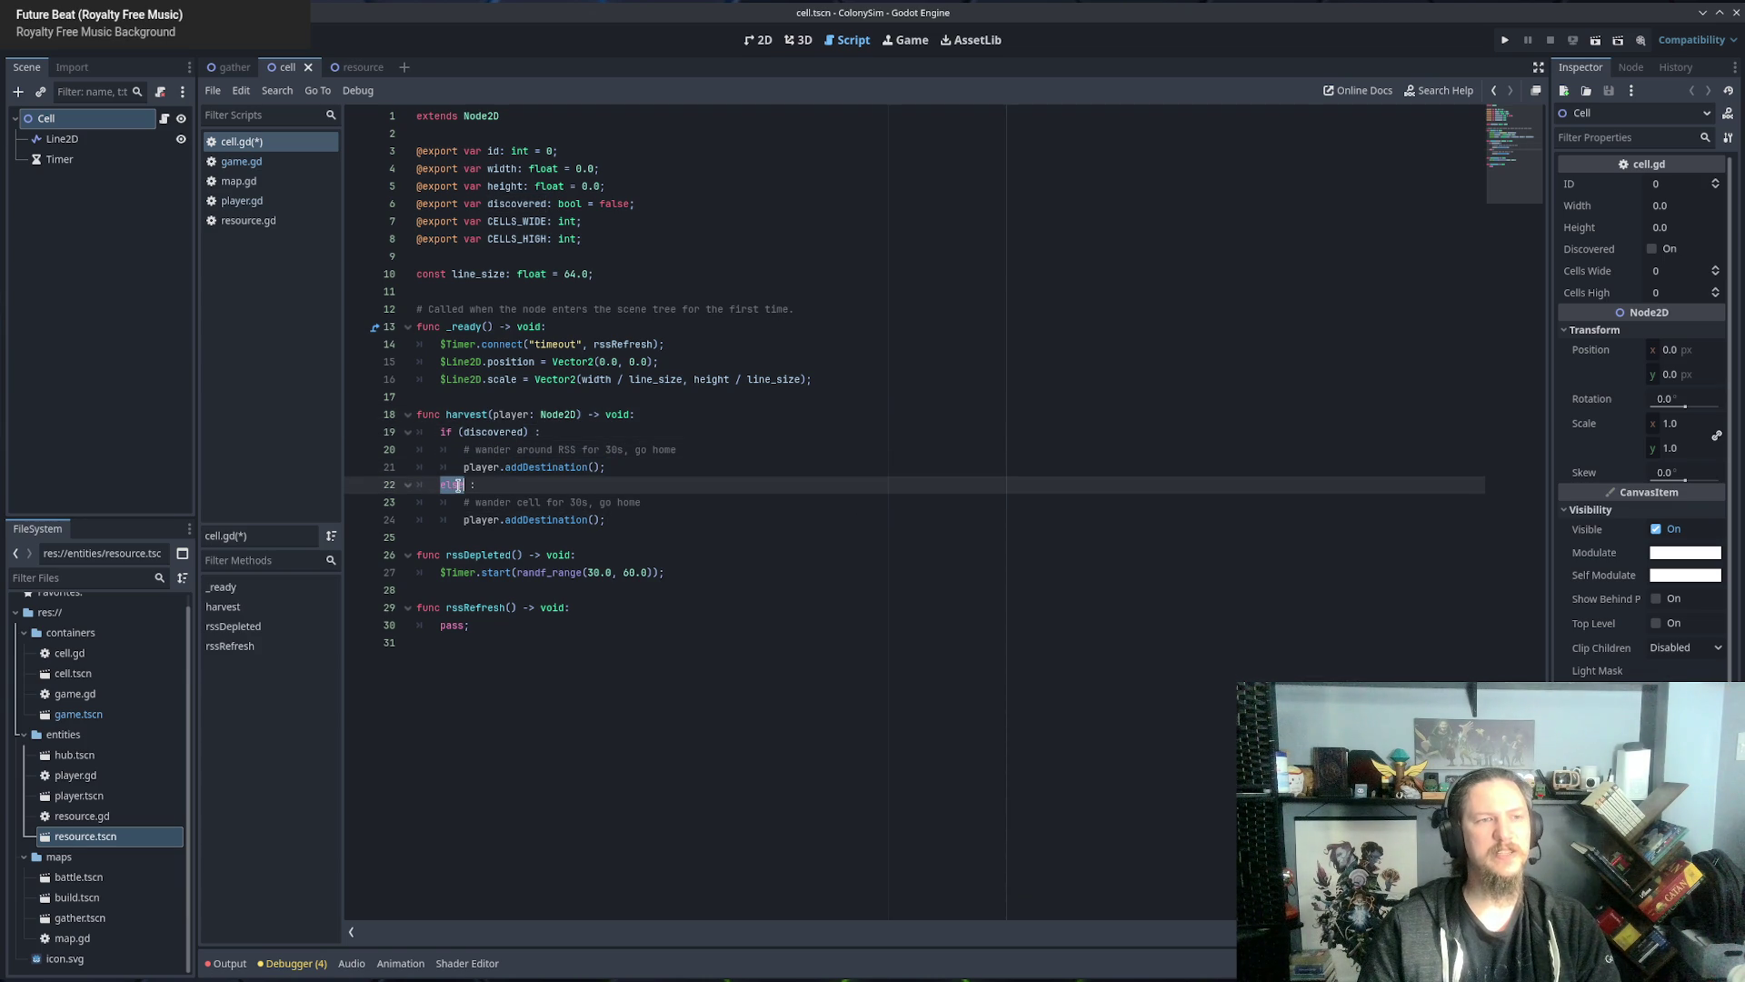
pyautogui.moveTo(464, 519); pyautogui.dragTo(604, 520)
pyautogui.click(702, 527)
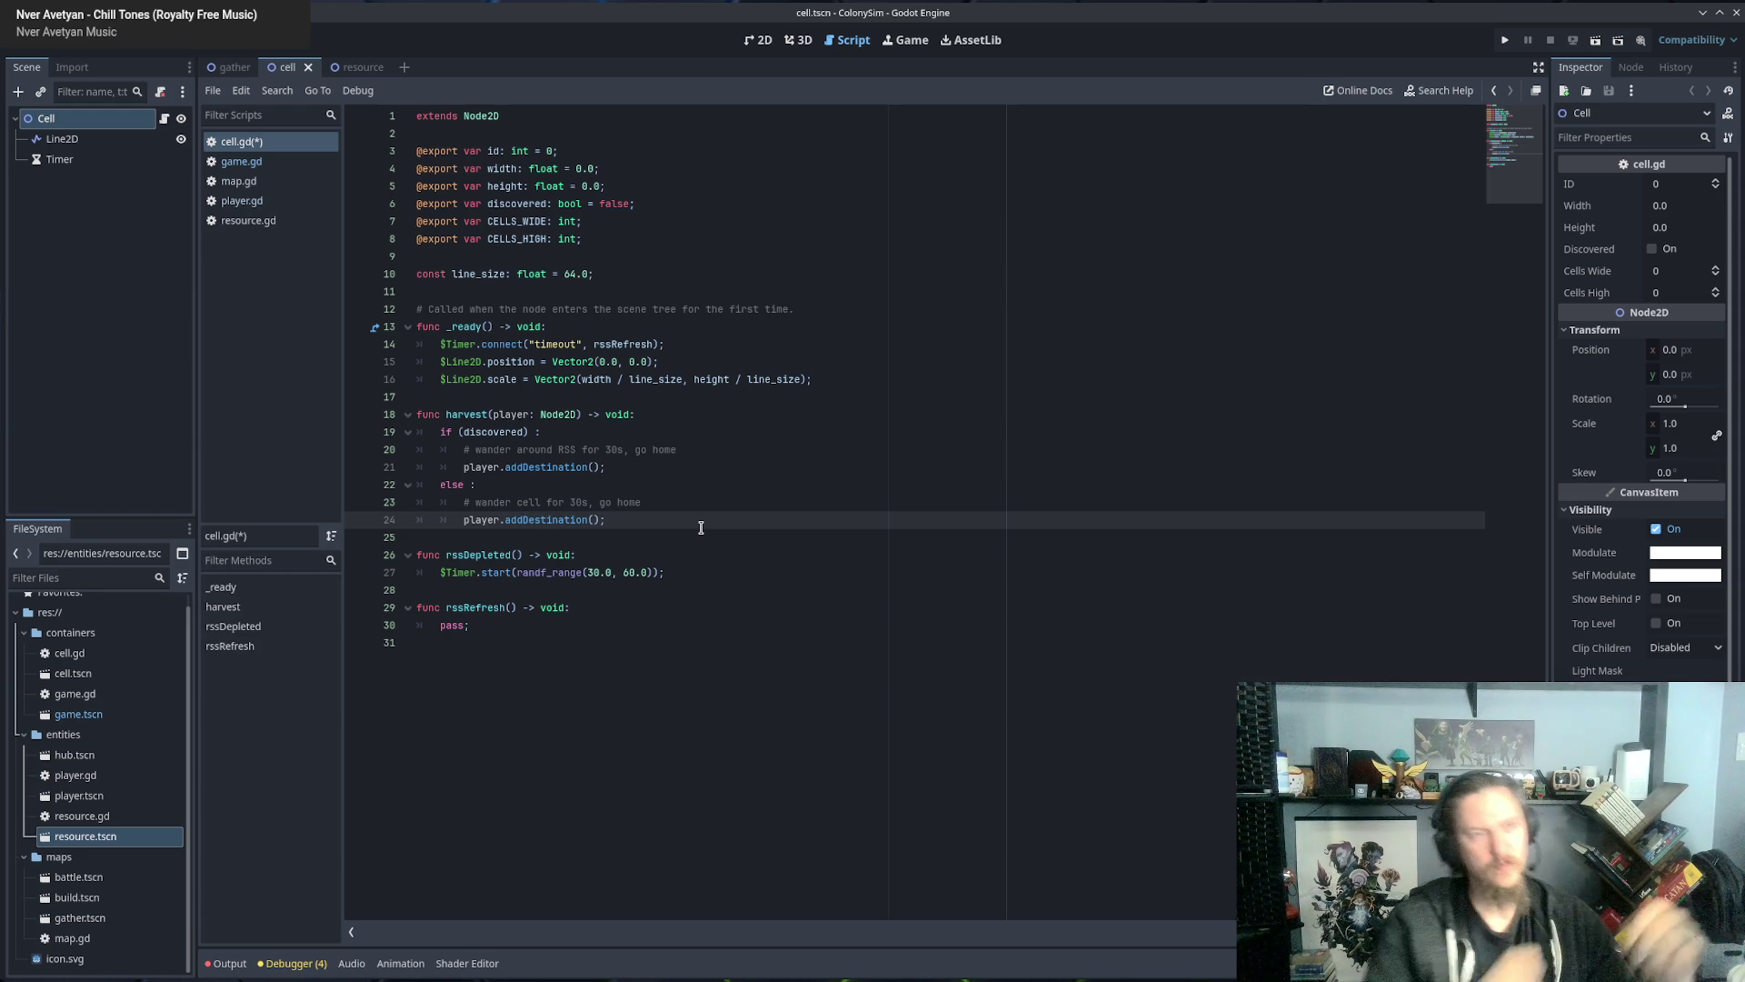
pyautogui.hotkey('ctrl', 'z')
pyautogui.hotkey('ctrl', 'z')
pyautogui.hotkey('ctrl', 'z')
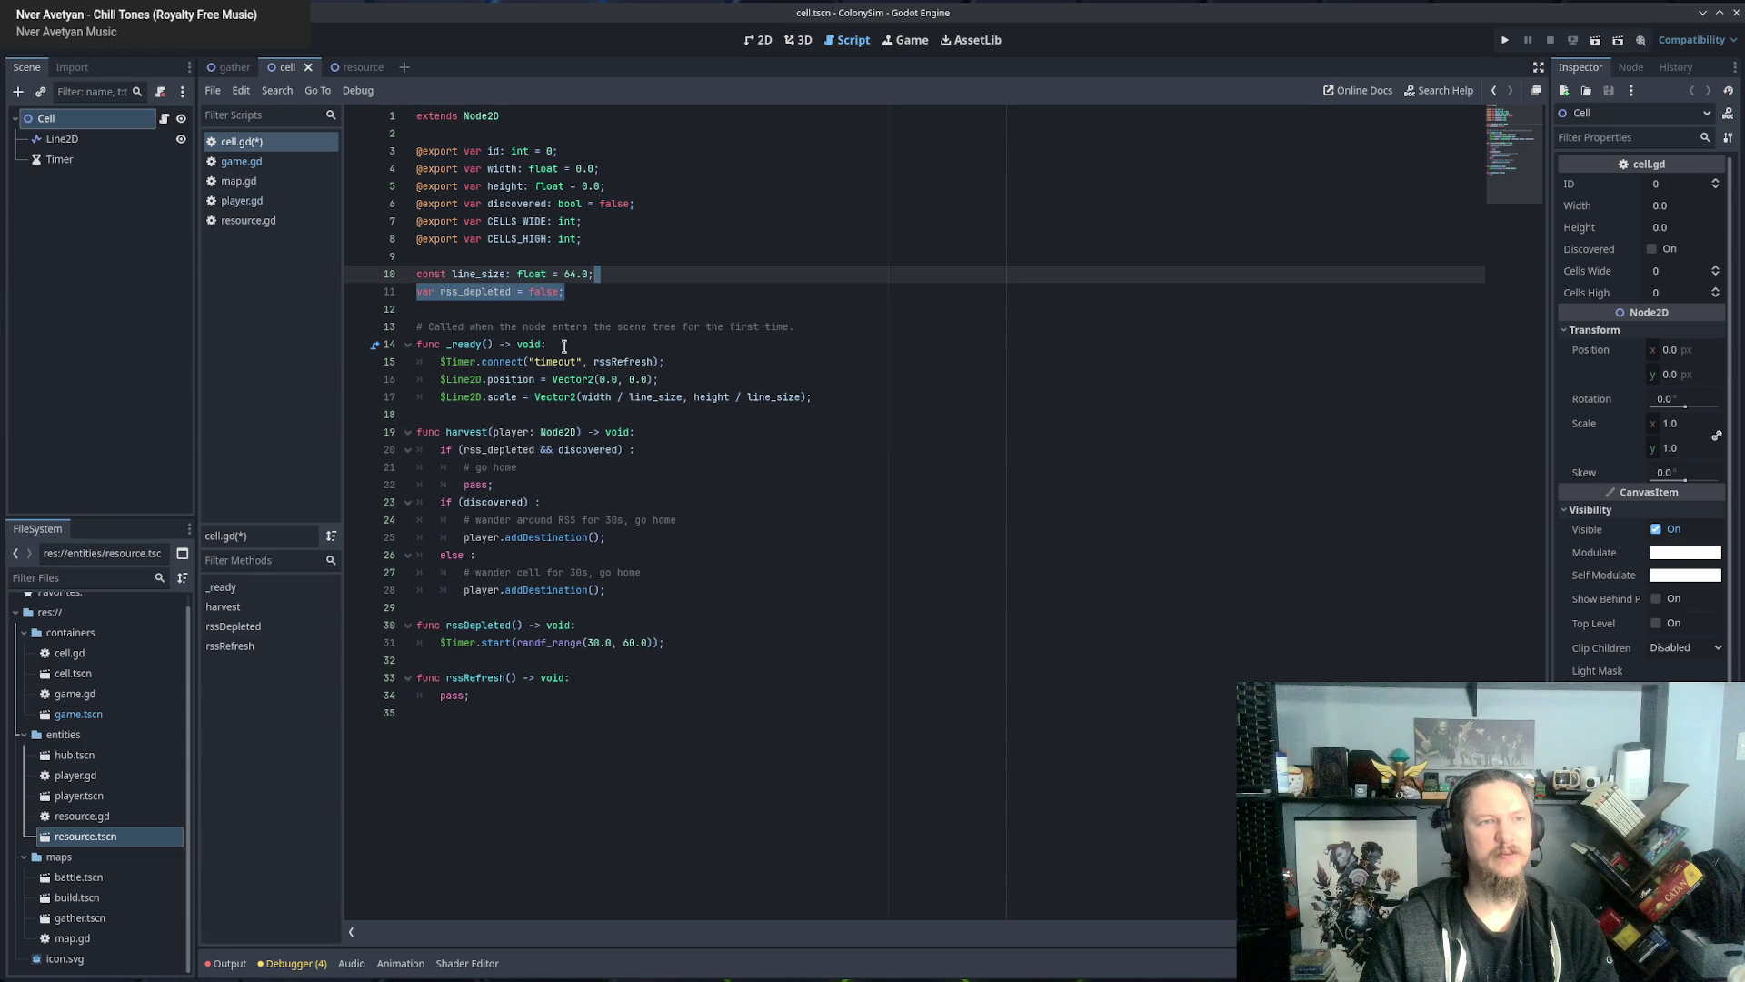
# Step: Review where rss_depleted is used and the rssDepleted() Timer start with its randf_range duration
pyautogui.doubleClick(466, 291)
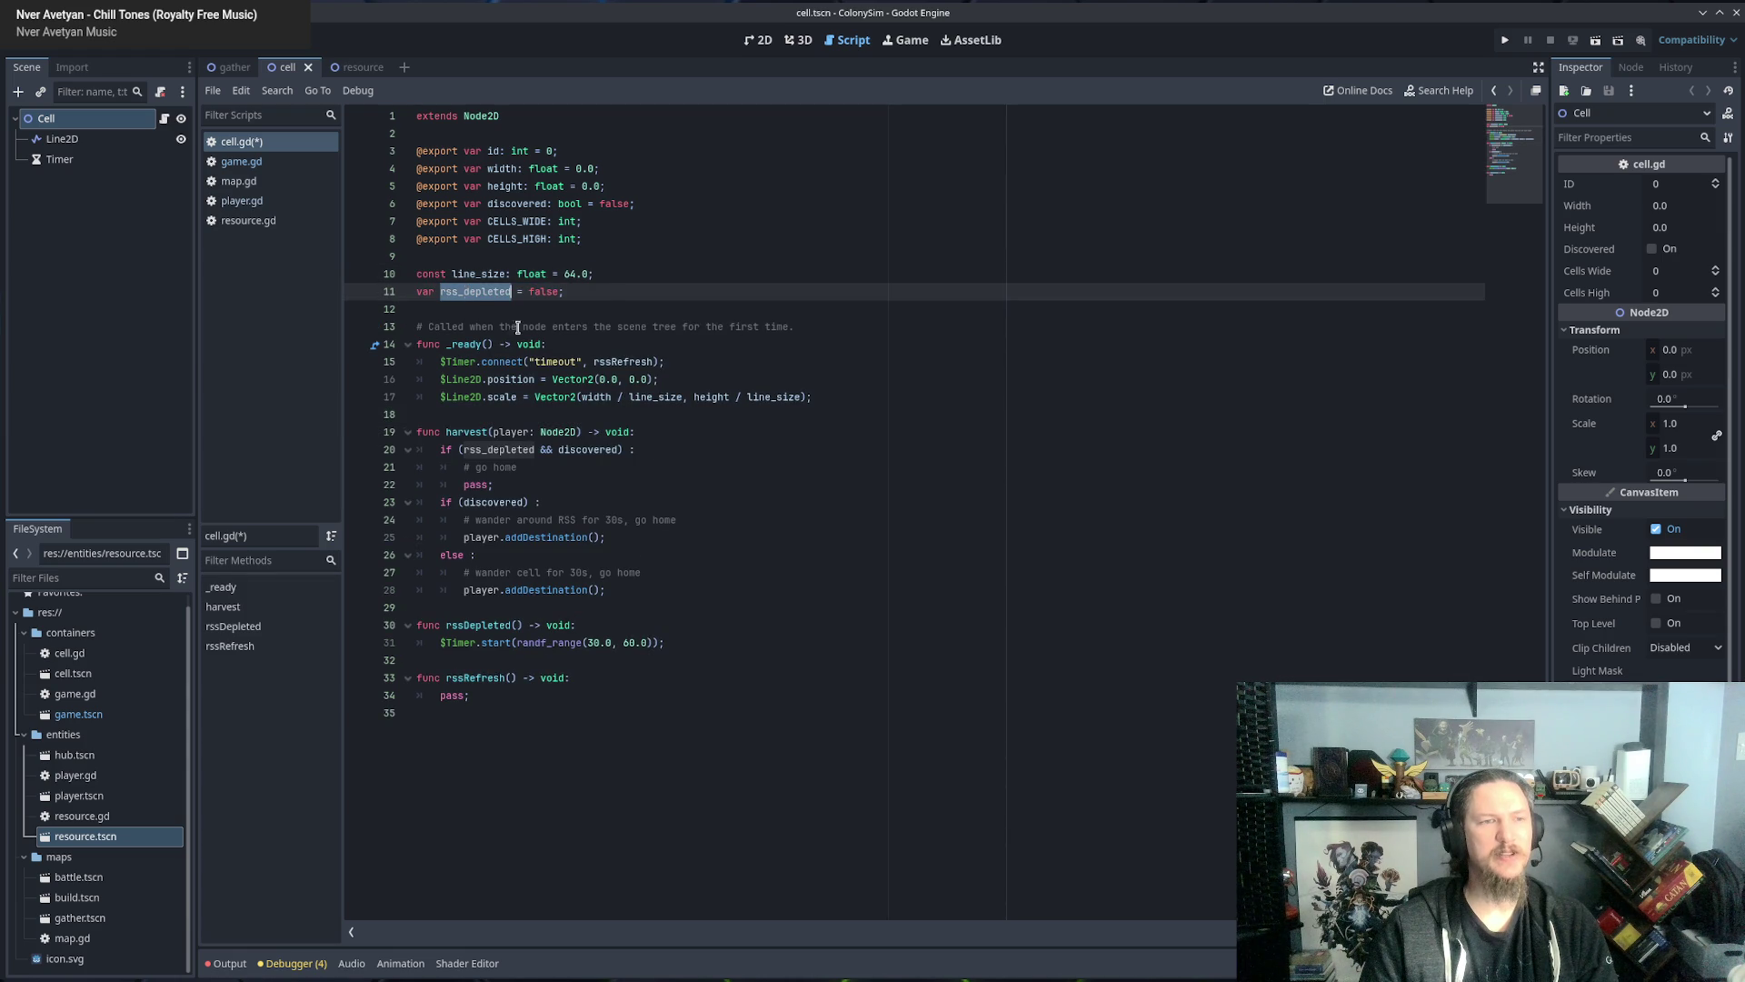
pyautogui.tripleClick(693, 642)
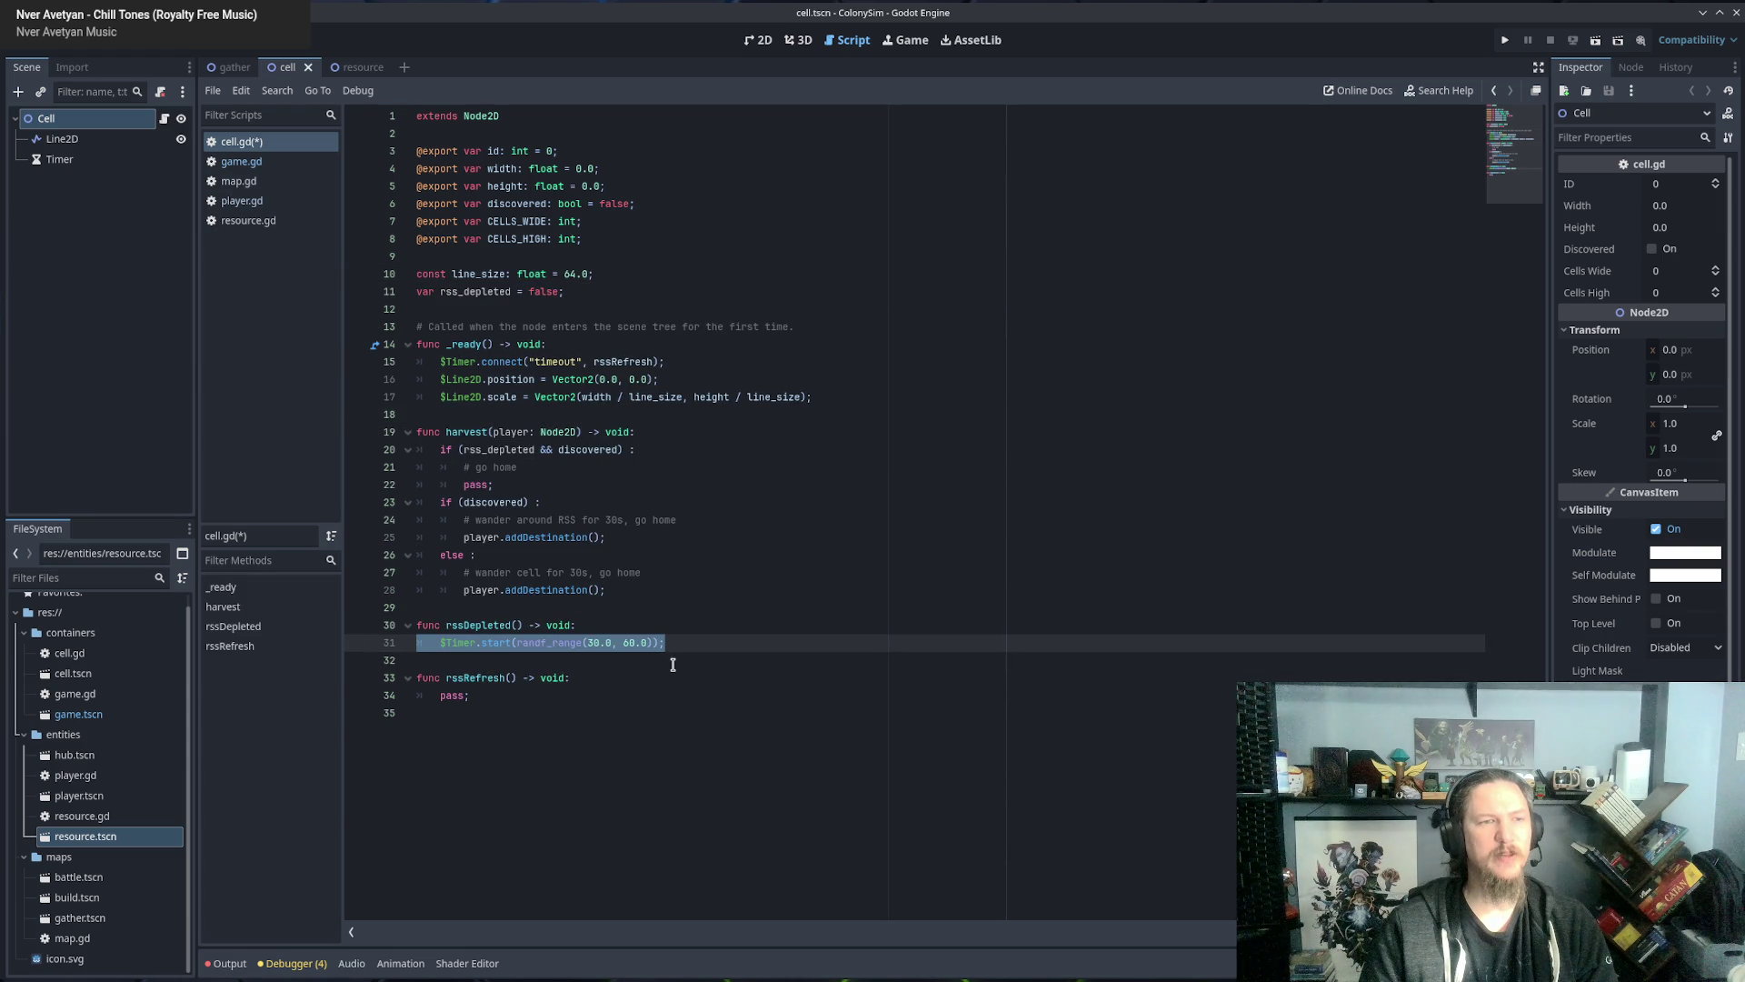
pyautogui.click(693, 642)
pyautogui.moveTo(717, 639); pyautogui.dragTo(507, 649)
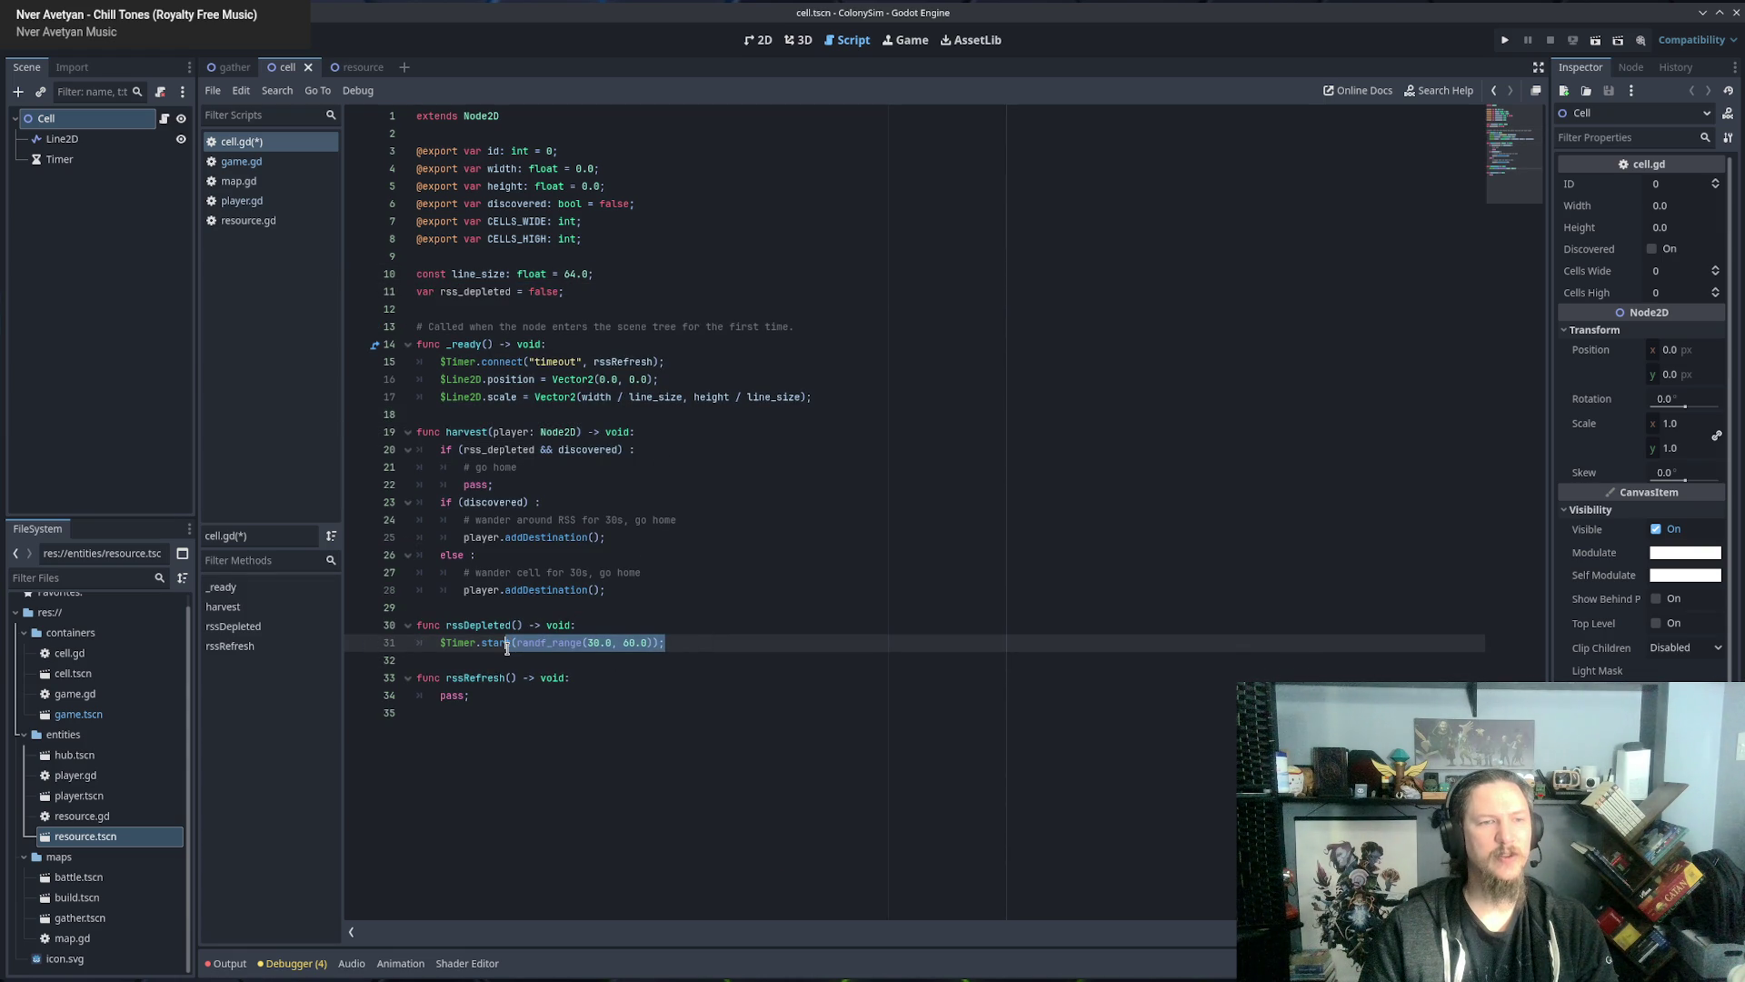
pyautogui.click(712, 646)
pyautogui.moveTo(662, 641); pyautogui.dragTo(409, 627)
pyautogui.click(733, 646)
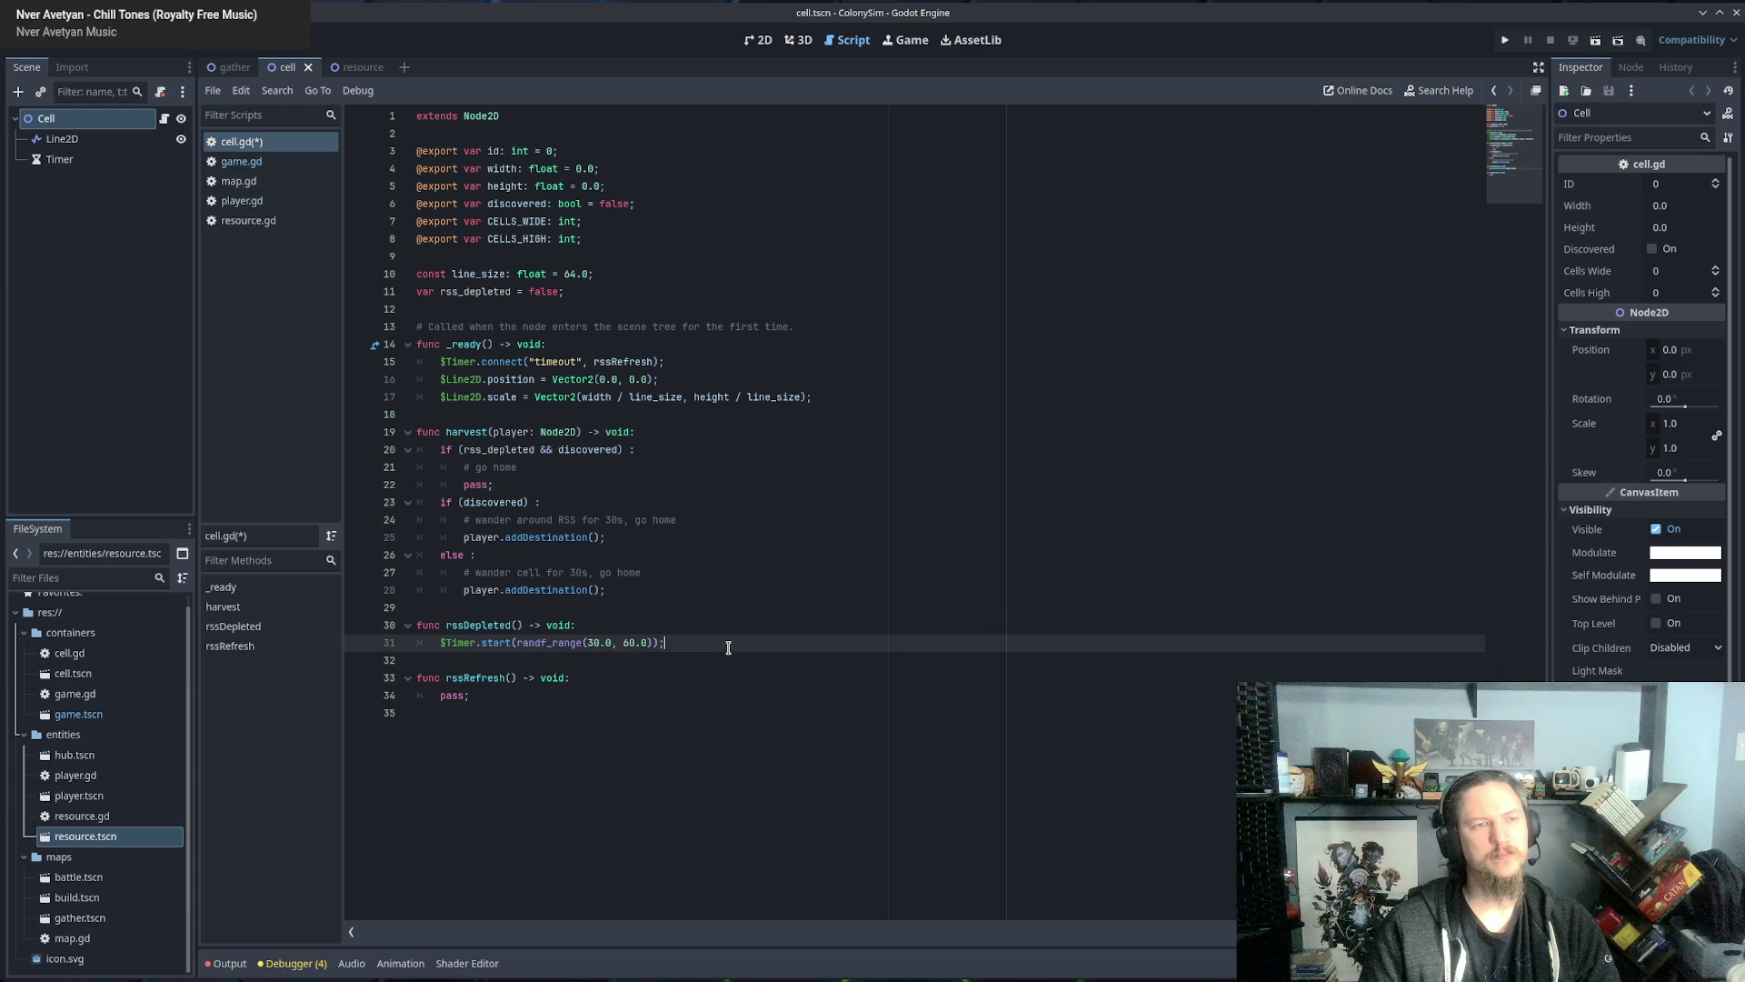
pyautogui.hotkey('shift', 'Up')
pyautogui.hotkey('shift', 'Home')
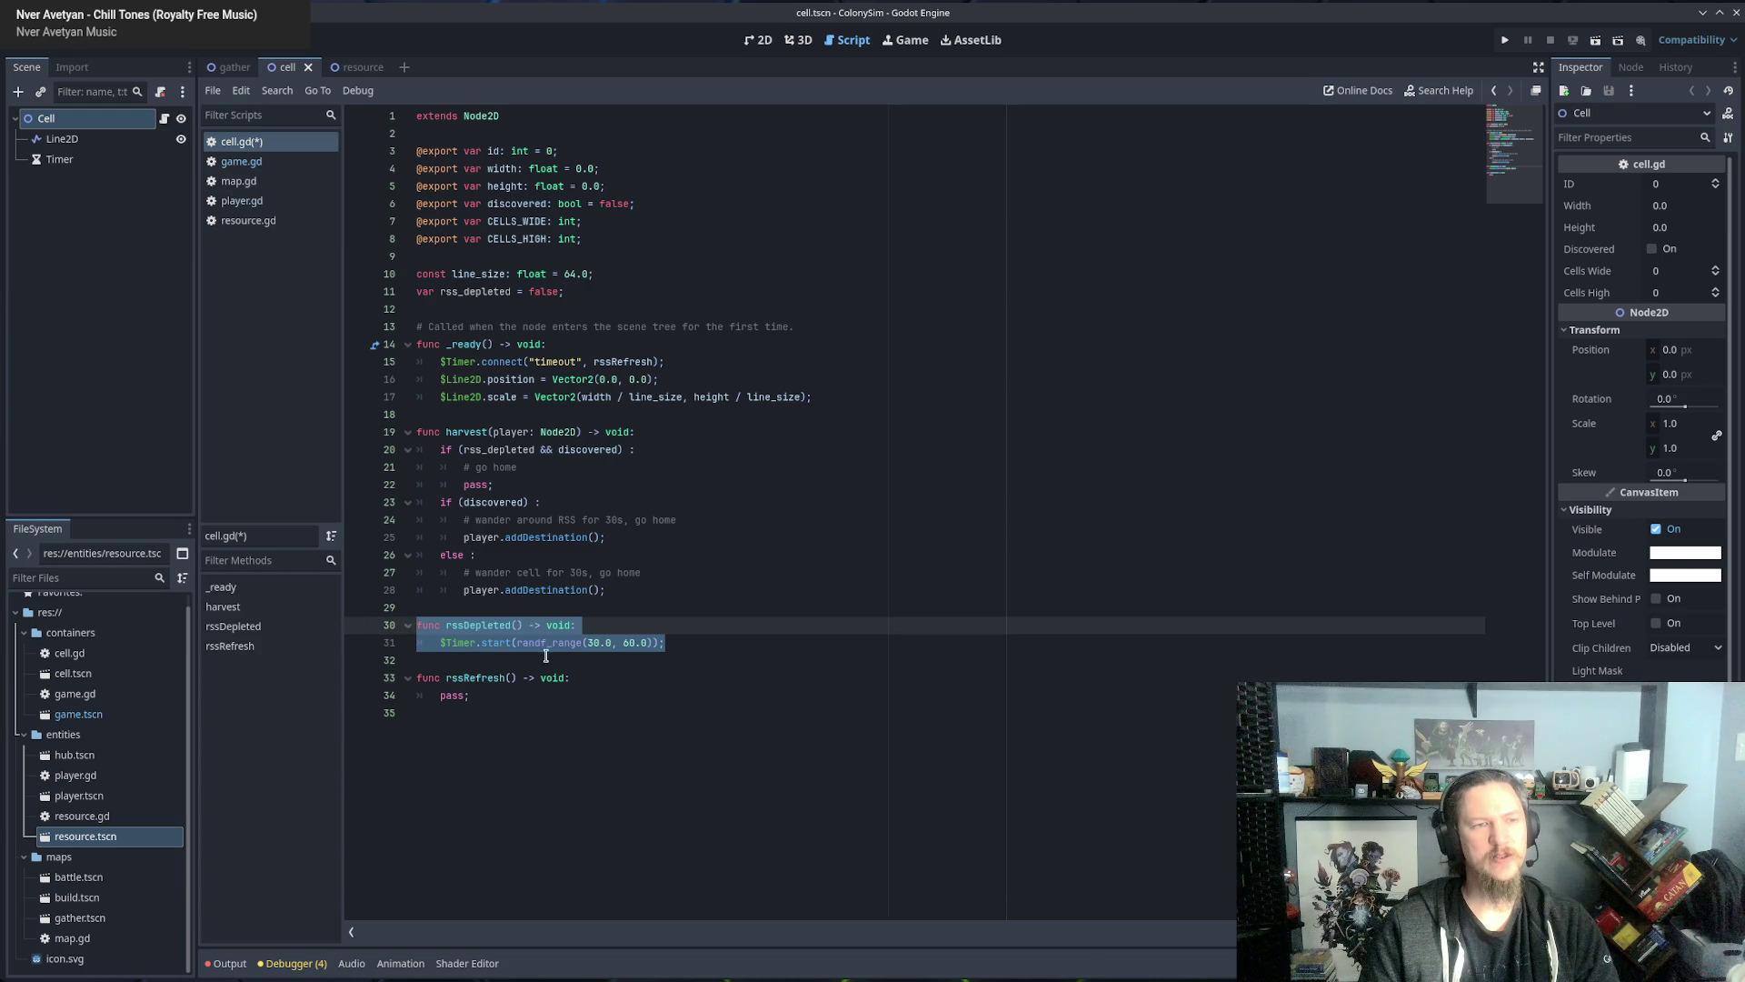
pyautogui.click(500, 667)
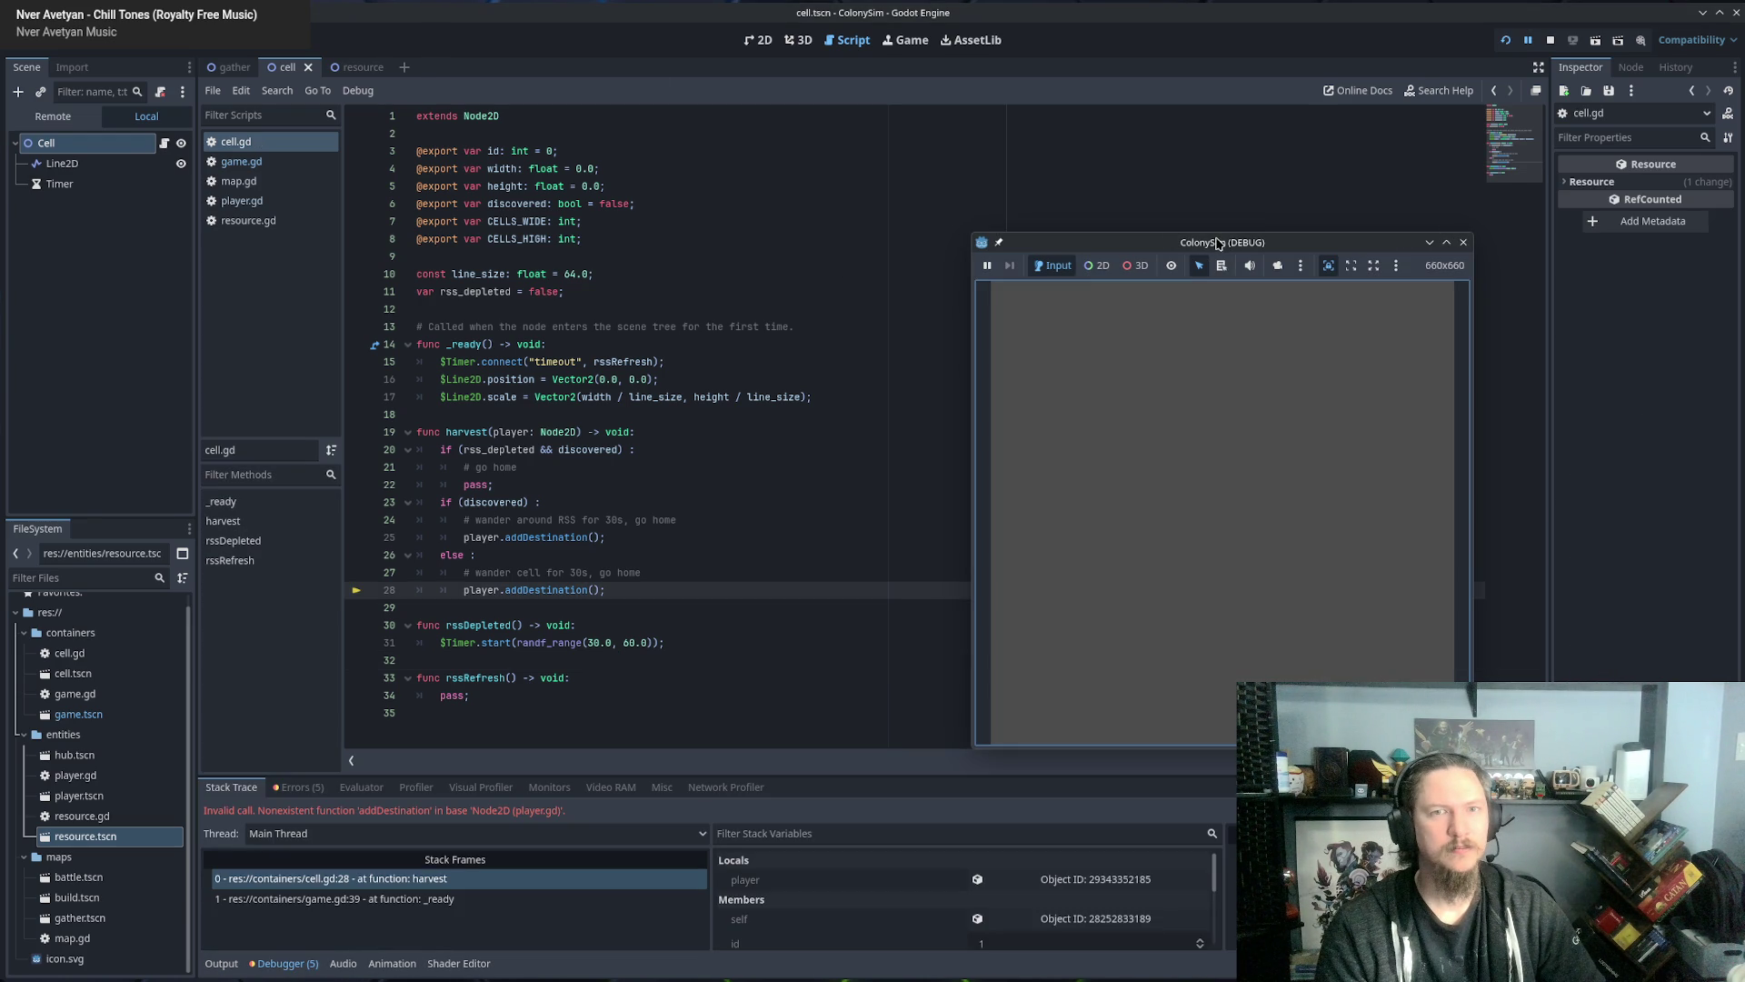
# Step: Close the running game and jump from the Errors list to the addDestination error line
pyautogui.click(1463, 242)
pyautogui.click(530, 643)
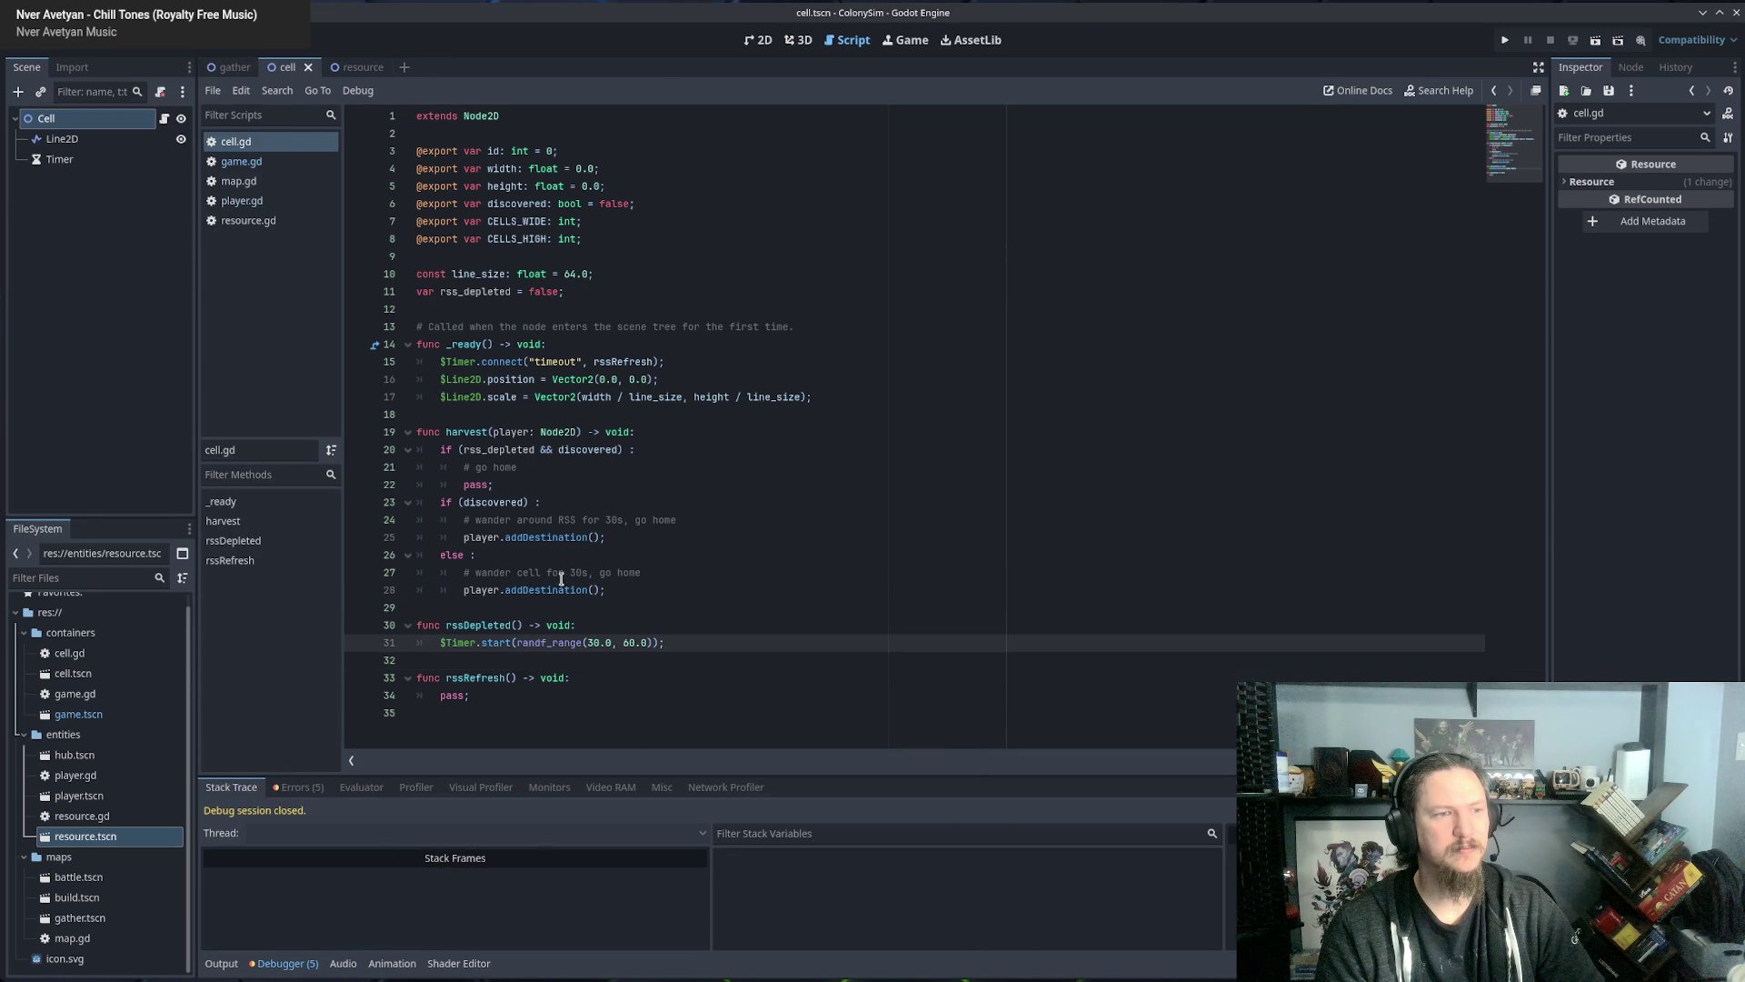
pyautogui.click(298, 787)
pyautogui.doubleClick(366, 919)
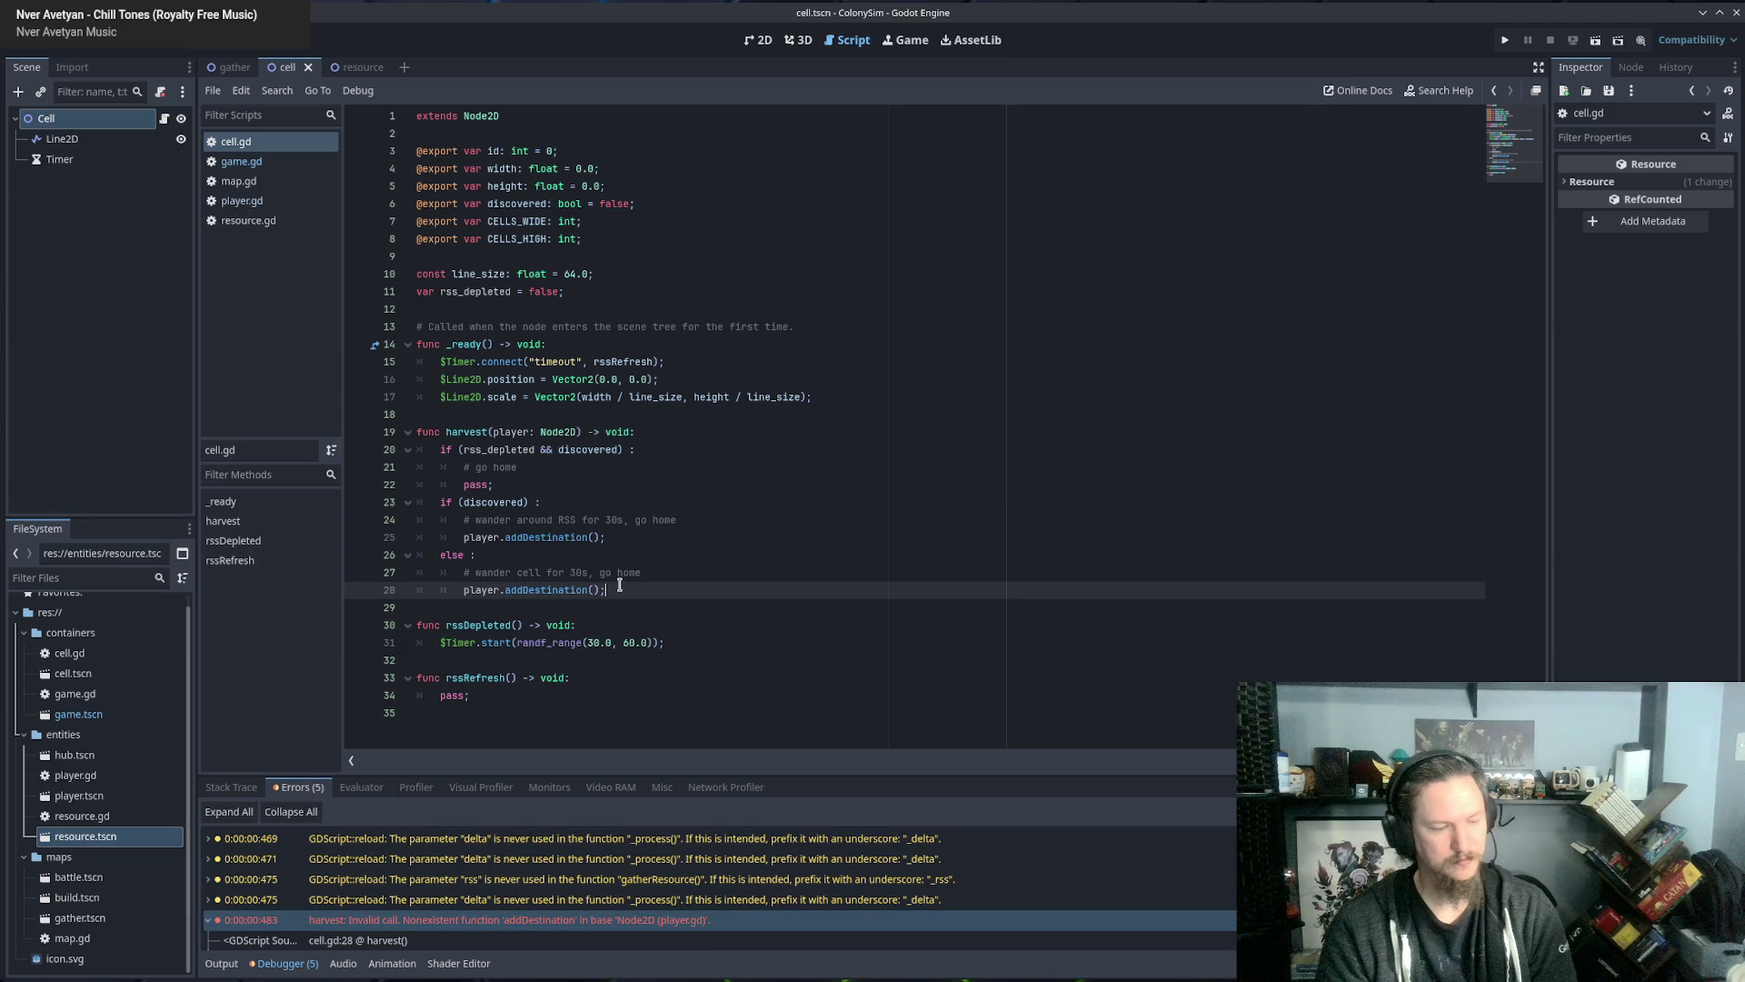
pyautogui.hotkey('ctrl', '\\')
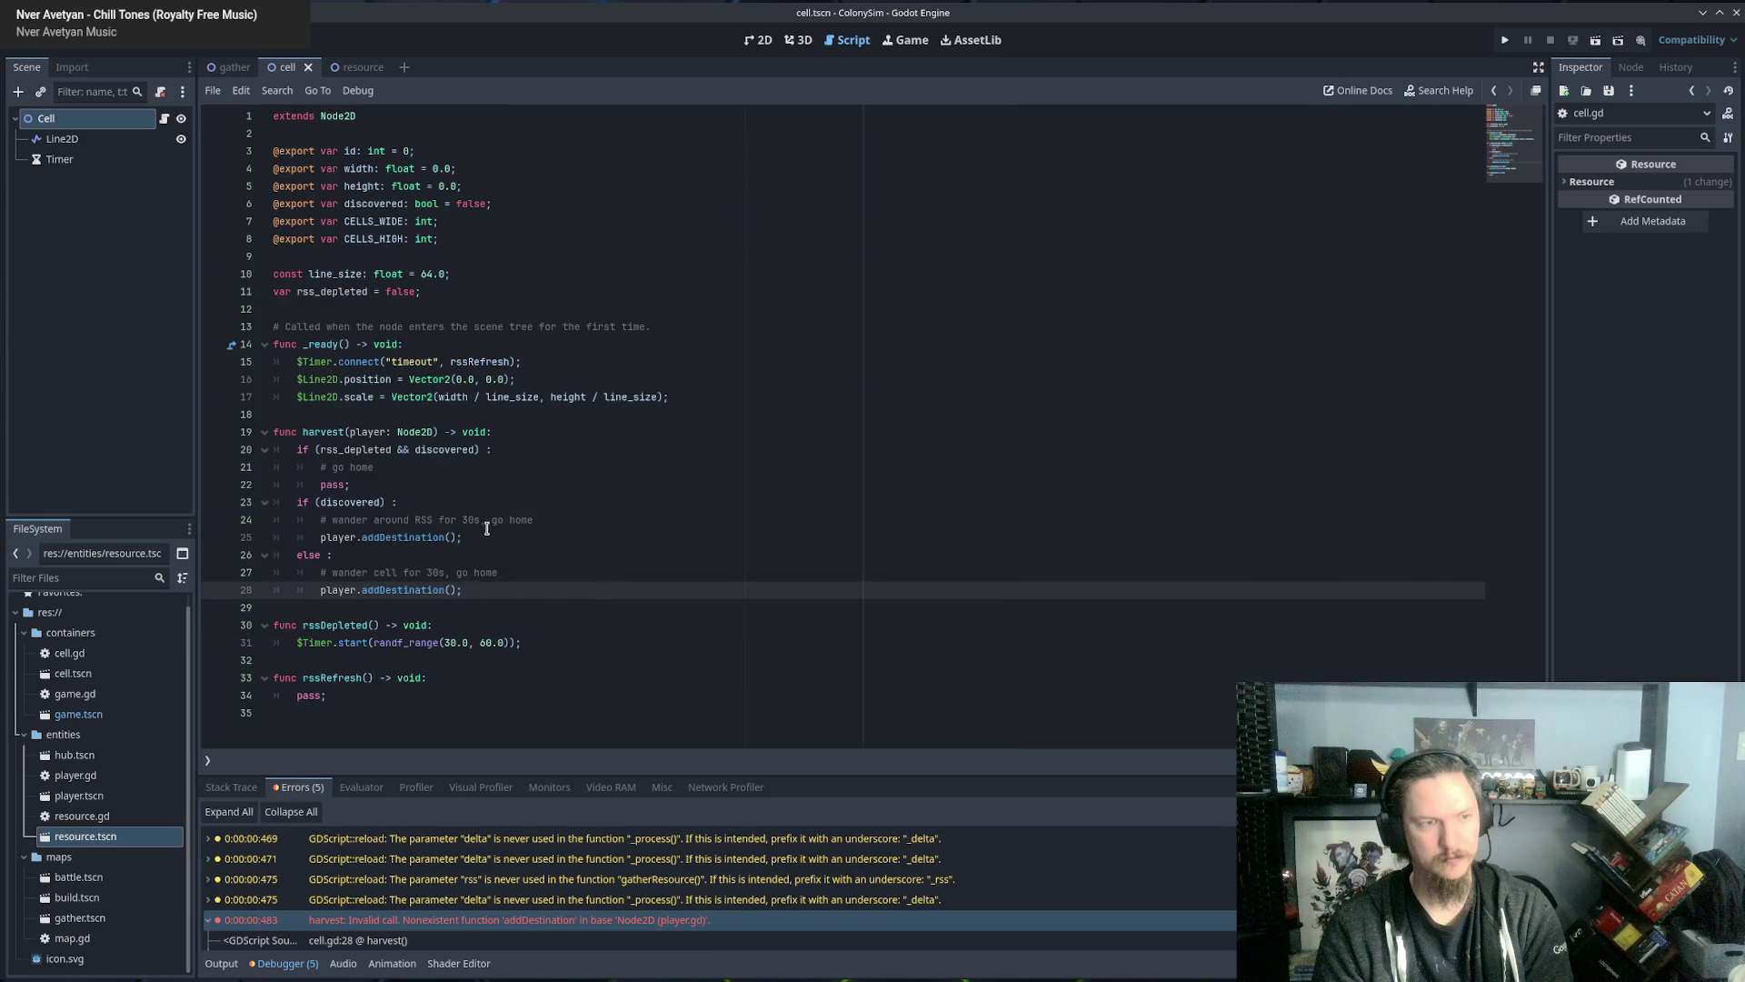
pyautogui.hotkey('ctrl', '\\')
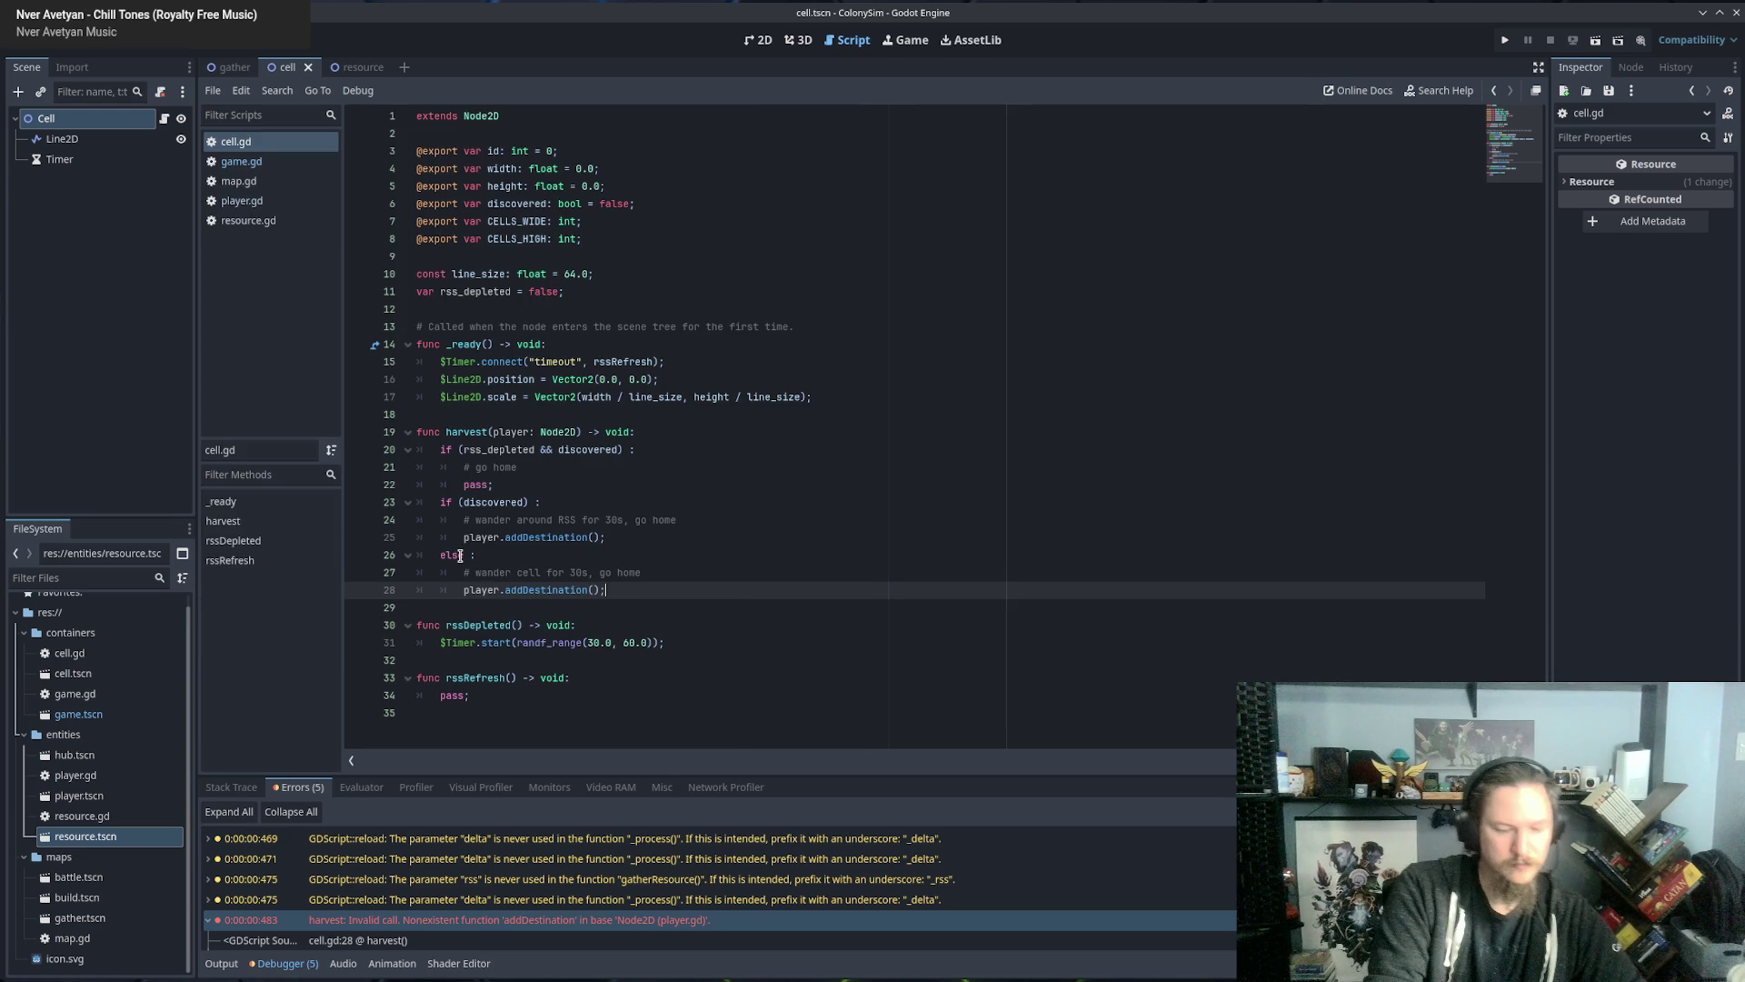
# Step: Comment out both player.addDestination() calls and add pass to each branch
pyautogui.hotkey('ctrl', 'k')
pyautogui.press('Up')
pyautogui.press('Up')
pyautogui.press('Up')
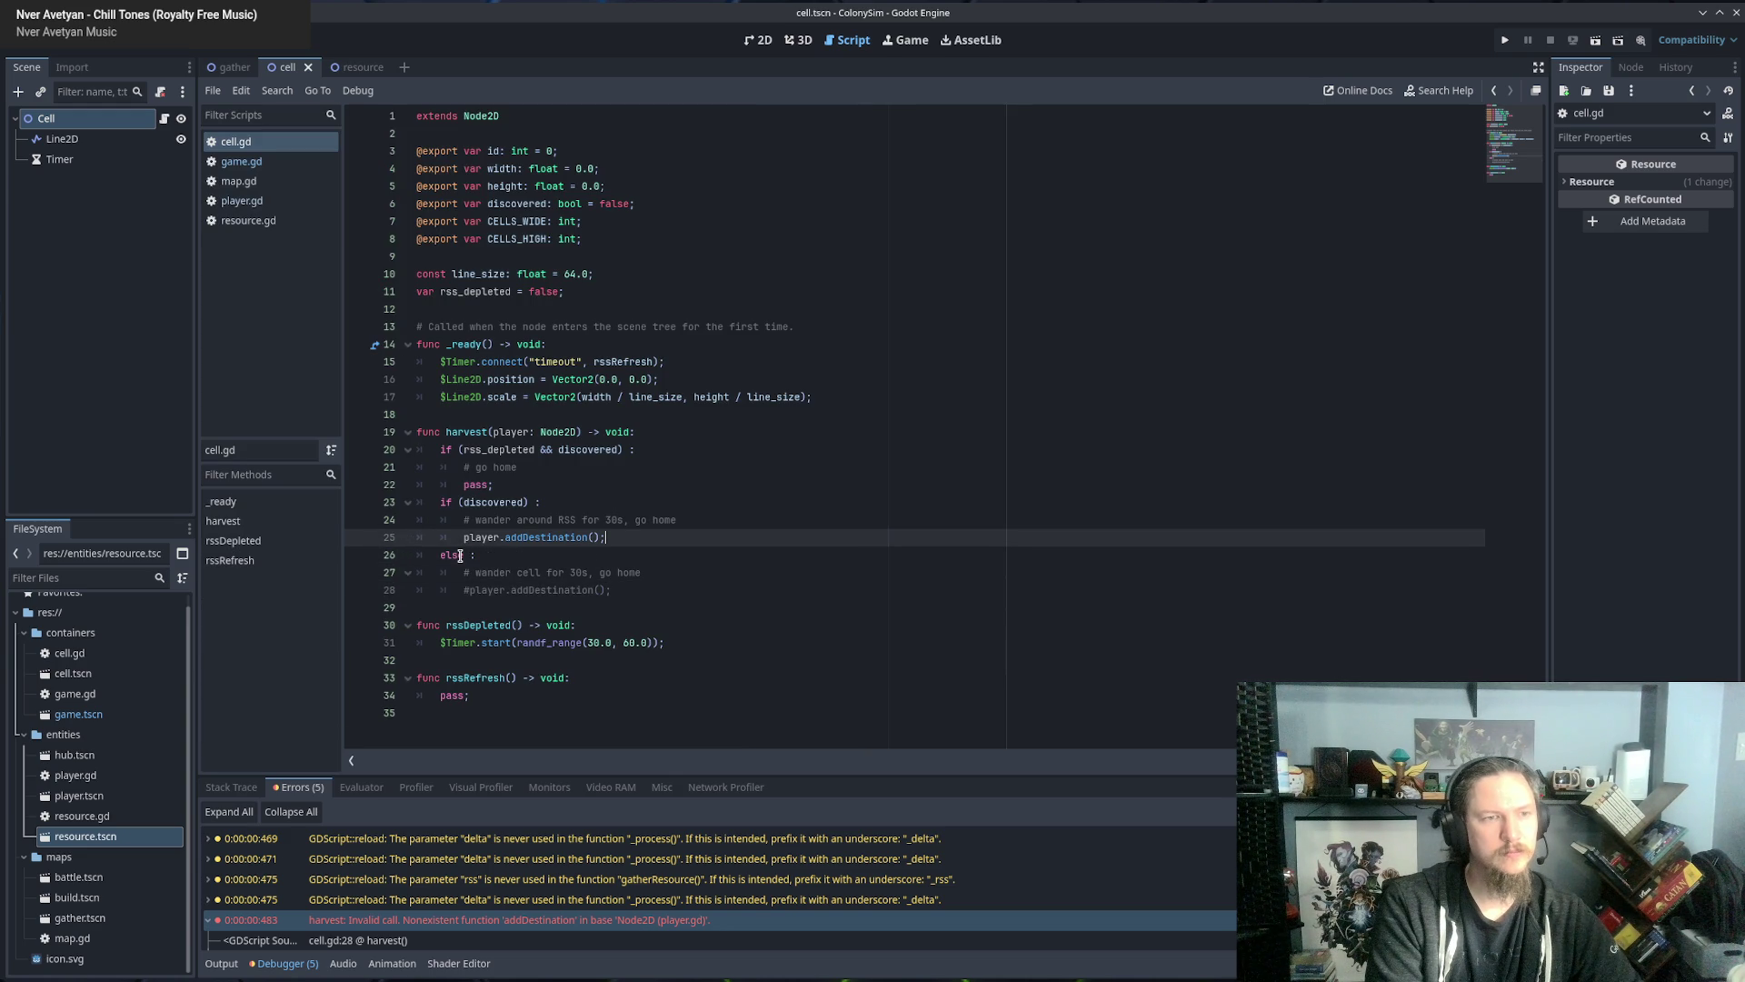
pyautogui.hotkey('ctrl', 'k')
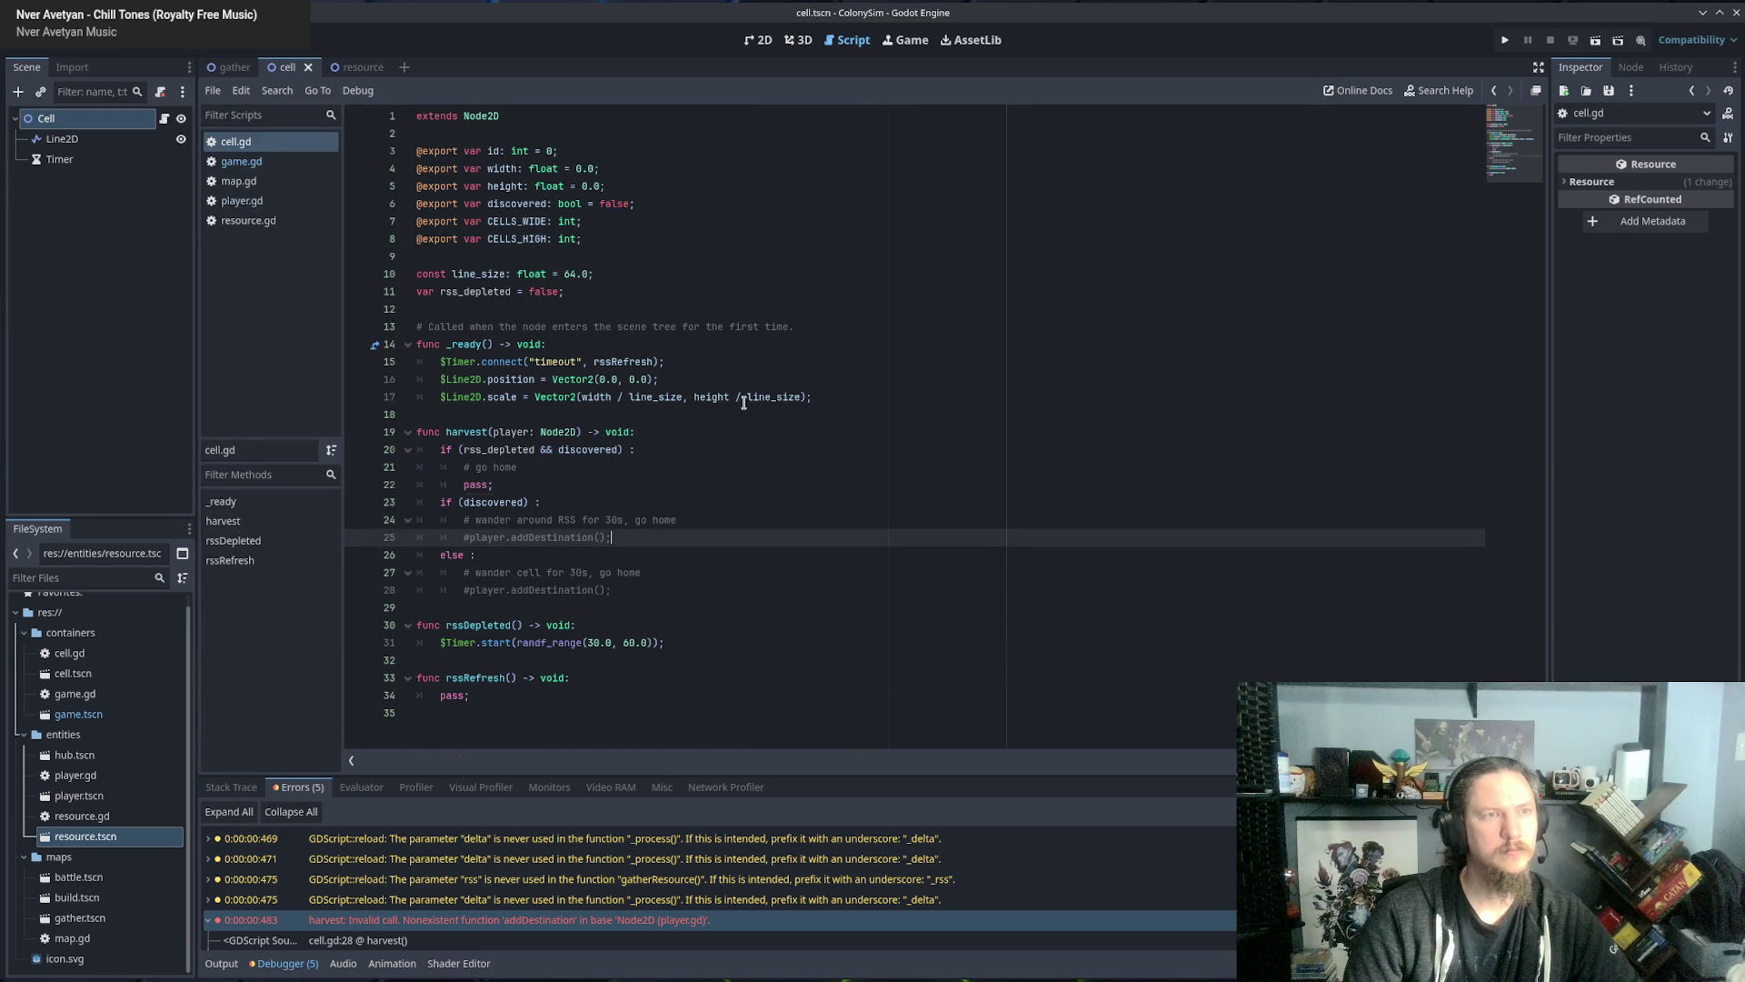
pyautogui.press('Return')
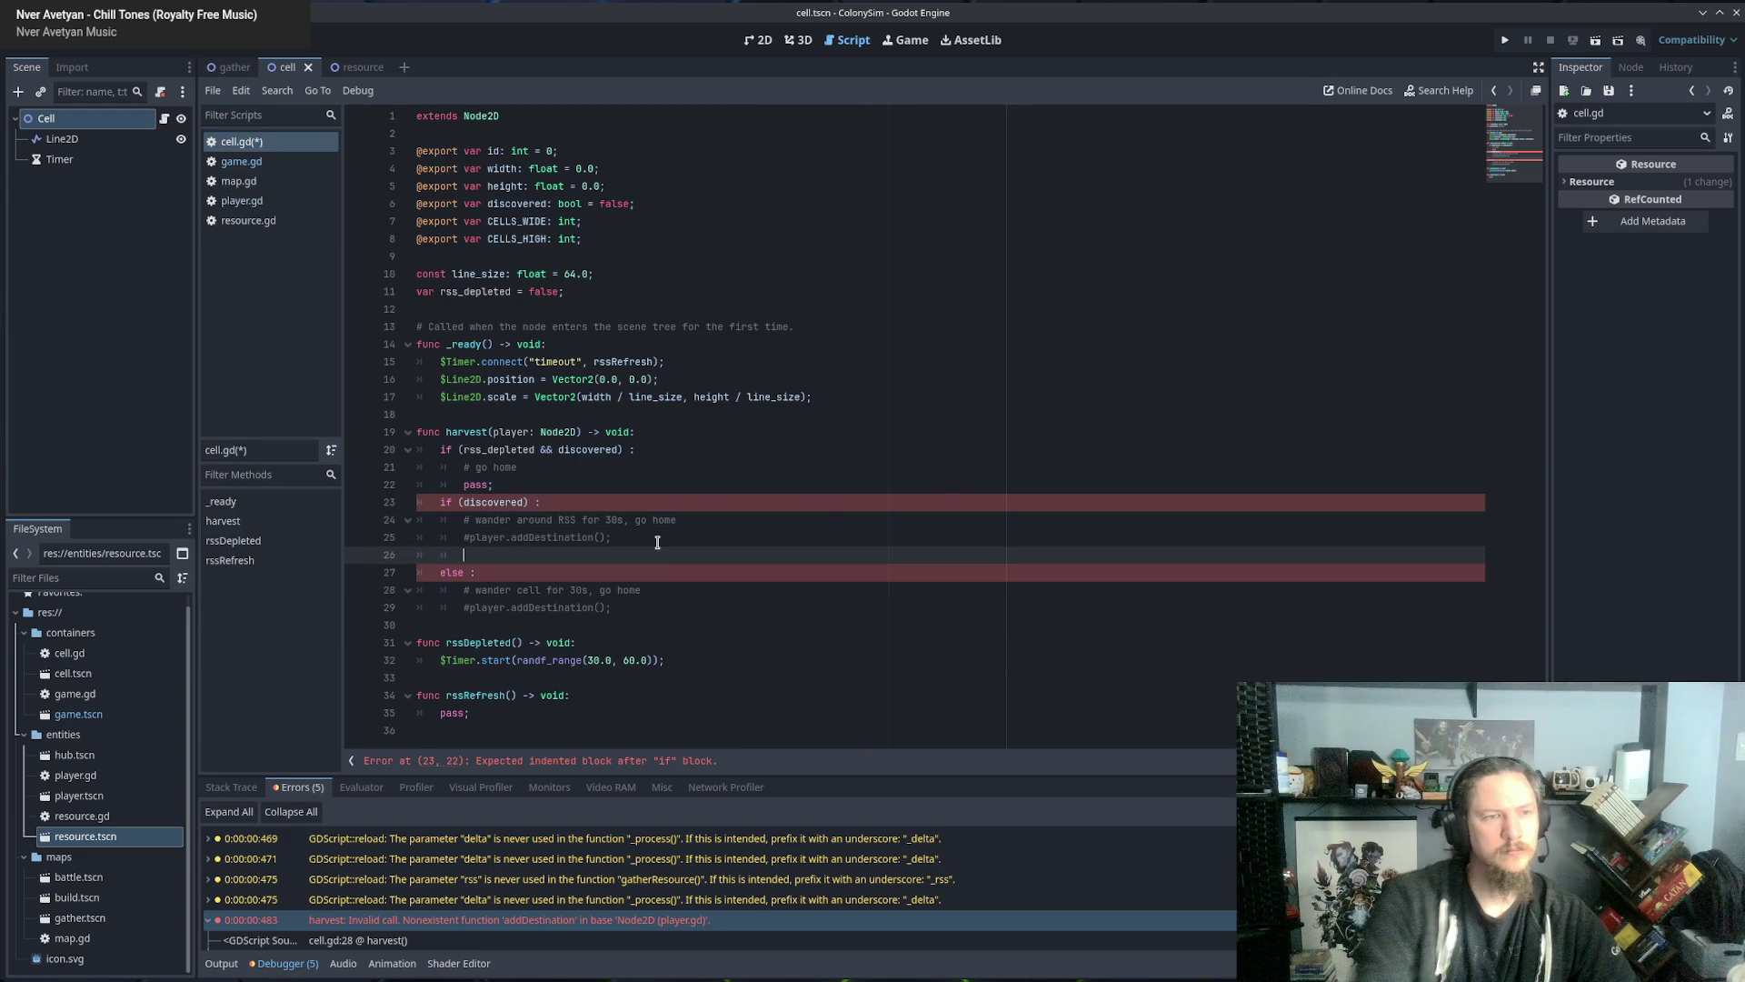
pyautogui.write('pass;')
pyautogui.press('Down')
pyautogui.press('Down')
pyautogui.press('Down')
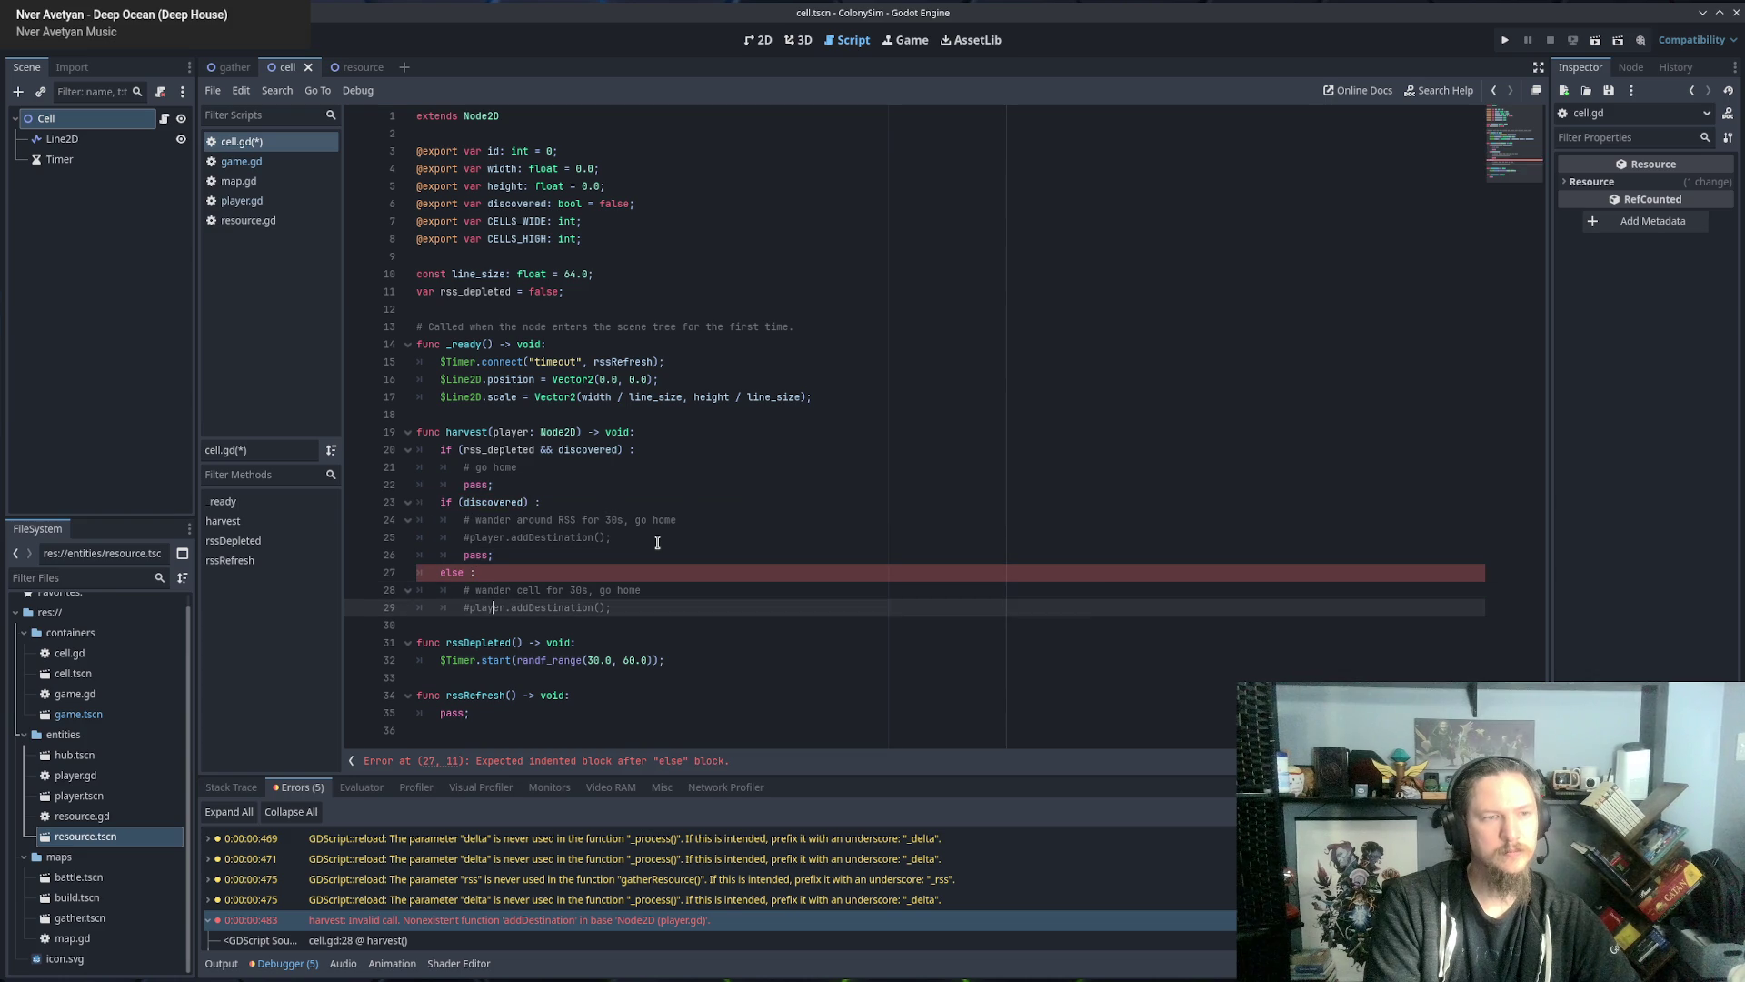
pyautogui.press('End')
pyautogui.press('Return')
pyautogui.write('s;')
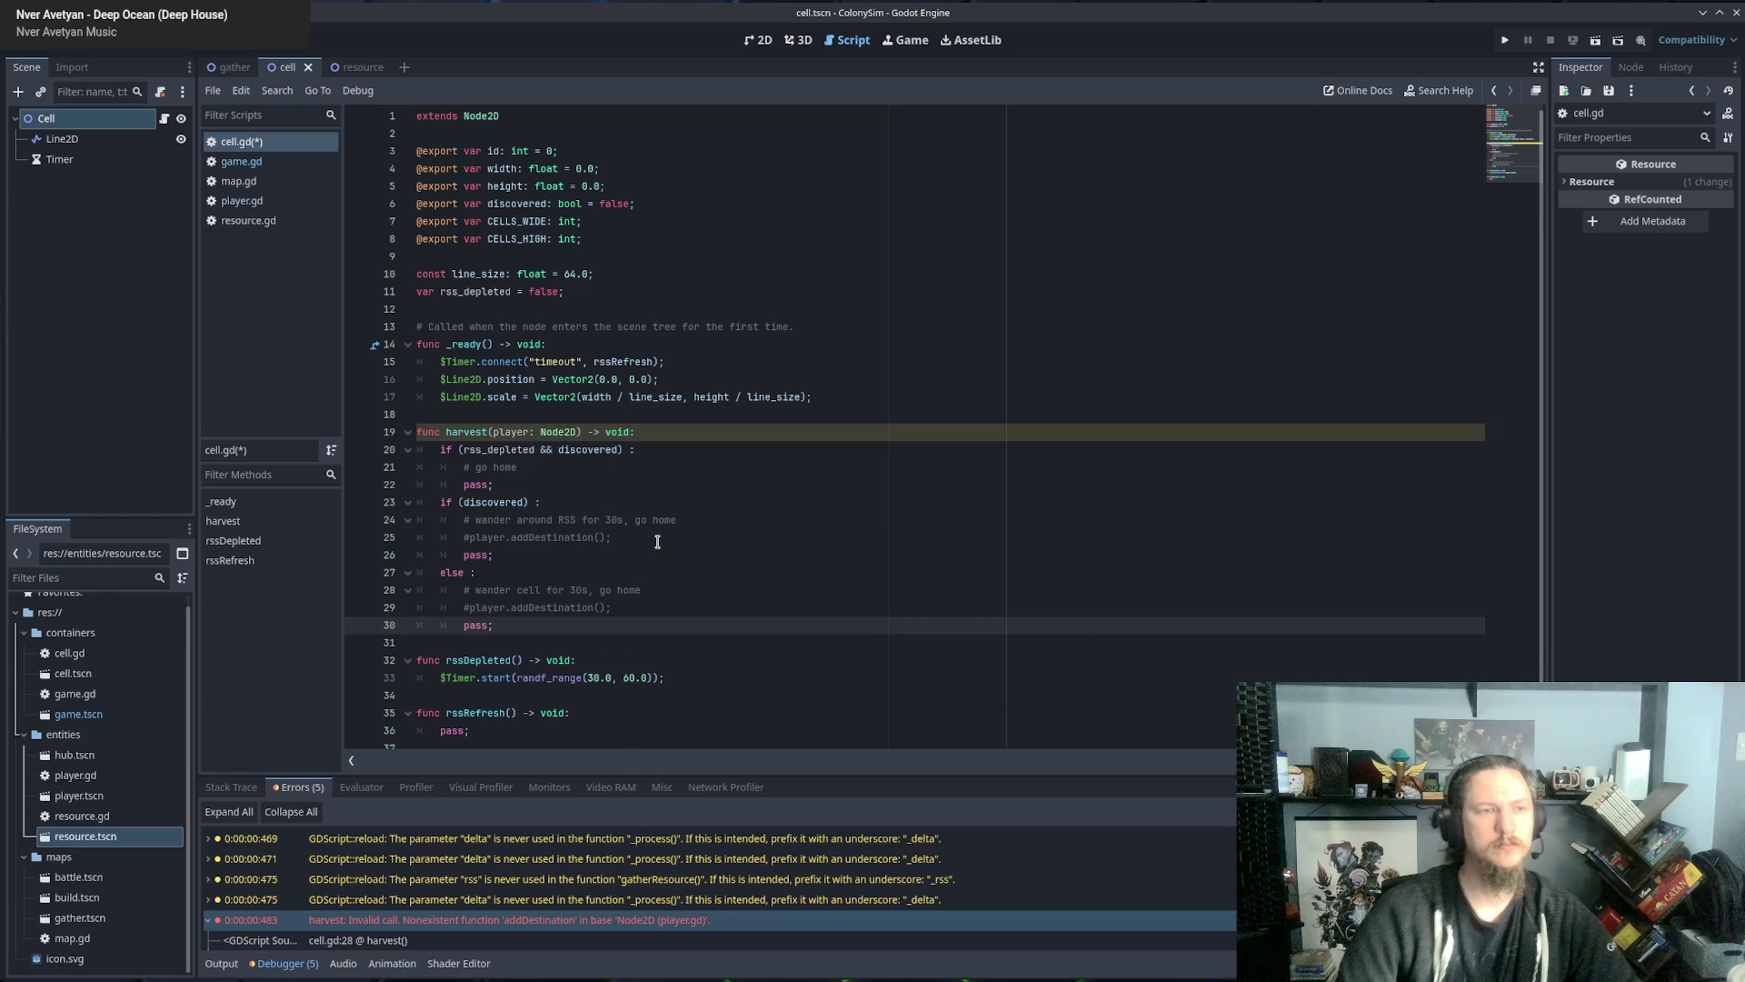
# Step: Save cell.gd and run the game, moving its window to the top right
pyautogui.hotkey('ctrl', 's')
pyautogui.press('F5')
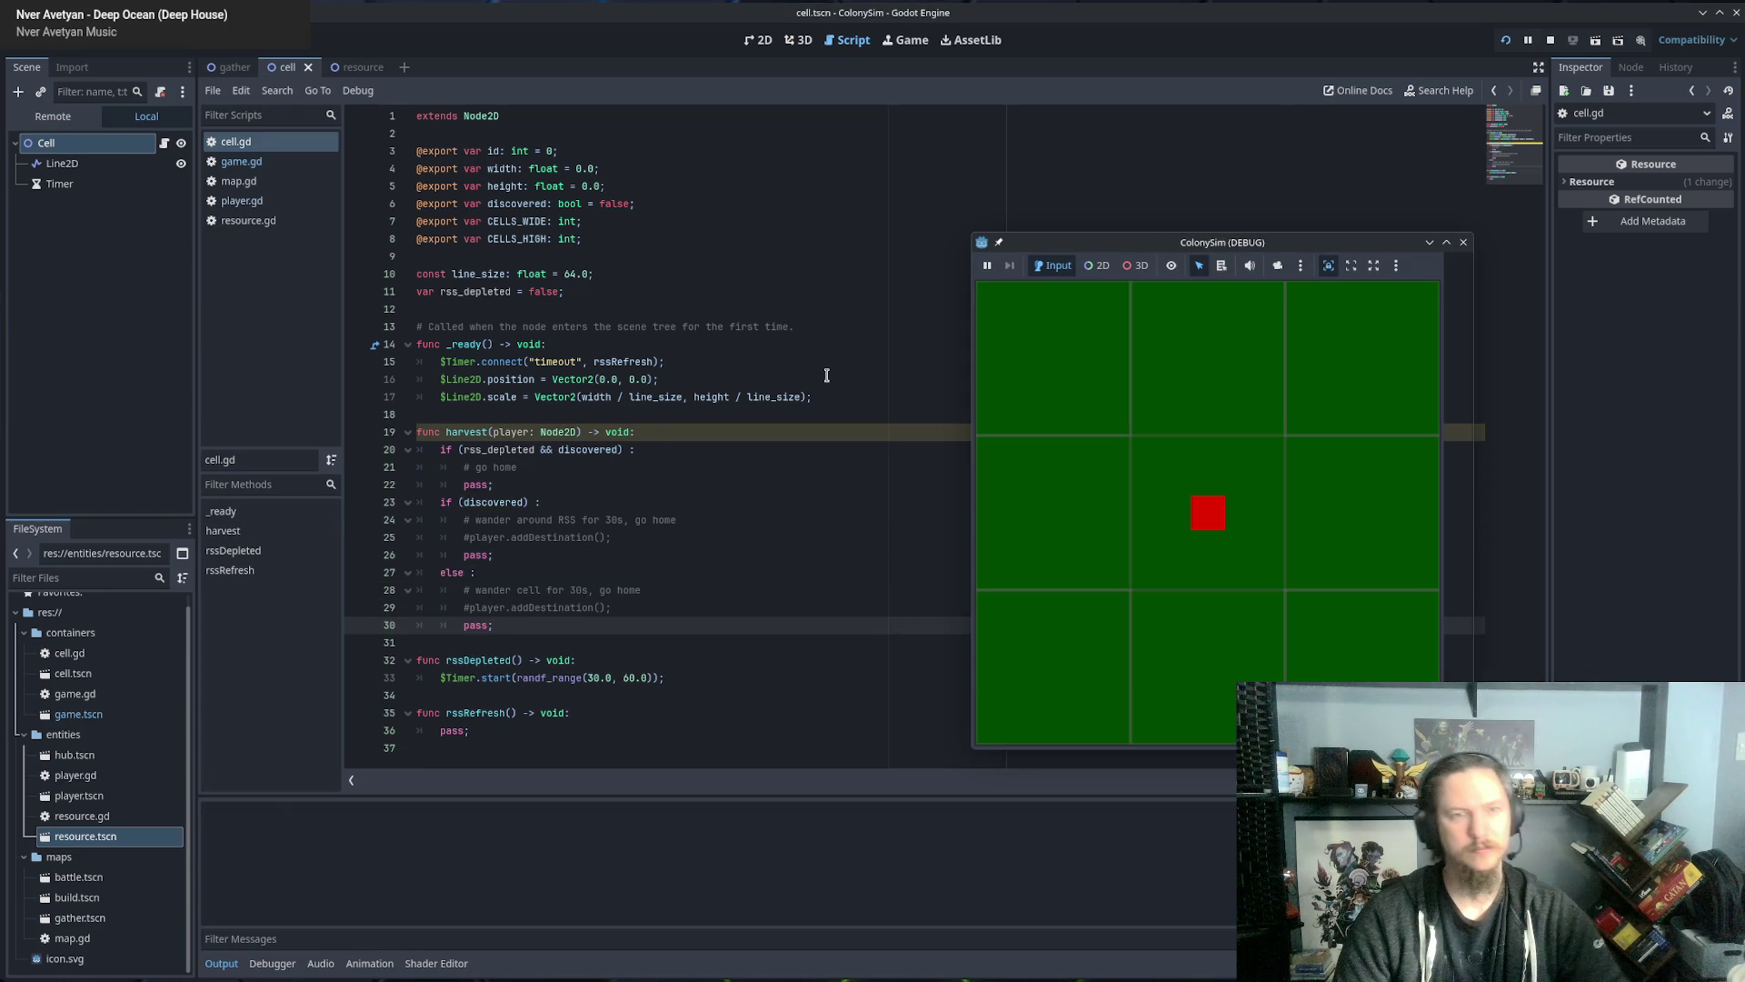
pyautogui.moveTo(1346, 246); pyautogui.dragTo(1618, 16)
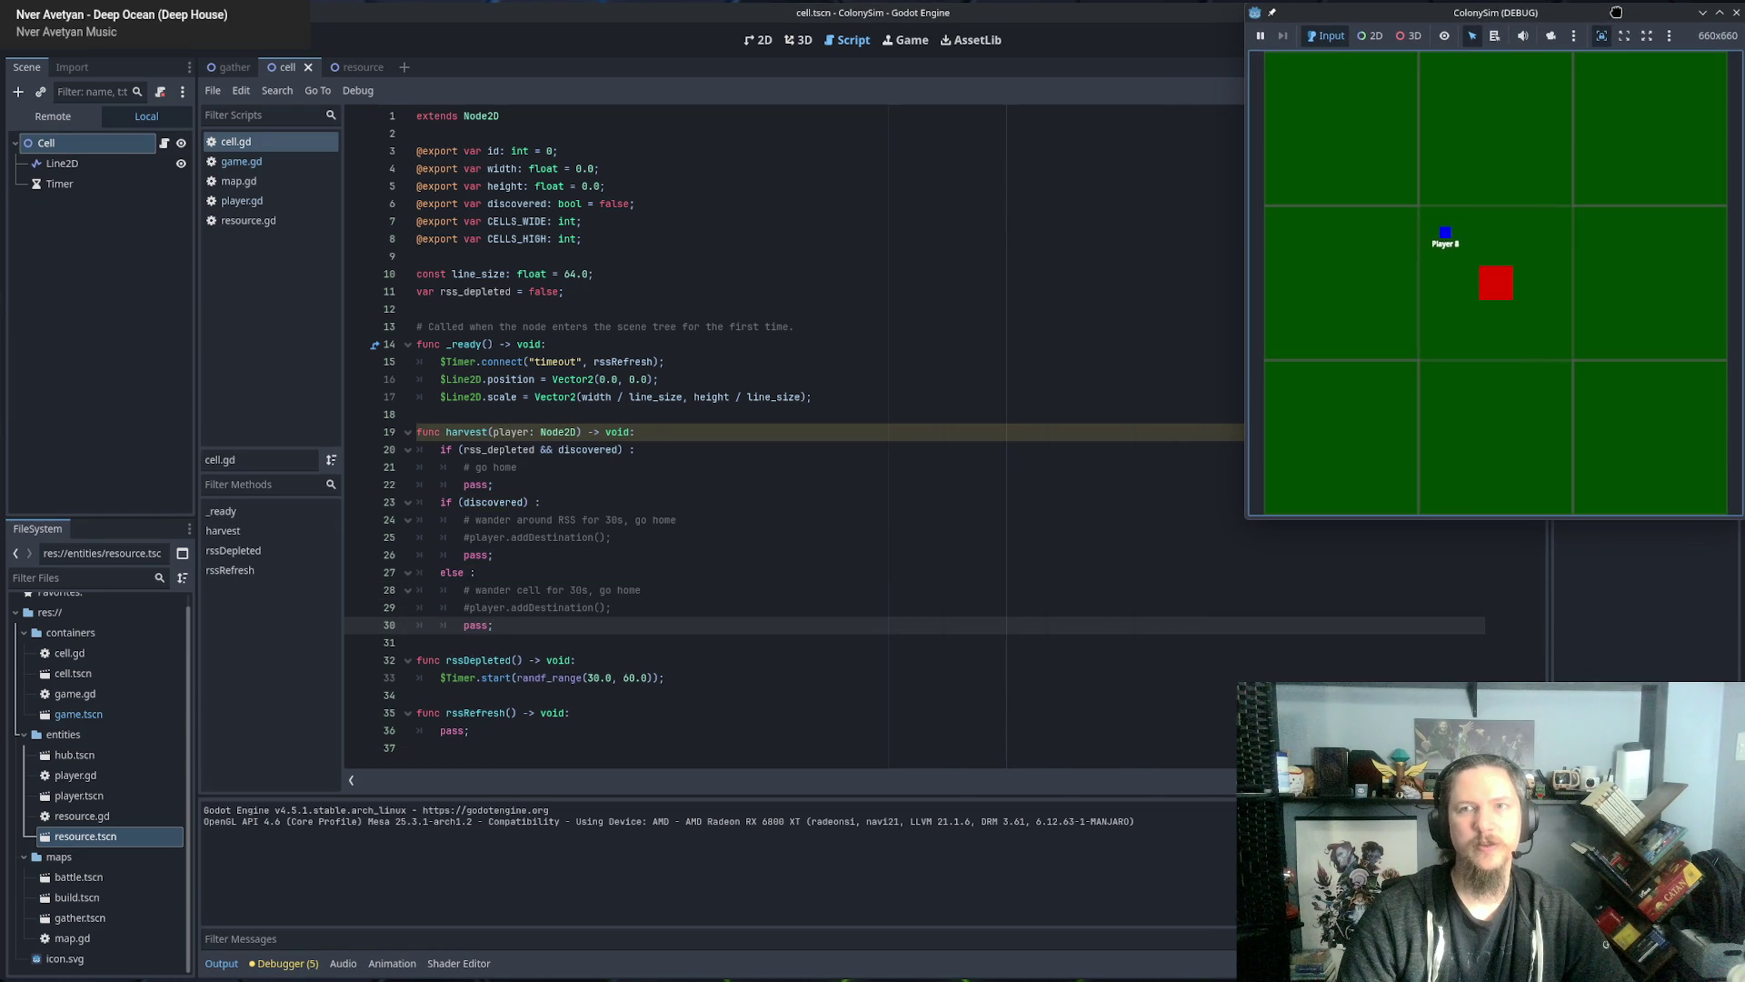
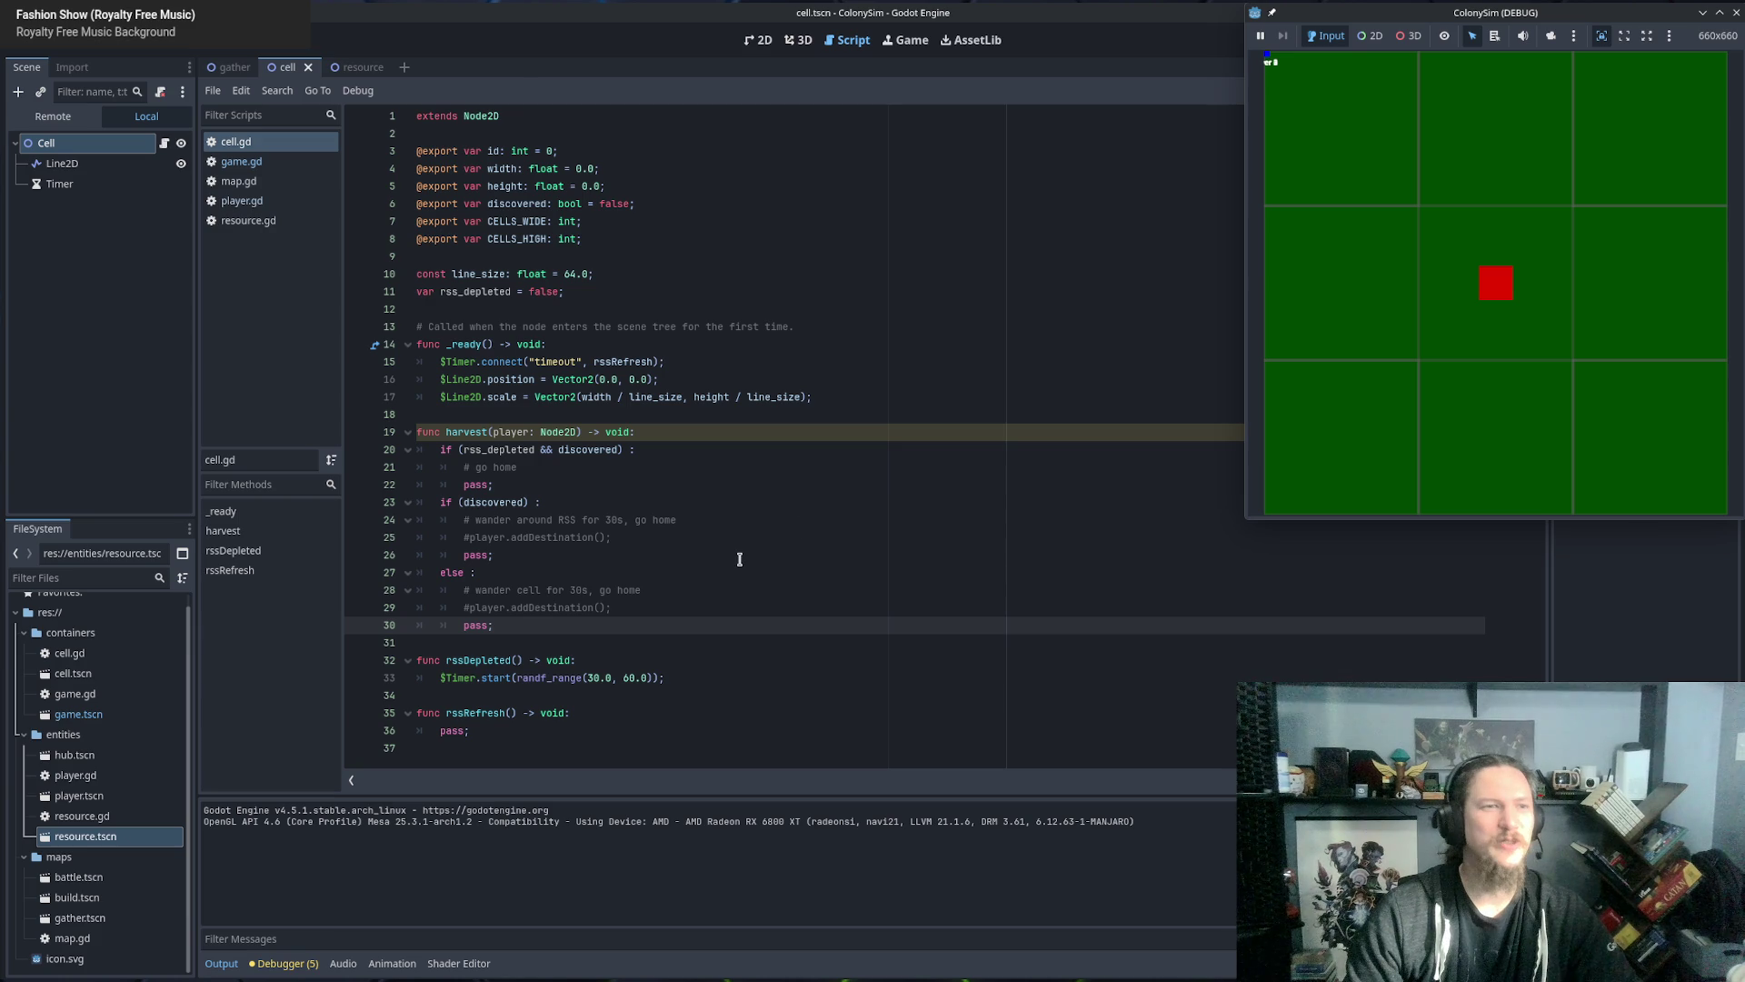
# Step: Stop the running ColonySim game and put the caret at the end of line 8 in cell.gd
pyautogui.click(534, 467)
pyautogui.click(662, 500)
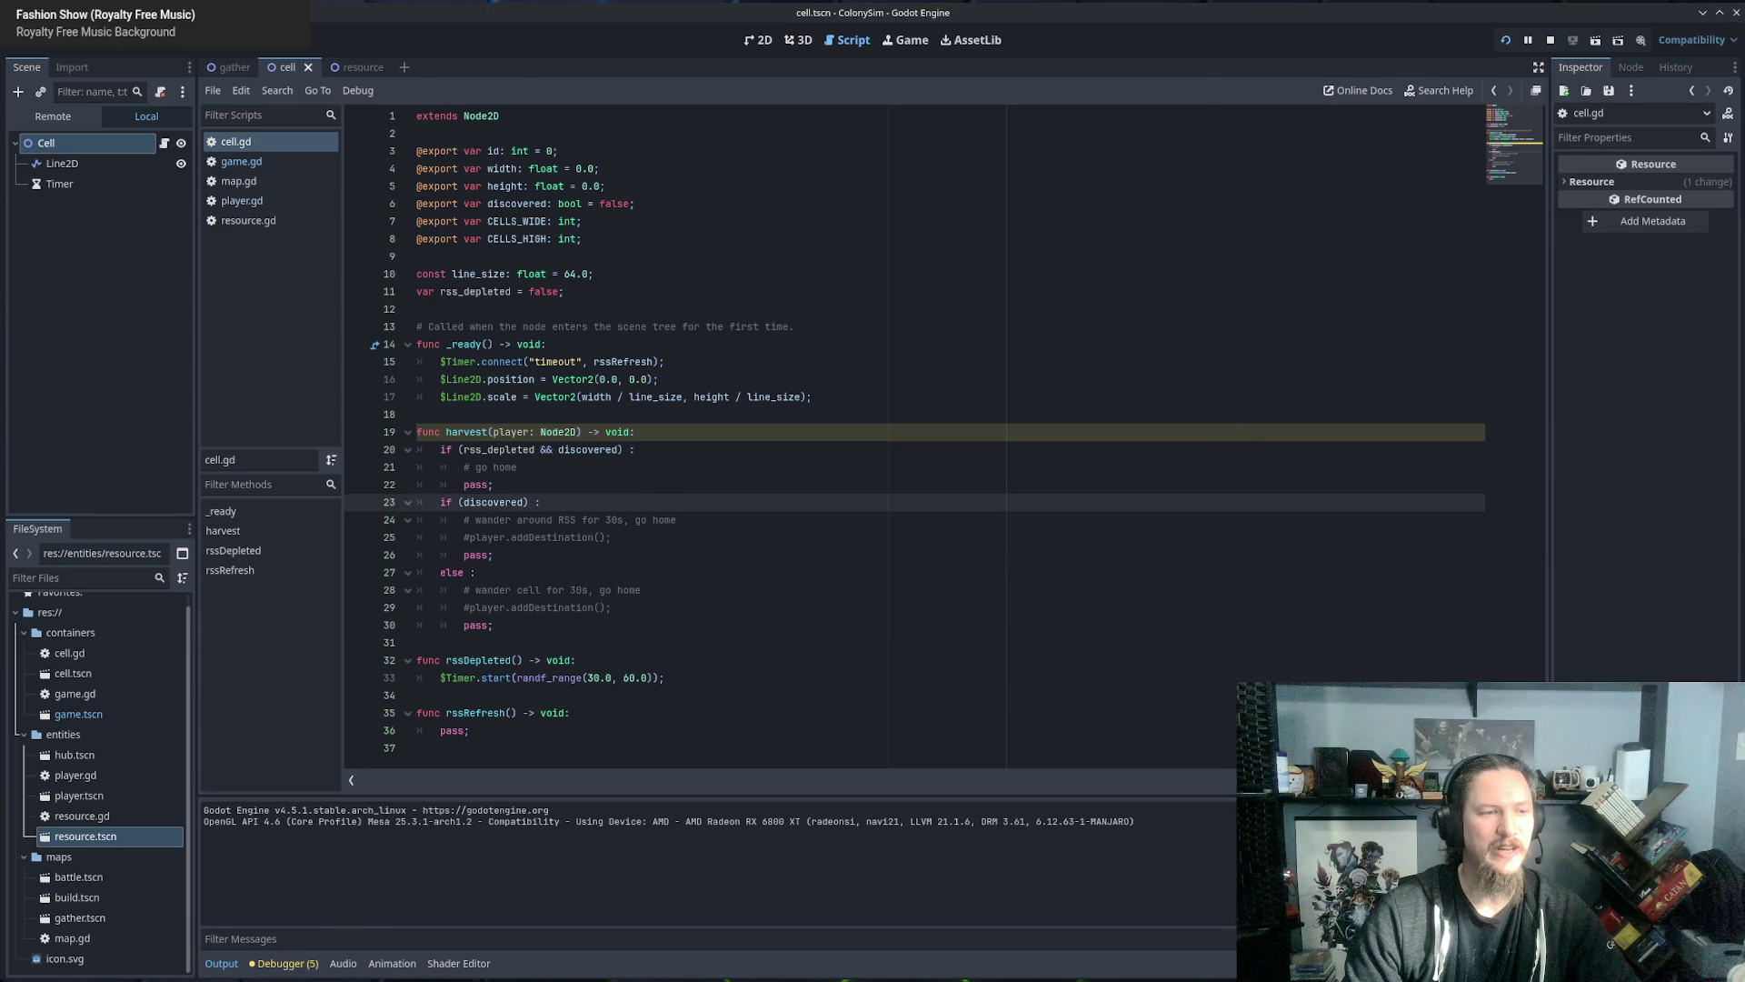
pyautogui.click(1549, 40)
pyautogui.click(1037, 451)
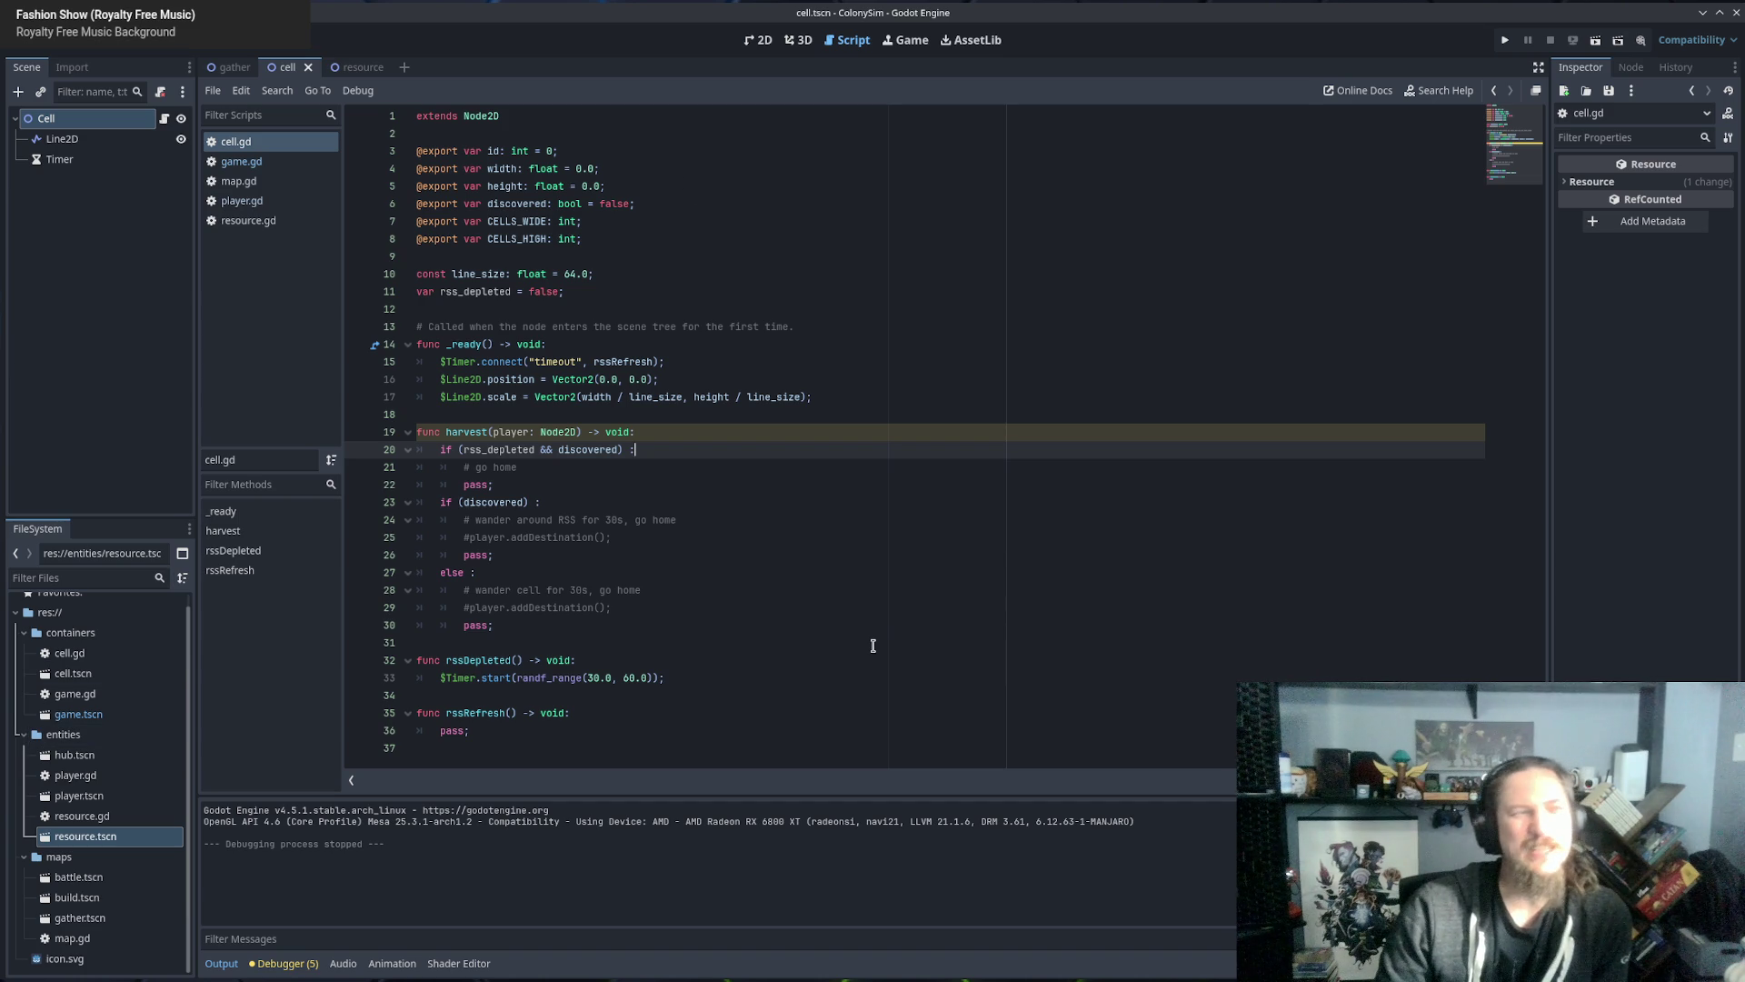
pyautogui.click(707, 466)
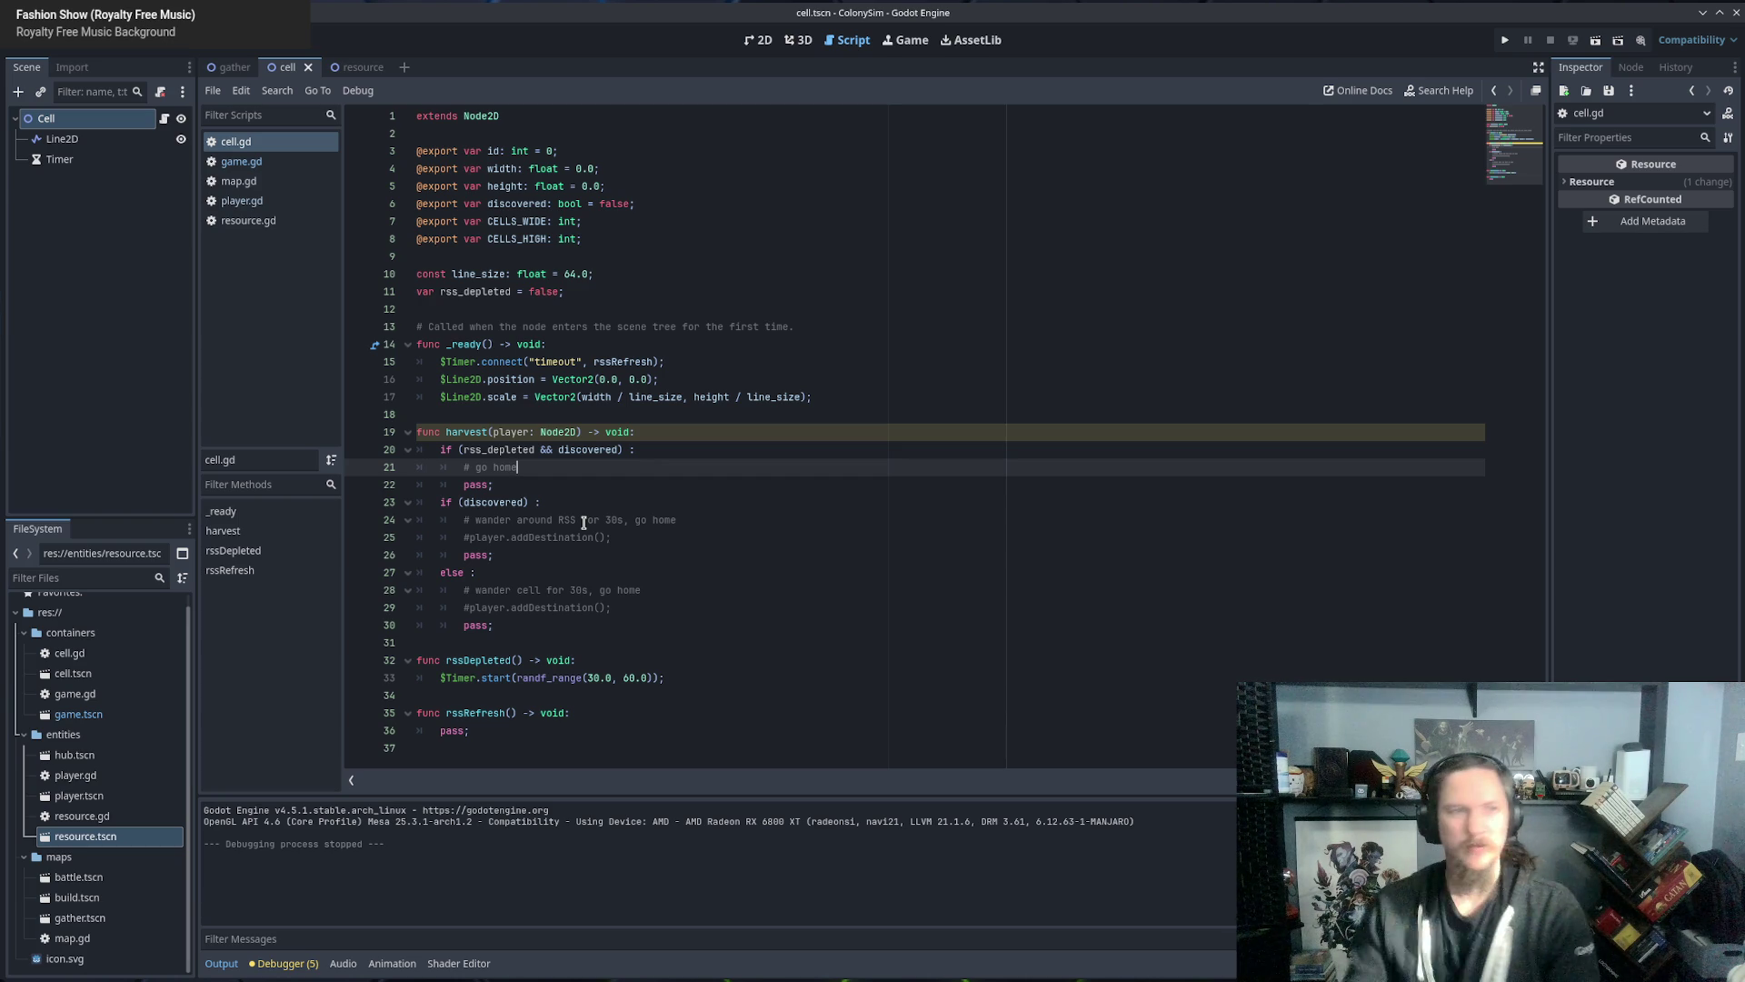
pyautogui.click(718, 238)
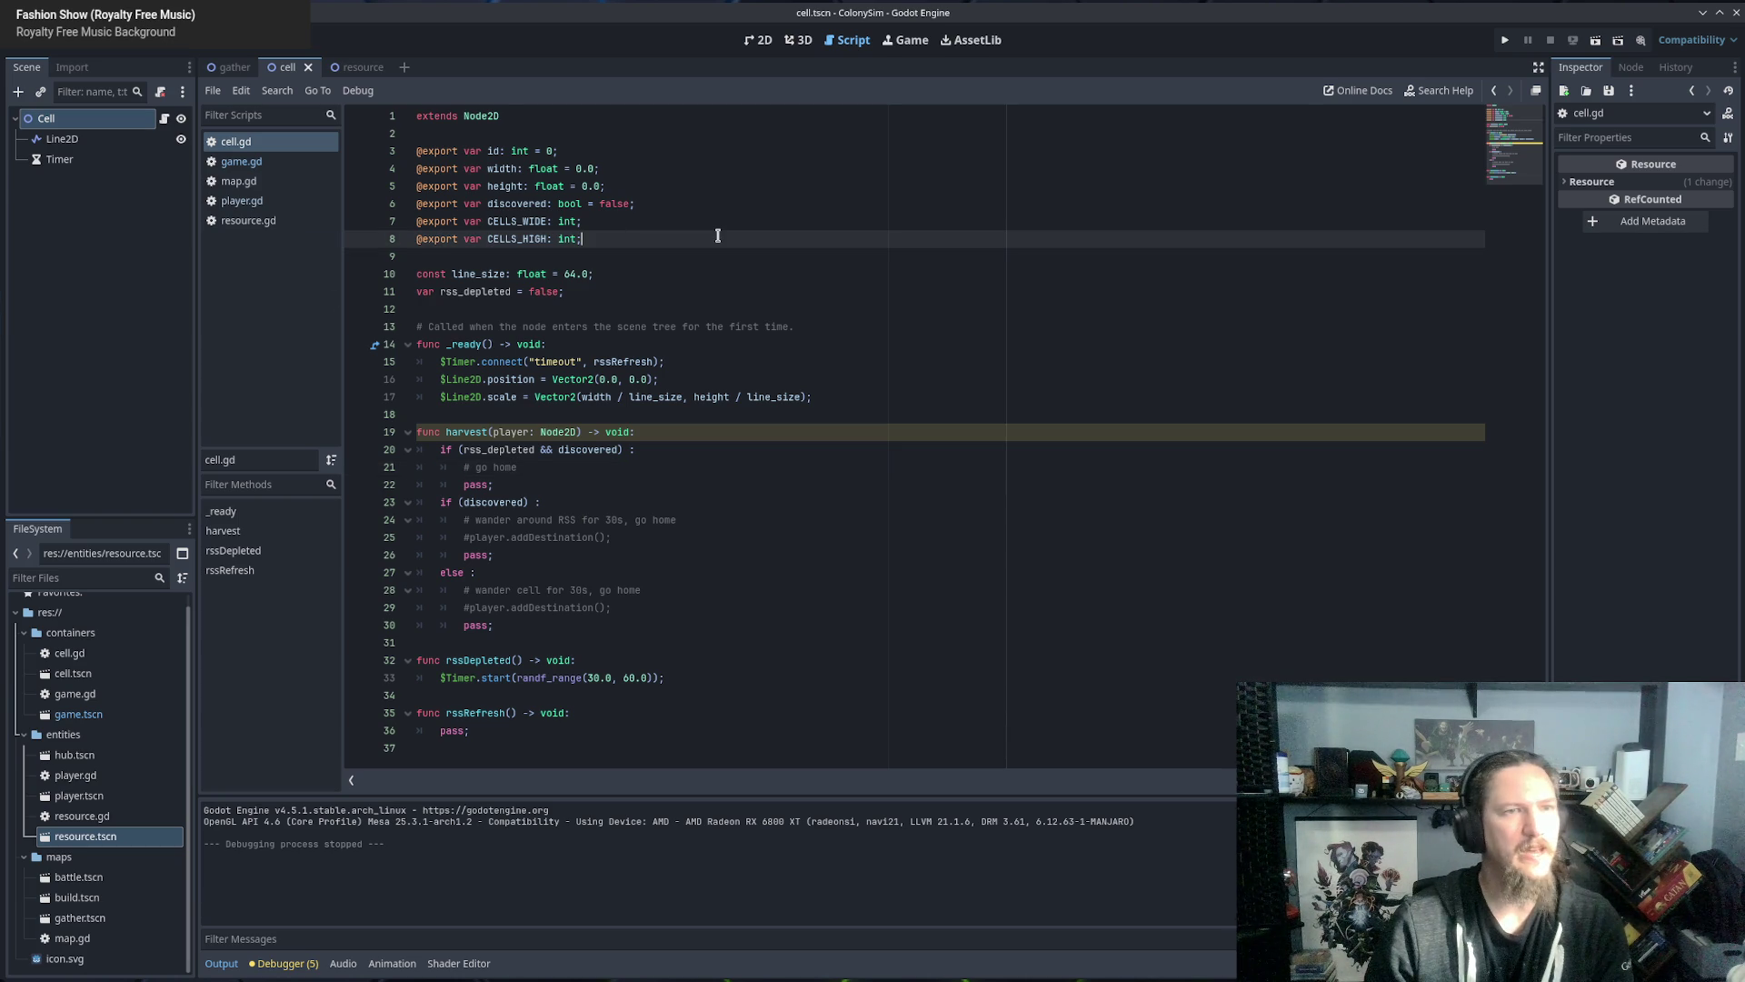
pyautogui.press('Return')
pyautogui.write('@export var ')
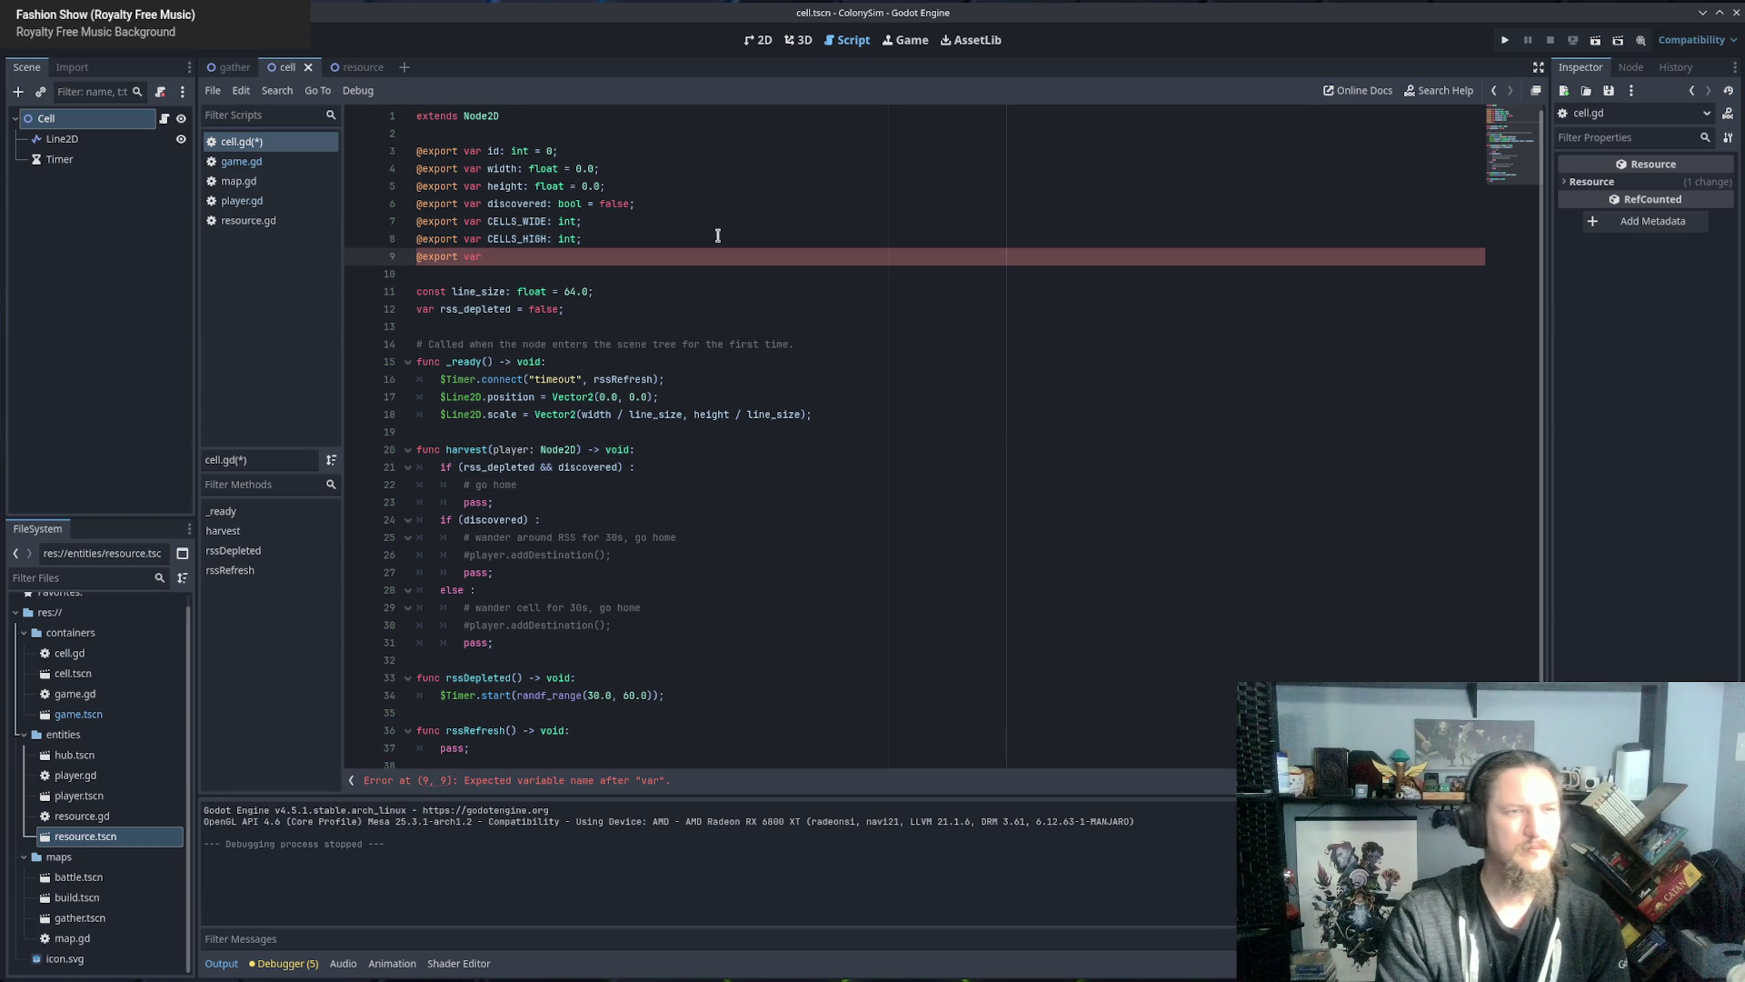
pyautogui.write('rss_node: ')
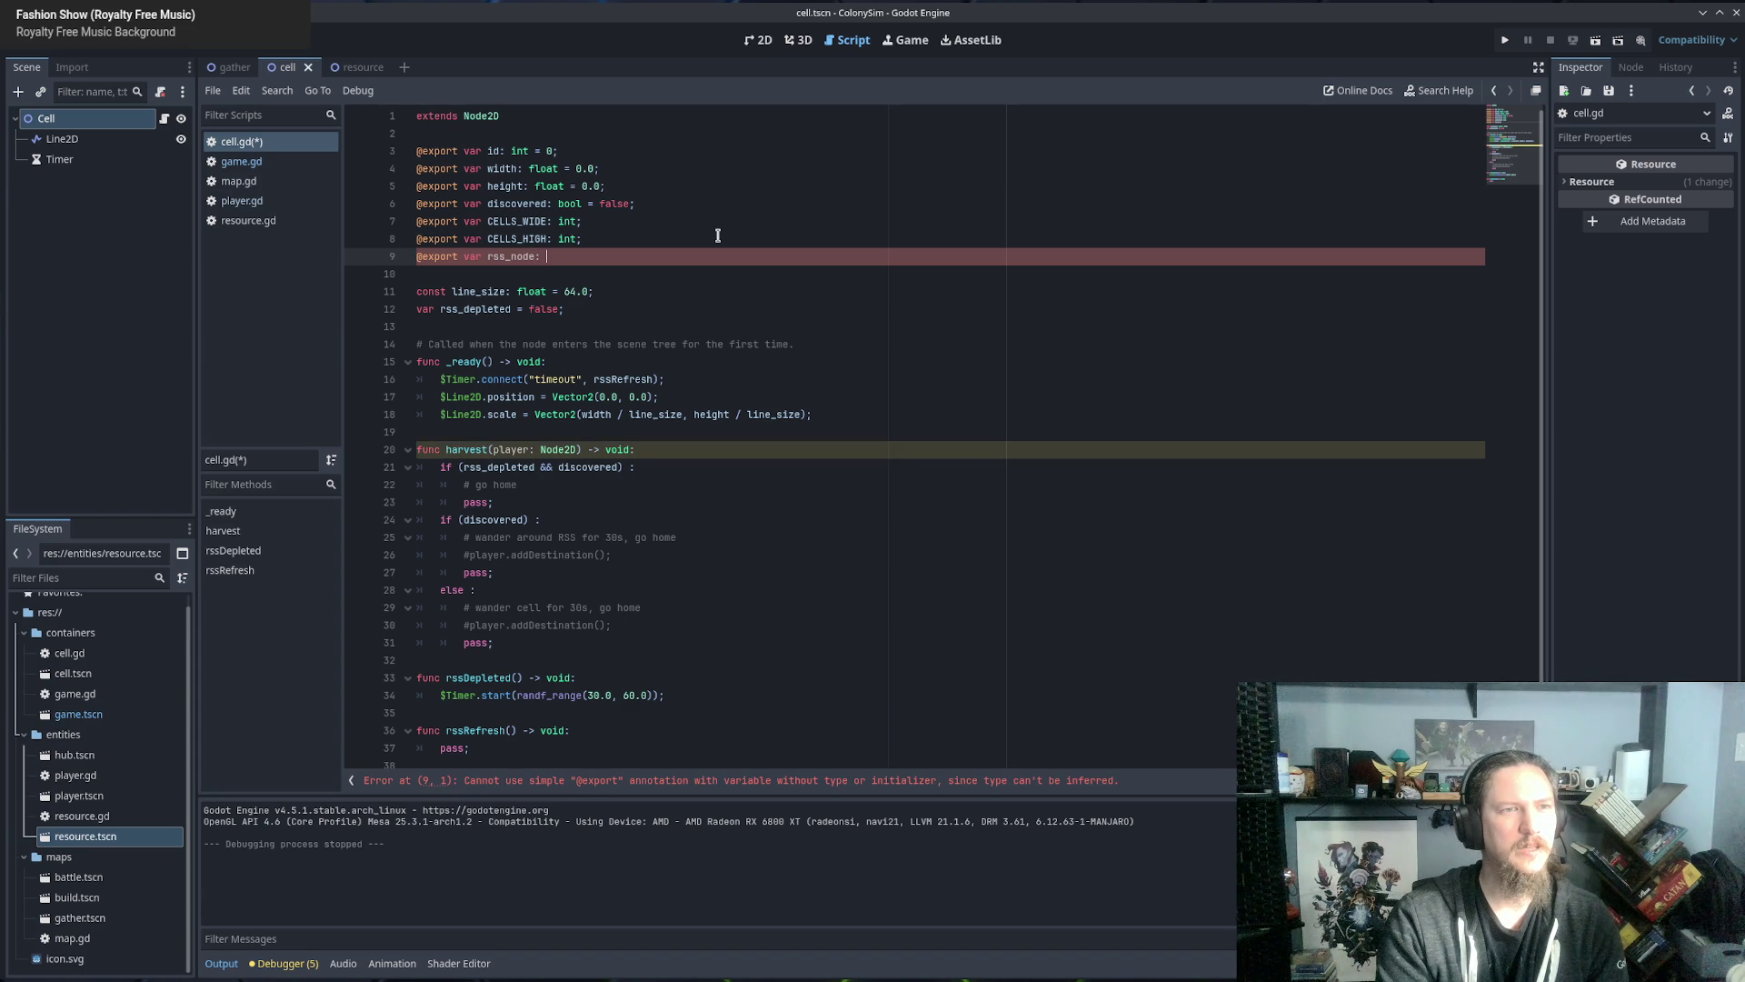
pyautogui.write('Node2d')
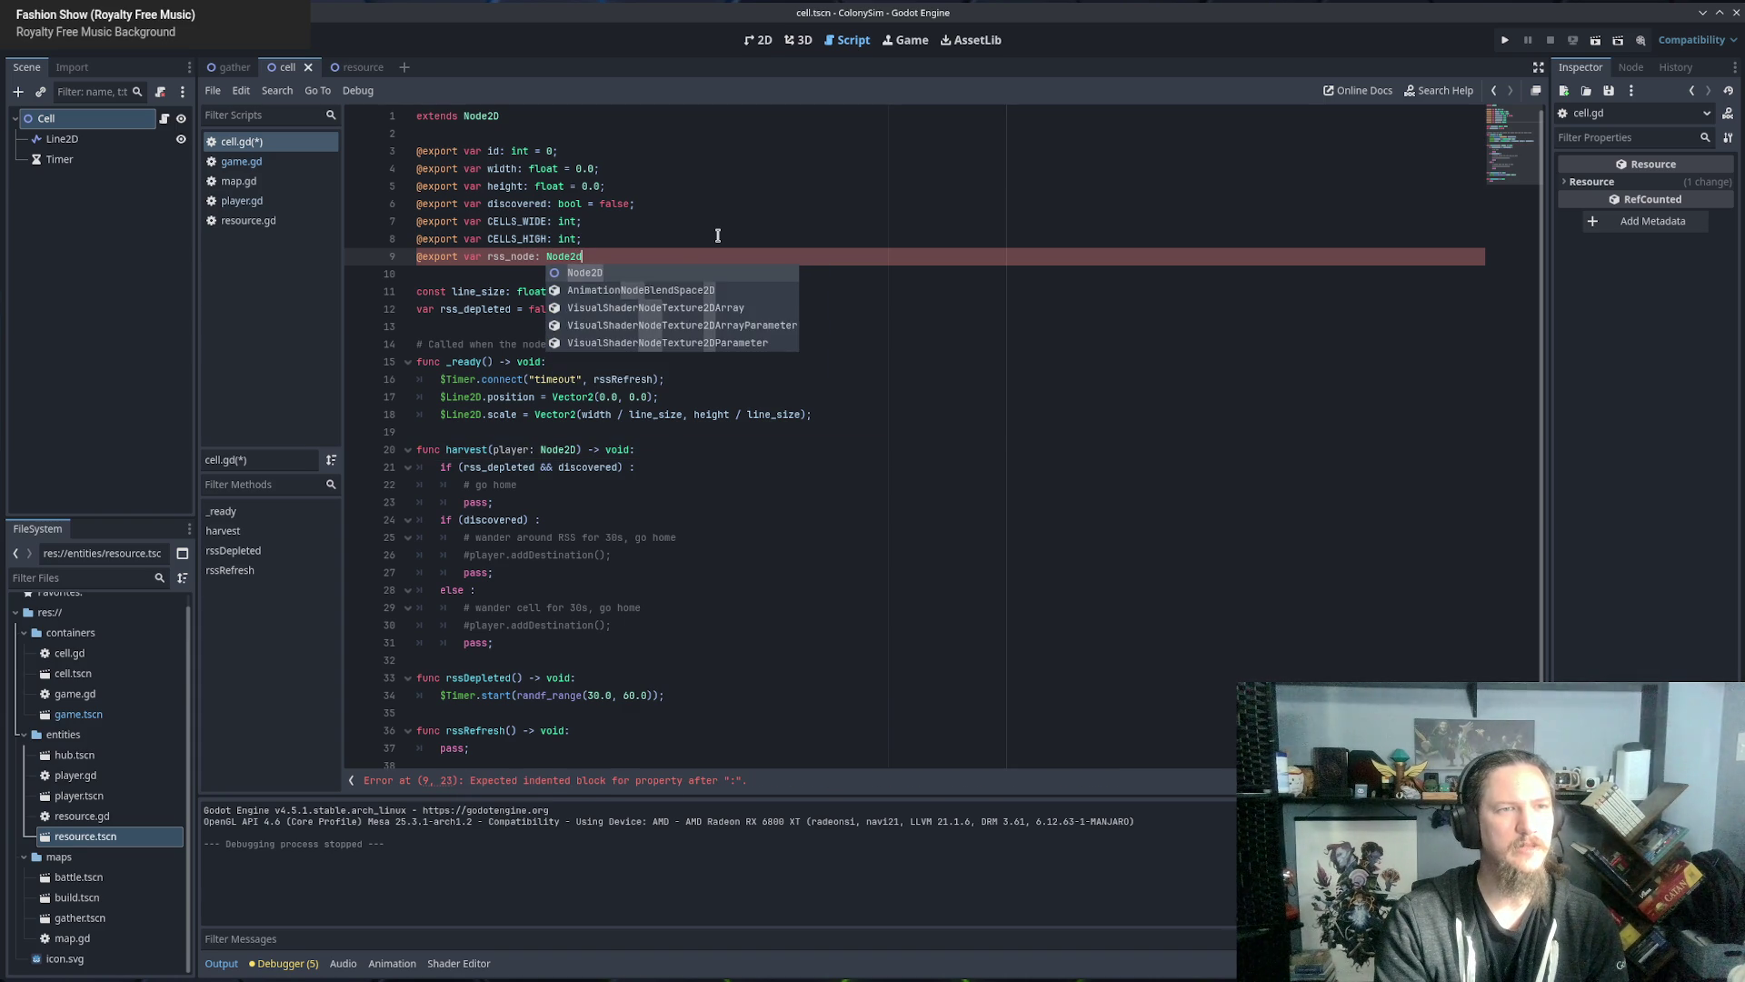
pyautogui.write(';')
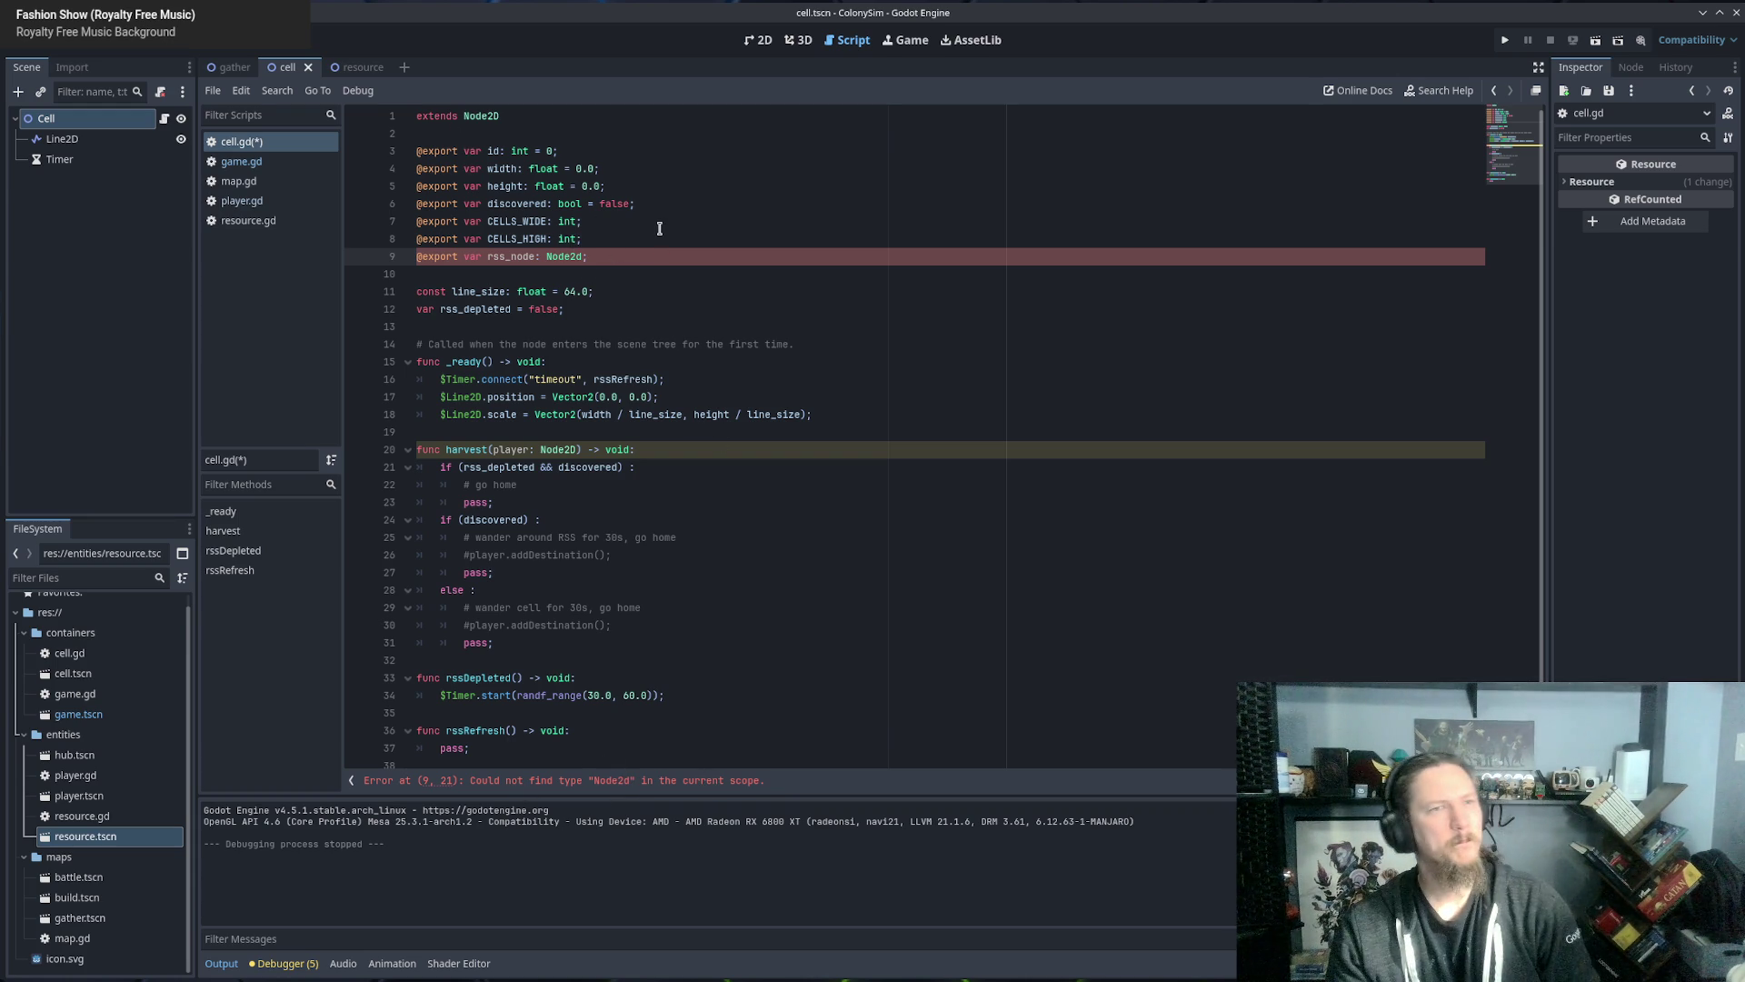
pyautogui.doubleClick(563, 257)
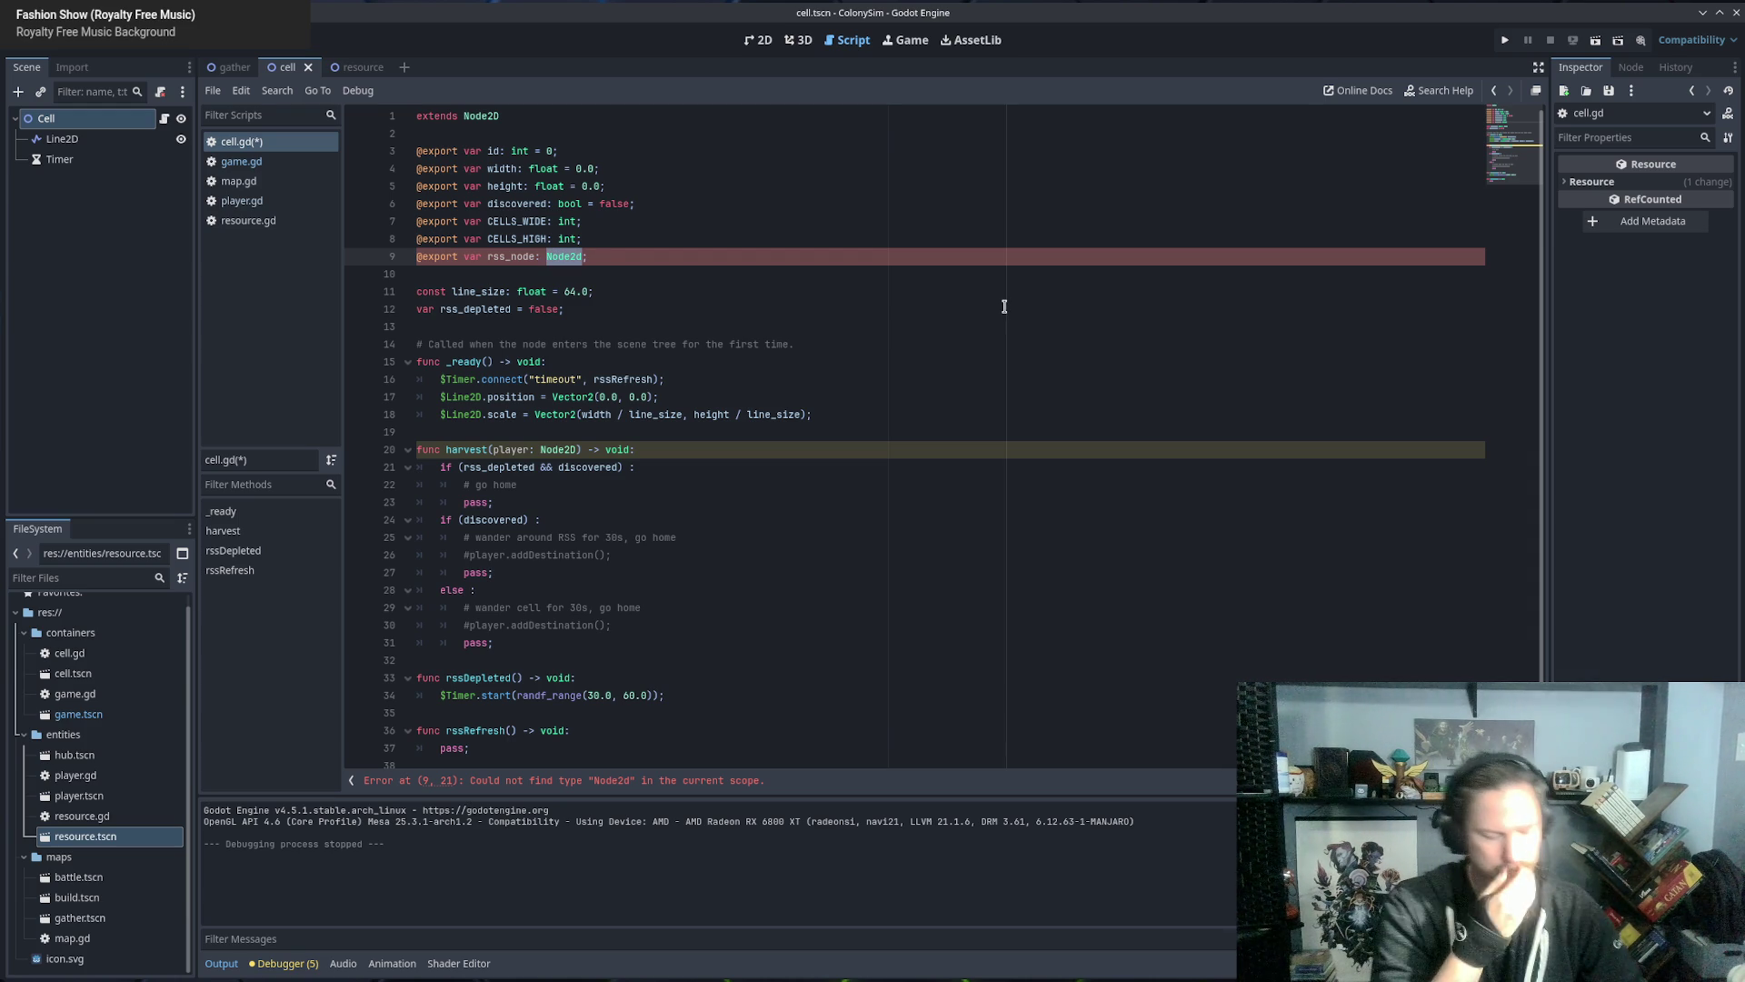
pyautogui.write('Packed')
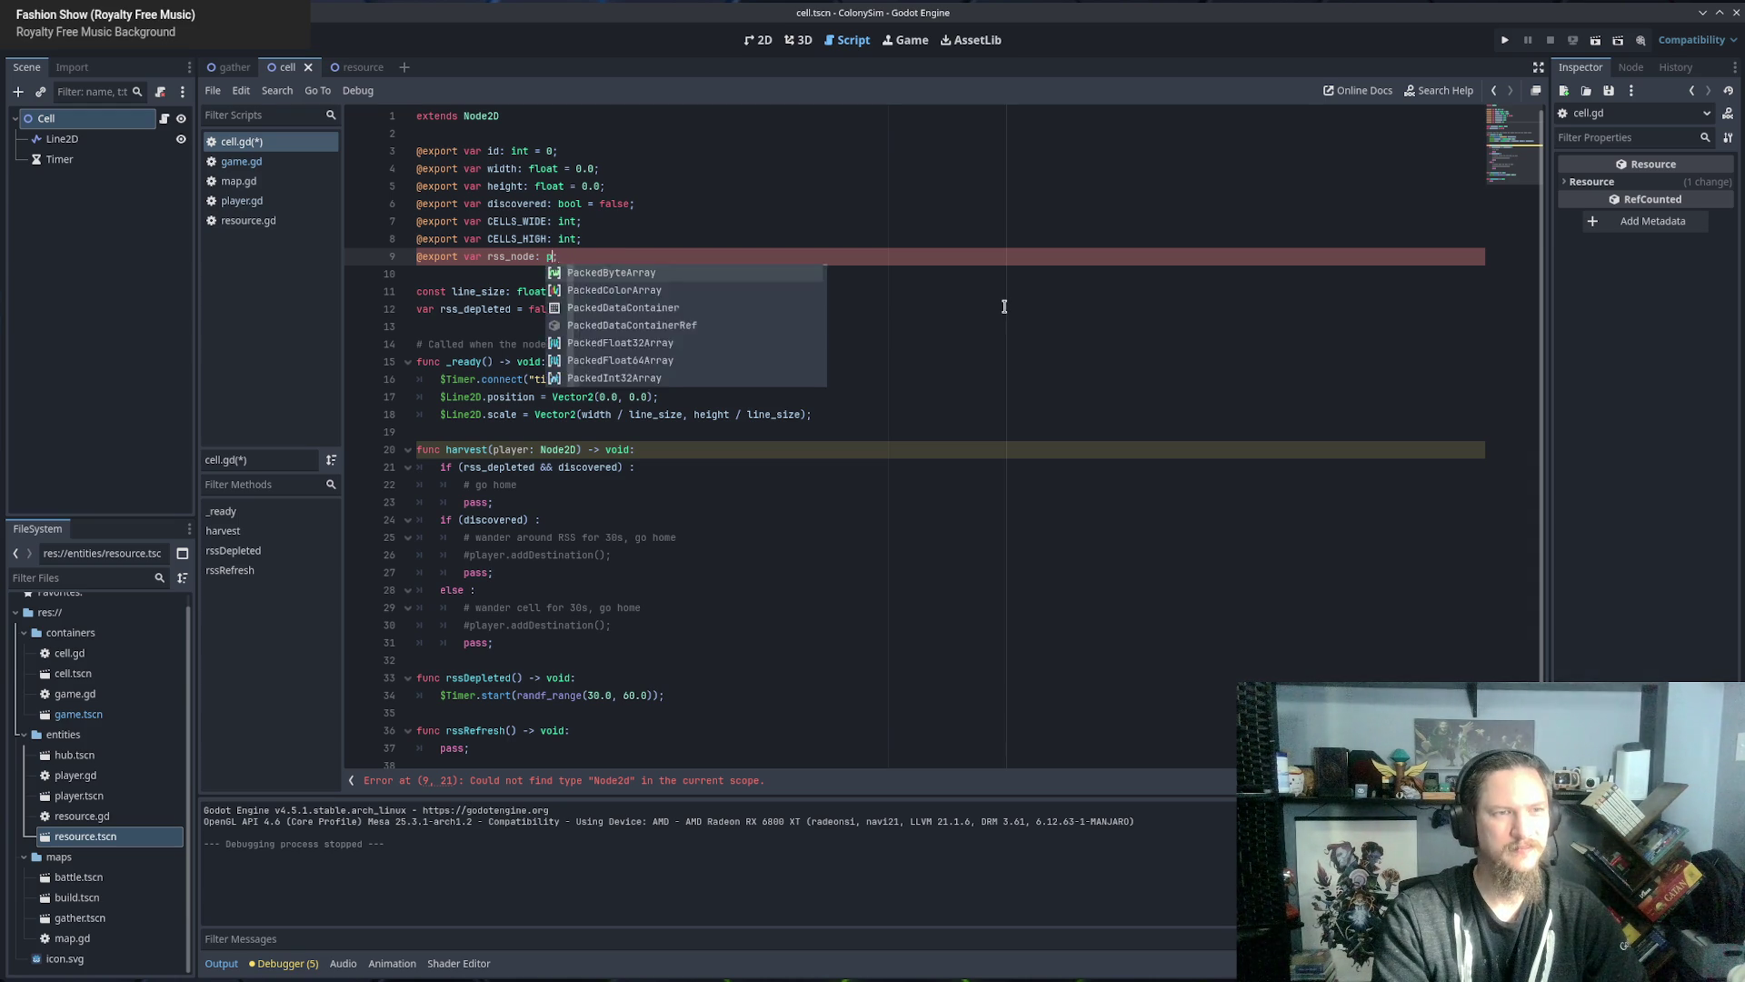
pyautogui.write('Rees')
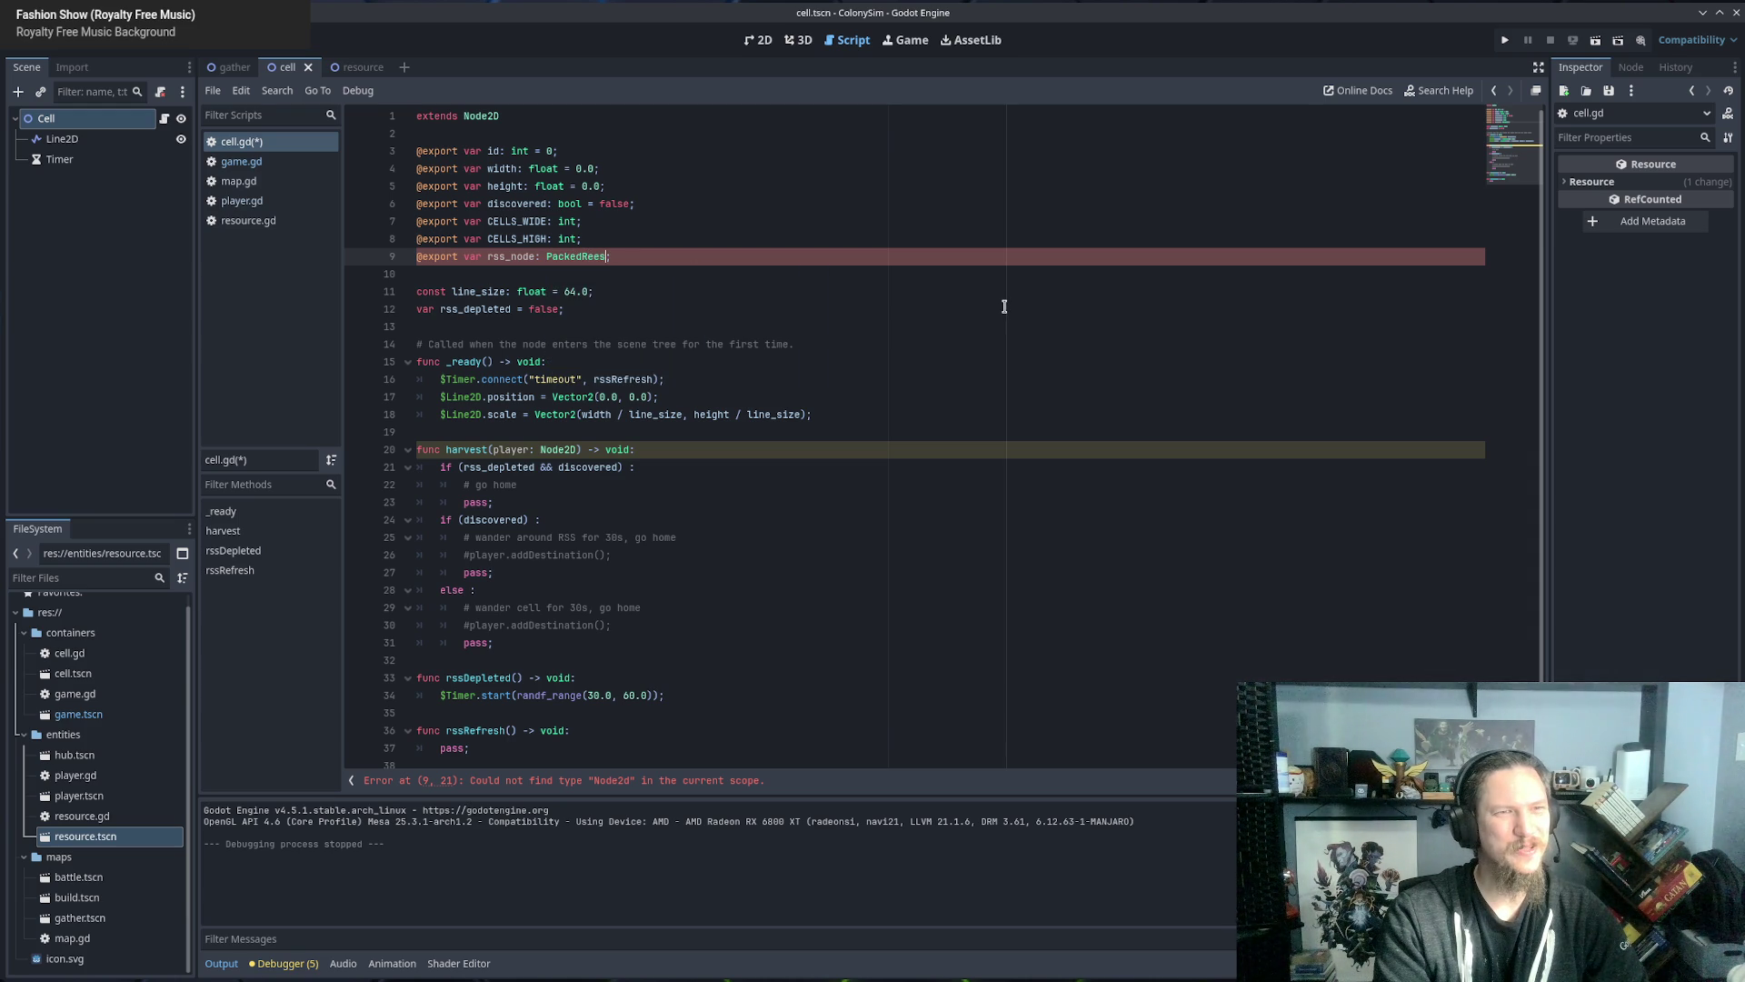
pyautogui.press('BackSpace')
pyautogui.press('BackSpace')
pyautogui.write('source')
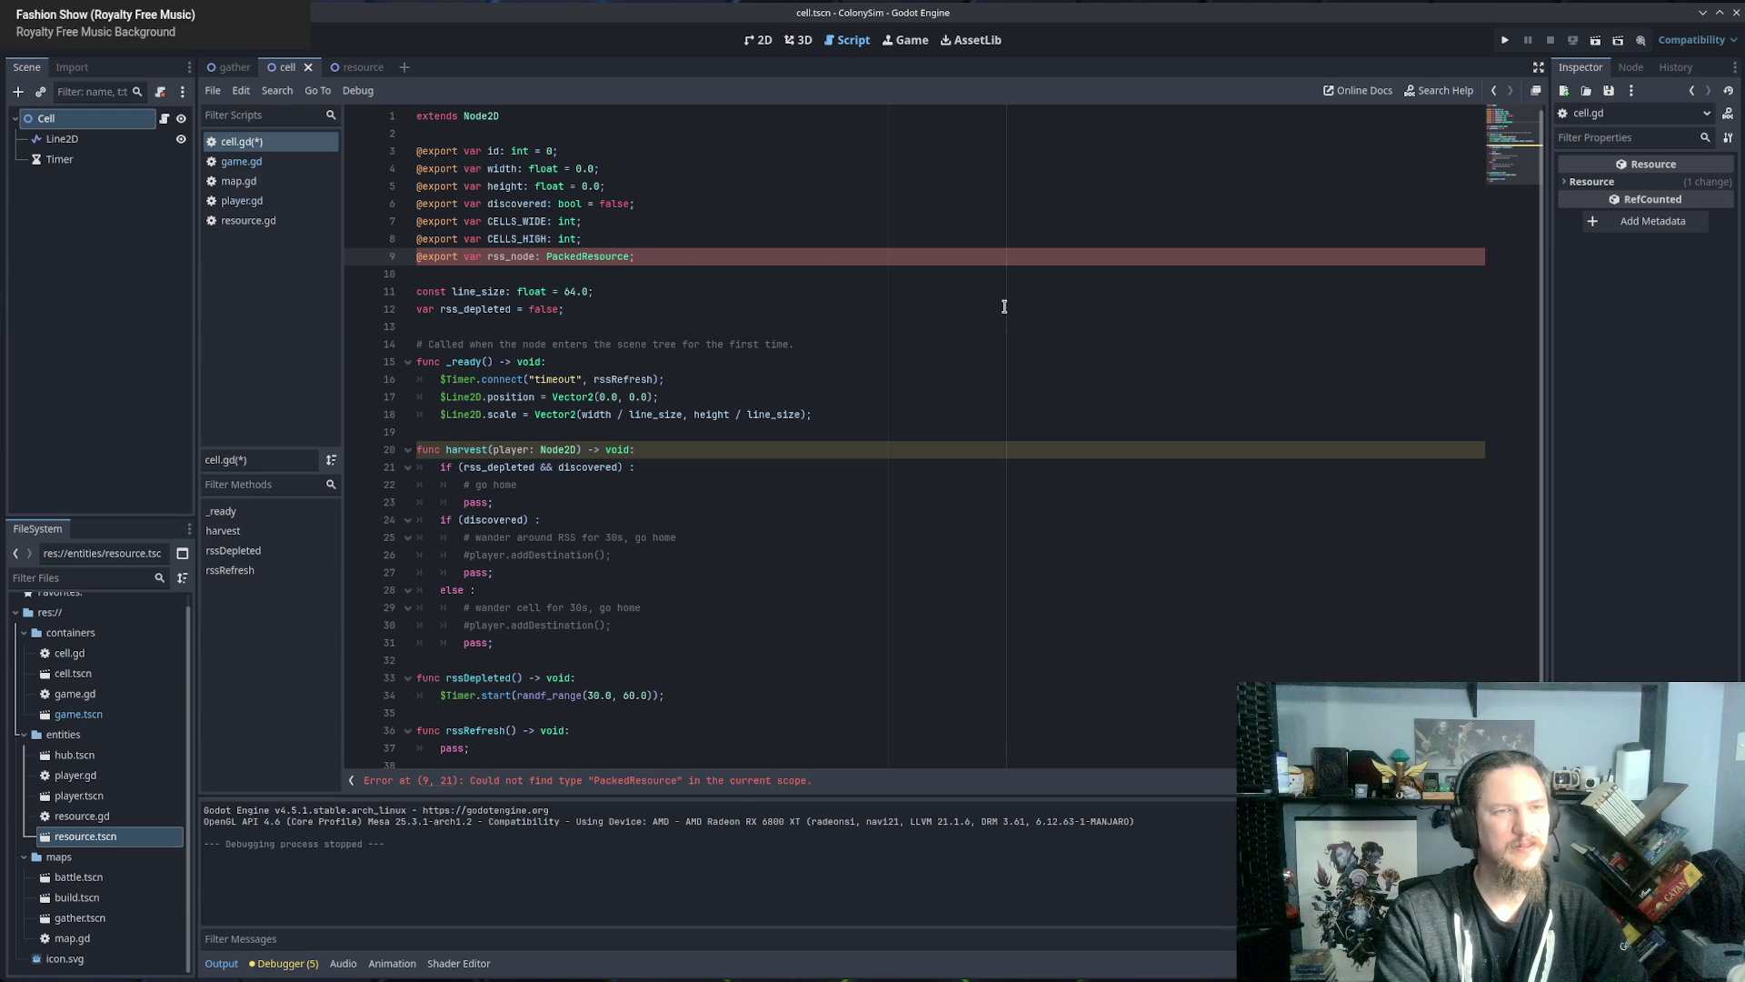
# Step: Replace rss_node's invalid PackedResource type with PackedScene from autocomplete
pyautogui.hotkey('ctrl', 'shift', 'Left')
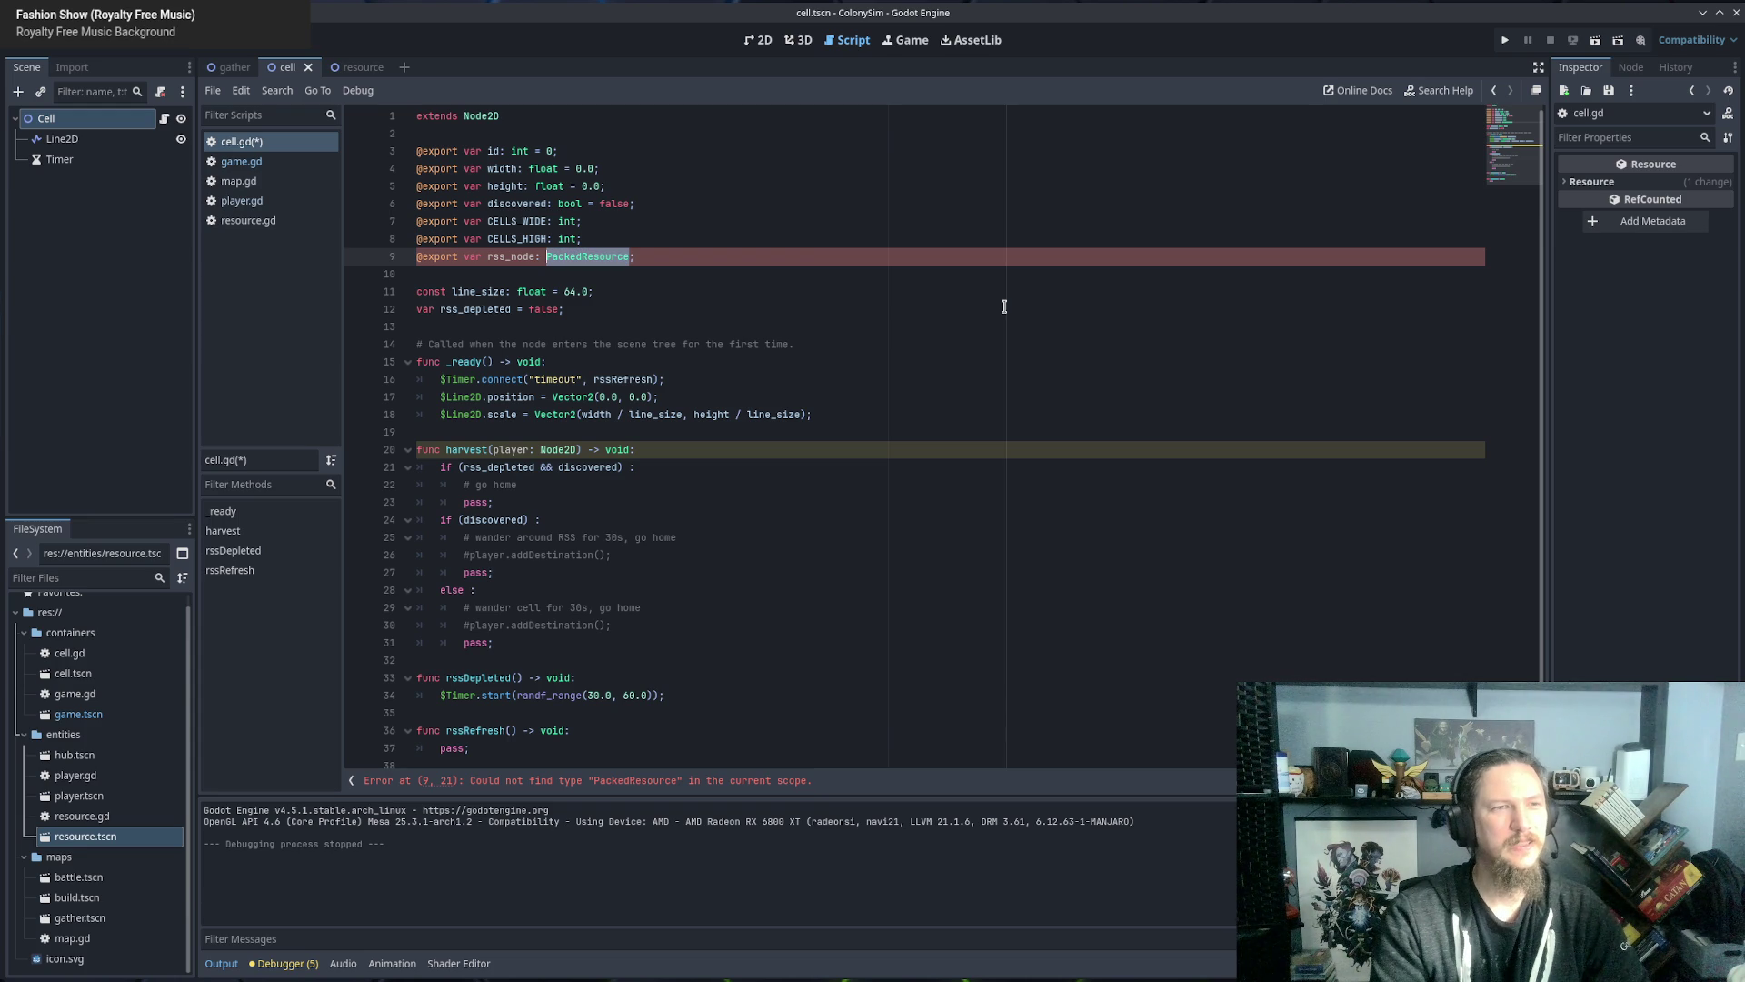
pyautogui.write('Packed')
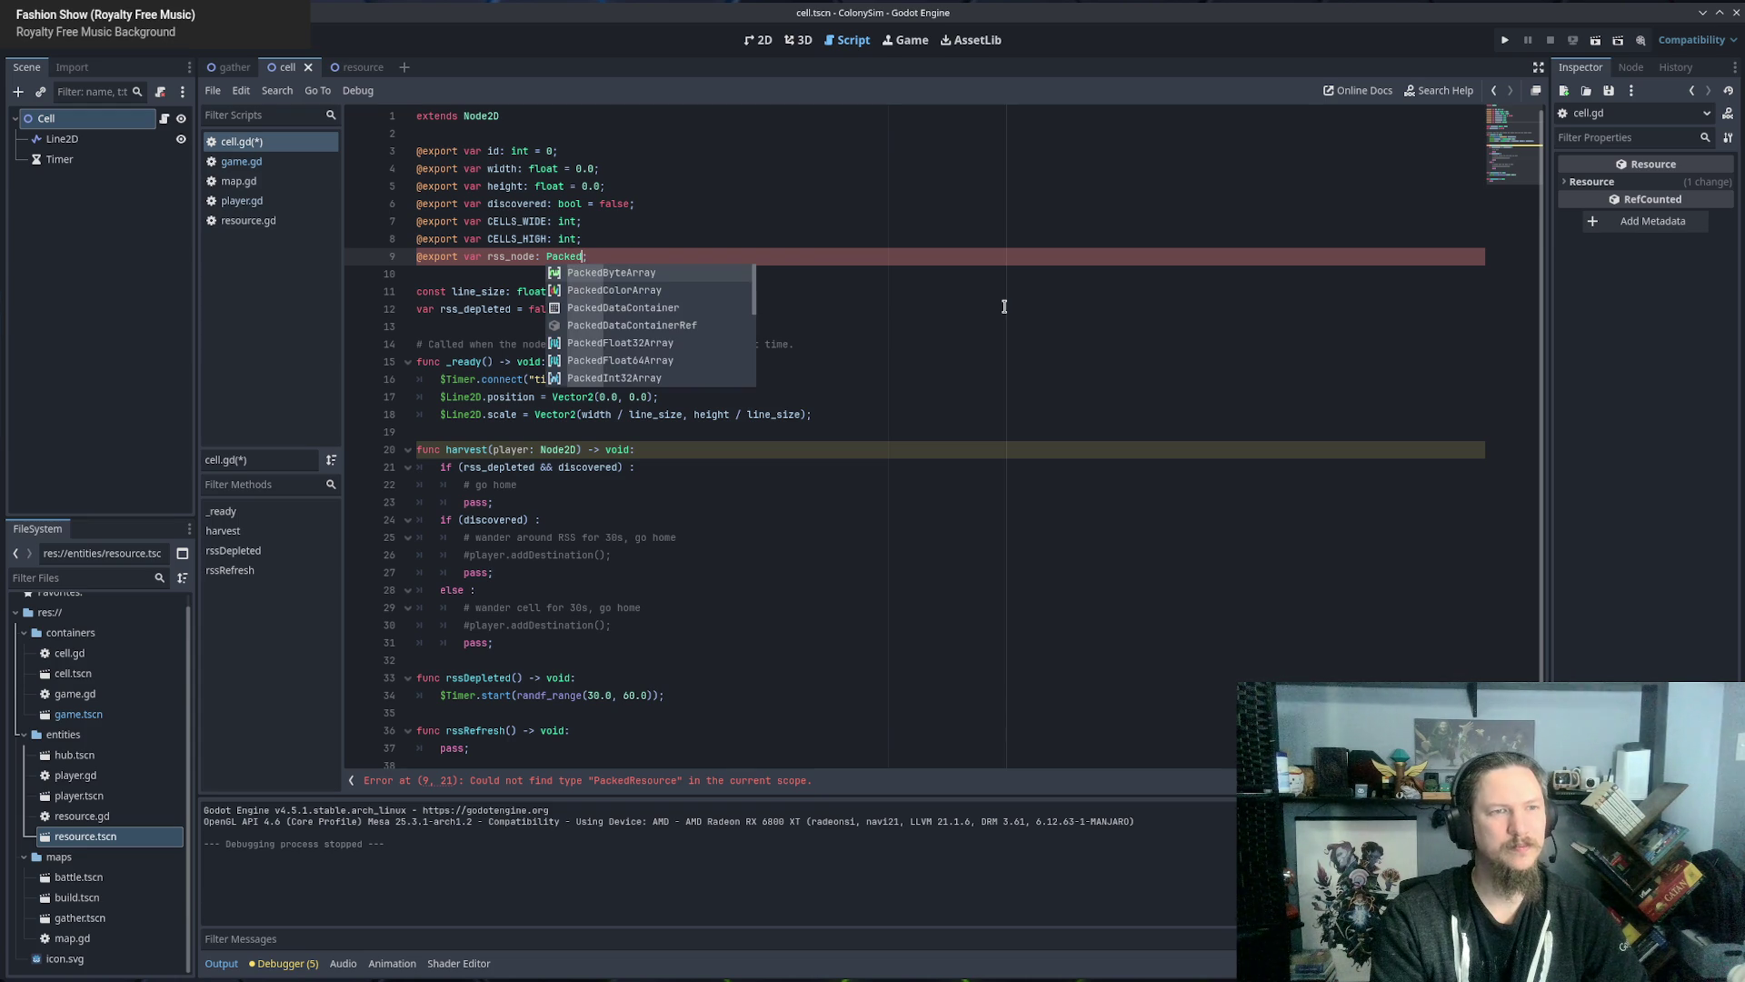
pyautogui.press('Down')
pyautogui.press('Down')
pyautogui.press('Down')
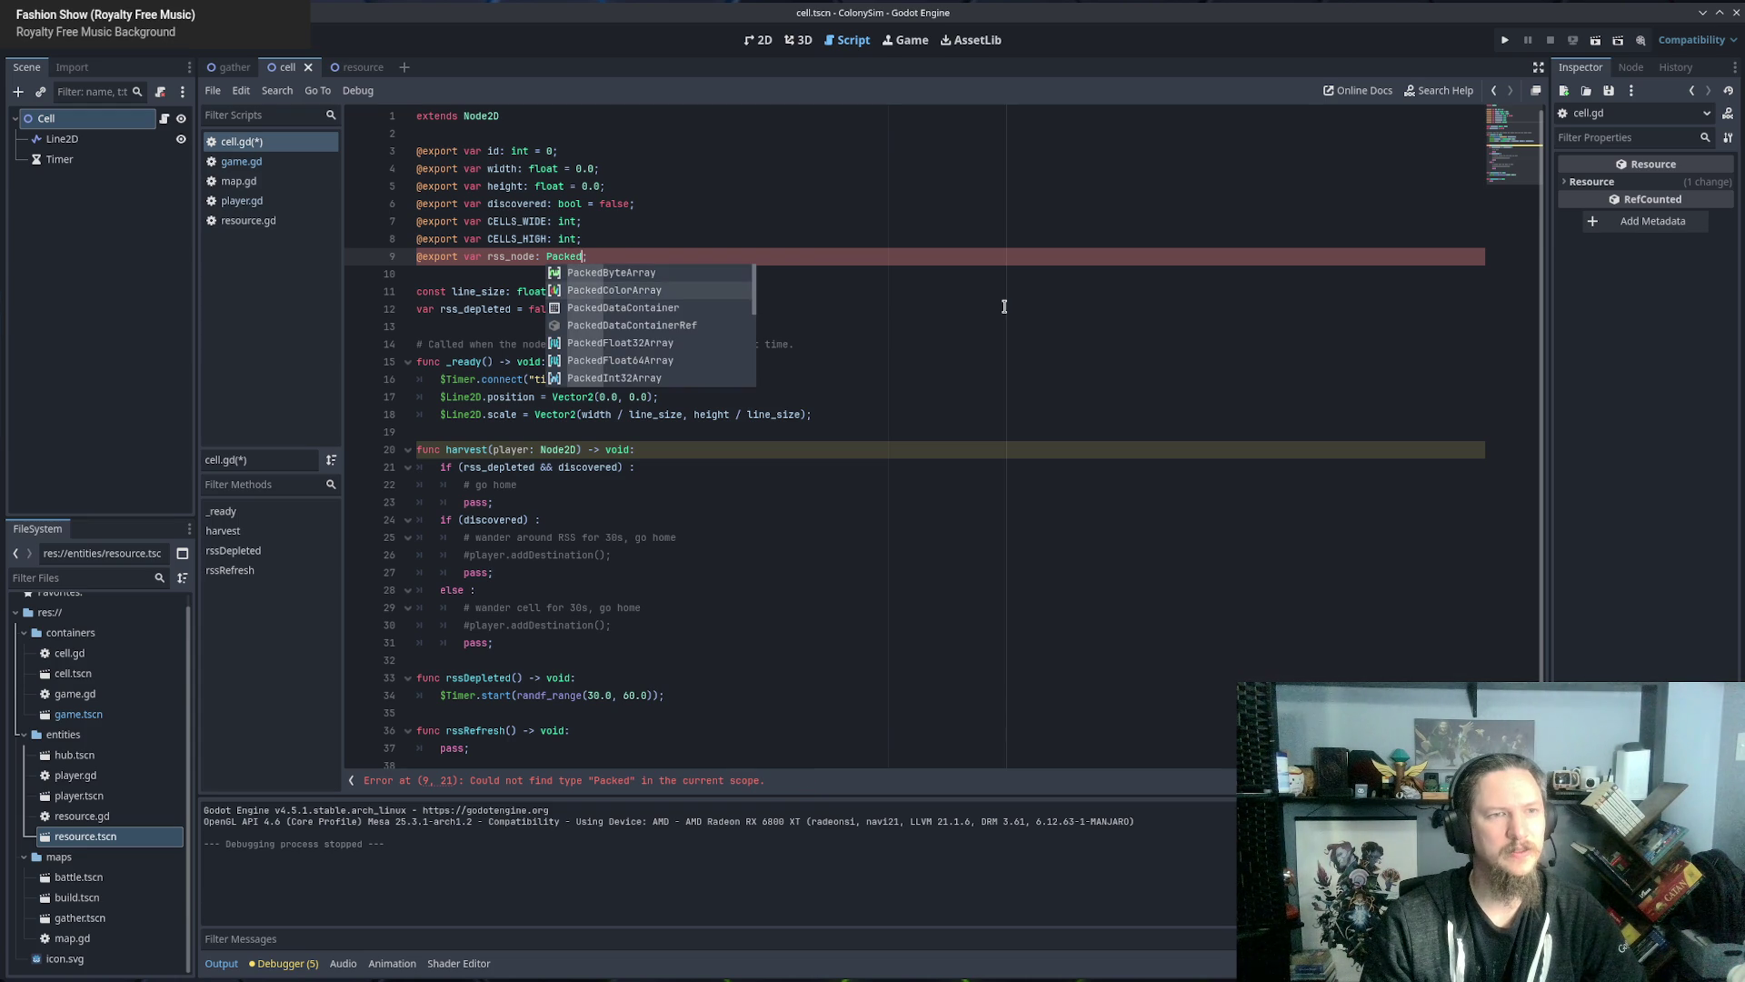
pyautogui.press('Down')
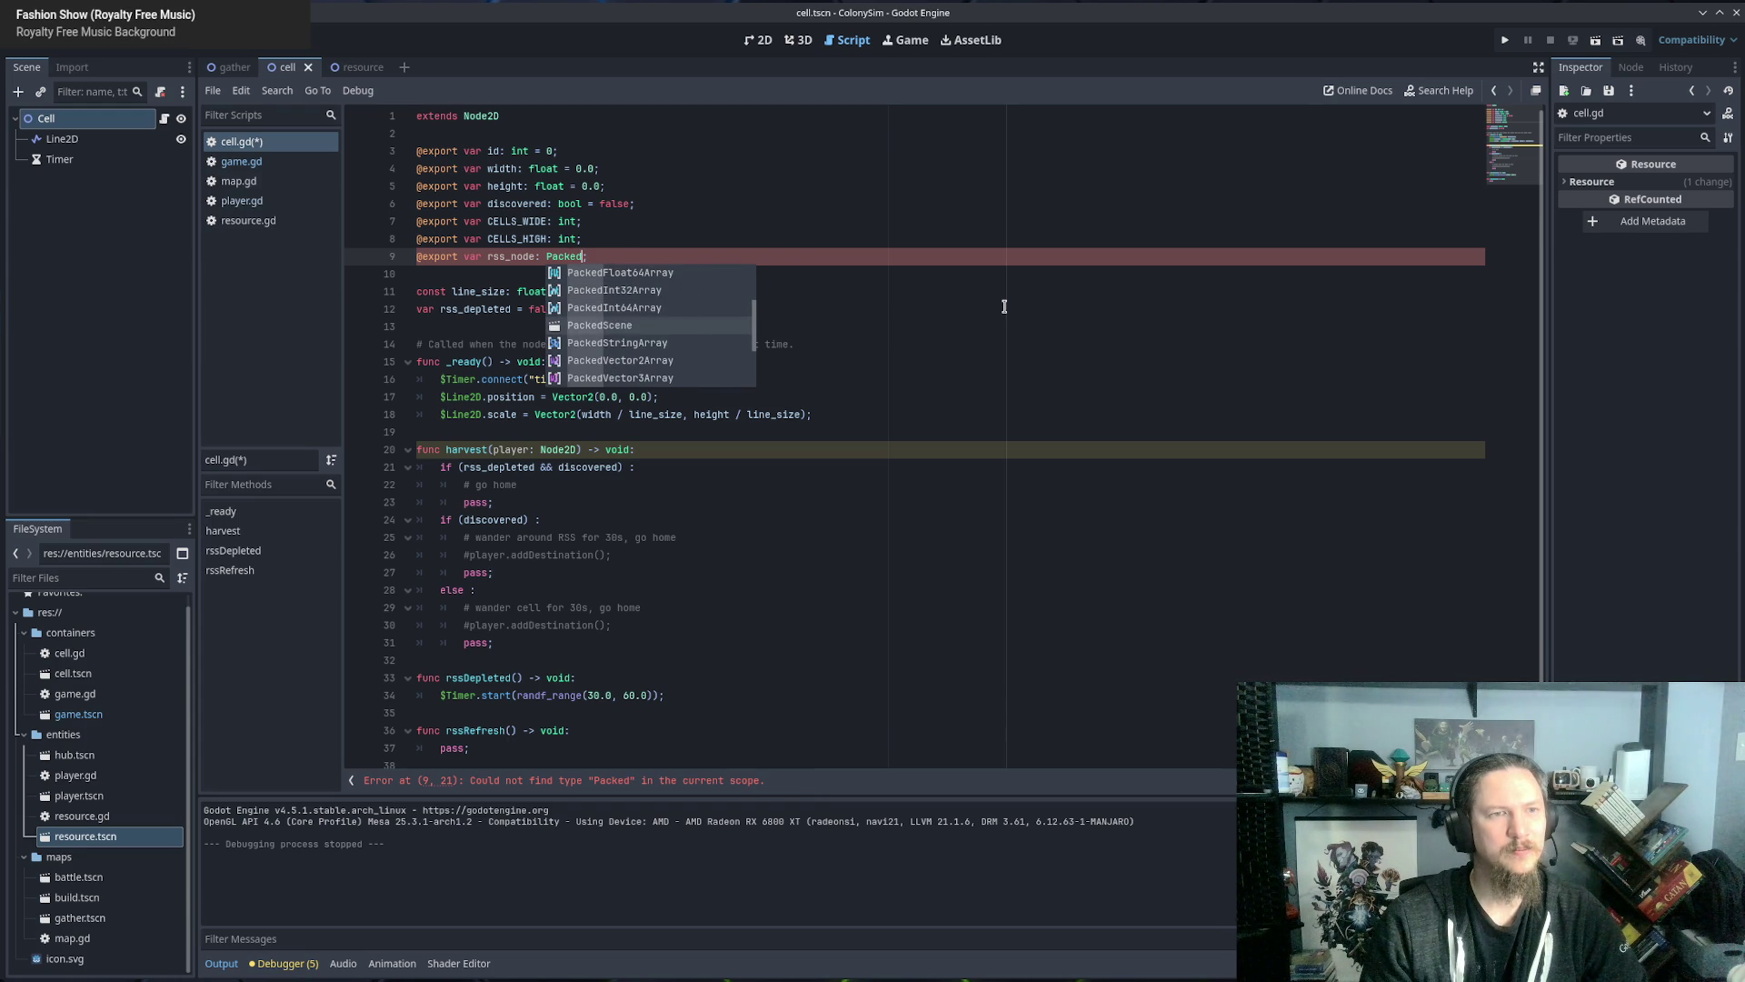
pyautogui.press('Return')
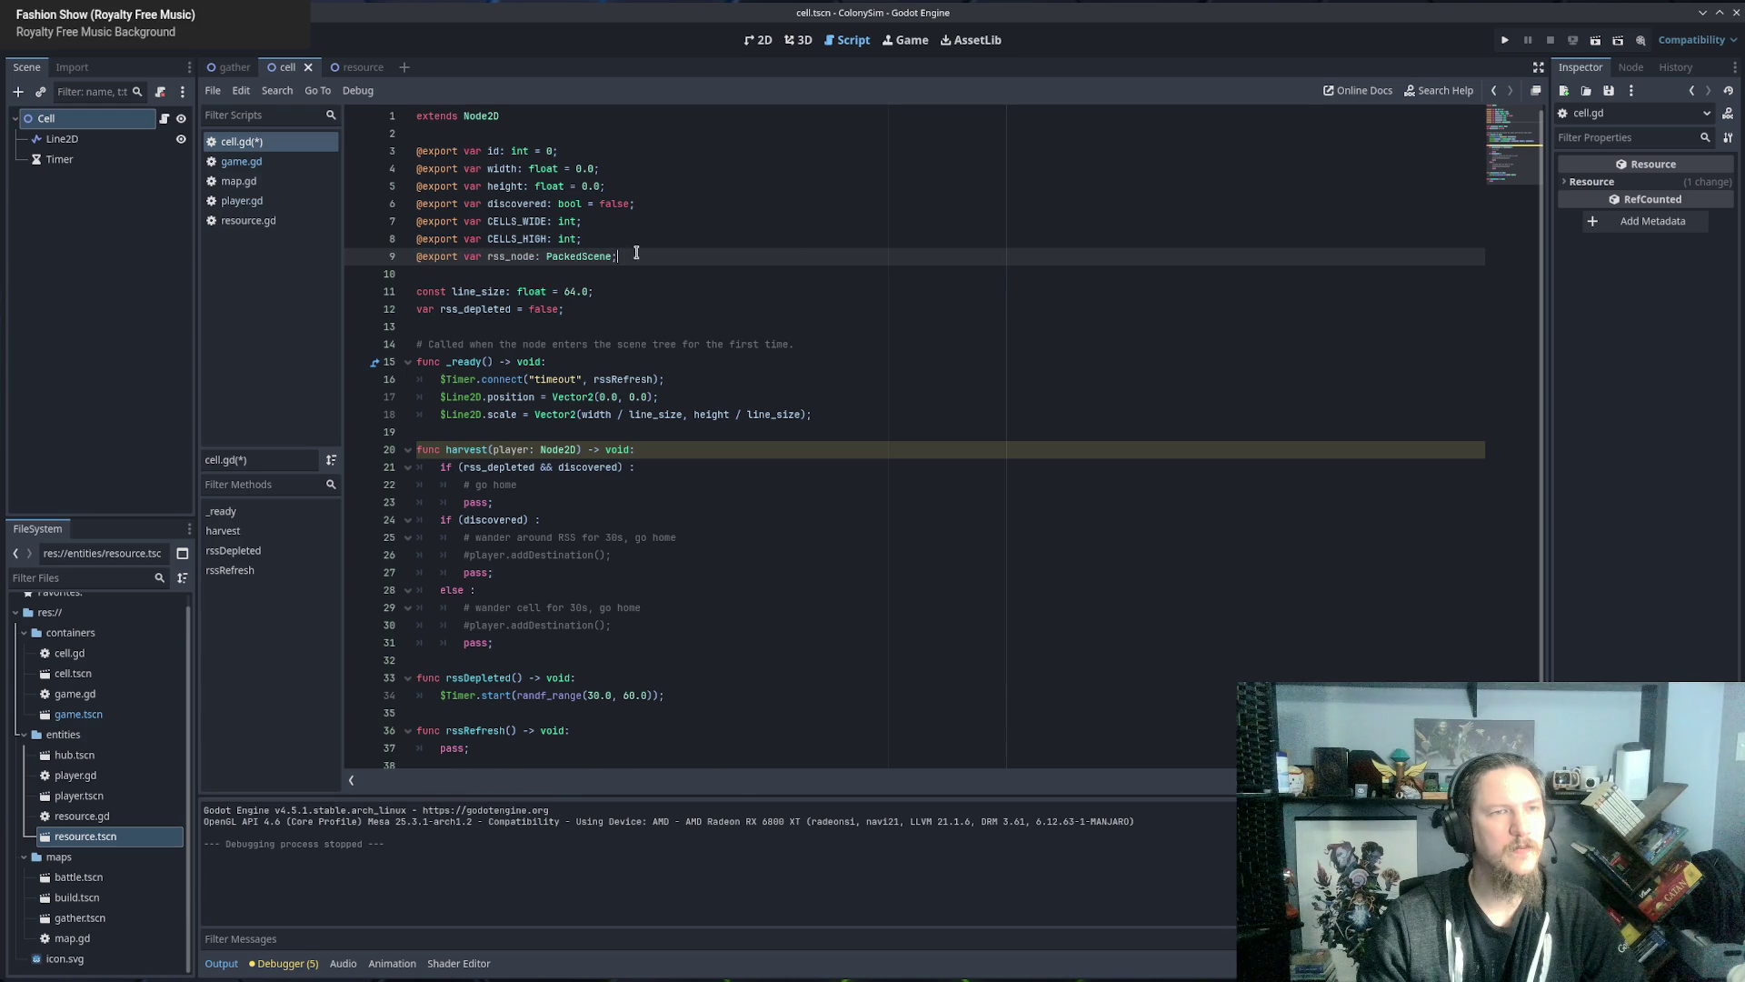
pyautogui.click(742, 269)
pyautogui.click(725, 258)
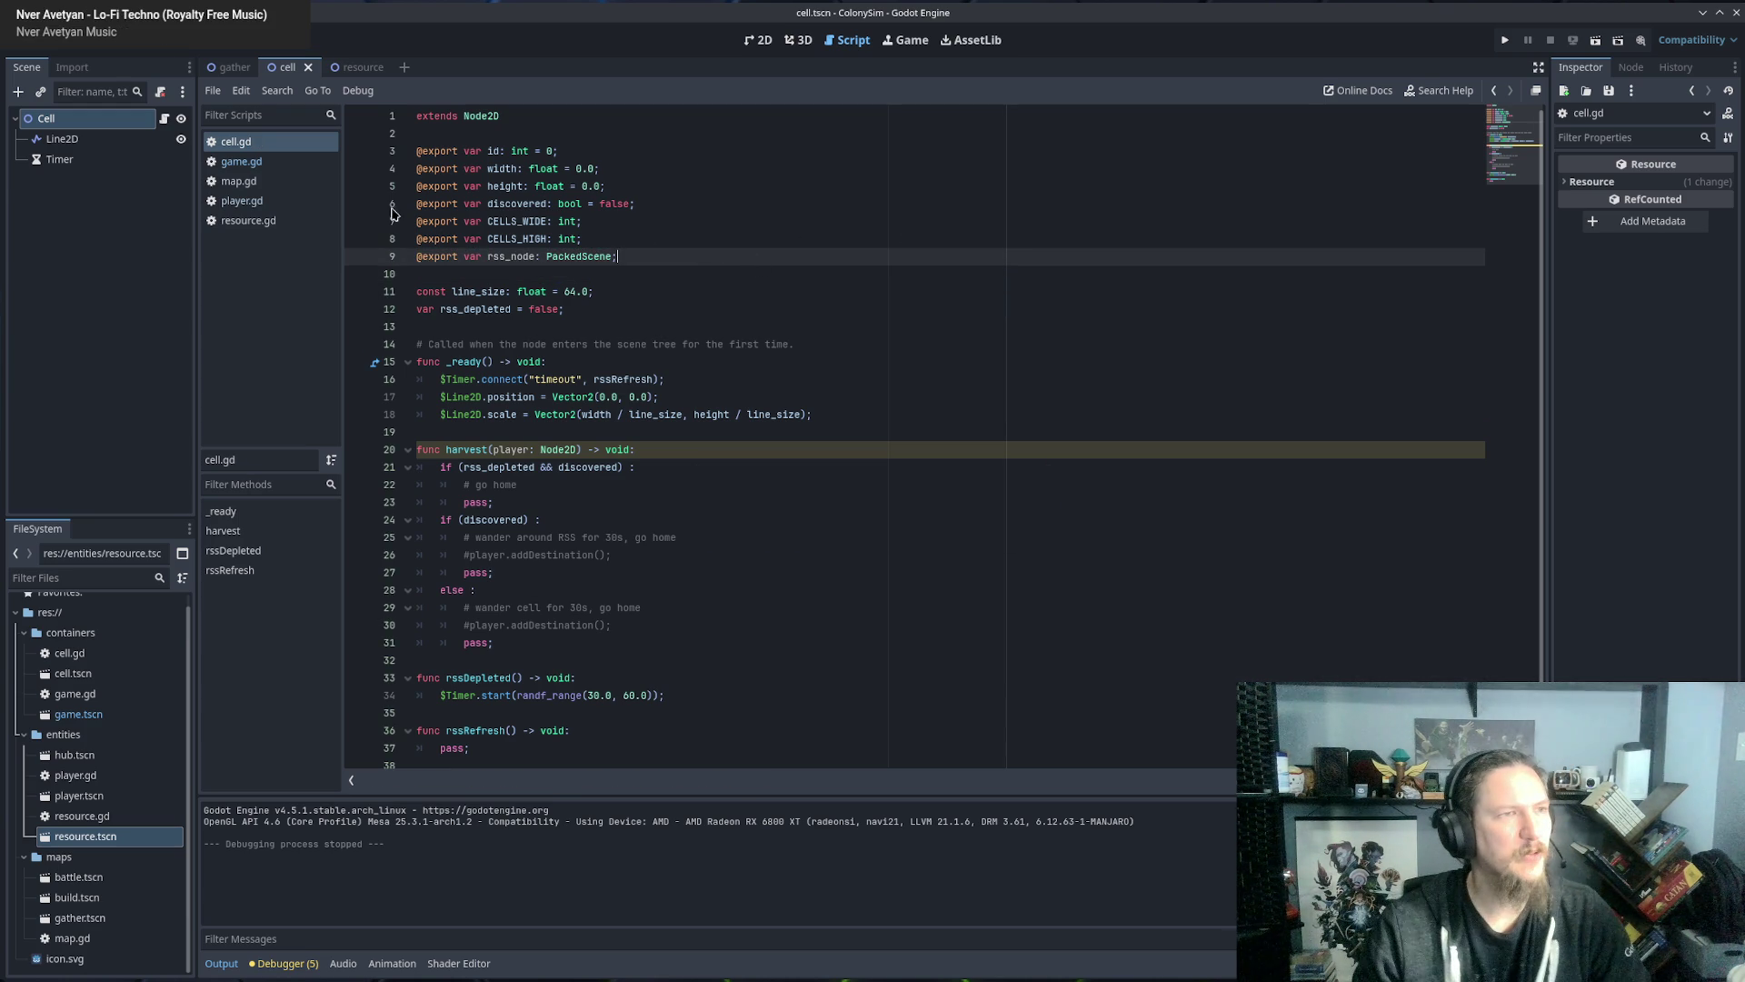
# Step: Save cell.gd
pyautogui.hotkey('ctrl', 's')
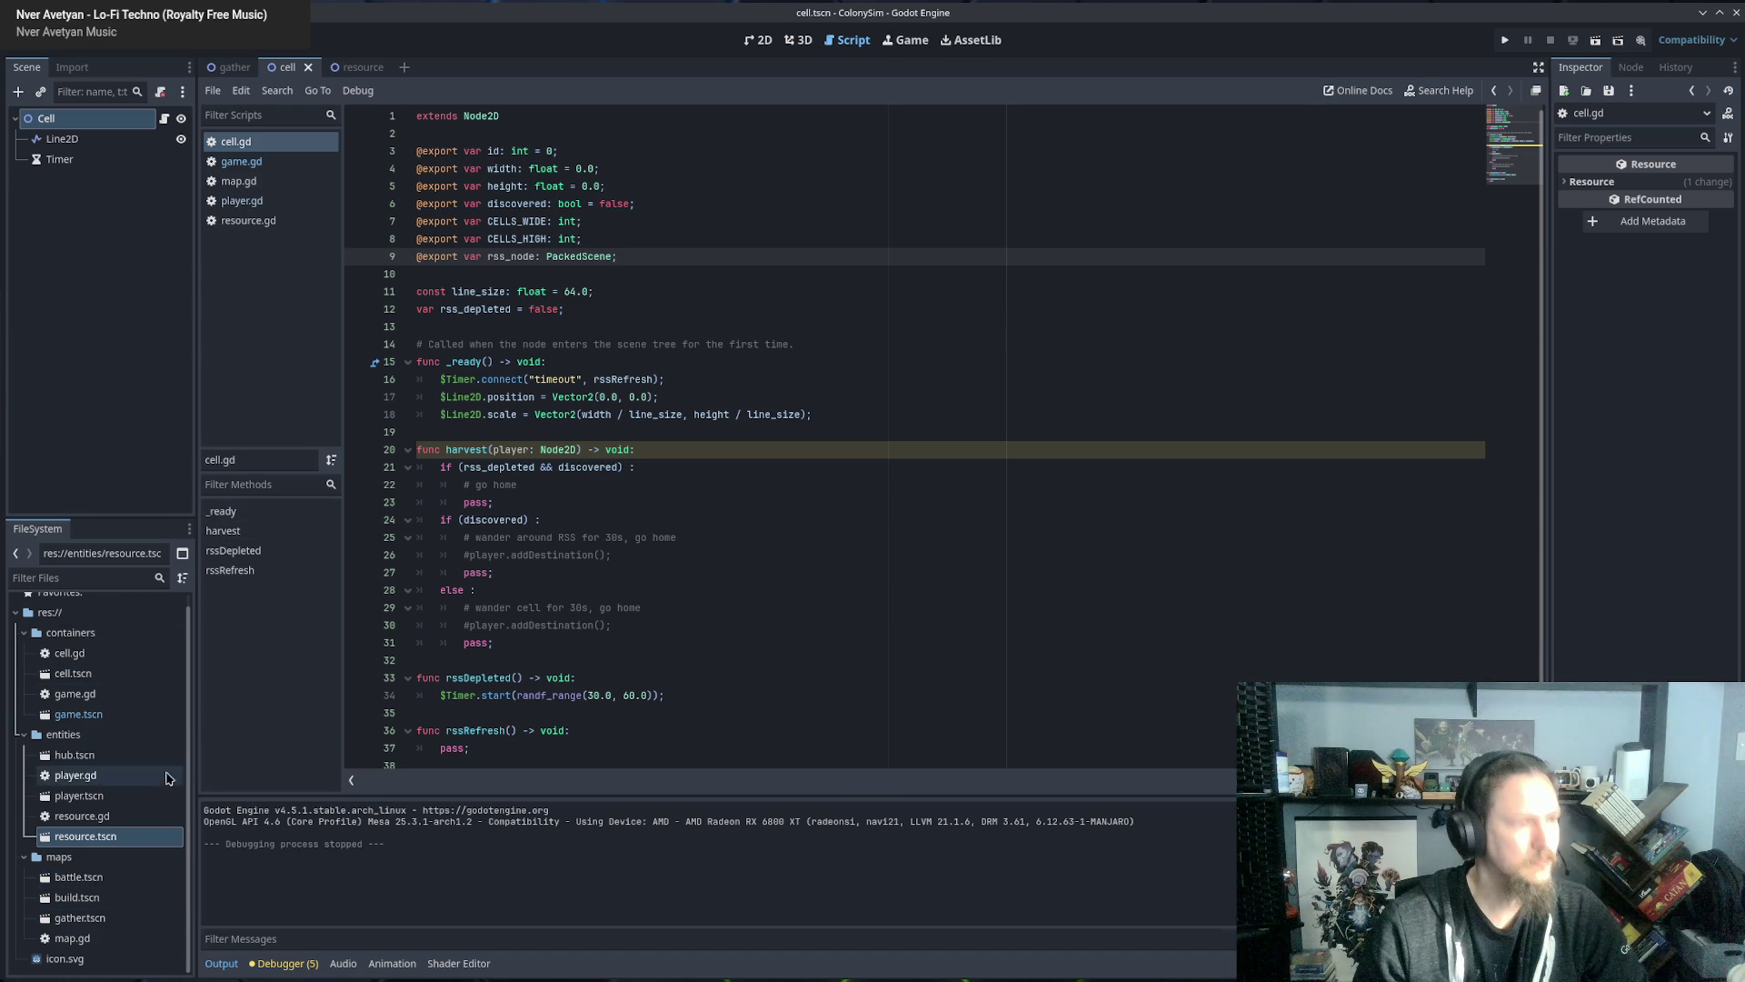
pyautogui.scroll(1, 162, 687)
pyautogui.scroll(-1, 118, 718)
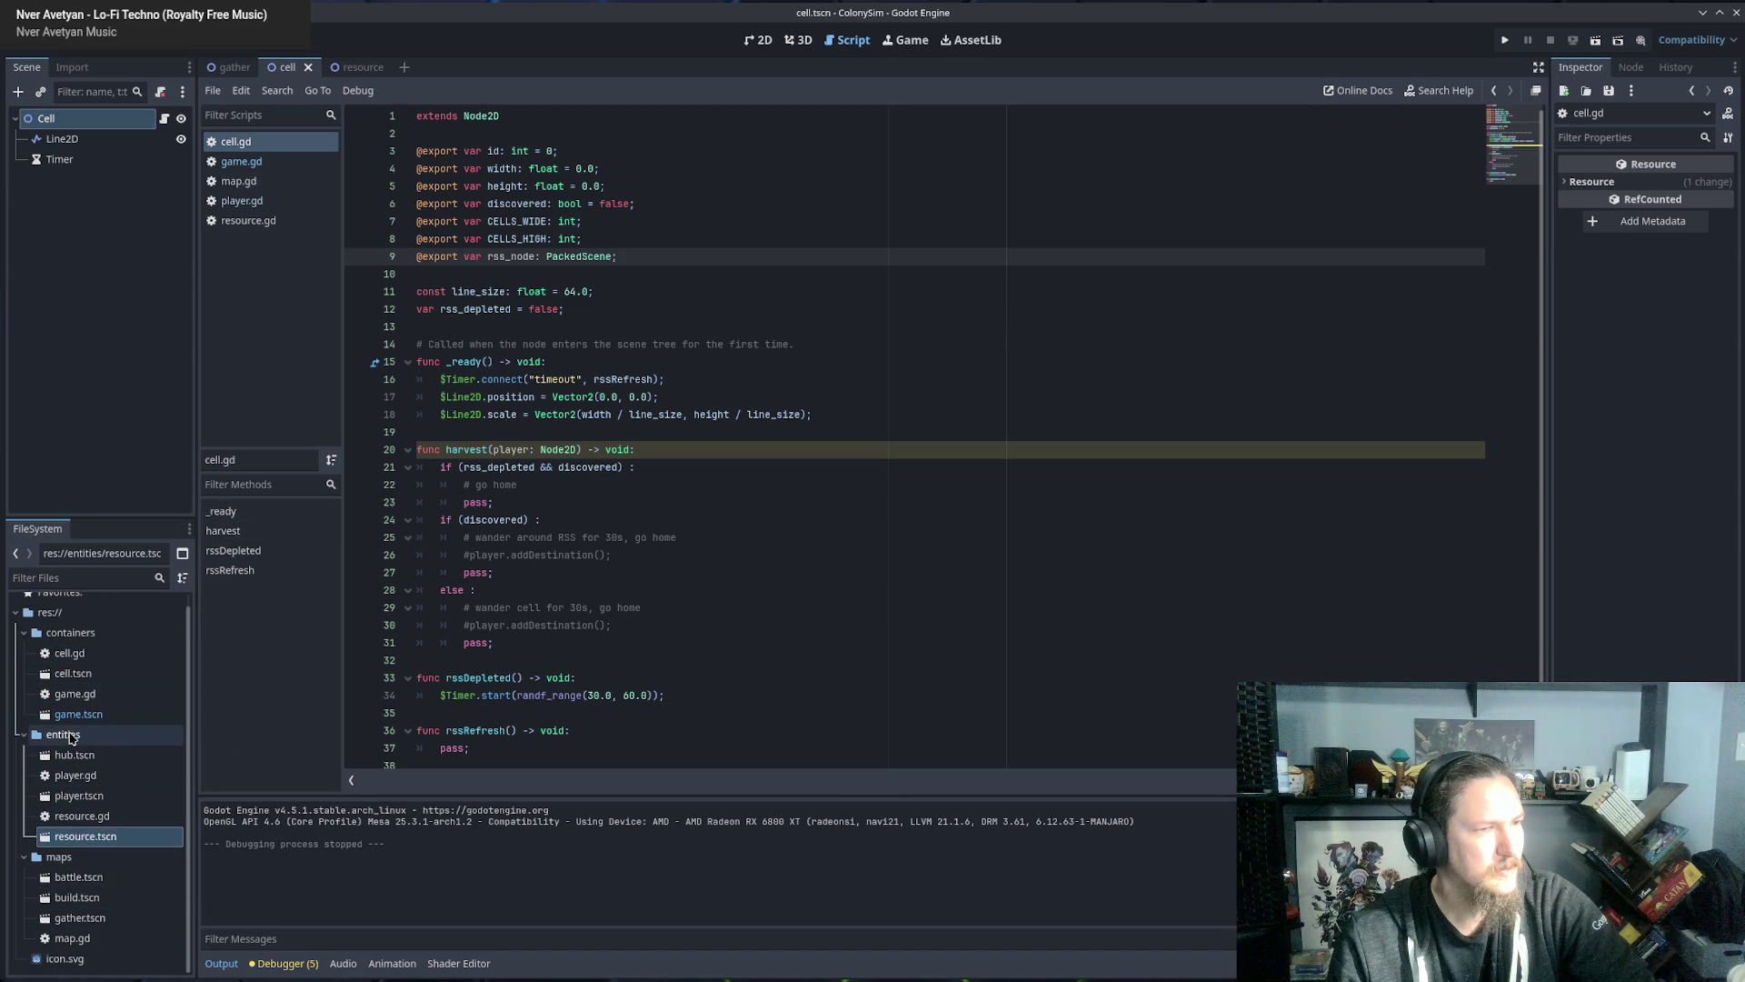
# Step: Open gather.tscn in the 2D view and select the first Cell to see its empty Rss Node export
pyautogui.doubleClick(80, 918)
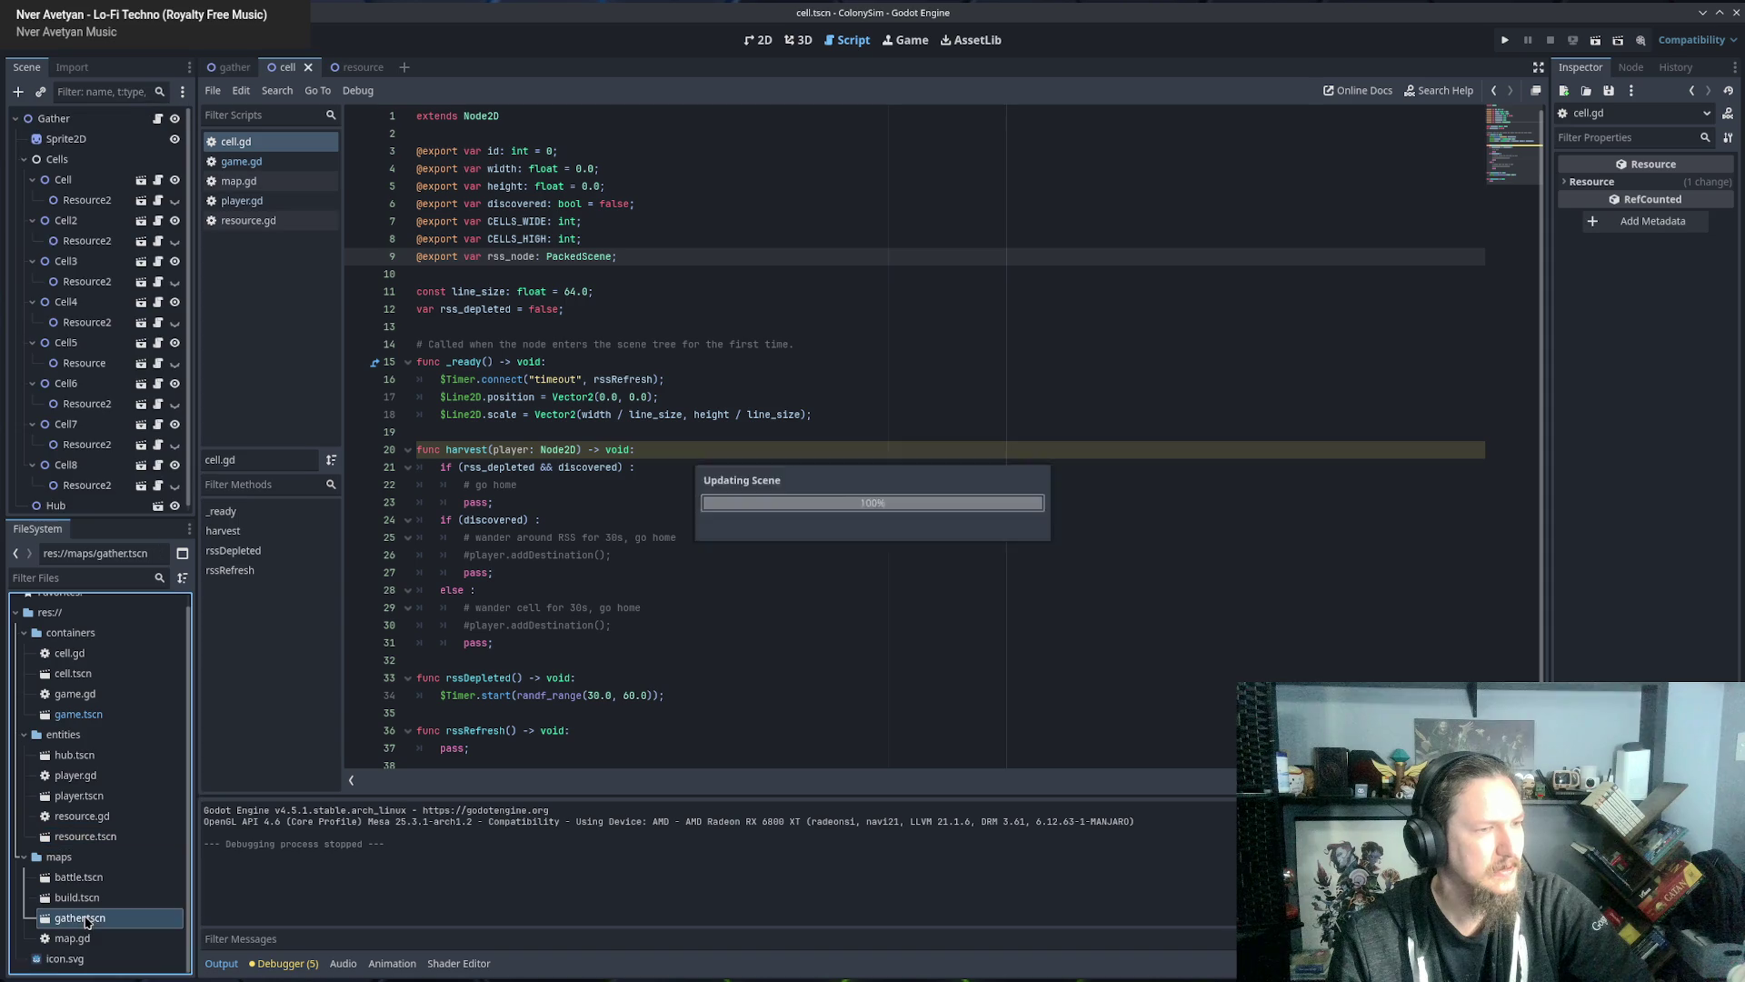
pyautogui.click(671, 519)
pyautogui.click(750, 43)
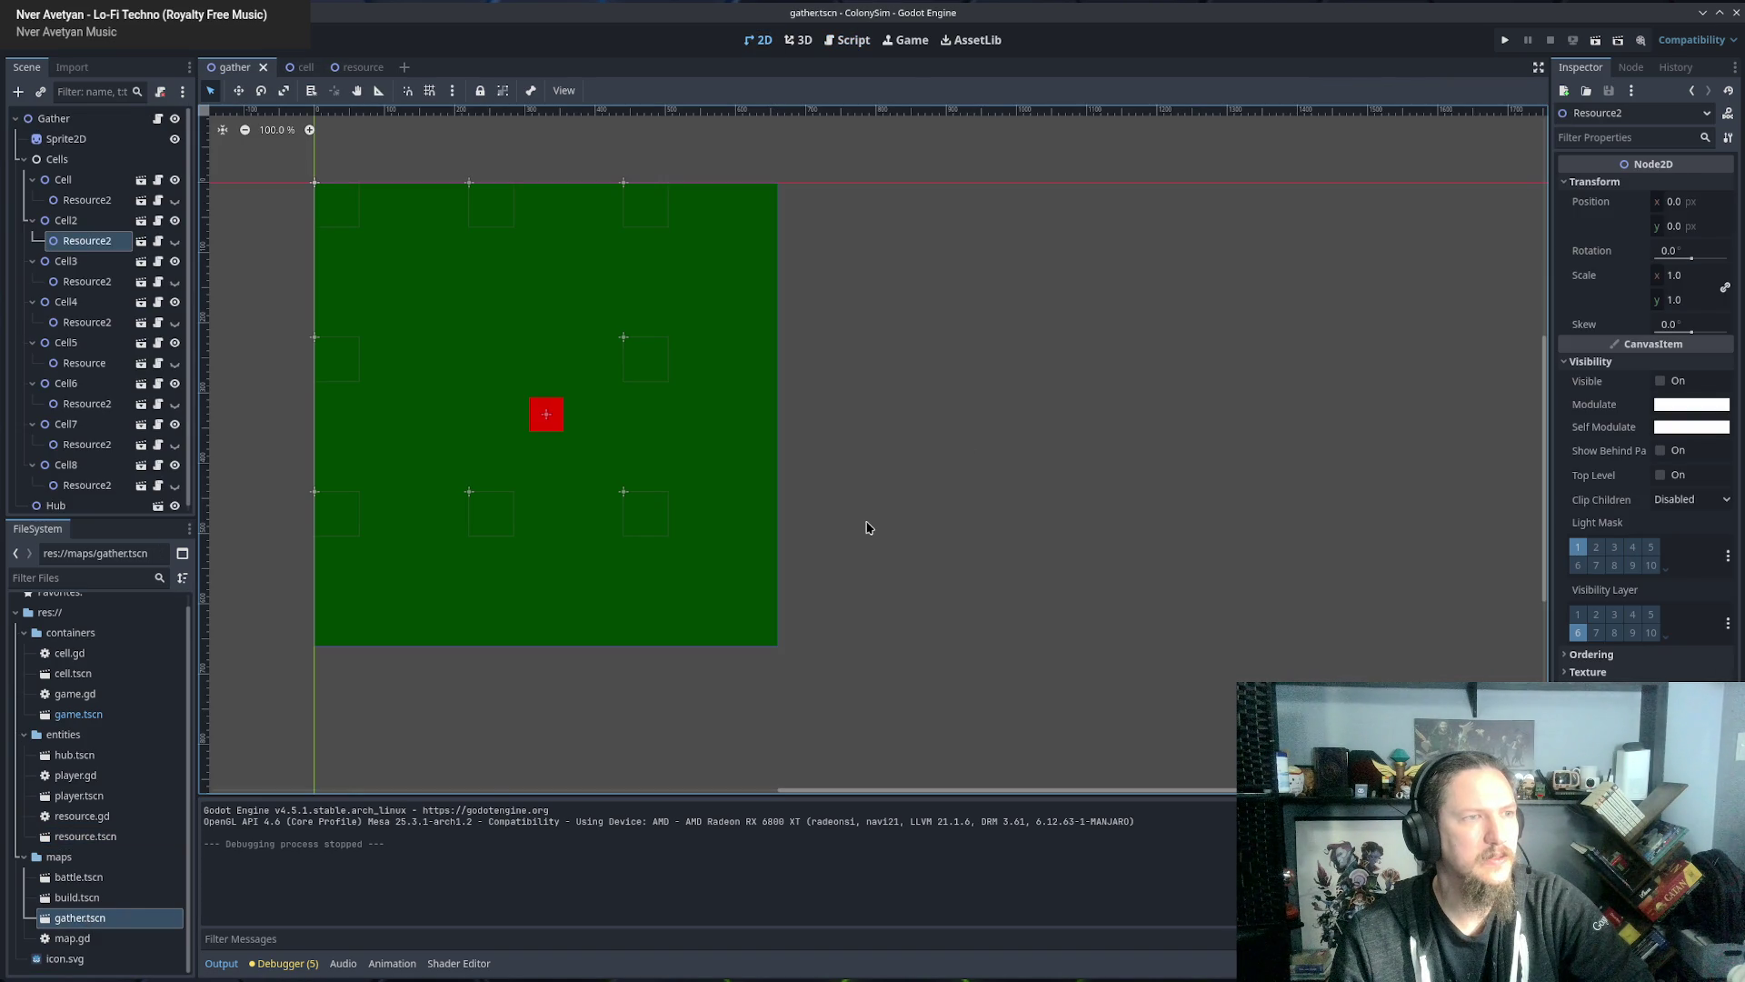
pyautogui.click(61, 182)
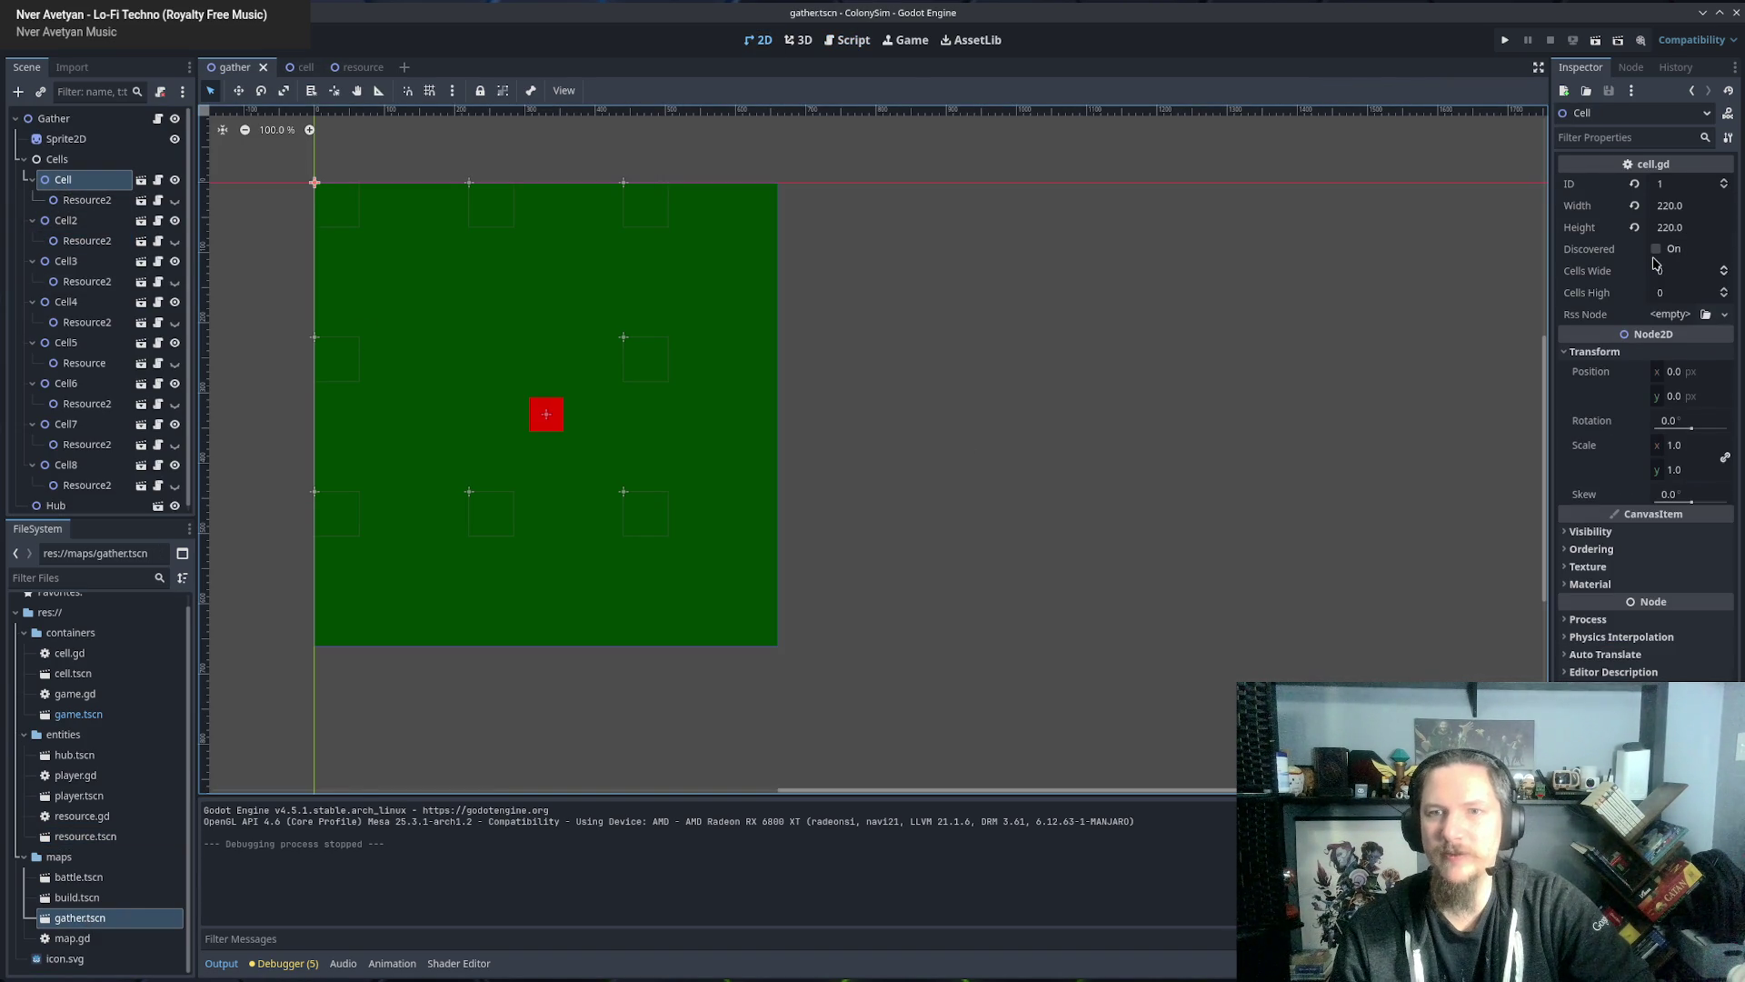
pyautogui.moveTo(100, 211)
pyautogui.mouseDown()
pyautogui.moveTo(1699, 329)
pyautogui.moveTo(1667, 314)
pyautogui.mouseUp()
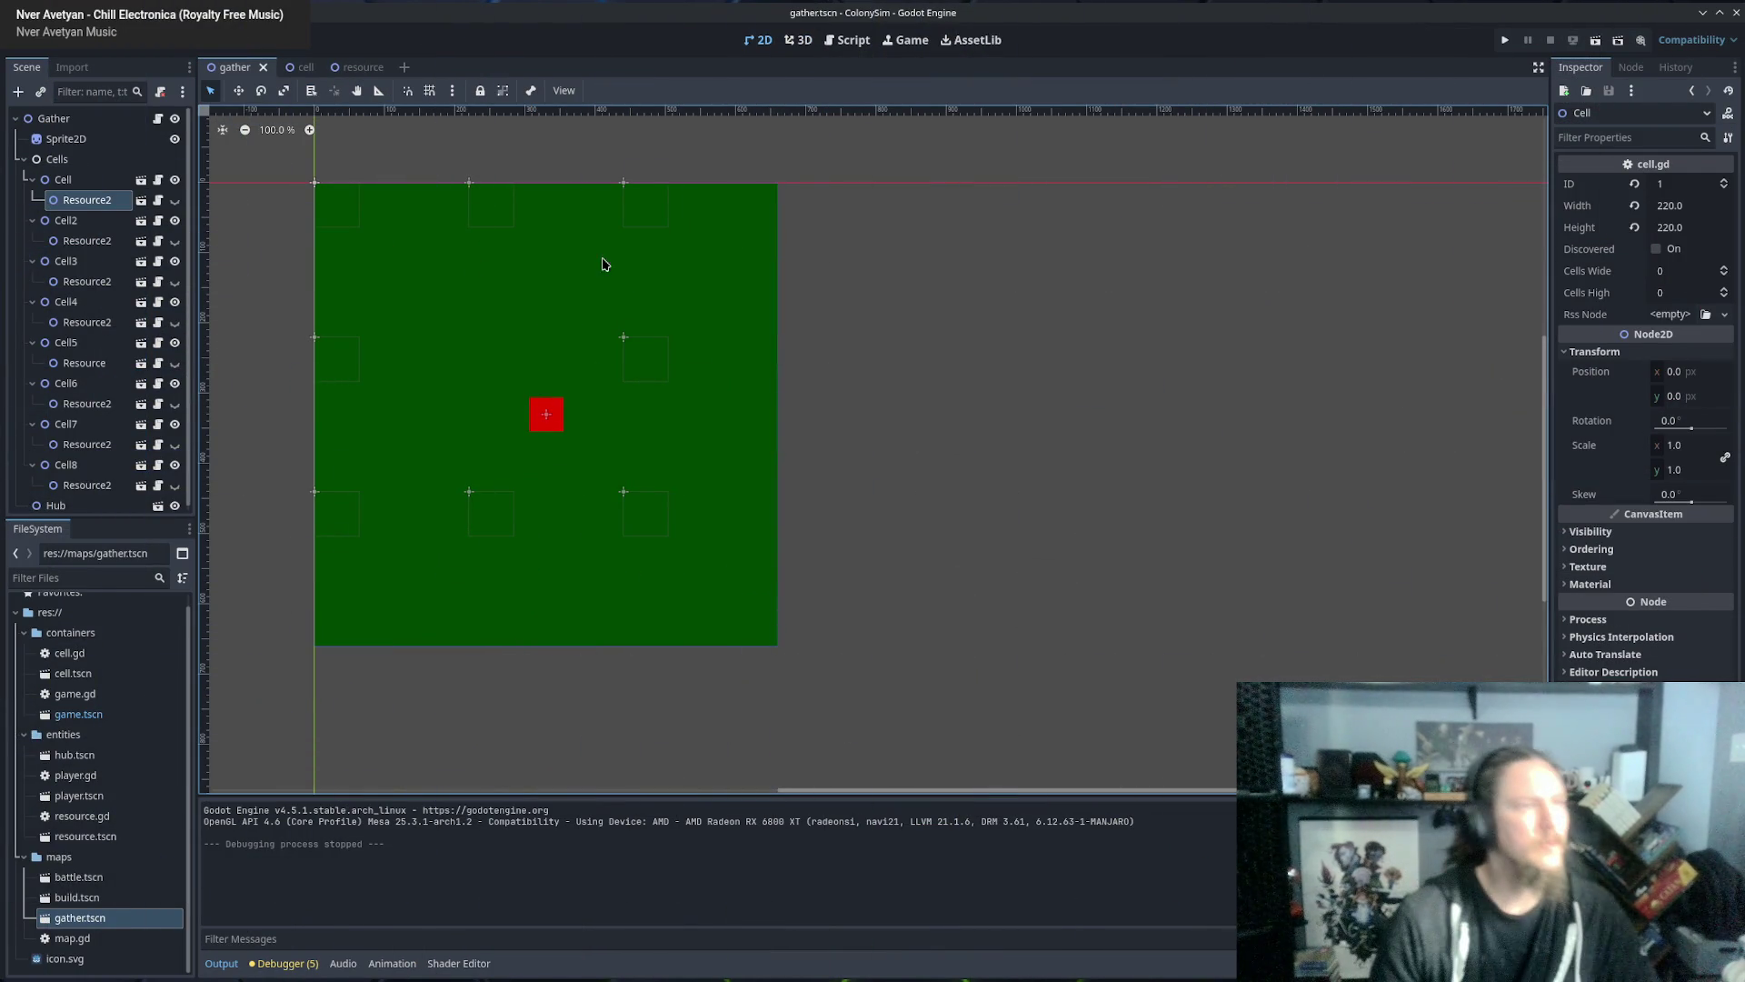
# Step: Multi-select the eight Resource nodes under Cell through Cell8 and delete them
pyautogui.keyDown('ctrl'); pyautogui.click(87, 240); pyautogui.keyUp('ctrl')
pyautogui.keyDown('ctrl'); pyautogui.click(87, 282); pyautogui.keyUp('ctrl')
pyautogui.keyDown('ctrl'); pyautogui.click(88, 323); pyautogui.keyUp('ctrl')
pyautogui.keyDown('ctrl'); pyautogui.click(85, 363); pyautogui.keyUp('ctrl')
pyautogui.keyDown('ctrl'); pyautogui.click(87, 405); pyautogui.keyUp('ctrl')
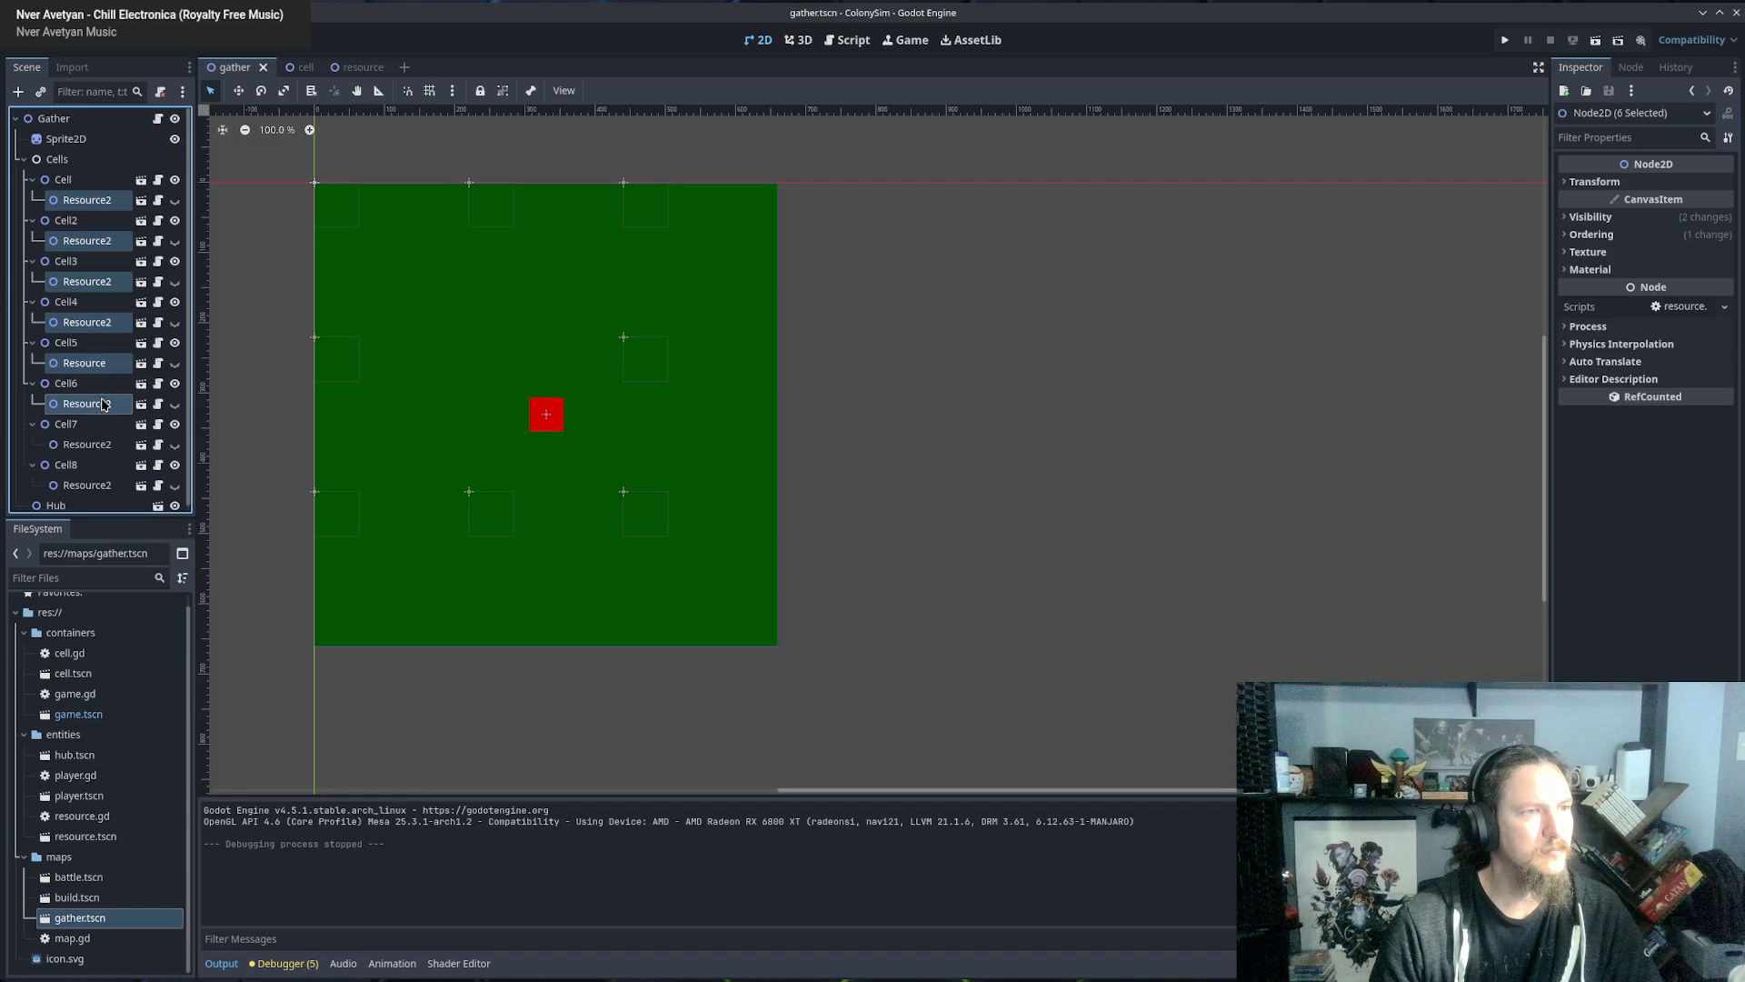
pyautogui.keyDown('ctrl'); pyautogui.click(88, 444); pyautogui.keyUp('ctrl')
pyautogui.keyDown('ctrl'); pyautogui.click(88, 484); pyautogui.keyUp('ctrl')
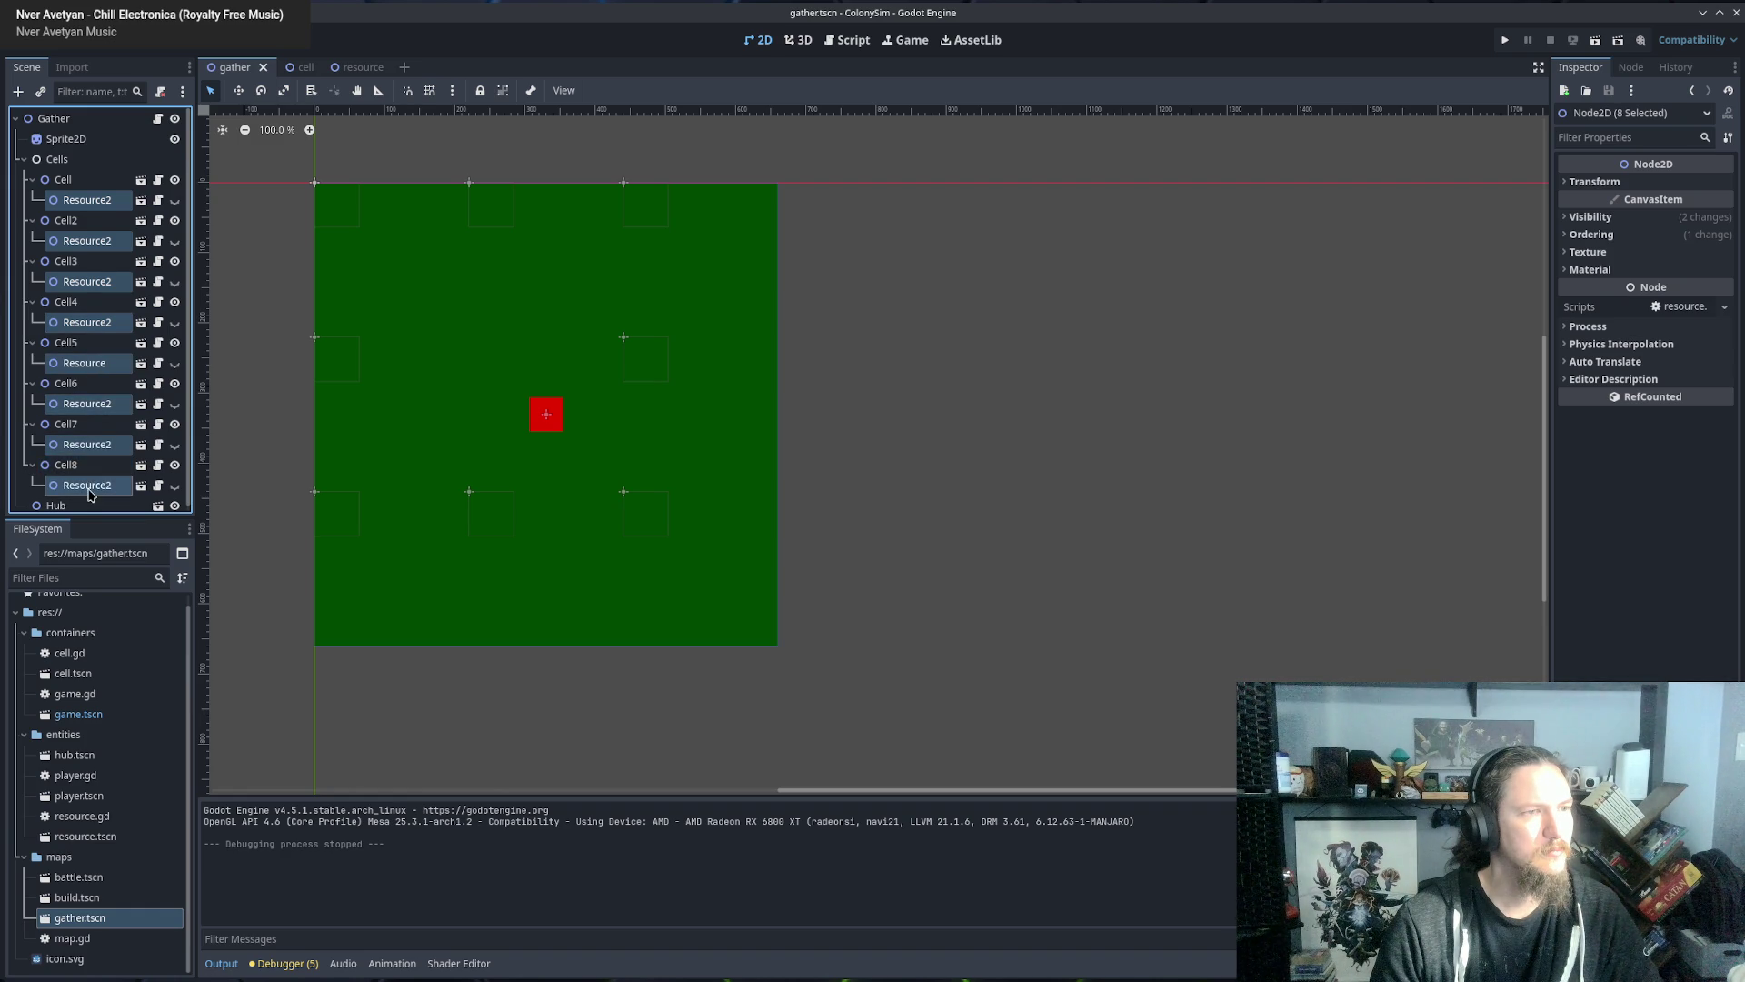
pyautogui.press('Delete')
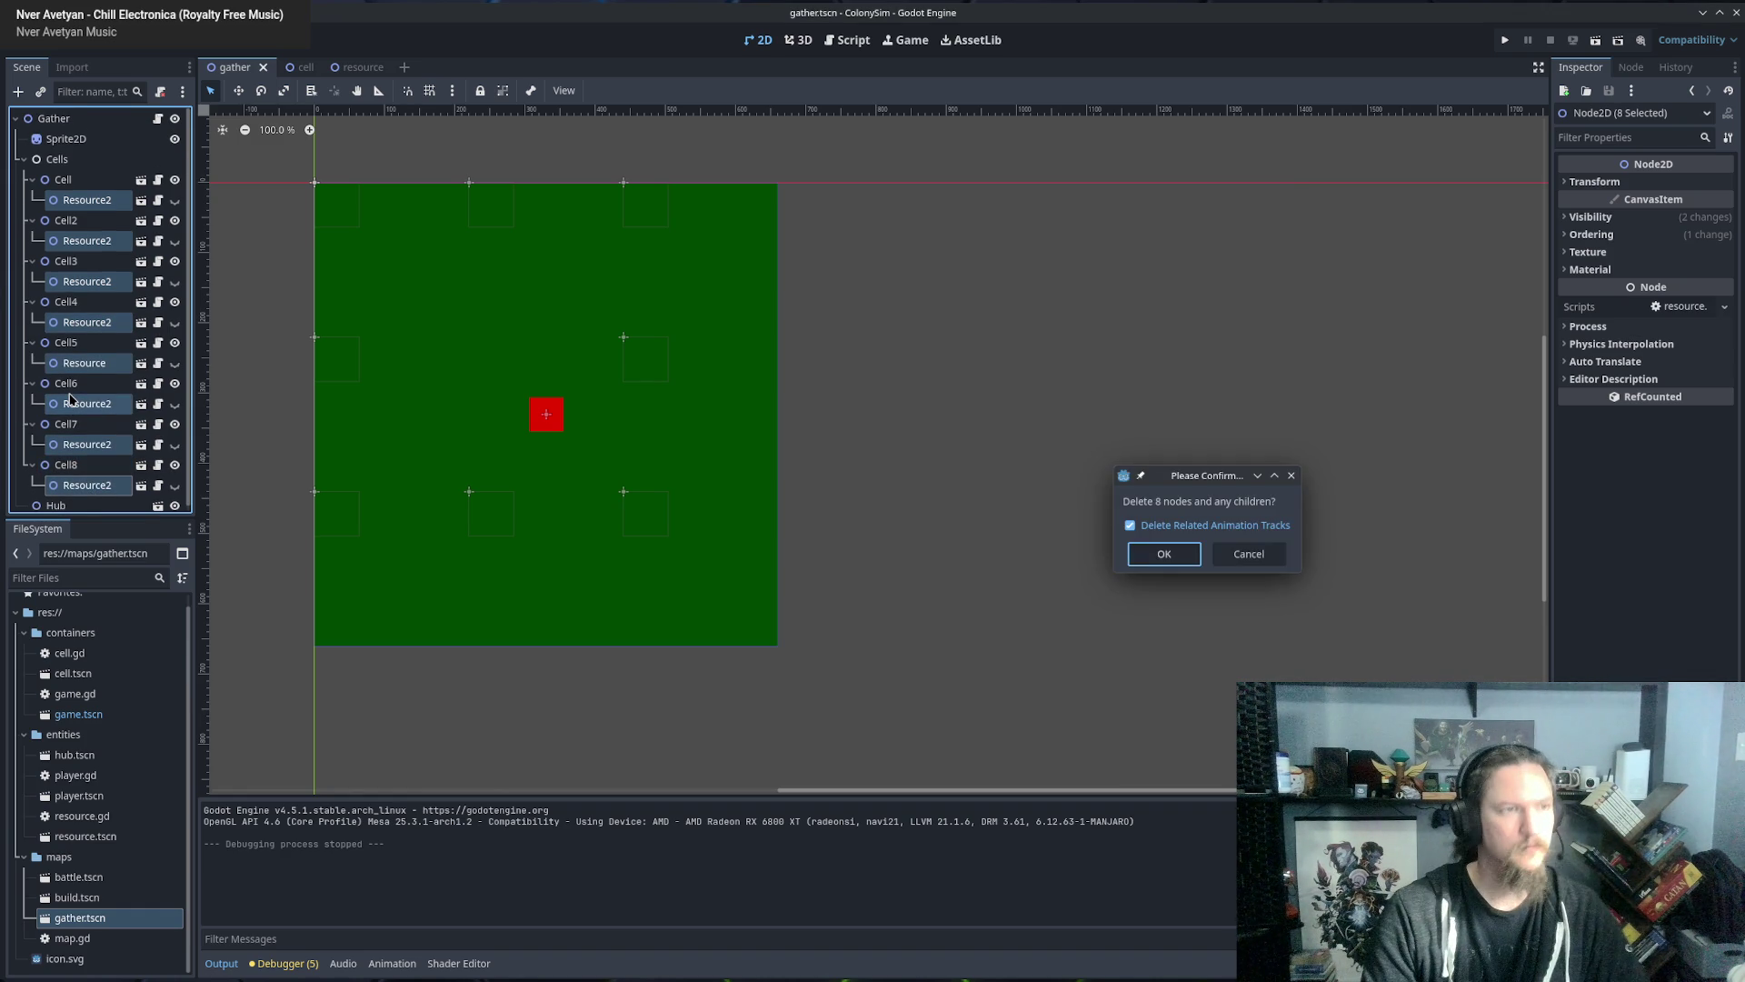
pyautogui.press('Return')
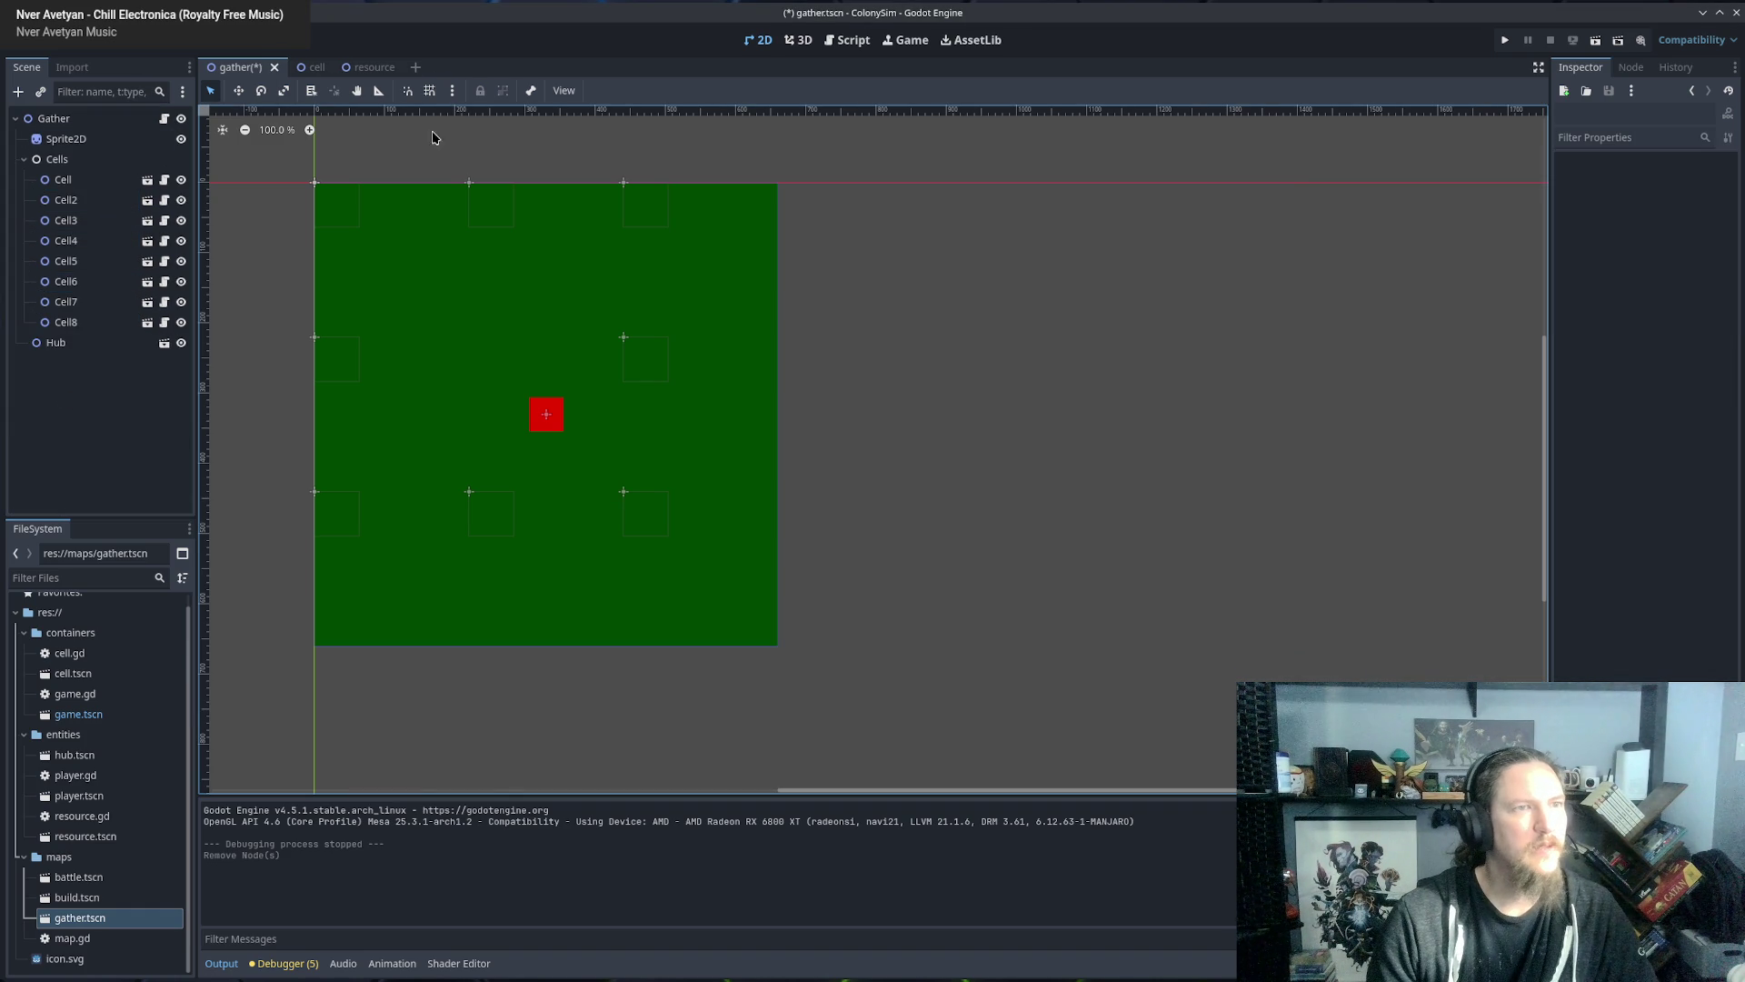
# Step: Save the gather scene and bring up the cell.gd script from the cell scene
pyautogui.hotkey('ctrl', 's')
pyautogui.click(307, 69)
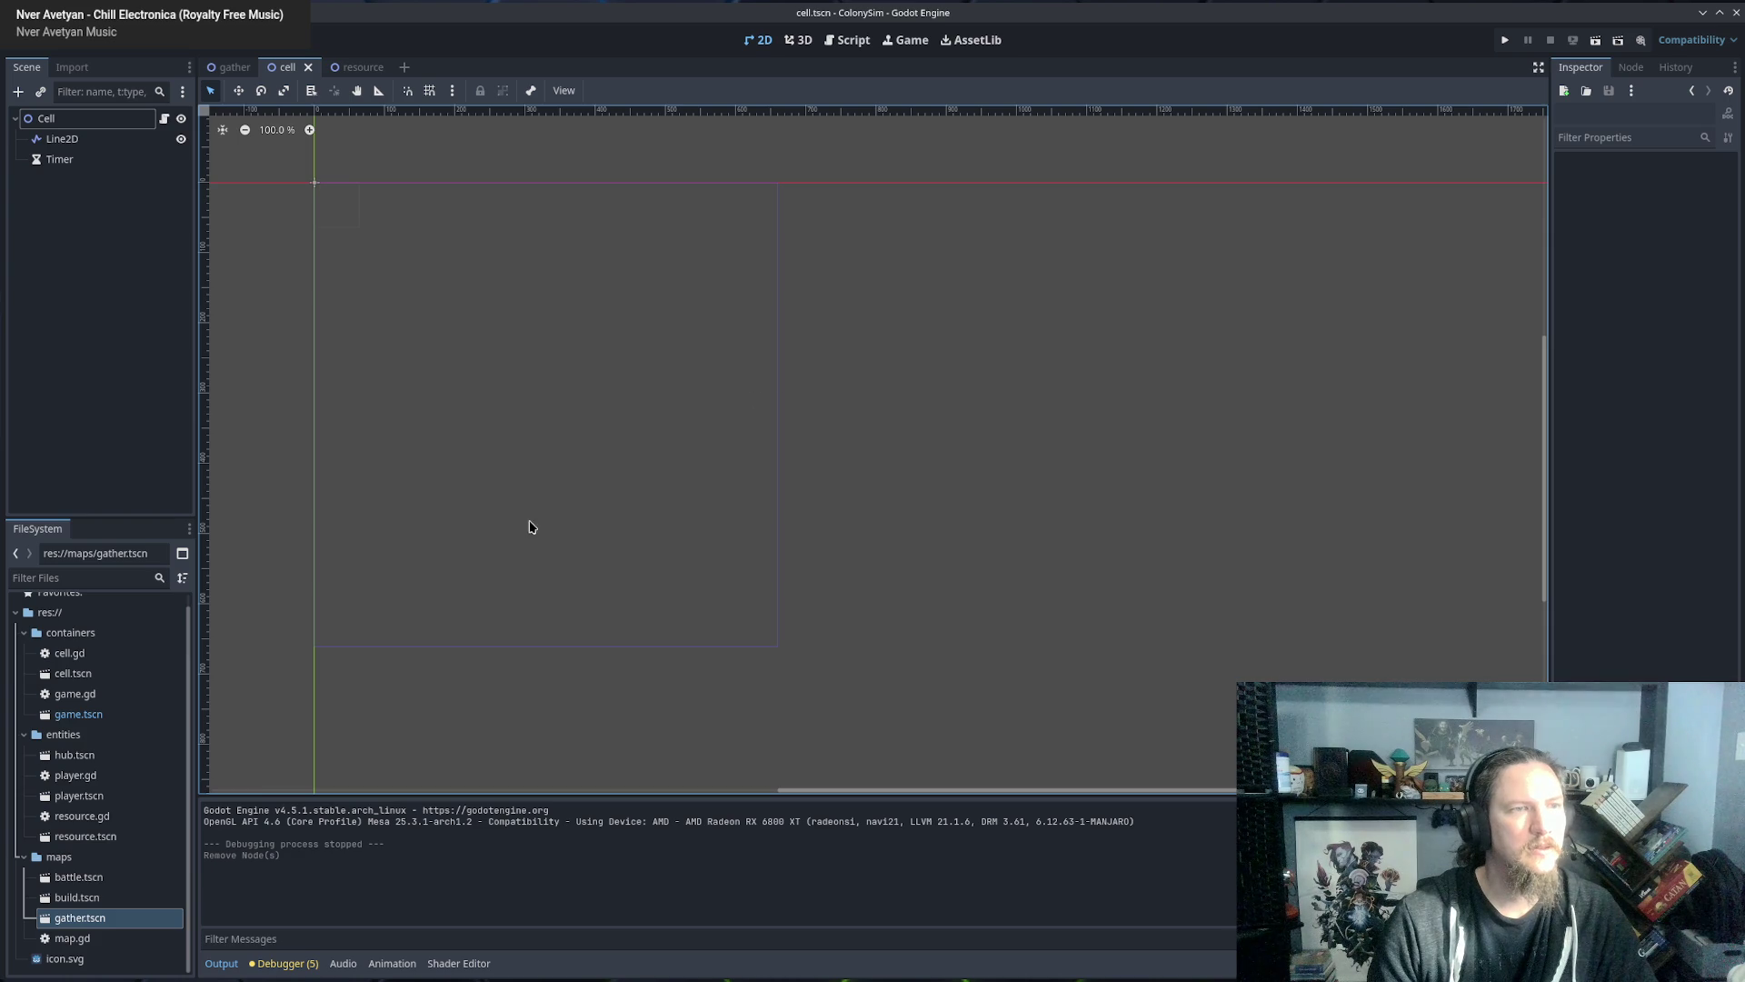
pyautogui.click(830, 42)
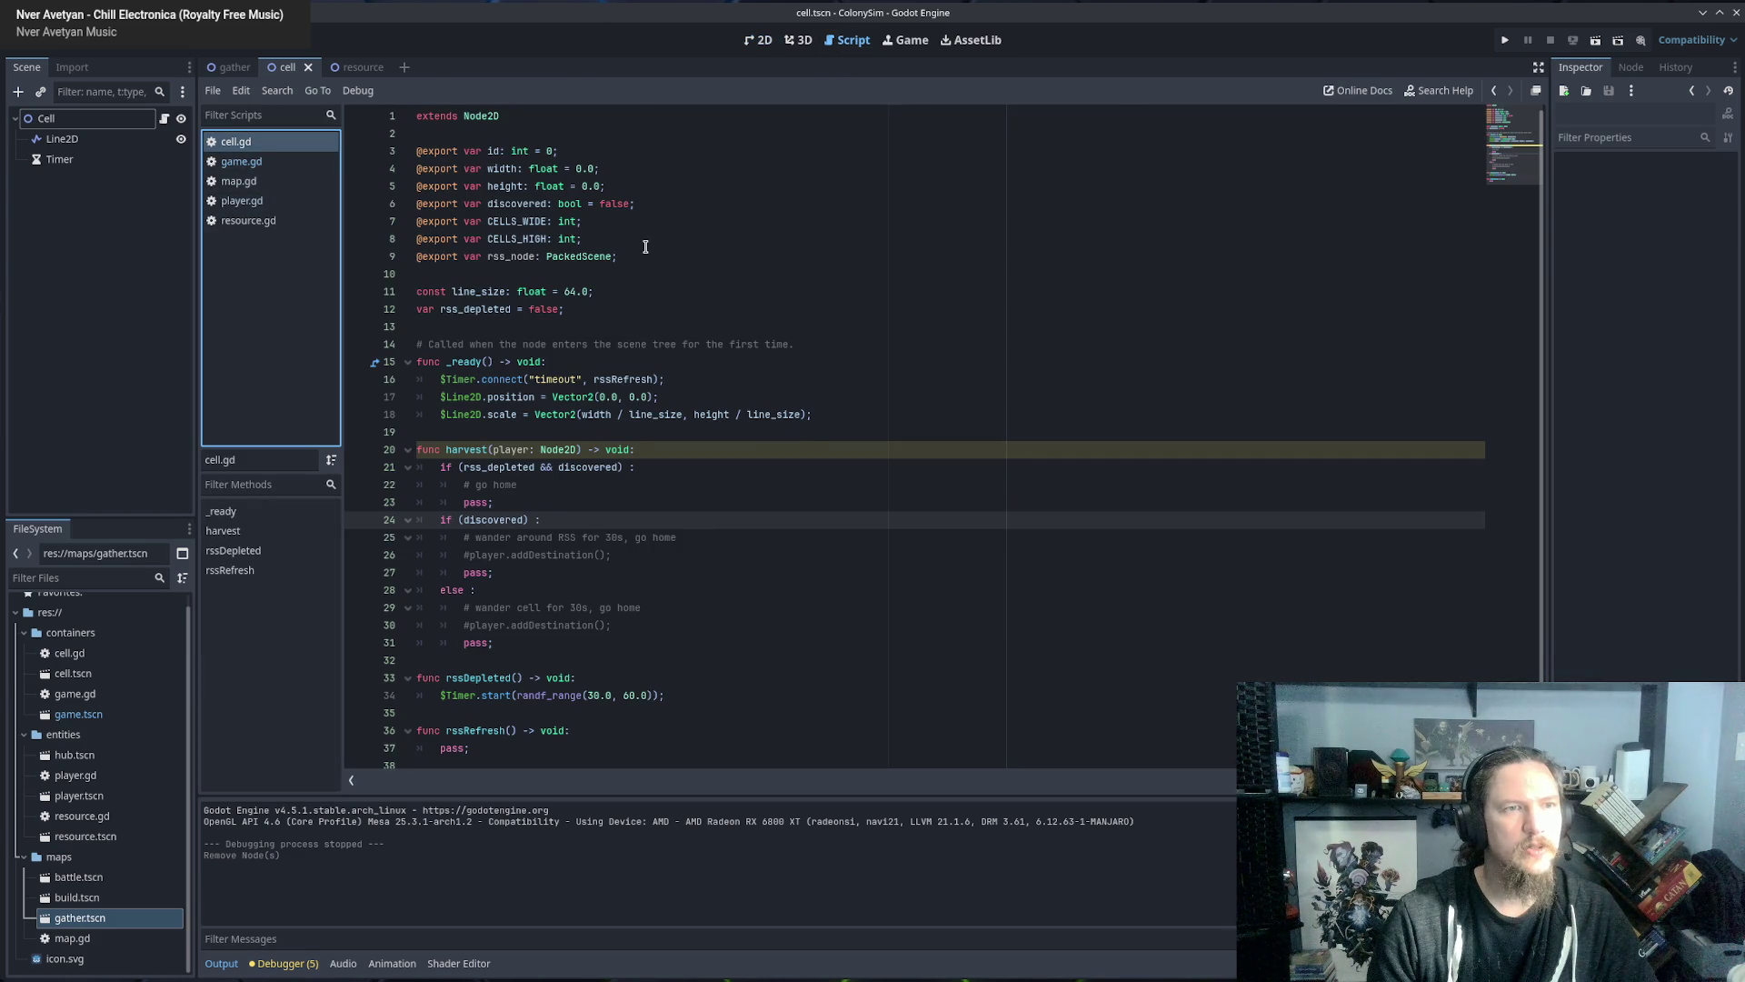
# Step: Delete the exported rss_node line and add a blank line after the variables
pyautogui.moveTo(641, 257); pyautogui.dragTo(641, 241)
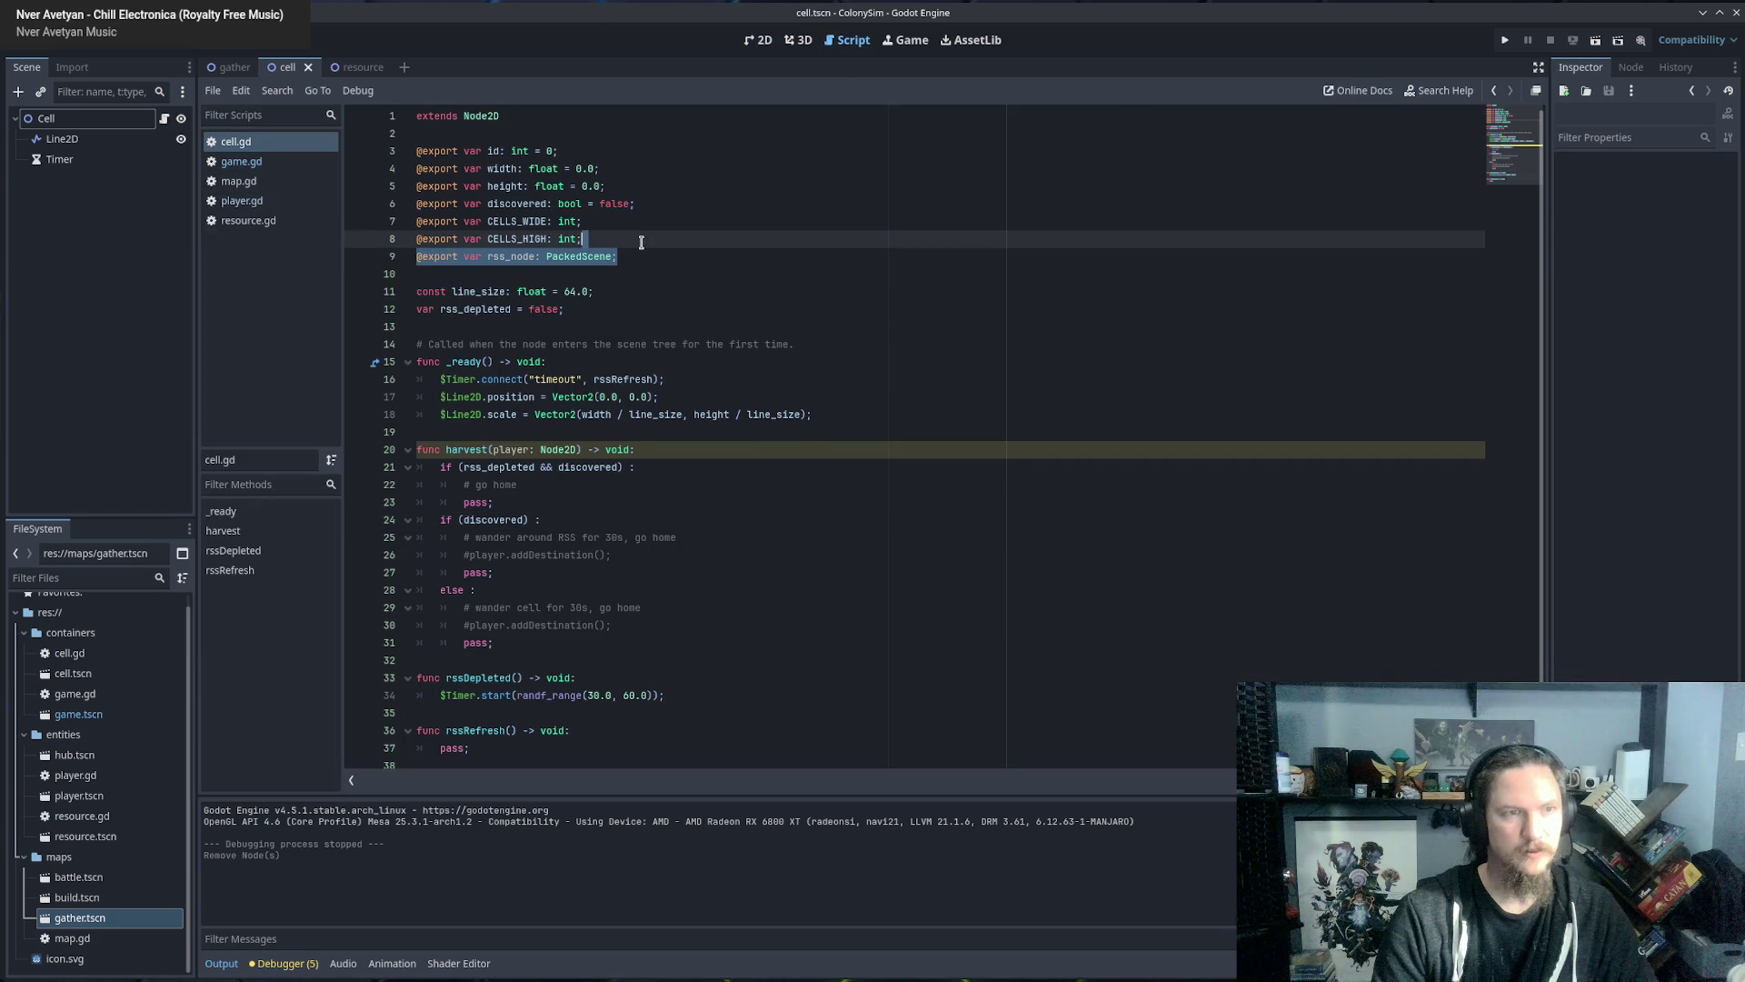
pyautogui.press('Right')
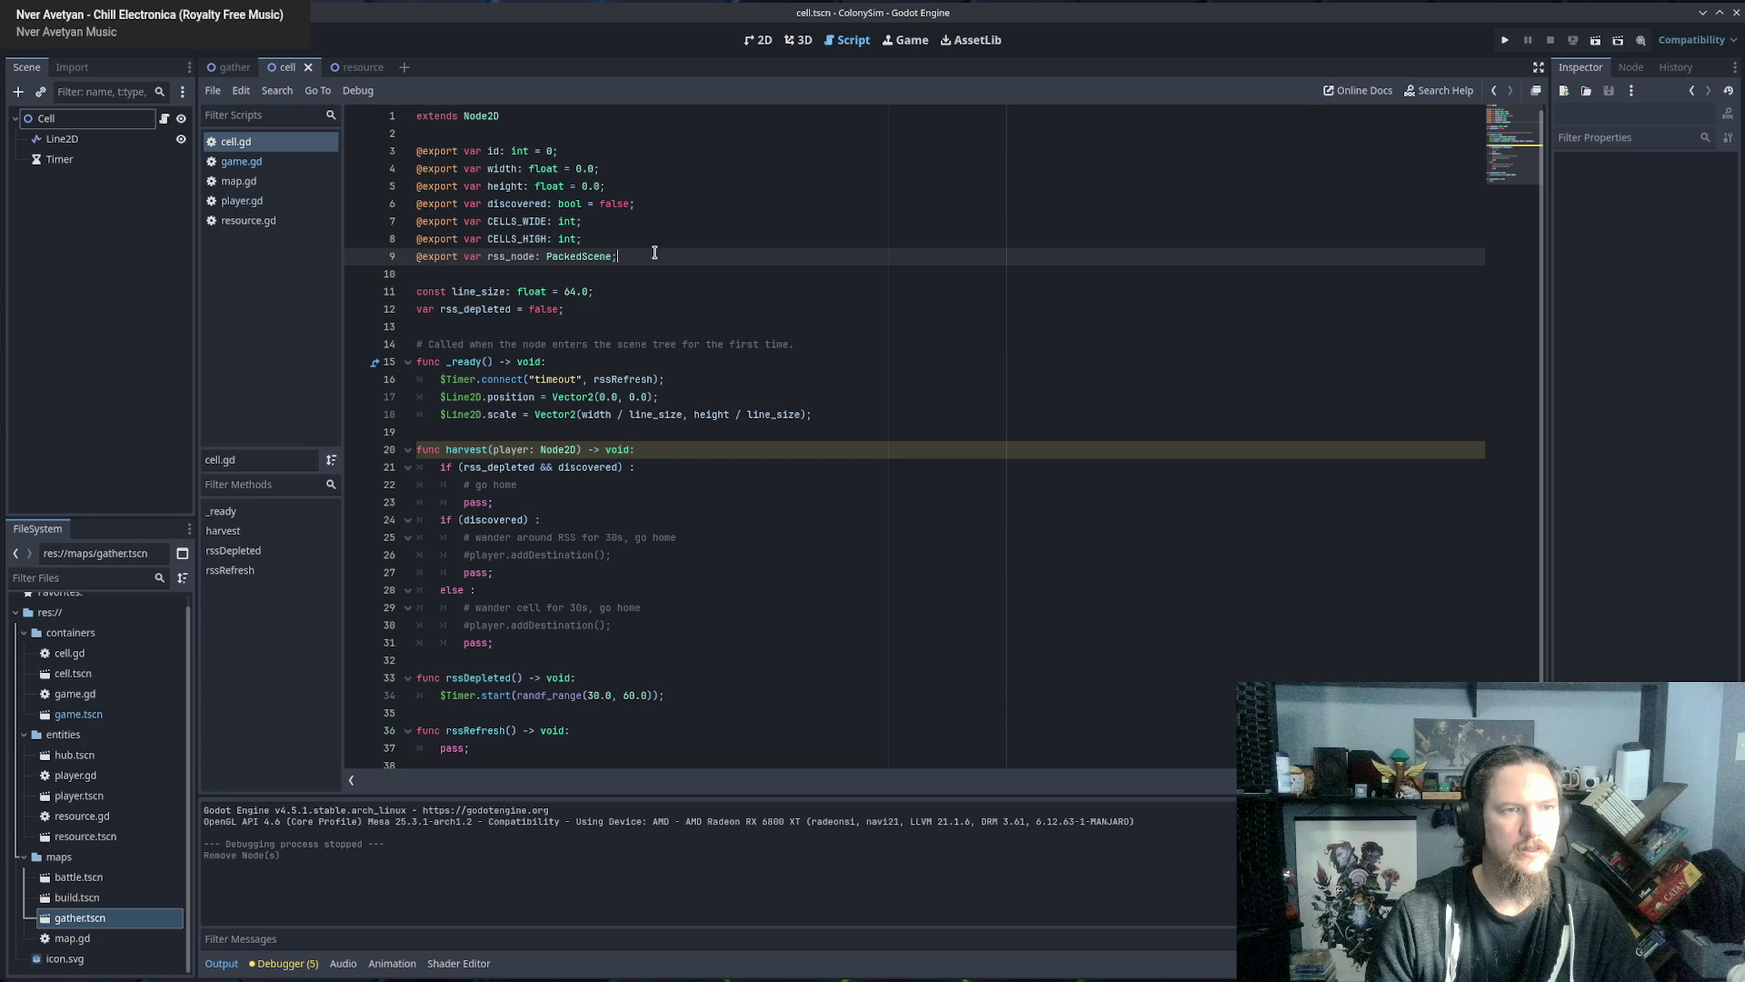
pyautogui.hotkey('shift', 'Home')
pyautogui.press('BackSpace')
pyautogui.press('BackSpace')
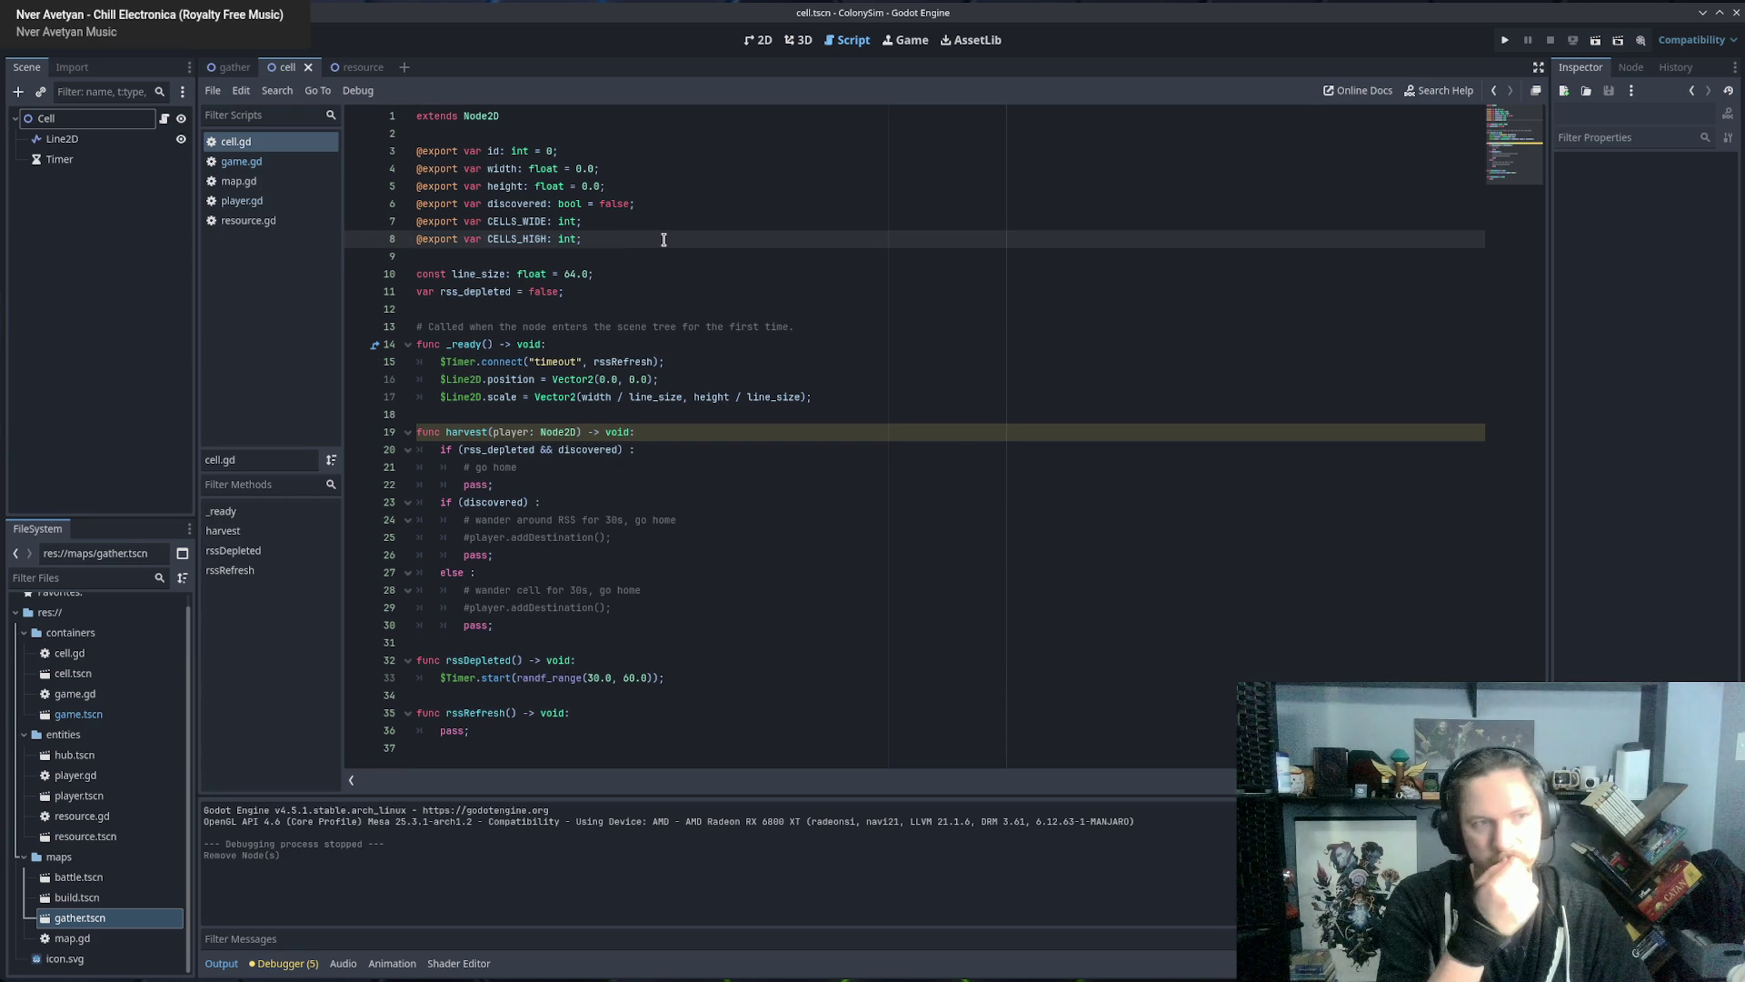
pyautogui.click(606, 287)
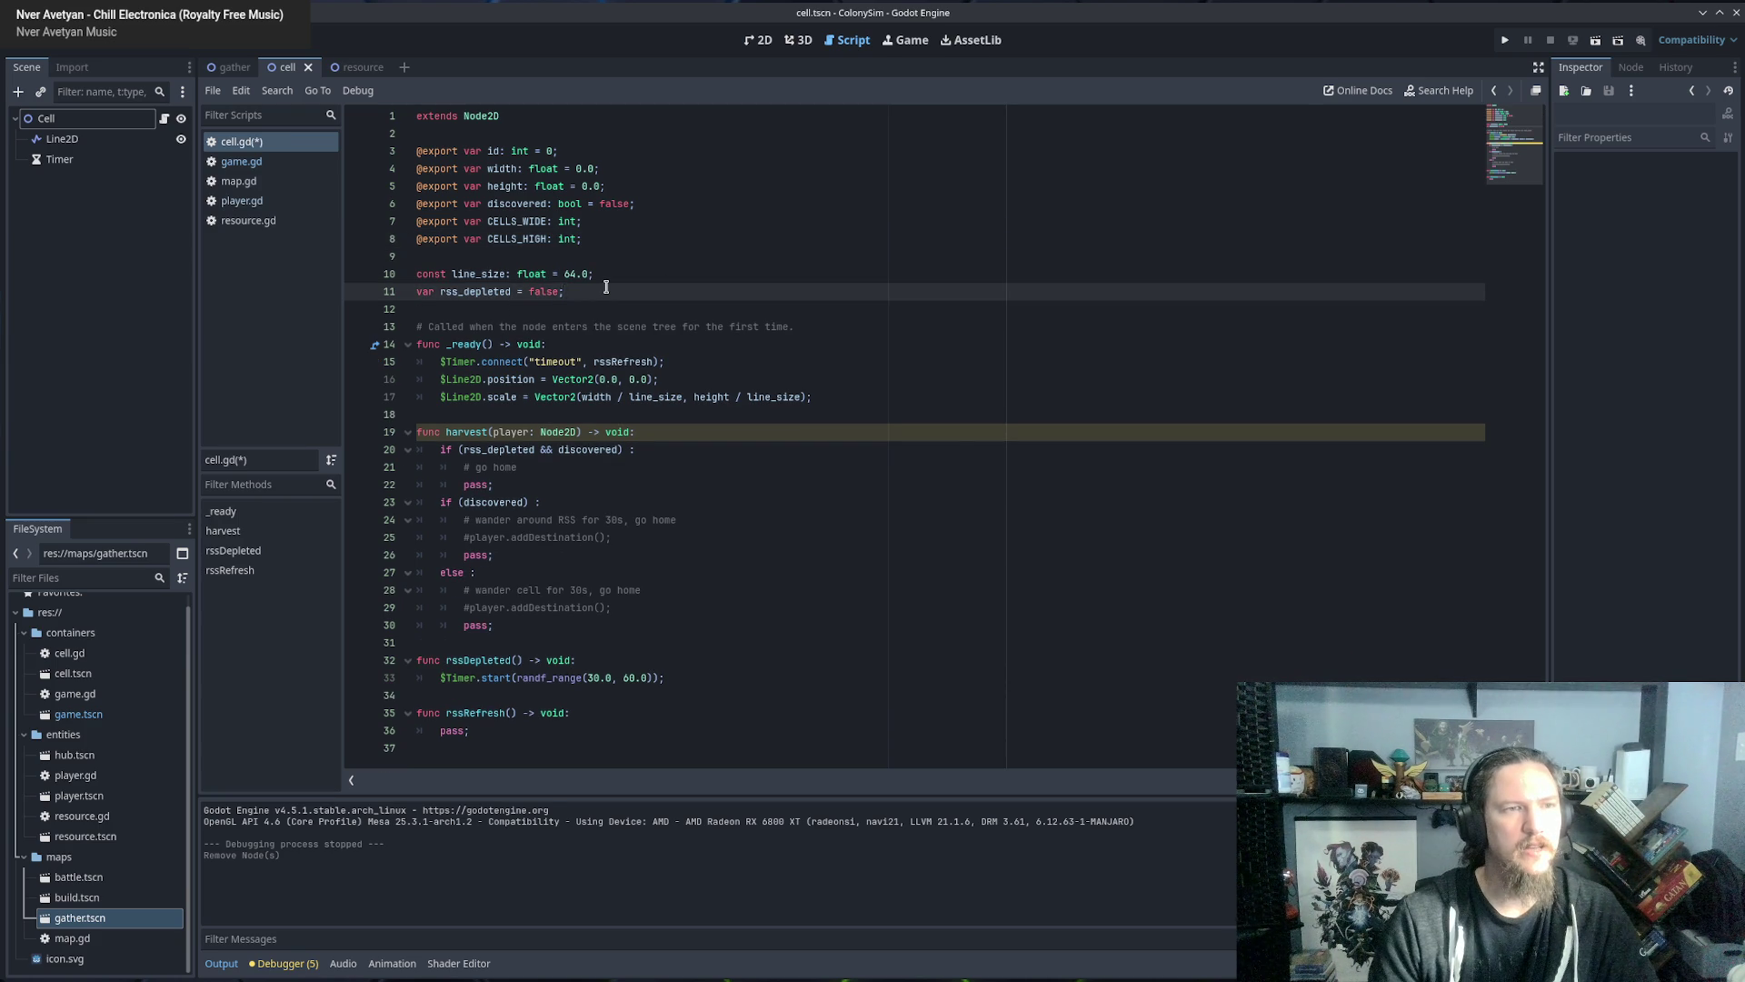
pyautogui.press('Return')
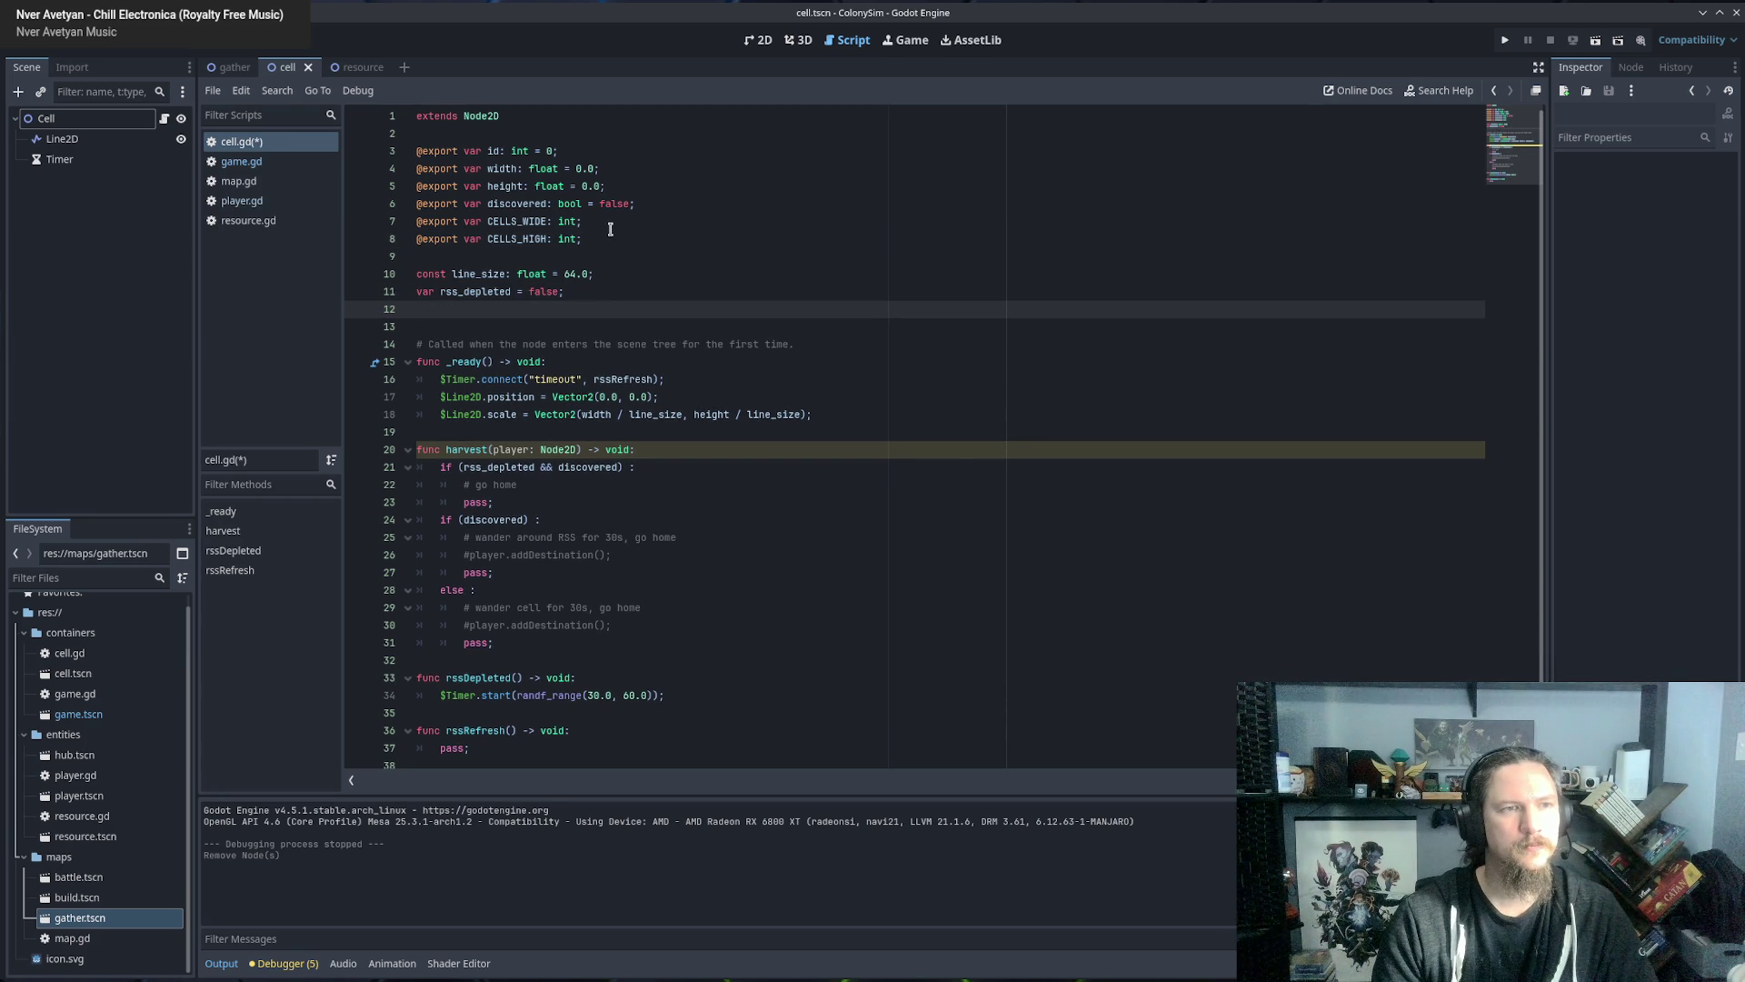
pyautogui.click(621, 238)
# Step: Delete the exported id, CELLS_WIDE and CELLS_HIGH variables from cell.gd
pyautogui.moveTo(586, 150); pyautogui.dragTo(650, 255)
pyautogui.click(660, 240)
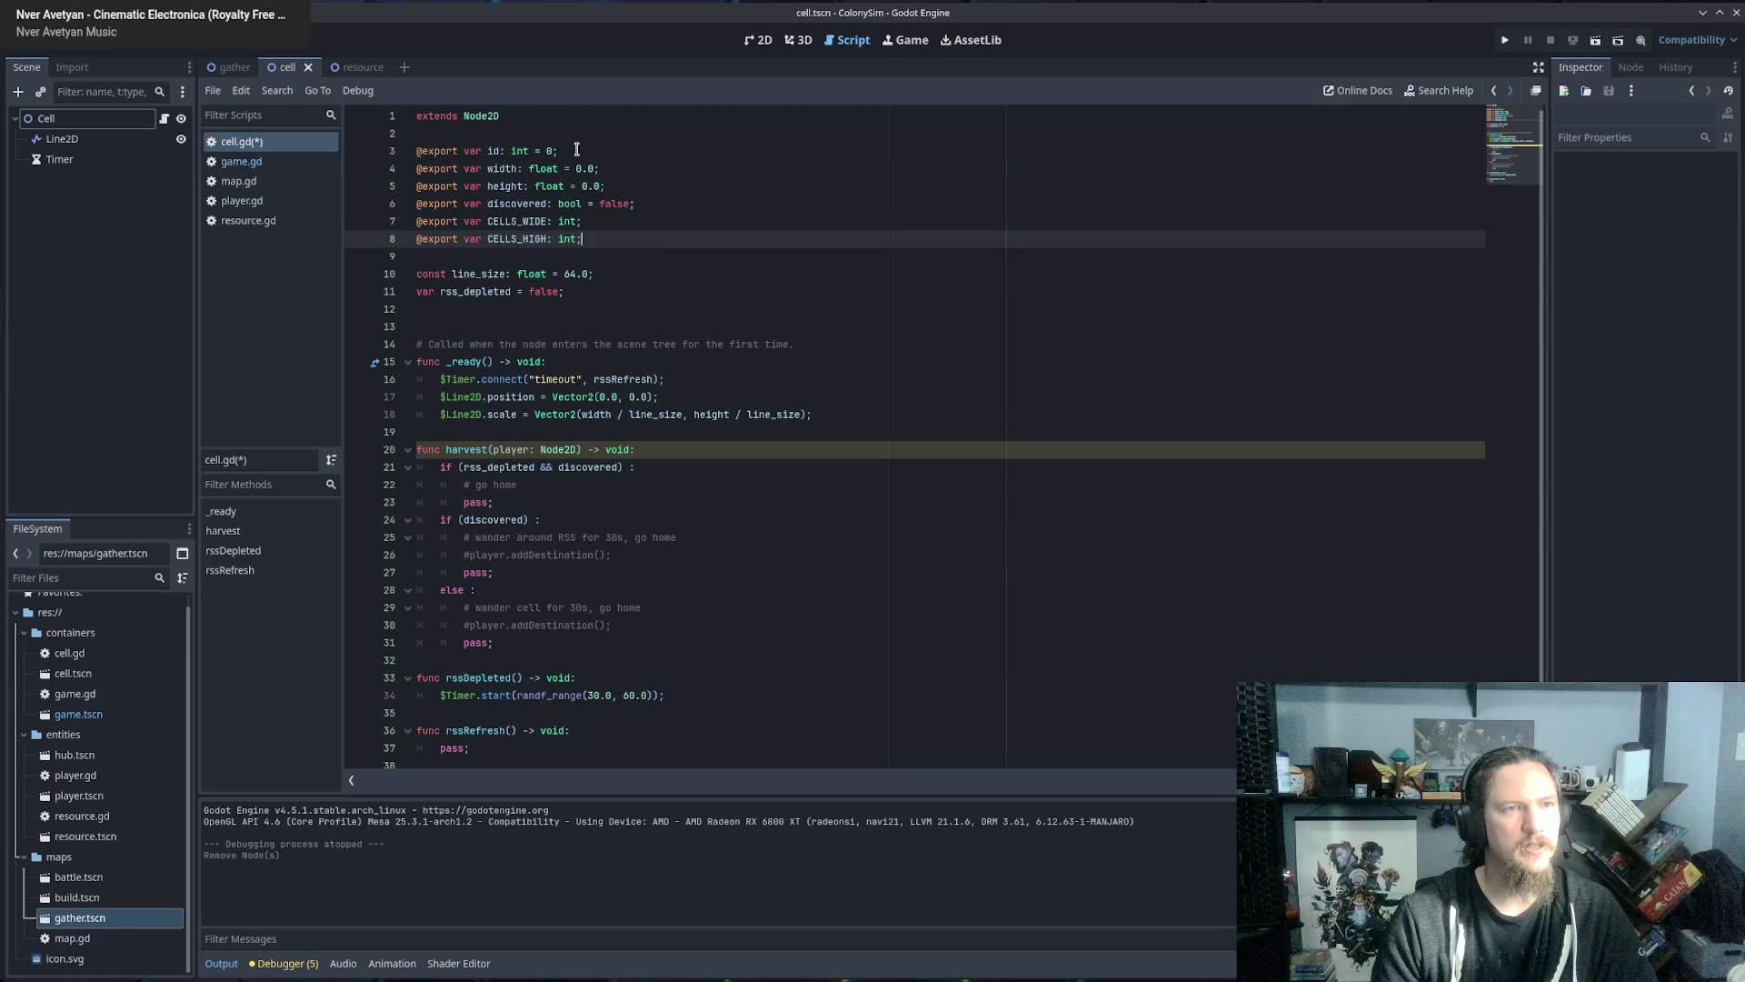
pyautogui.moveTo(576, 149); pyautogui.dragTo(570, 129)
pyautogui.press('BackSpace')
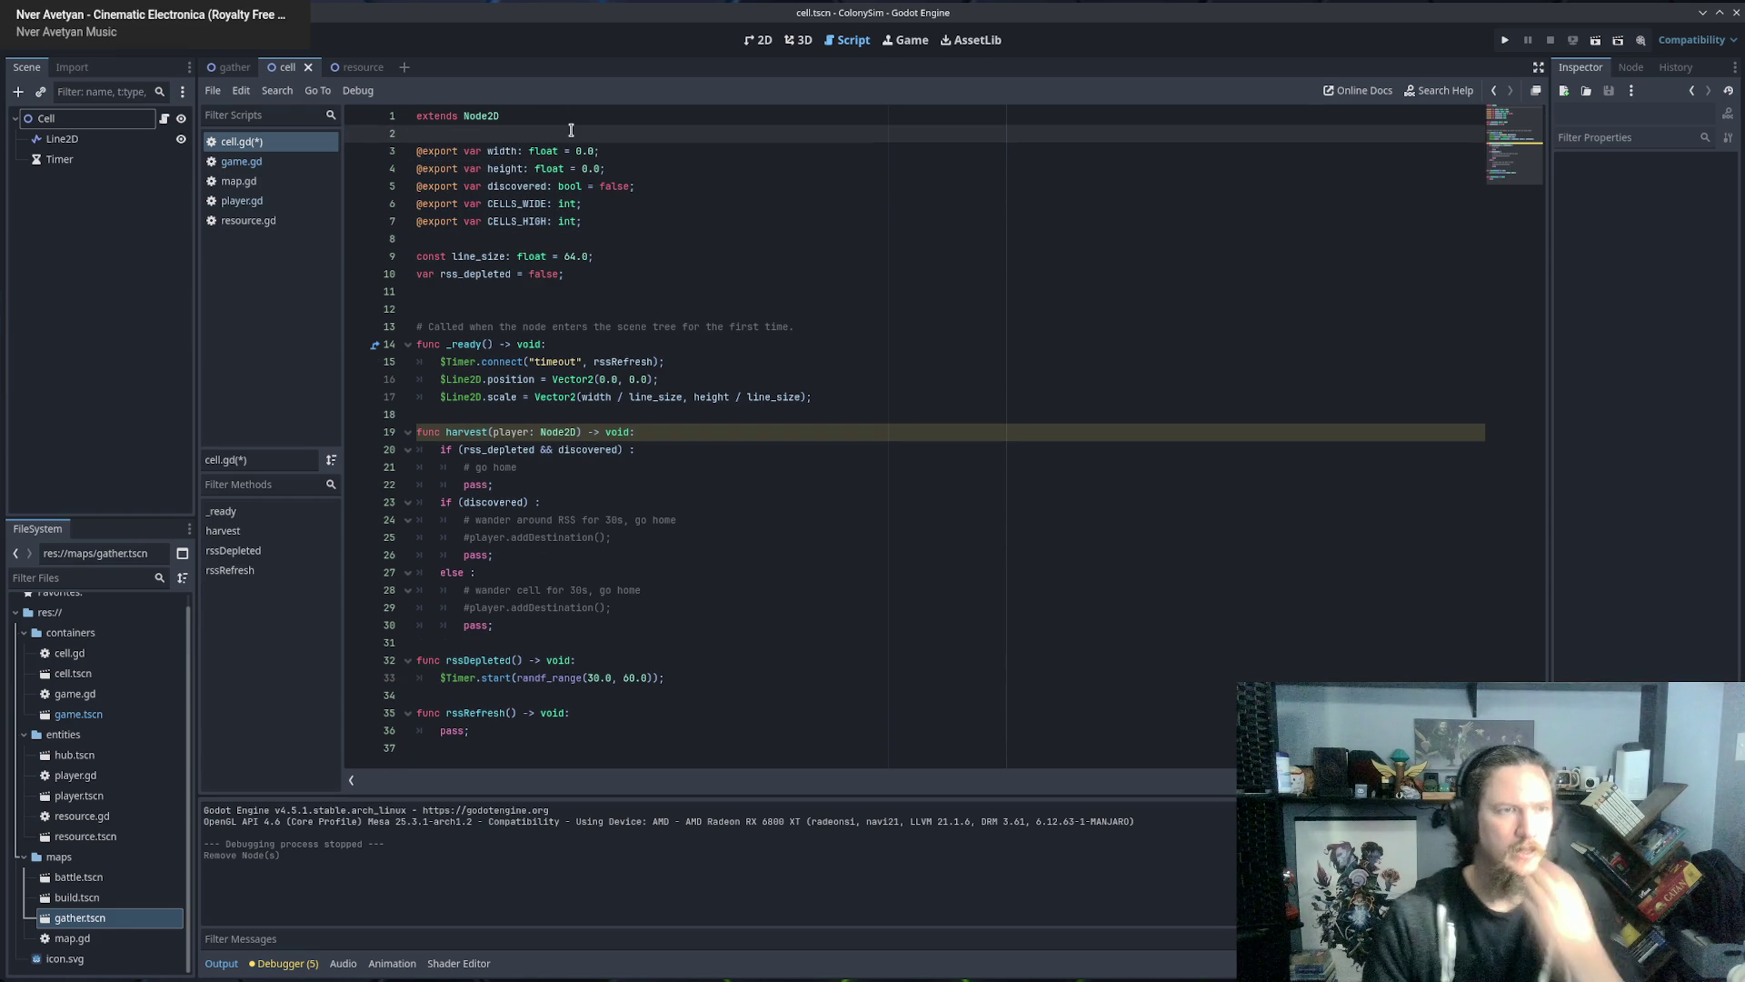
pyautogui.moveTo(641, 218); pyautogui.dragTo(672, 186)
pyautogui.press('BackSpace')
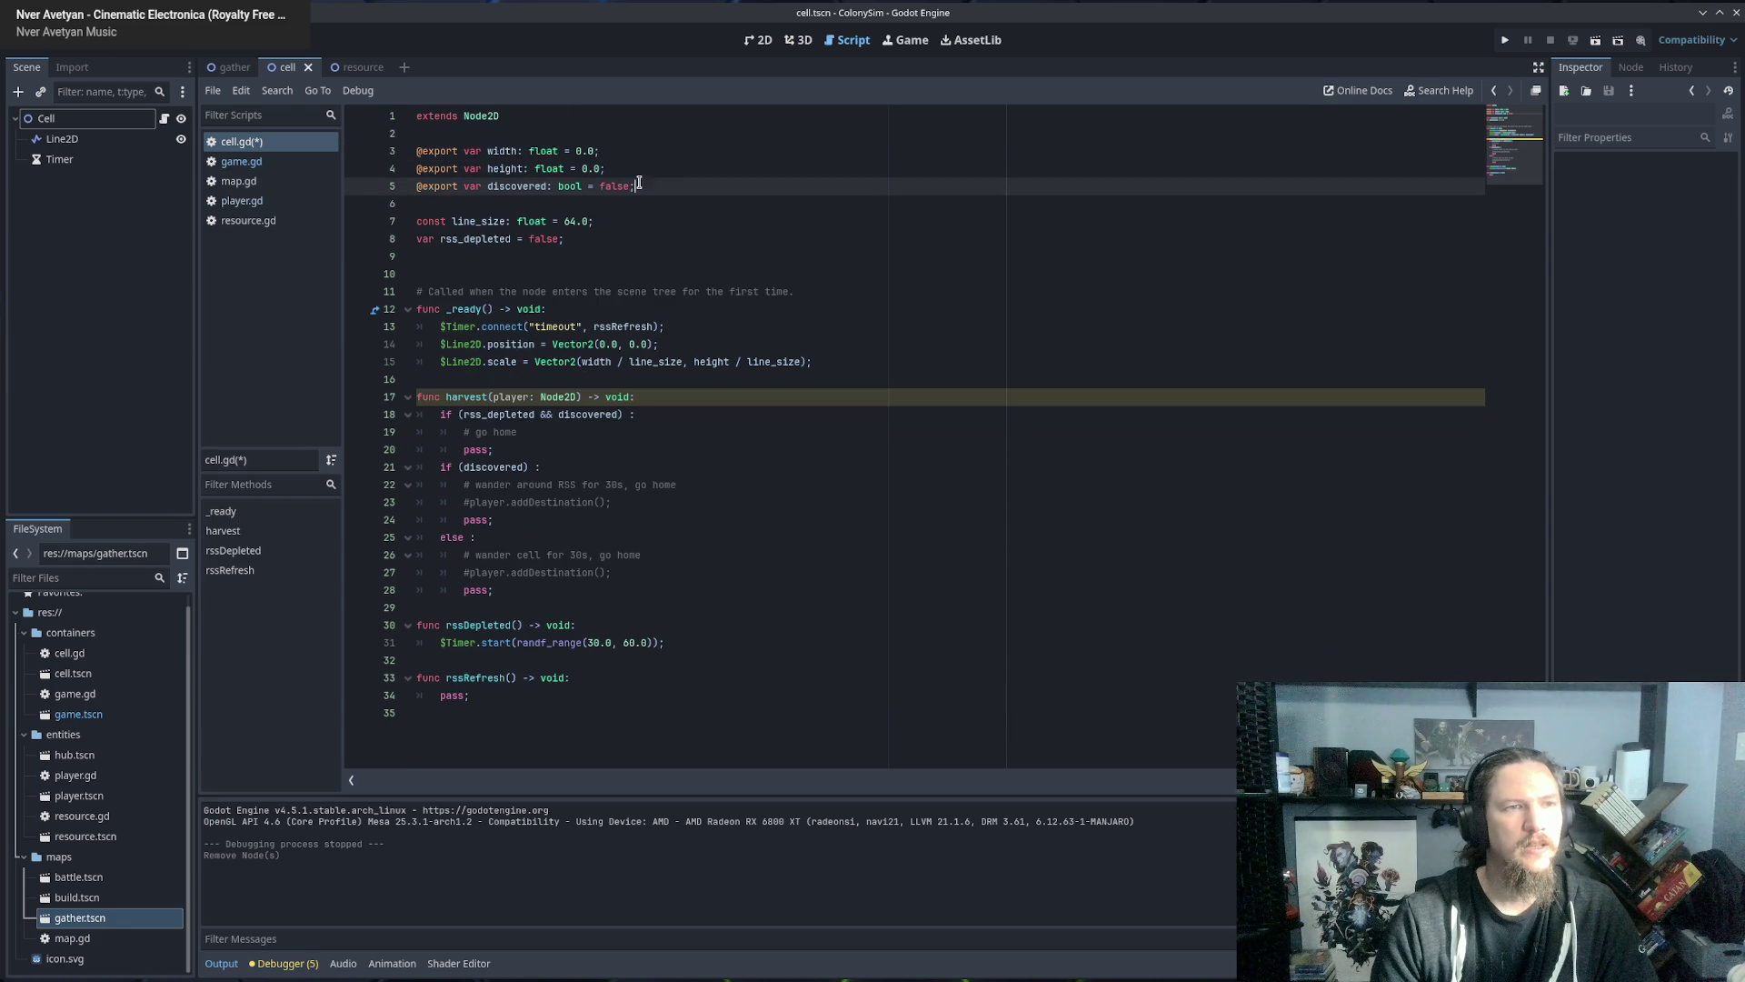
pyautogui.doubleClick(514, 186)
pyautogui.click(463, 186)
pyautogui.hotkey('ctrl', 'shift', 'Left')
pyautogui.press('BackSpace')
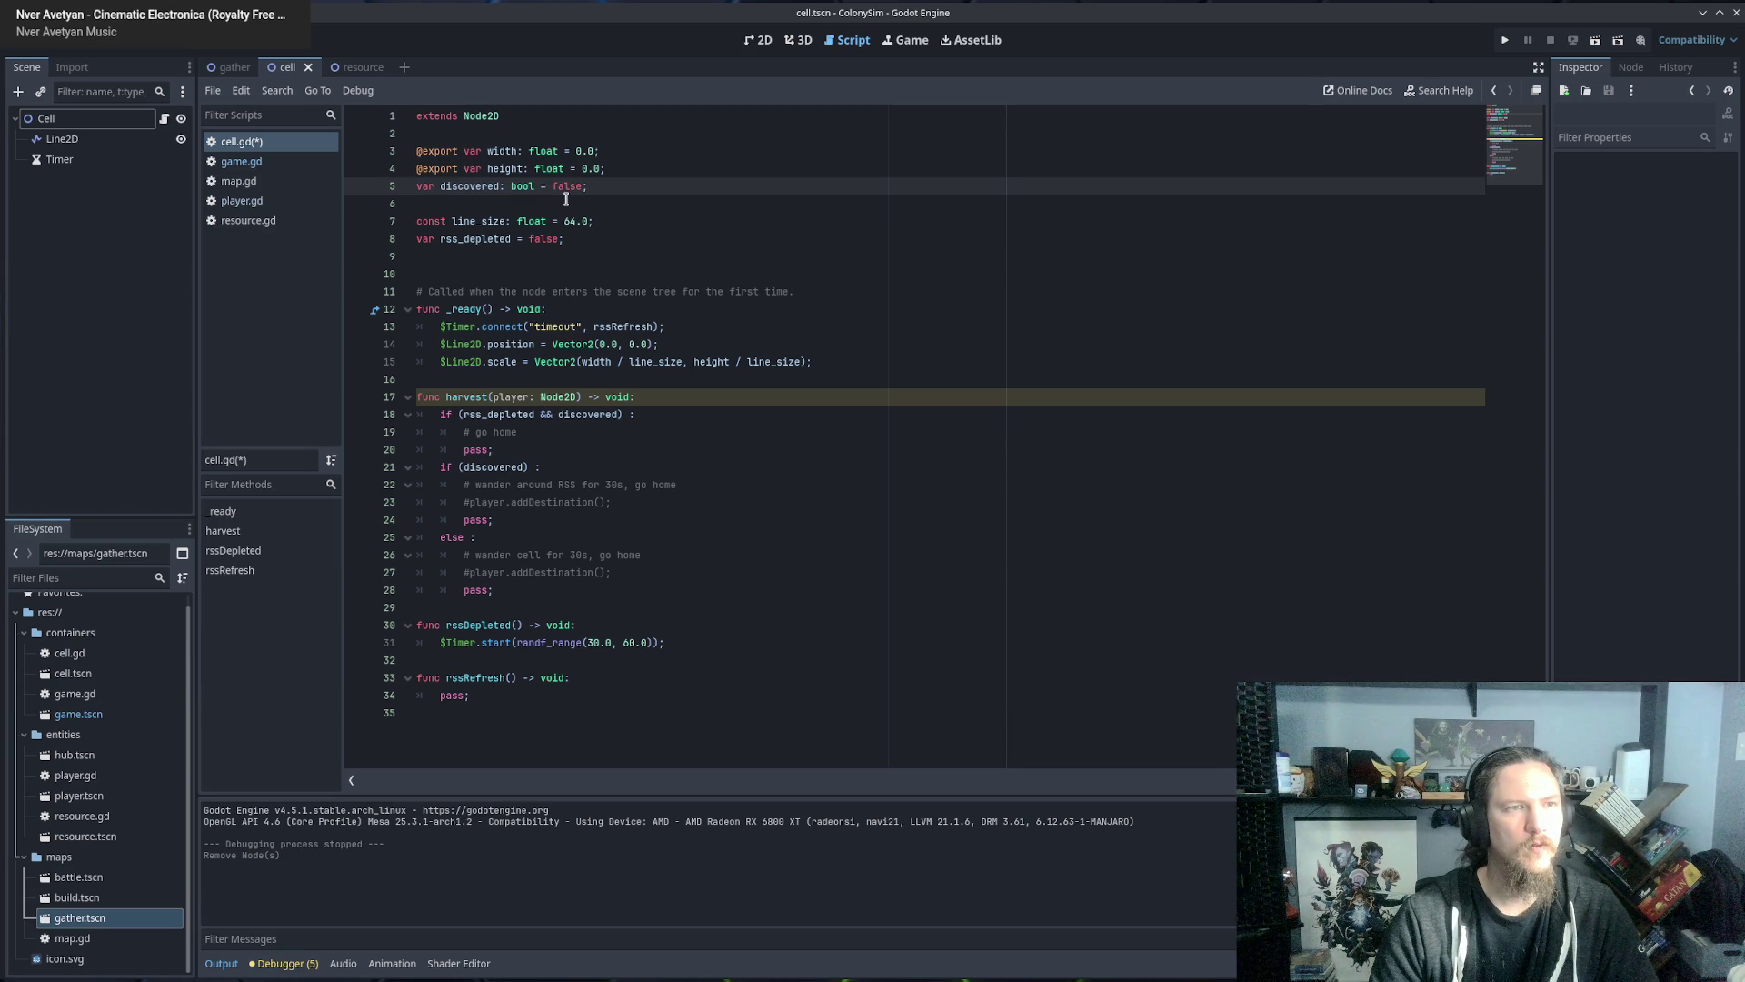
pyautogui.press('Return')
pyautogui.press('Down')
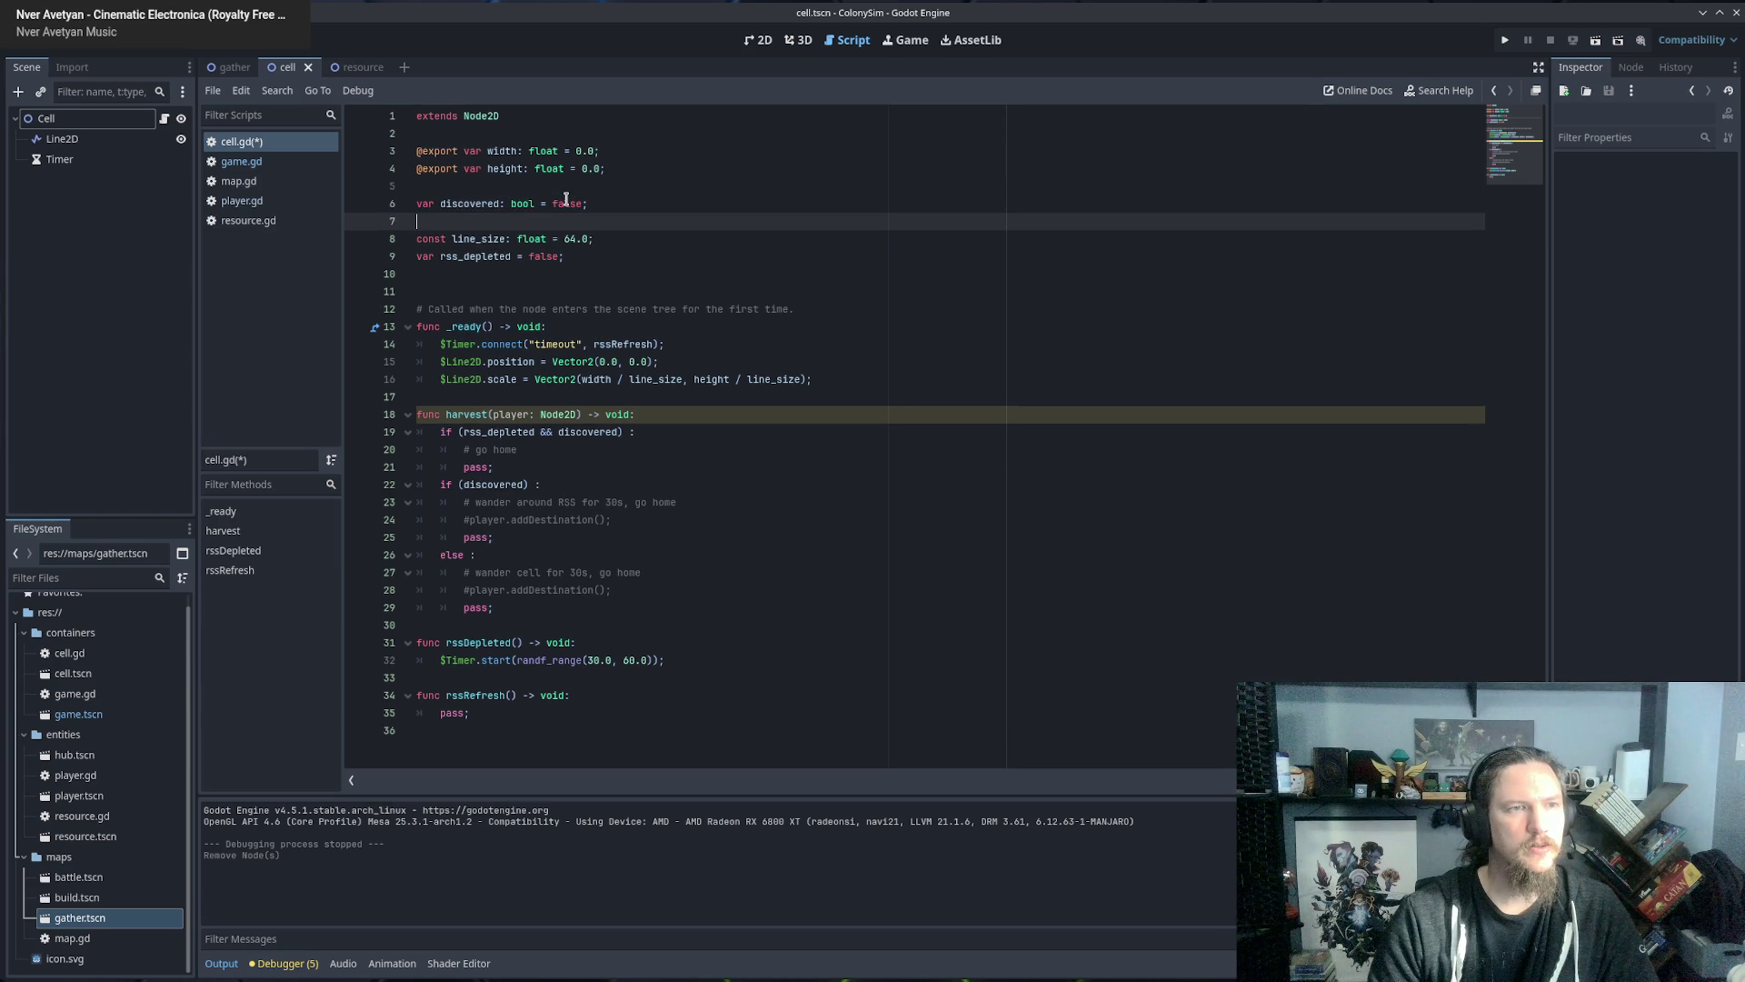
pyautogui.press('Delete')
pyautogui.press('End')
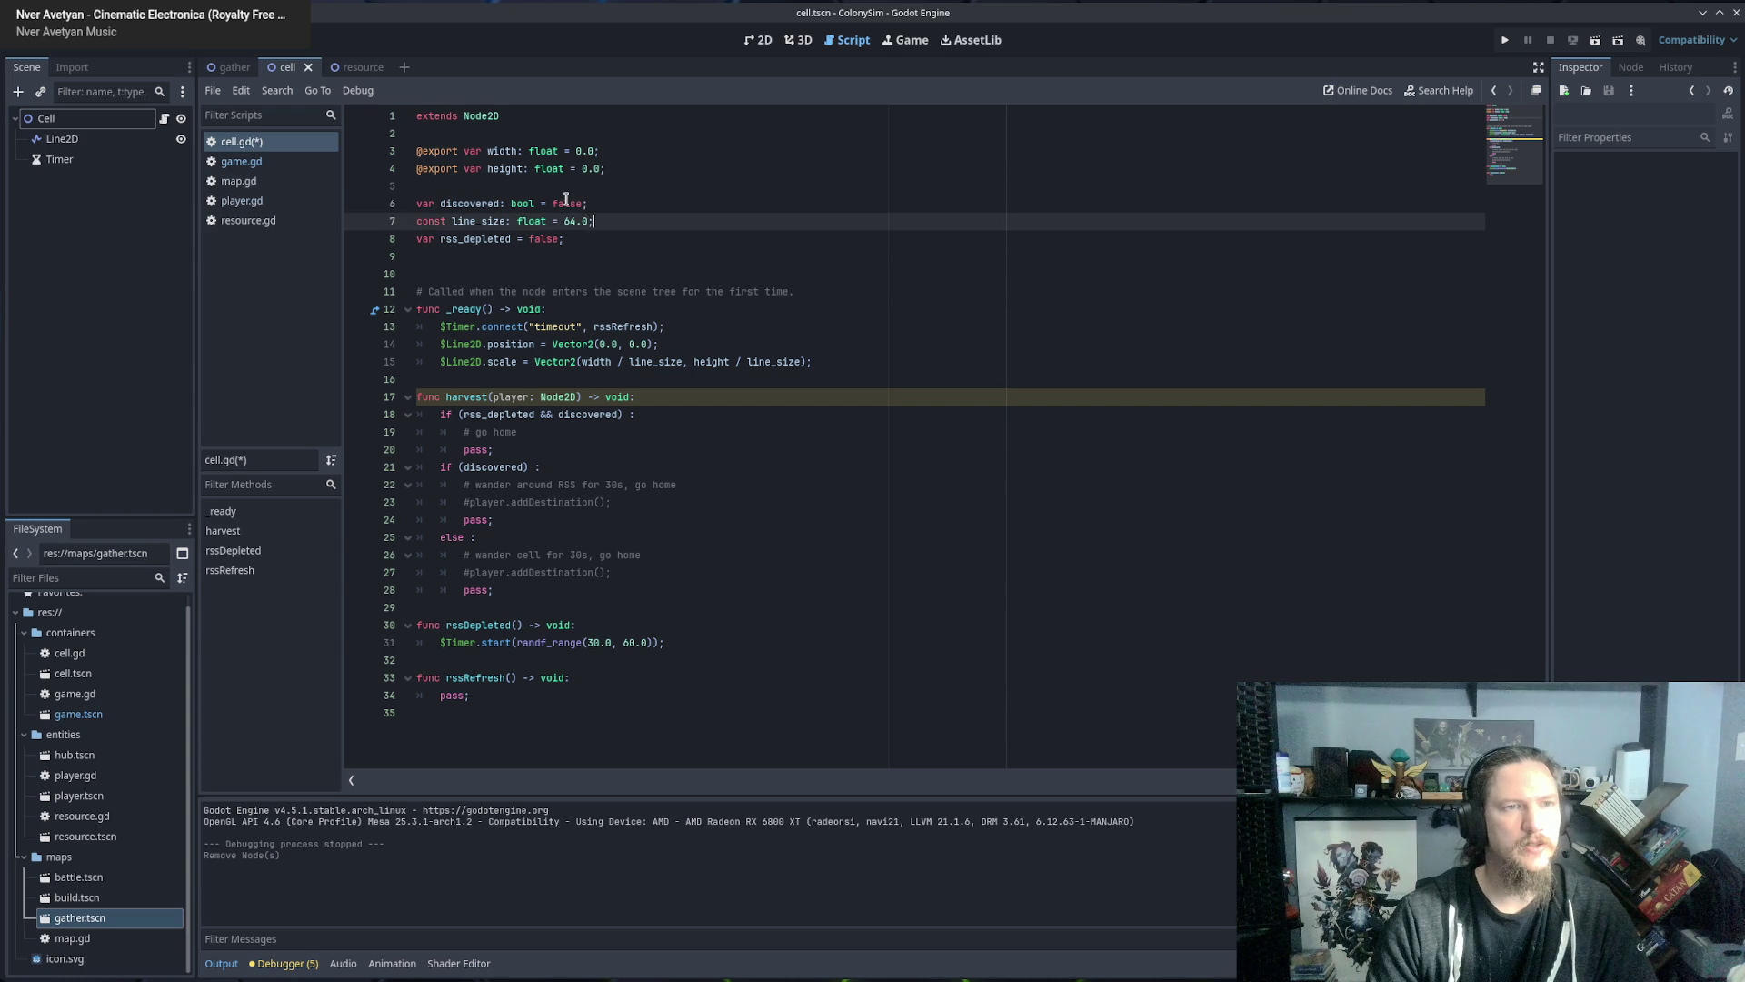
# Step: Move the line_size constant above the plain variables, then open player.tscn and its player.gd
pyautogui.hotkey('ctrl', 'x')
pyautogui.press('Up')
pyautogui.press('Return')
pyautogui.hotkey('ctrl', 'v')
pyautogui.press('Up')
pyautogui.press('Up')
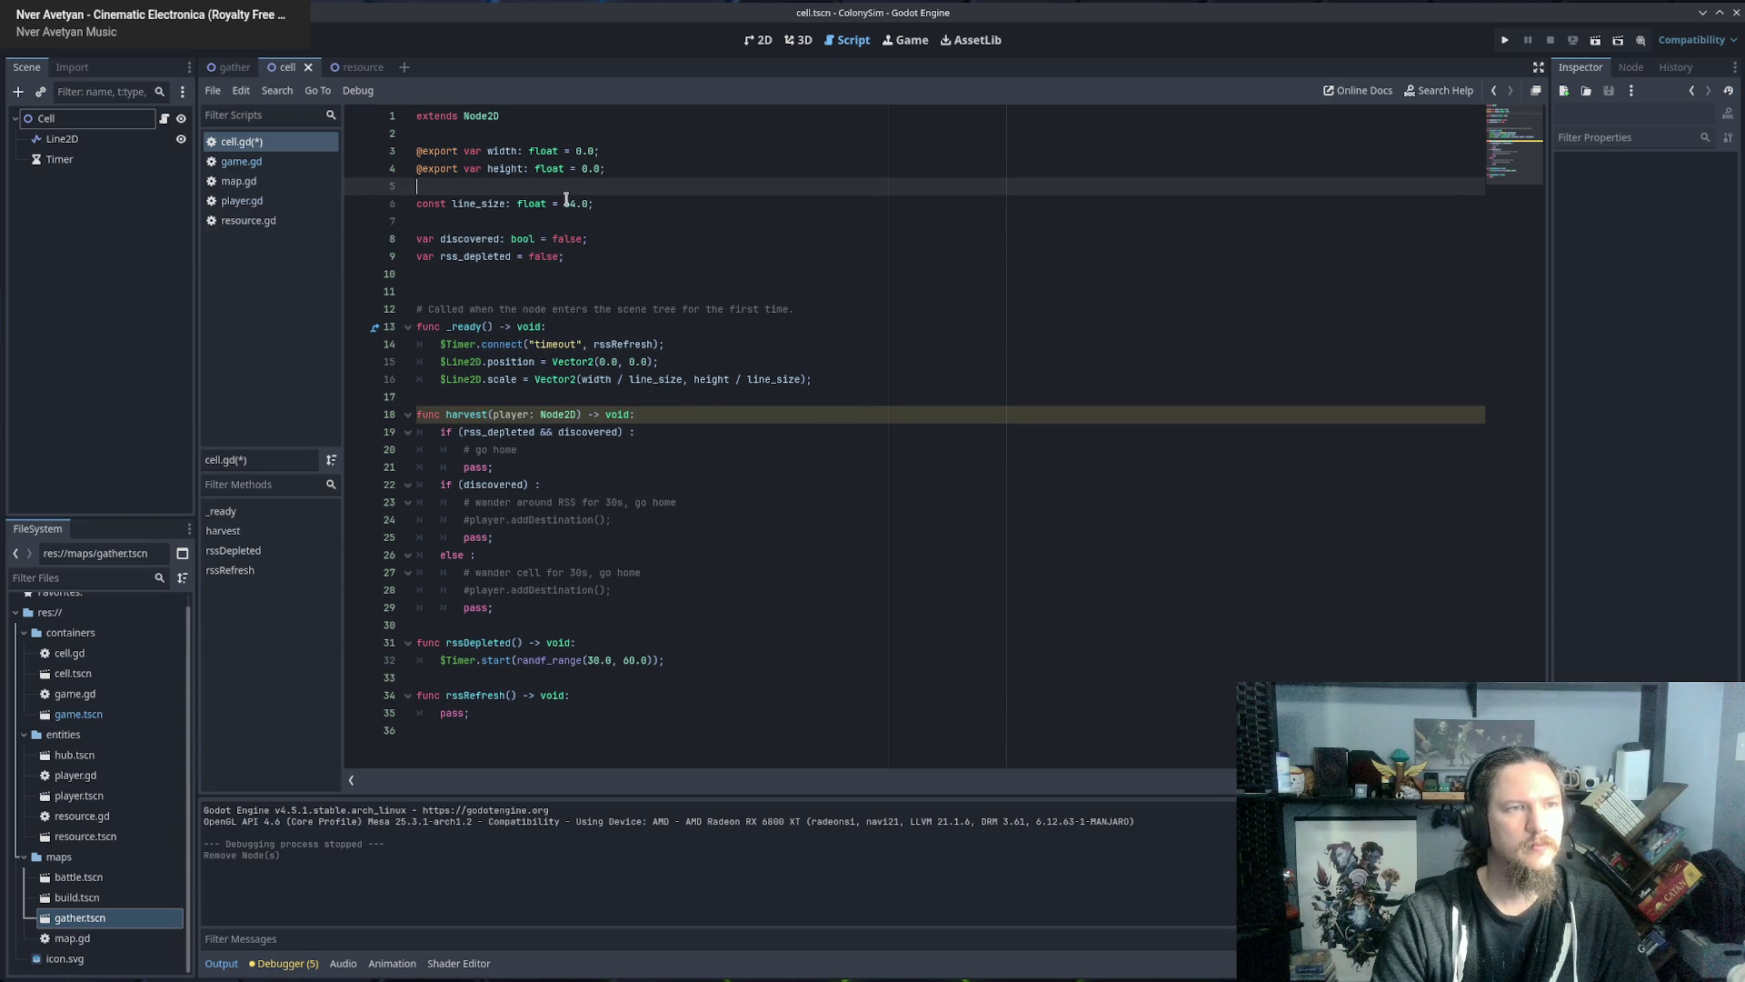
pyautogui.click(543, 271)
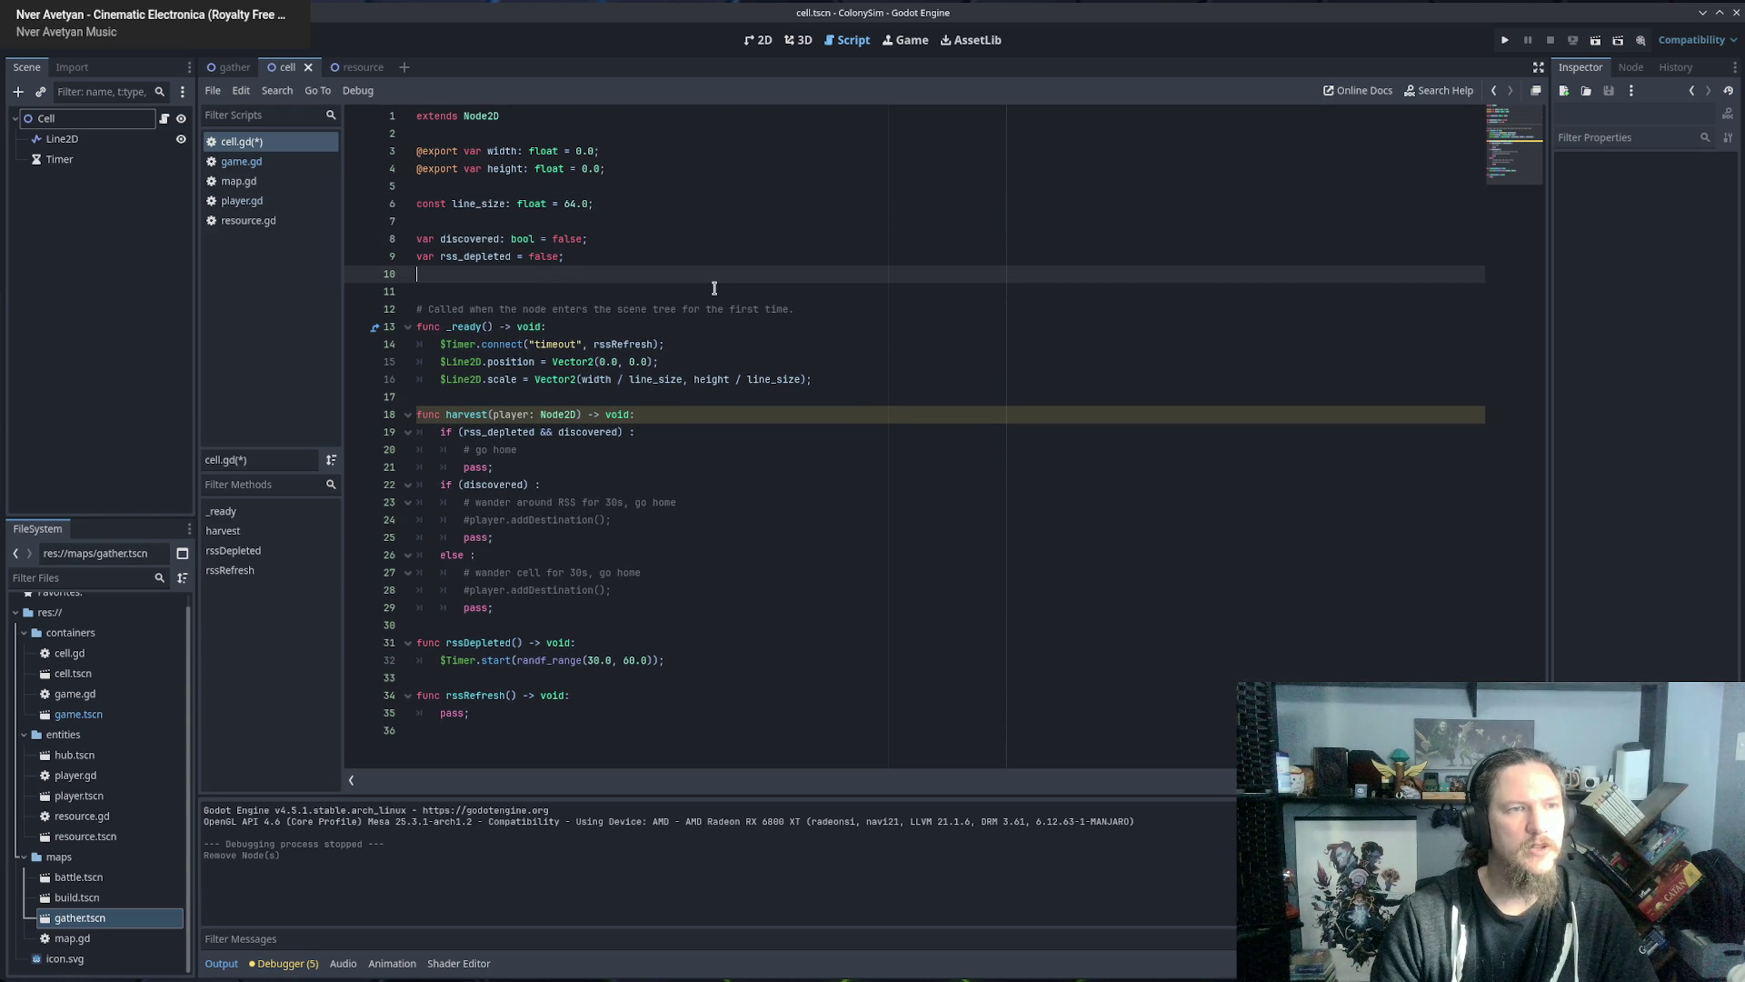
pyautogui.press('Return')
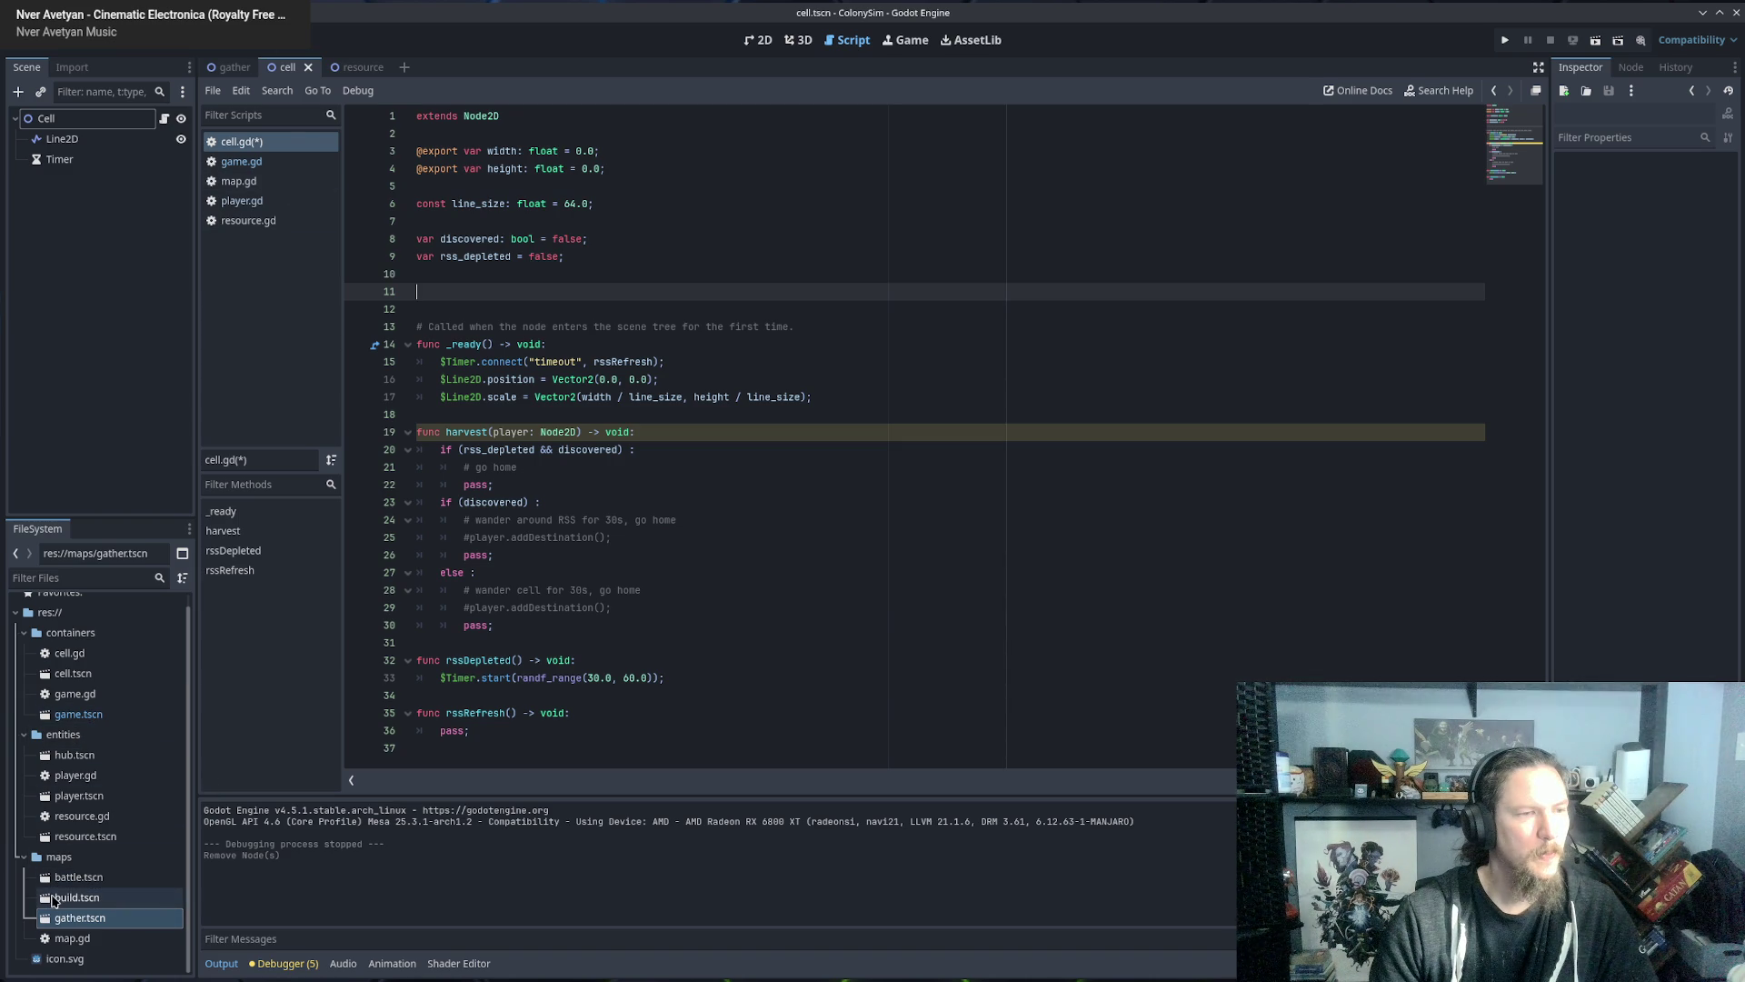
pyautogui.doubleClick(90, 796)
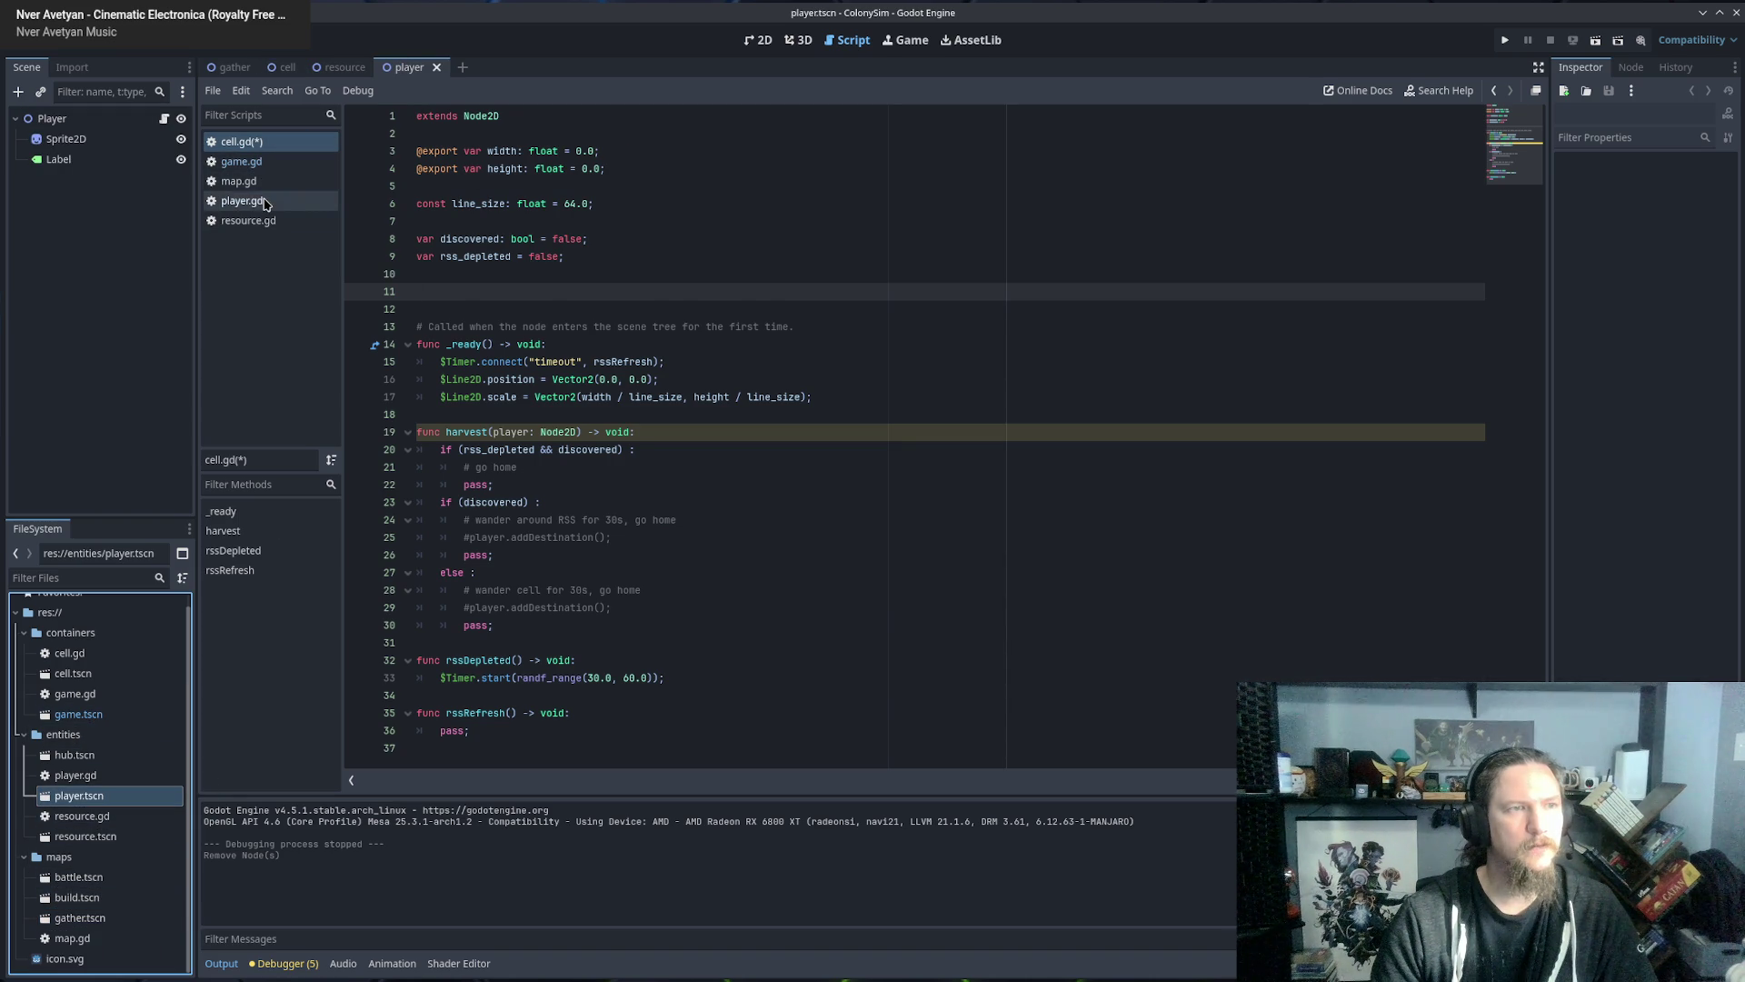
pyautogui.click(264, 201)
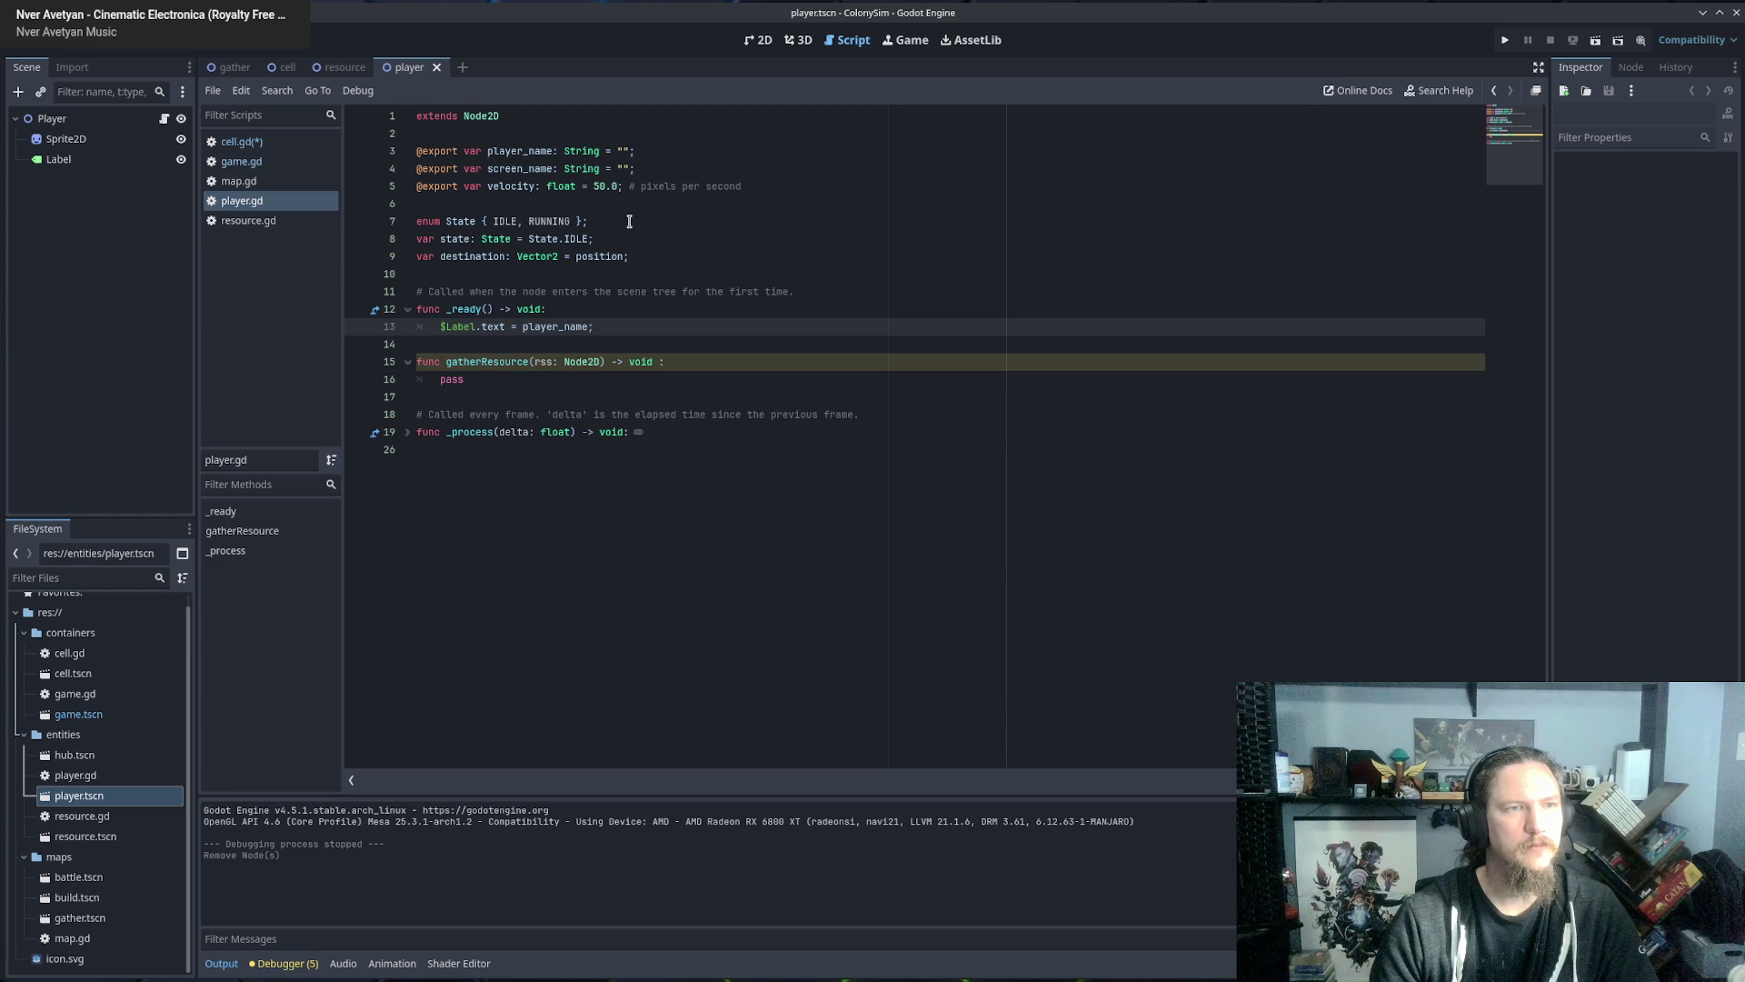
# Step: Close the player scene and write a CellType enum containing RESOURCE on line 11 of cell.gd
pyautogui.click(436, 67)
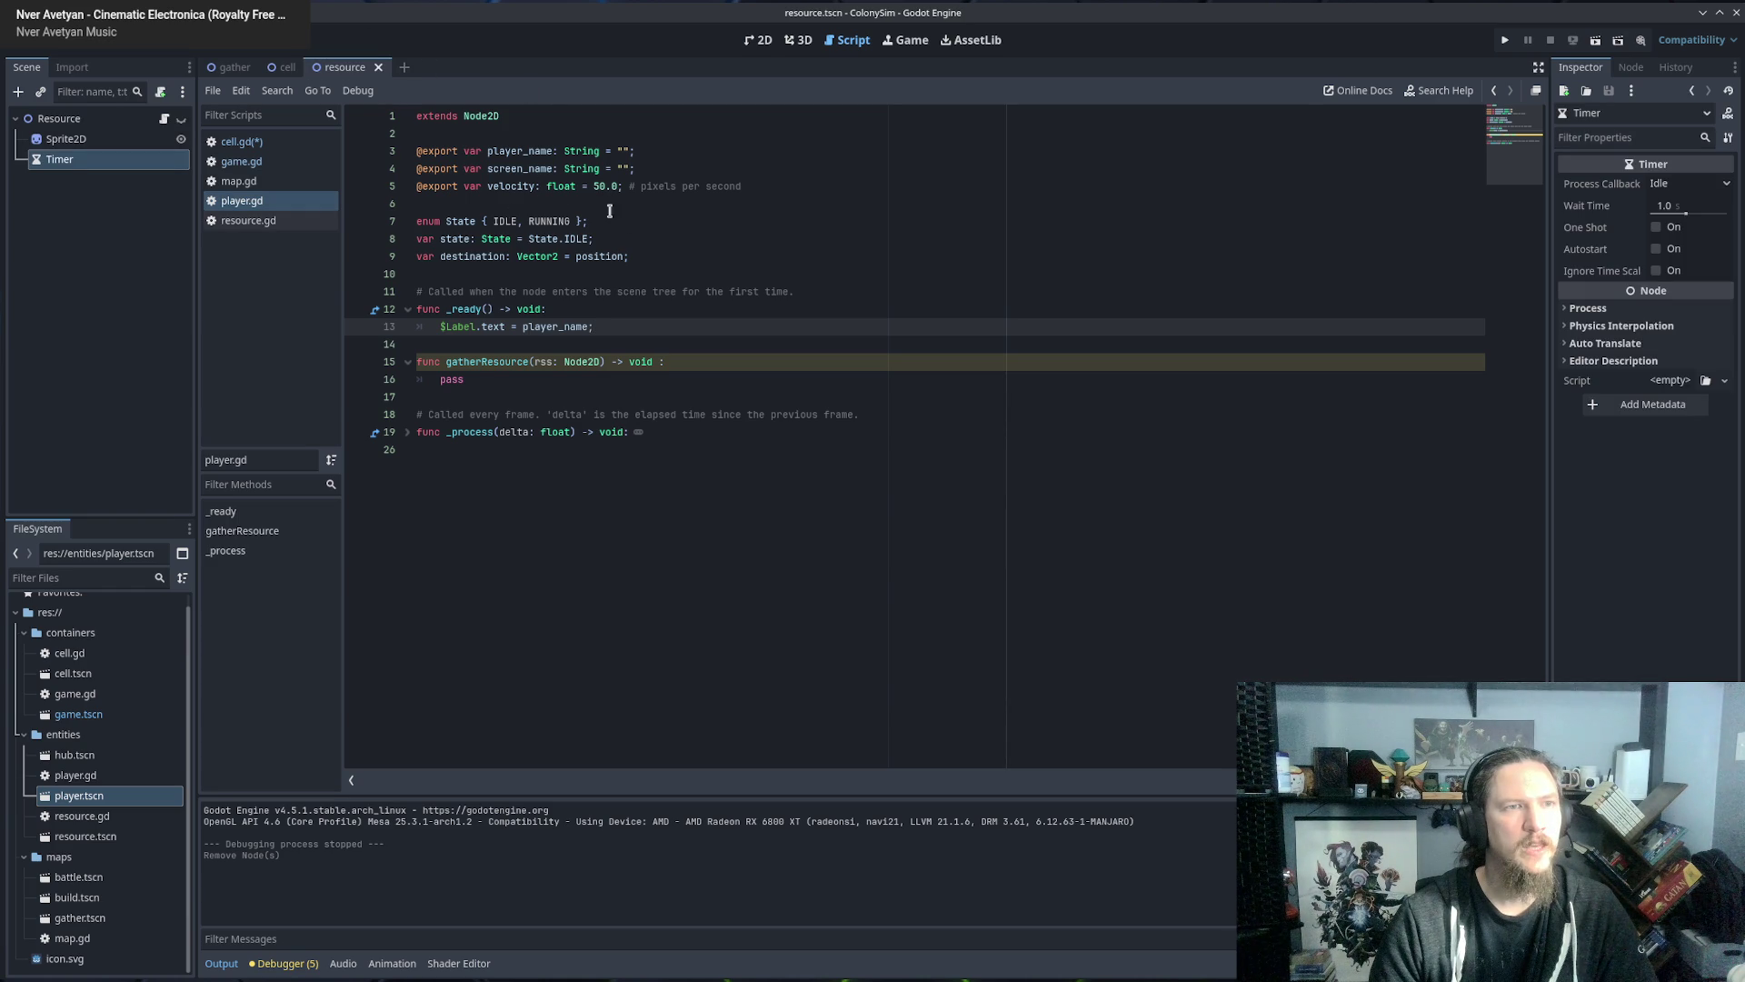
pyautogui.click(327, 147)
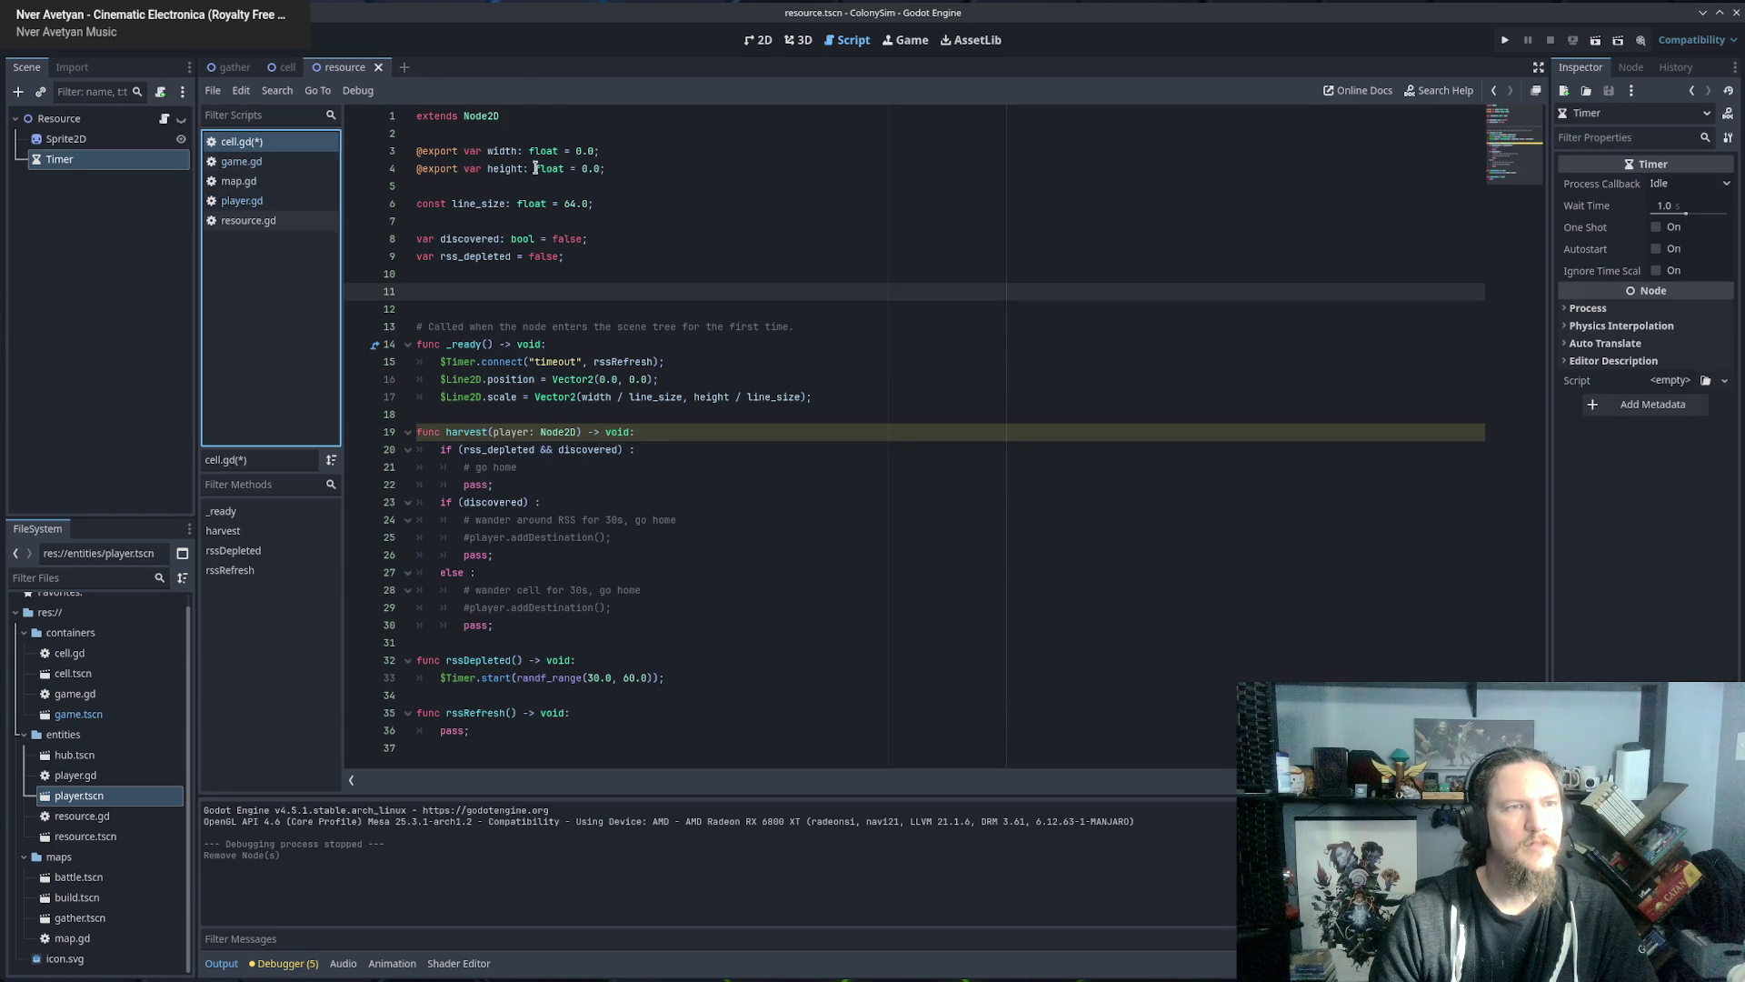
pyautogui.click(617, 292)
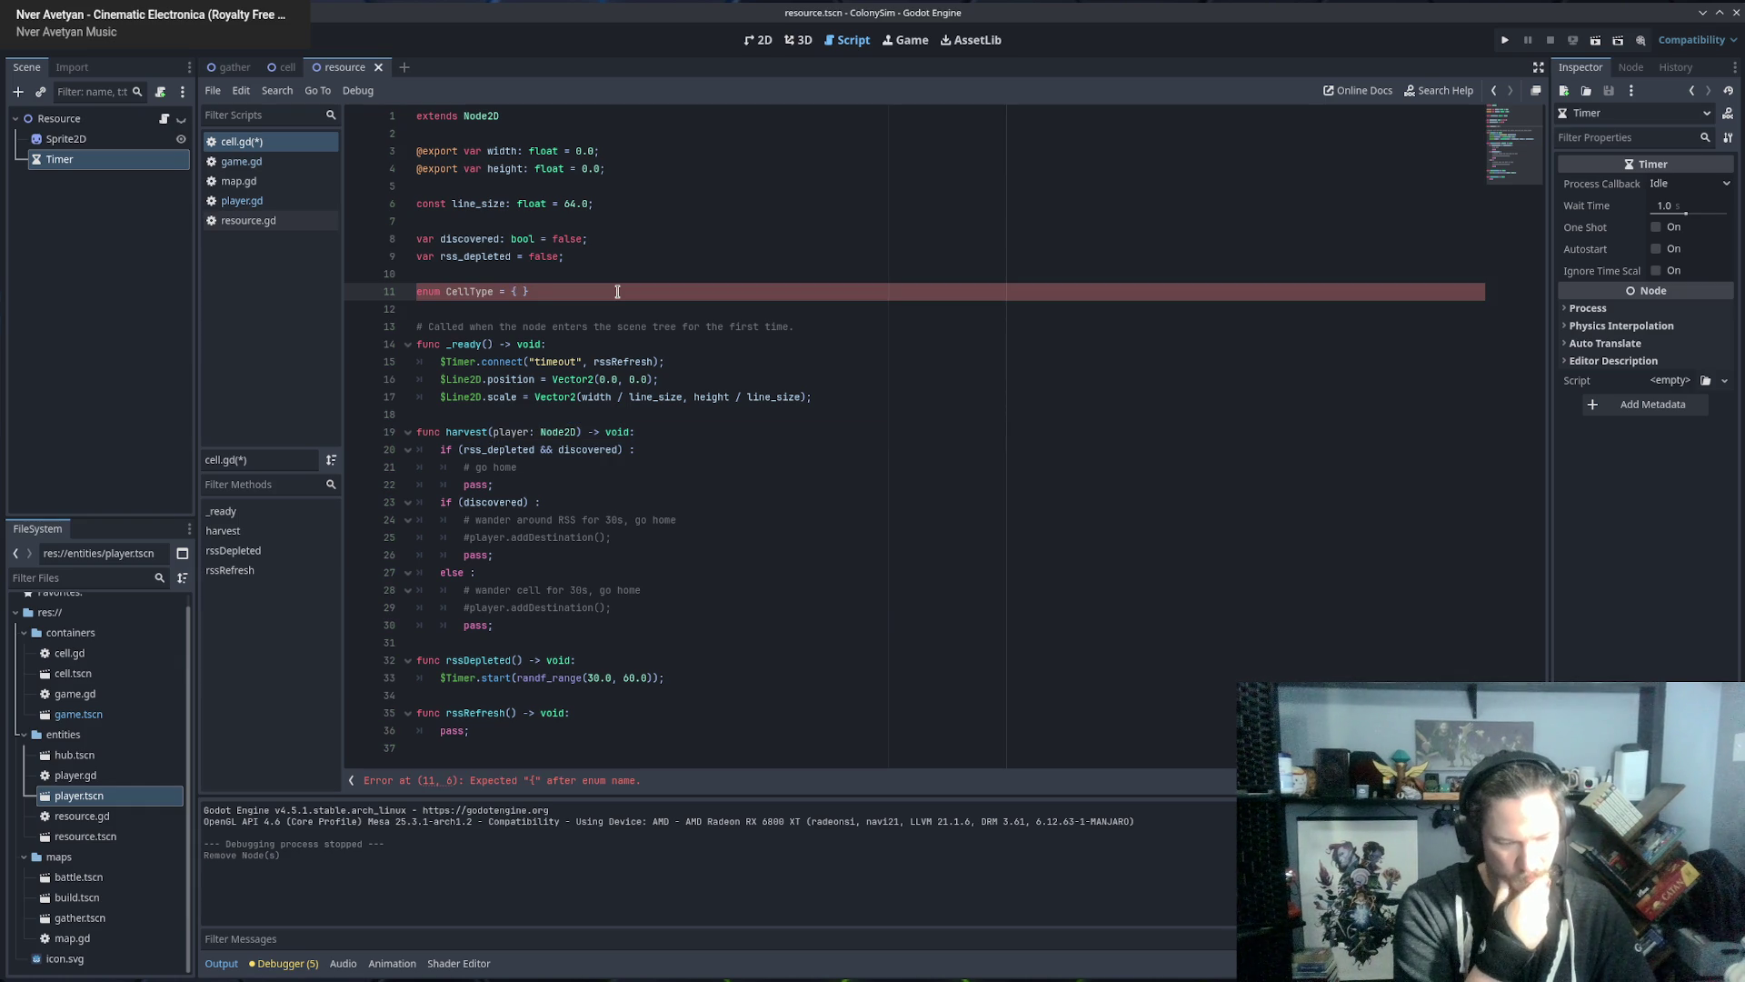
pyautogui.write('RESOURCE')
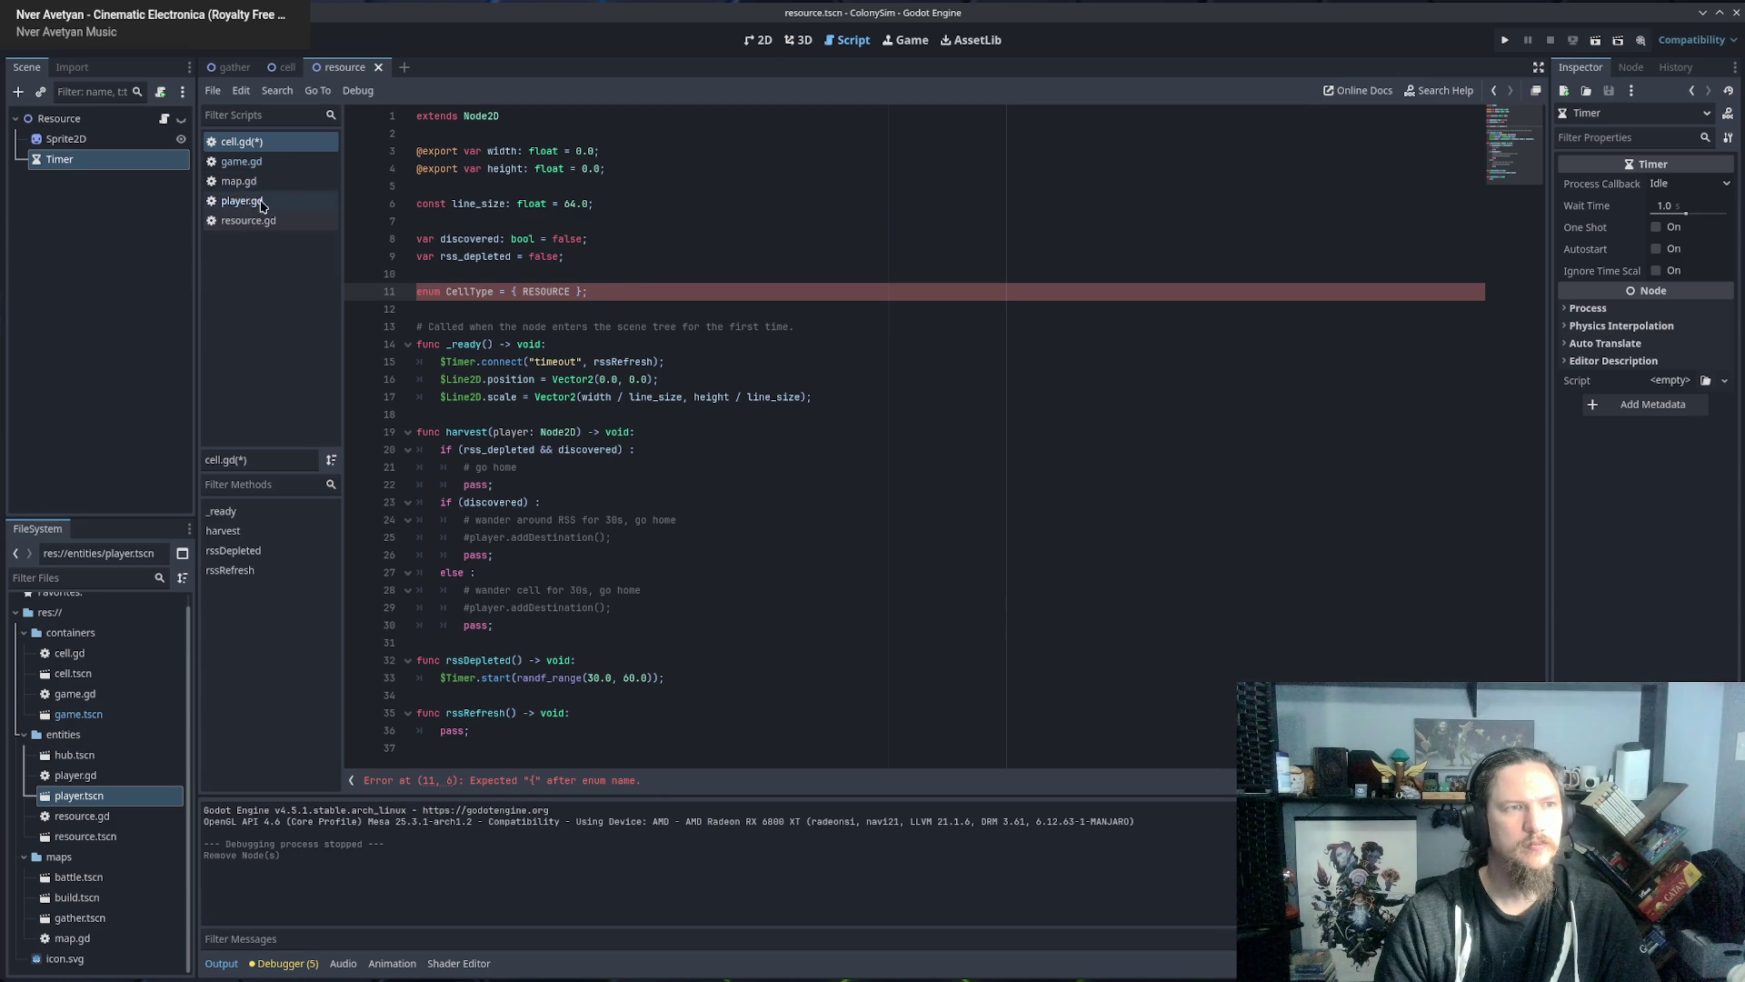
# Step: Fix the enum syntax to 'enum CellType { RESOURCE }' after checking player.gd, then open game.tscn
pyautogui.click(258, 202)
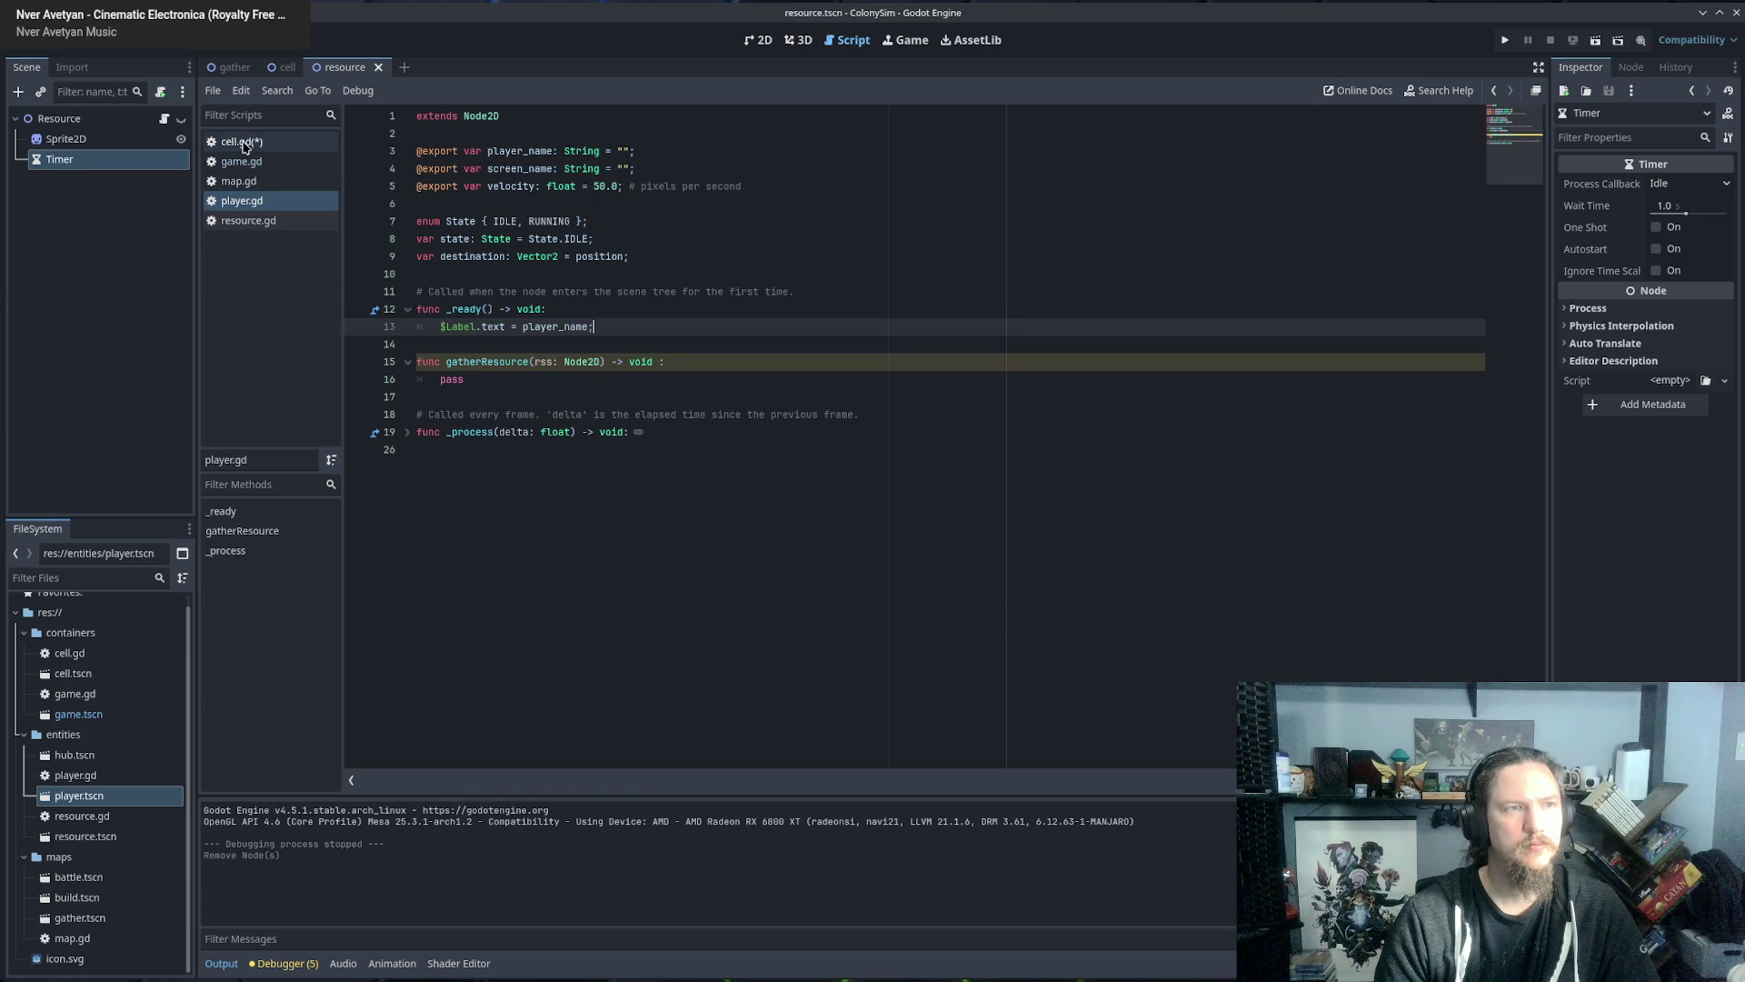
pyautogui.click(243, 144)
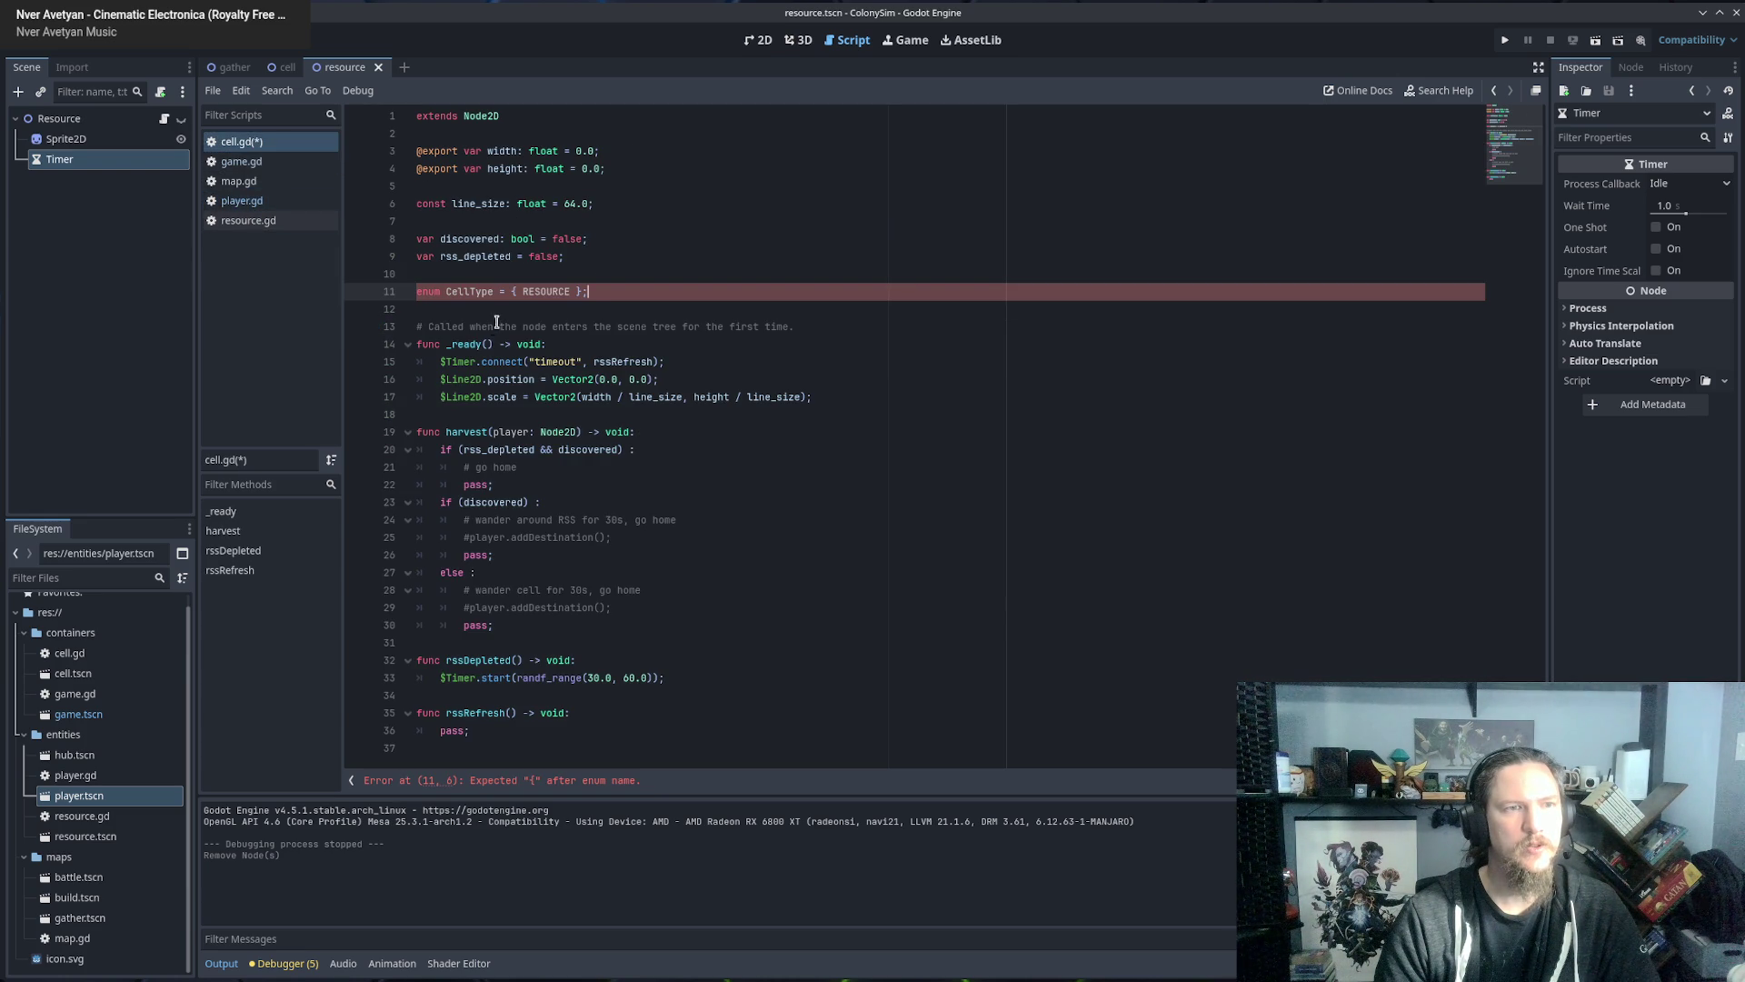
pyautogui.press('BackSpace')
pyautogui.press('BackSpace')
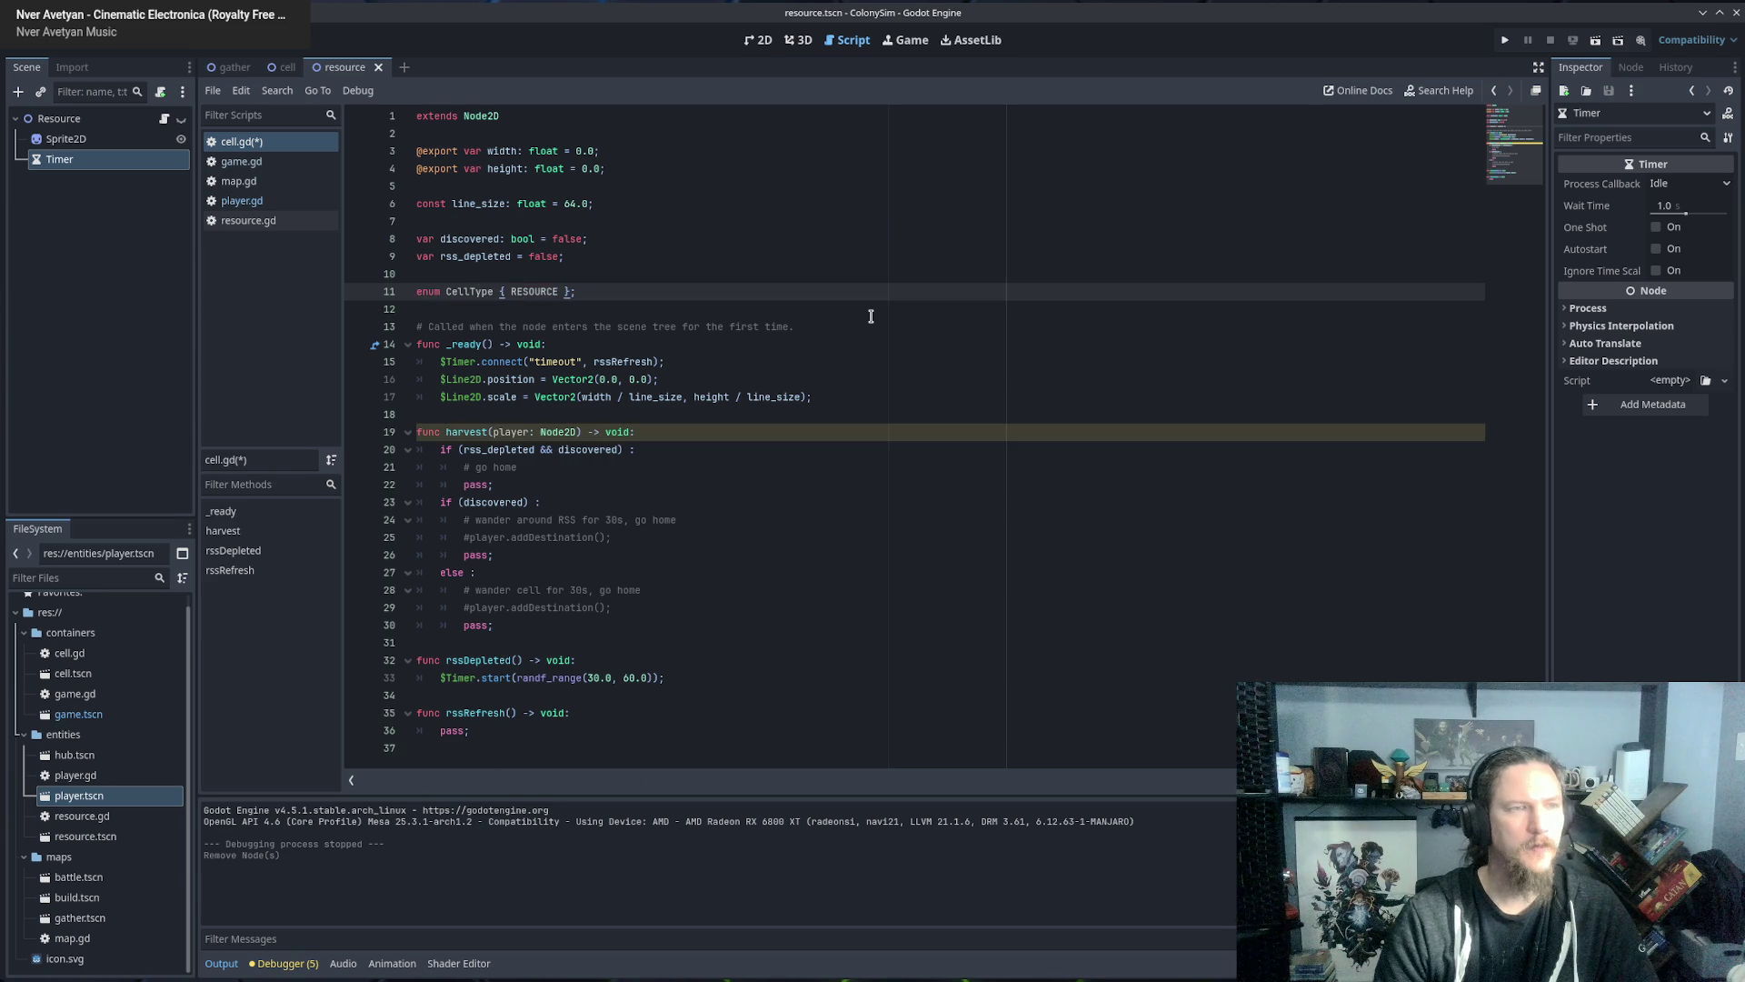
pyautogui.doubleClick(470, 291)
pyautogui.click(628, 292)
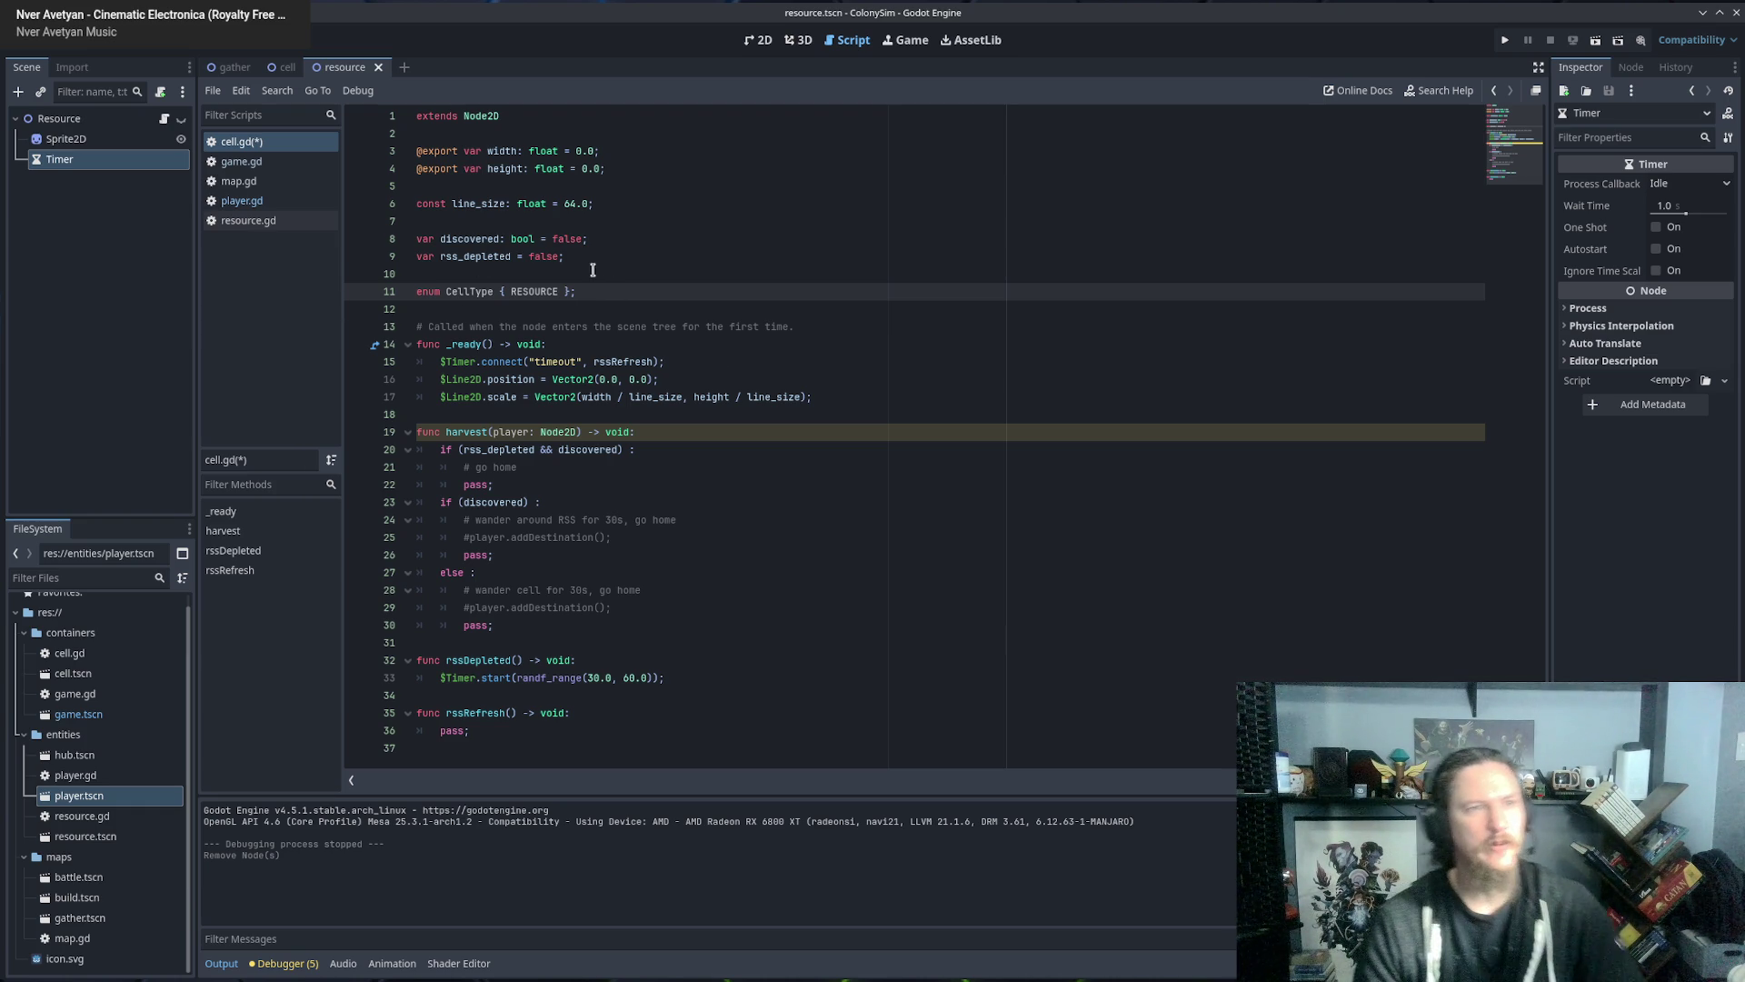
pyautogui.click(608, 252)
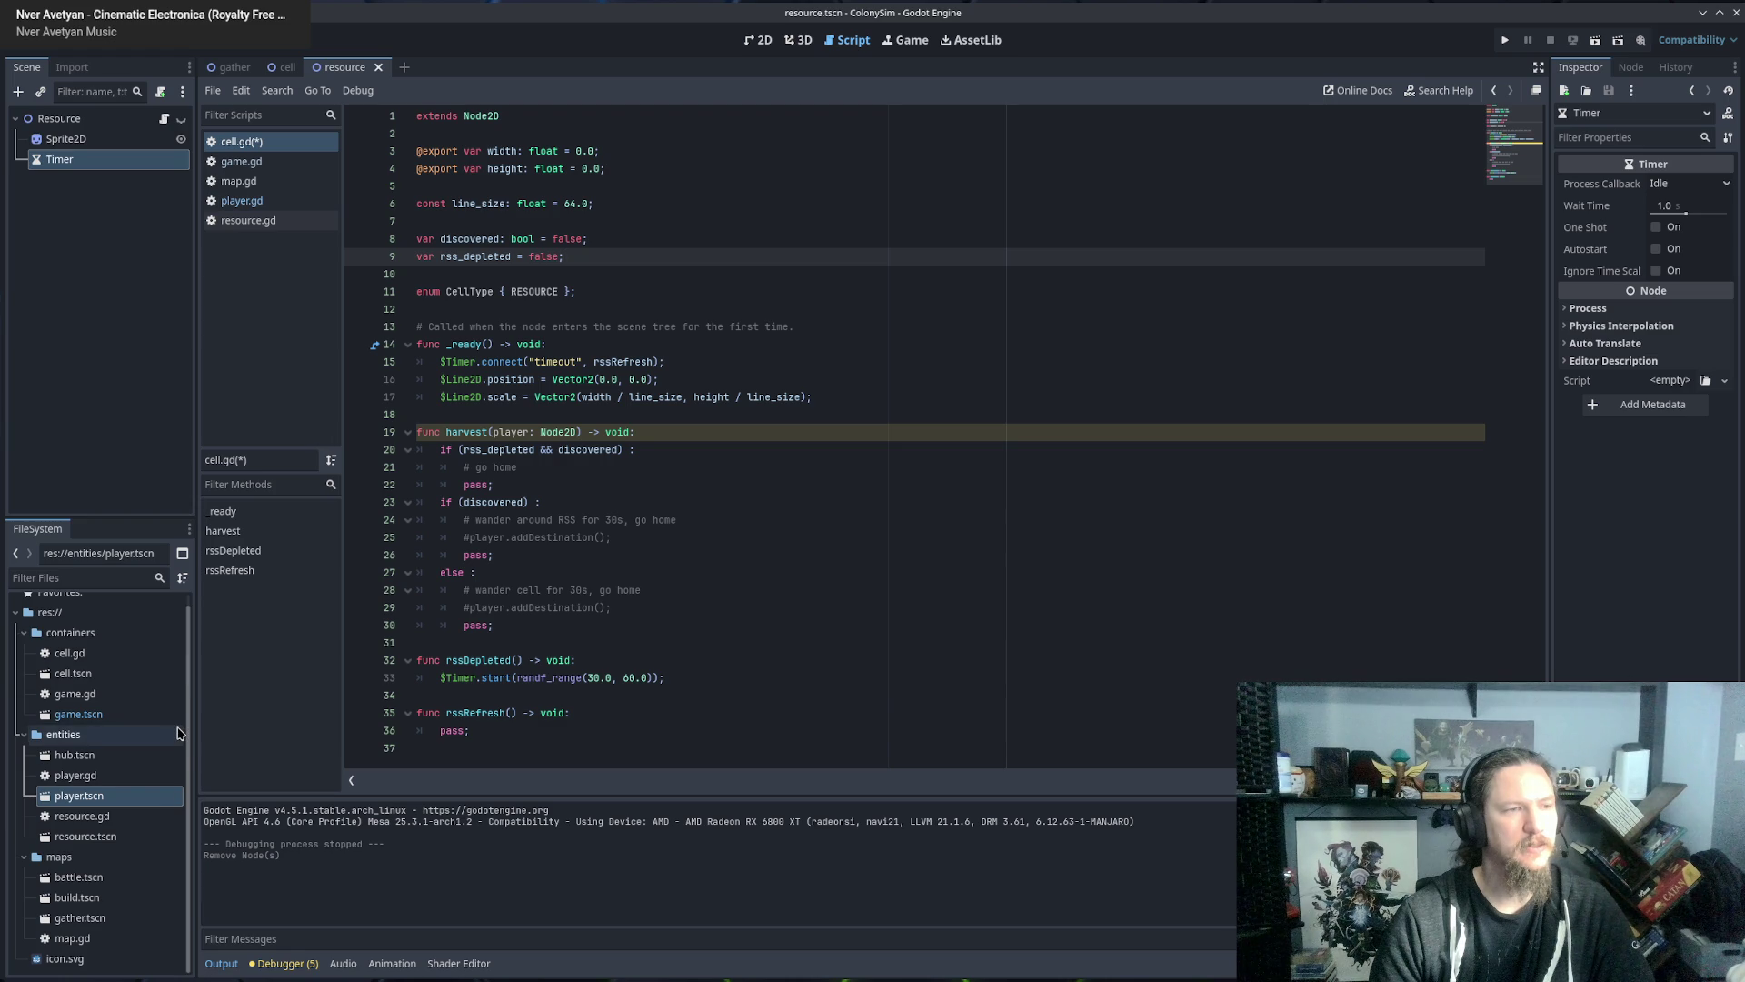
pyautogui.doubleClick(100, 711)
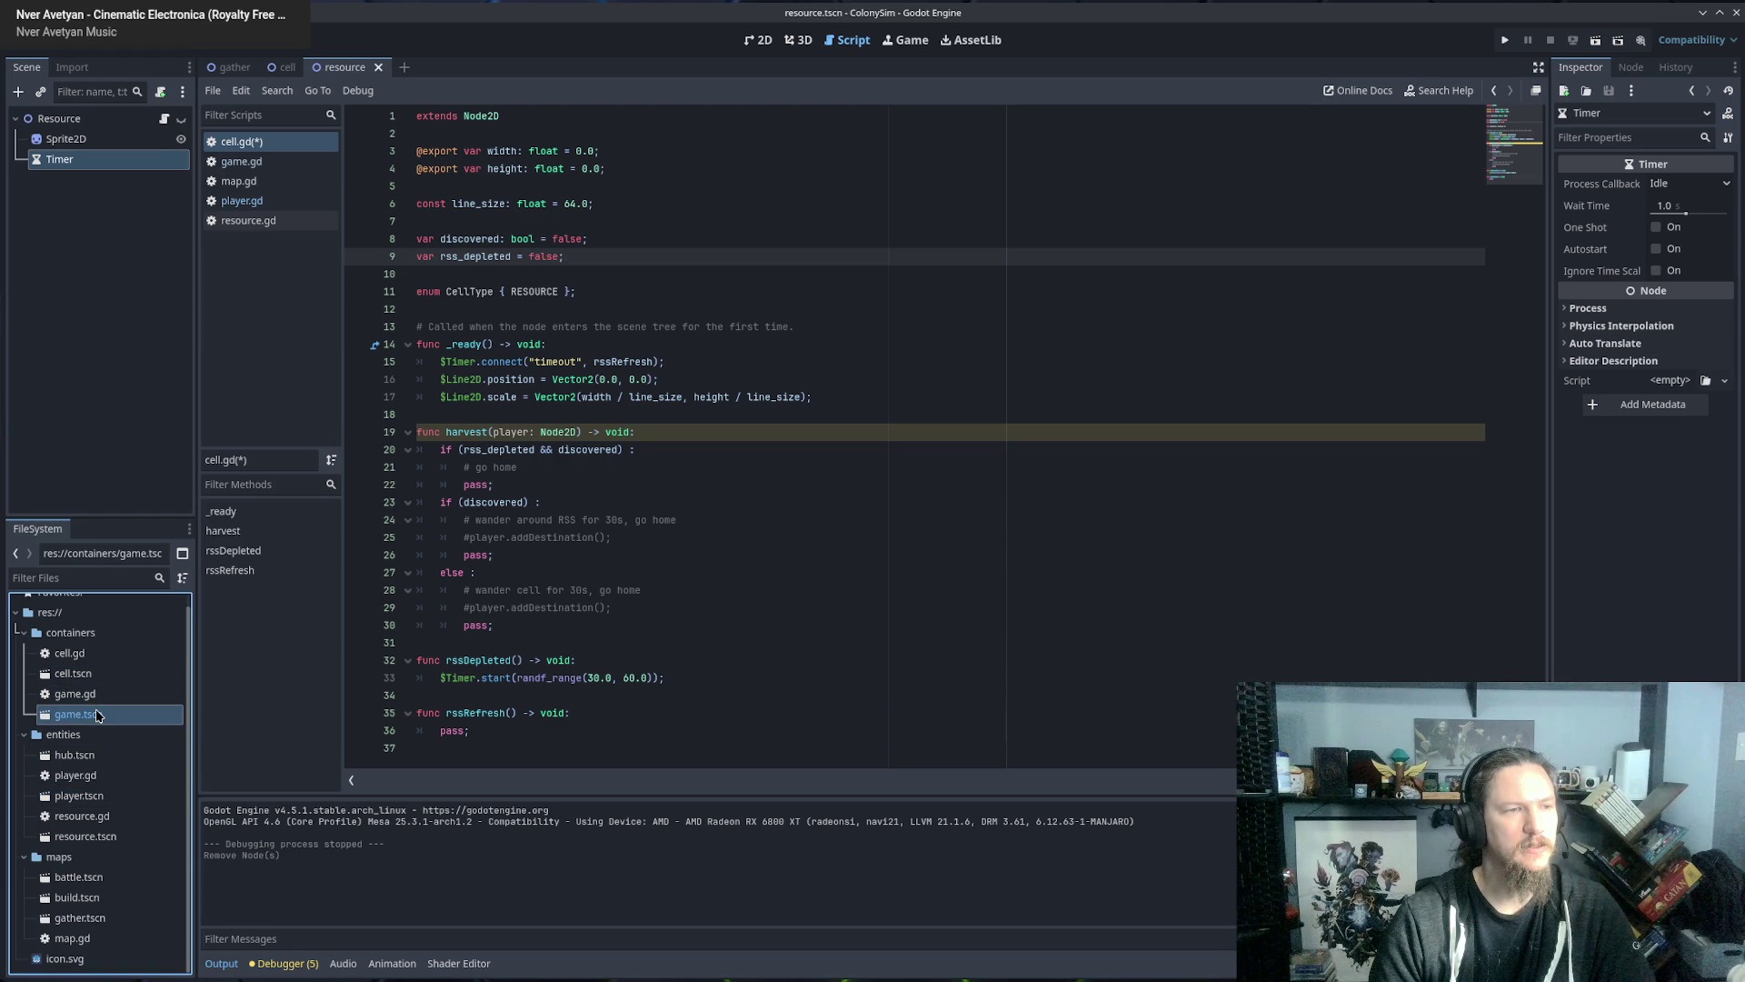
# Step: Look through the resource, map and game scripts and open game.gd
pyautogui.click(80, 160)
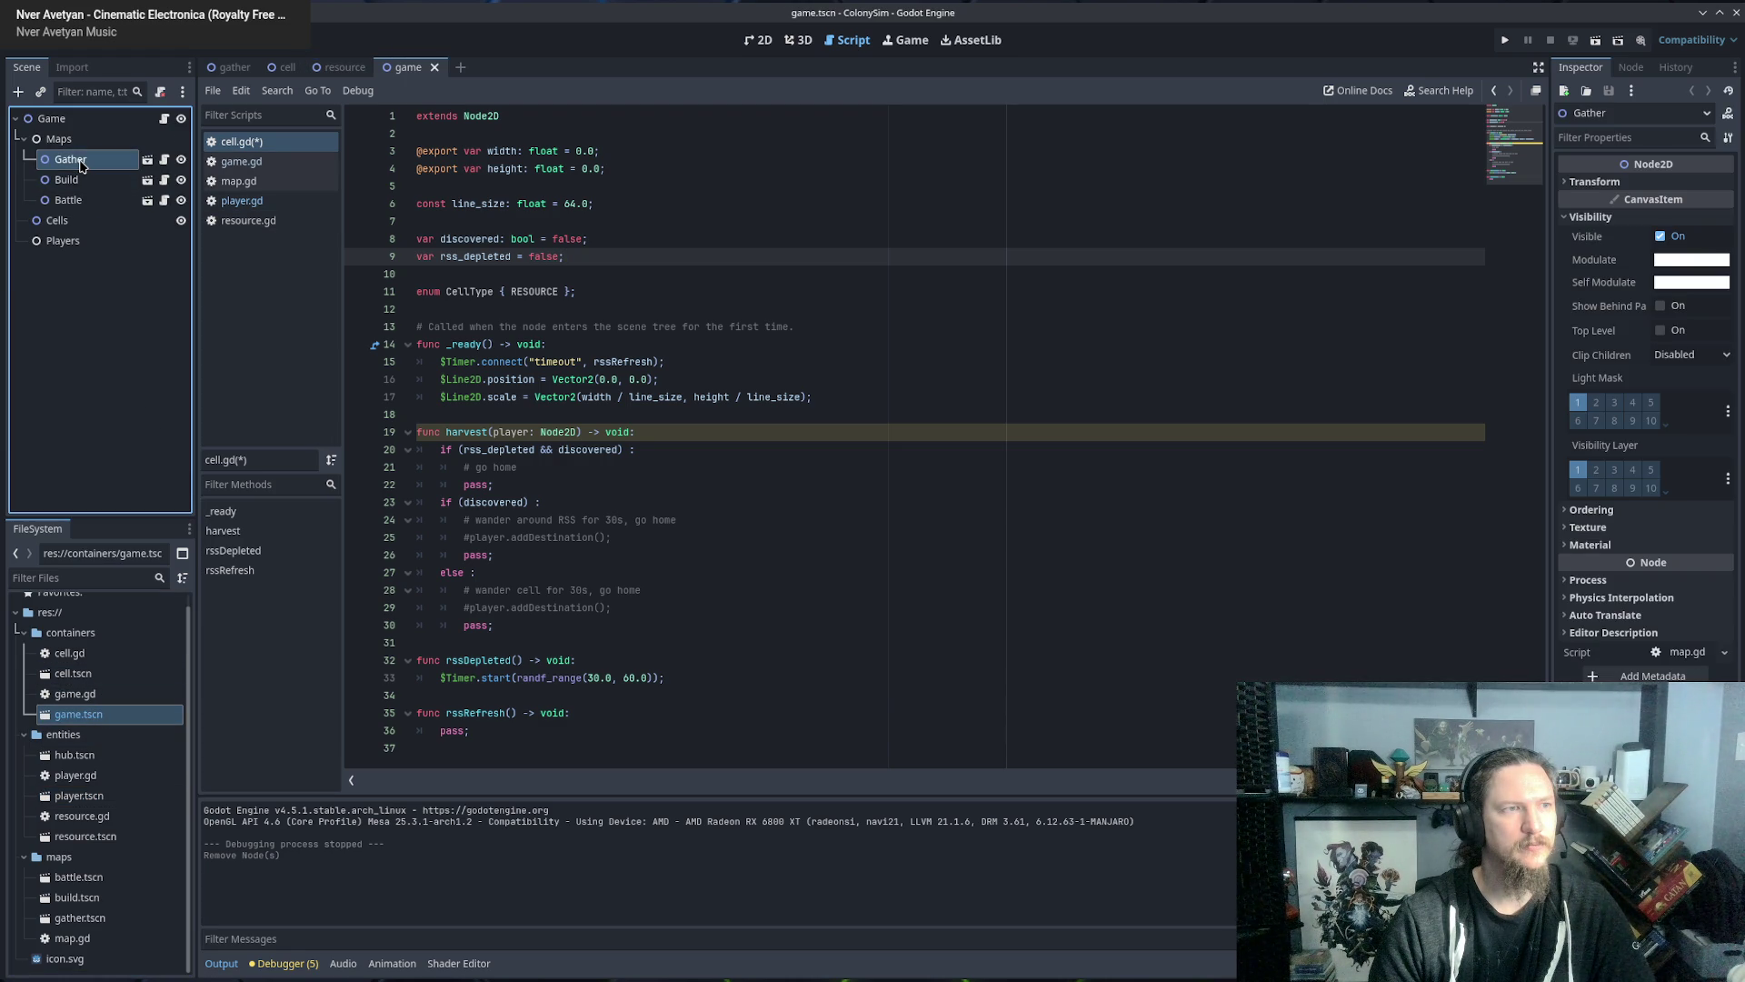
pyautogui.click(245, 221)
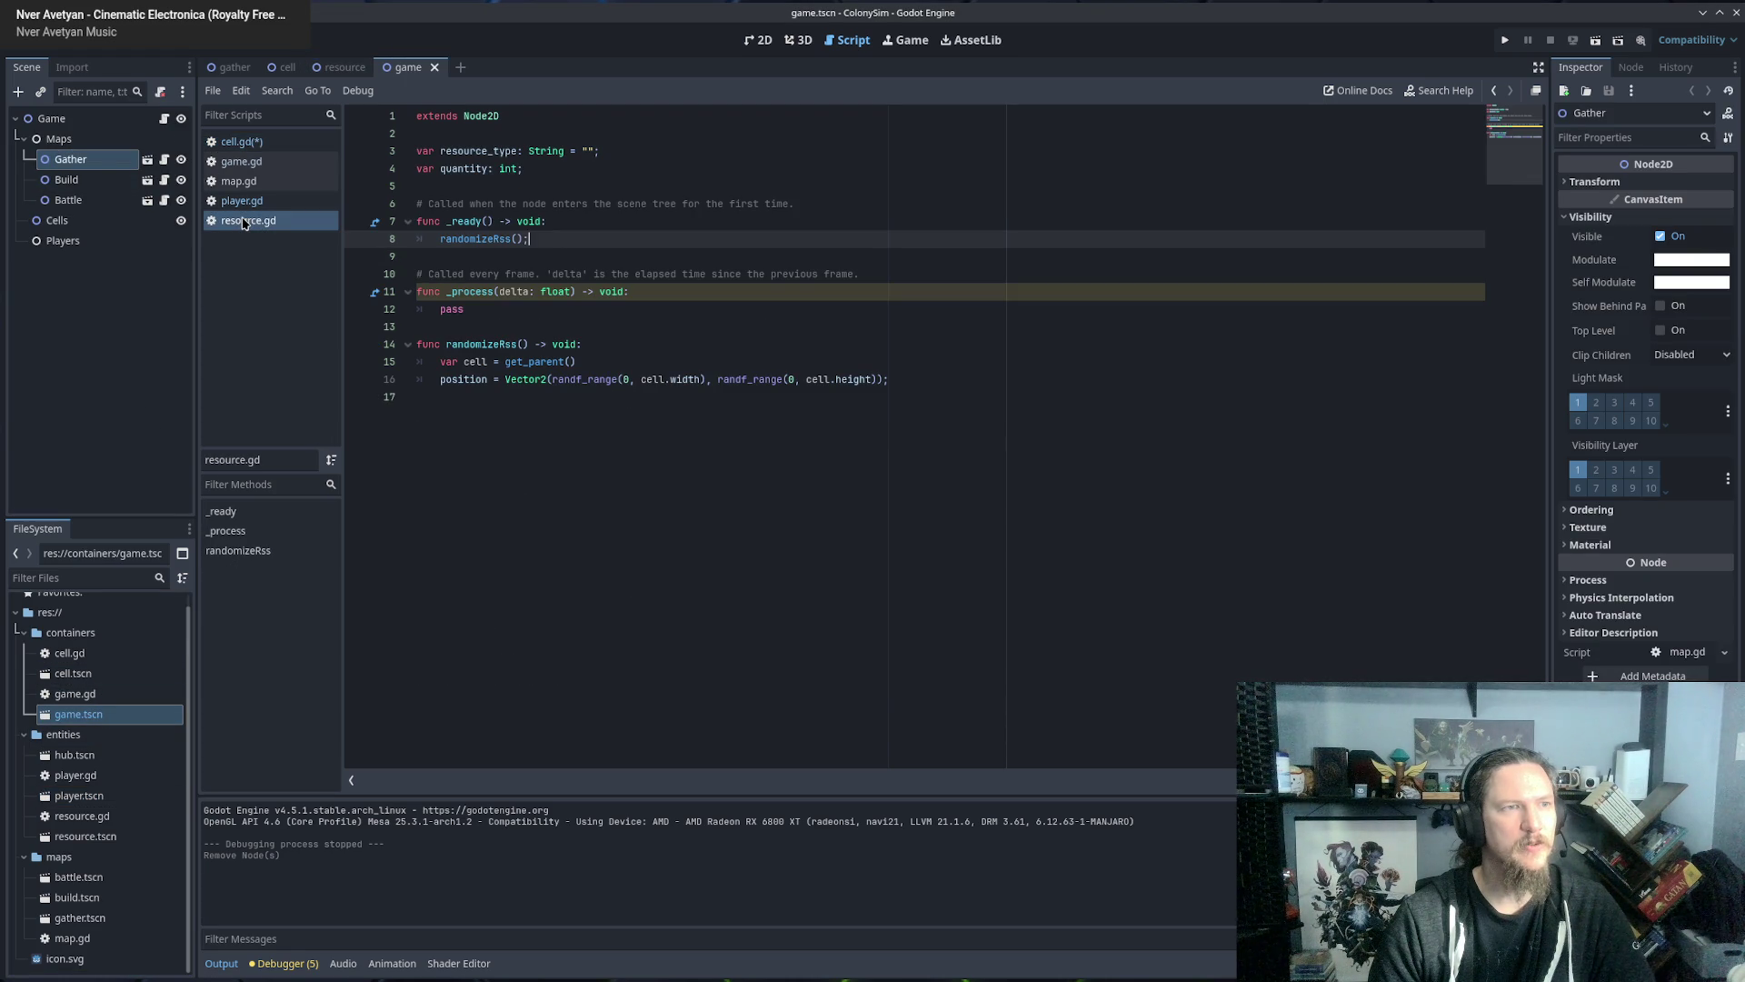
pyautogui.click(240, 202)
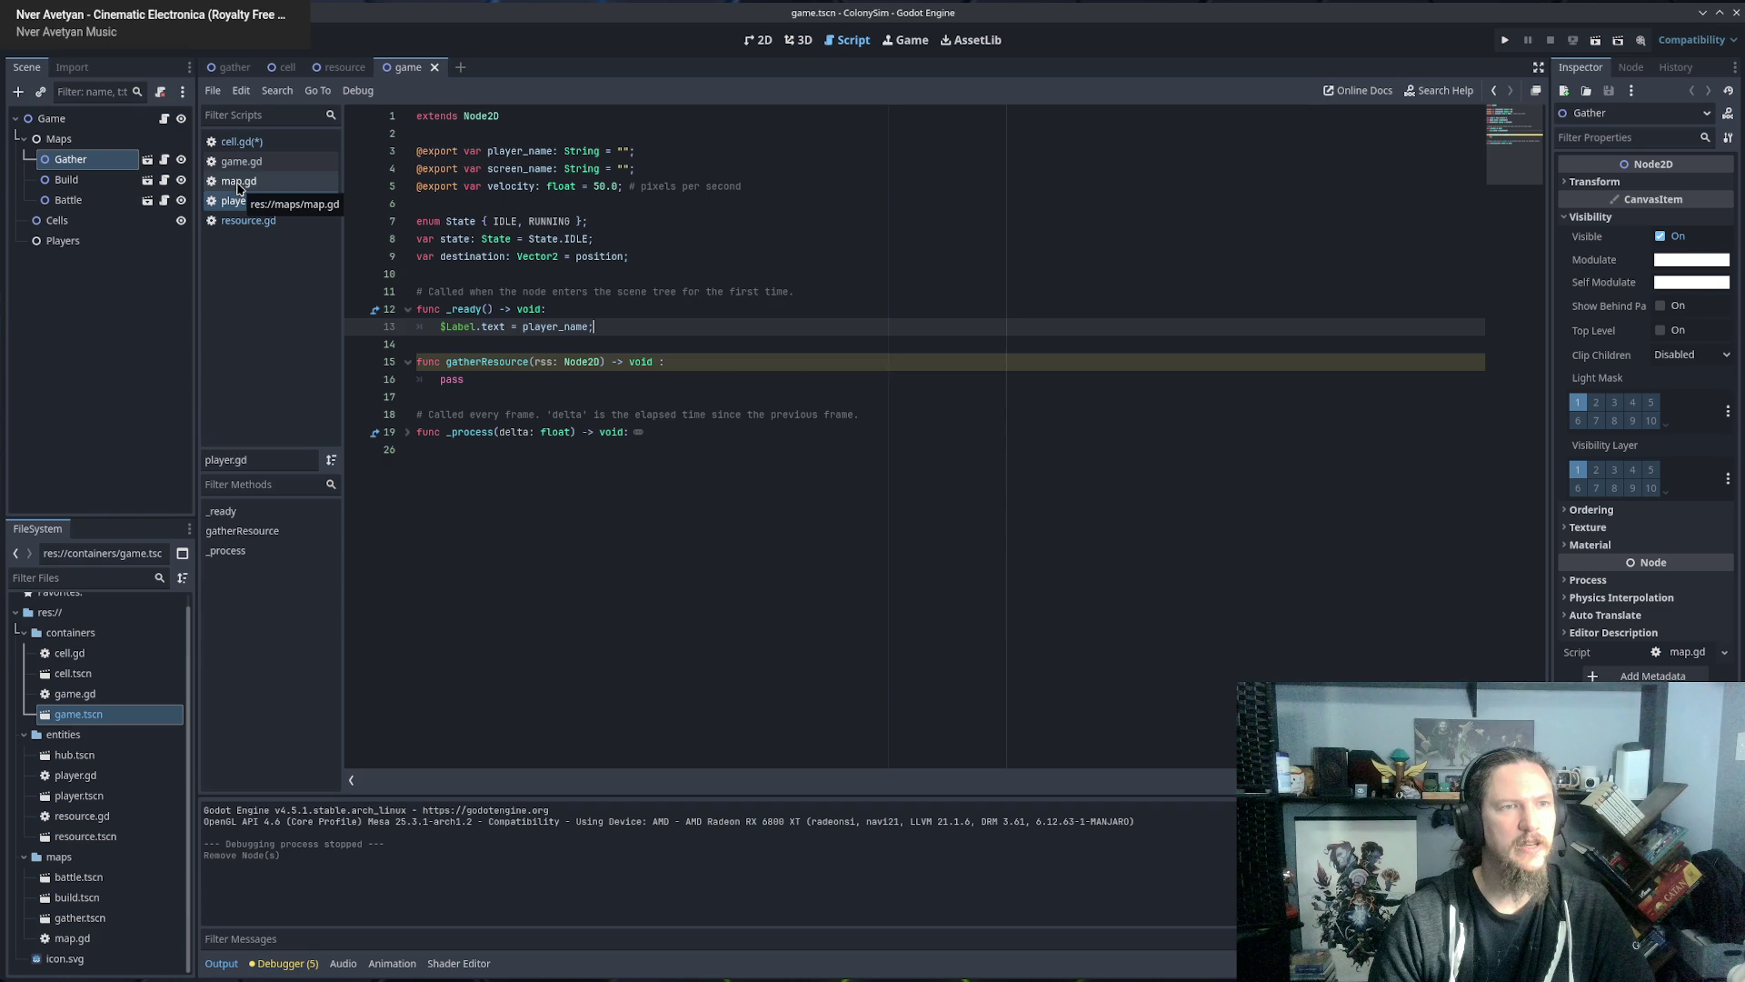
pyautogui.click(239, 182)
pyautogui.click(241, 161)
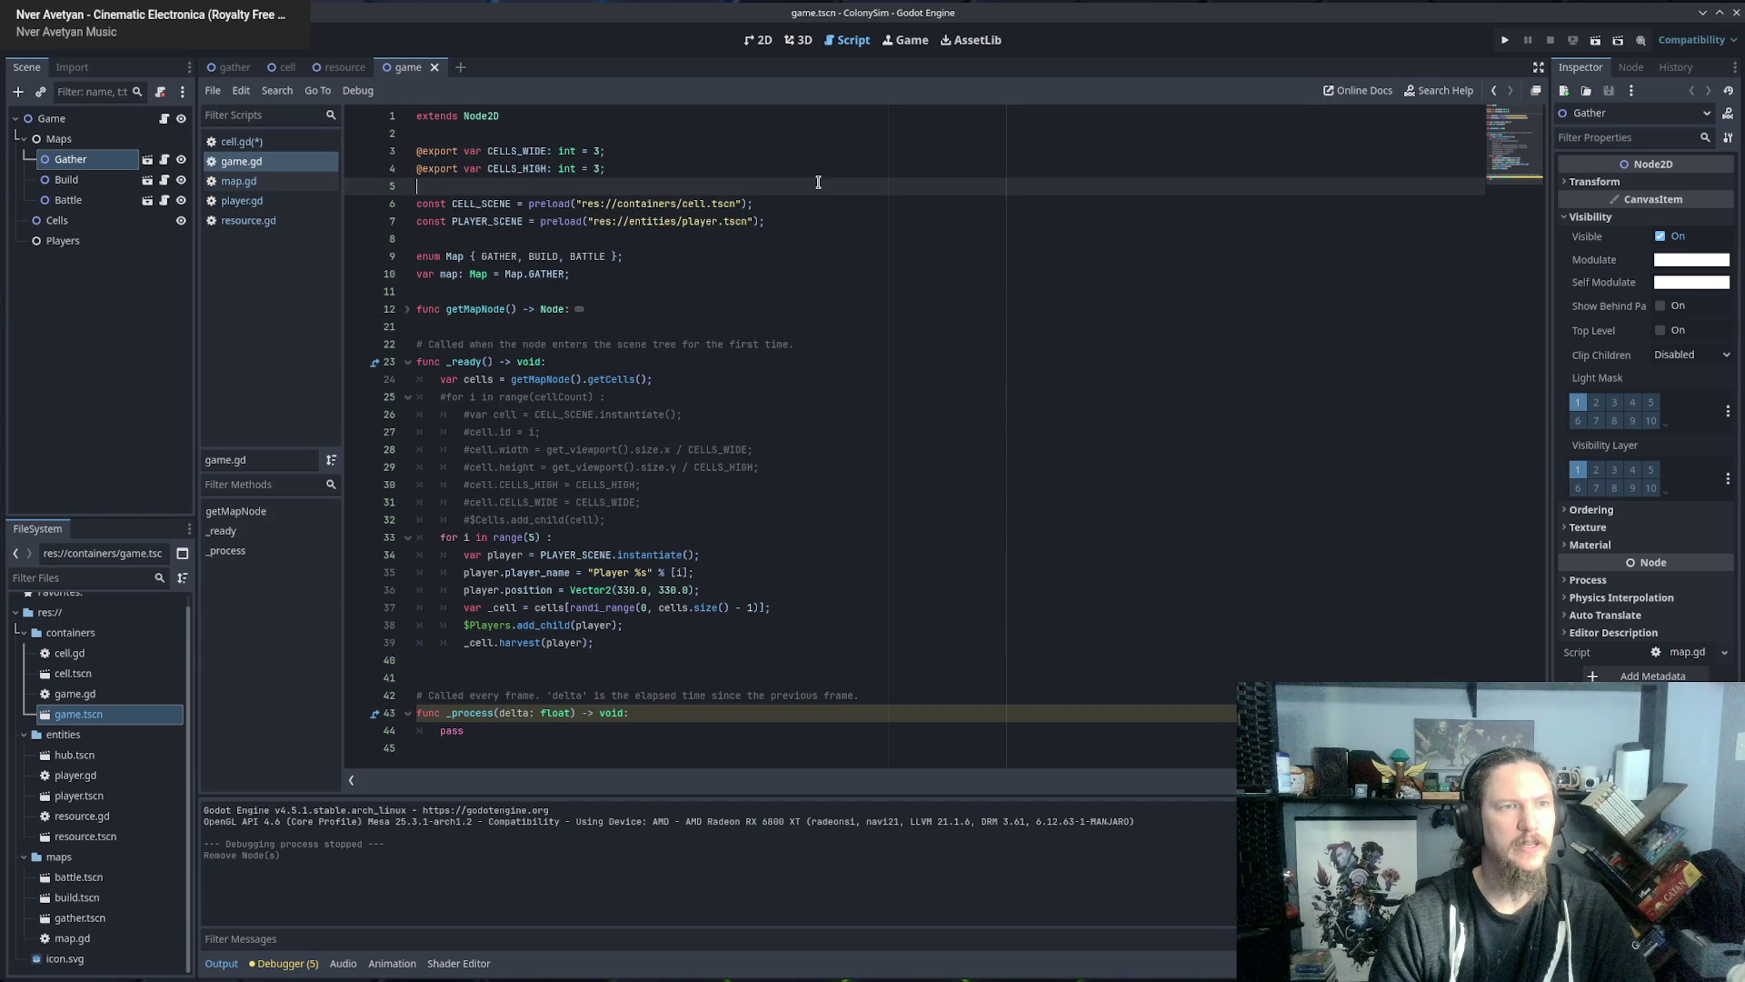
pyautogui.click(854, 224)
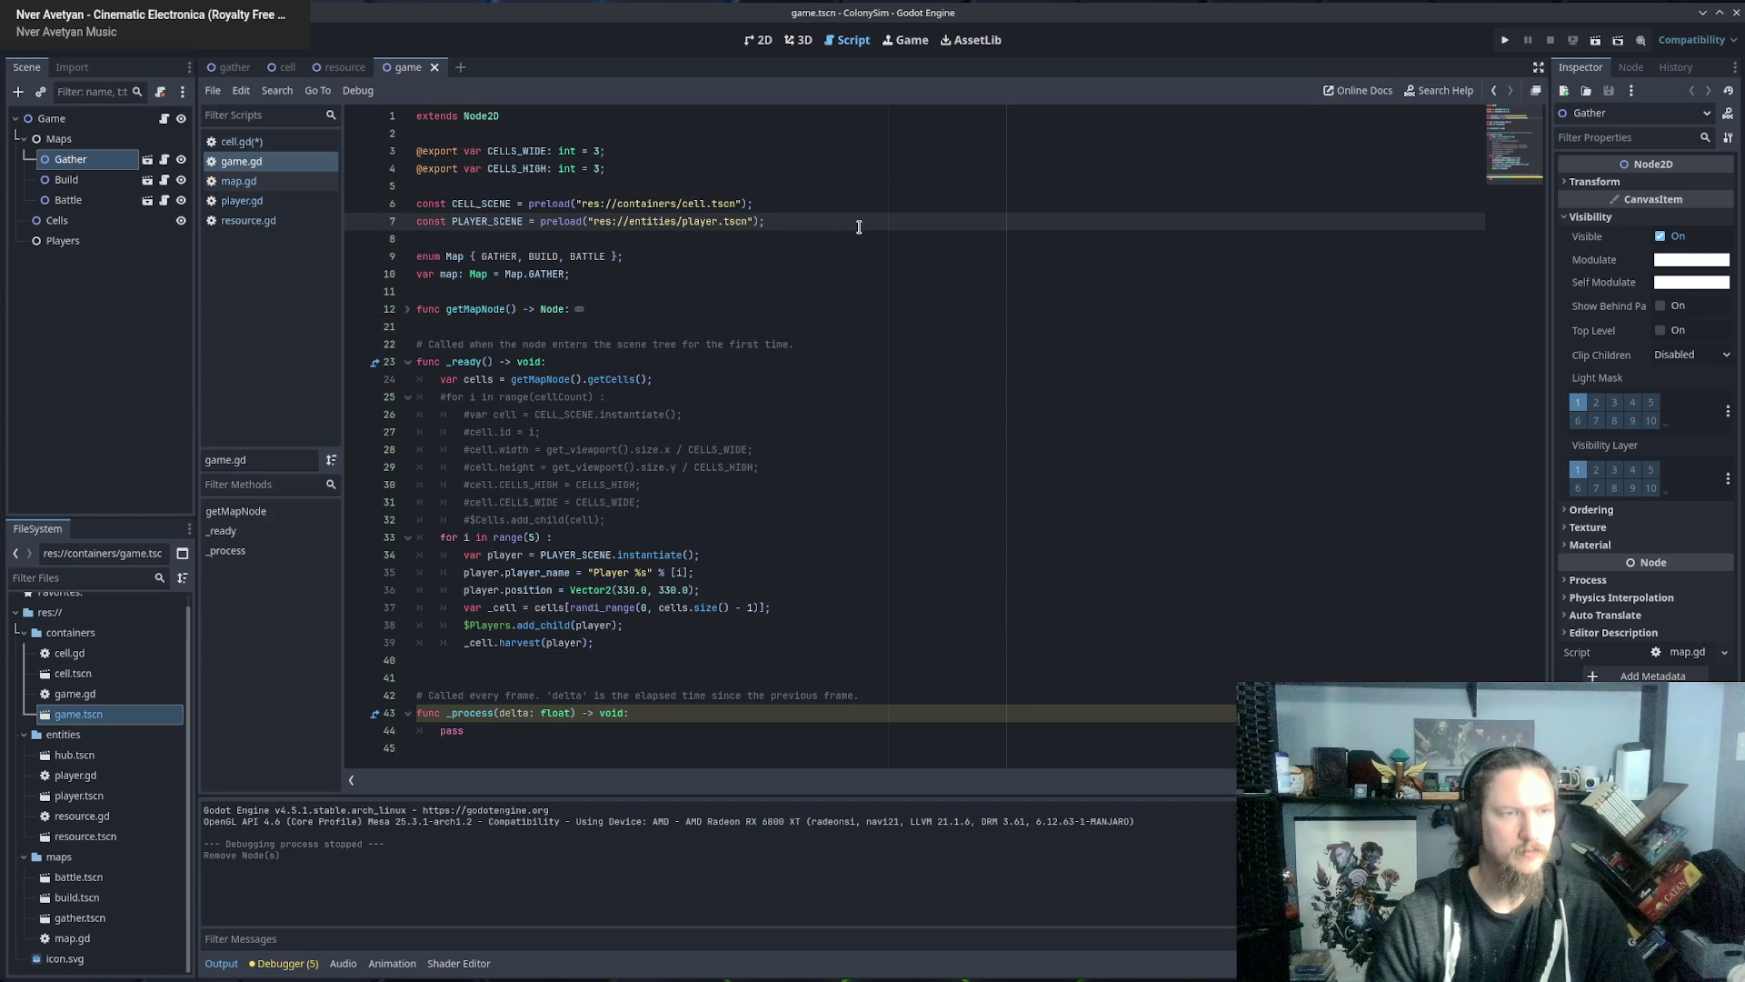
# Step: Delete the commented-out cell-creation loop from game.gd and save
pyautogui.hotkey('shift', 'Up')
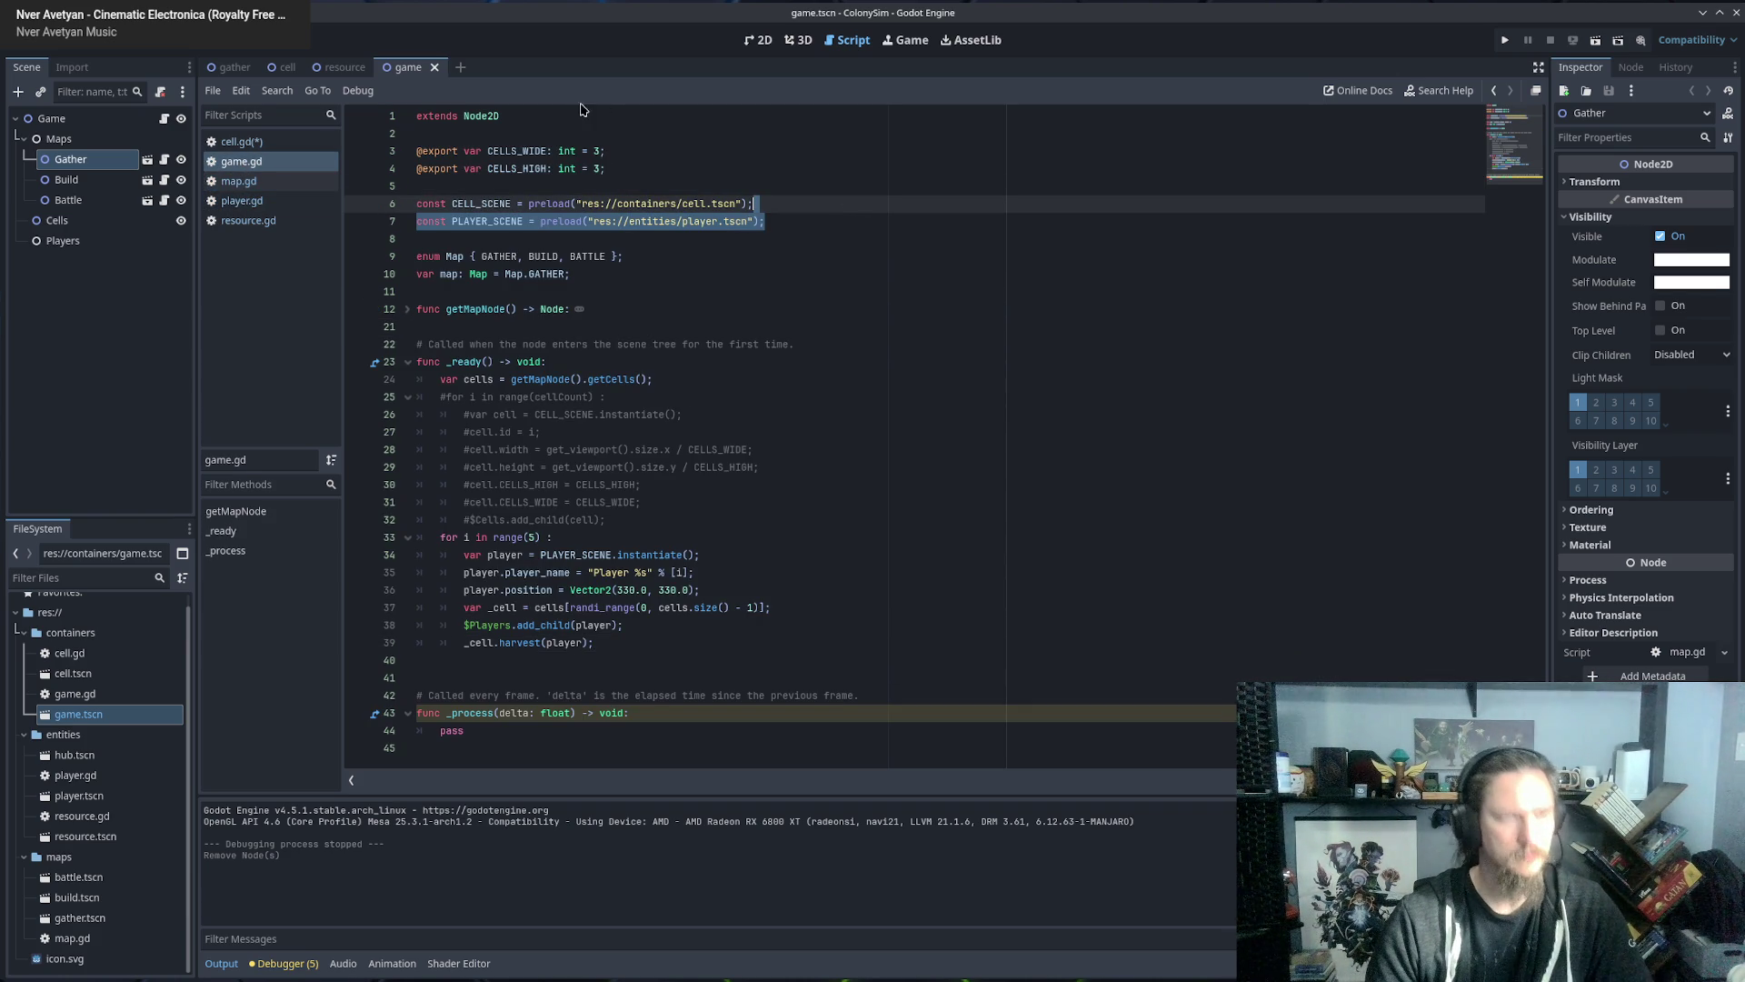
pyautogui.click(493, 195)
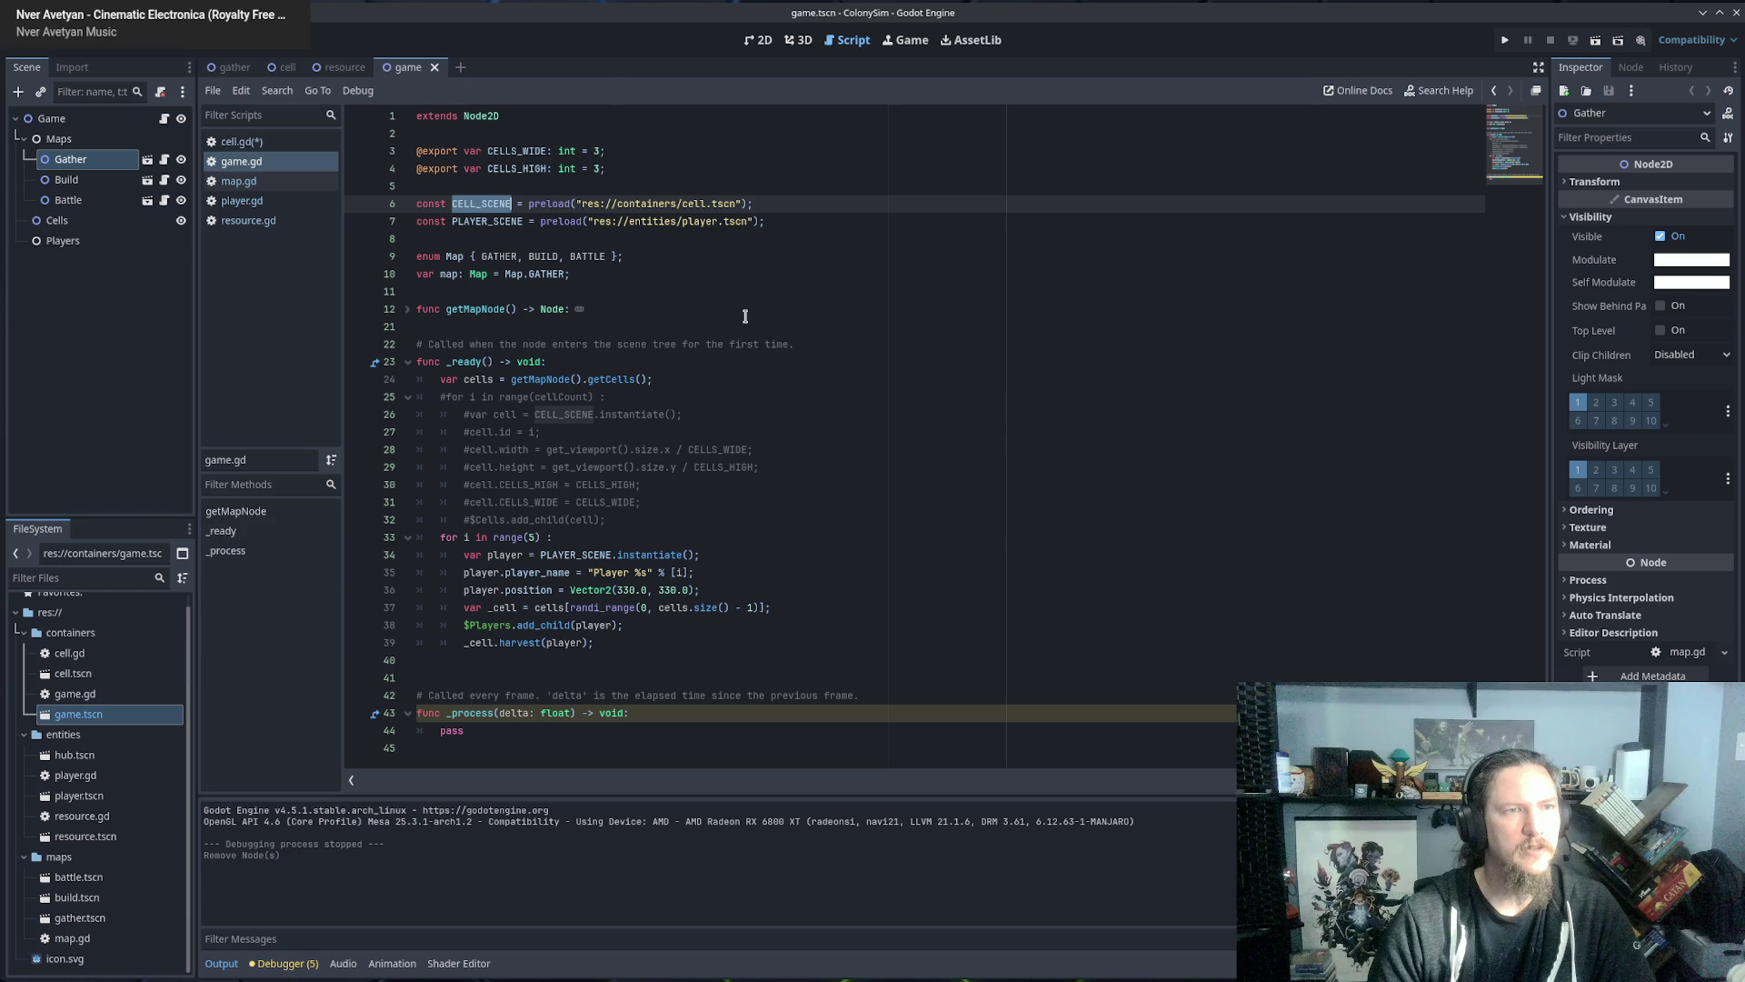
pyautogui.moveTo(605, 519)
pyautogui.mouseDown()
pyautogui.moveTo(489, 473)
pyautogui.moveTo(417, 398)
pyautogui.mouseUp()
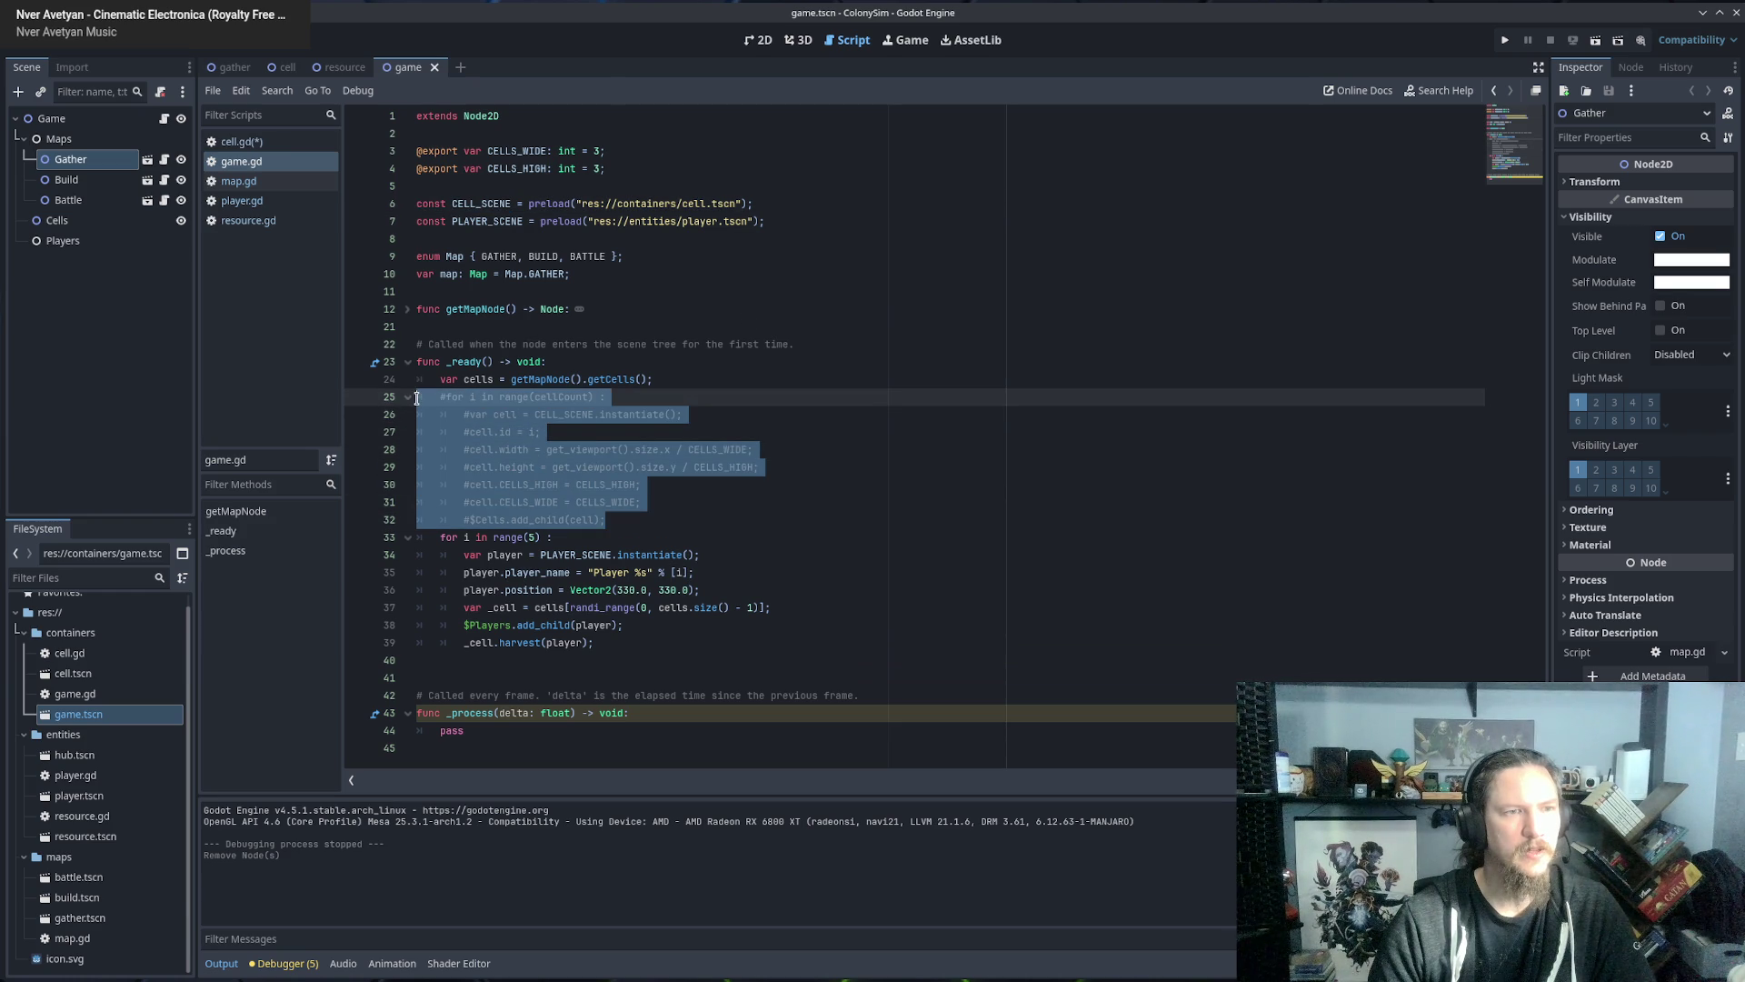
pyautogui.press('BackSpace')
pyautogui.press('BackSpace')
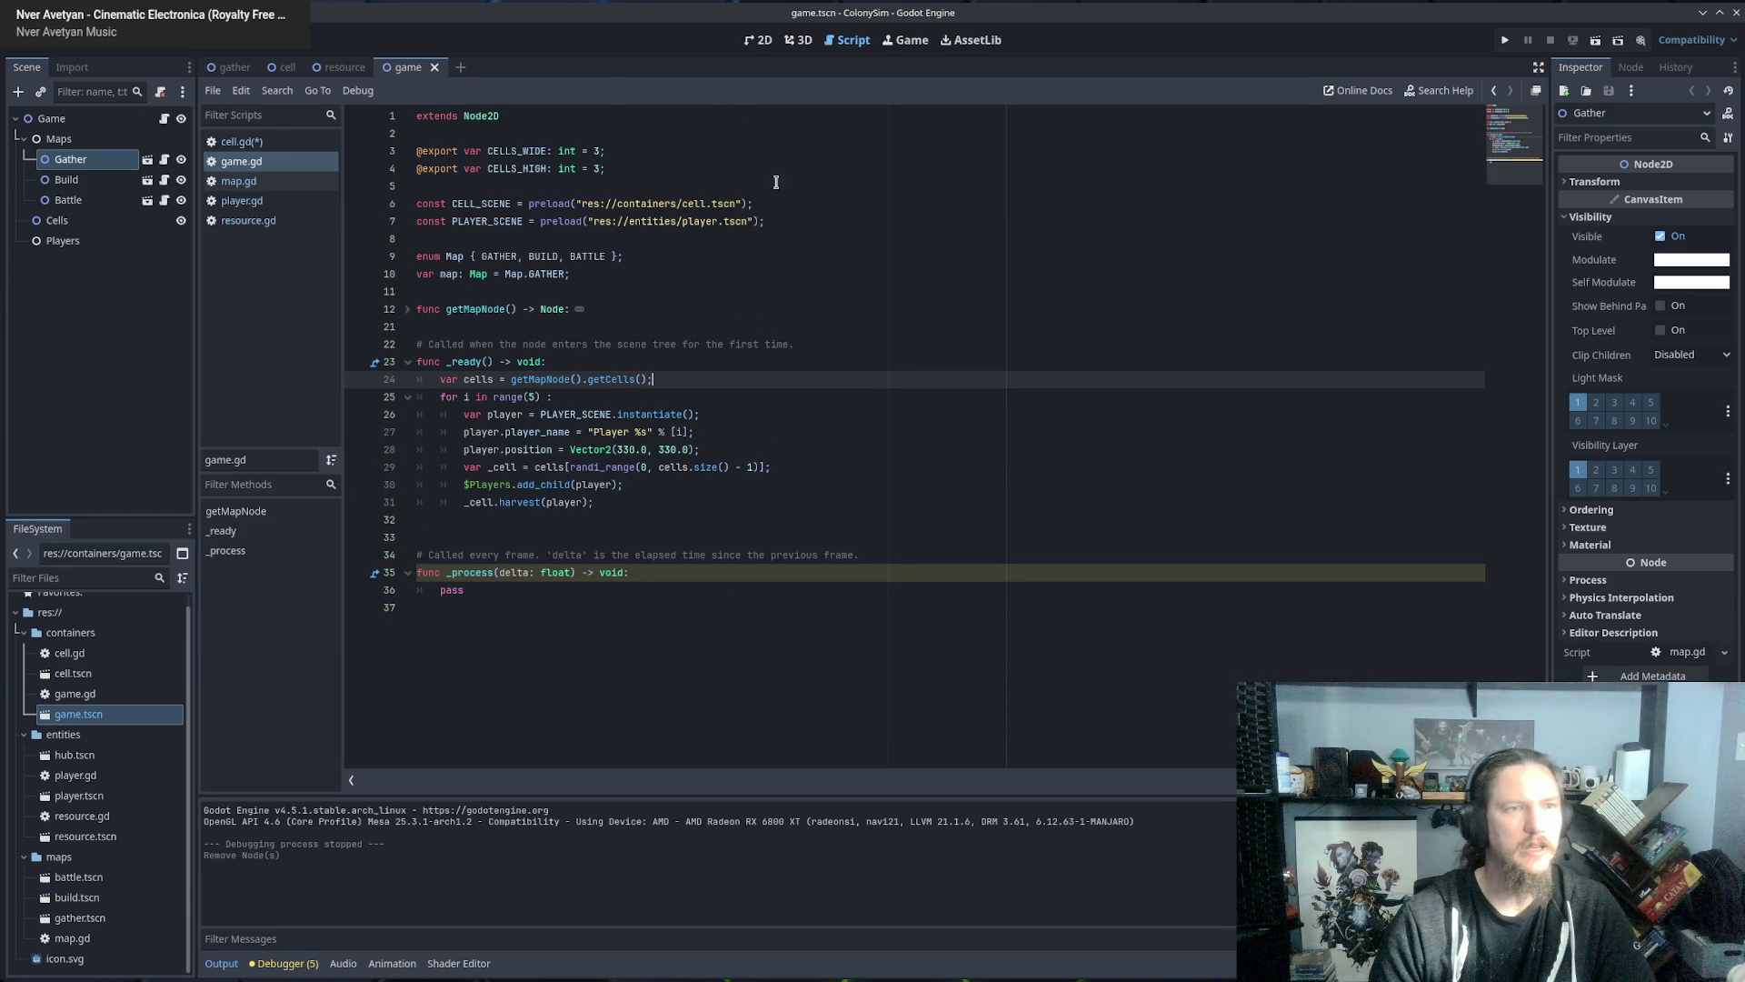
pyautogui.moveTo(772, 202); pyautogui.dragTo(782, 189)
# Step: Remove the CELL_SCENE constant, the CELLS_WIDE/CELLS_HIGH exports and a stray blank line from game.gd
pyautogui.press('BackSpace')
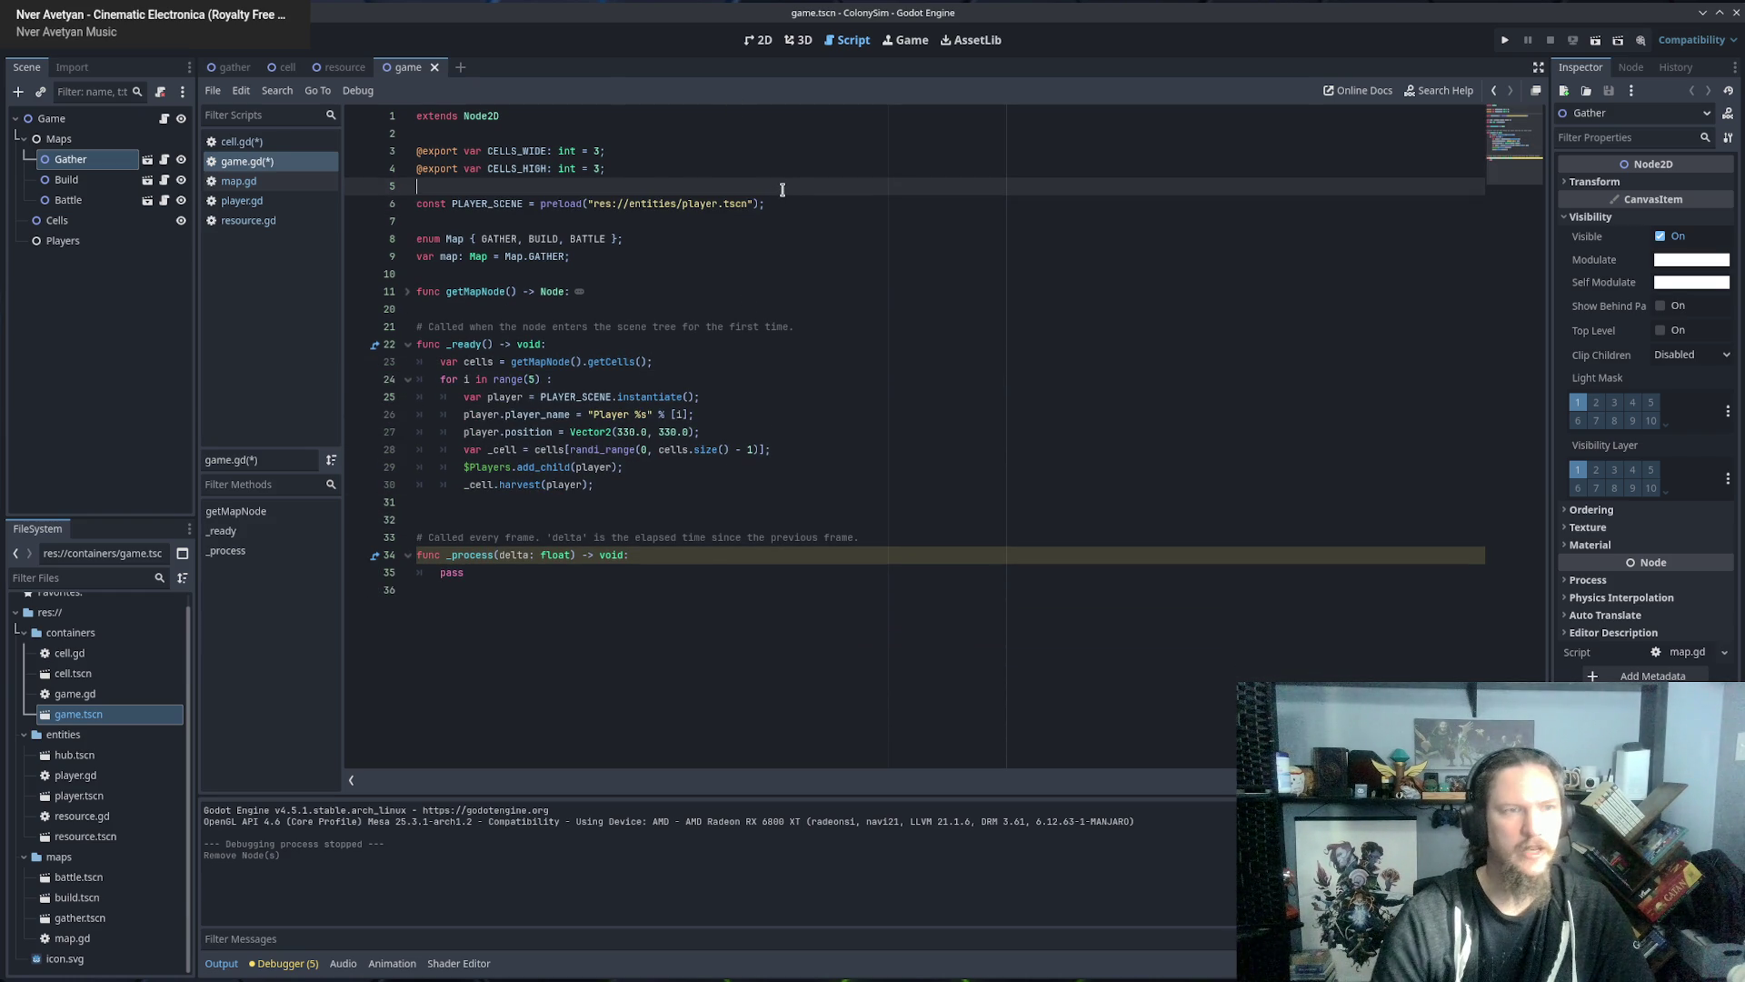
pyautogui.hotkey('ctrl', 's')
pyautogui.click(520, 222)
pyautogui.moveTo(605, 170)
pyautogui.mouseDown()
pyautogui.moveTo(636, 115)
pyautogui.moveTo(670, 150)
pyautogui.moveTo(672, 133)
pyautogui.mouseUp()
pyautogui.press('BackSpace')
pyautogui.press('BackSpace')
pyautogui.click(649, 205)
pyautogui.click(920, 329)
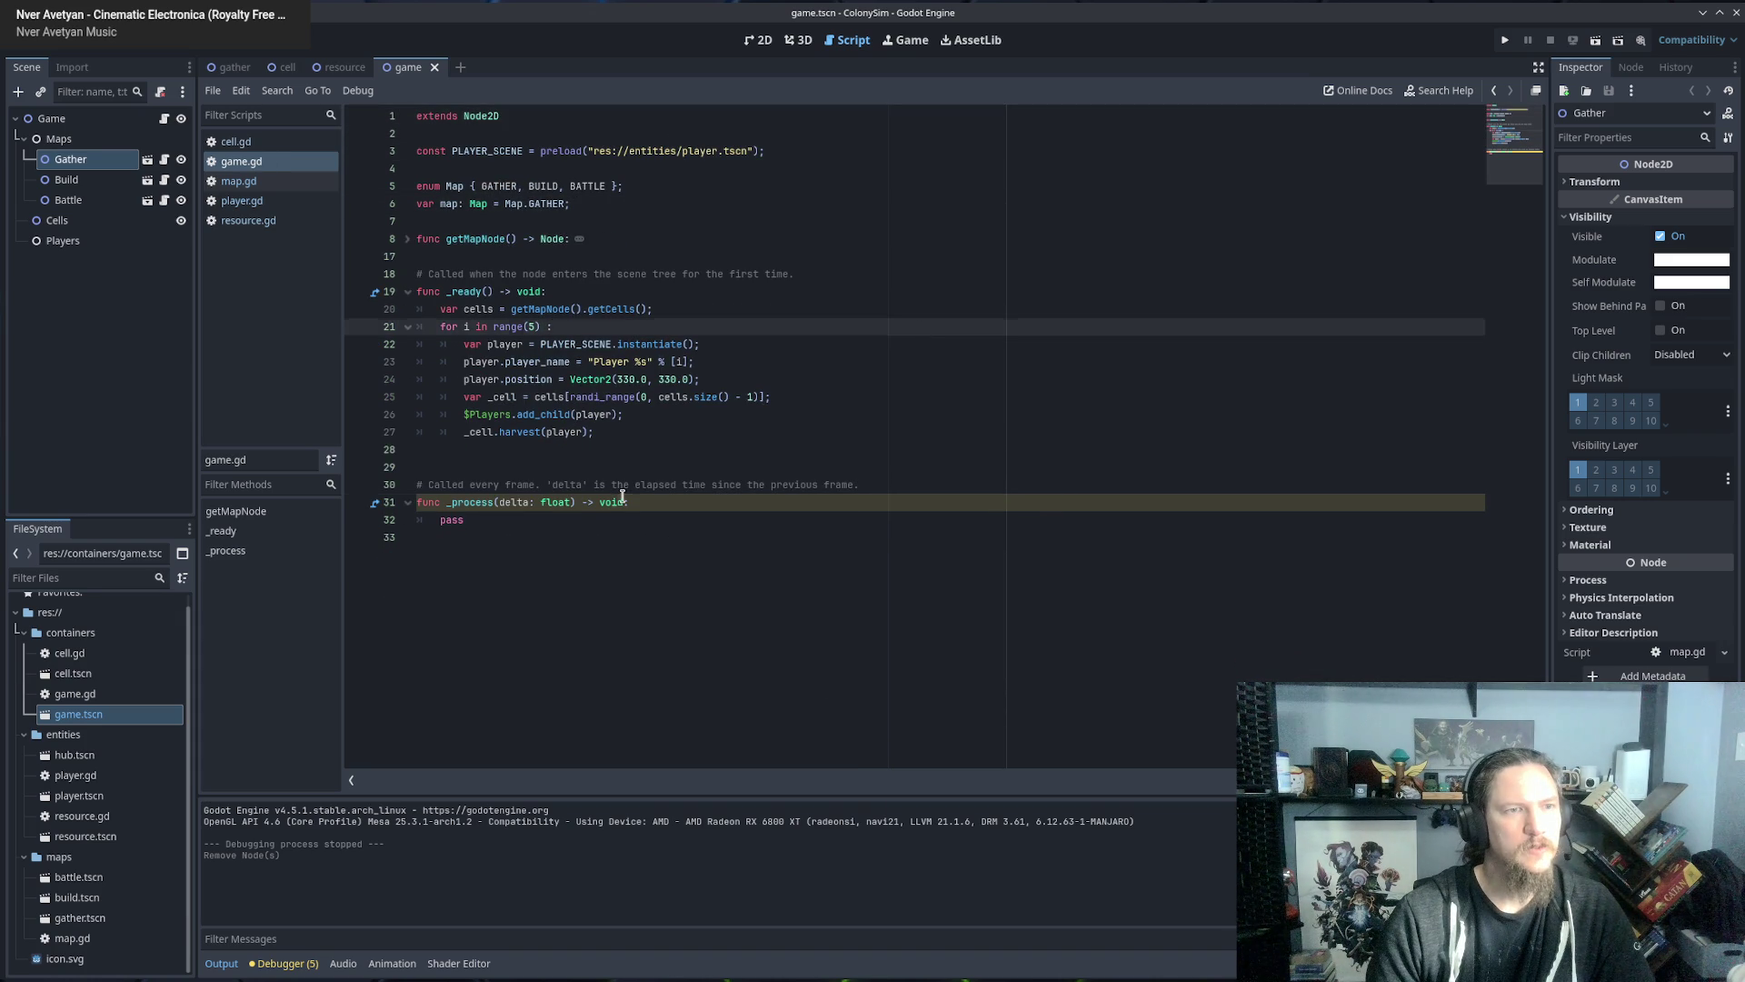
pyautogui.click(624, 499)
pyautogui.click(624, 449)
pyautogui.press('BackSpace')
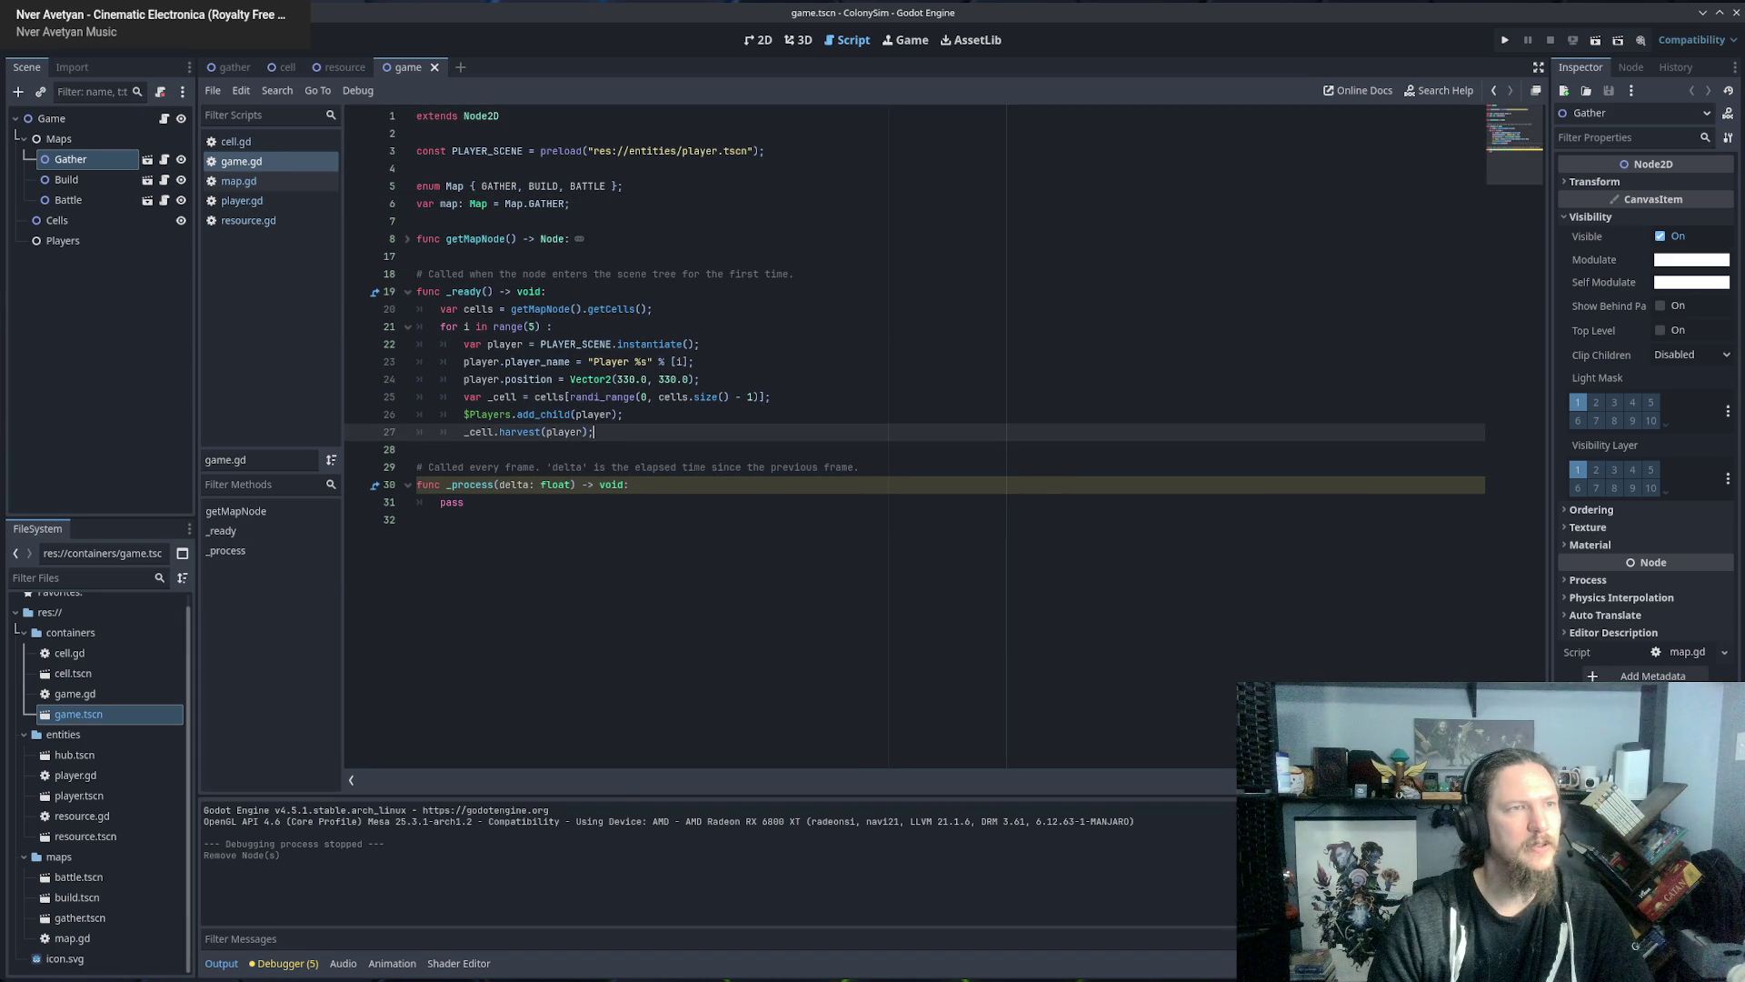
pyautogui.click(287, 67)
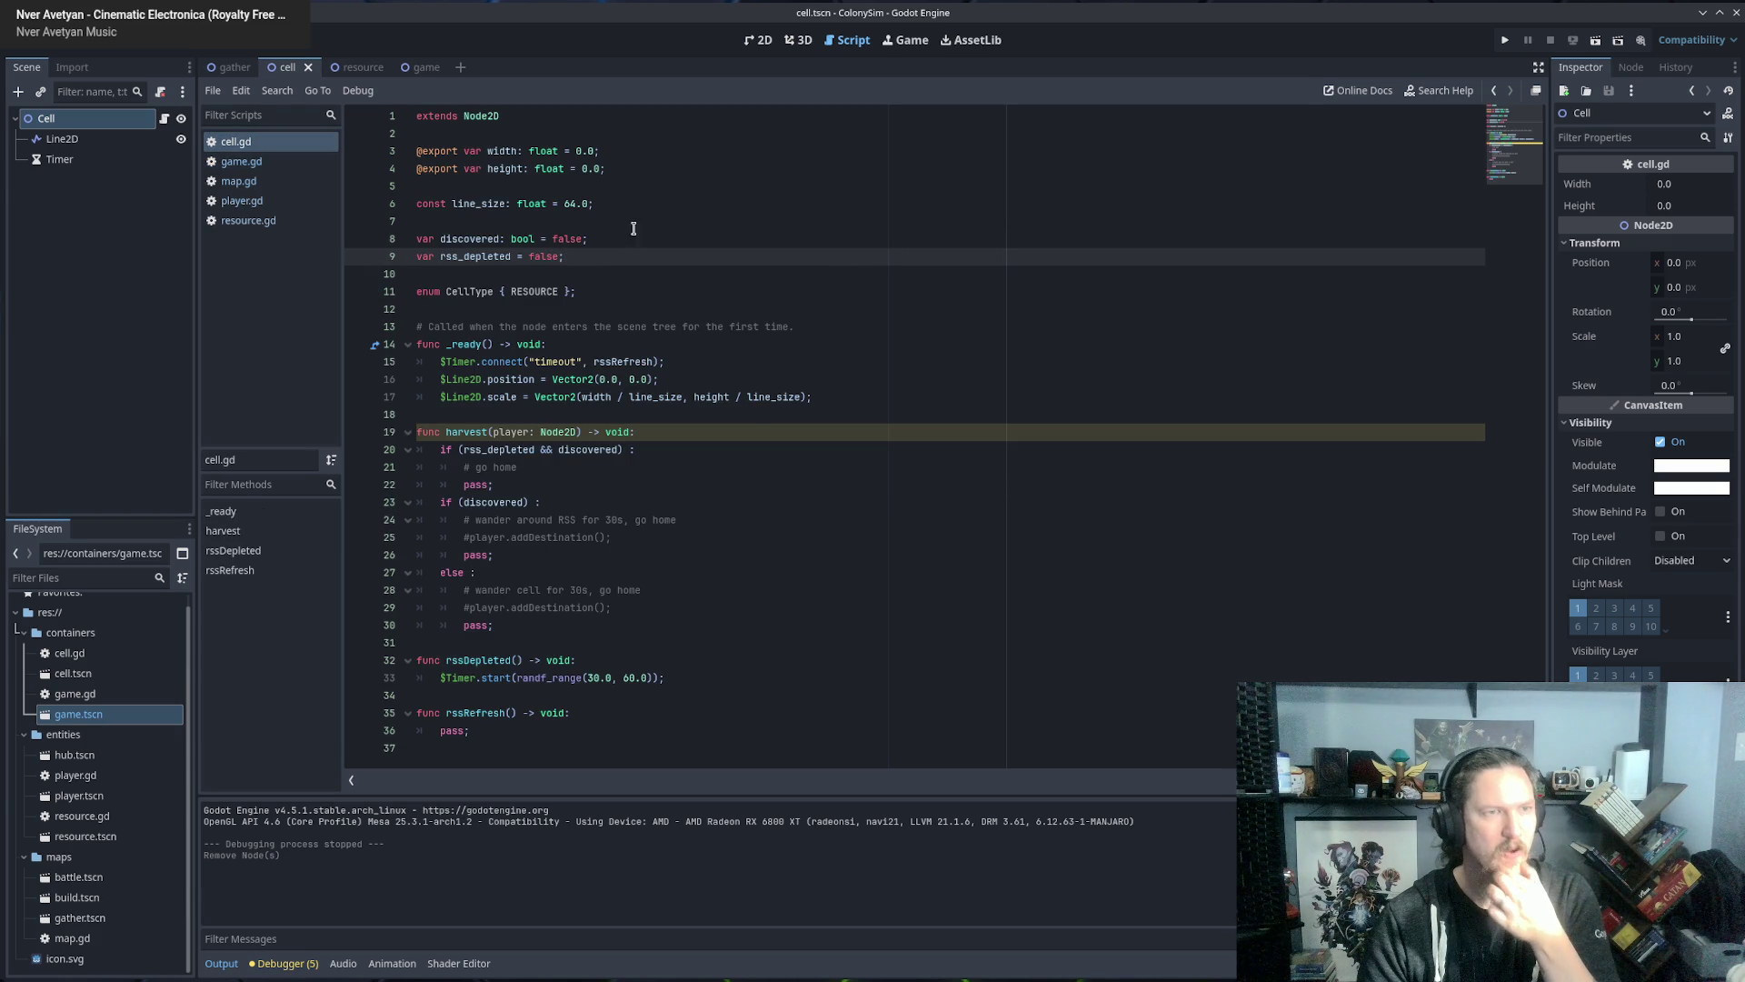
# Step: Paste a preload line under line_size and point it at resource.tscn instead of player.tscn
pyautogui.click(642, 204)
pyautogui.write('const PLAYER_SCENE = preload("res://entities/player.tscn");')
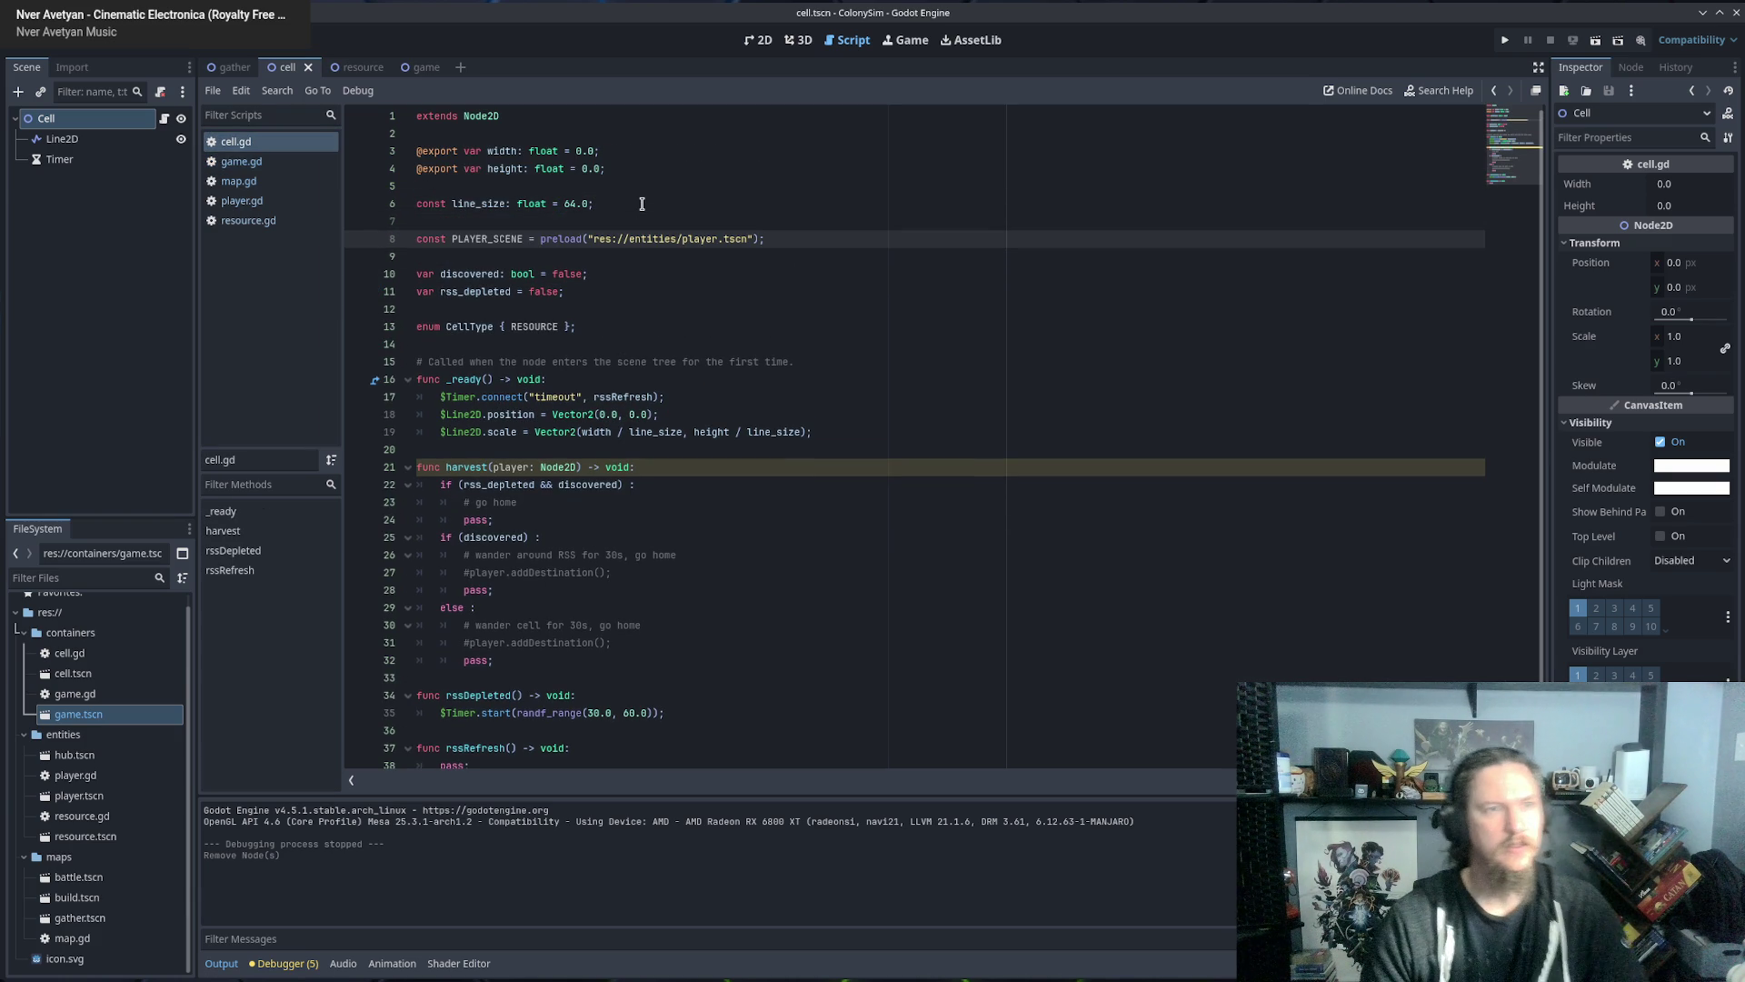
pyautogui.click(543, 221)
pyautogui.press('BackSpace')
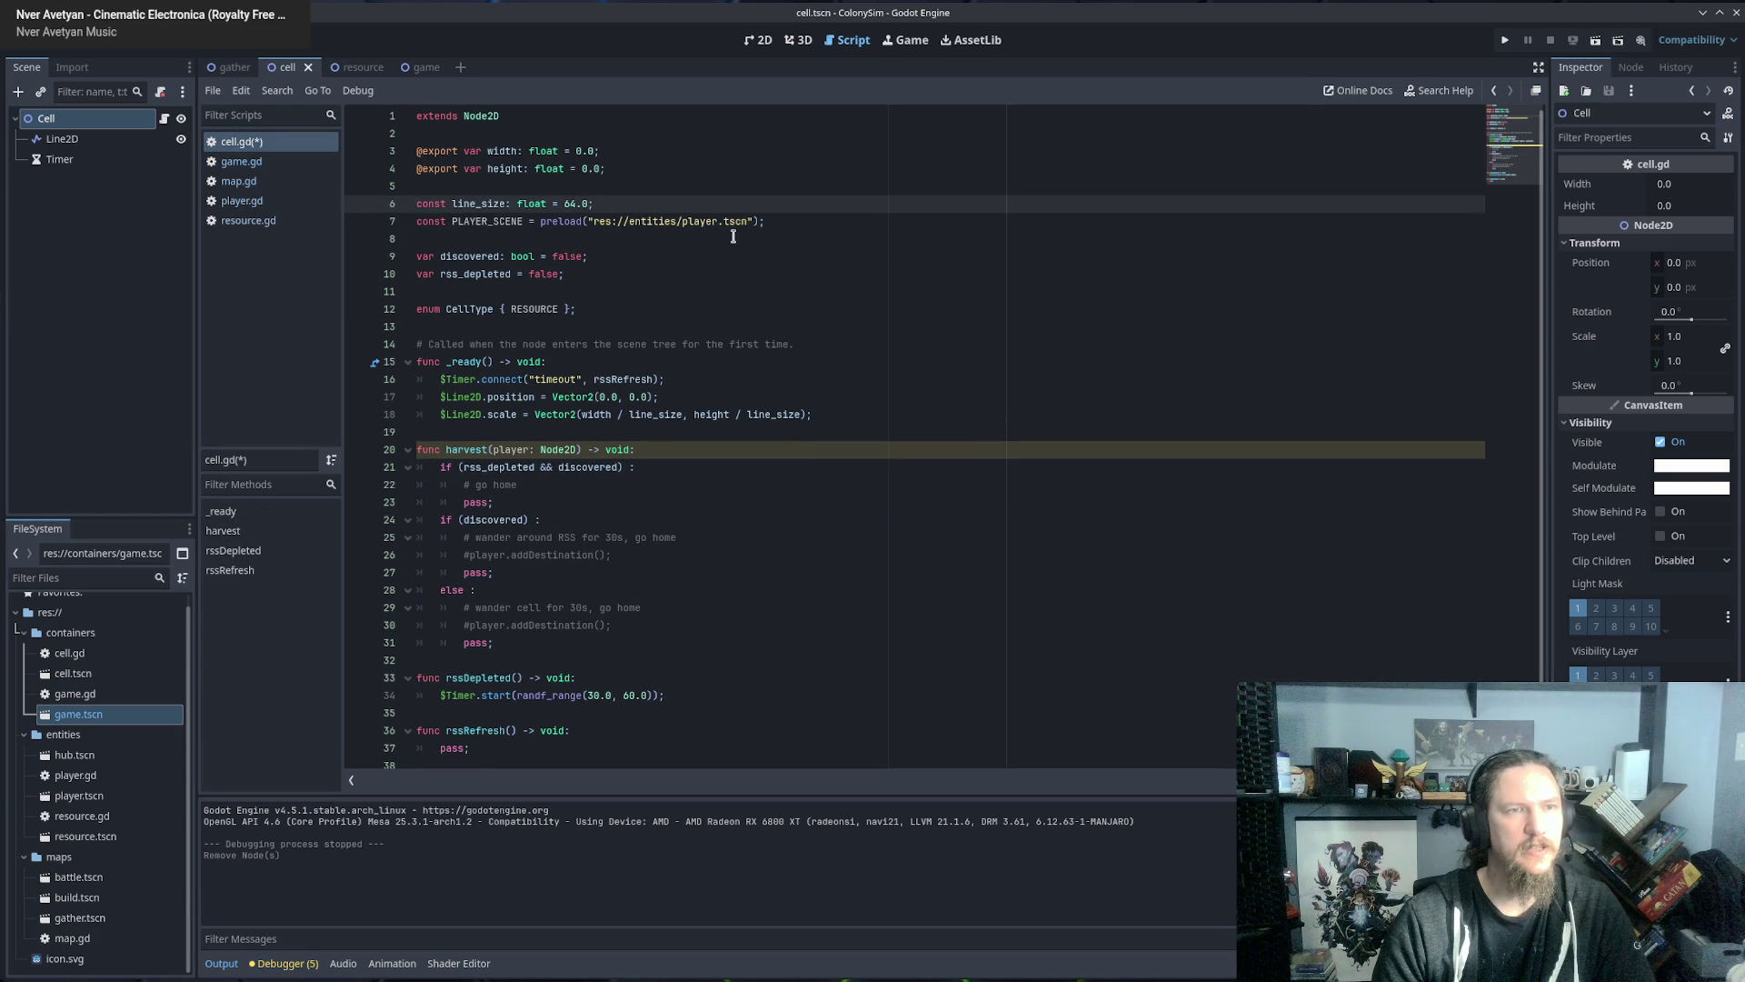
pyautogui.click(589, 221)
pyautogui.keyDown('shift'); pyautogui.click(752, 221); pyautogui.keyUp('shift')
pyautogui.press('BackSpace')
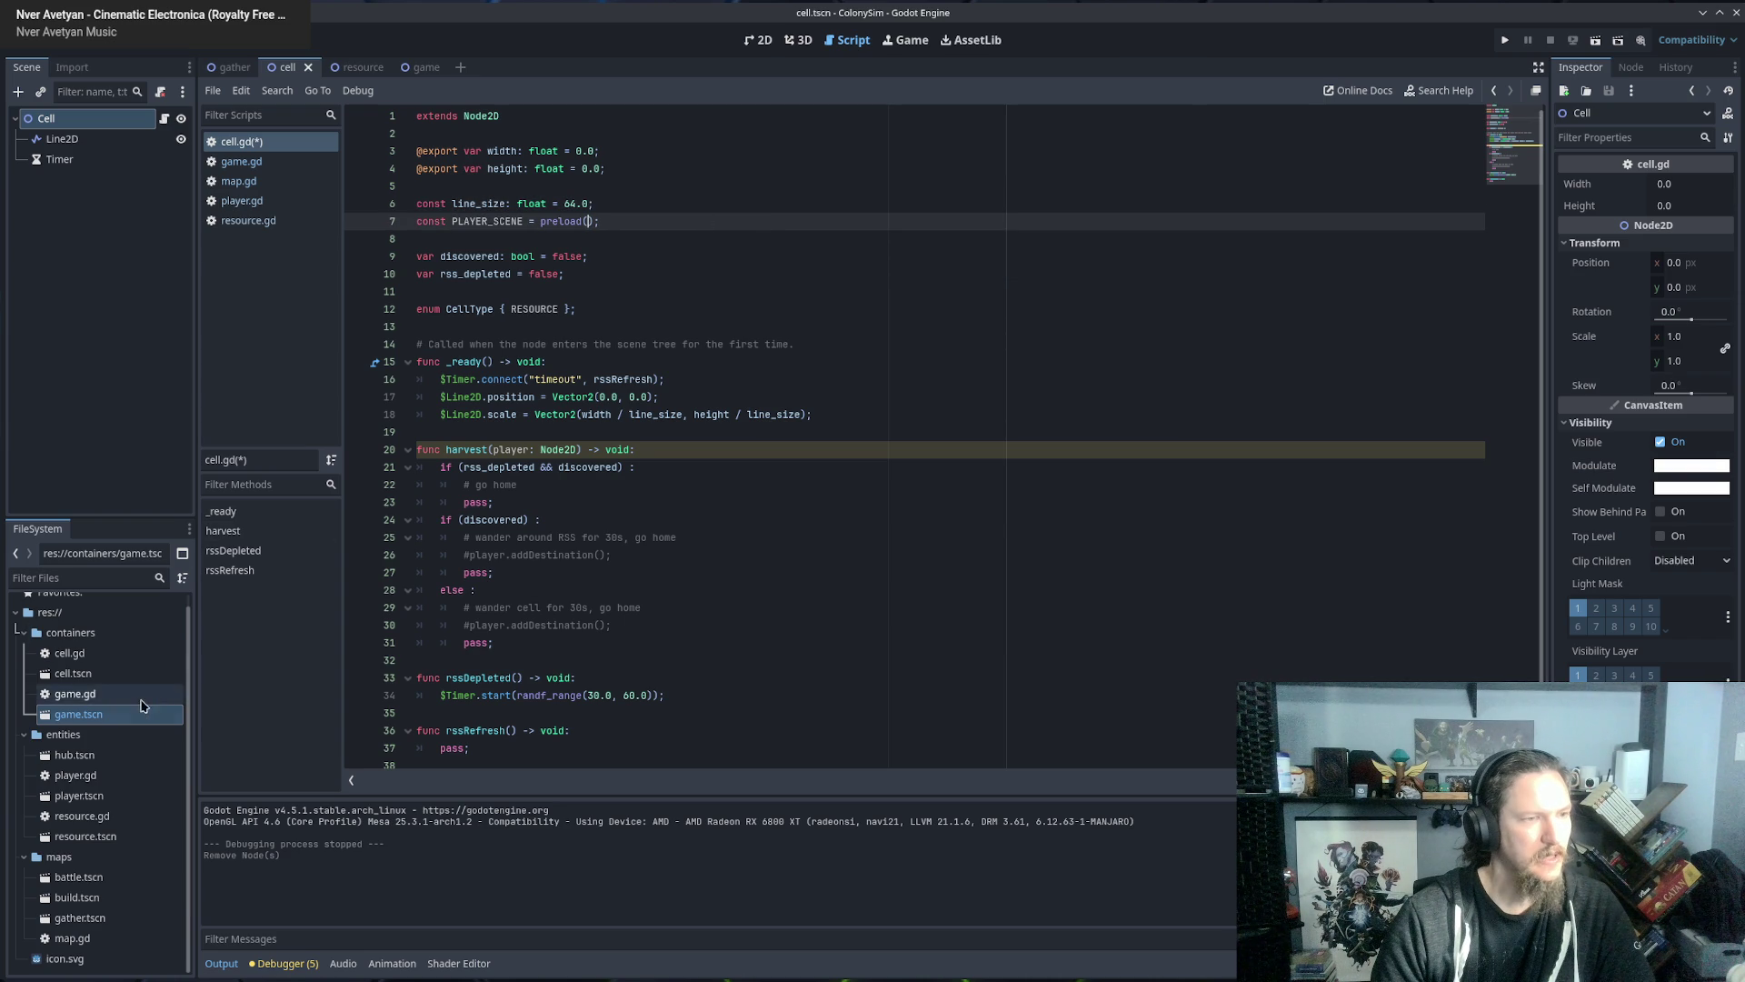
pyautogui.moveTo(86, 836)
pyautogui.mouseDown()
pyautogui.moveTo(595, 324)
pyautogui.moveTo(589, 221)
pyautogui.mouseUp()
pyautogui.press('Up')
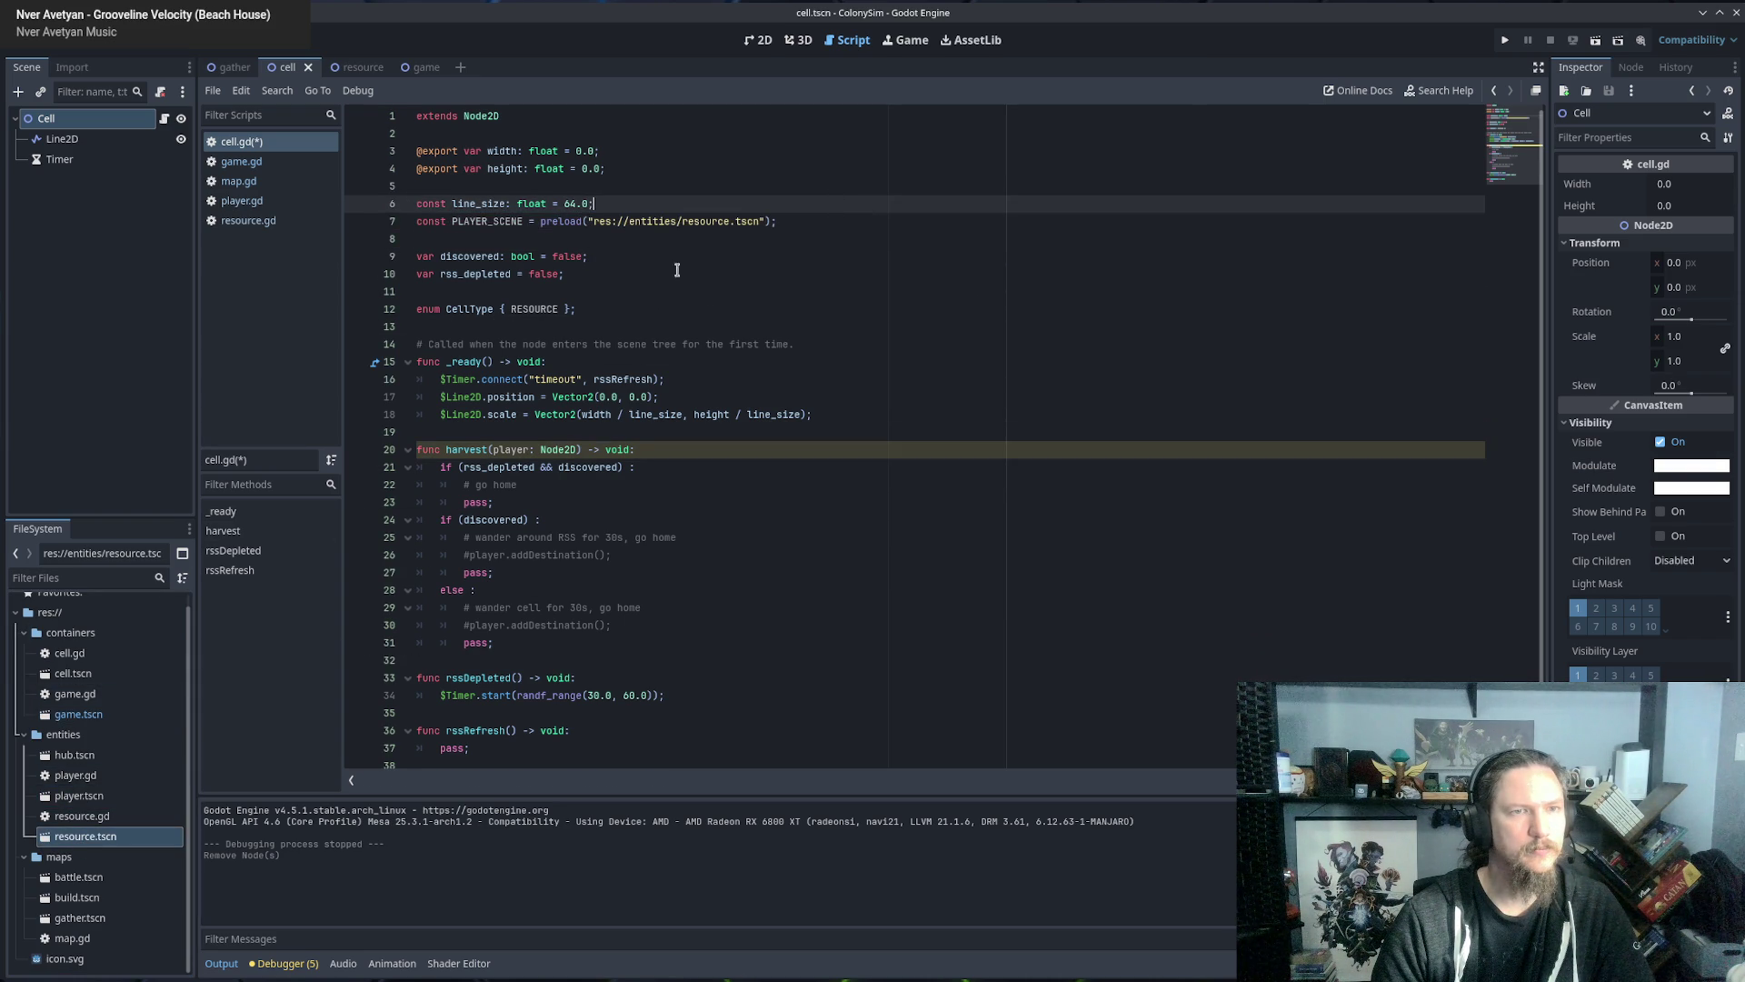
# Step: Rename the preloaded constant to RSS_SCENE and save cell.gd
pyautogui.doubleClick(484, 221)
pyautogui.write('RSS_SCE')
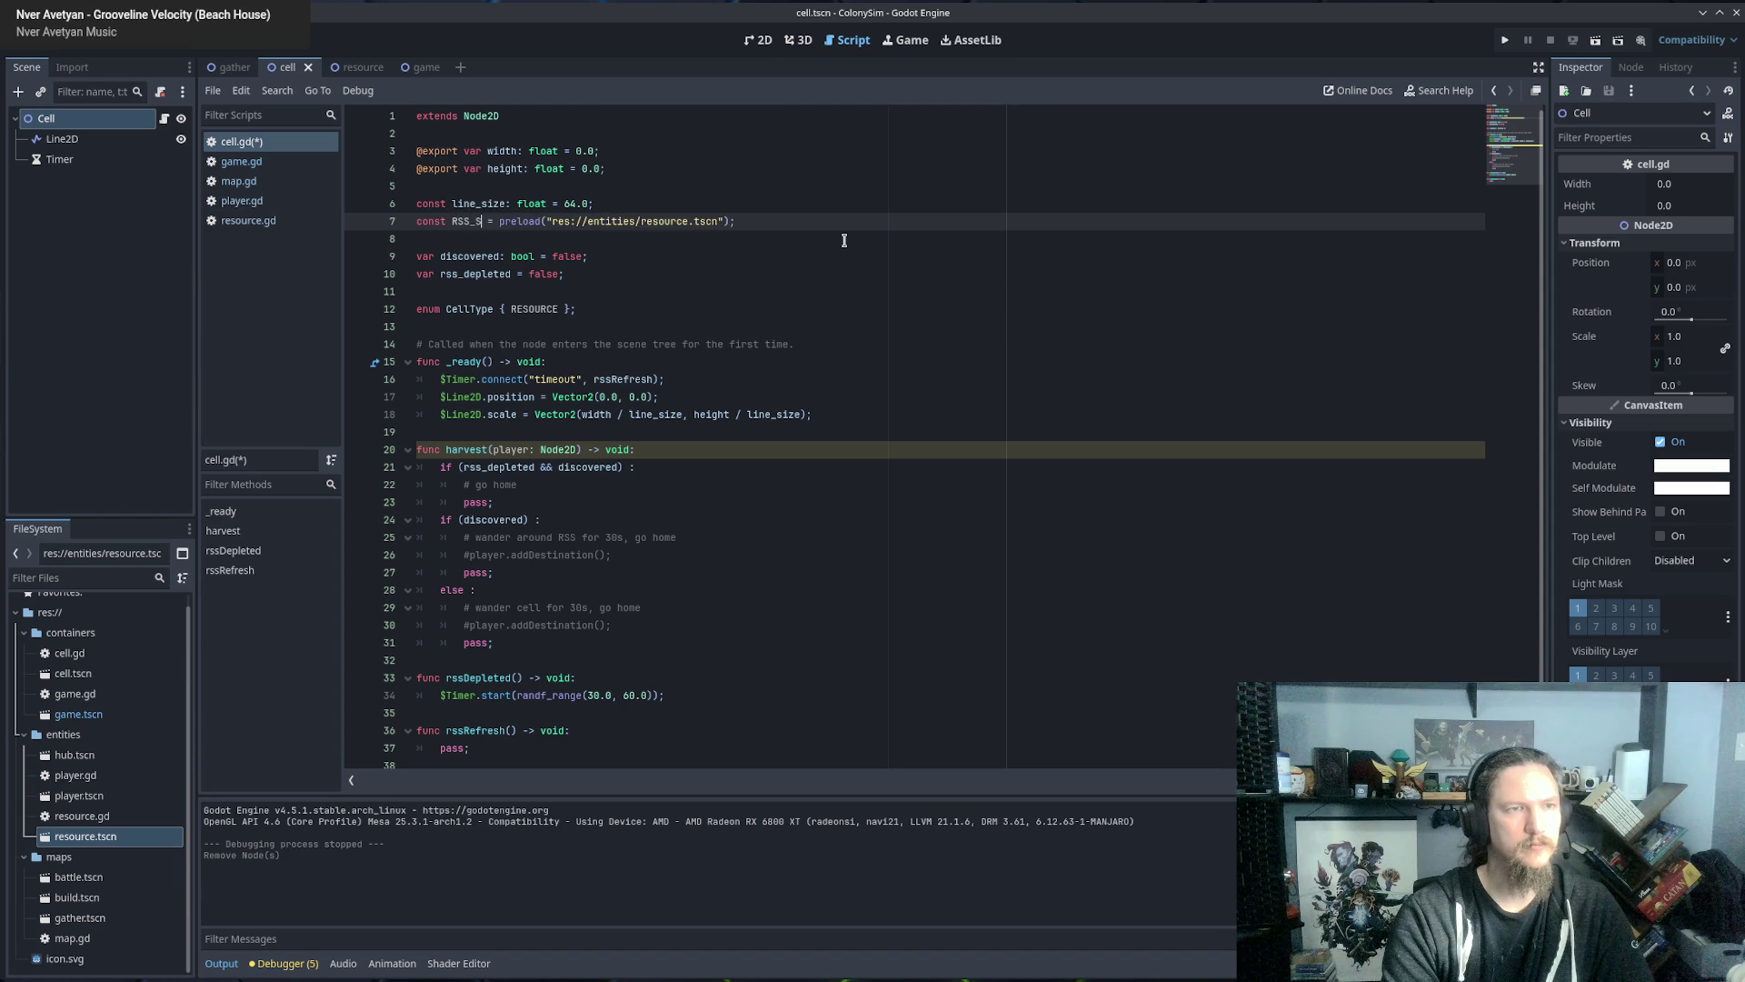
pyautogui.write('NE')
pyautogui.click(831, 233)
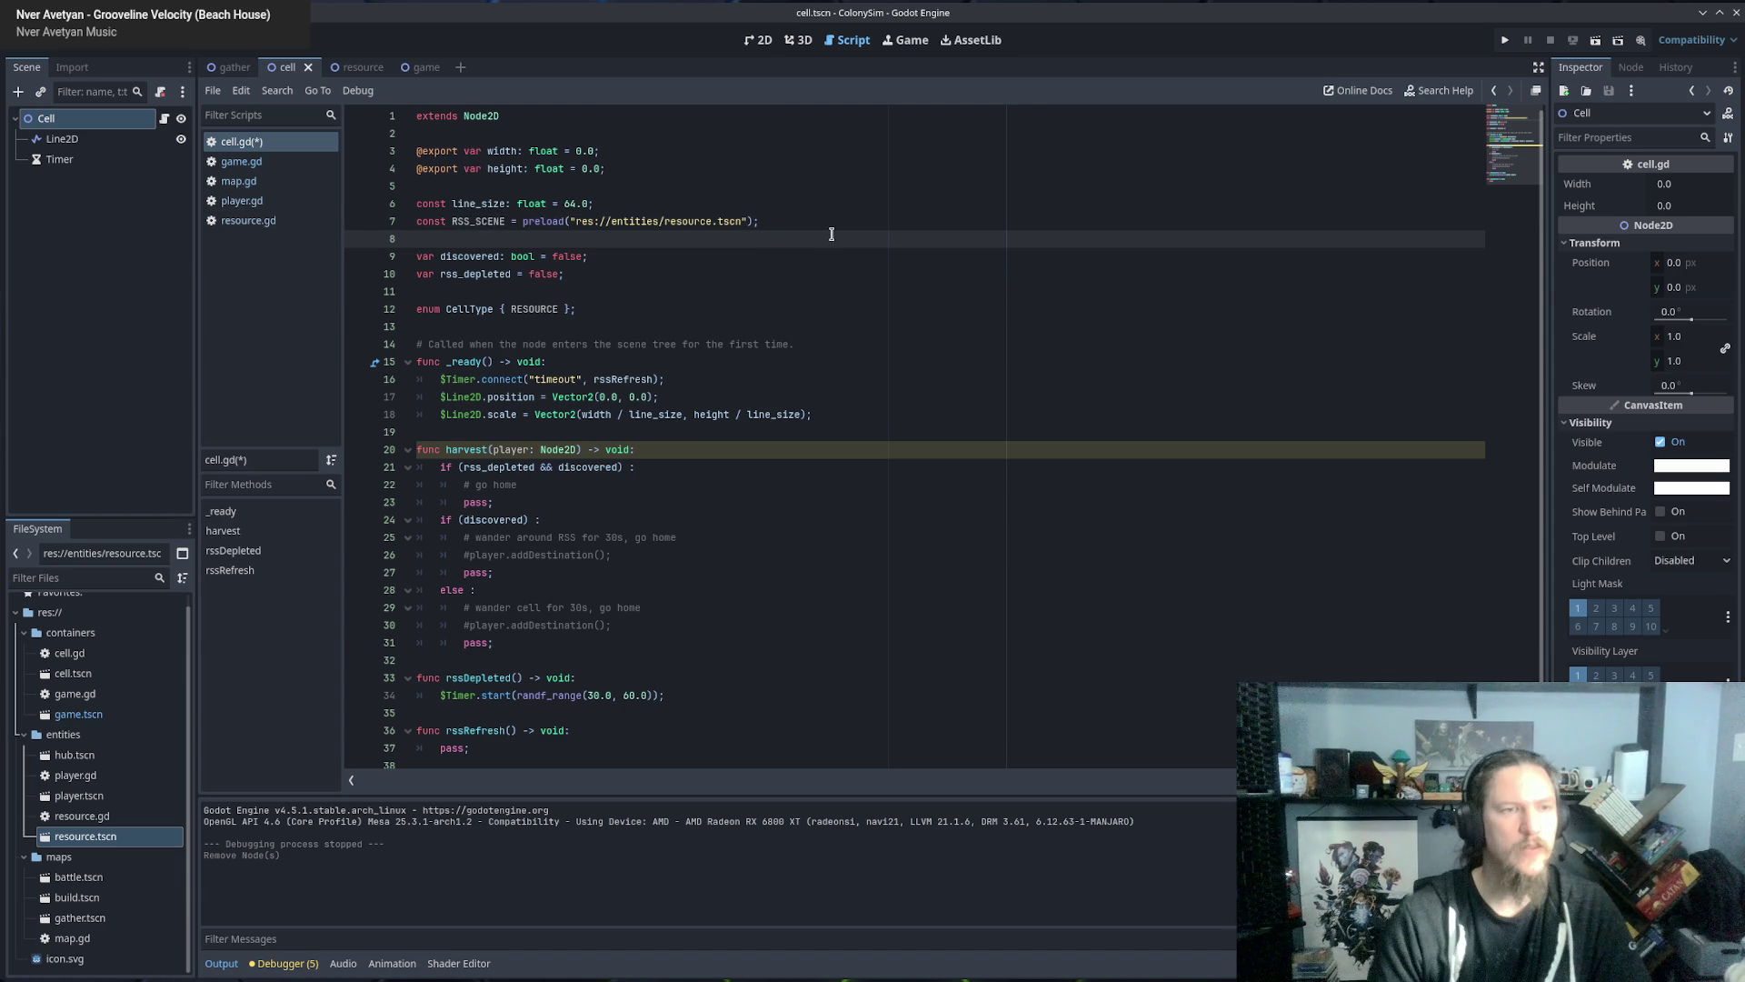
pyautogui.click(658, 520)
pyautogui.hotkey('ctrl', 's')
pyautogui.click(599, 359)
pyautogui.scroll(-1, 636, 355)
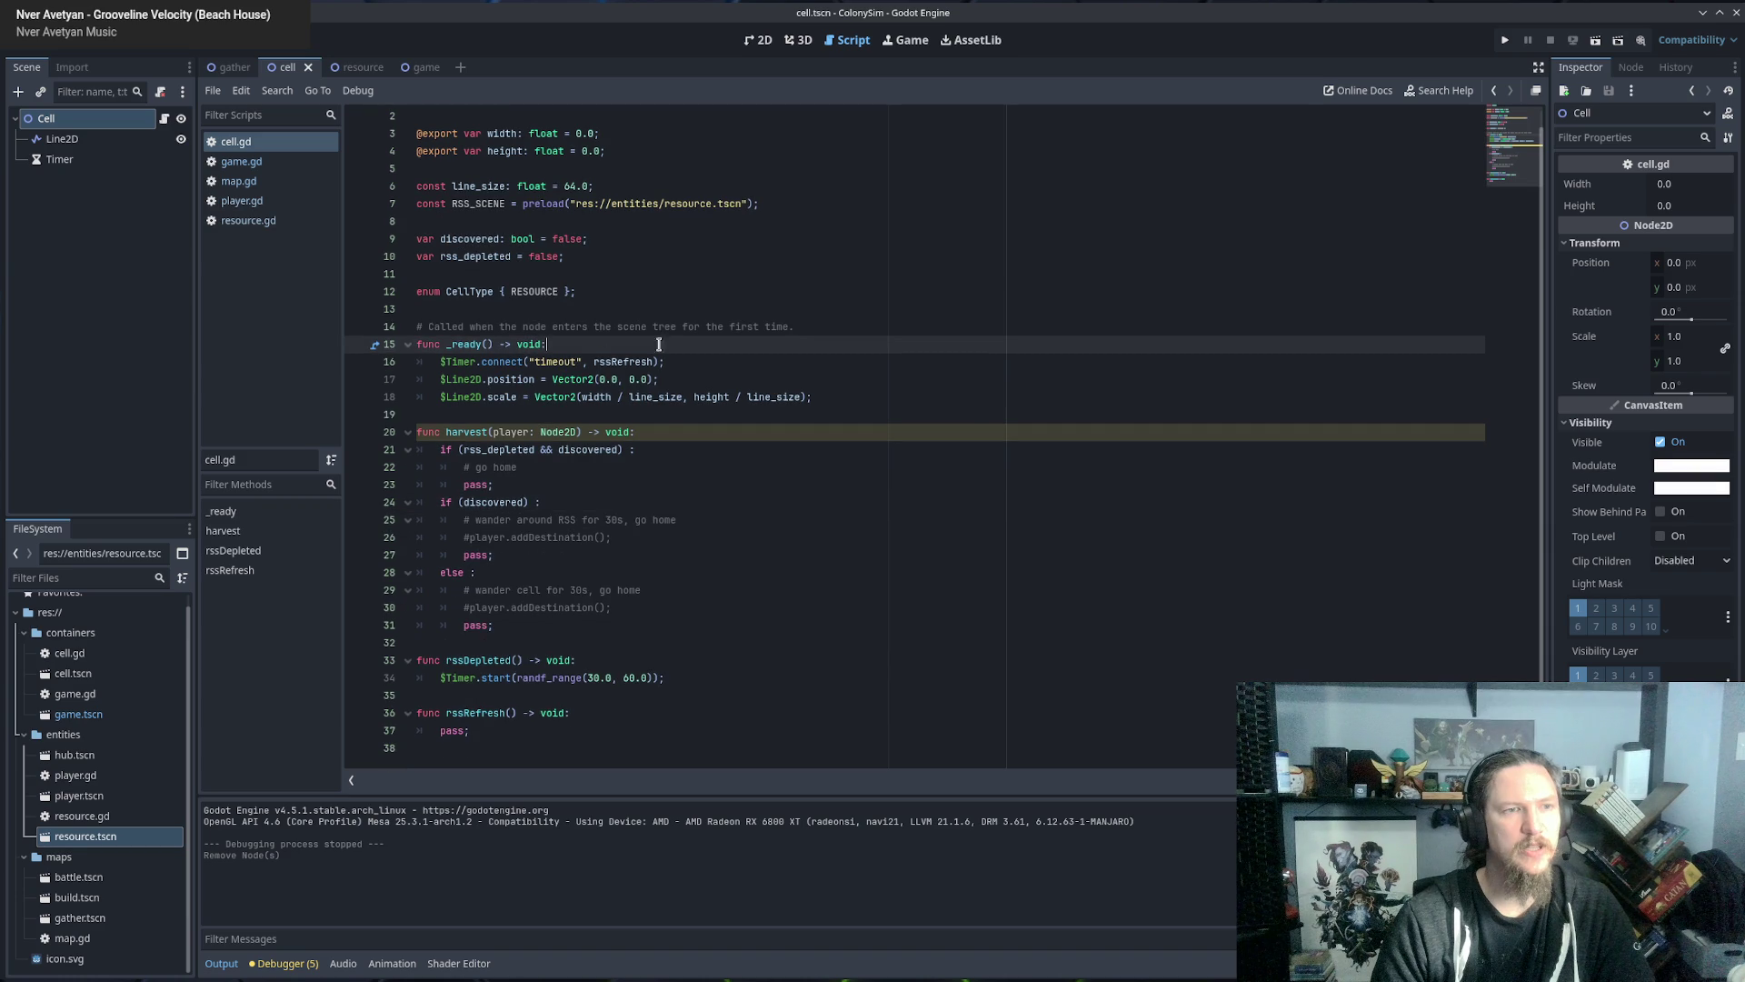
pyautogui.click(784, 186)
pyautogui.moveTo(783, 200); pyautogui.dragTo(774, 185)
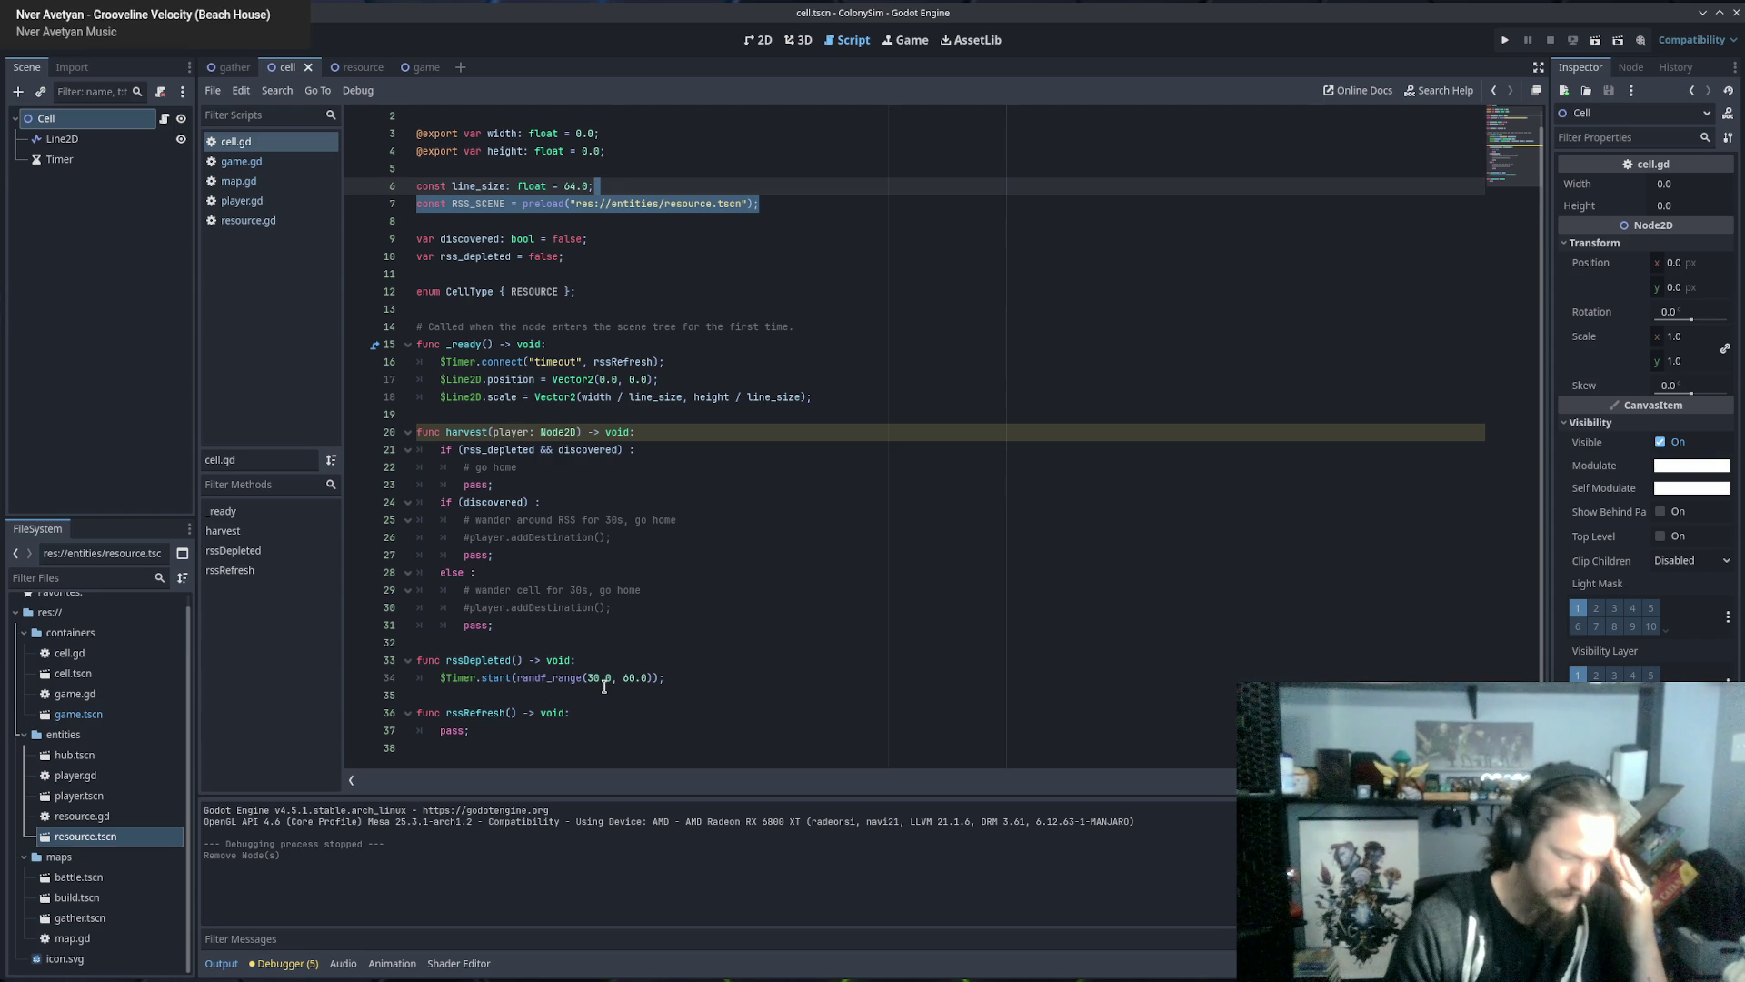
# Step: Delete the pass statement from the rssRefresh function body
pyautogui.click(529, 725)
pyautogui.click(440, 724)
pyautogui.hotkey('shift', 'End')
pyautogui.press('BackSpace')
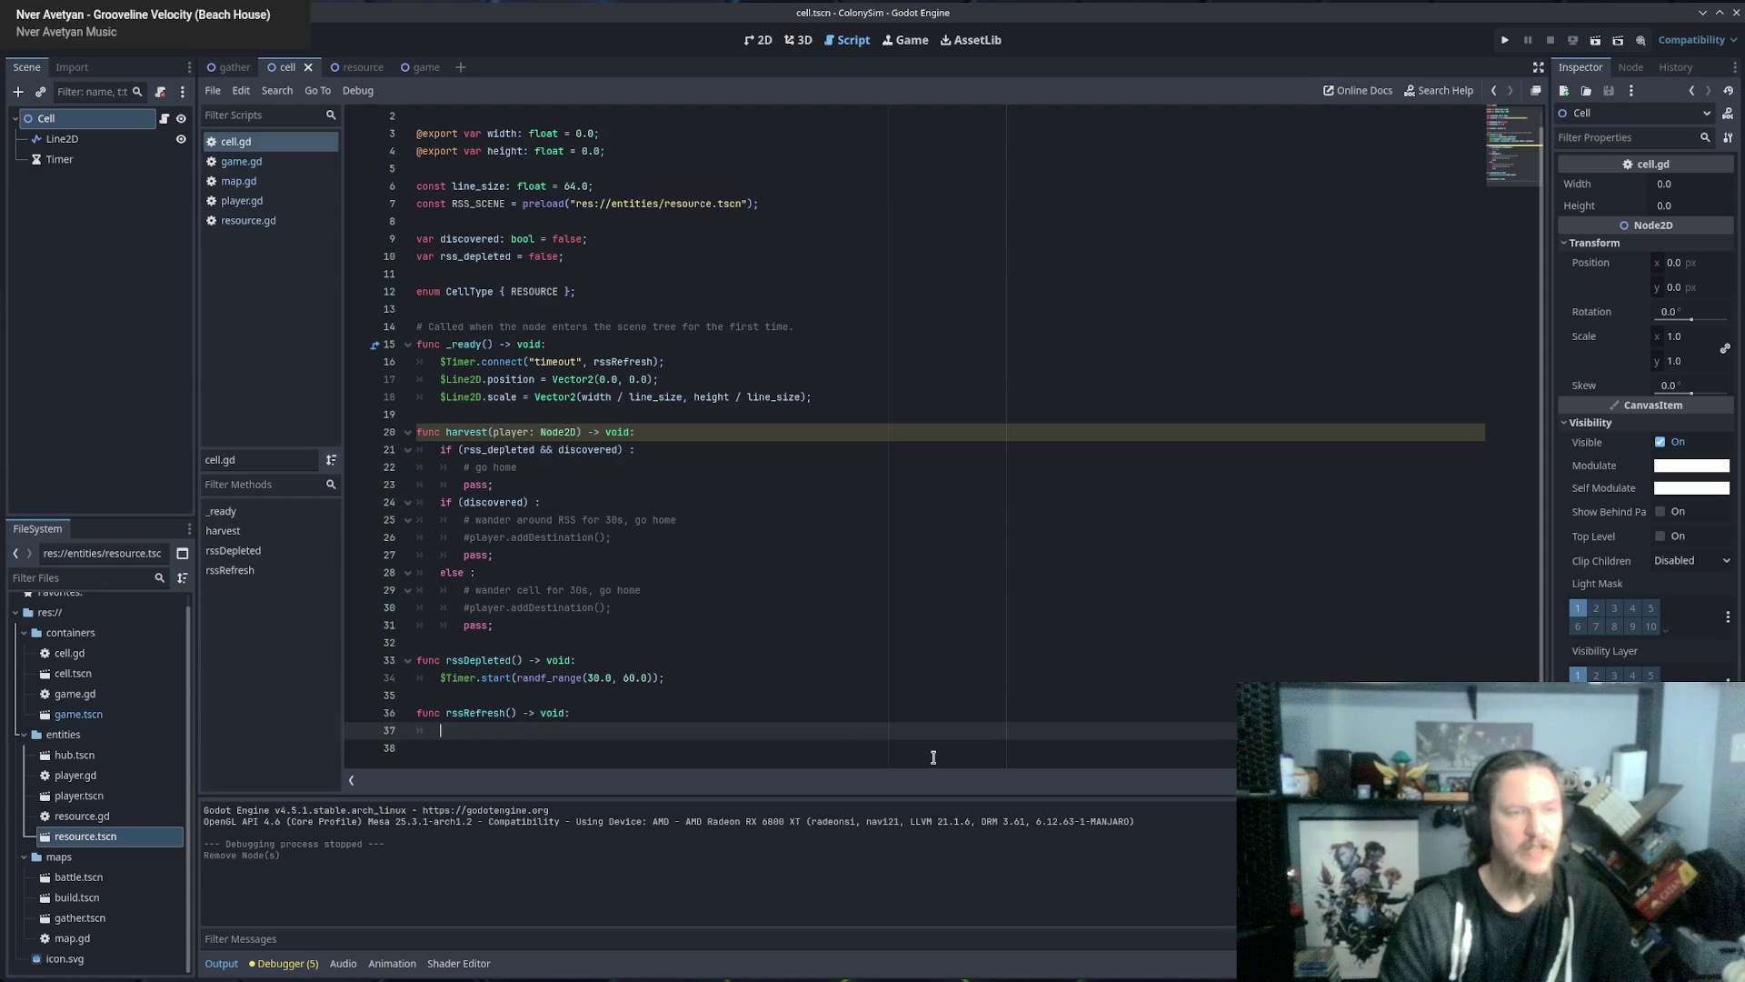
# Step: Review how game.gd instantiates PLAYER_SCENE, glance at player.gd, and return to cell.gd
pyautogui.moveTo(235, 69)
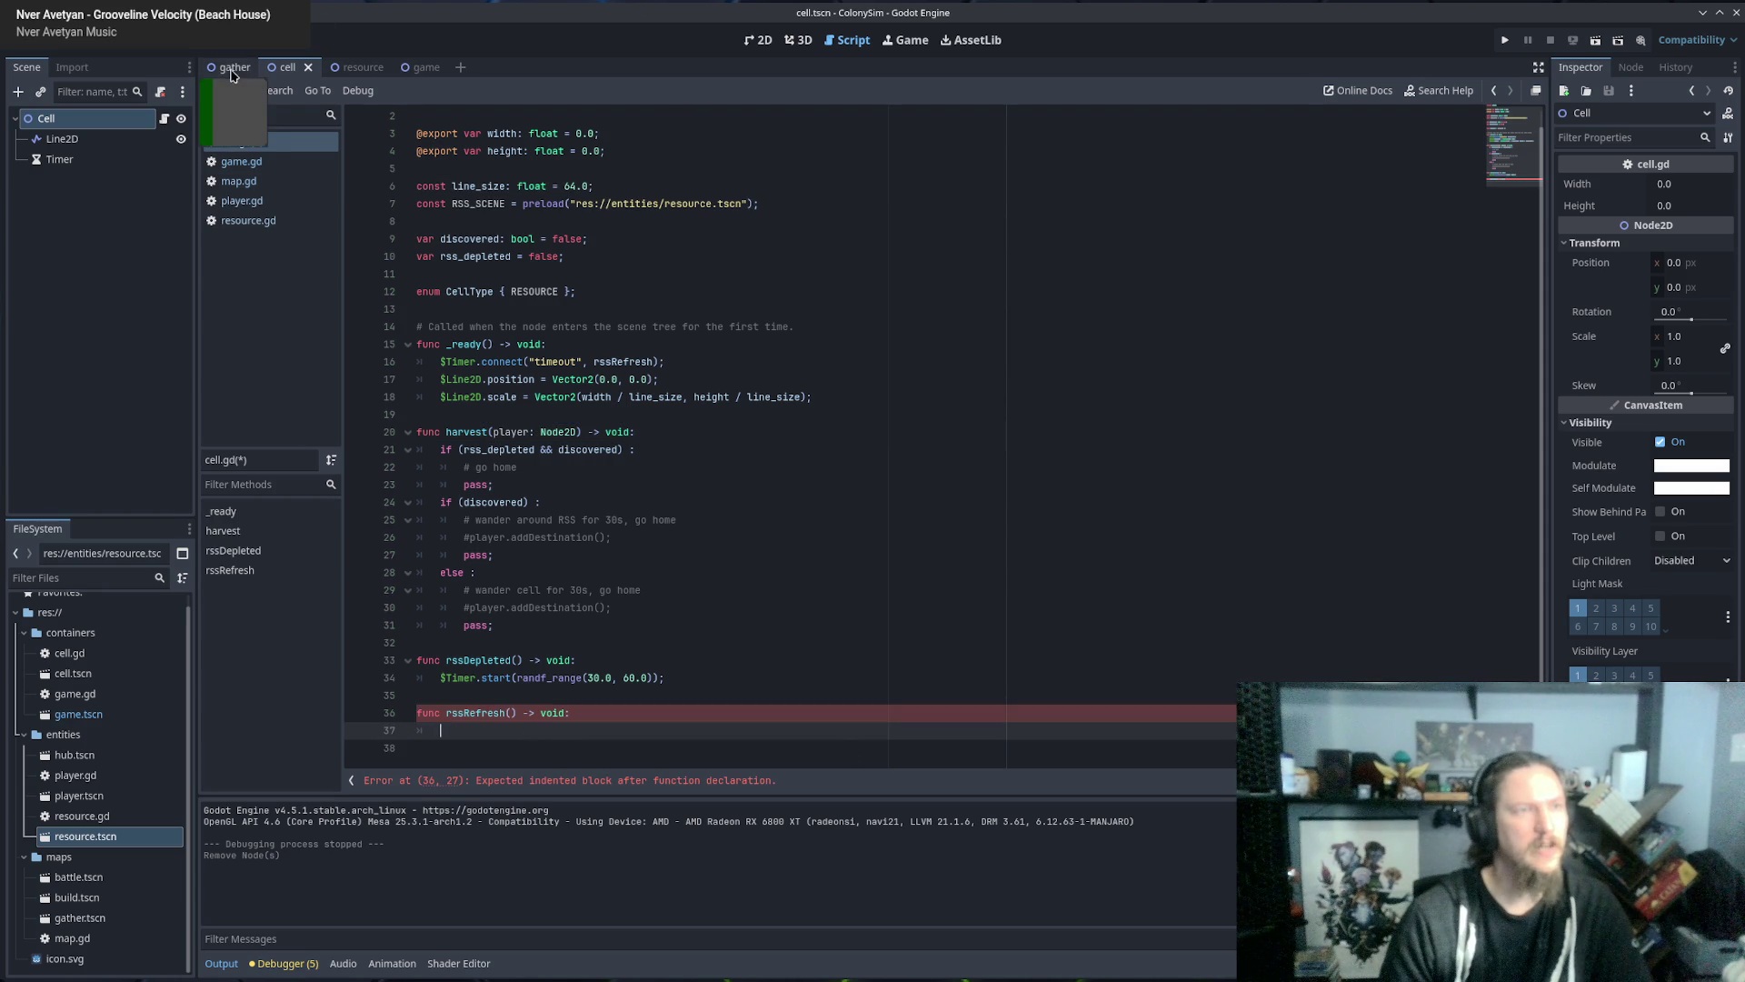
pyautogui.click(241, 160)
pyautogui.click(787, 272)
pyautogui.click(636, 309)
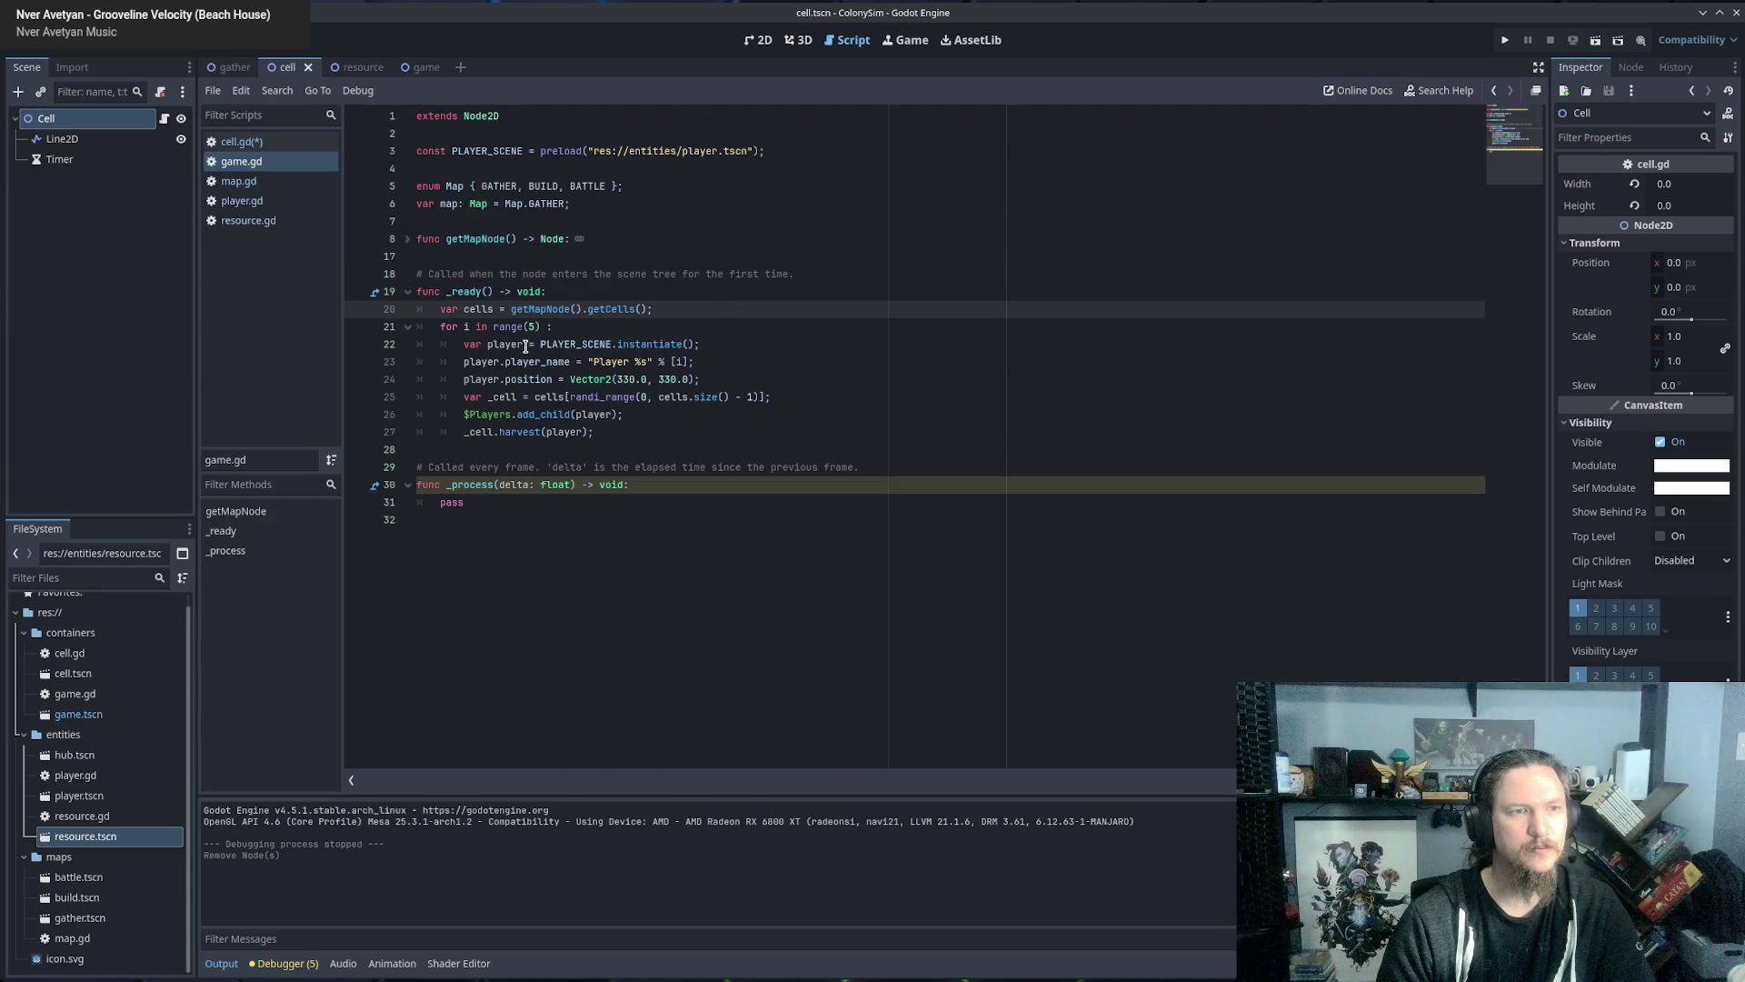
pyautogui.doubleClick(575, 343)
pyautogui.doubleClick(654, 344)
pyautogui.click(841, 343)
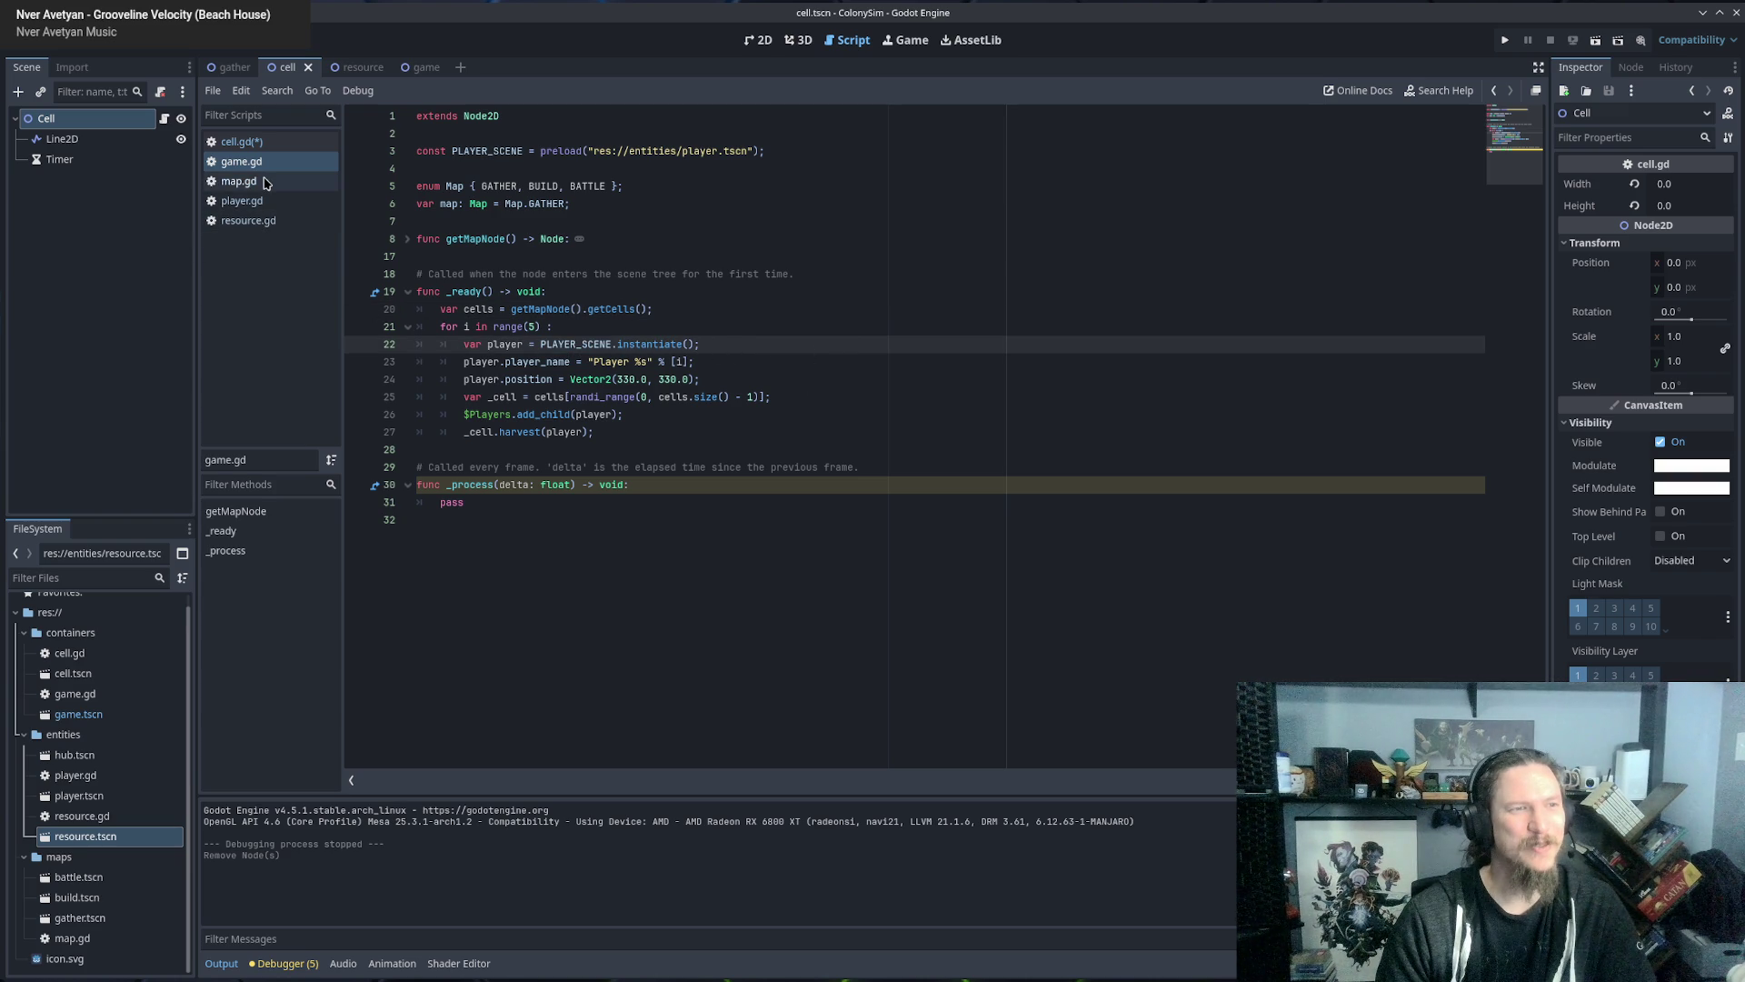
pyautogui.click(242, 200)
pyautogui.click(837, 467)
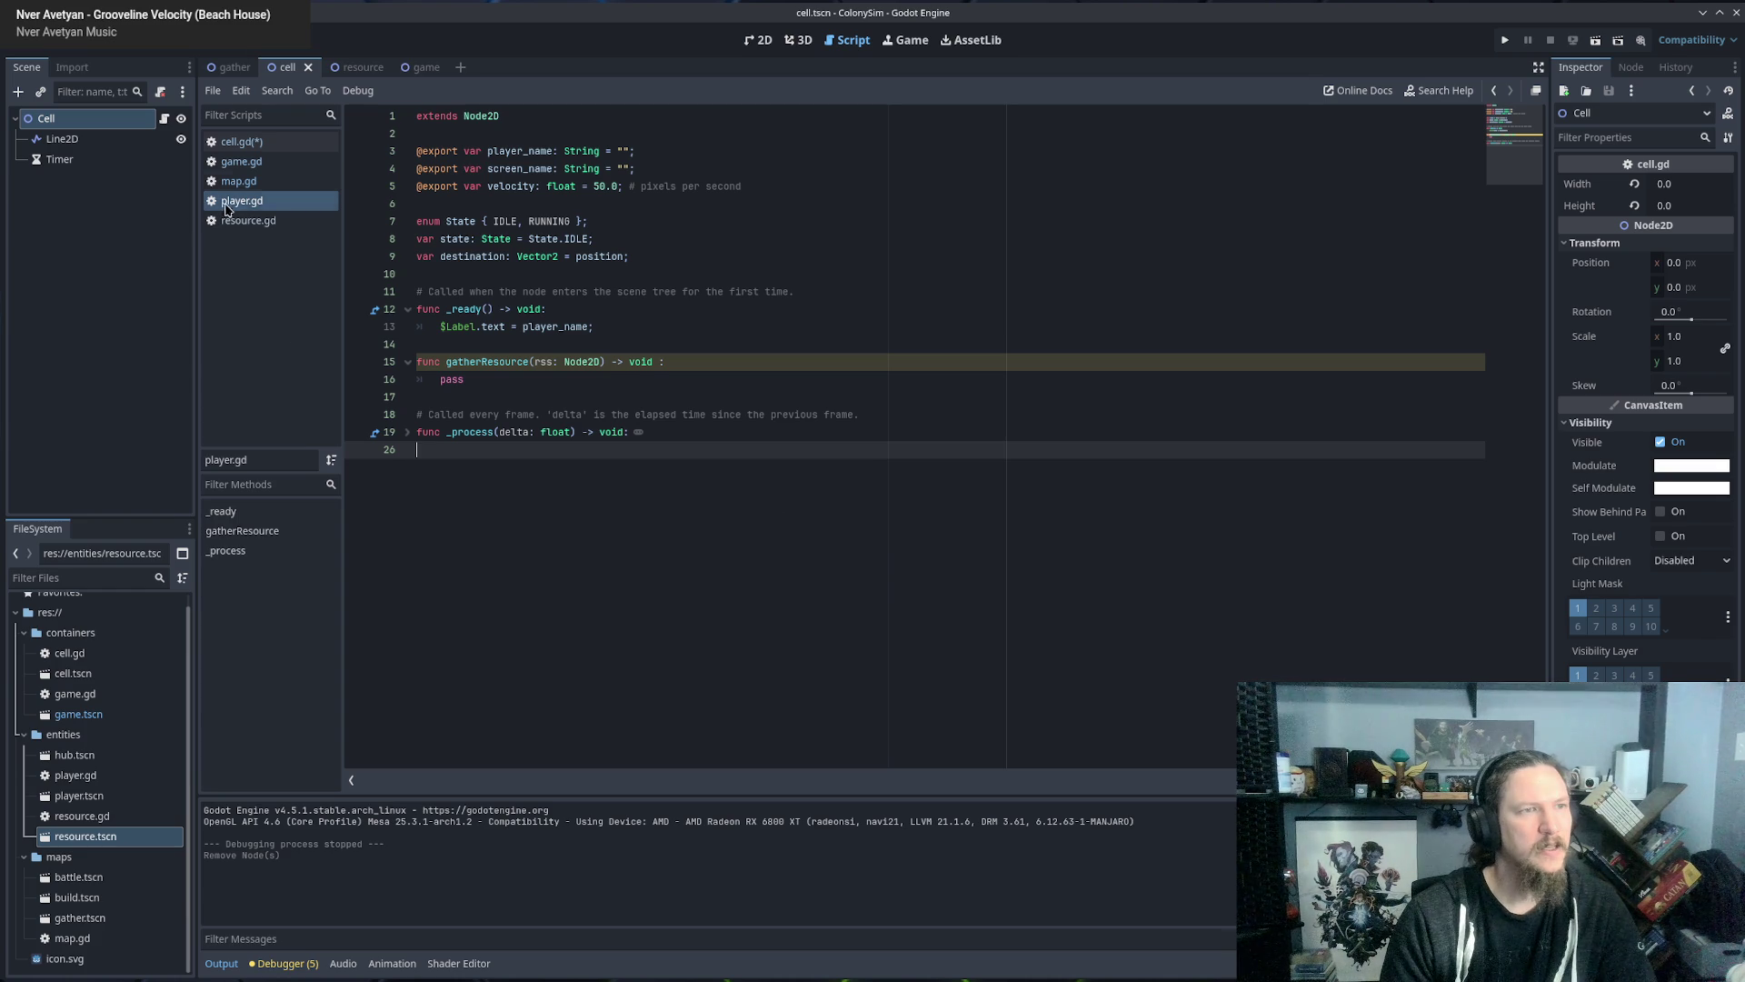
pyautogui.click(241, 141)
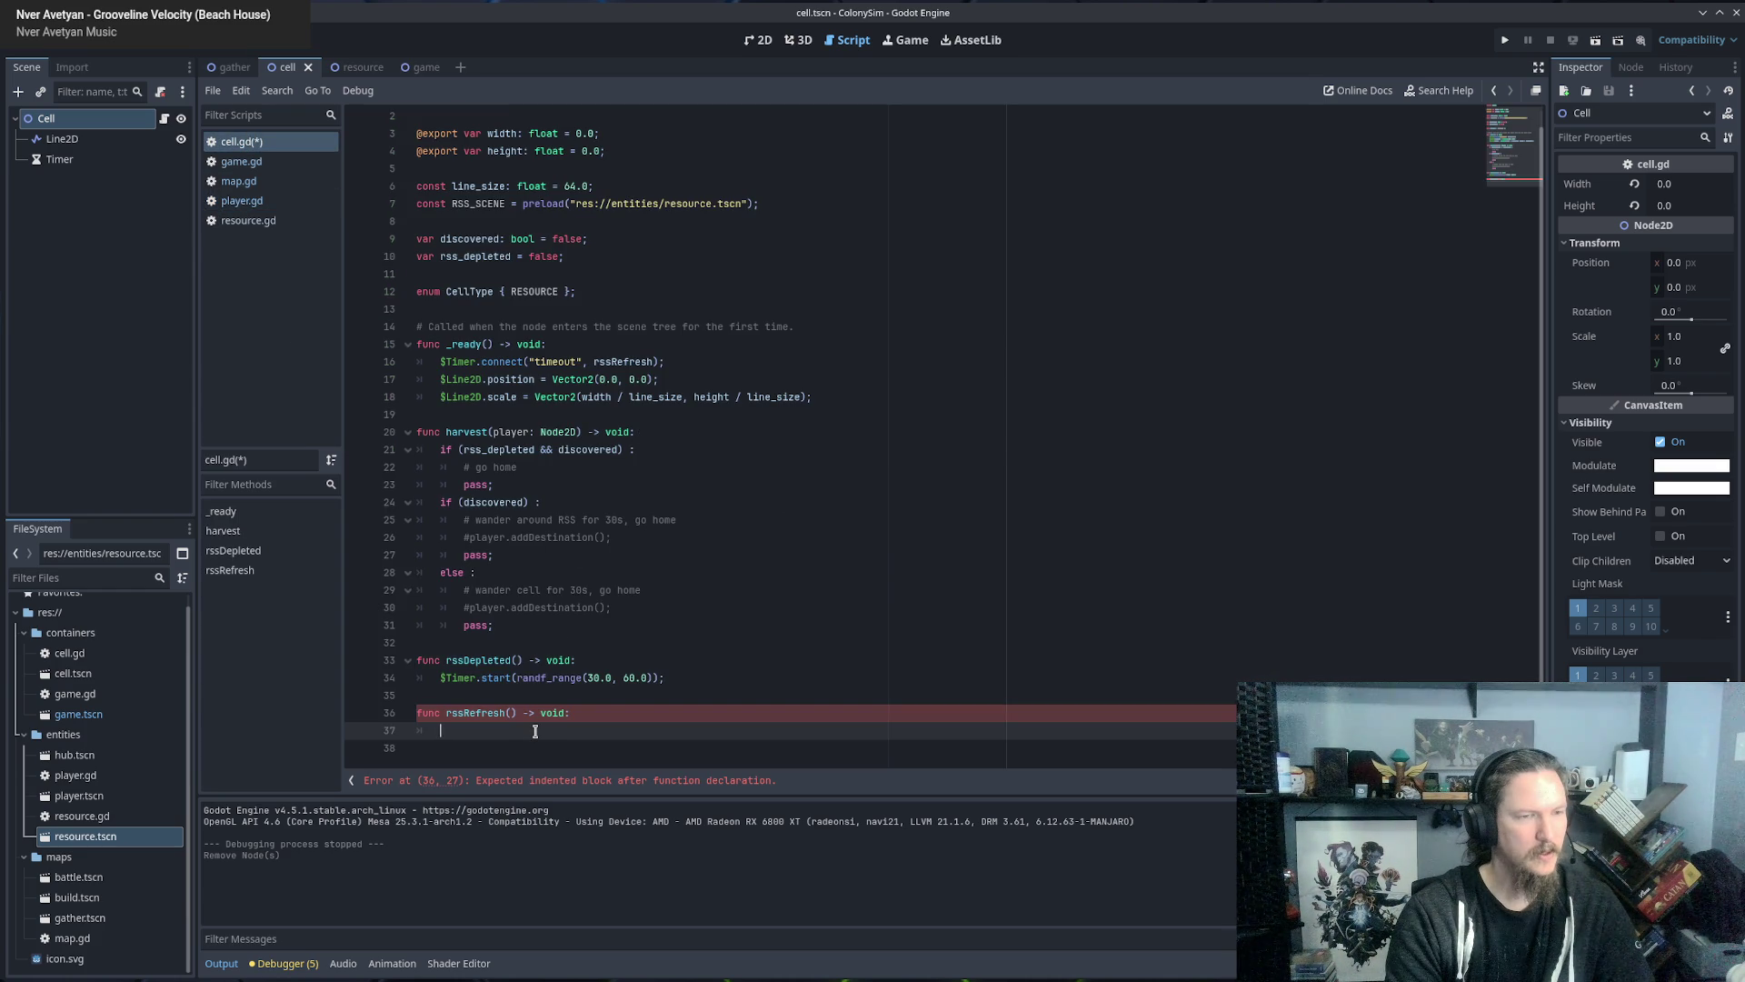
# Step: Add 'var rss = RSS_SCENE.instantiate()' to rssRefresh and start a new line
pyautogui.write('var rss = ')
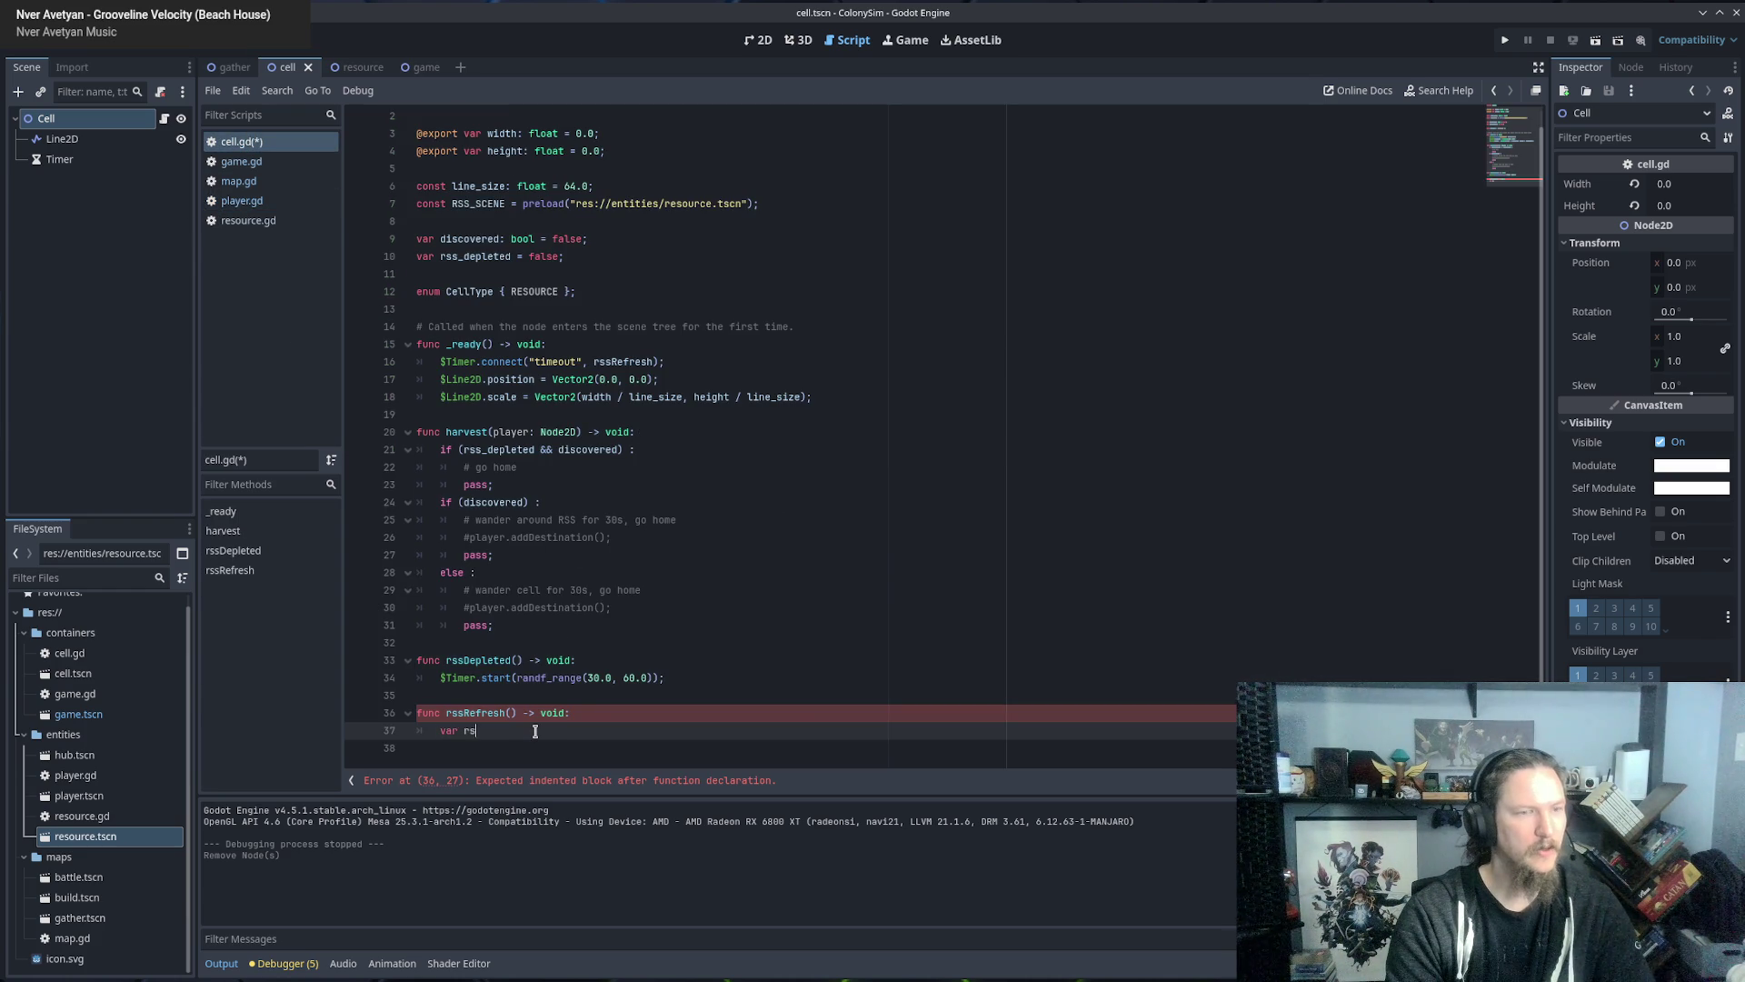
pyautogui.write('RSS_SCENE')
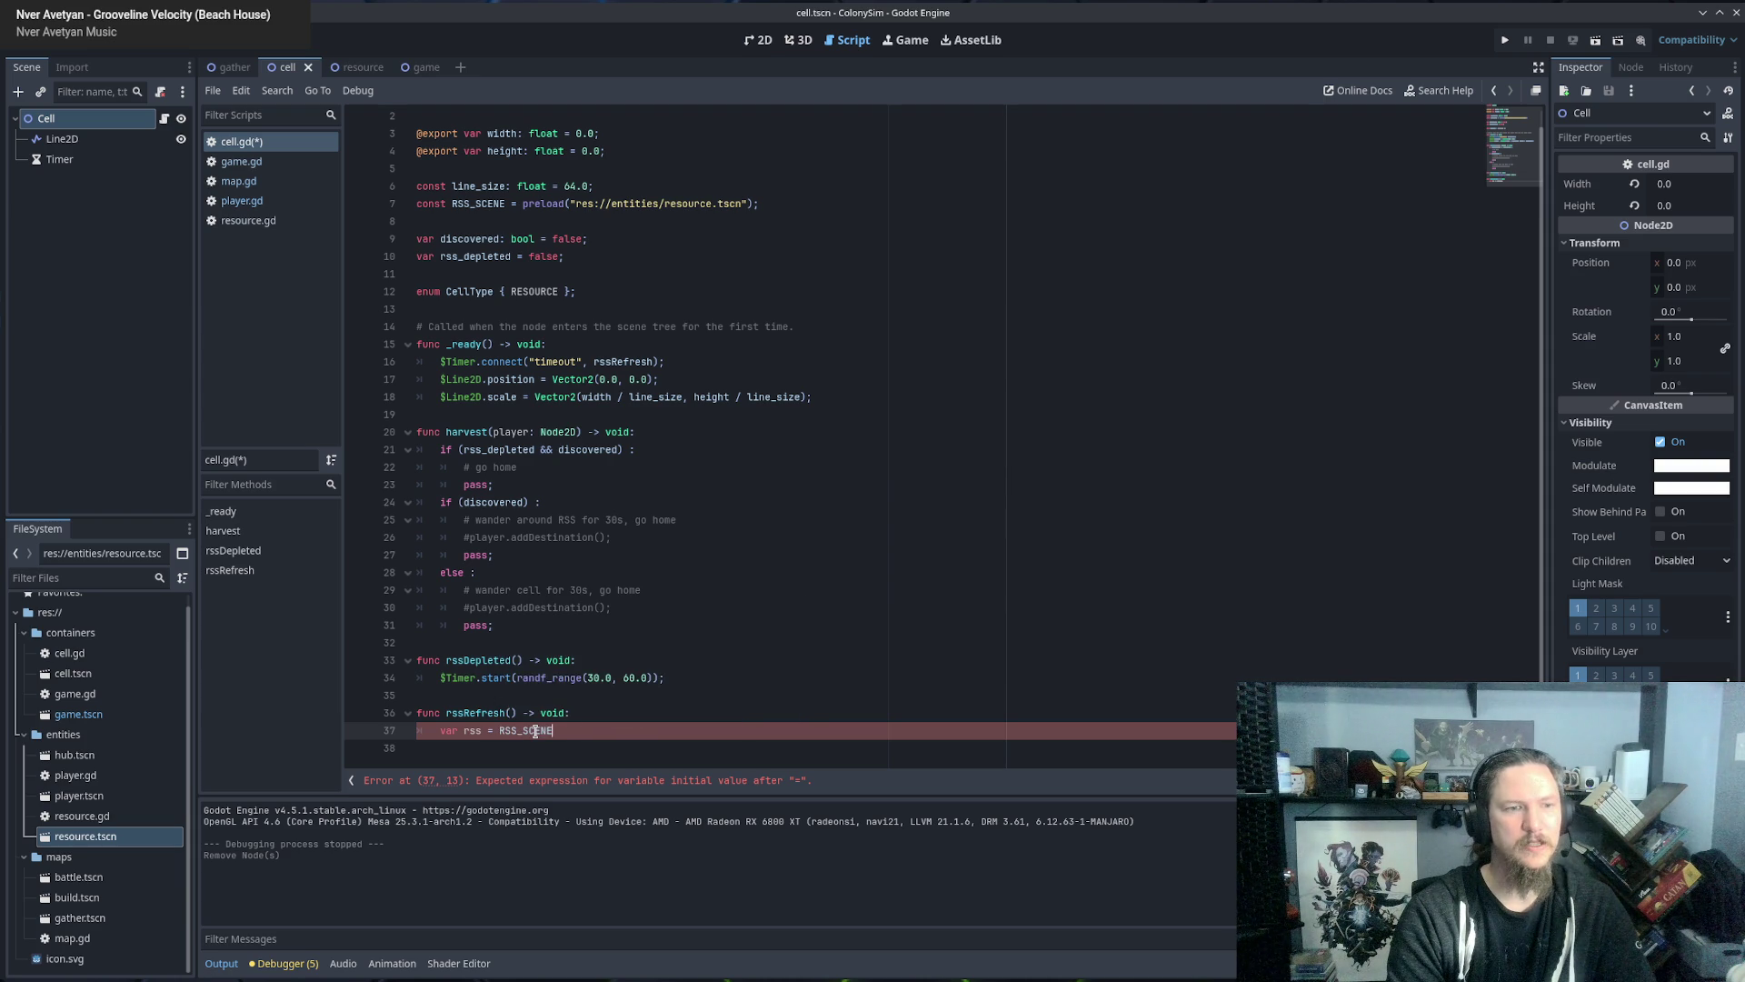
pyautogui.write('.instantiate()')
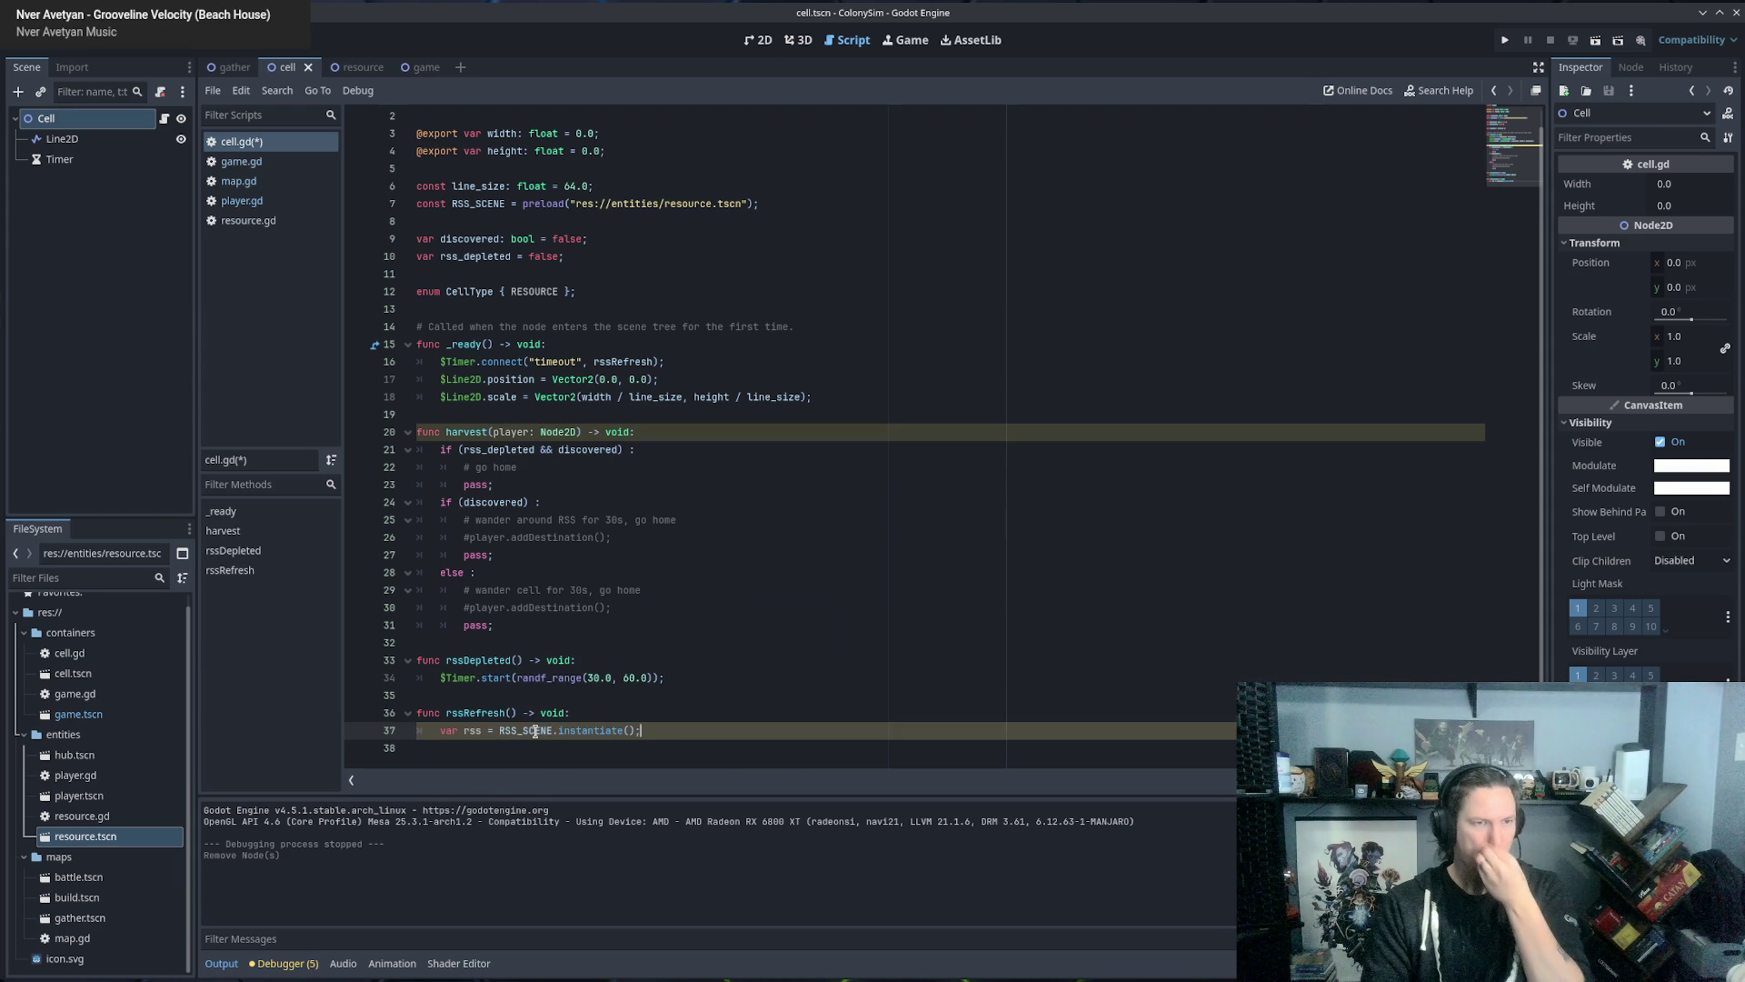
pyautogui.moveTo(536, 732)
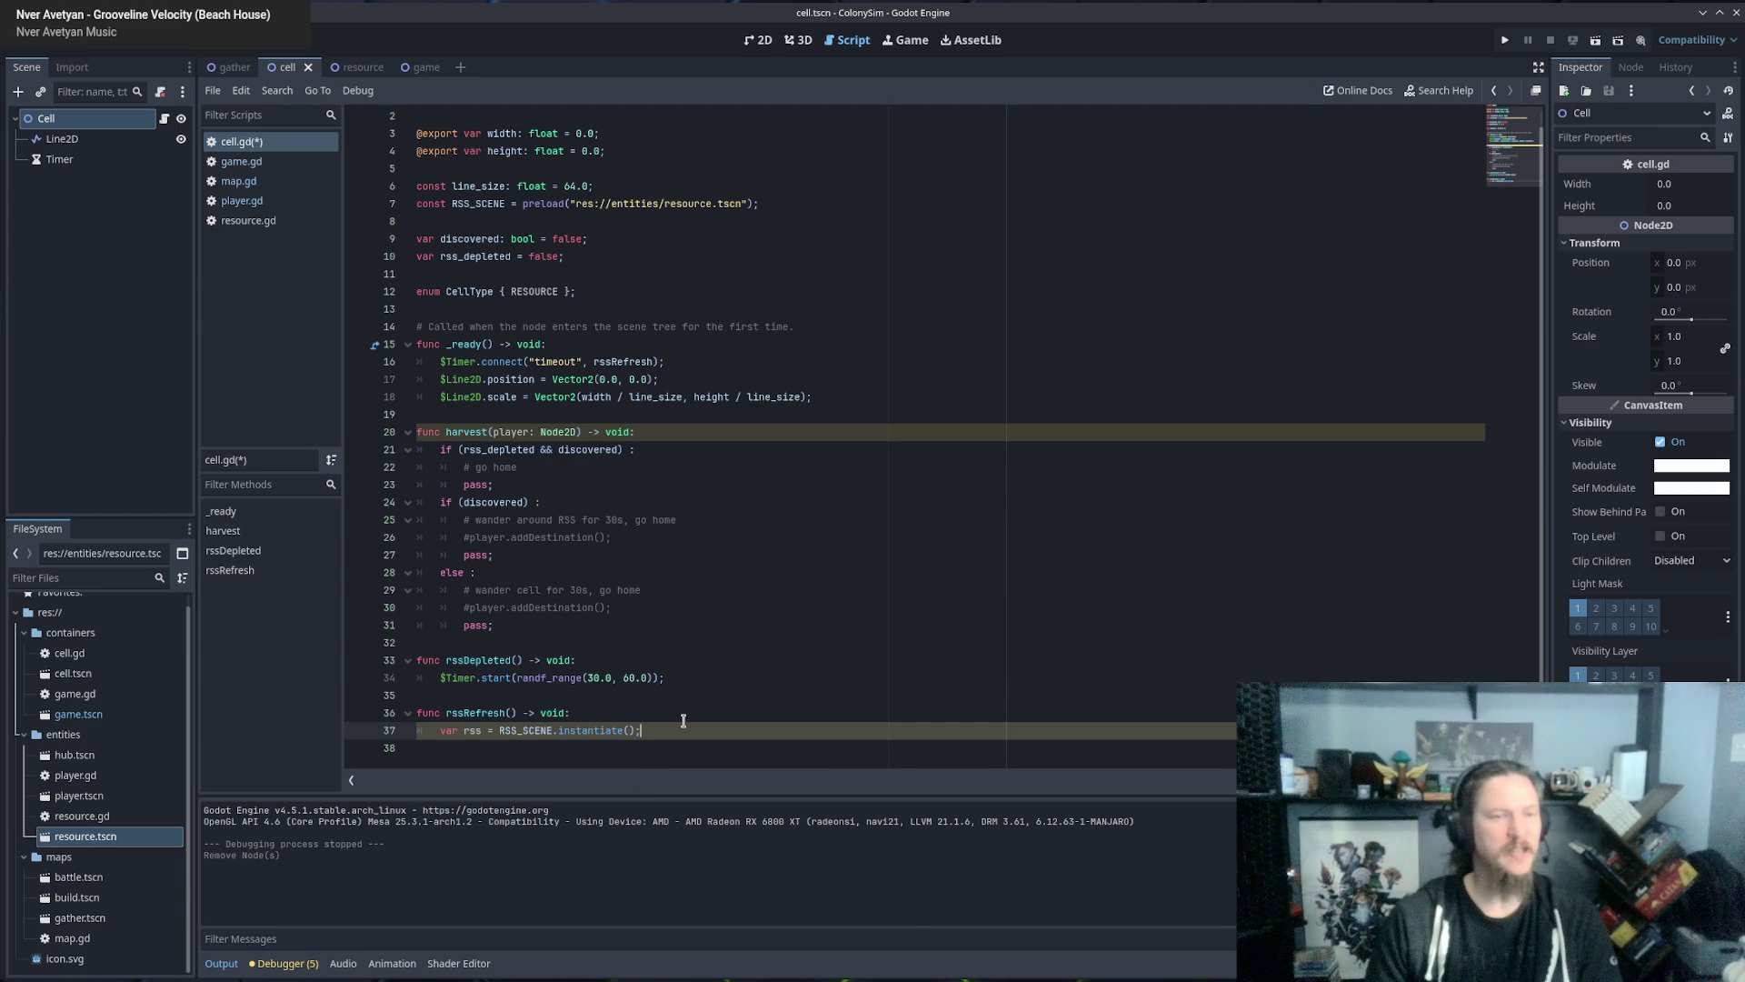
pyautogui.press('Return')
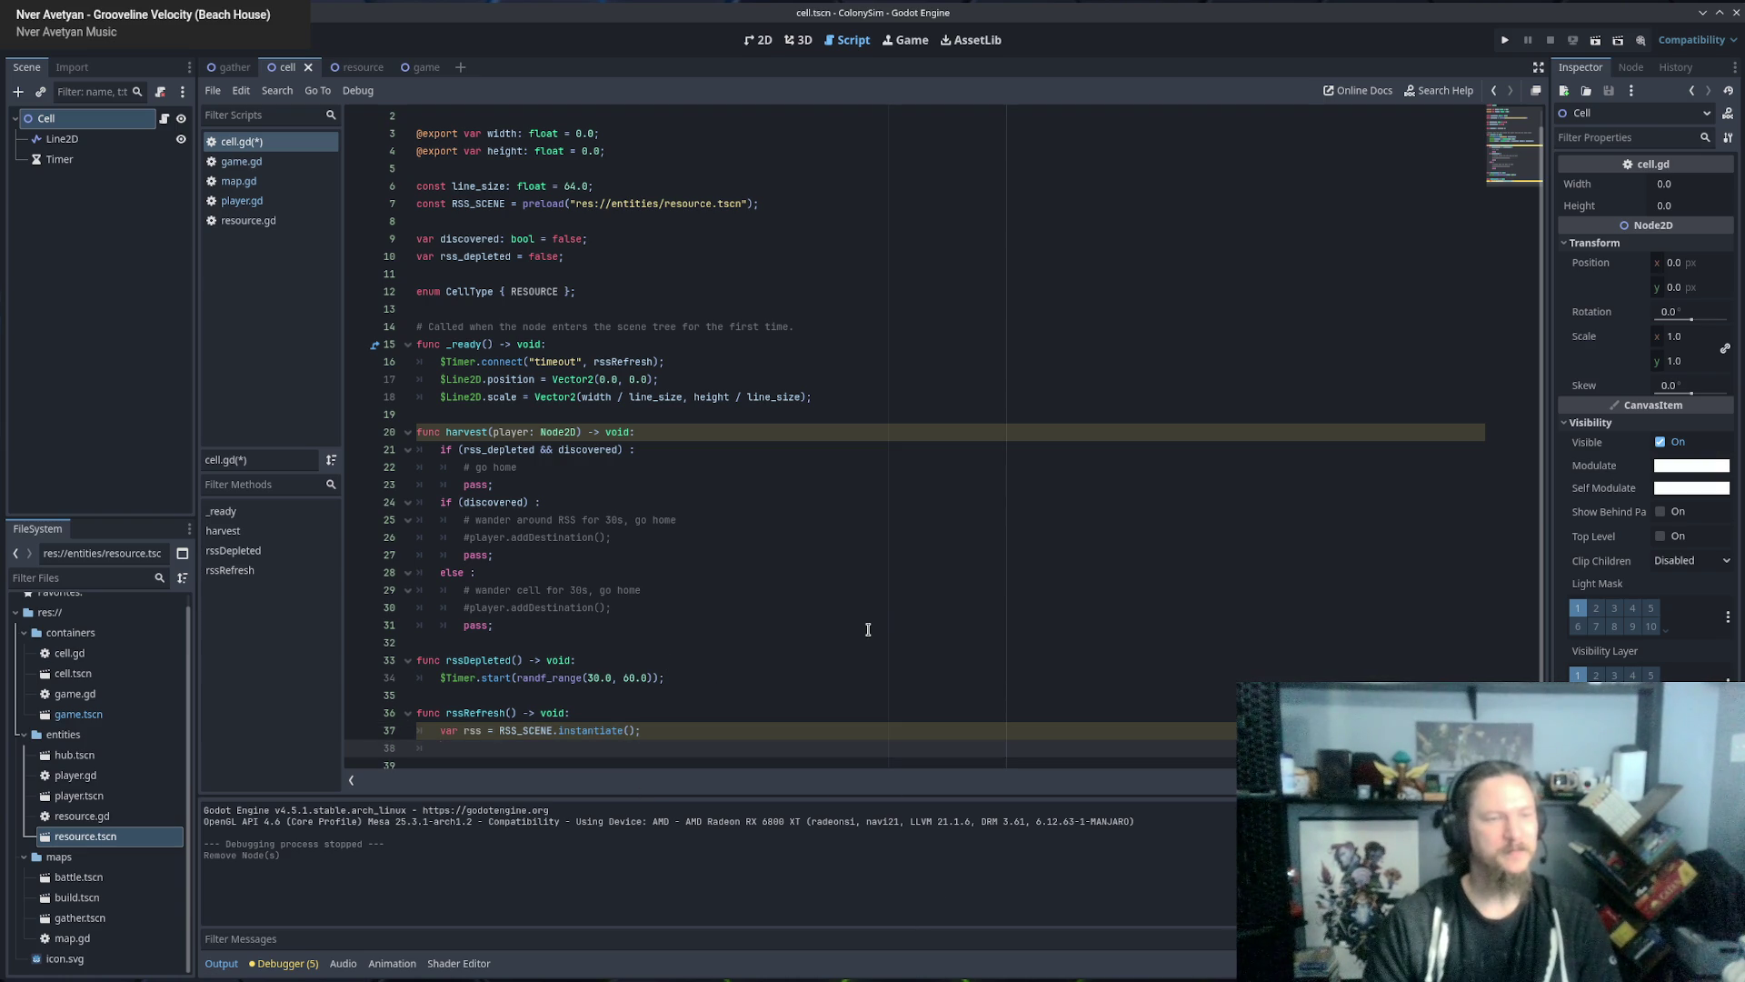
pyautogui.scroll(-1, 964, 644)
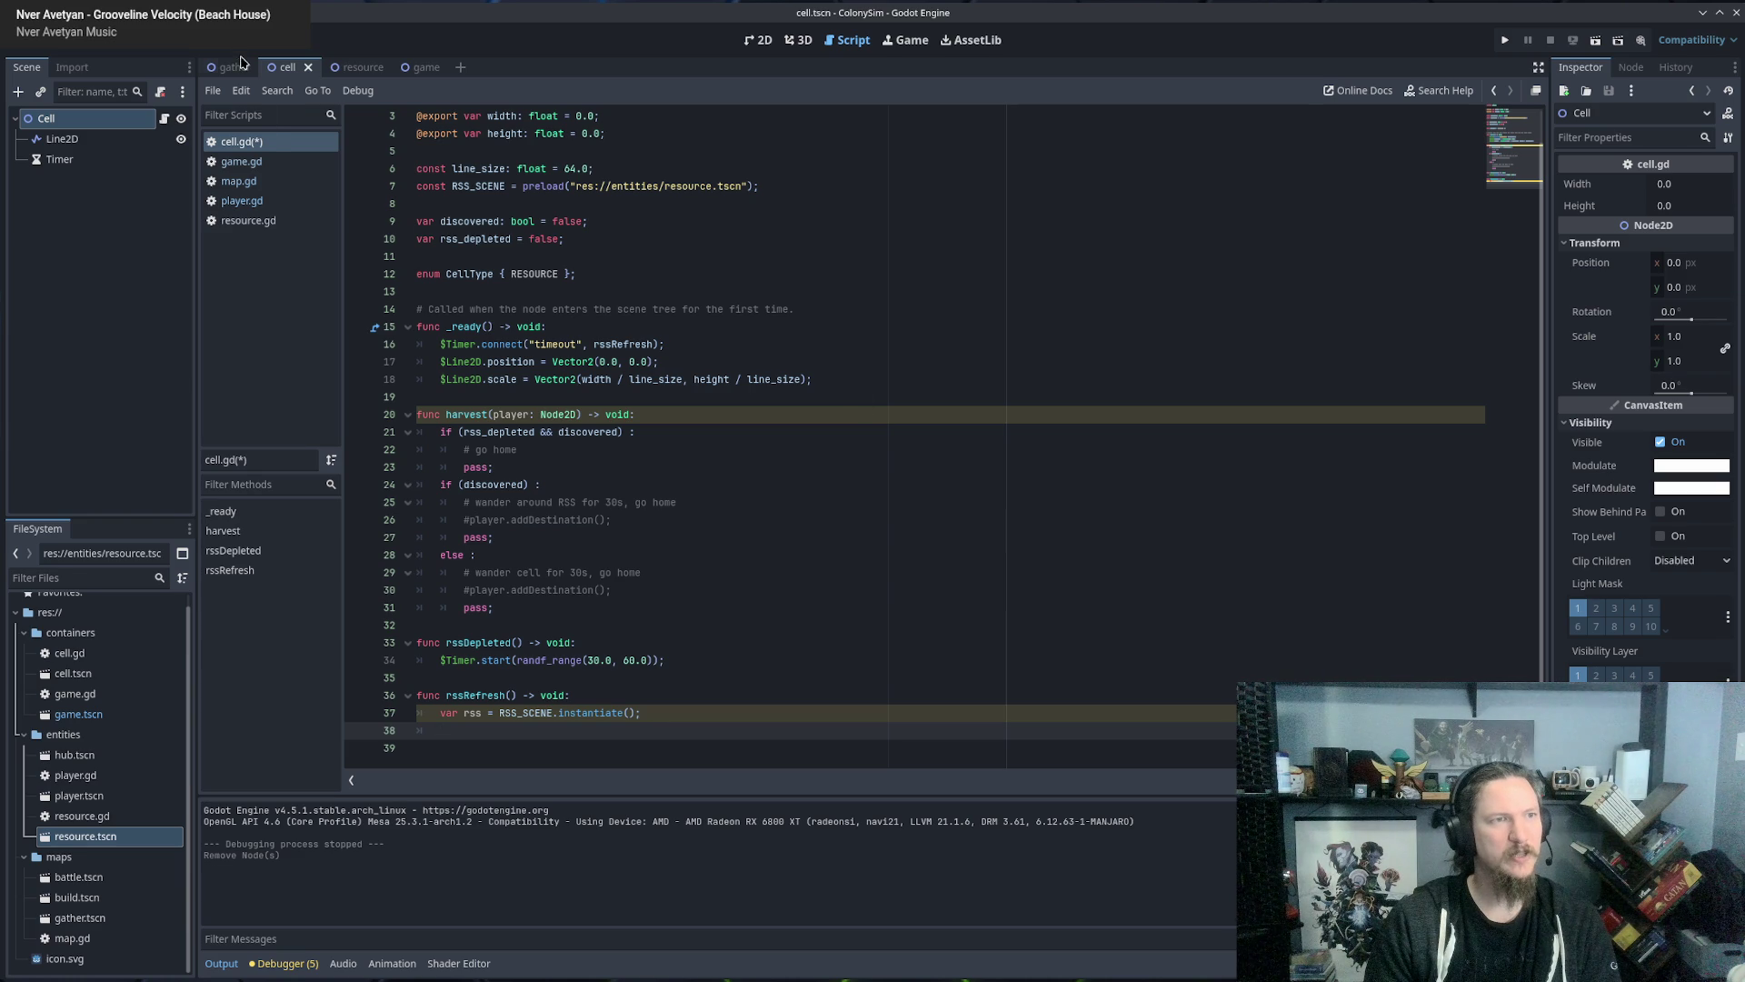
# Step: Begin 'rss.position = Vector2(randf_range(0, …' for the x coordinate using autocomplete
pyautogui.write('rss.p')
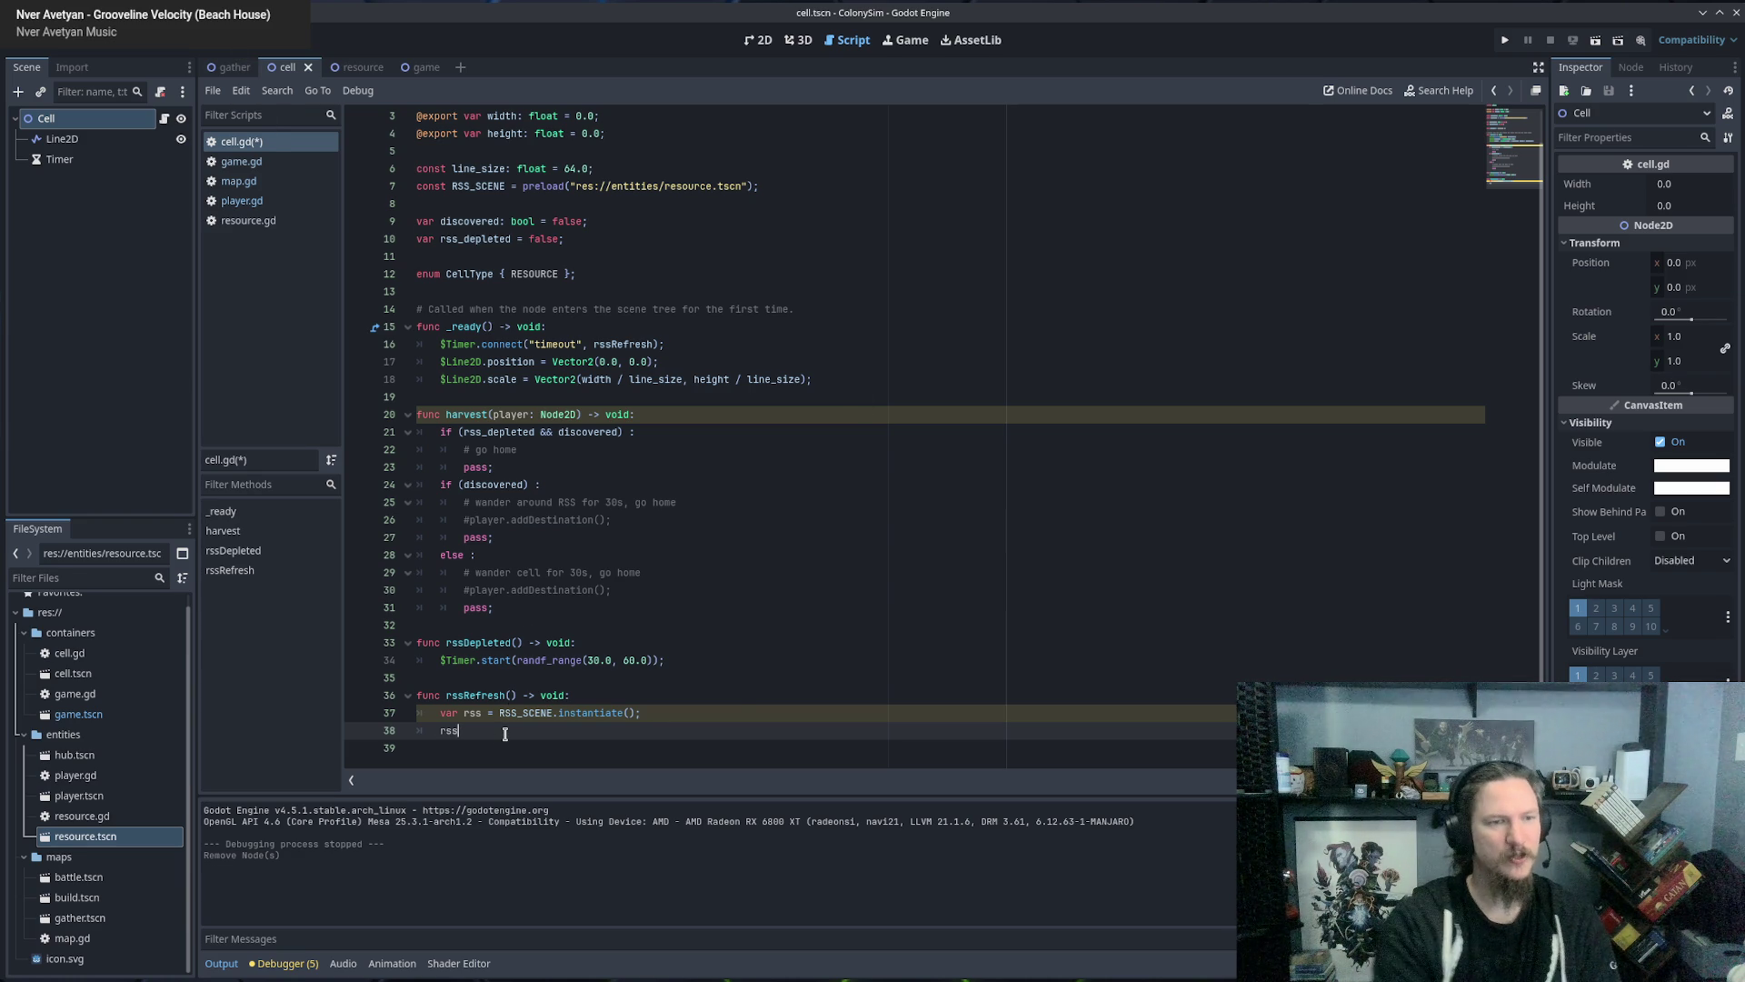
pyautogui.write('o')
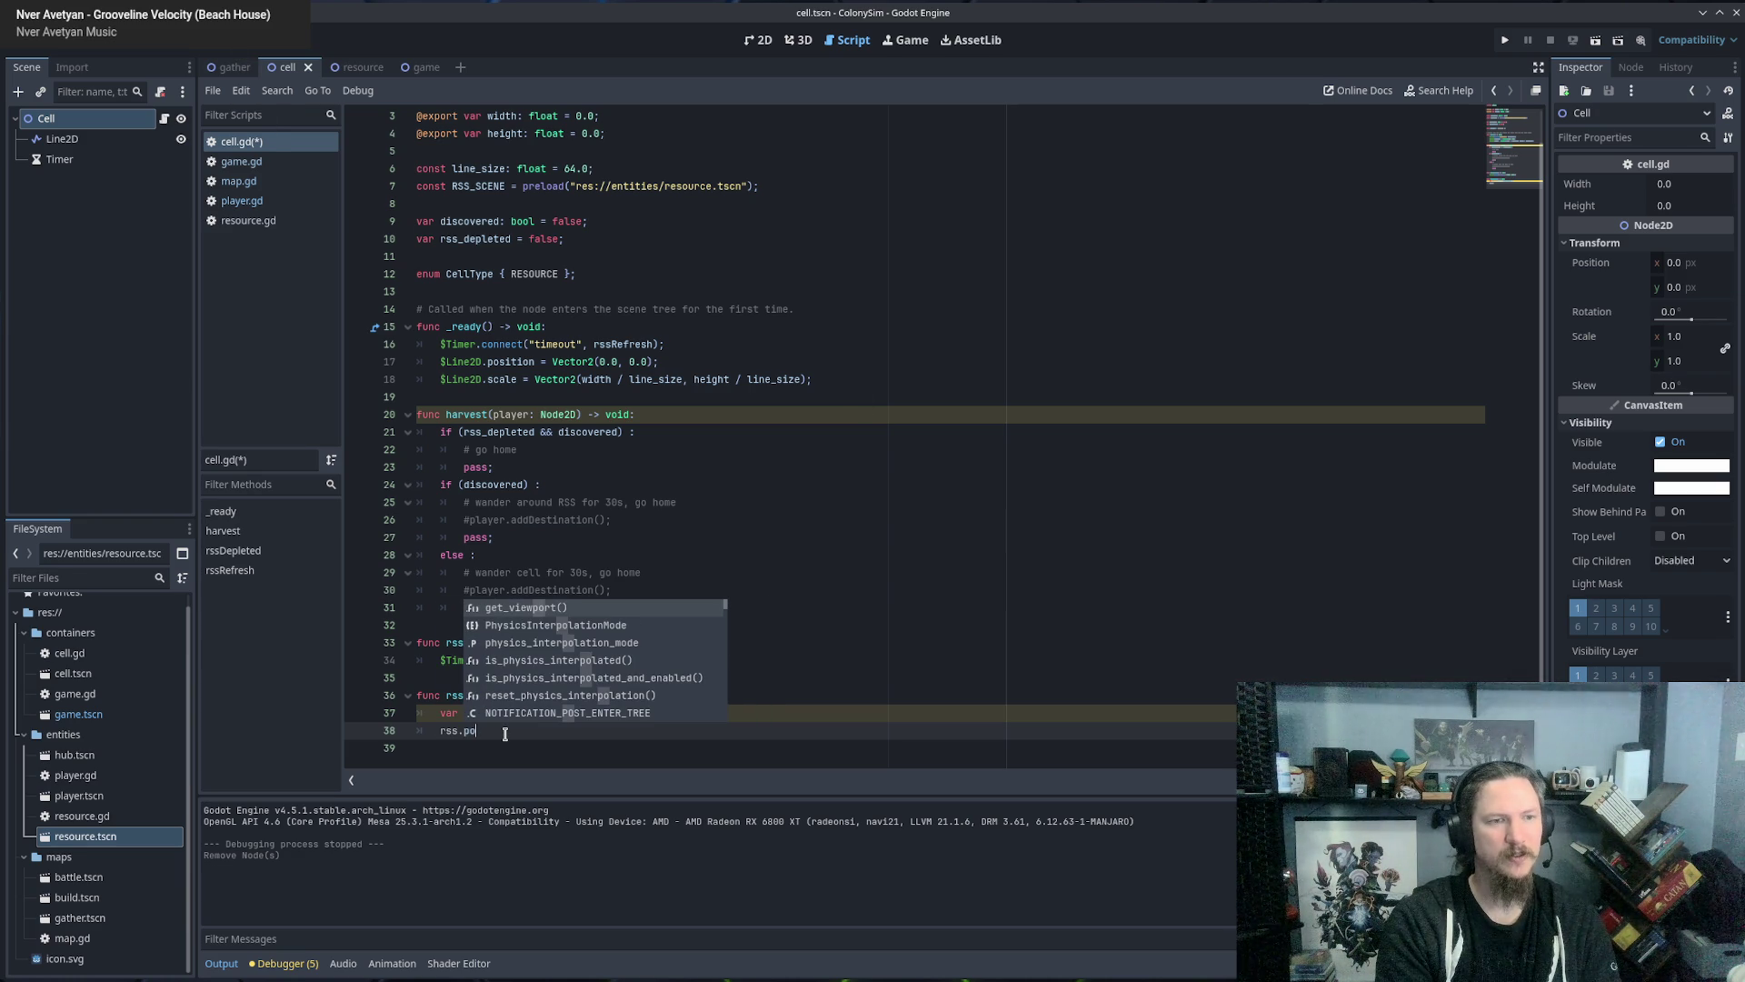
pyautogui.write('sition = ')
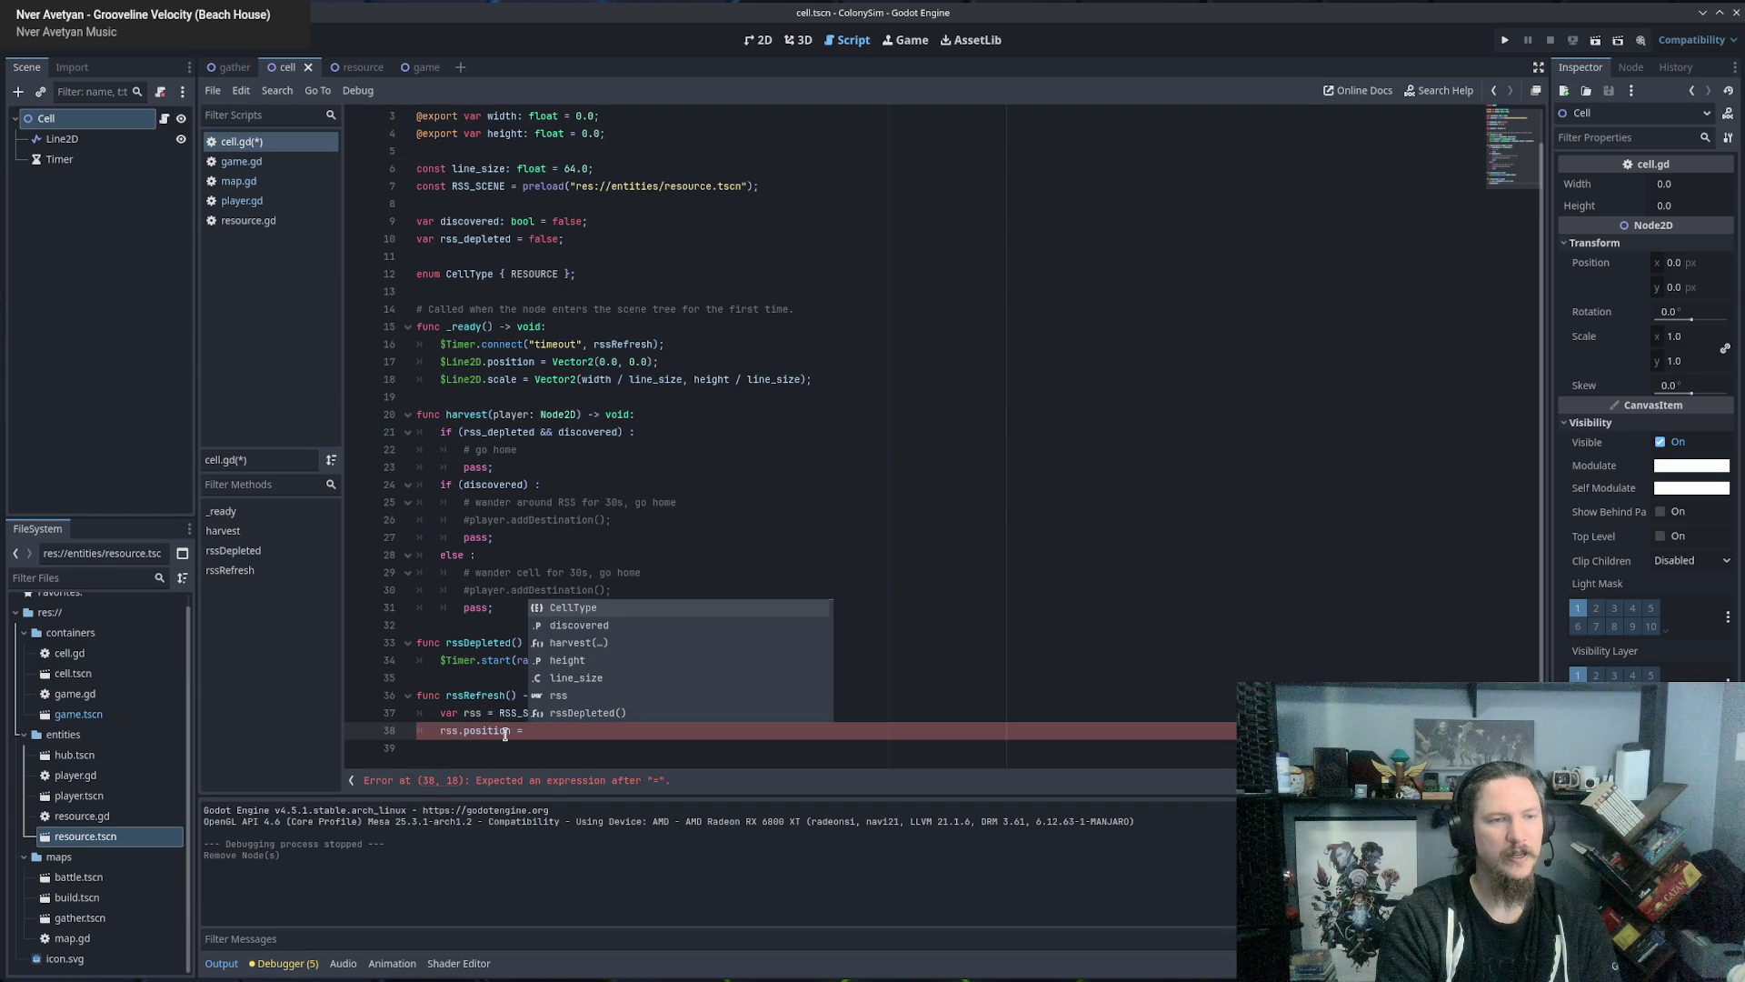
pyautogui.write('Vecto')
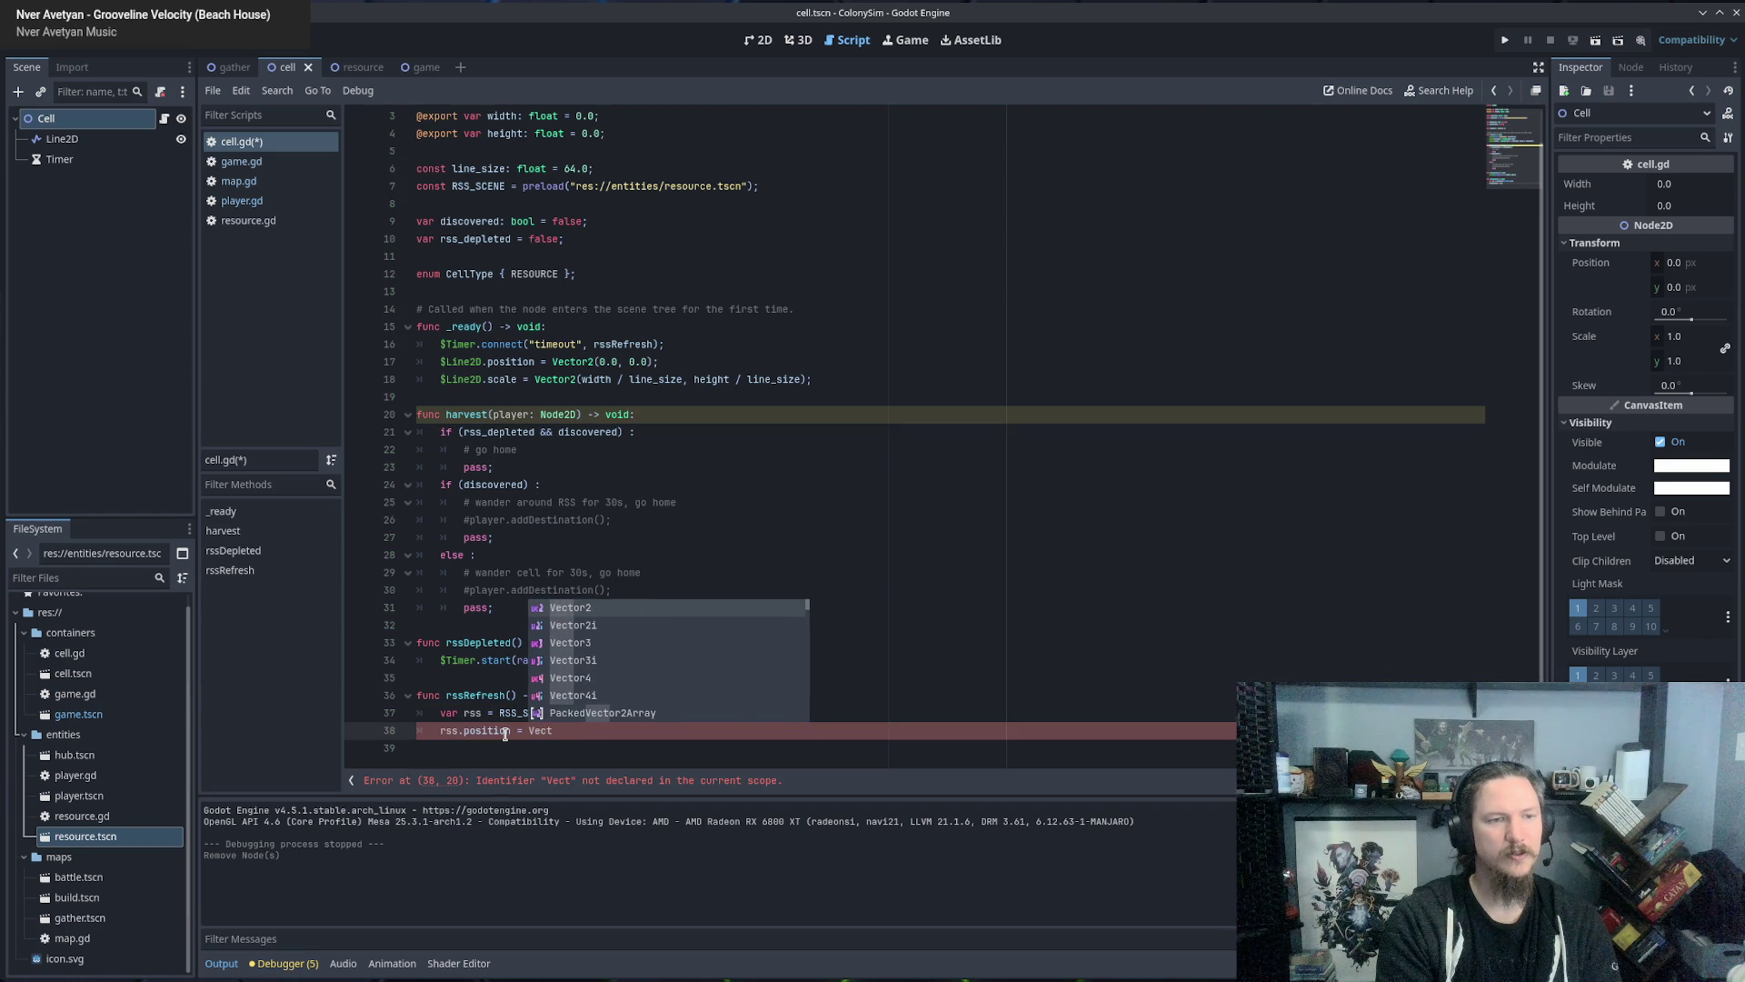
pyautogui.write('r')
pyautogui.press('Return')
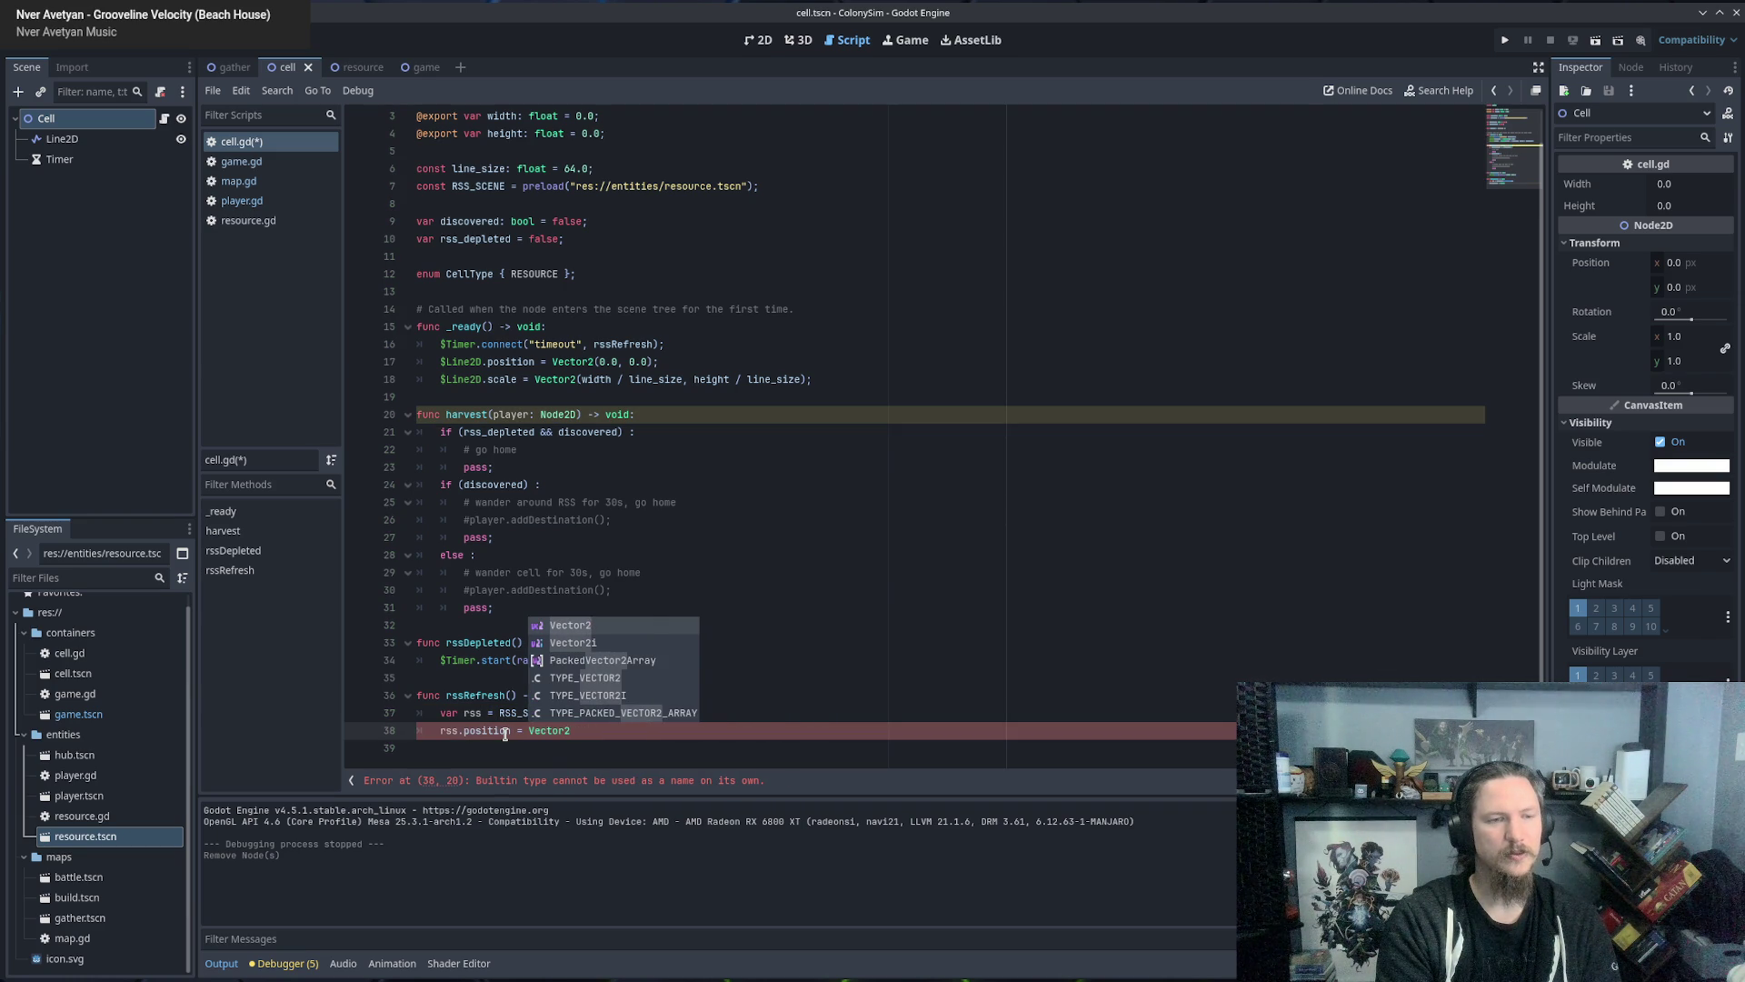
pyautogui.write(');')
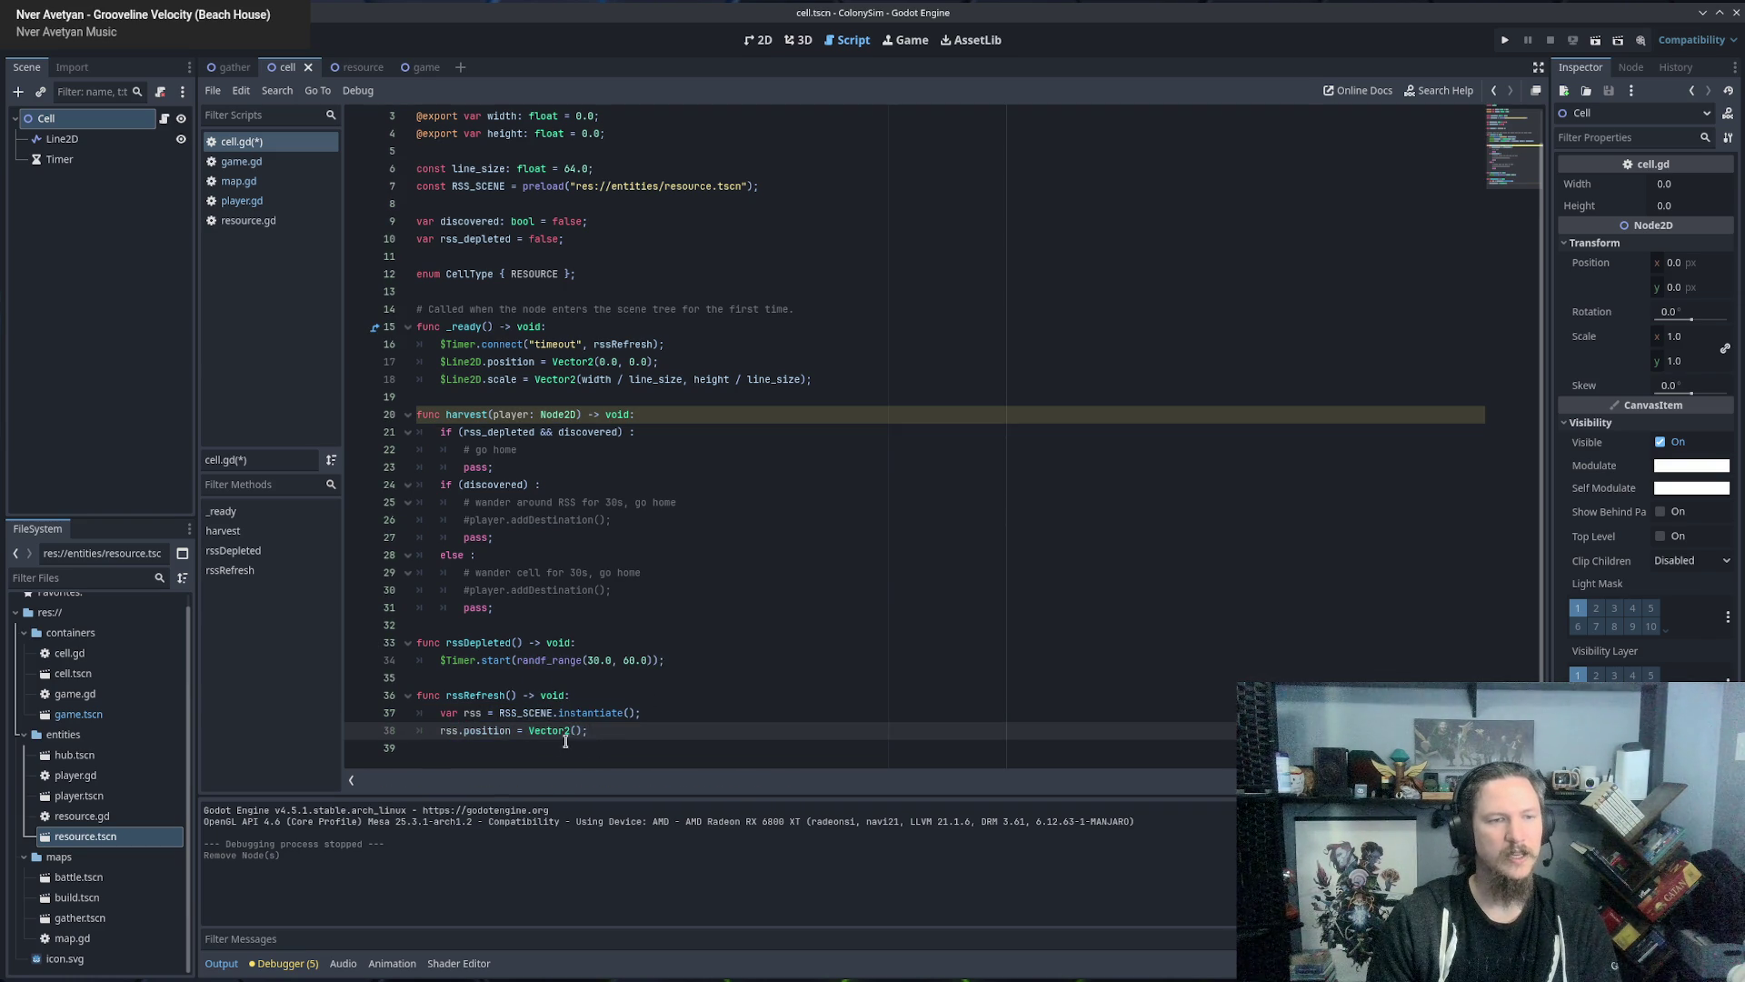
pyautogui.press('Left')
pyautogui.press('Left')
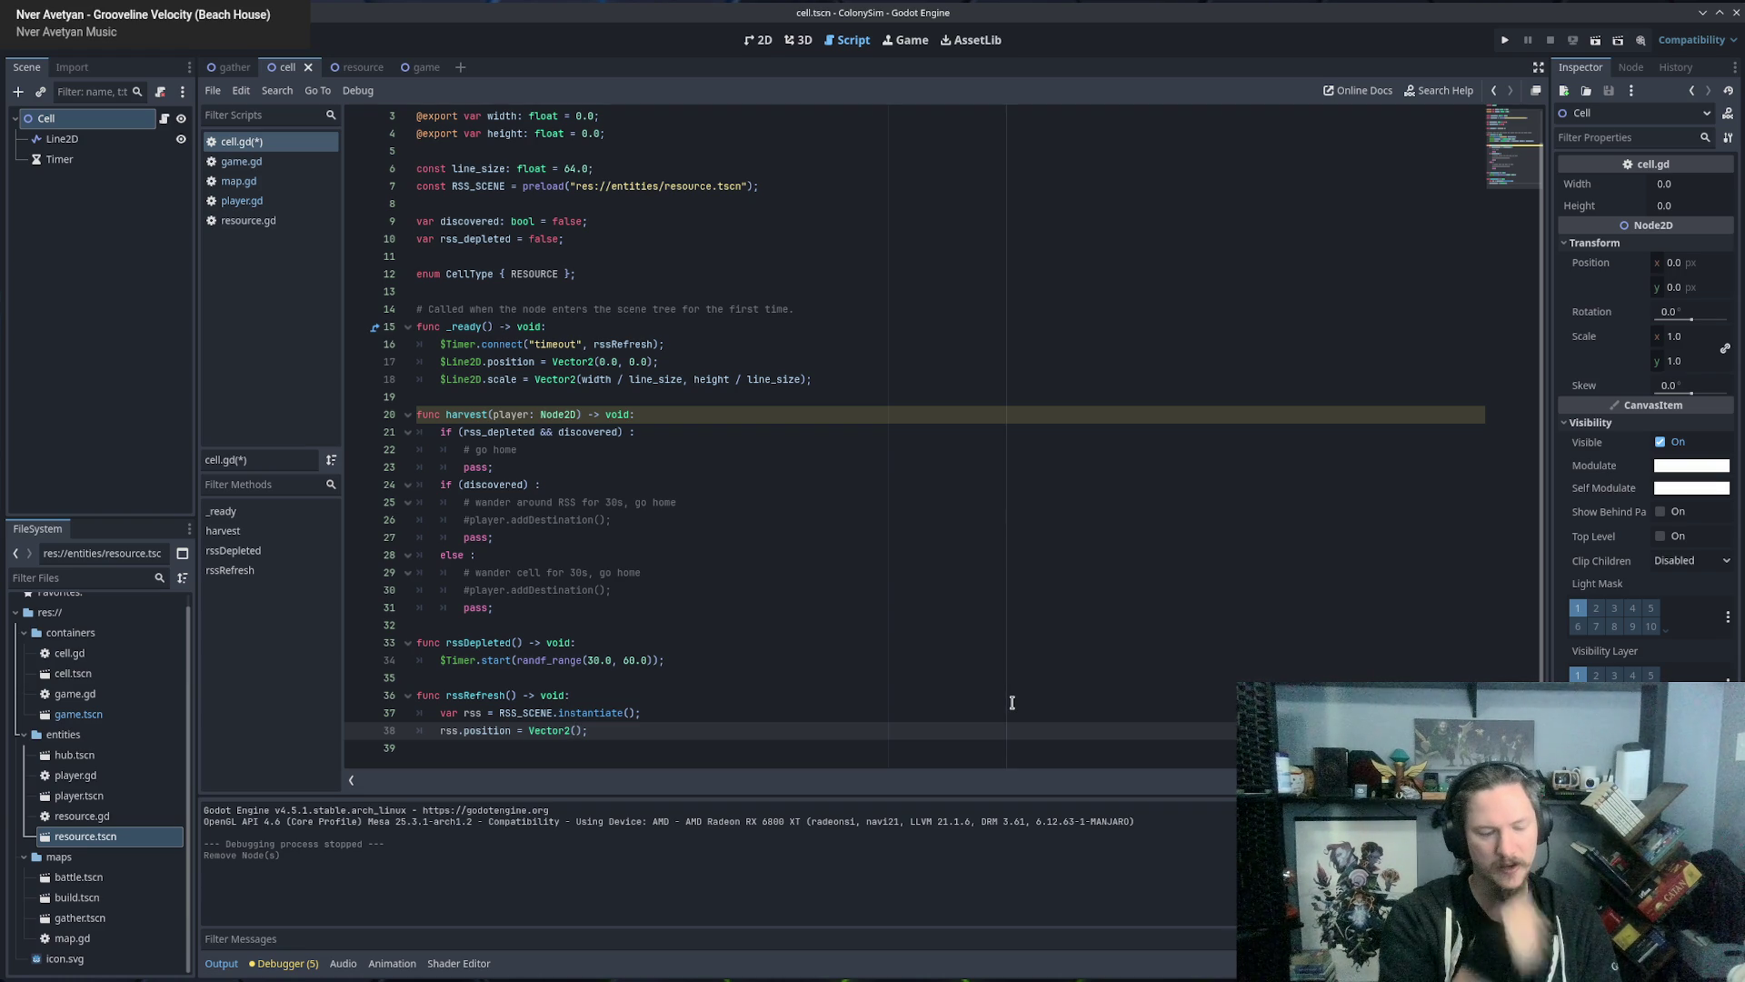
pyautogui.write('ran')
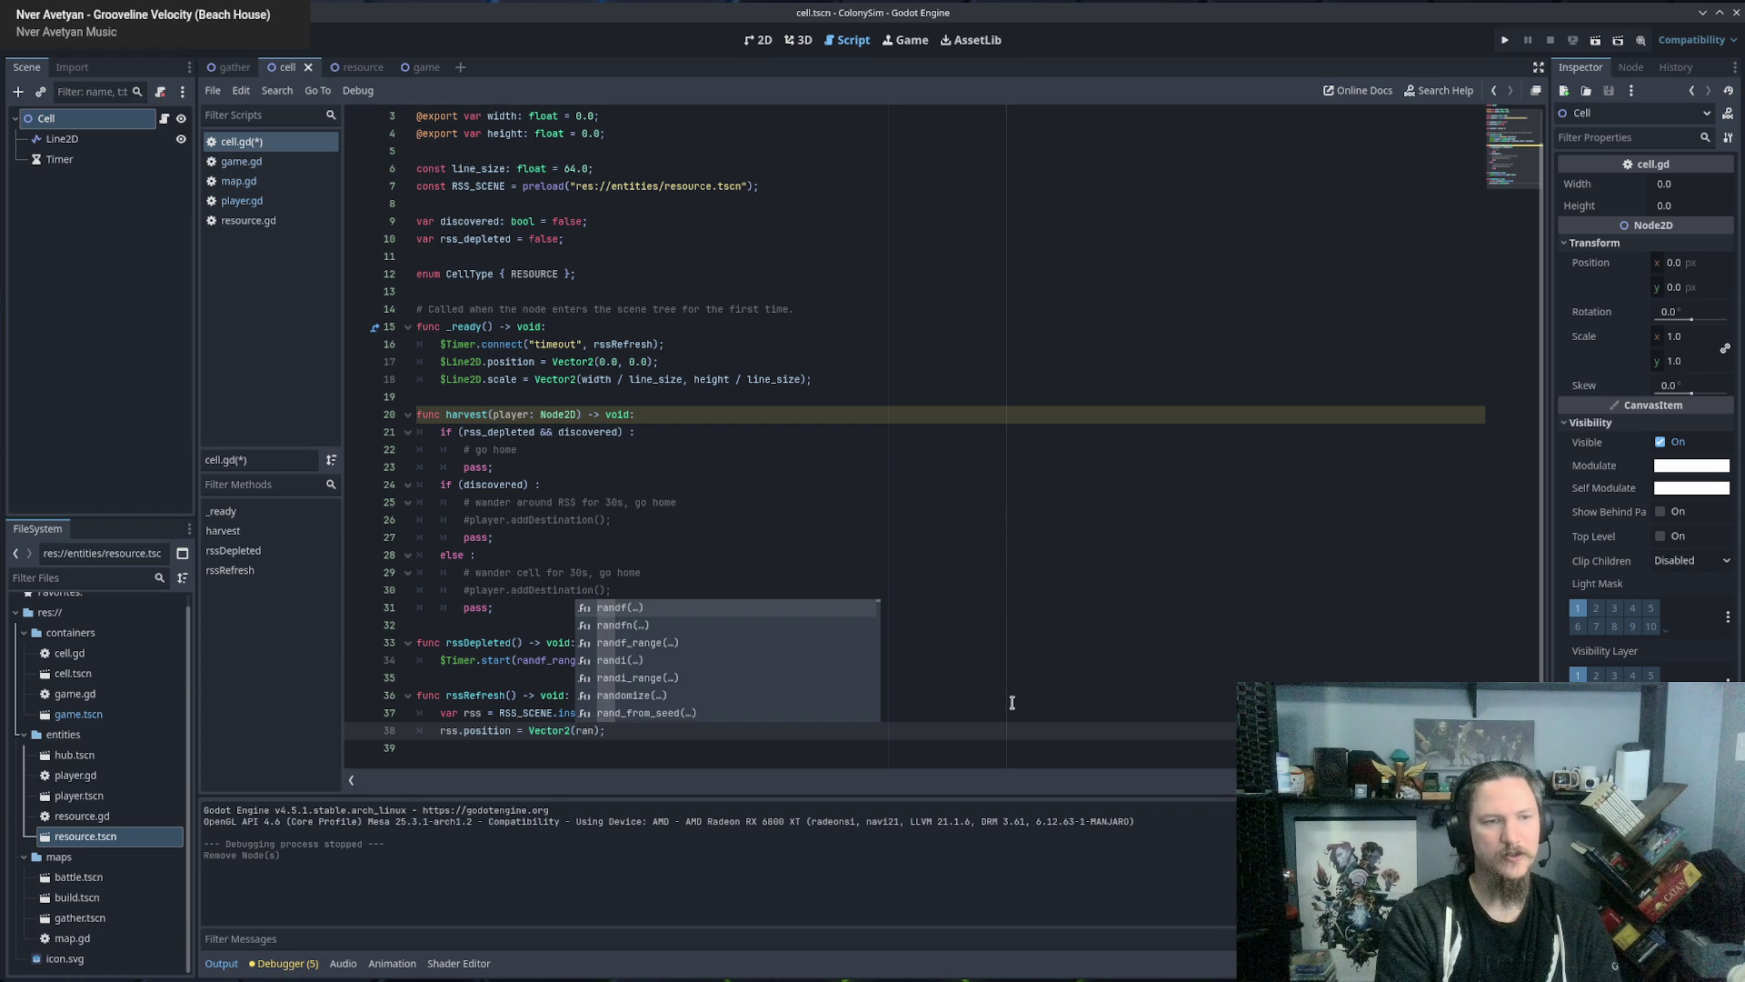
pyautogui.press('Down')
pyautogui.press('Down')
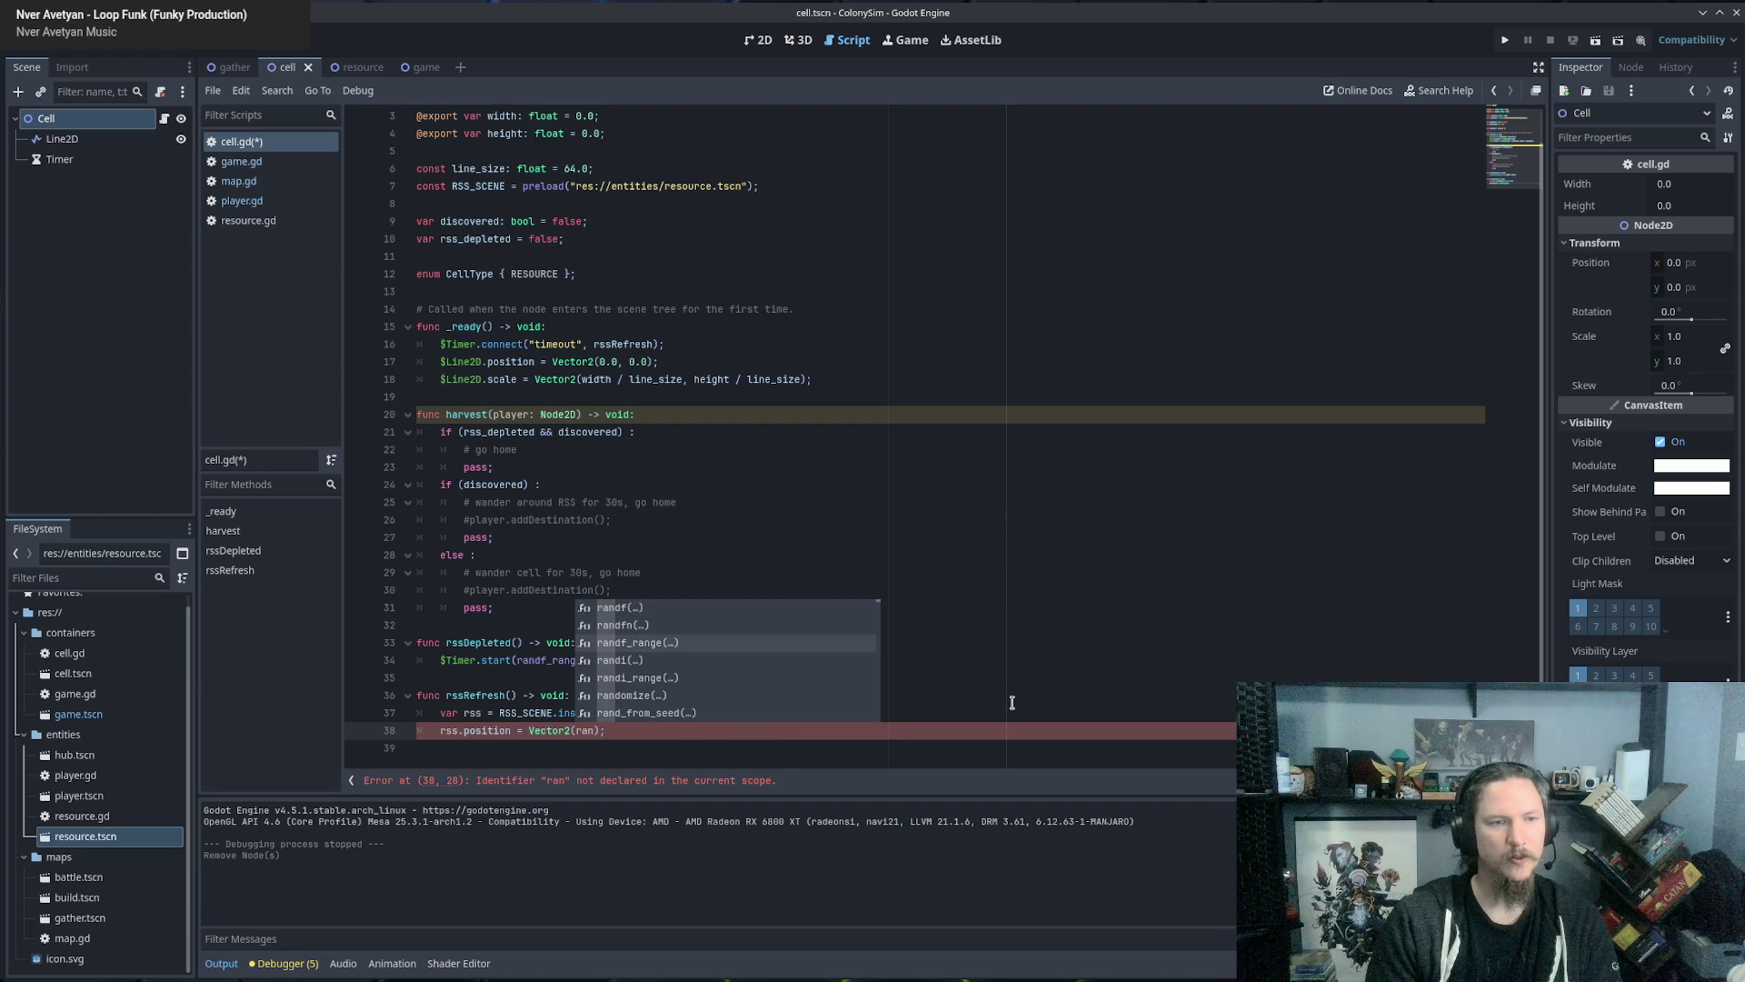
pyautogui.press('Return')
pyautogui.write('(0')
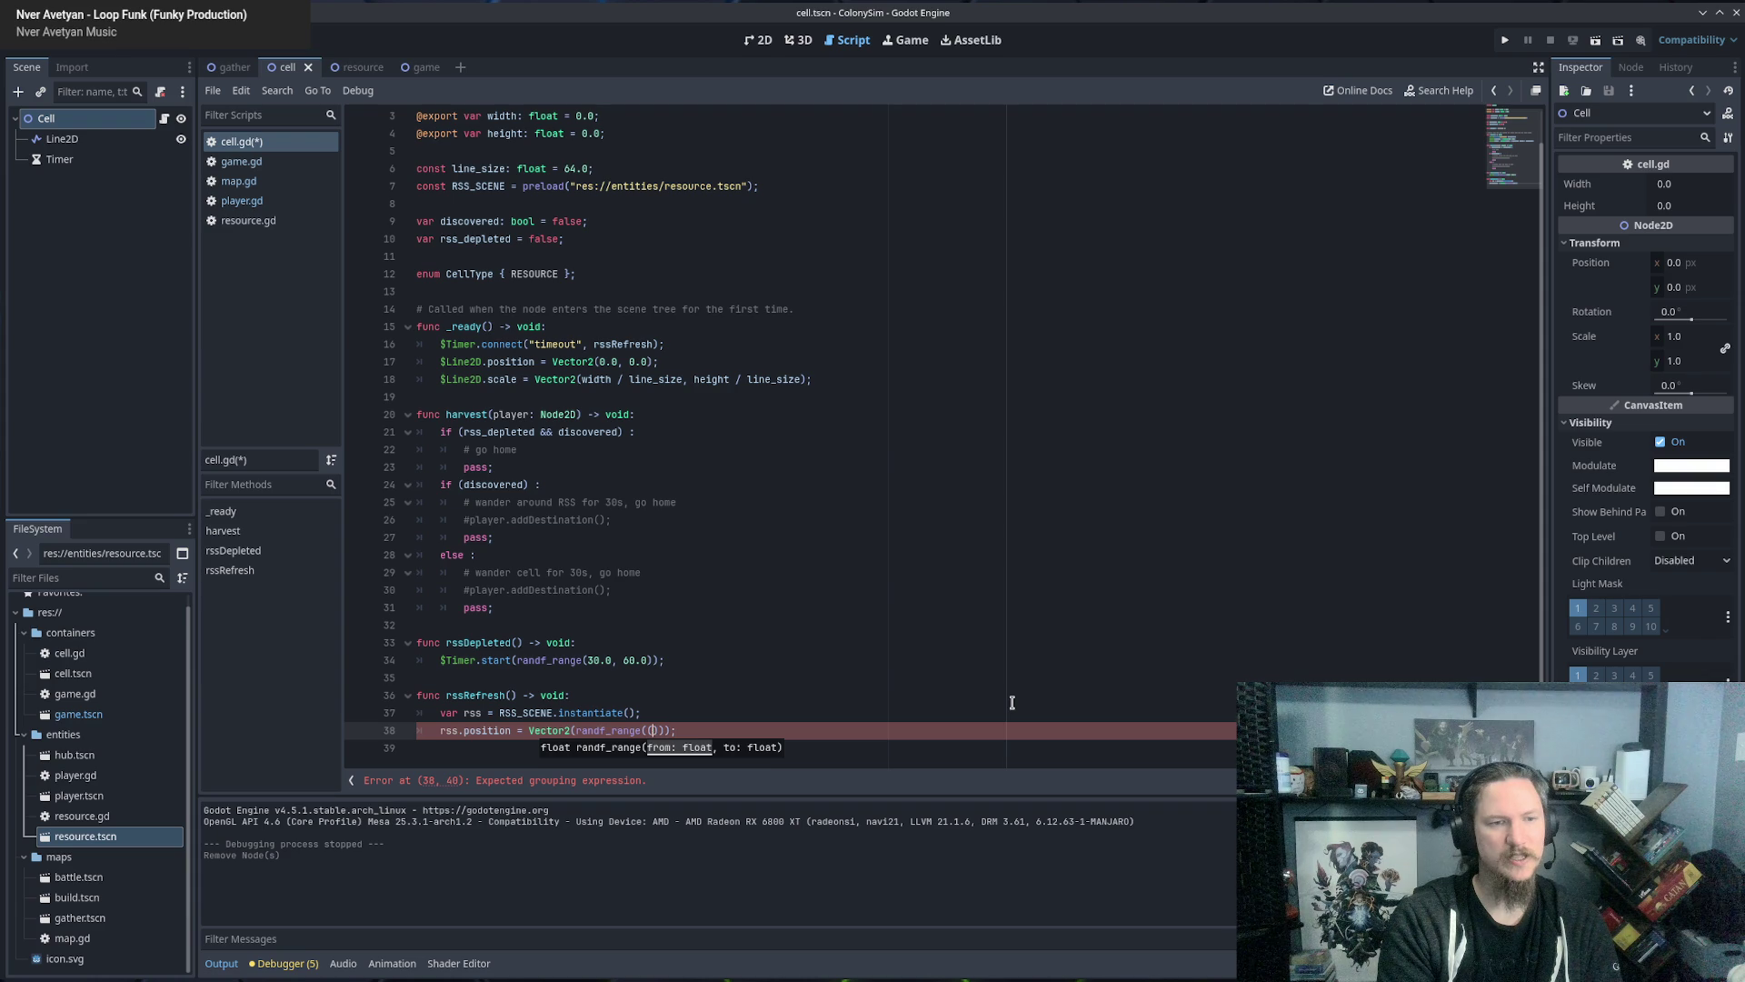
pyautogui.write(',')
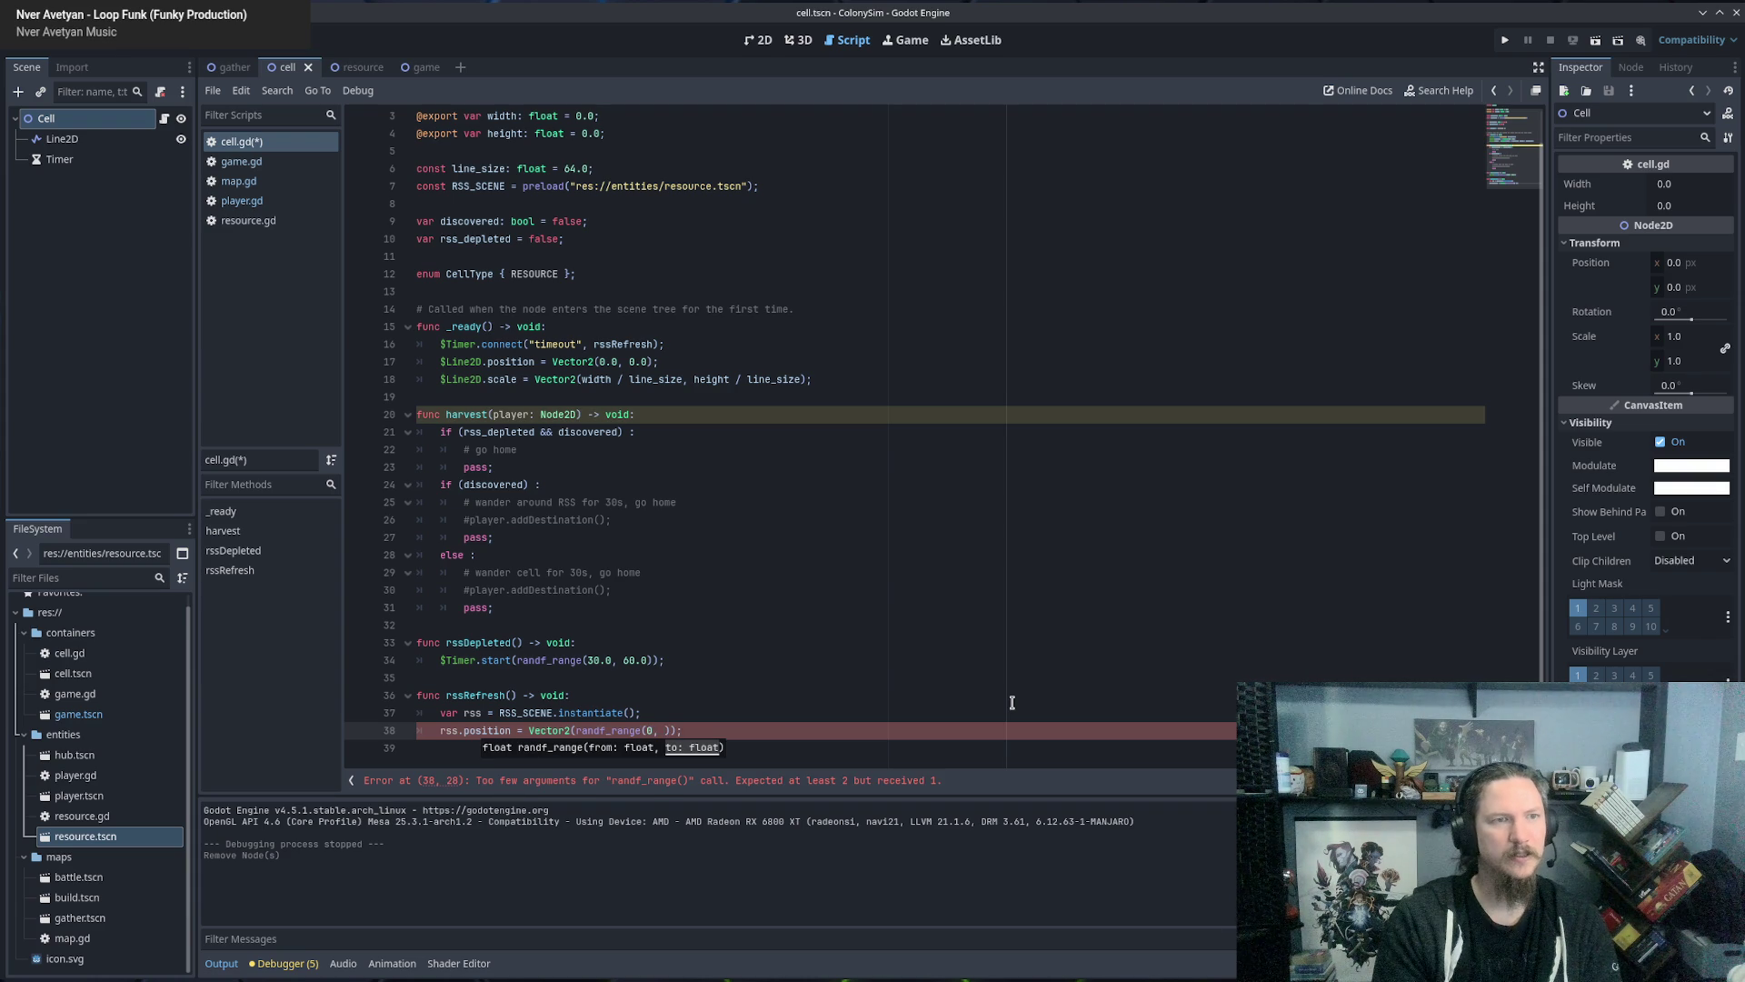
pyautogui.press('Escape')
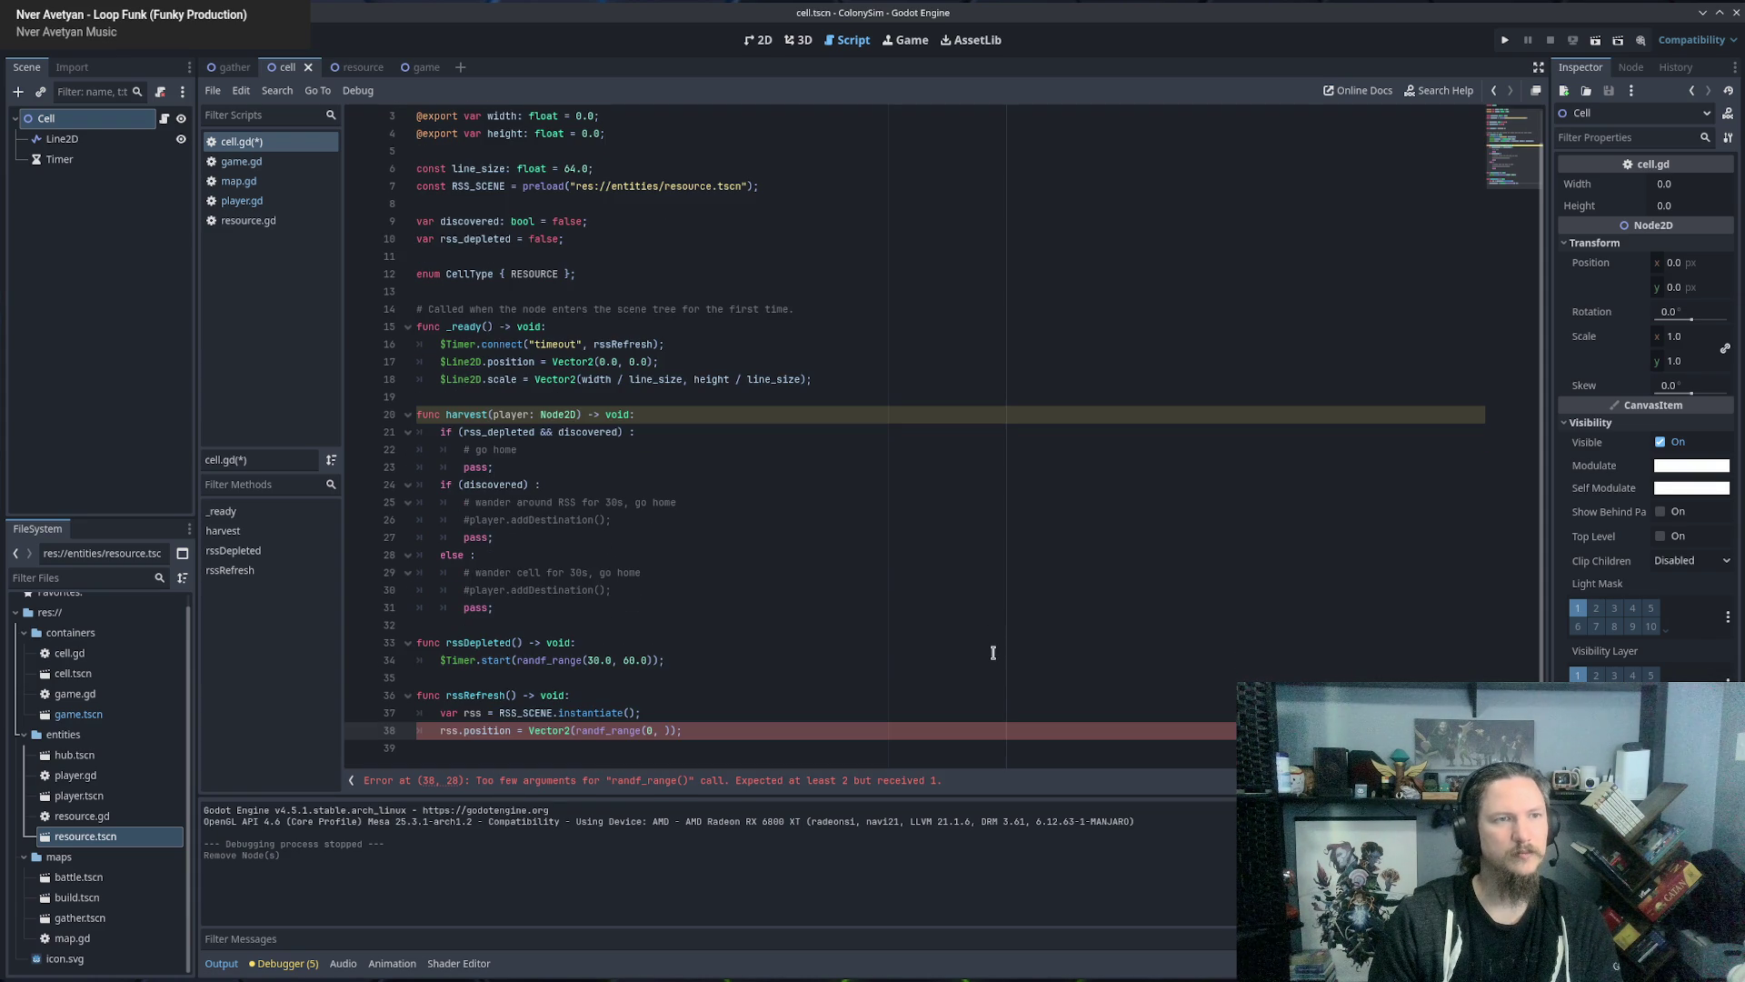
# Step: Complete the position as Vector2(randf_range(0, width), randf_range(0, height)) and insert a blank line above
pyautogui.press('BackSpace')
pyautogui.press('BackSpace')
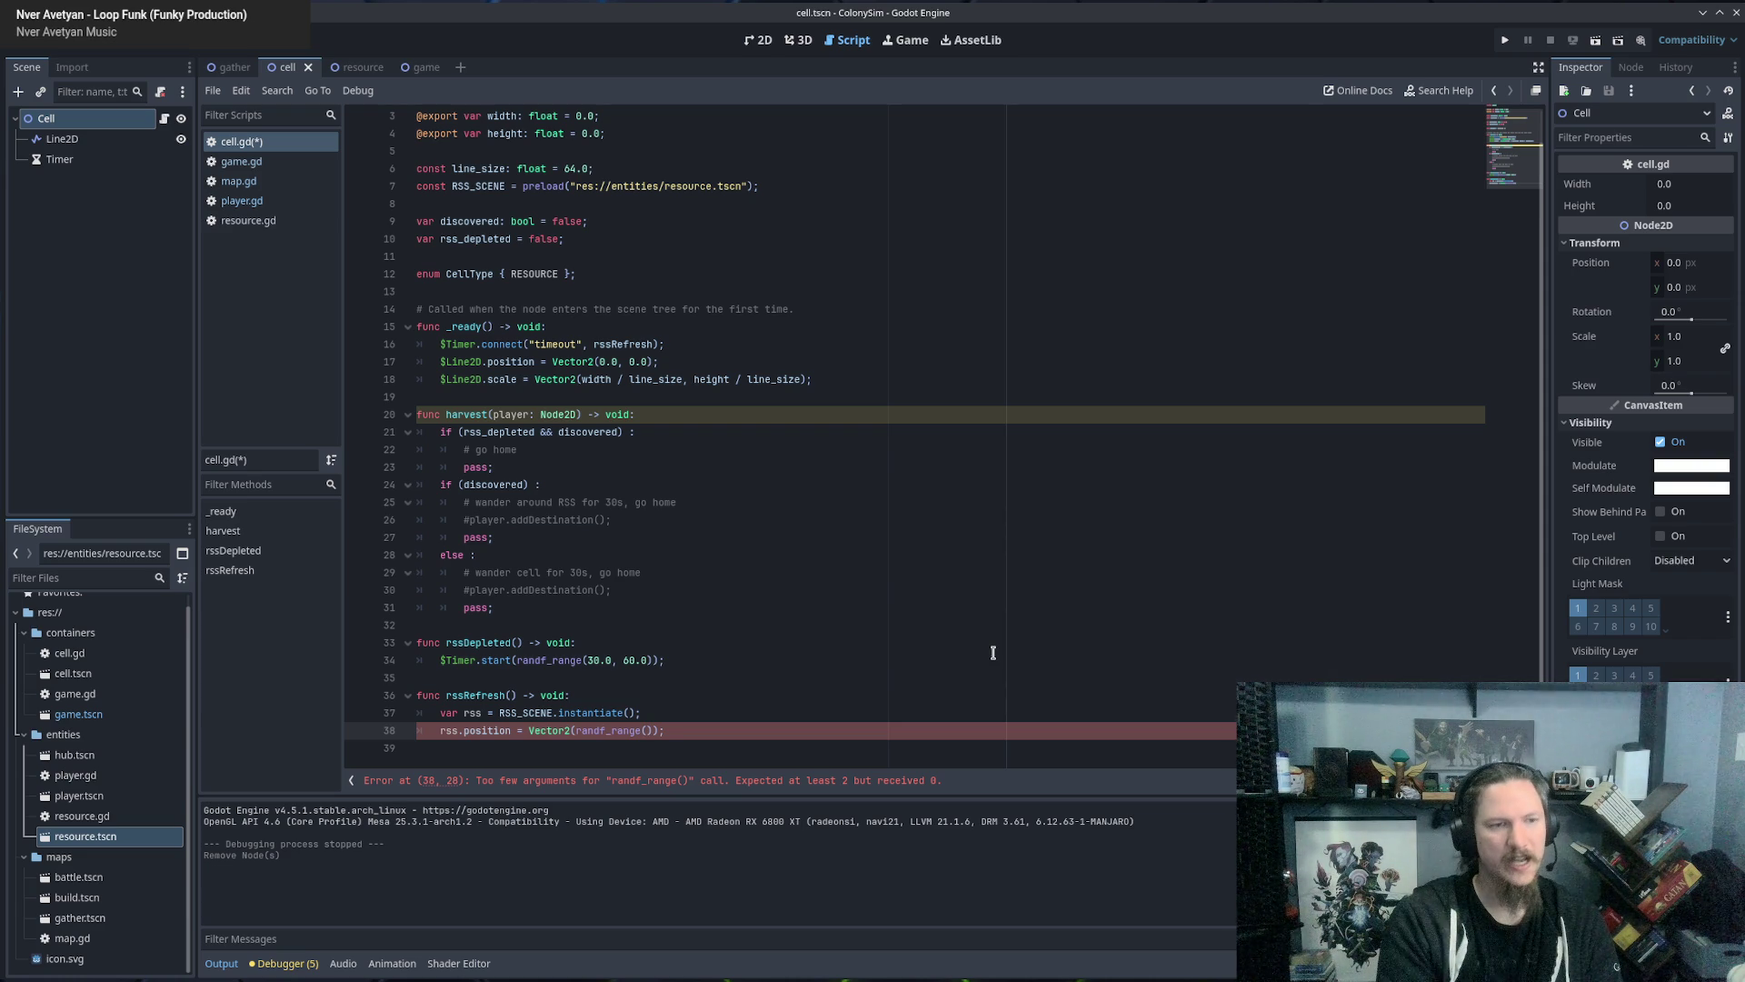
pyautogui.write(', ')
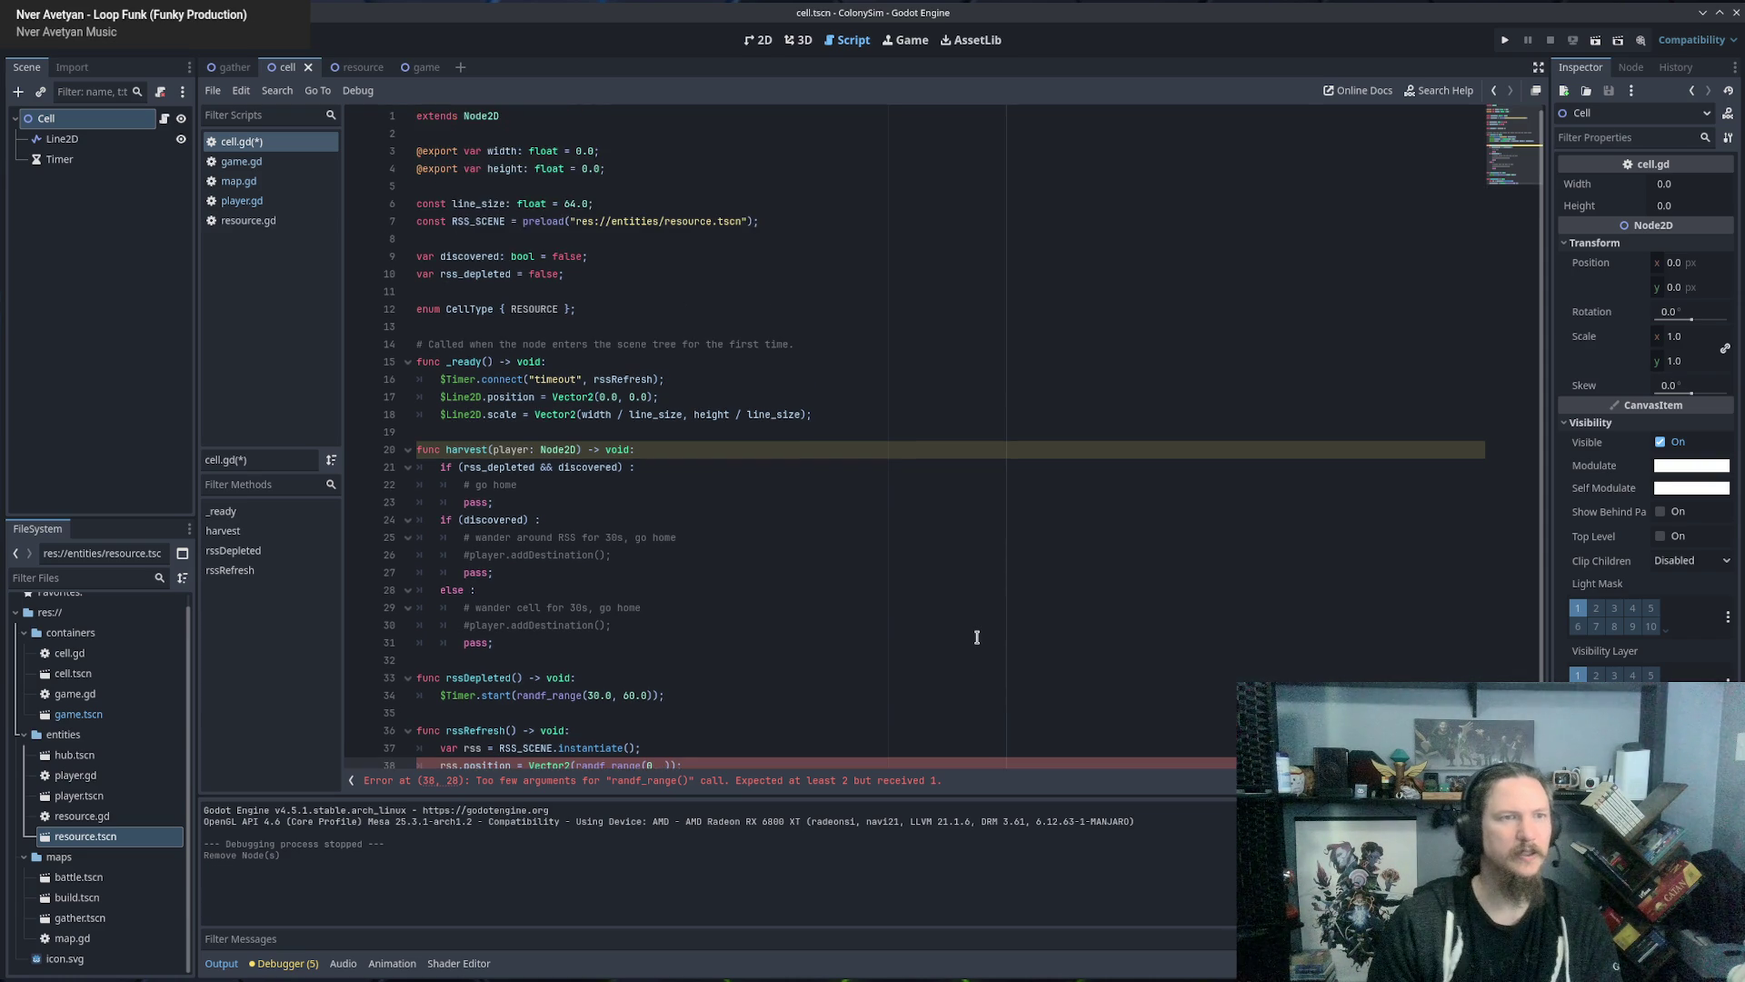
pyautogui.write('width), ra')
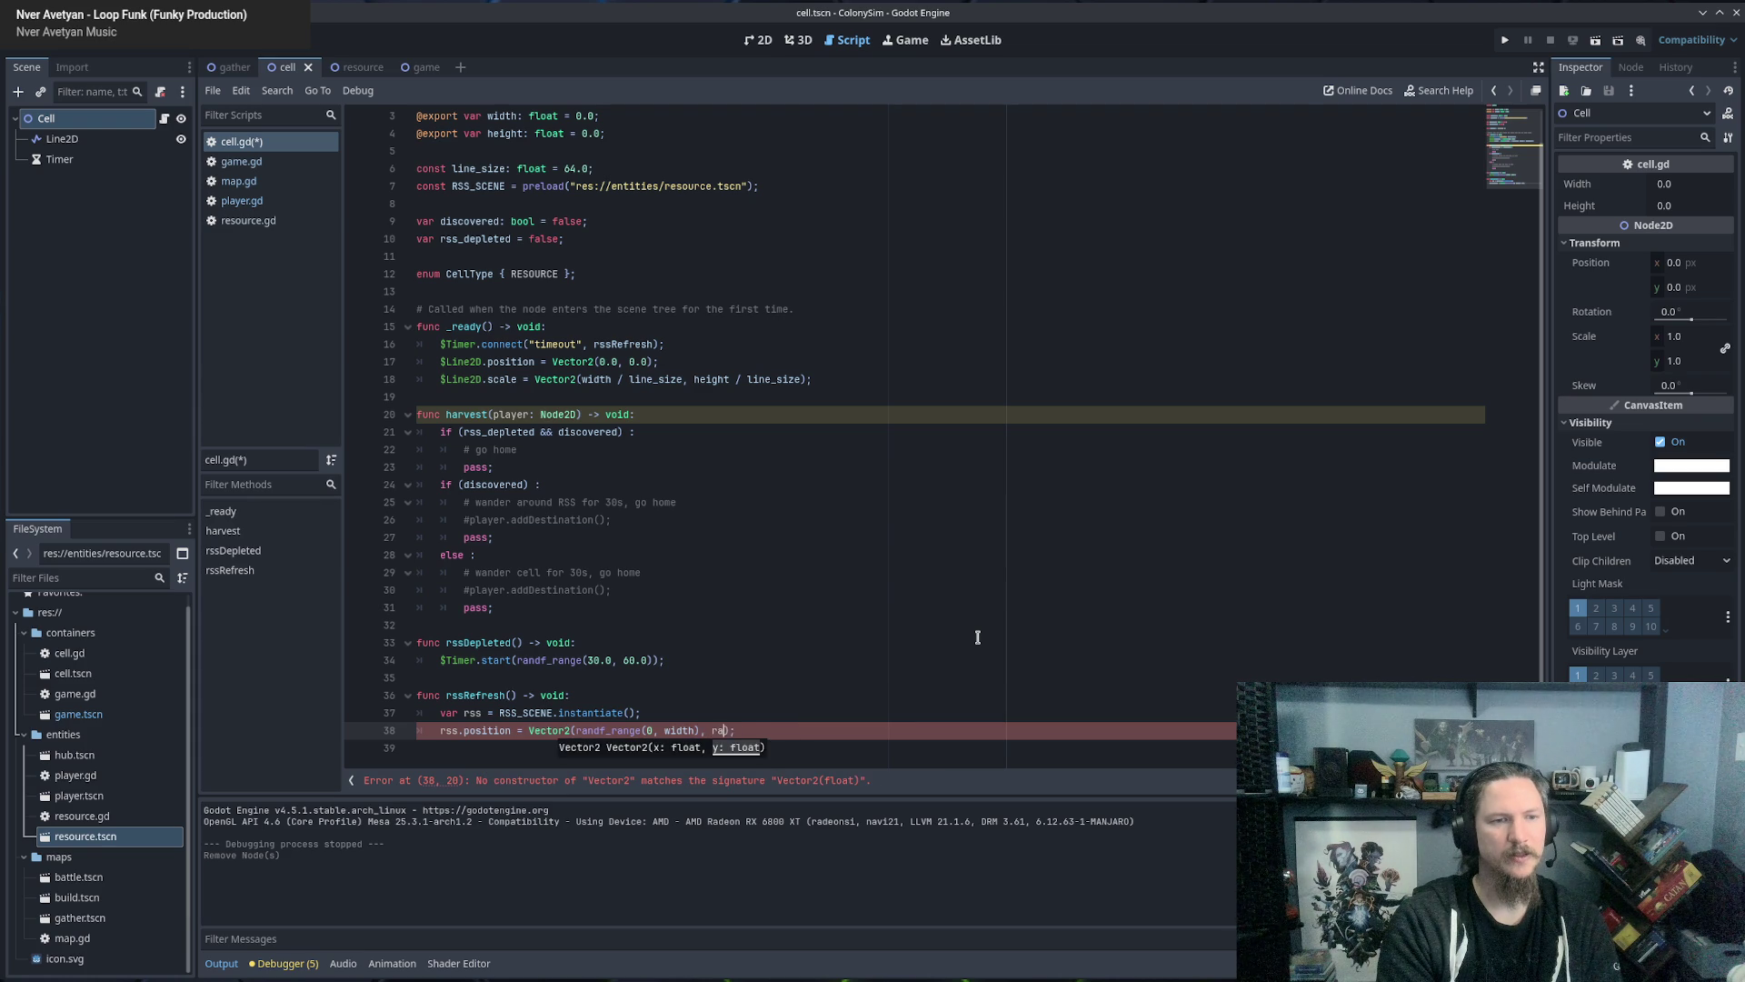
pyautogui.write(' nd')
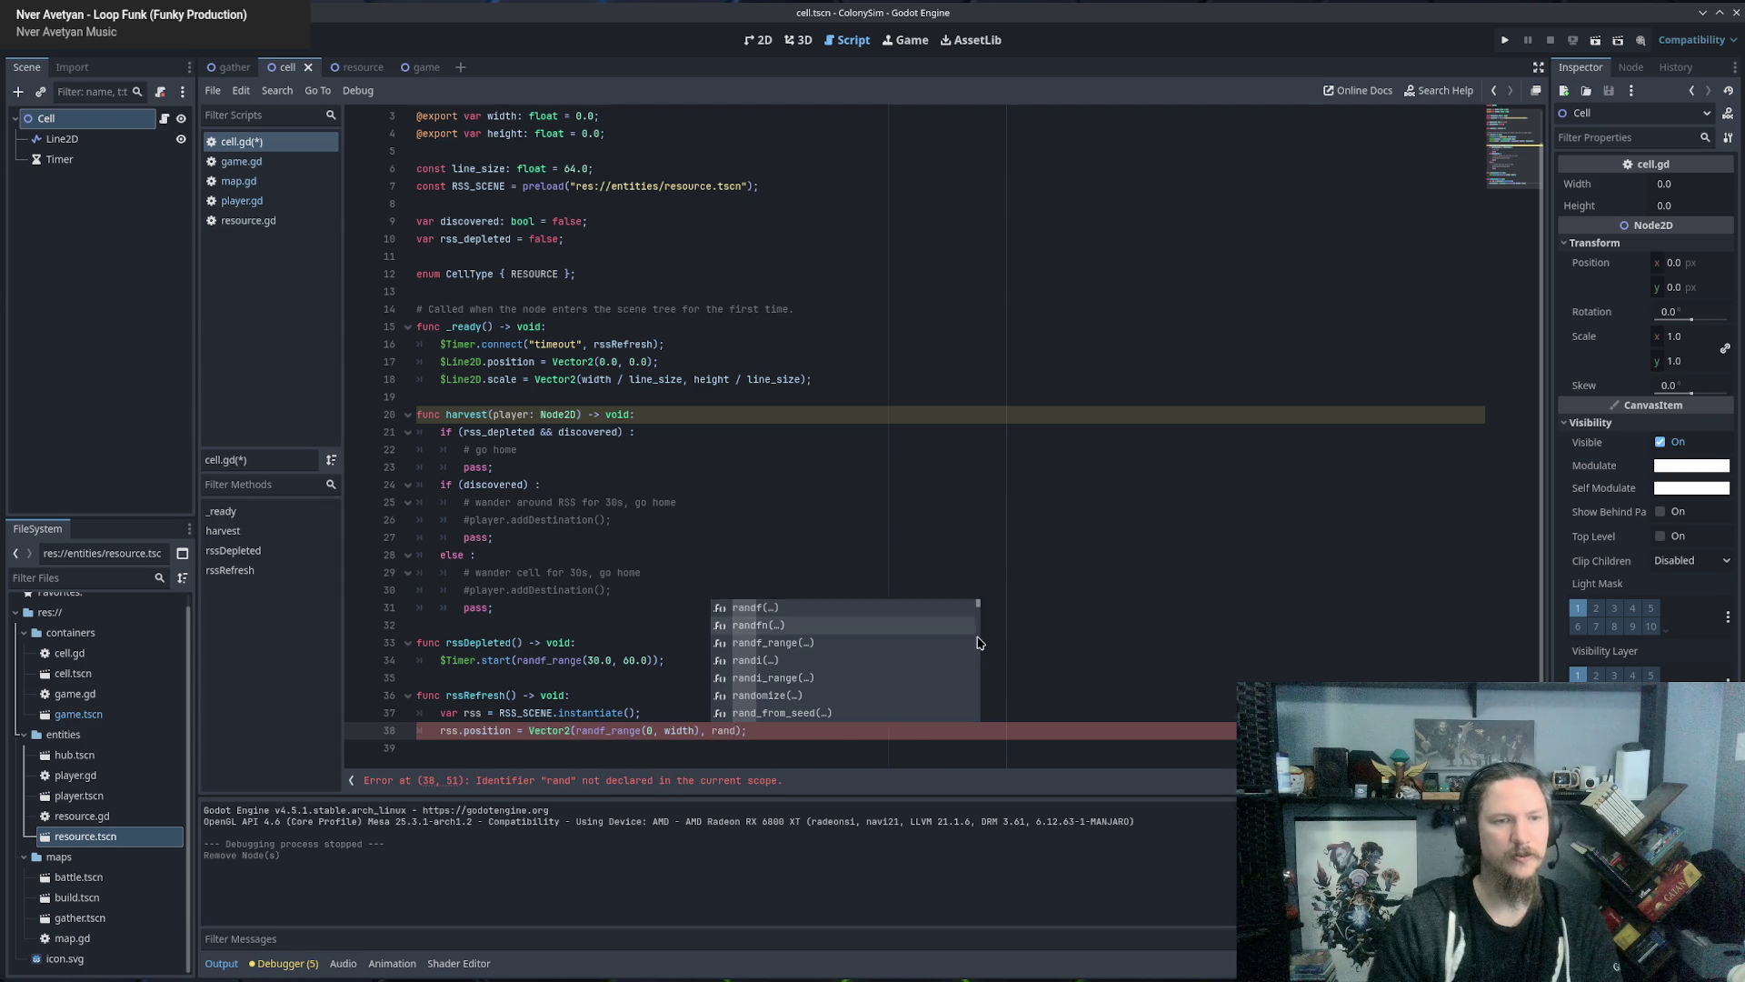
pyautogui.click(977, 639)
pyautogui.write('0, height')
pyautogui.click(684, 706)
pyautogui.press('Return')
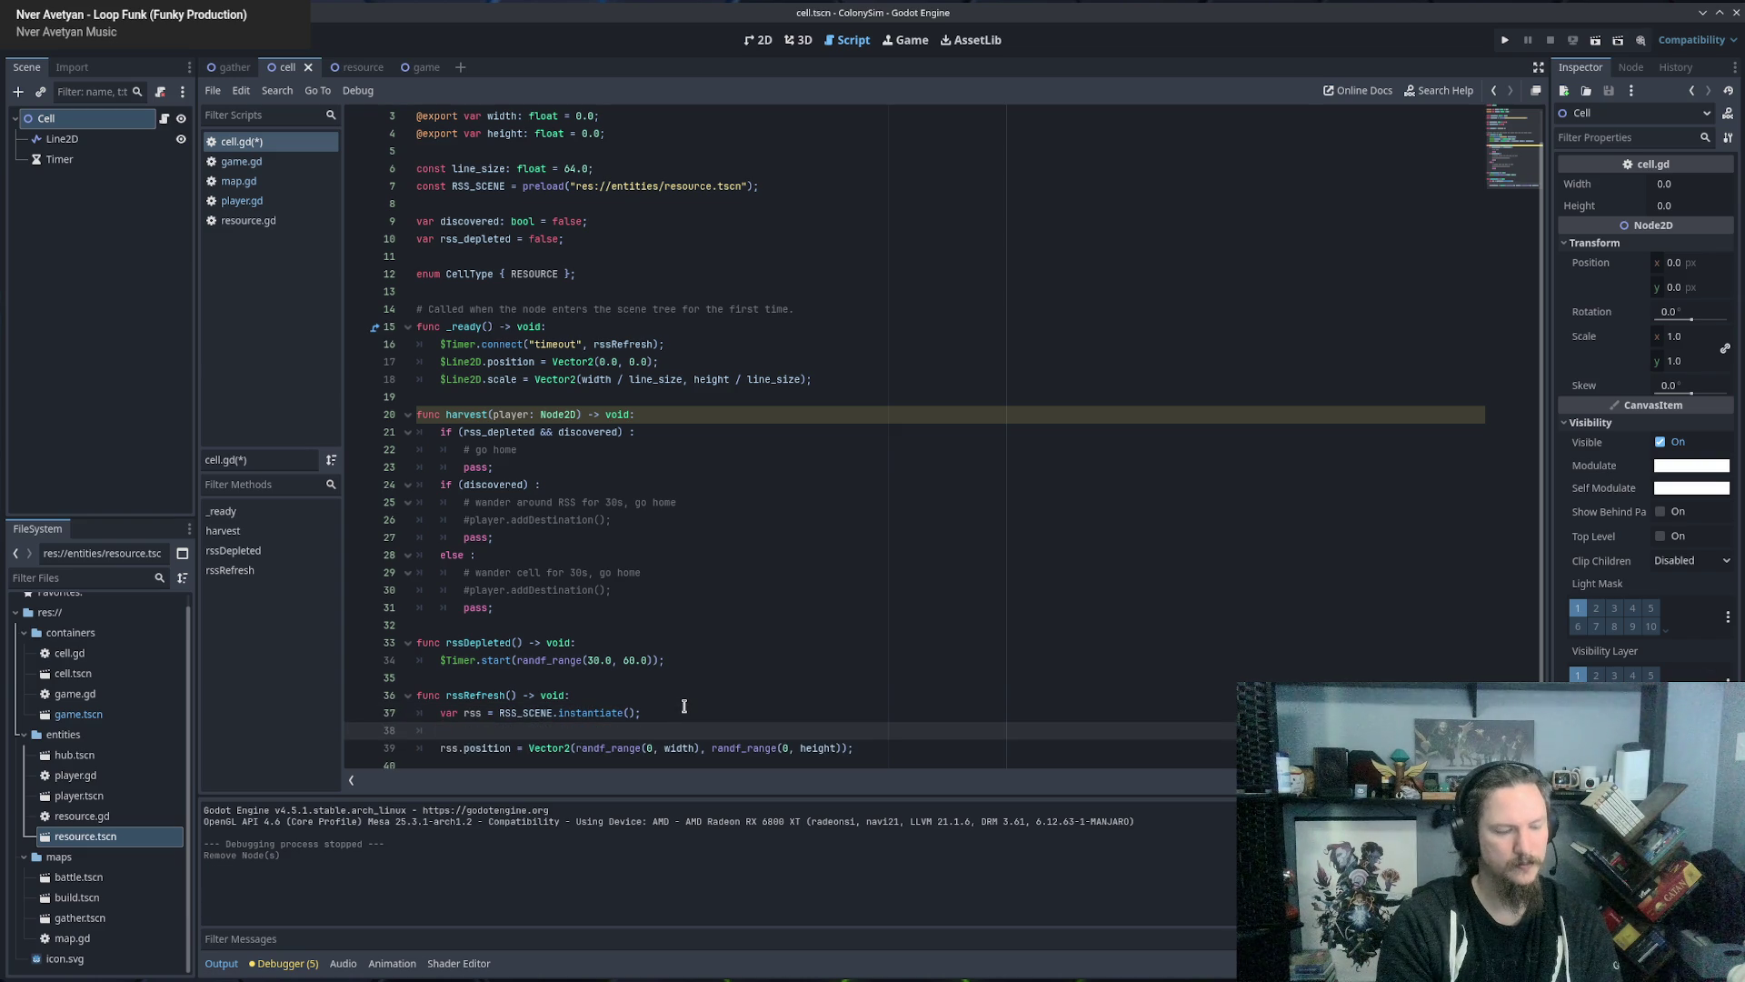
# Step: Write the comment '# TODO: offset by size / 2 of RSS' above the position line
pyautogui.write('ODO: o')
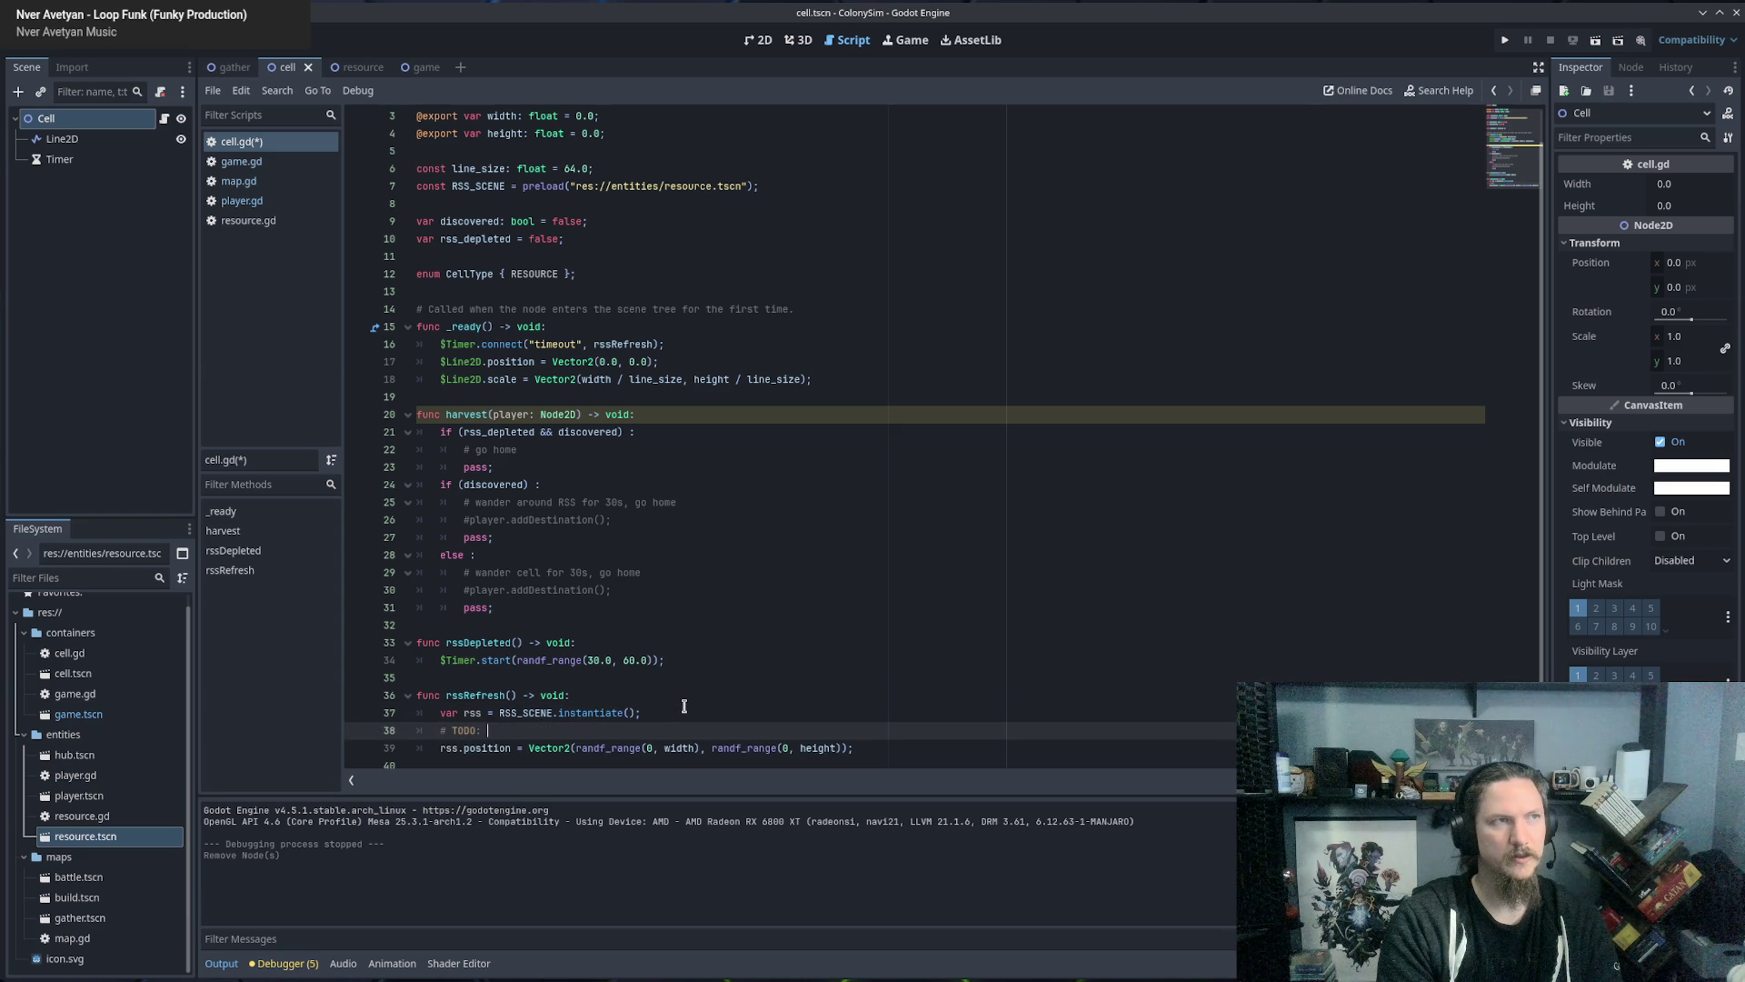
pyautogui.write('ffset by size')
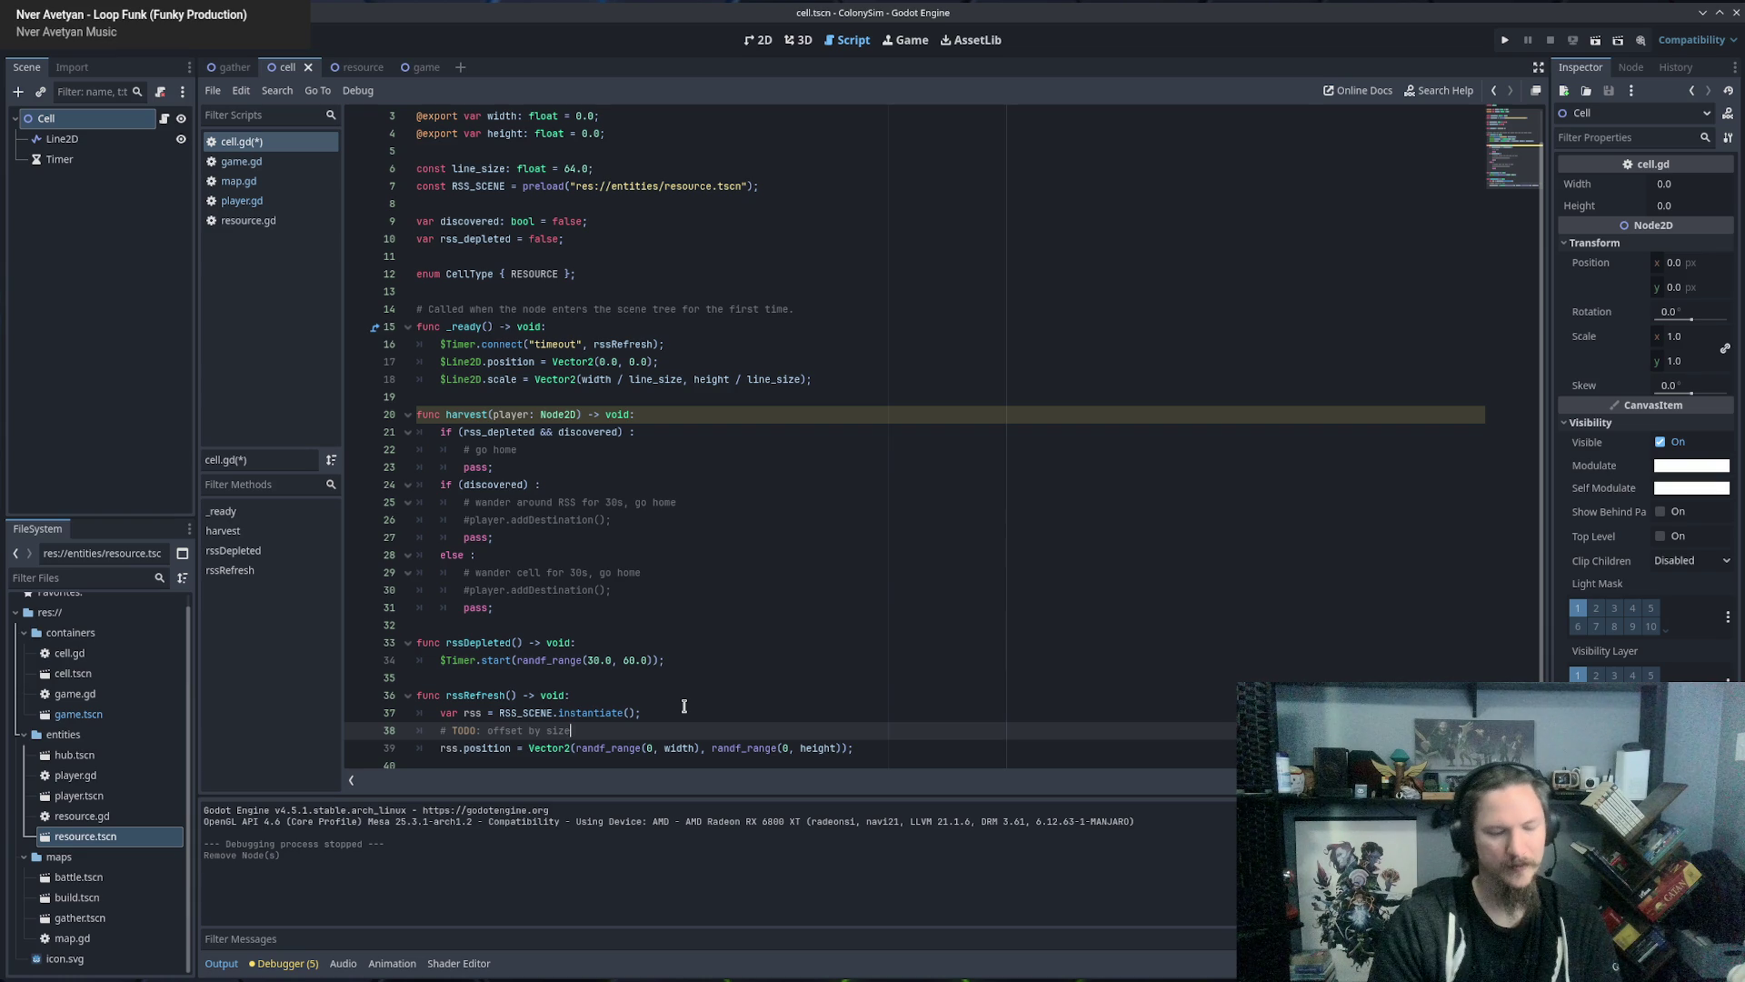
pyautogui.write(' / 2 of RSS')
pyautogui.scroll(-1, 685, 706)
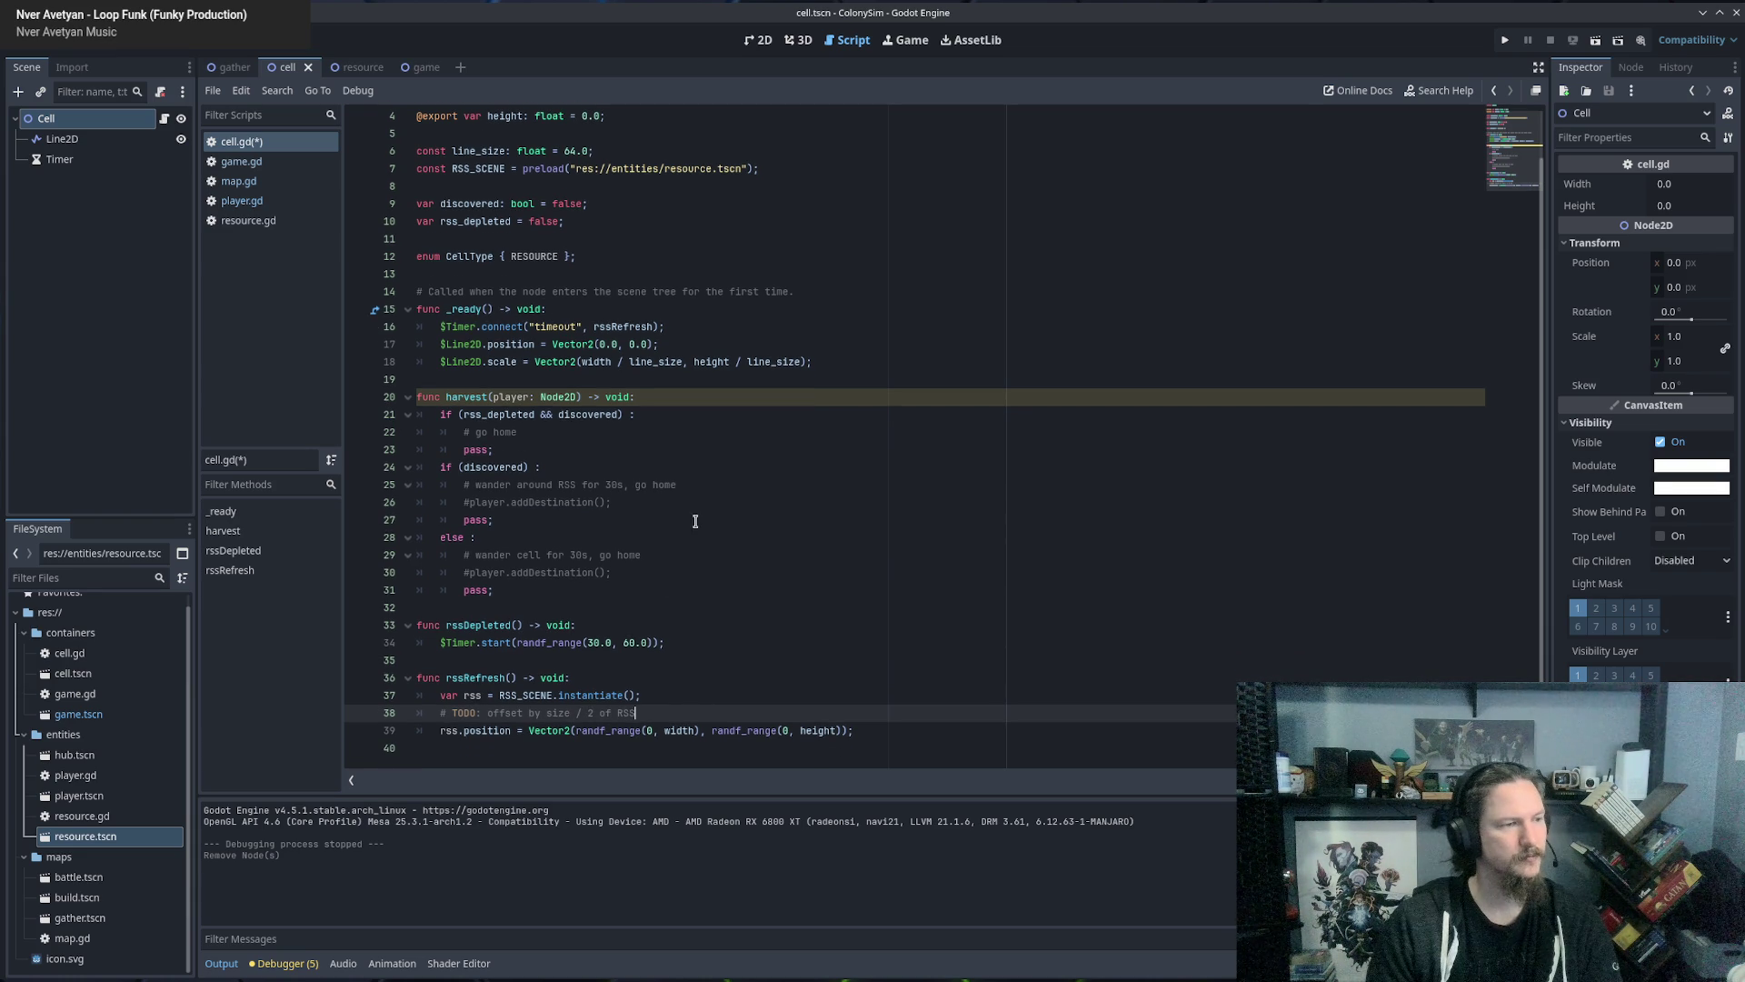
pyautogui.moveTo(452, 712); pyautogui.dragTo(672, 714)
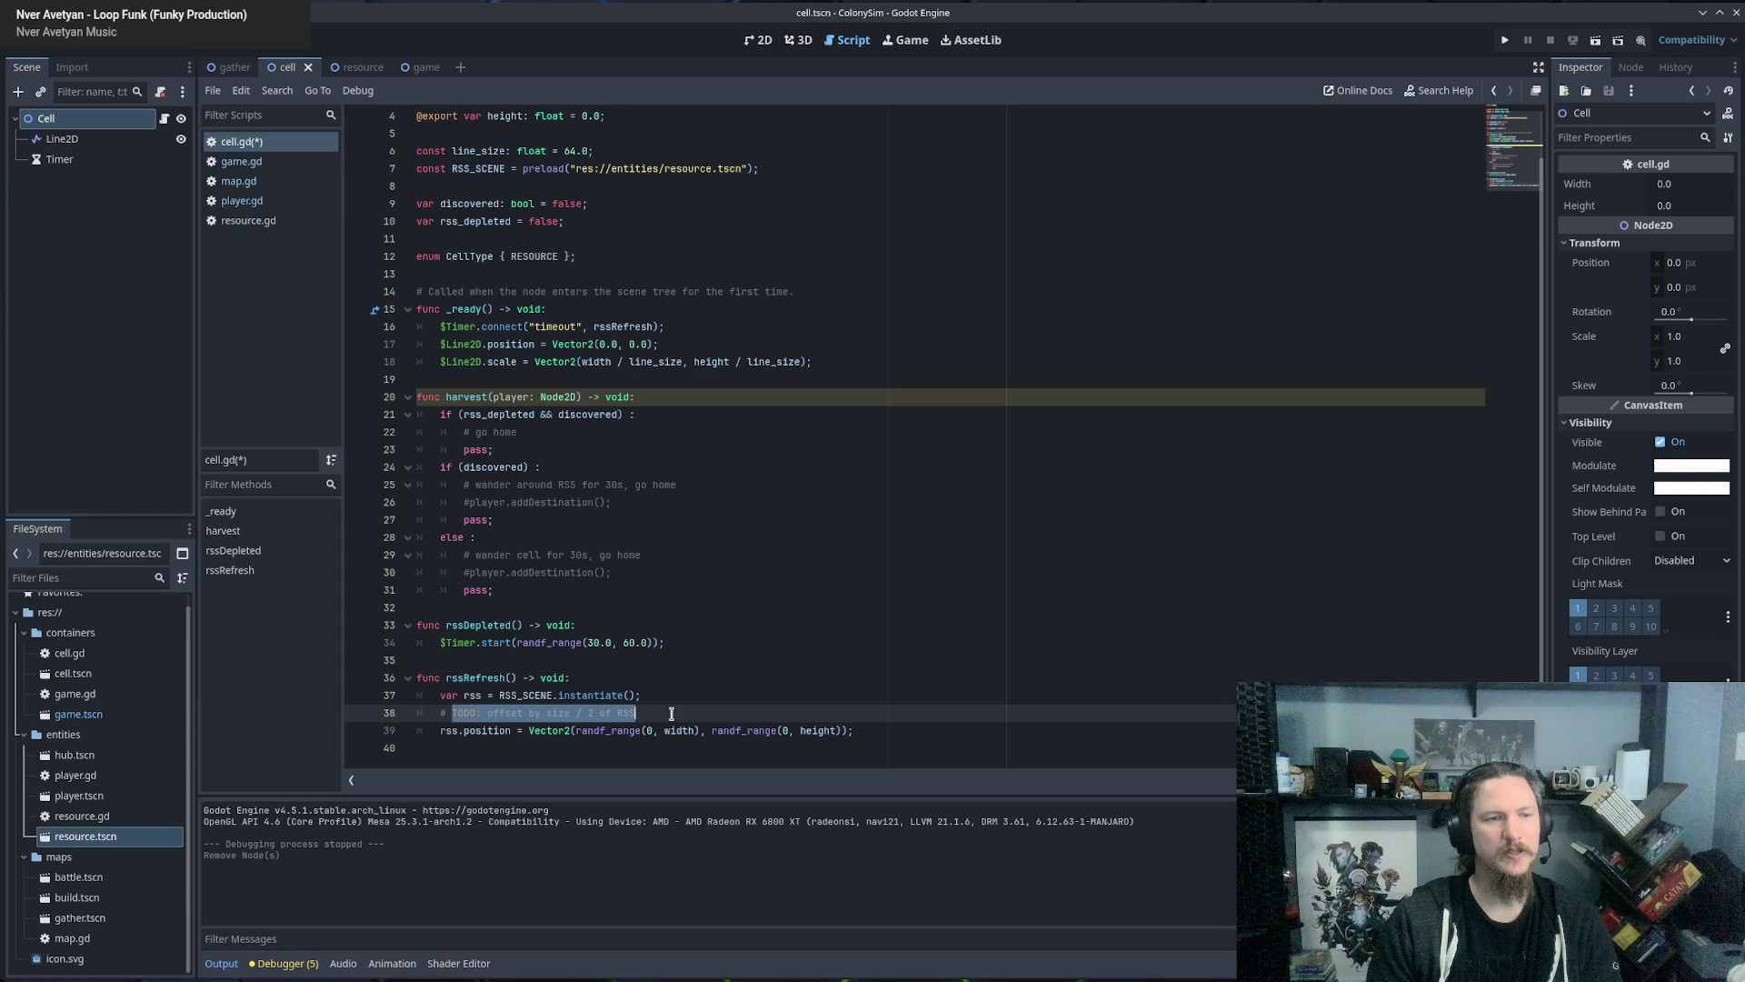
# Step: Add 'attach_node(rss)' and 'rss.visible = true;' lines below the position assignment
pyautogui.click(1063, 727)
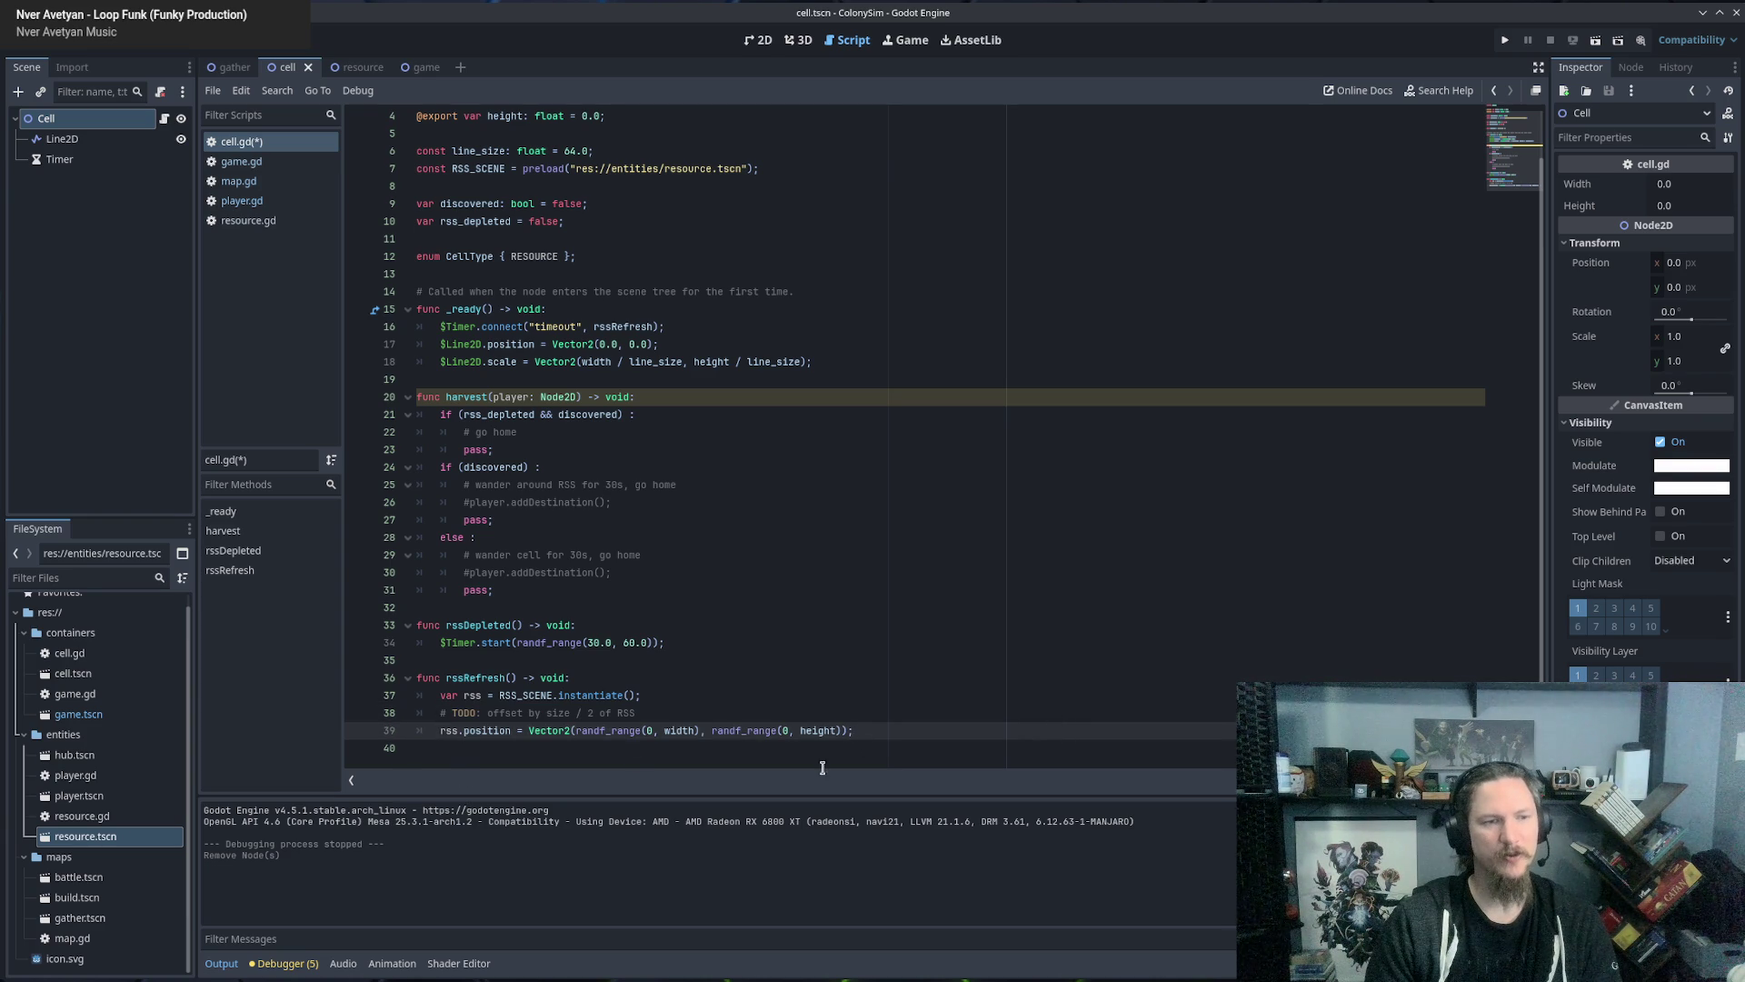
pyautogui.press('Return')
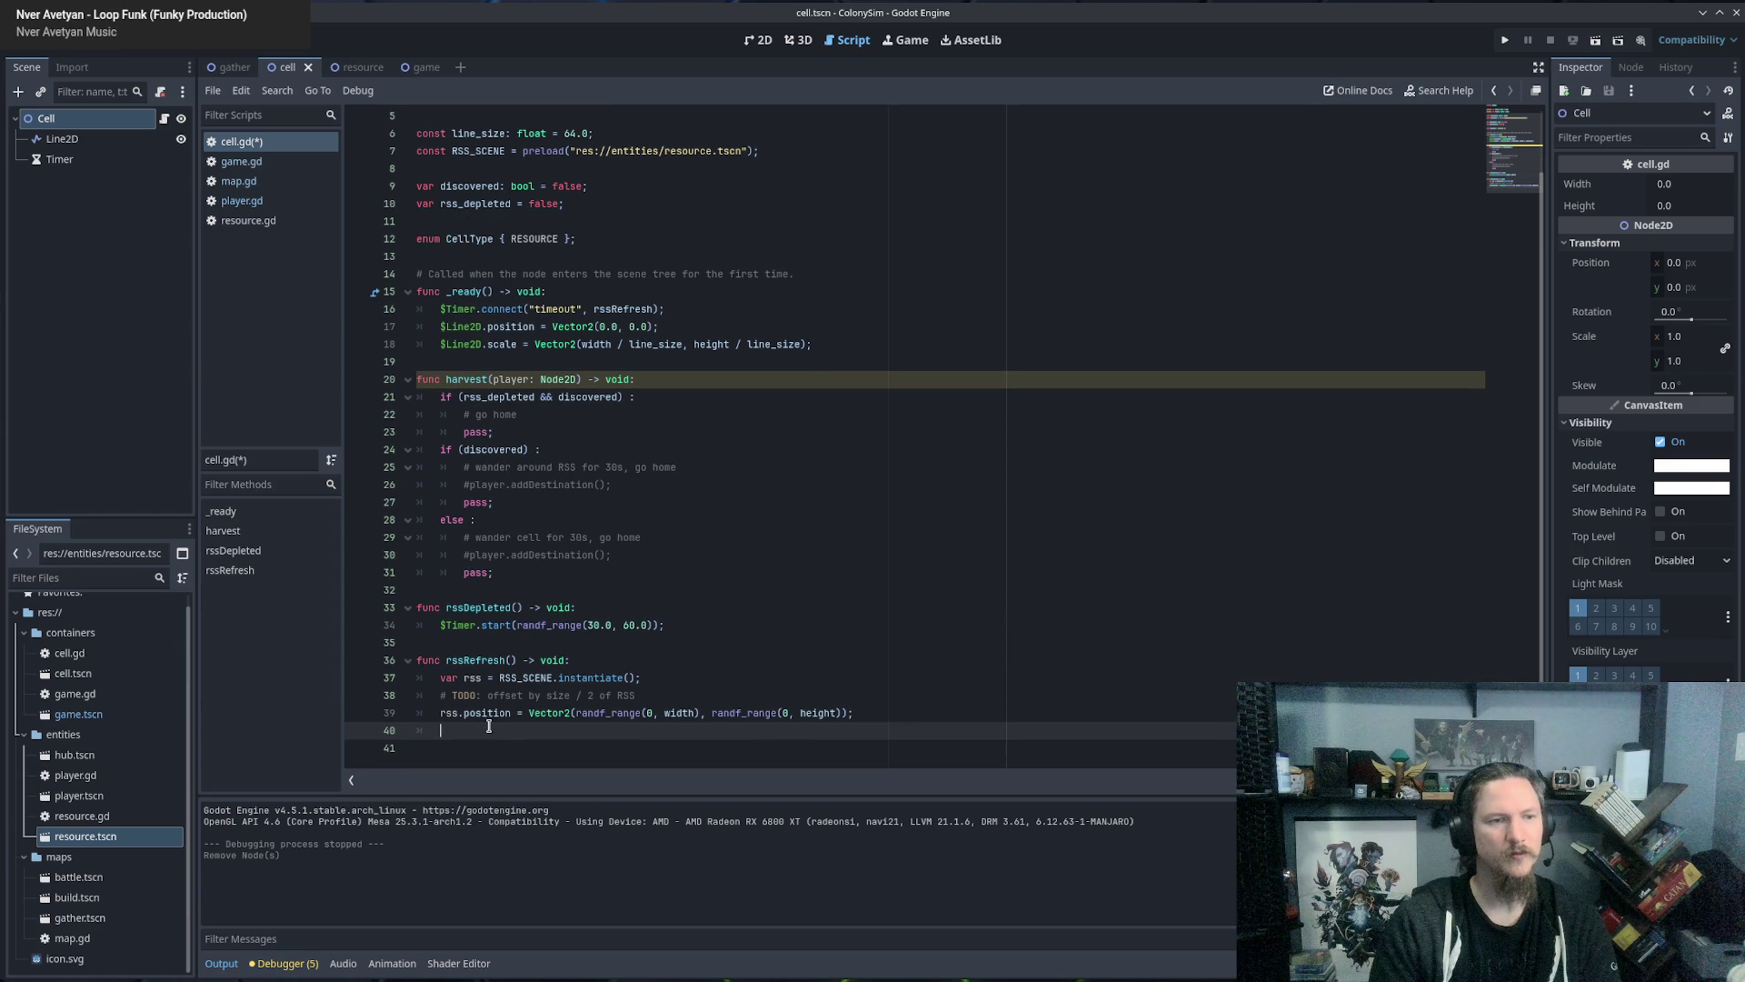
pyautogui.write('ttach_node')
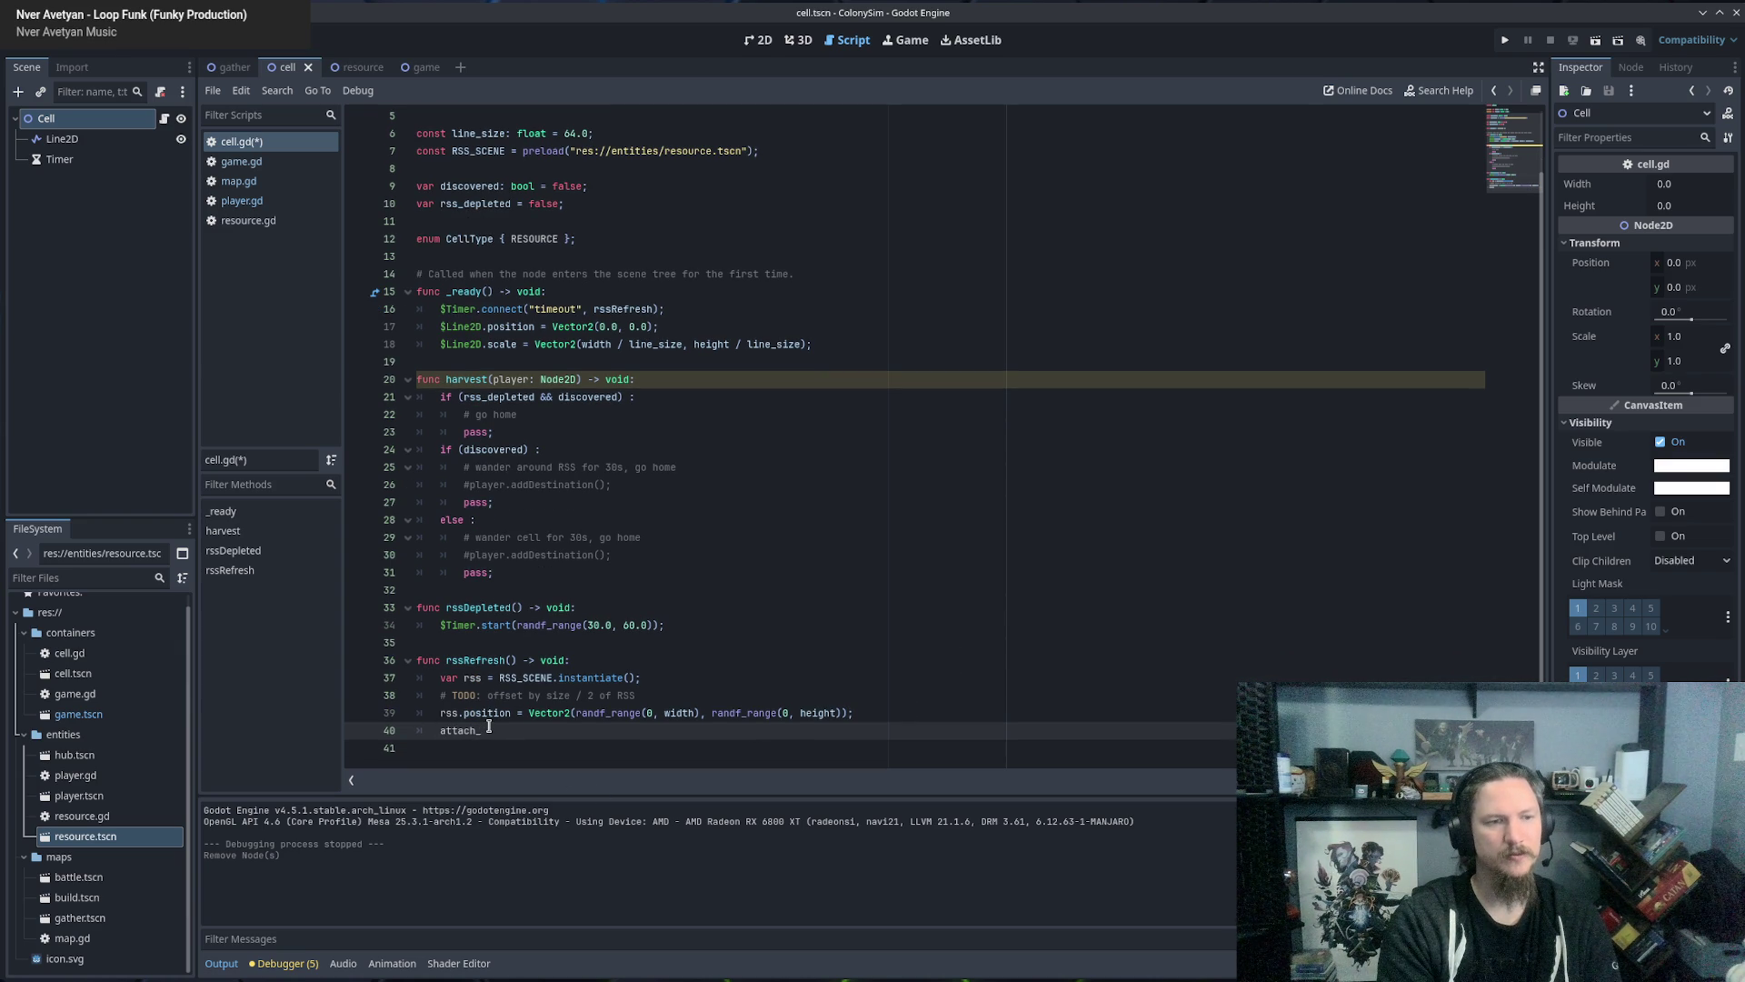
pyautogui.write('(rss);')
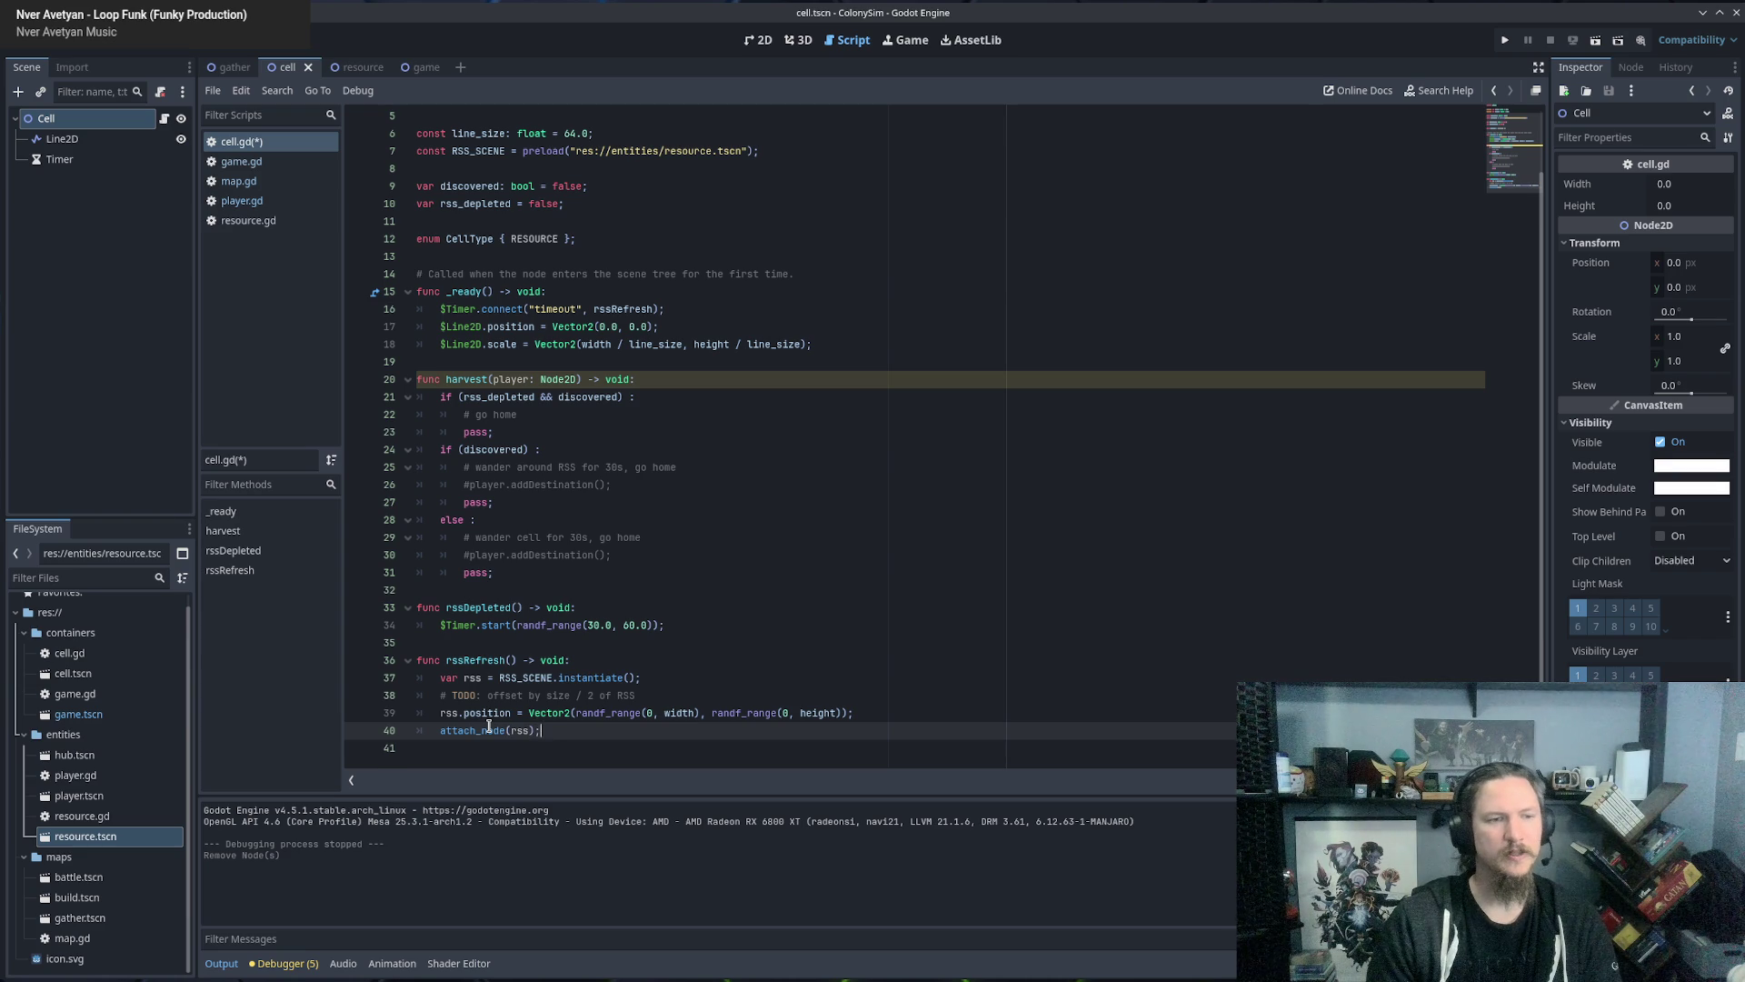
pyautogui.press('Return')
pyautogui.write('rss.visible')
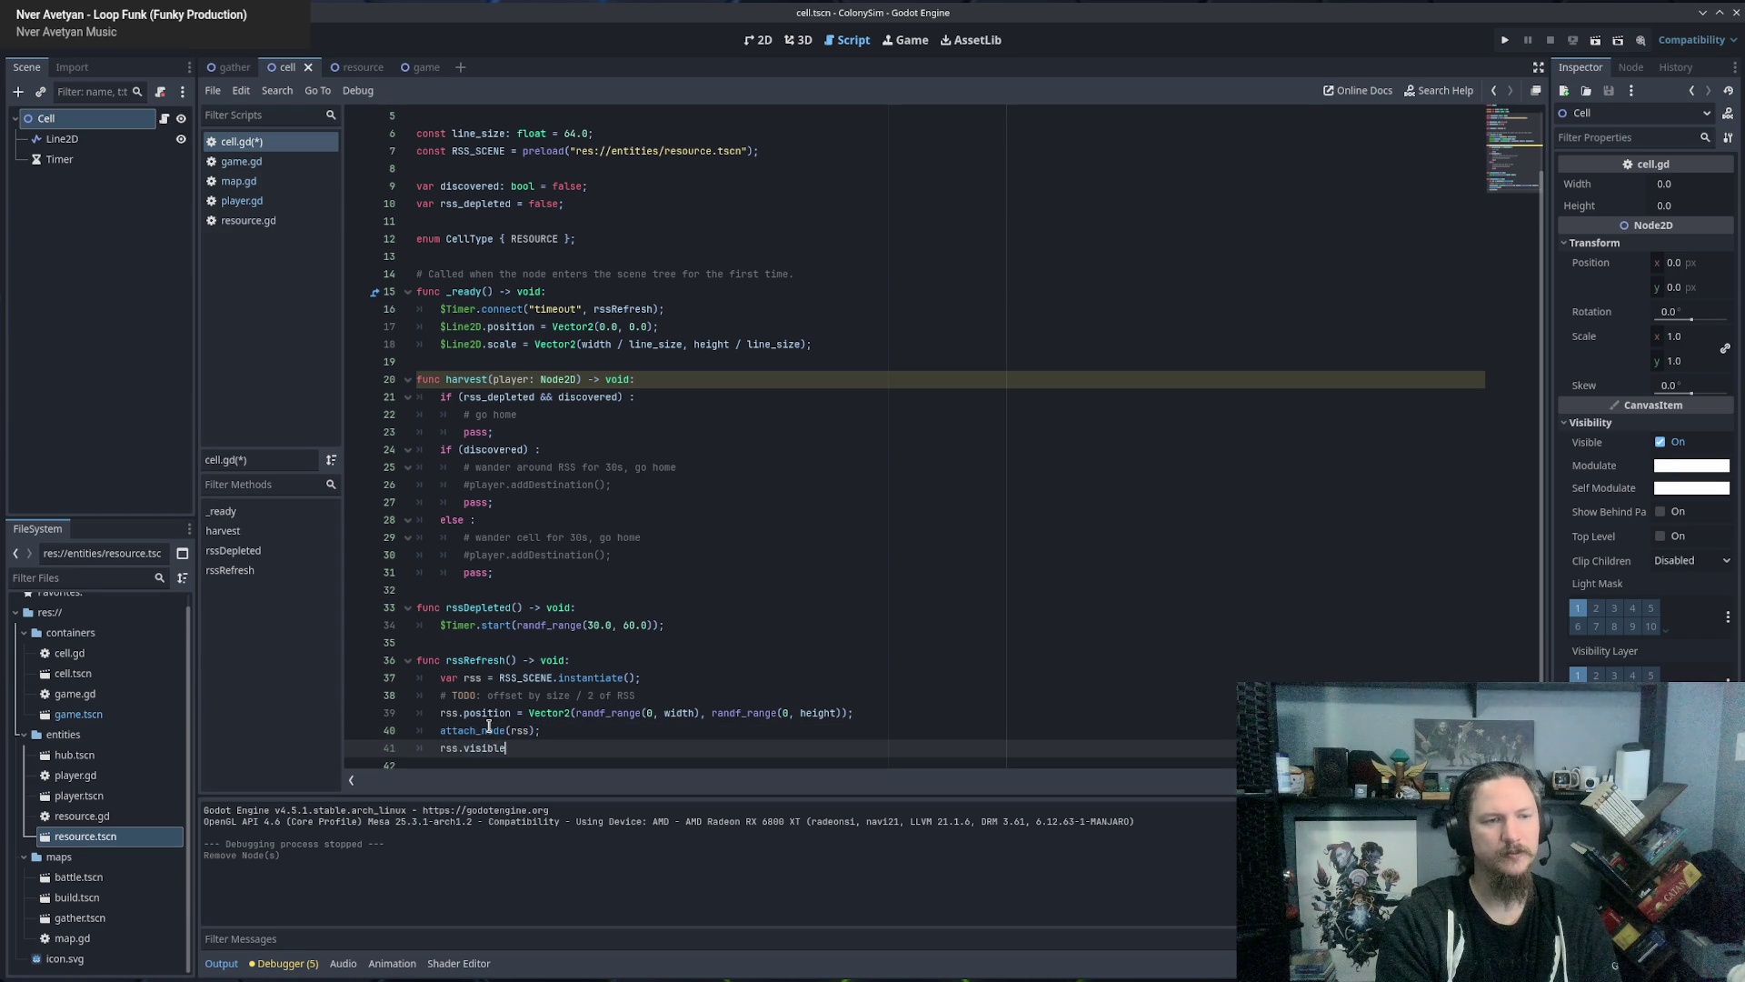
pyautogui.write(' = true;')
pyautogui.scroll(-1, 489, 727)
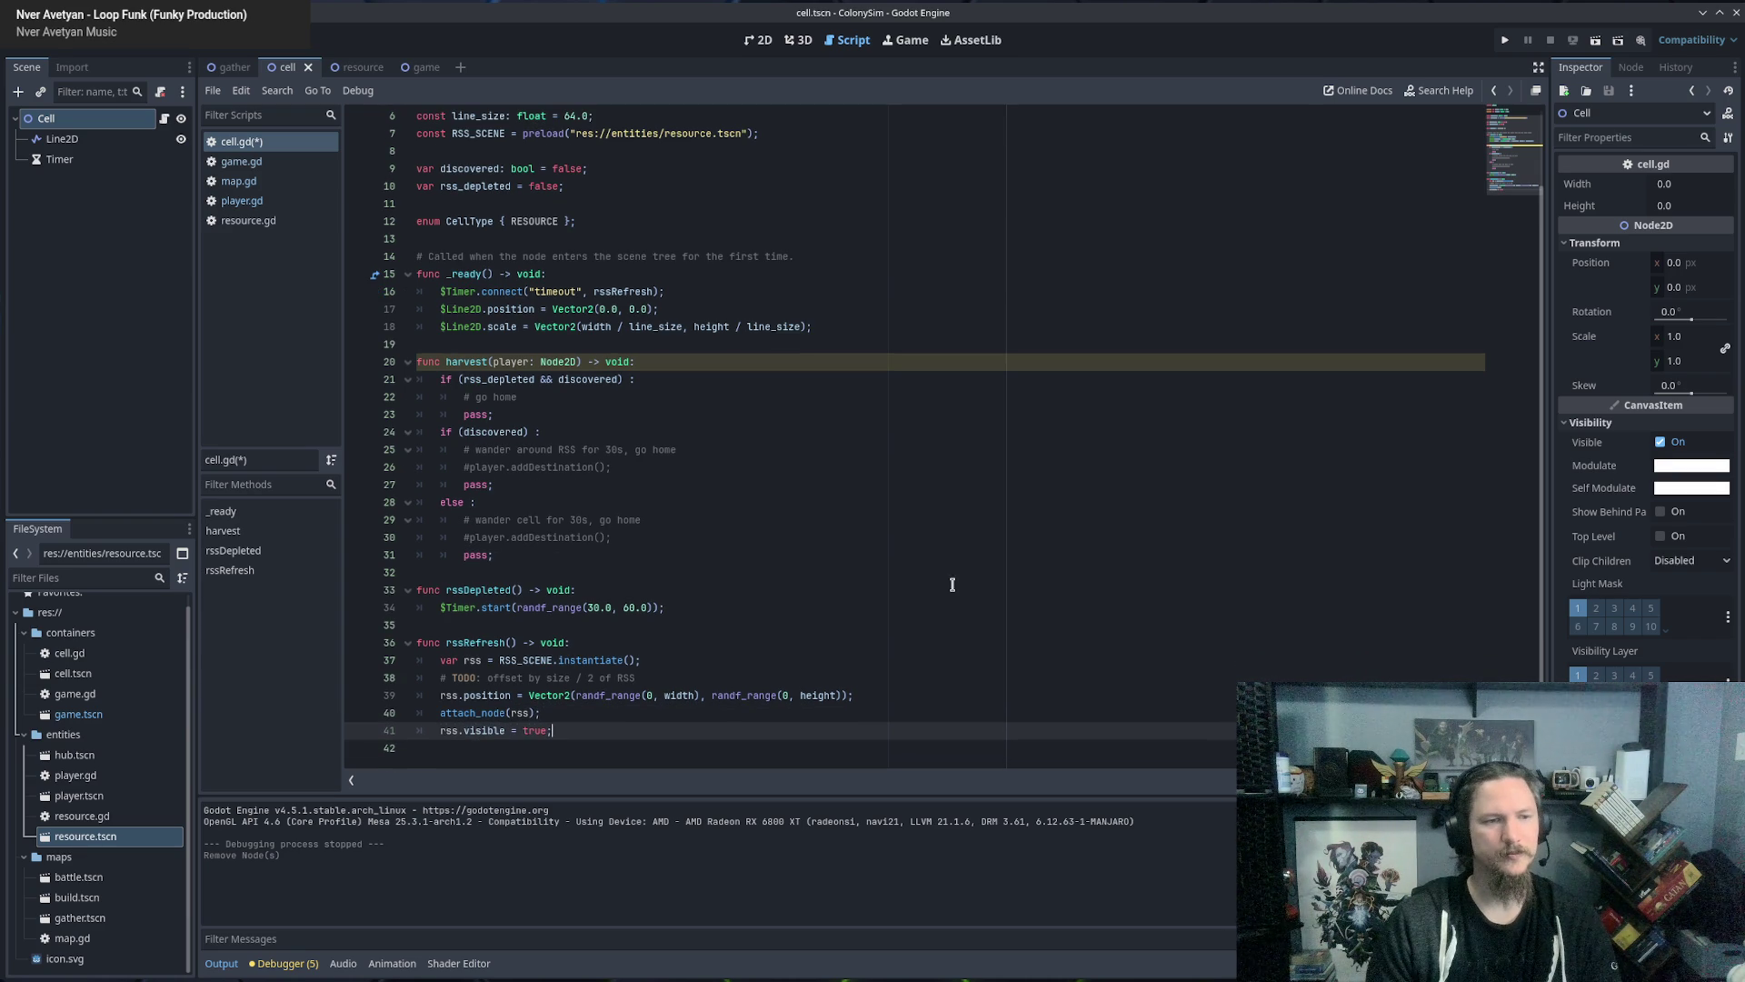
# Step: Replace the invalid attach_node call with add_child(rss) and save cell.gd
pyautogui.doubleClick(477, 714)
pyautogui.write('attac')
pyautogui.press('BackSpace')
pyautogui.press('BackSpace')
pyautogui.press('BackSpace')
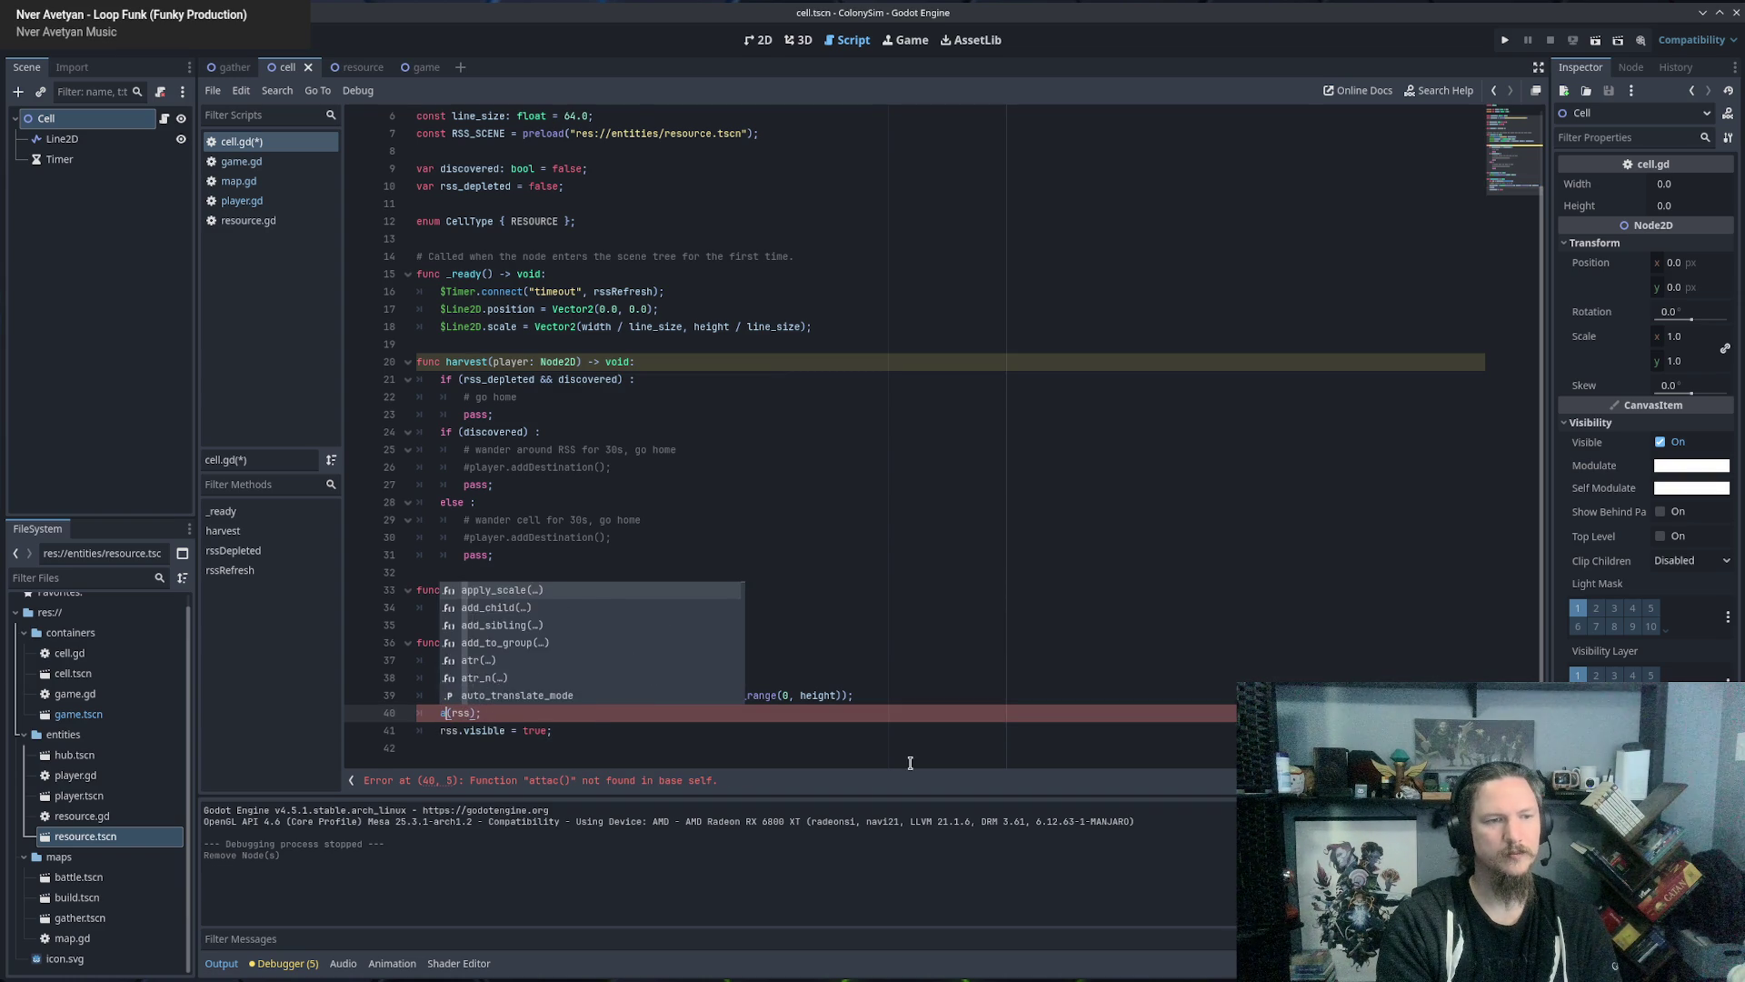
pyautogui.write('dd')
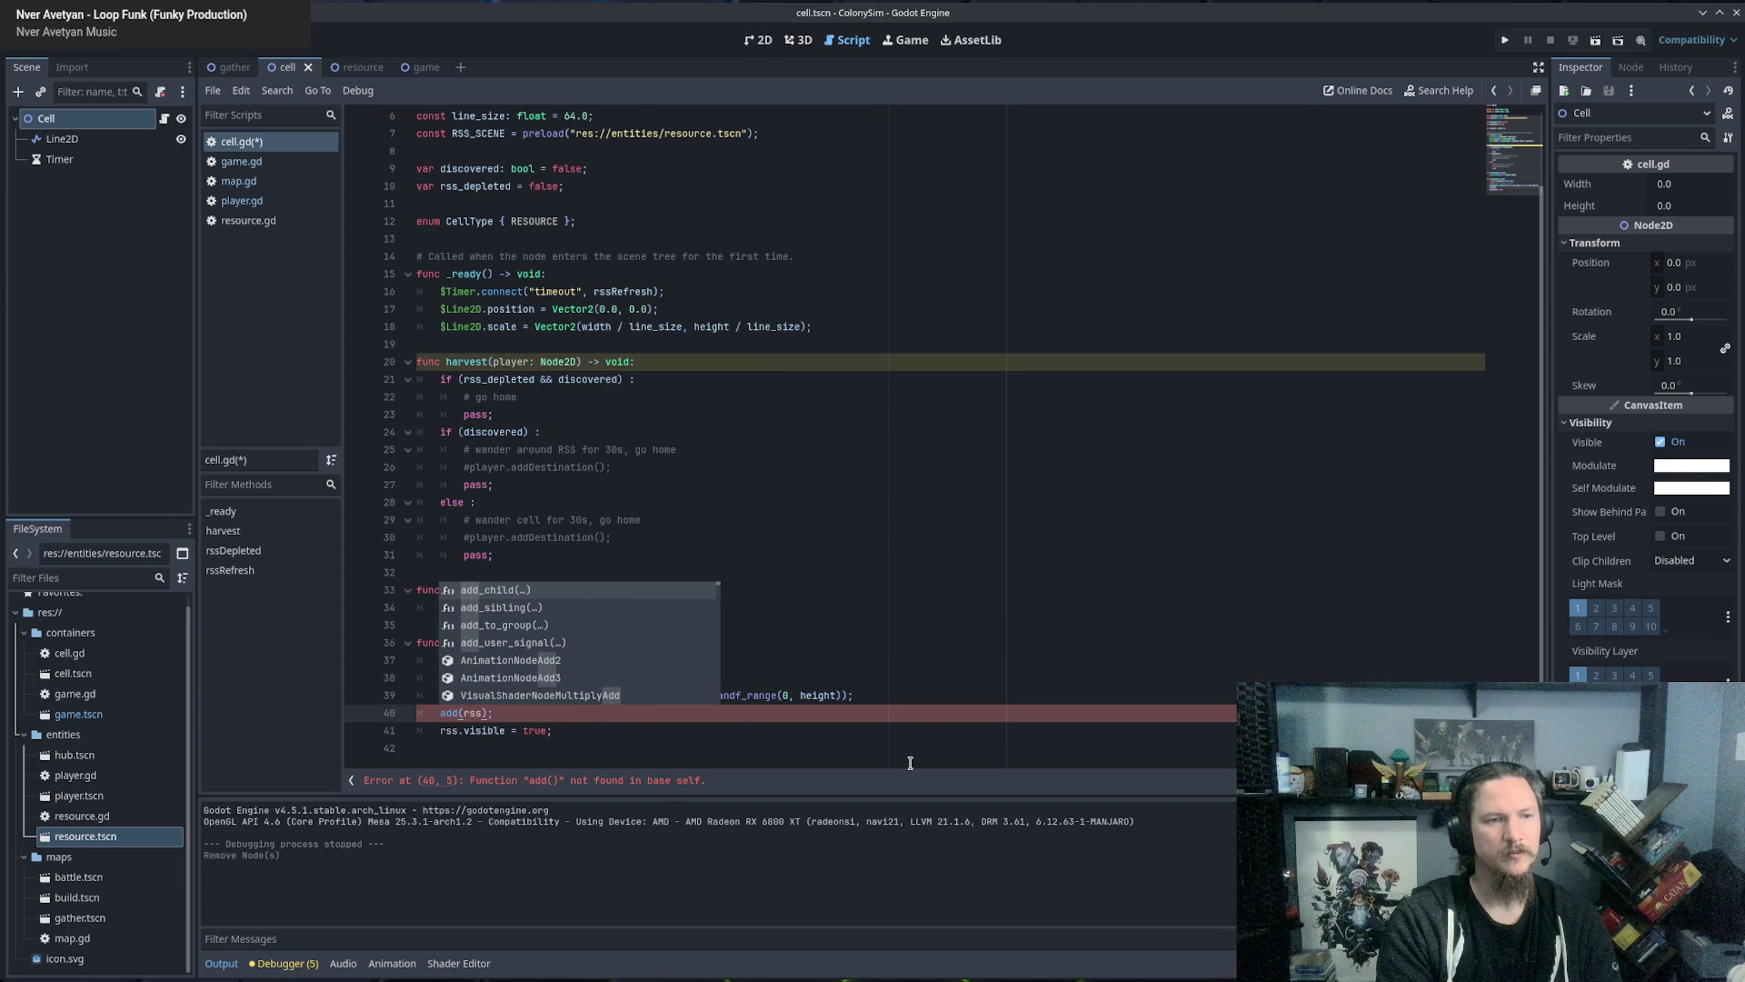
pyautogui.press('Return')
pyautogui.press('End')
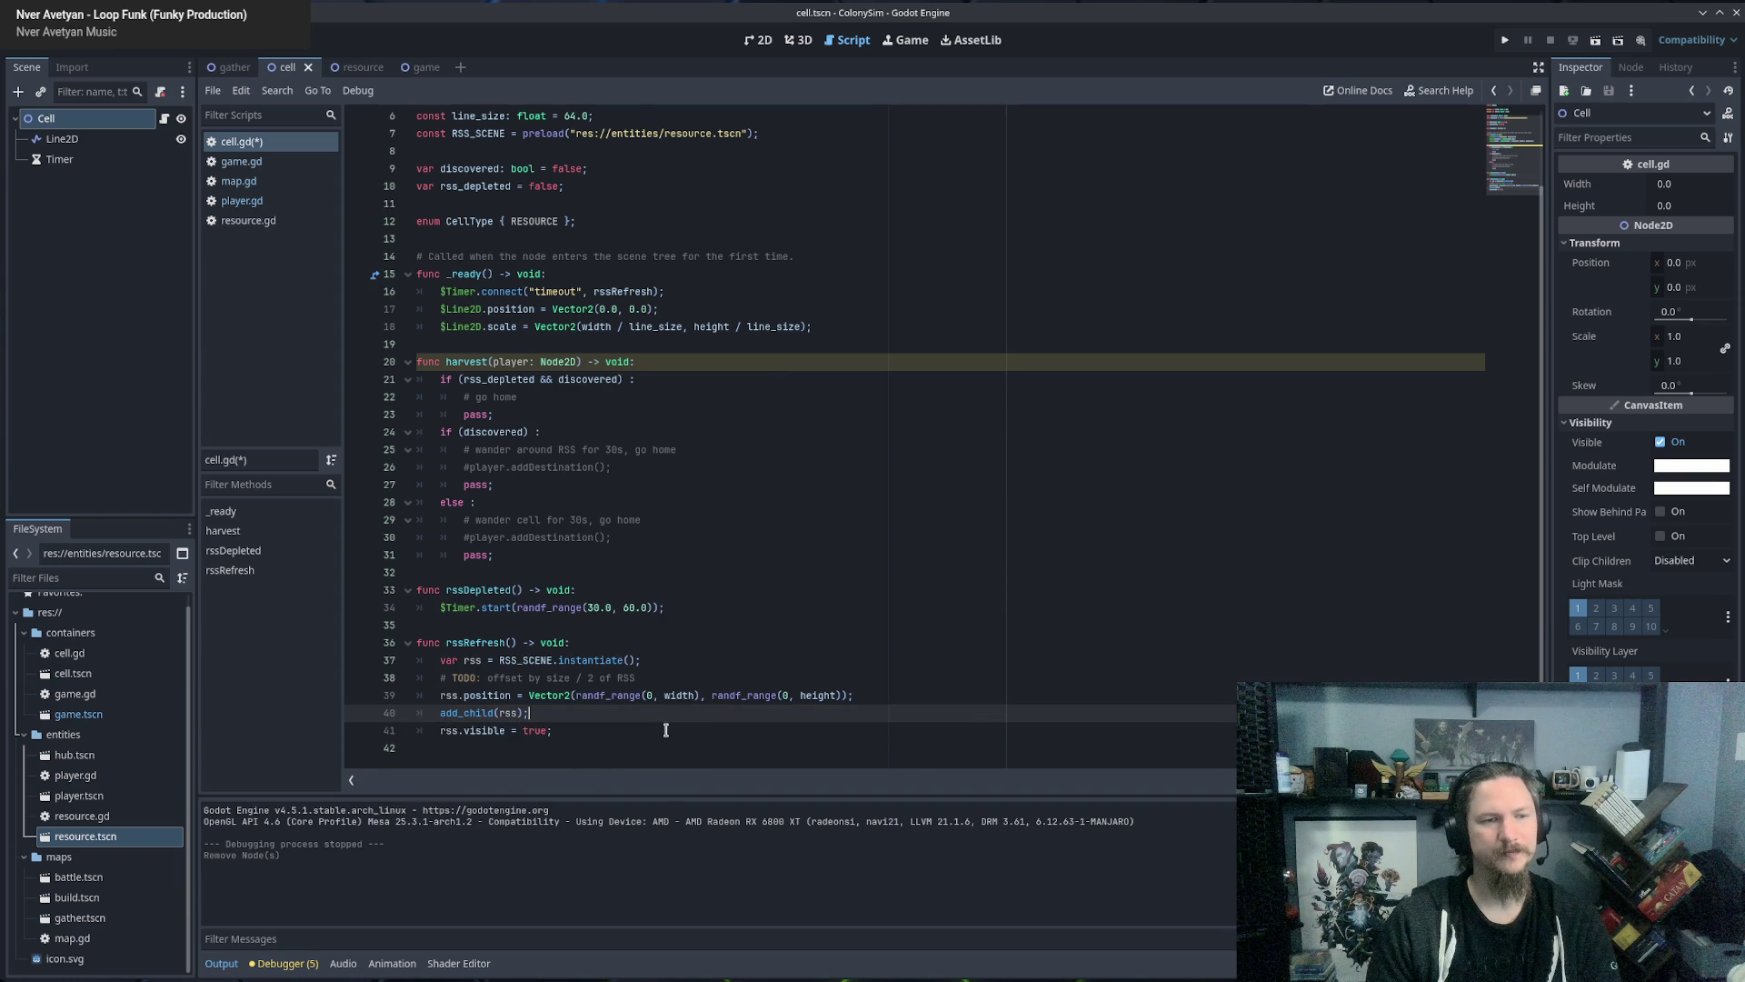
pyautogui.click(665, 729)
pyautogui.hotkey('ctrl', 's')
# Step: Comment out the harvest function and the $Timer.connect line in cell.gd
pyautogui.click(662, 362)
pyautogui.moveTo(447, 362)
pyautogui.mouseDown()
pyautogui.moveTo(491, 432)
pyautogui.moveTo(510, 556)
pyautogui.mouseUp()
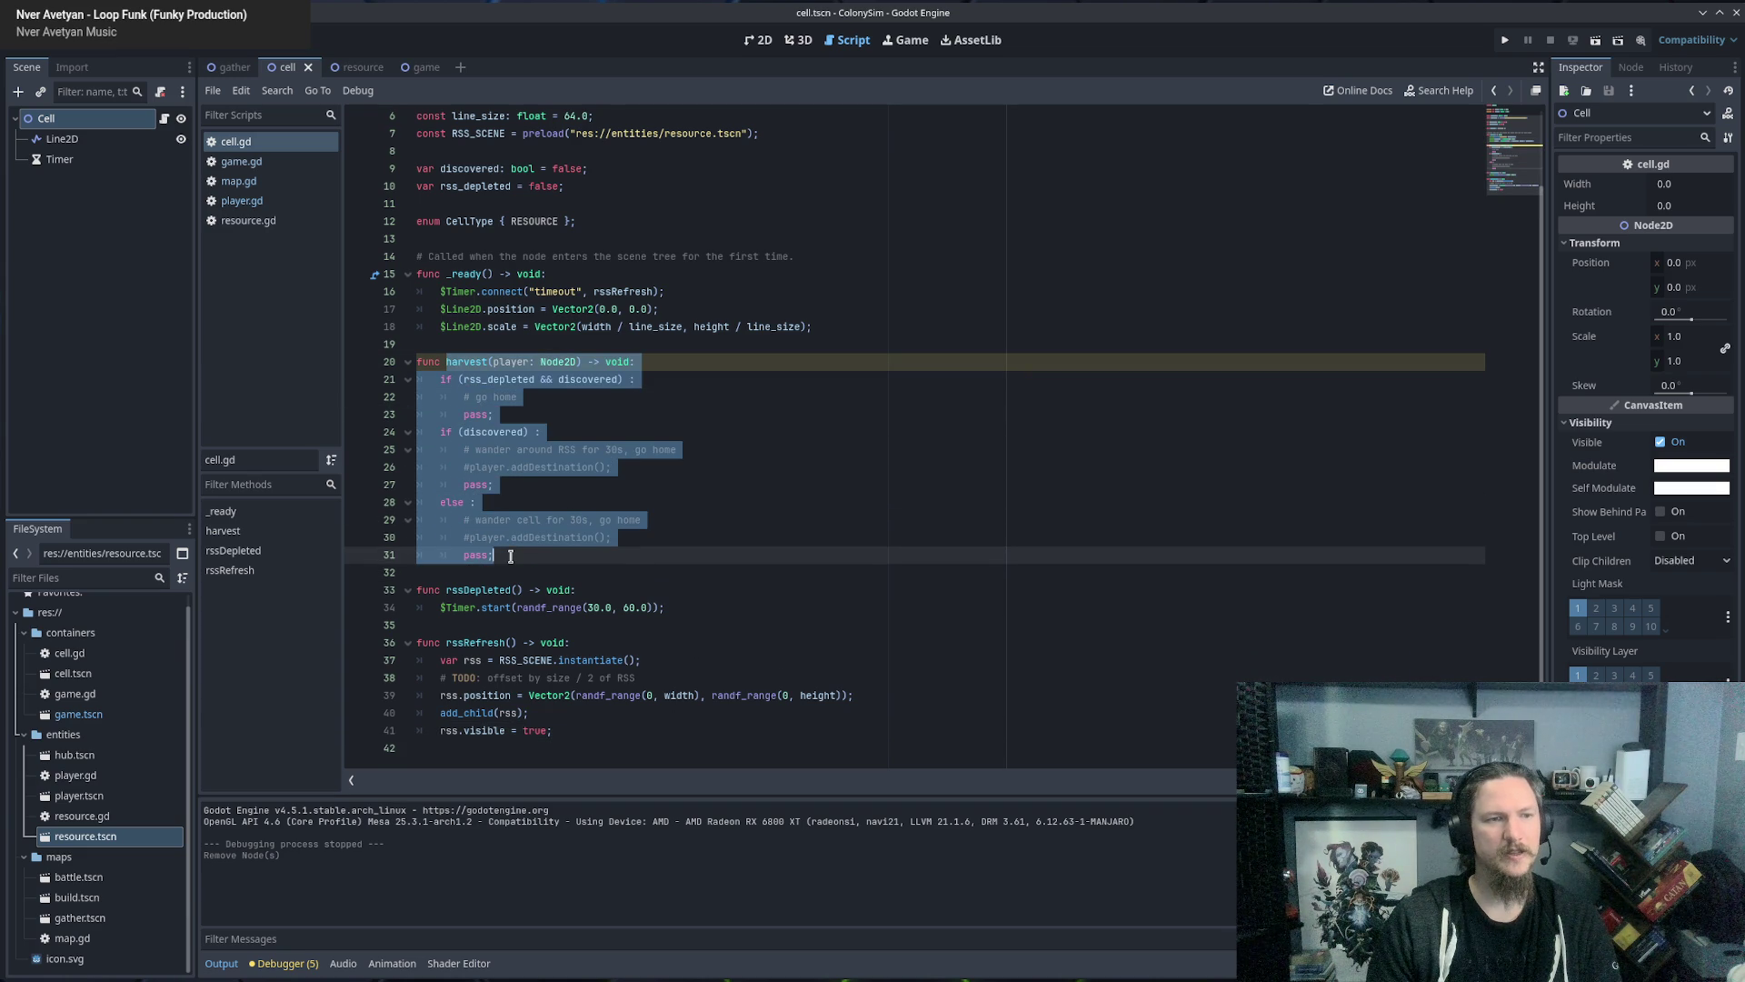
pyautogui.hotkey('ctrl', 'k')
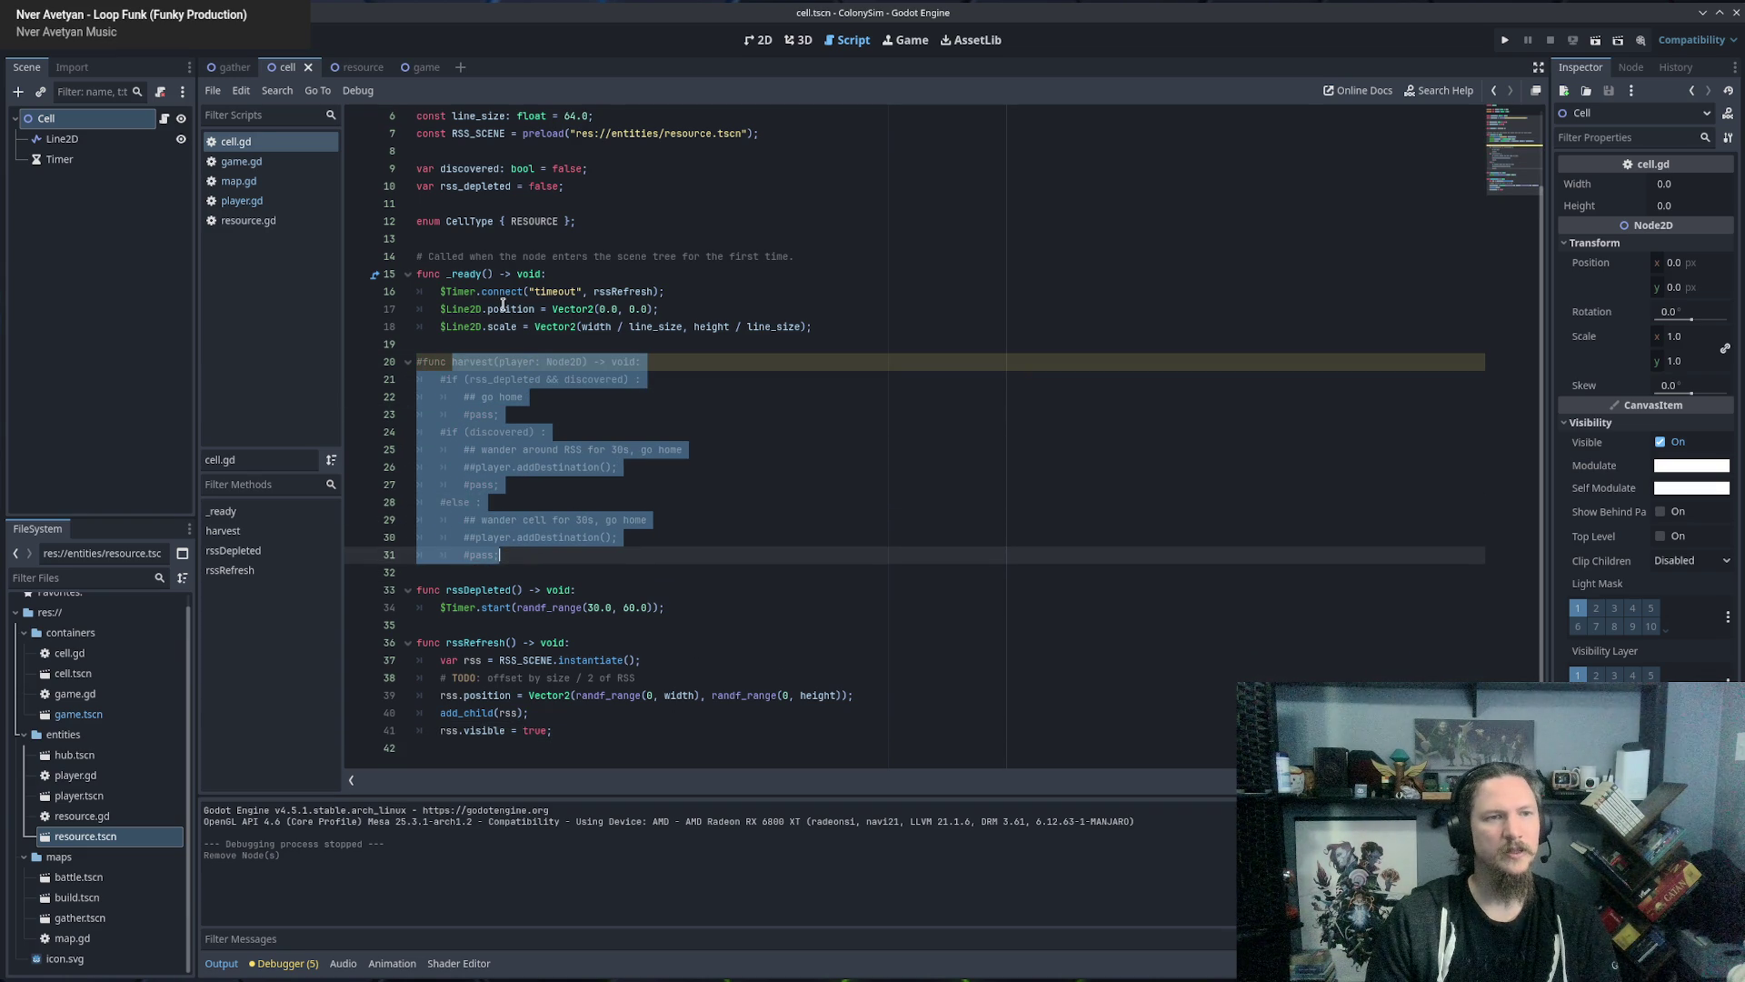
pyautogui.click(500, 293)
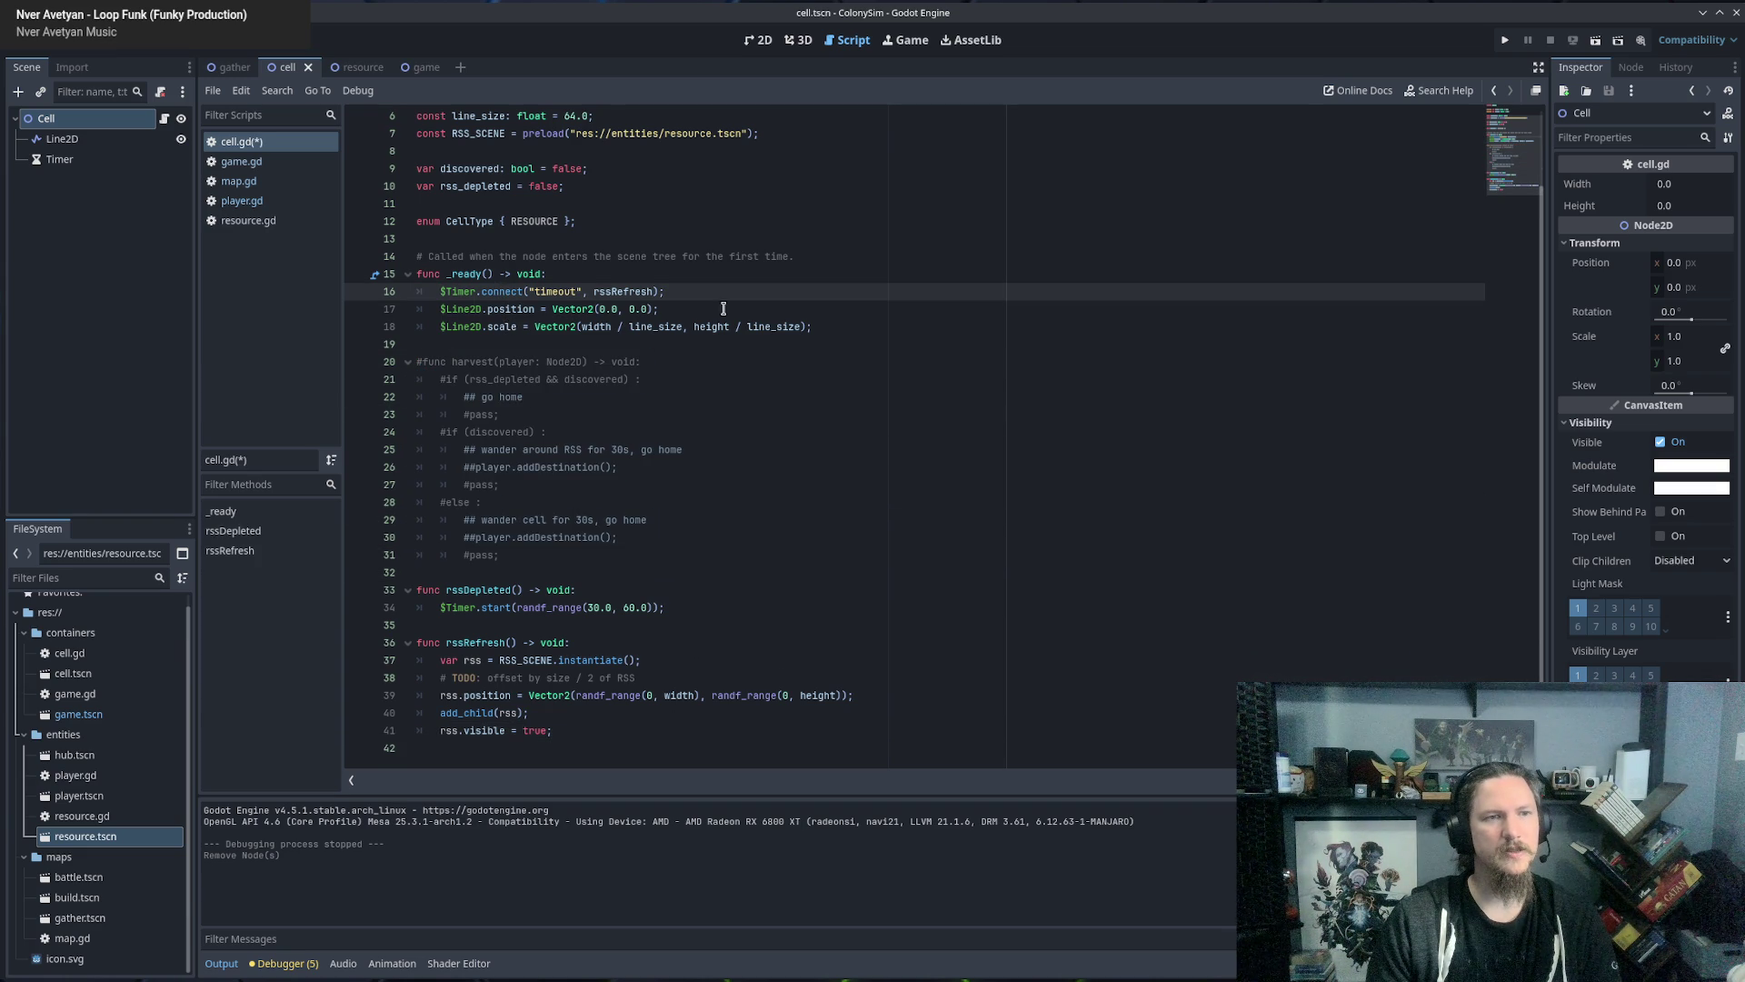
pyautogui.hotkey('ctrl', 'k')
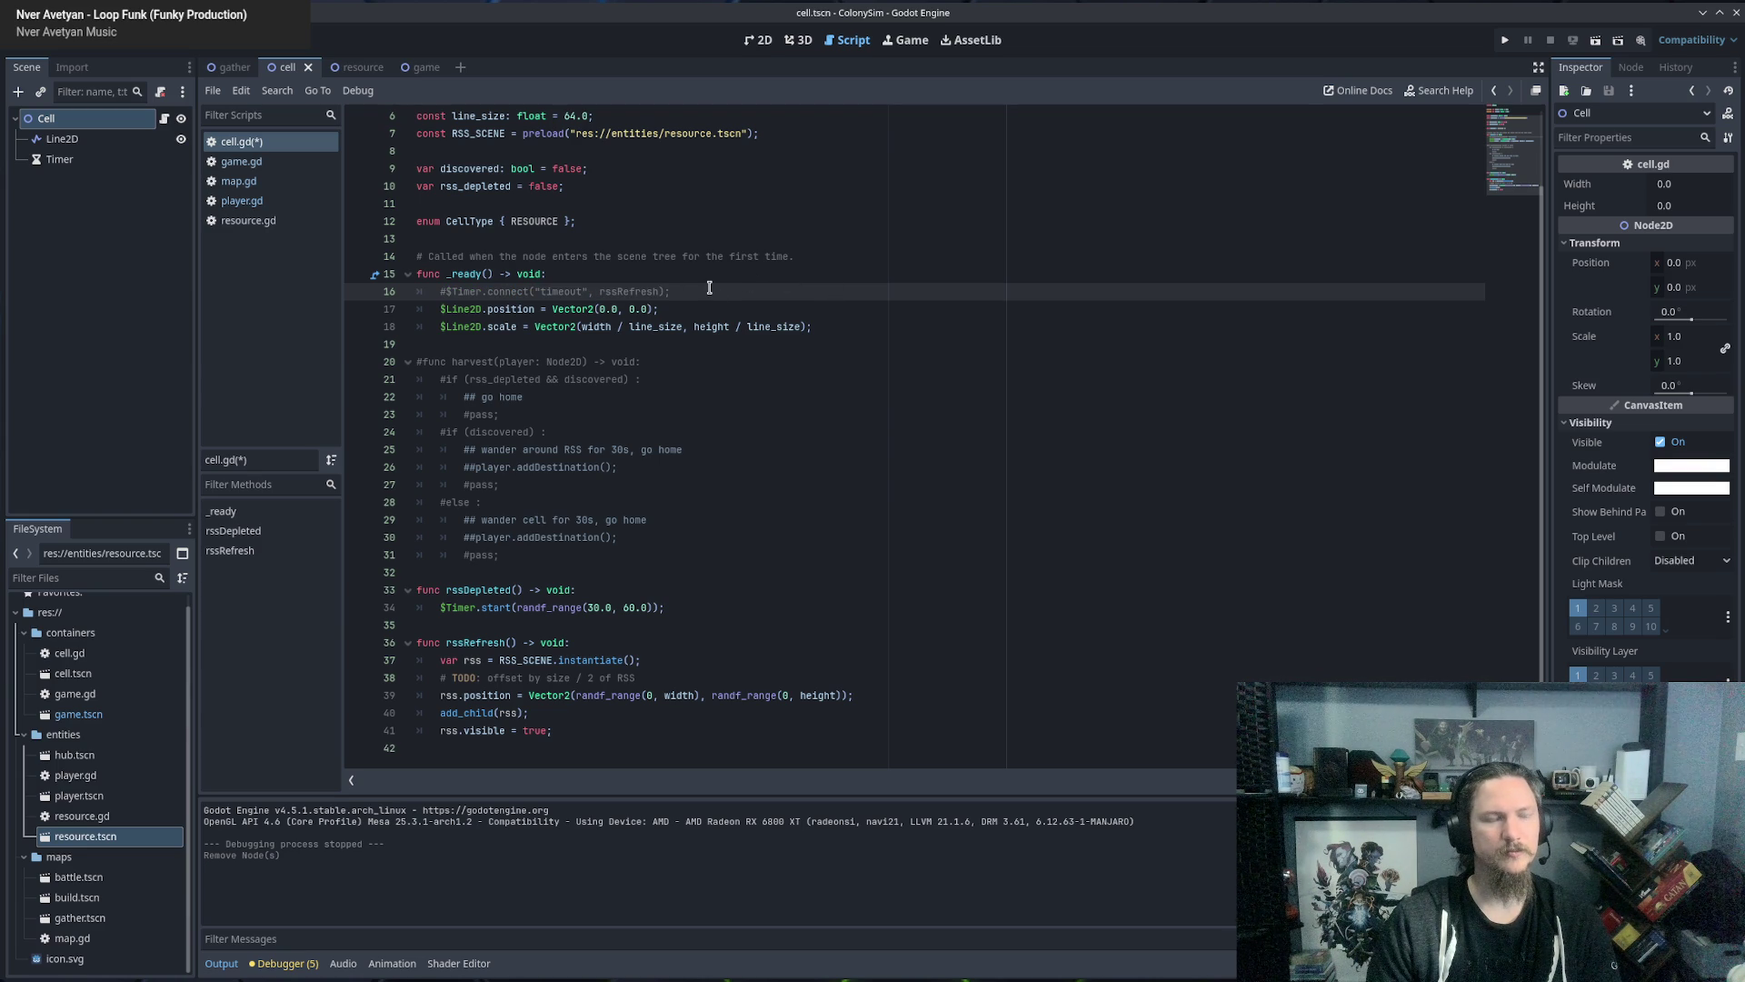
# Step: Add an rssRefresh() call in _ready and uncomment the $Timer.connect line
pyautogui.press('Return')
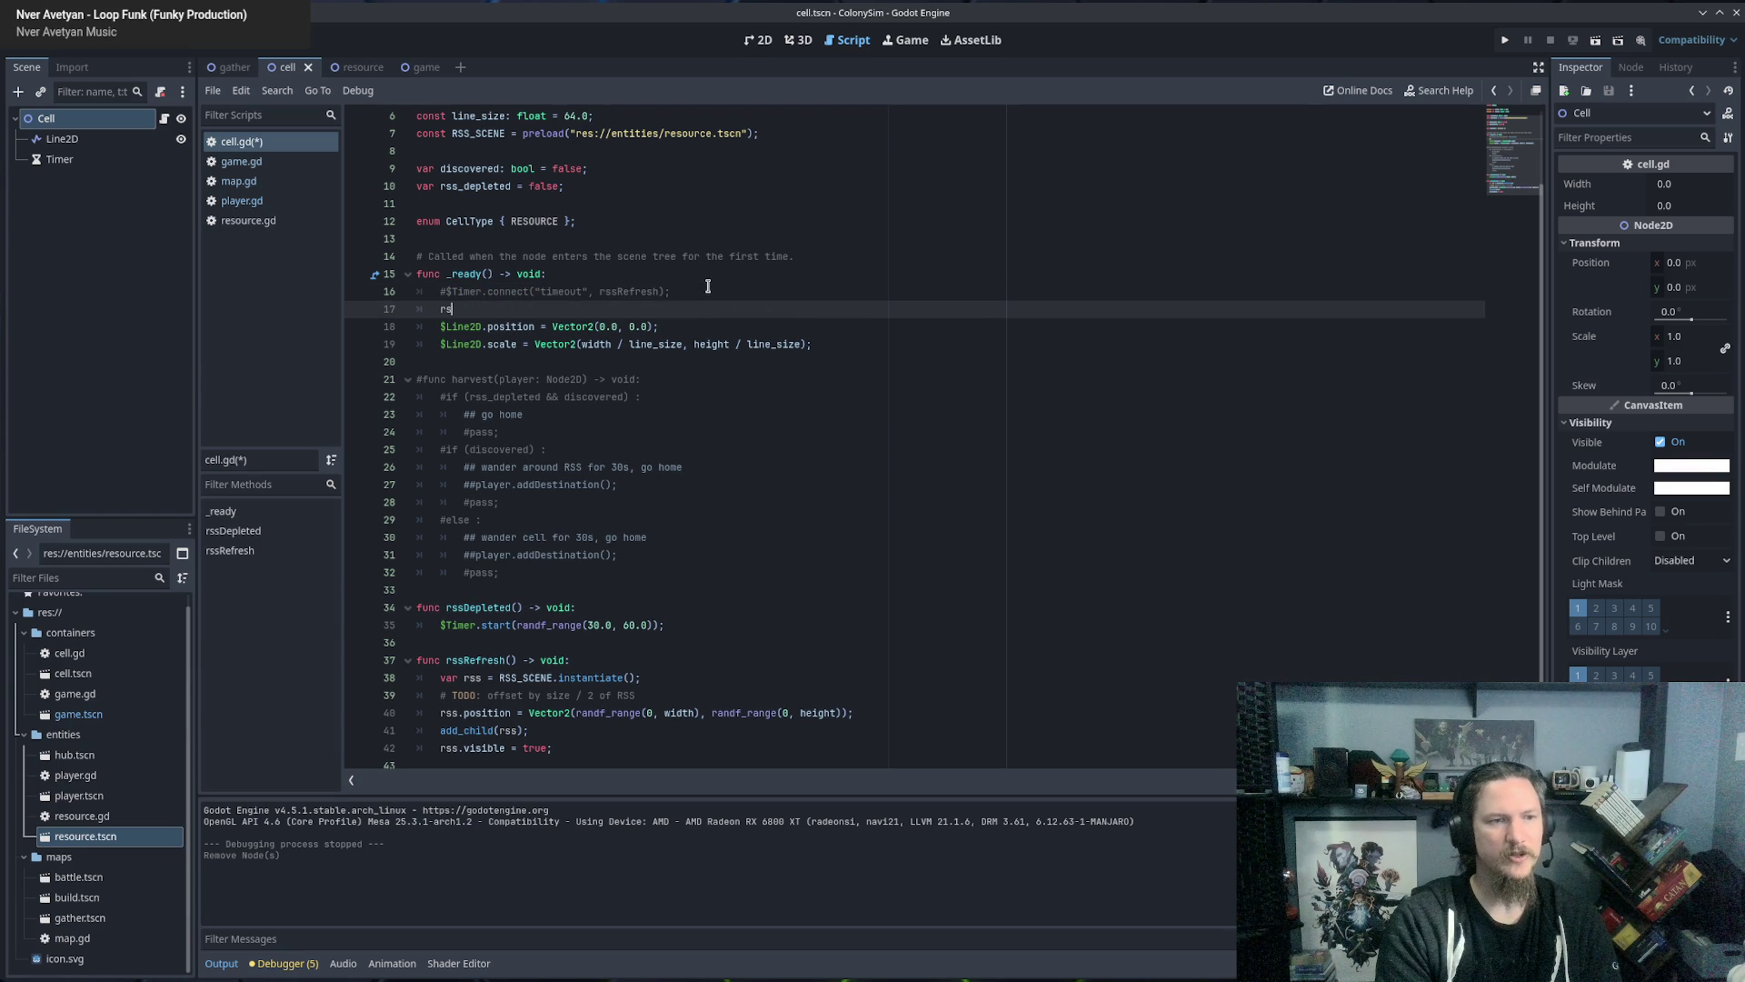
pyautogui.write('sRefres')
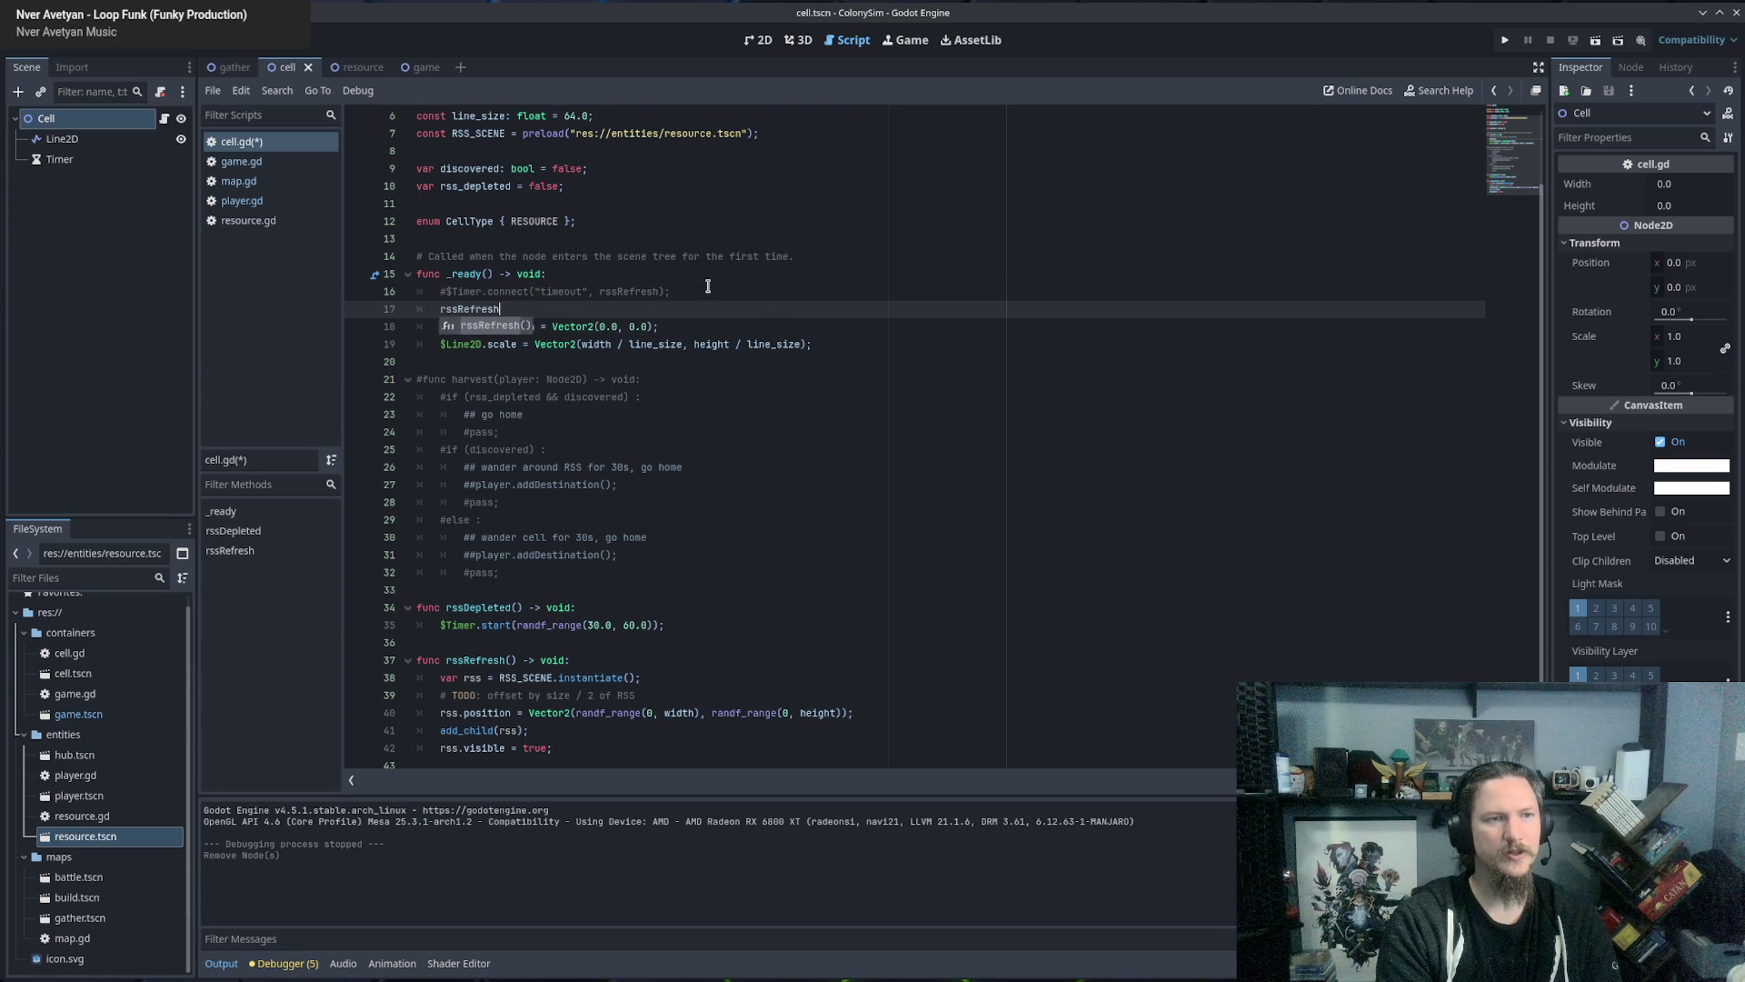
pyautogui.write('h')
pyautogui.press('Return')
pyautogui.click(708, 286)
pyautogui.hotkey('ctrl', 'k')
# Step: Move rssRefresh() to the top of _ready and run the game with F5
pyautogui.press('Down')
pyautogui.scroll(1, 708, 287)
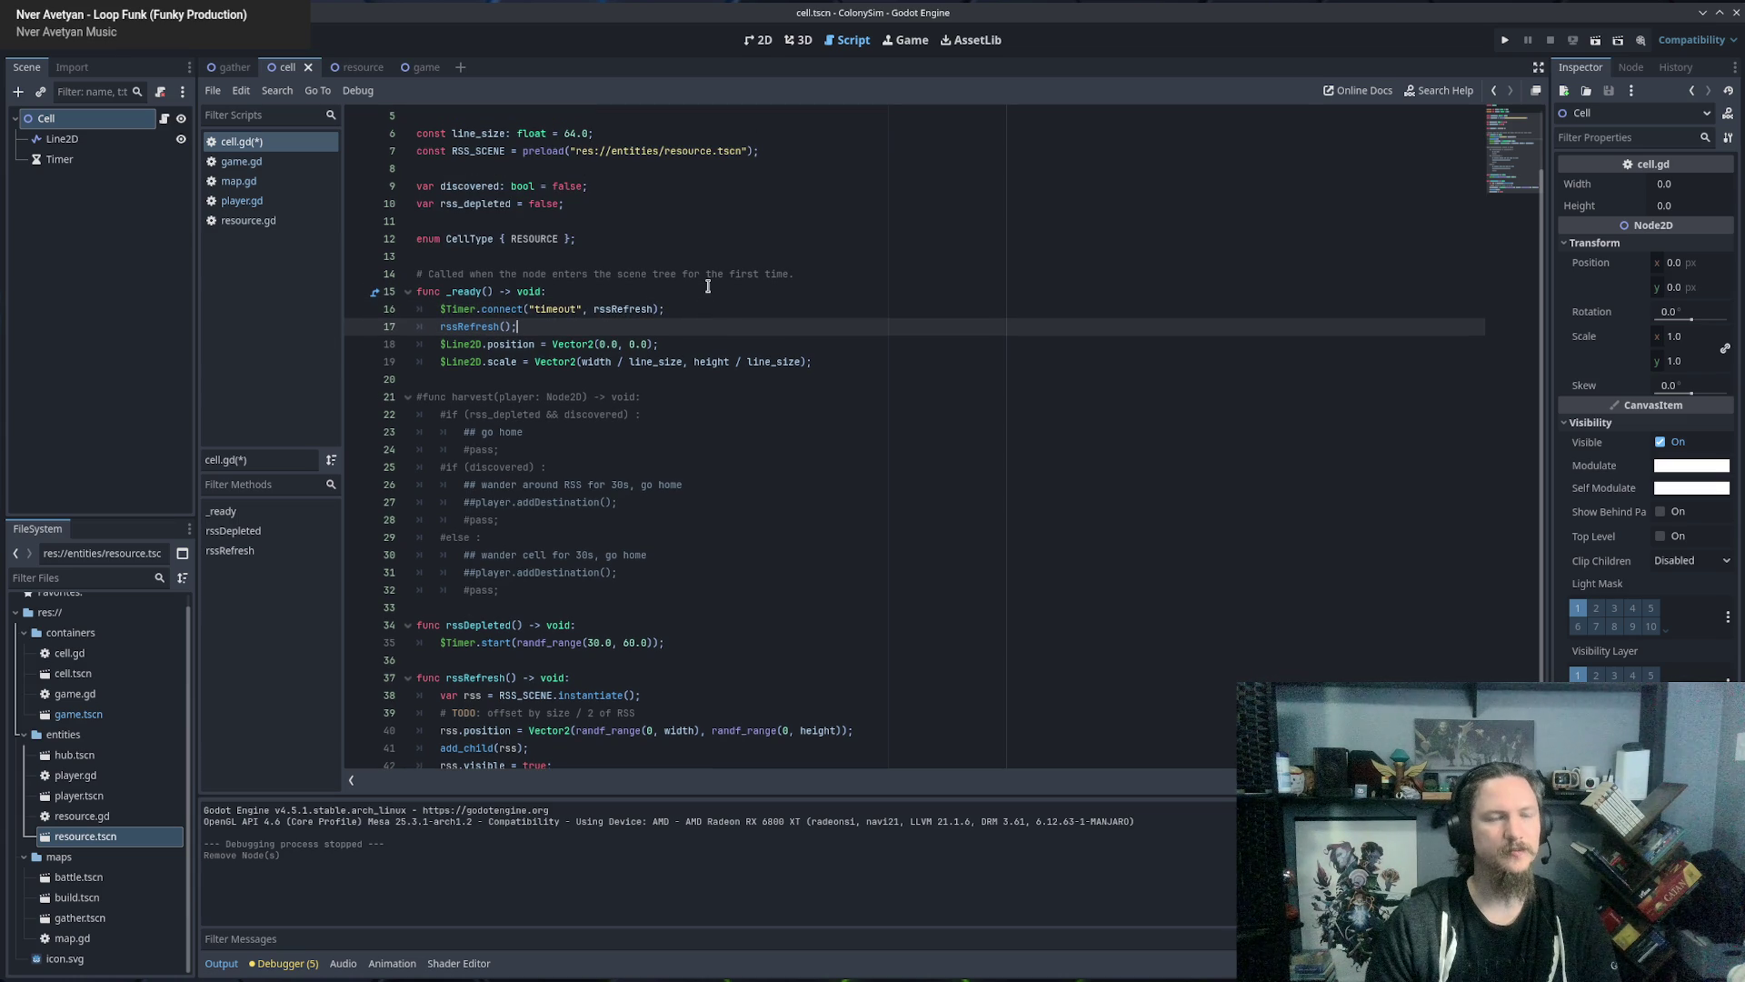
pyautogui.hotkey('shift', 'Home')
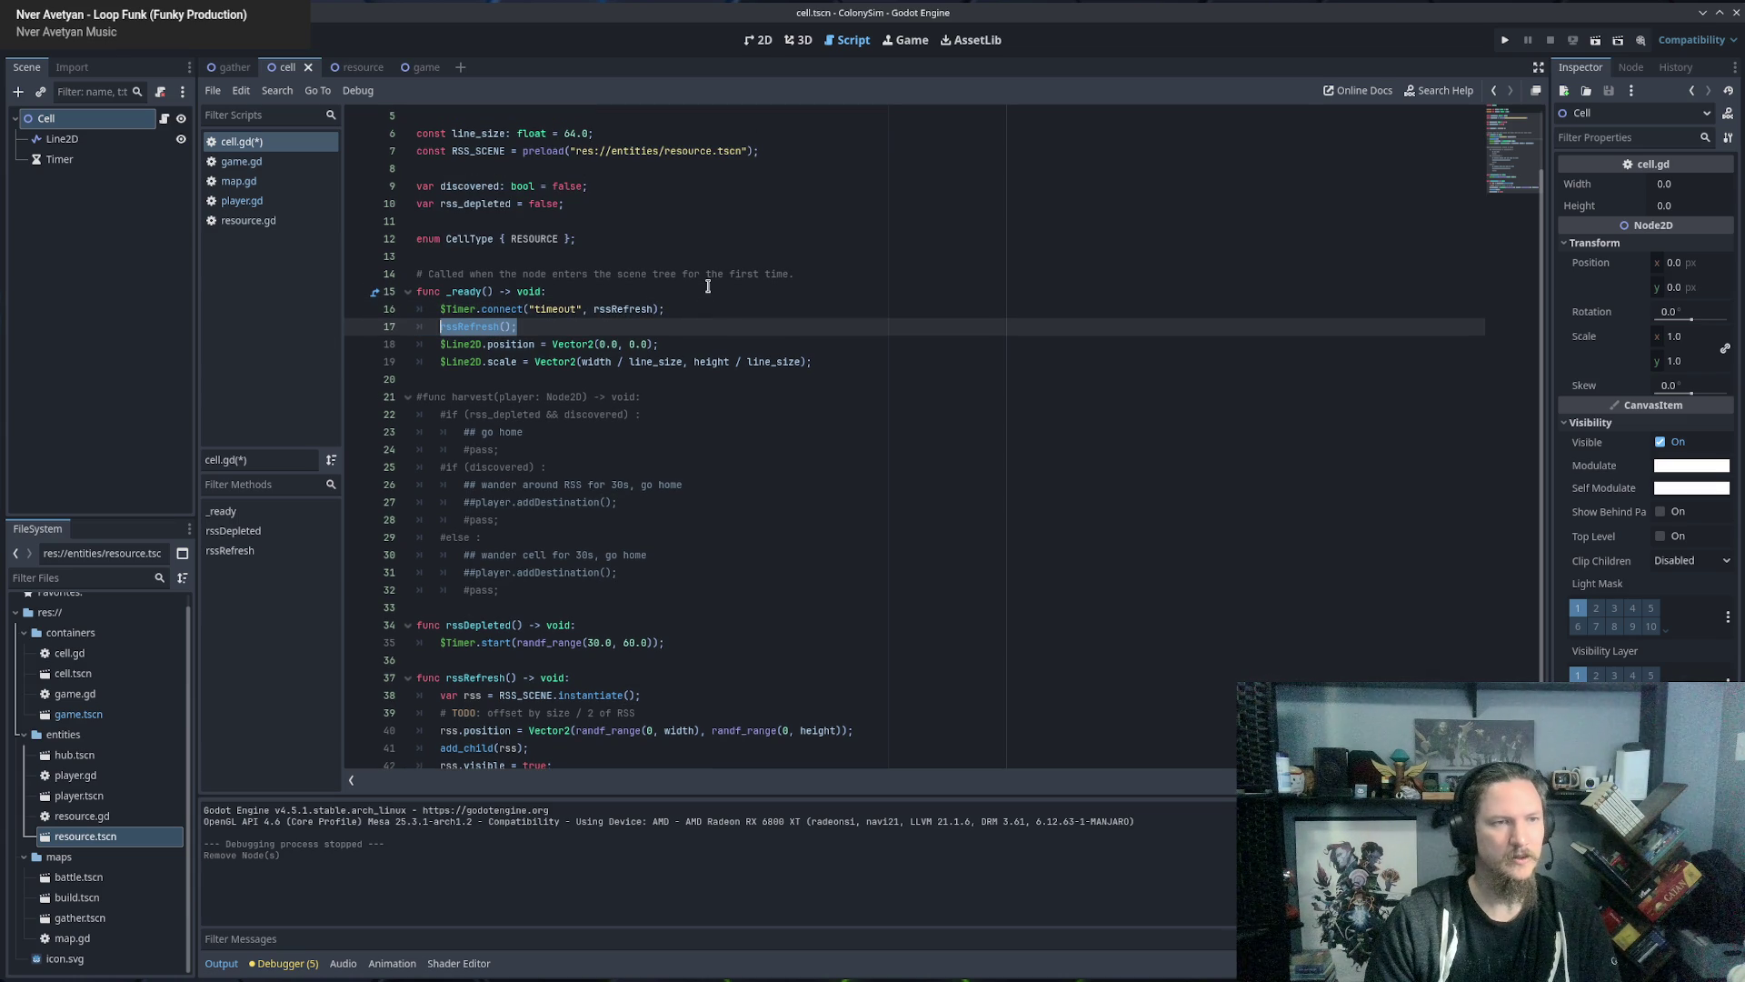
pyautogui.hotkey('ctrl', 'x')
pyautogui.hotkey('alt', 'Up')
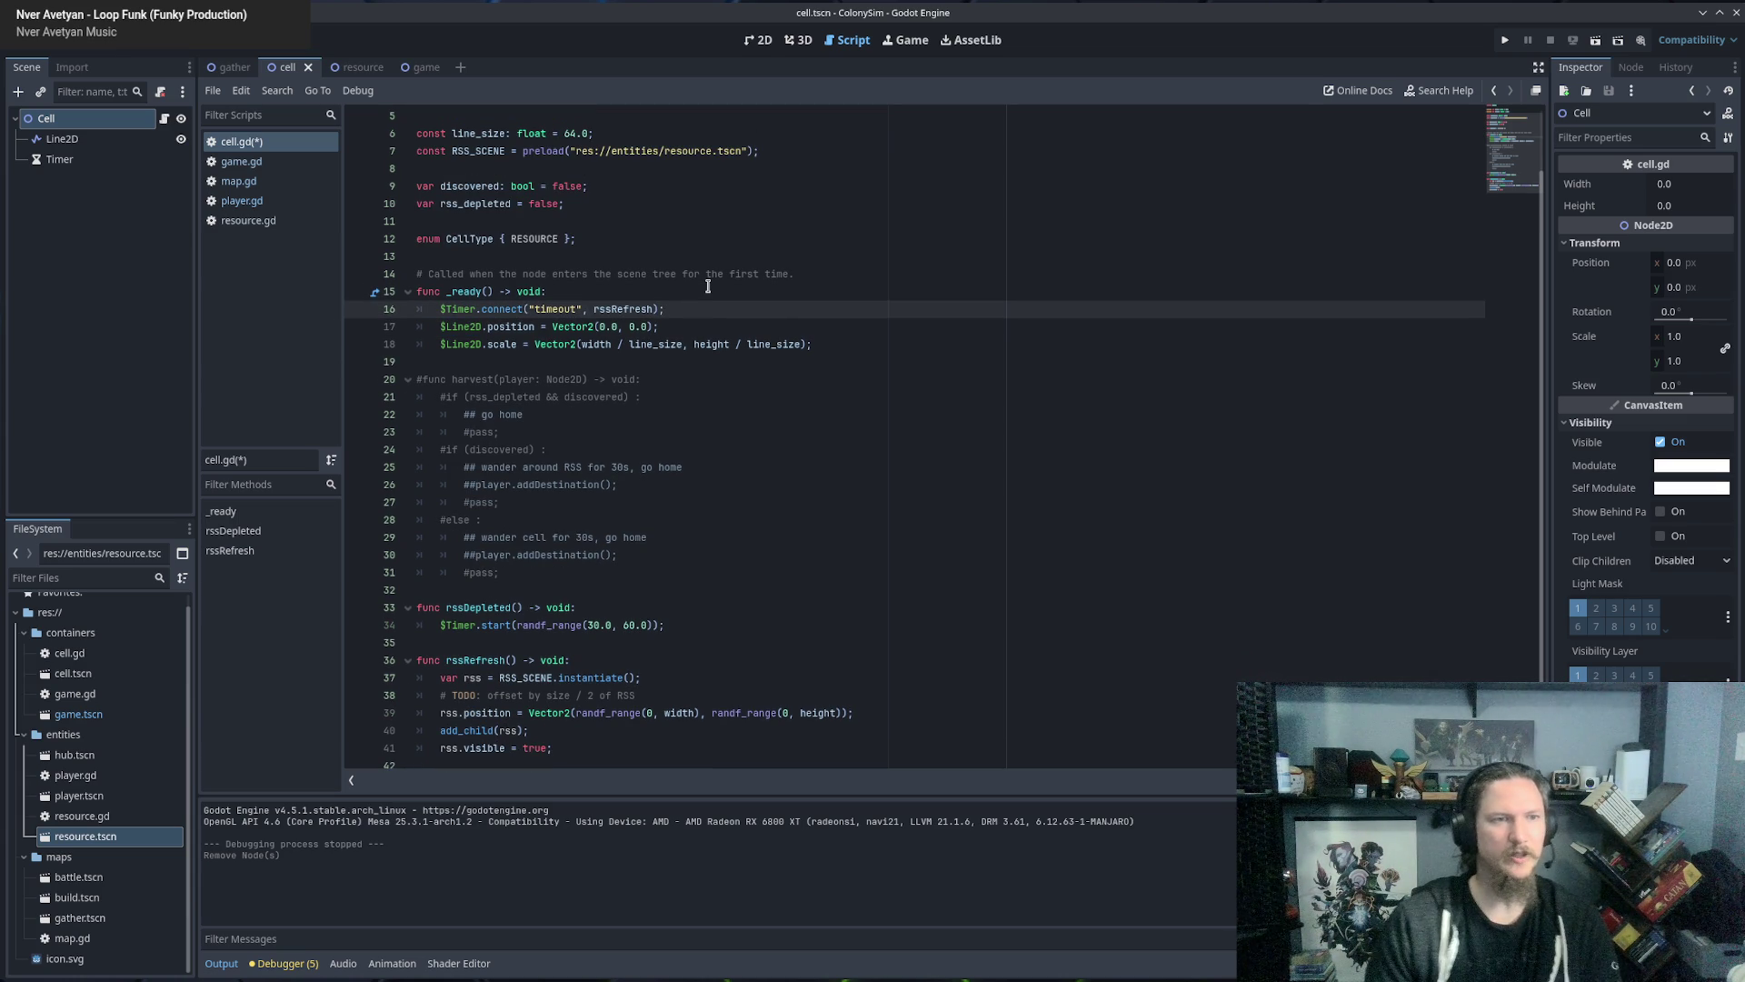
pyautogui.hotkey('ctrl', 'v')
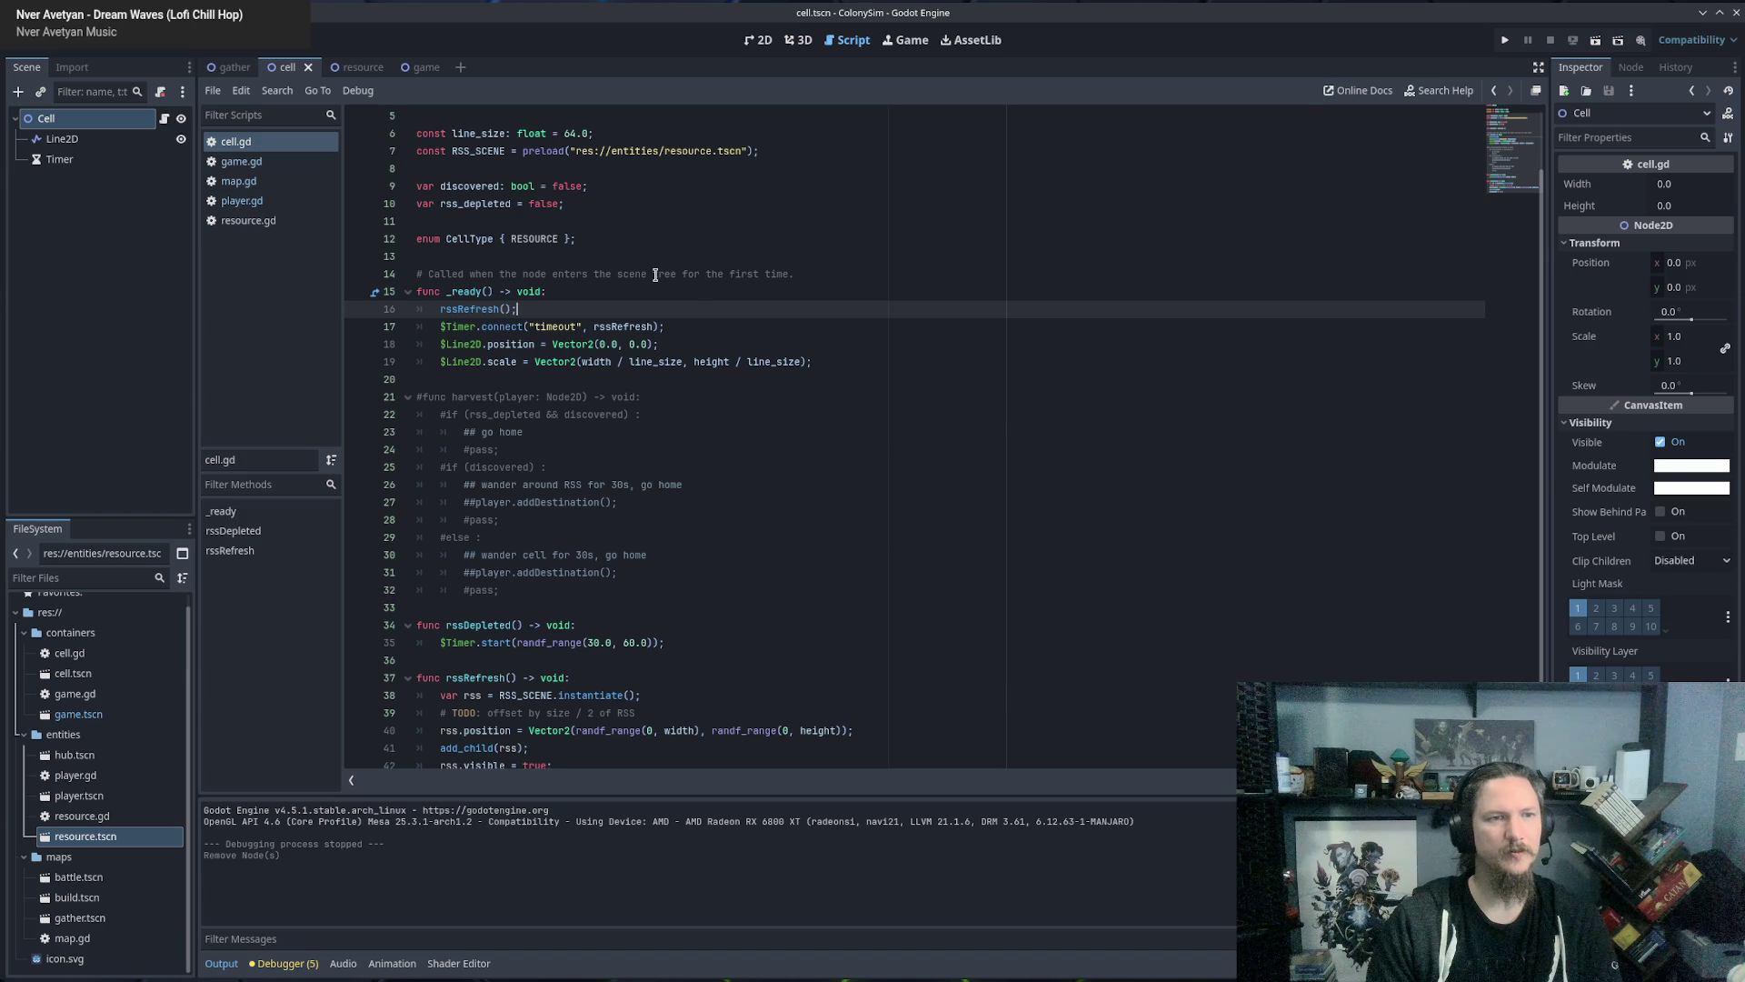
pyautogui.press('F5')
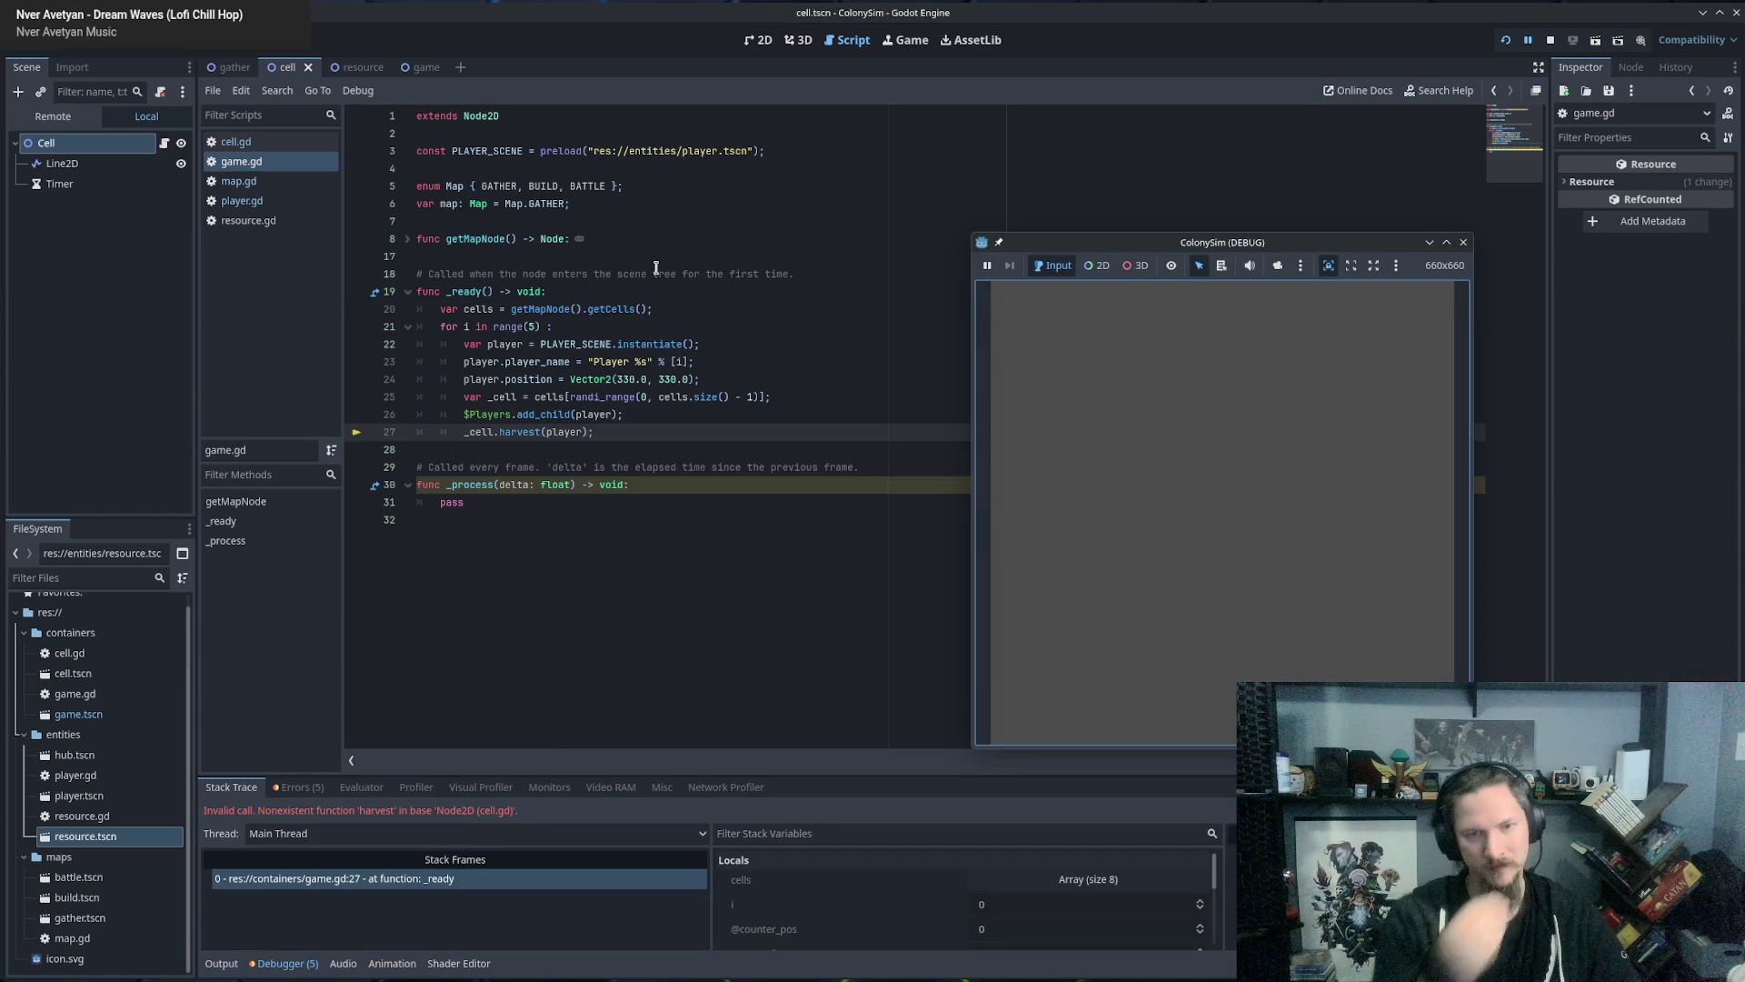
# Step: Close the game and inspect the nonexistent harvest function error at game.gd line 27
pyautogui.click(1463, 242)
pyautogui.click(298, 787)
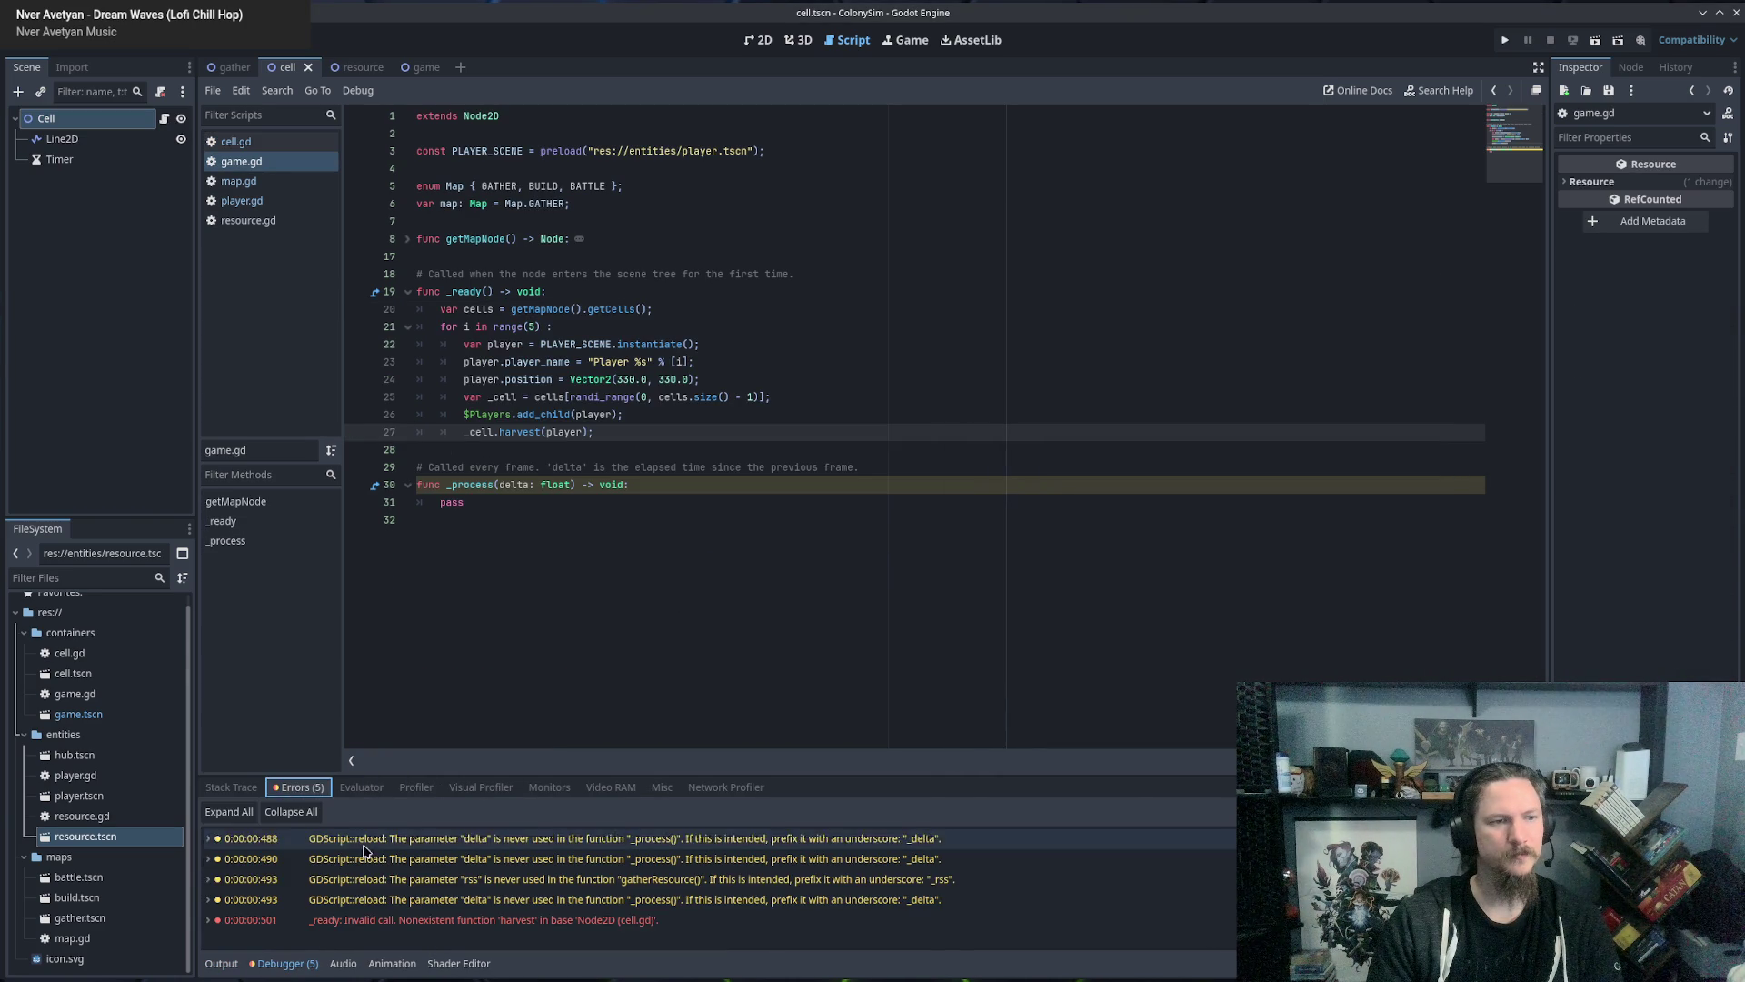
pyautogui.doubleClick(383, 925)
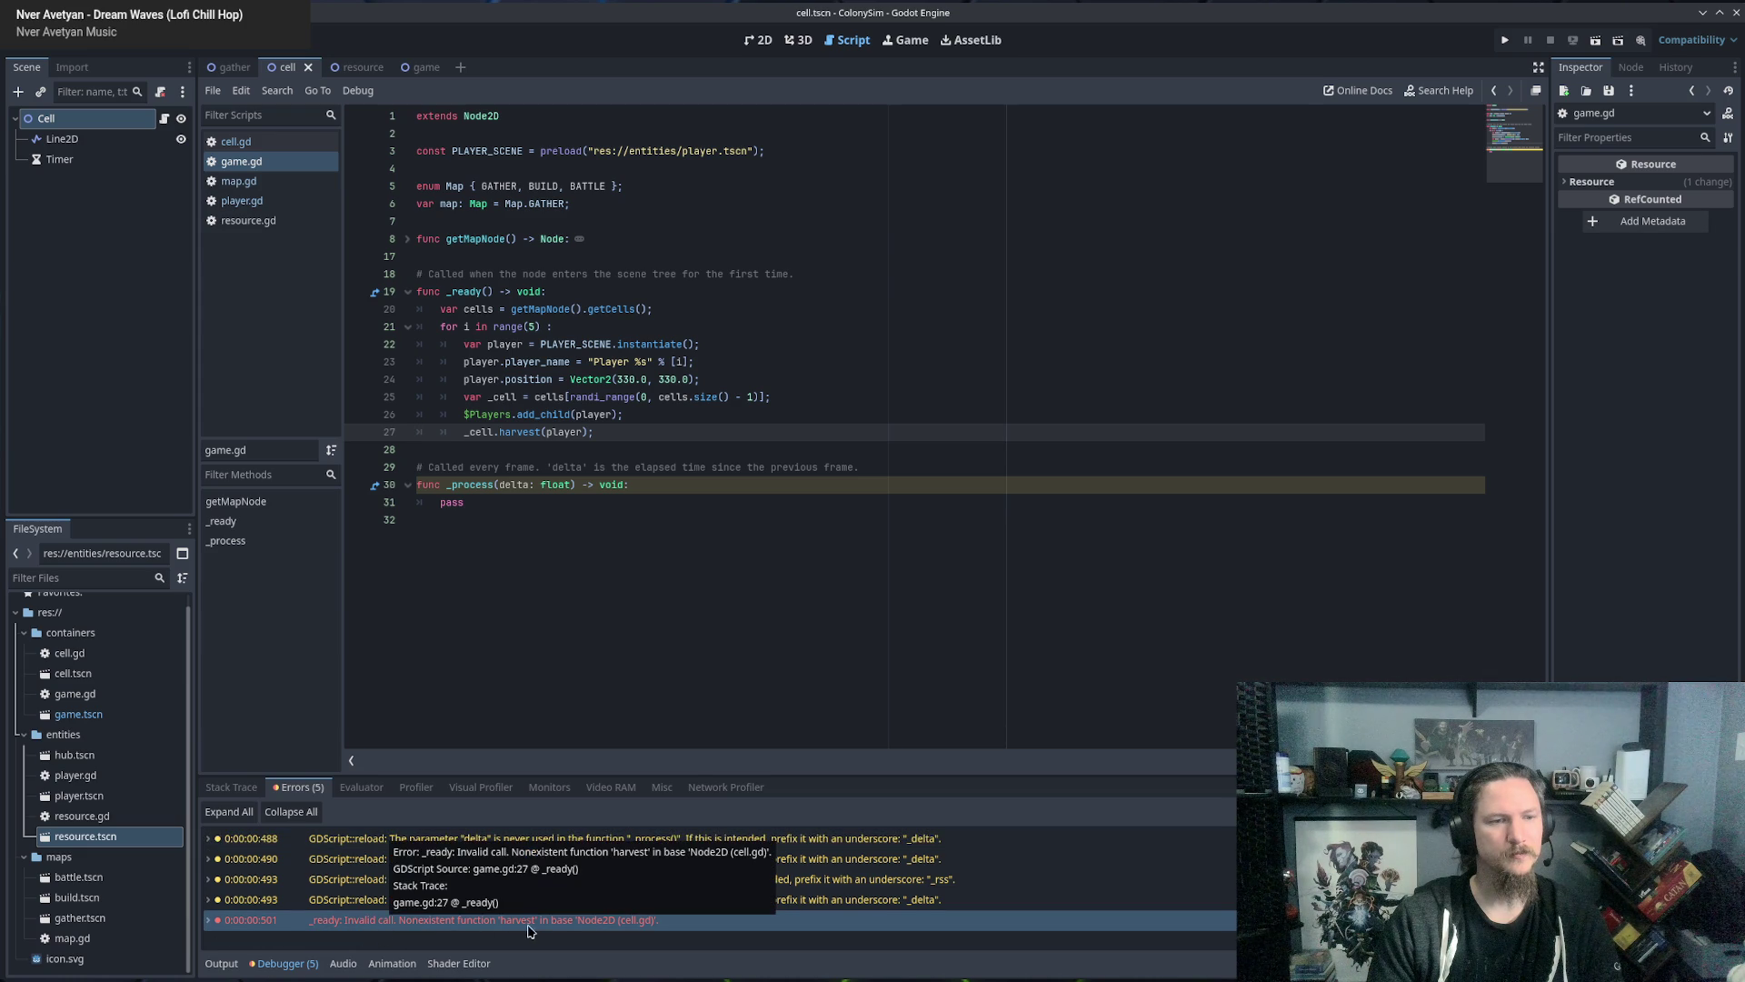
pyautogui.click(409, 485)
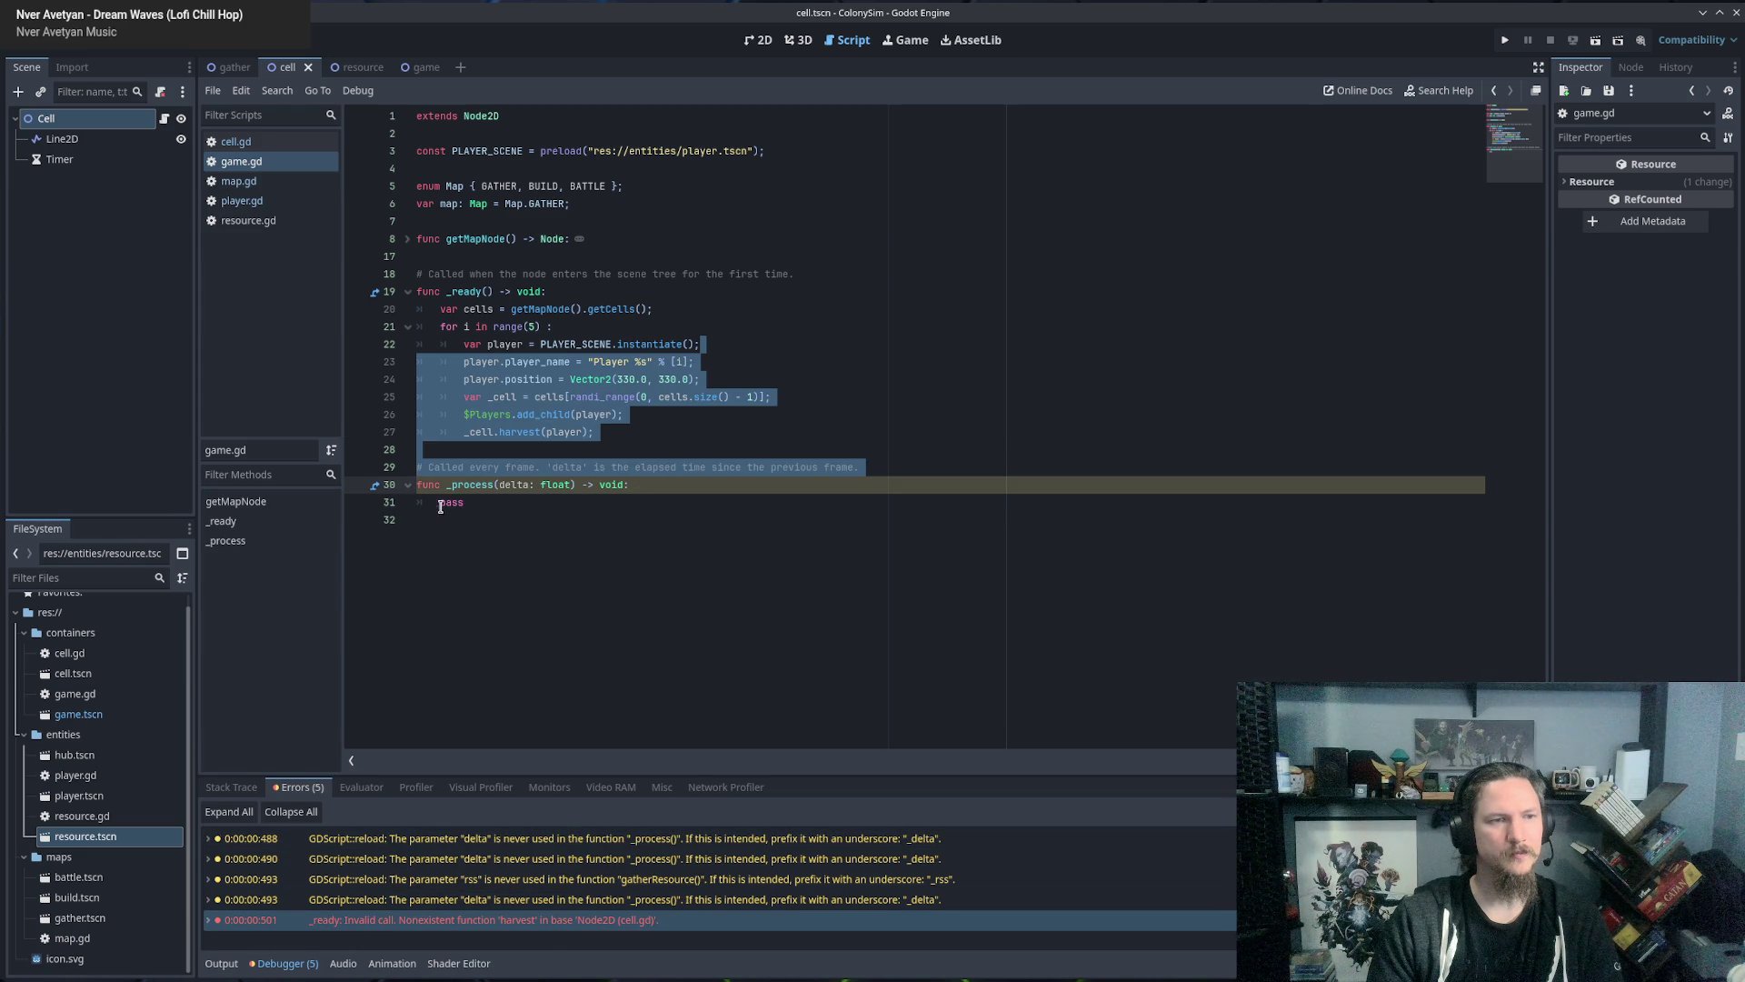
pyautogui.click(474, 503)
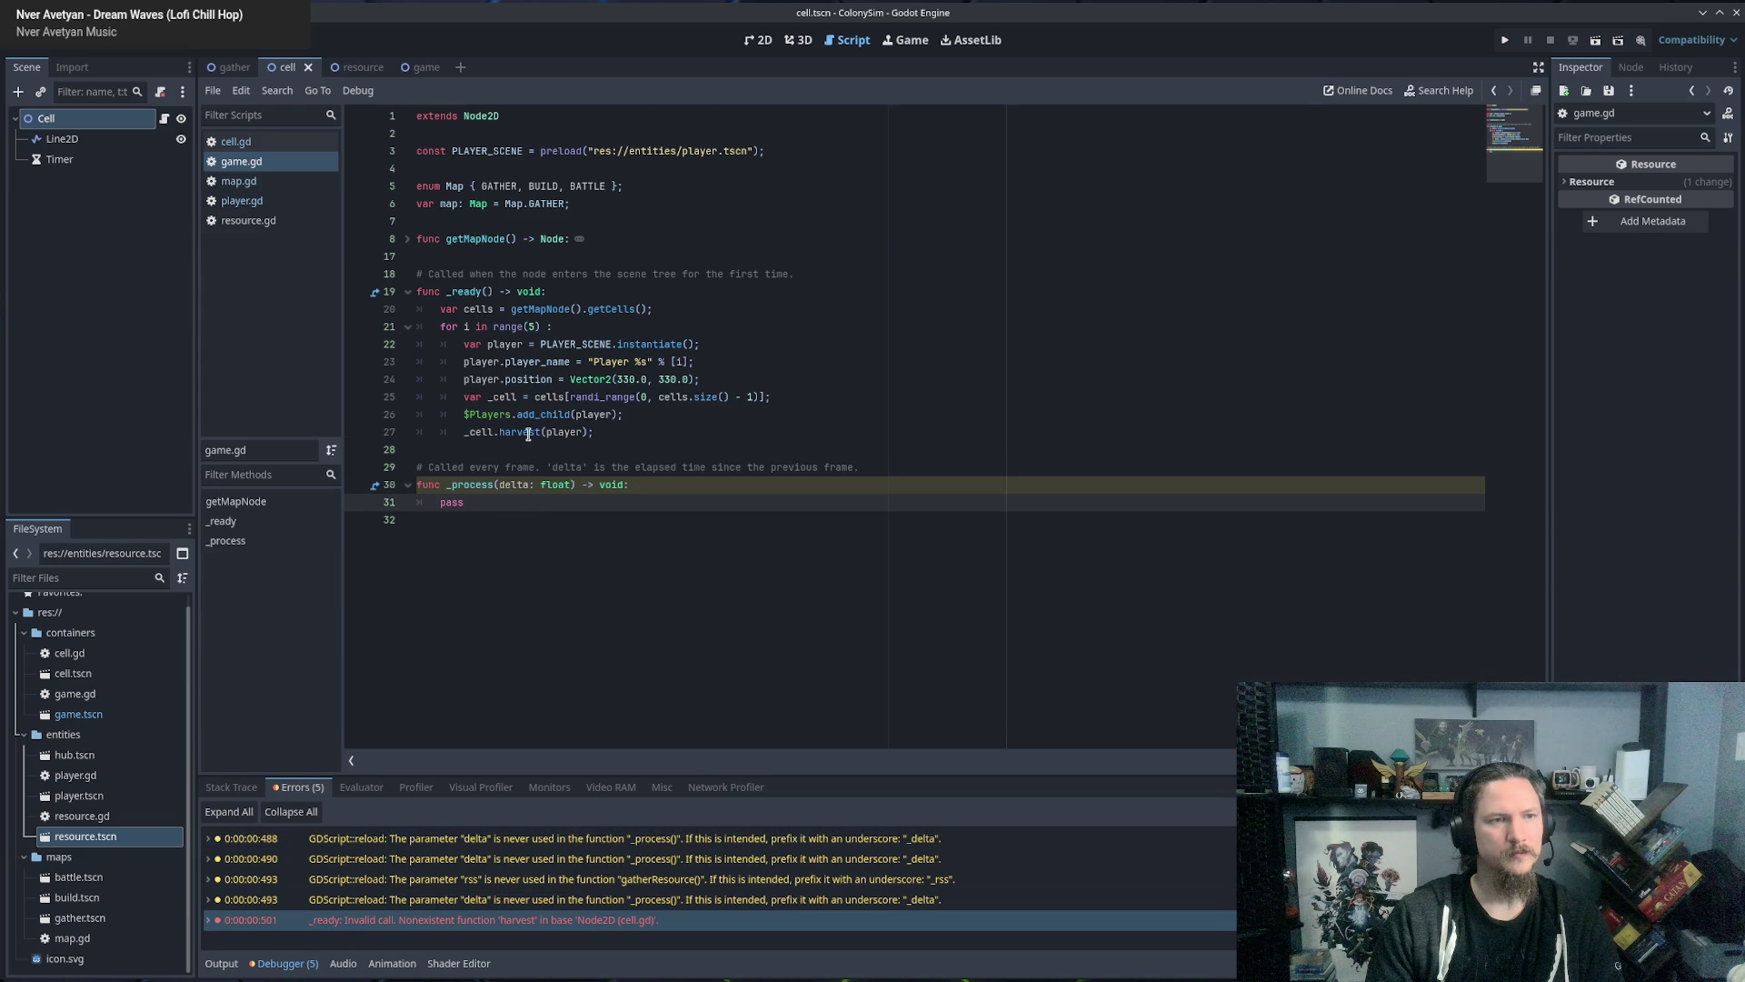
pyautogui.click(656, 429)
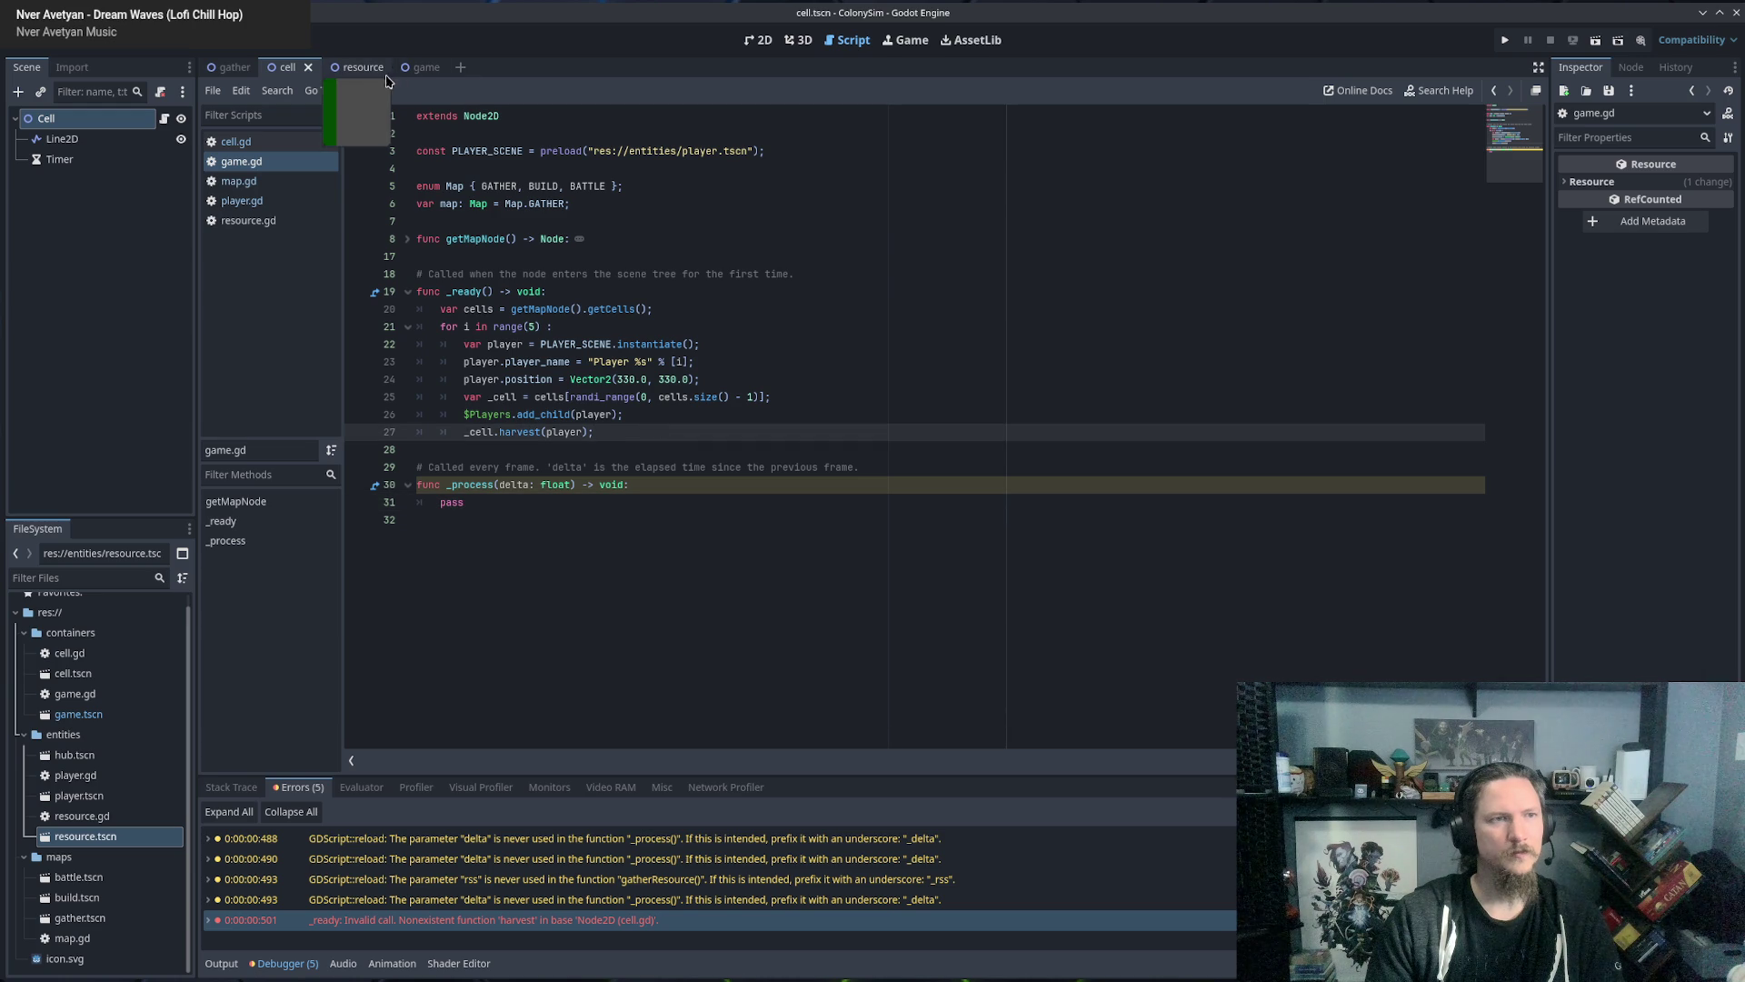
# Step: Uncomment the harvest function in cell.gd
pyautogui.click(258, 151)
pyautogui.scroll(-1, 769, 450)
pyautogui.click(516, 343)
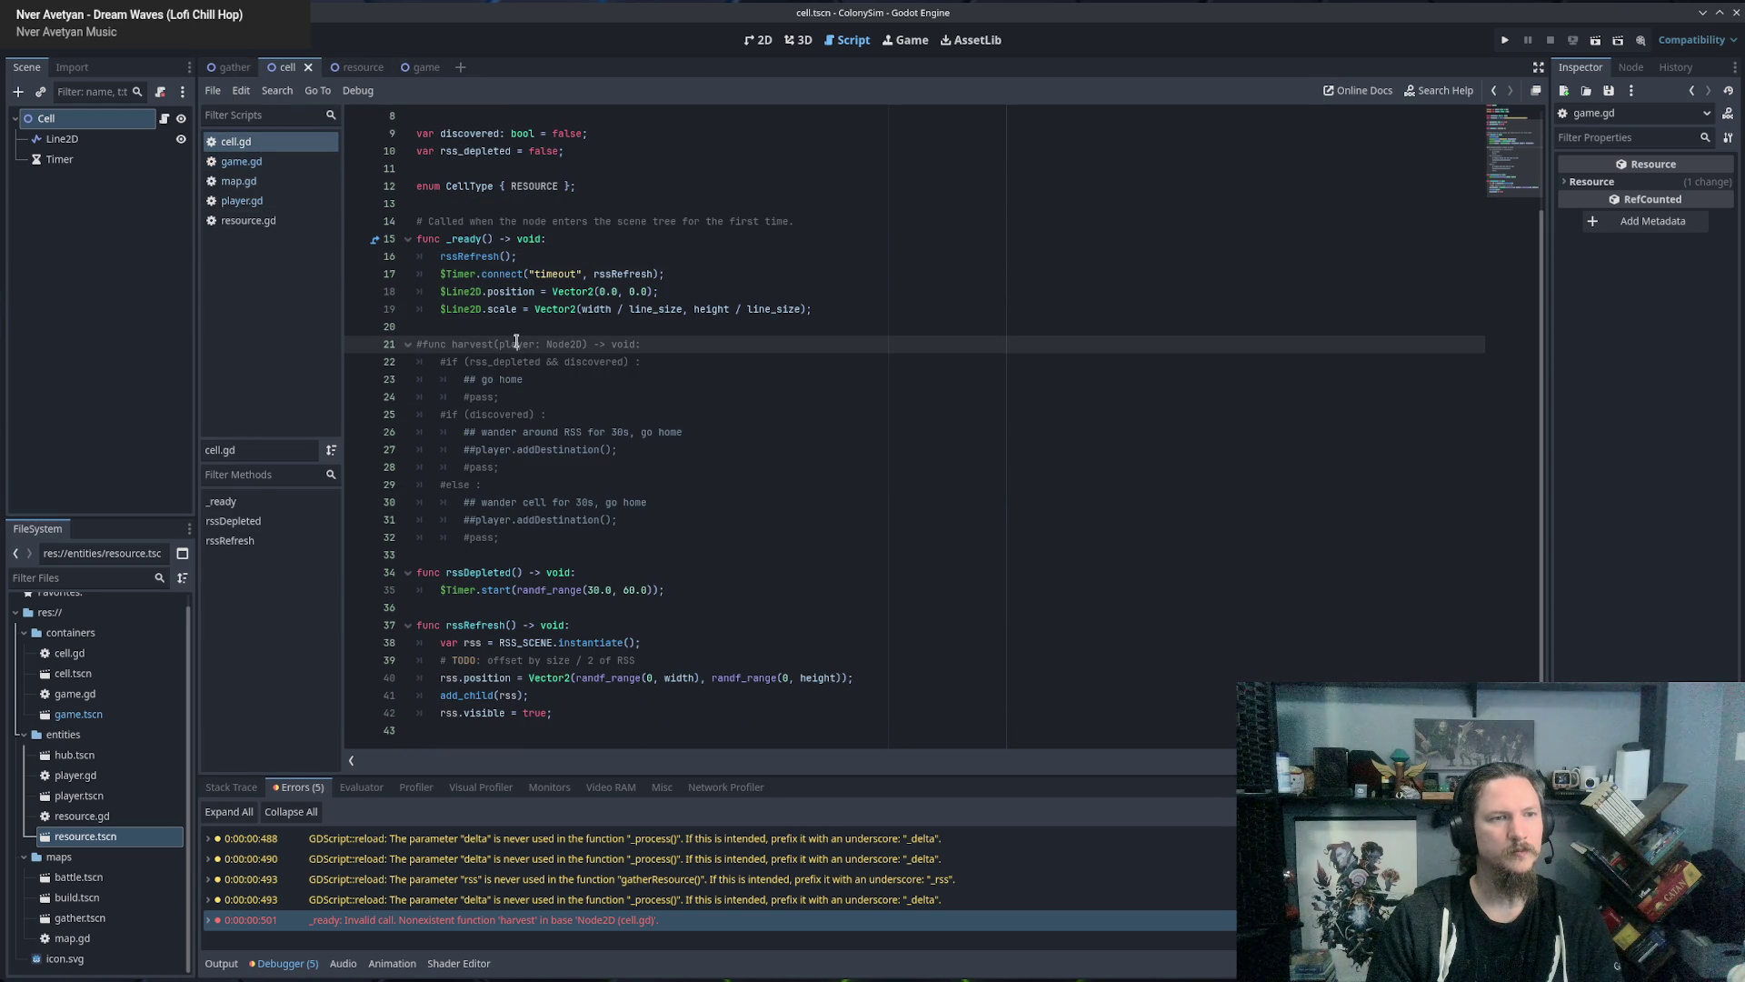
pyautogui.keyDown('shift'); pyautogui.click(948, 549); pyautogui.keyUp('shift')
pyautogui.hotkey('ctrl', 'k')
pyautogui.click(700, 401)
# Step: Run the game repeatedly to confirm random resources spawn per cell, then open gather.tscn
pyautogui.press('F5')
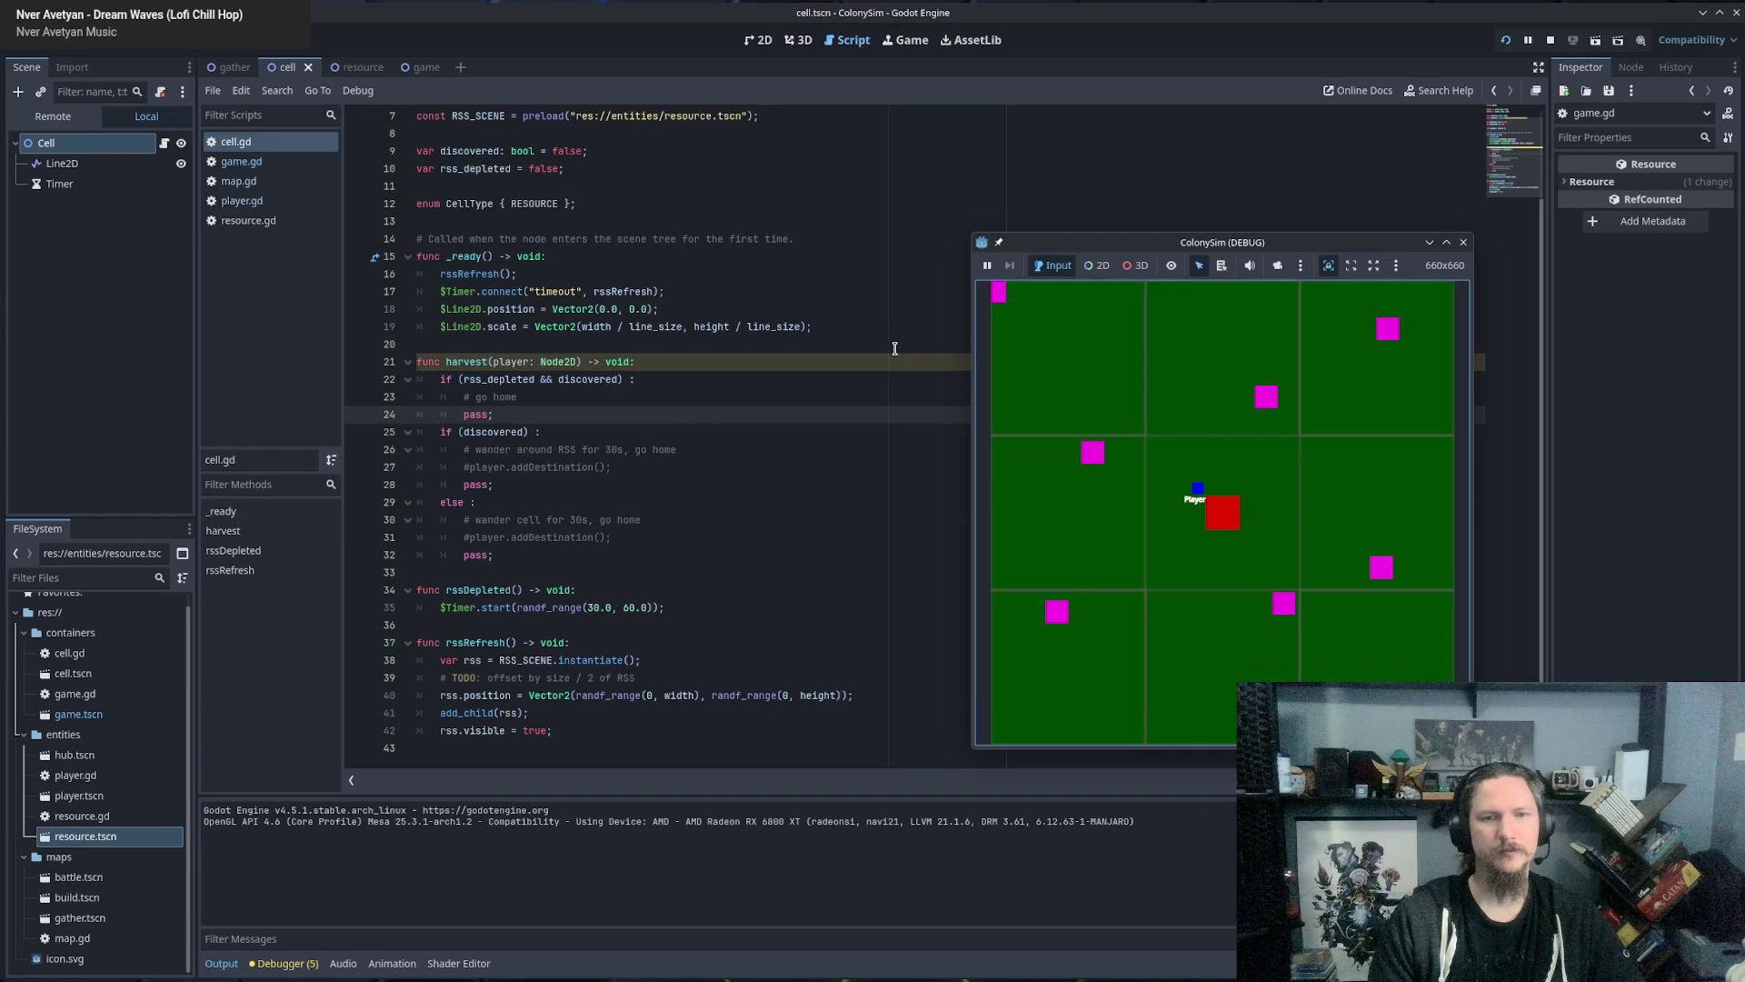
pyautogui.click(1463, 241)
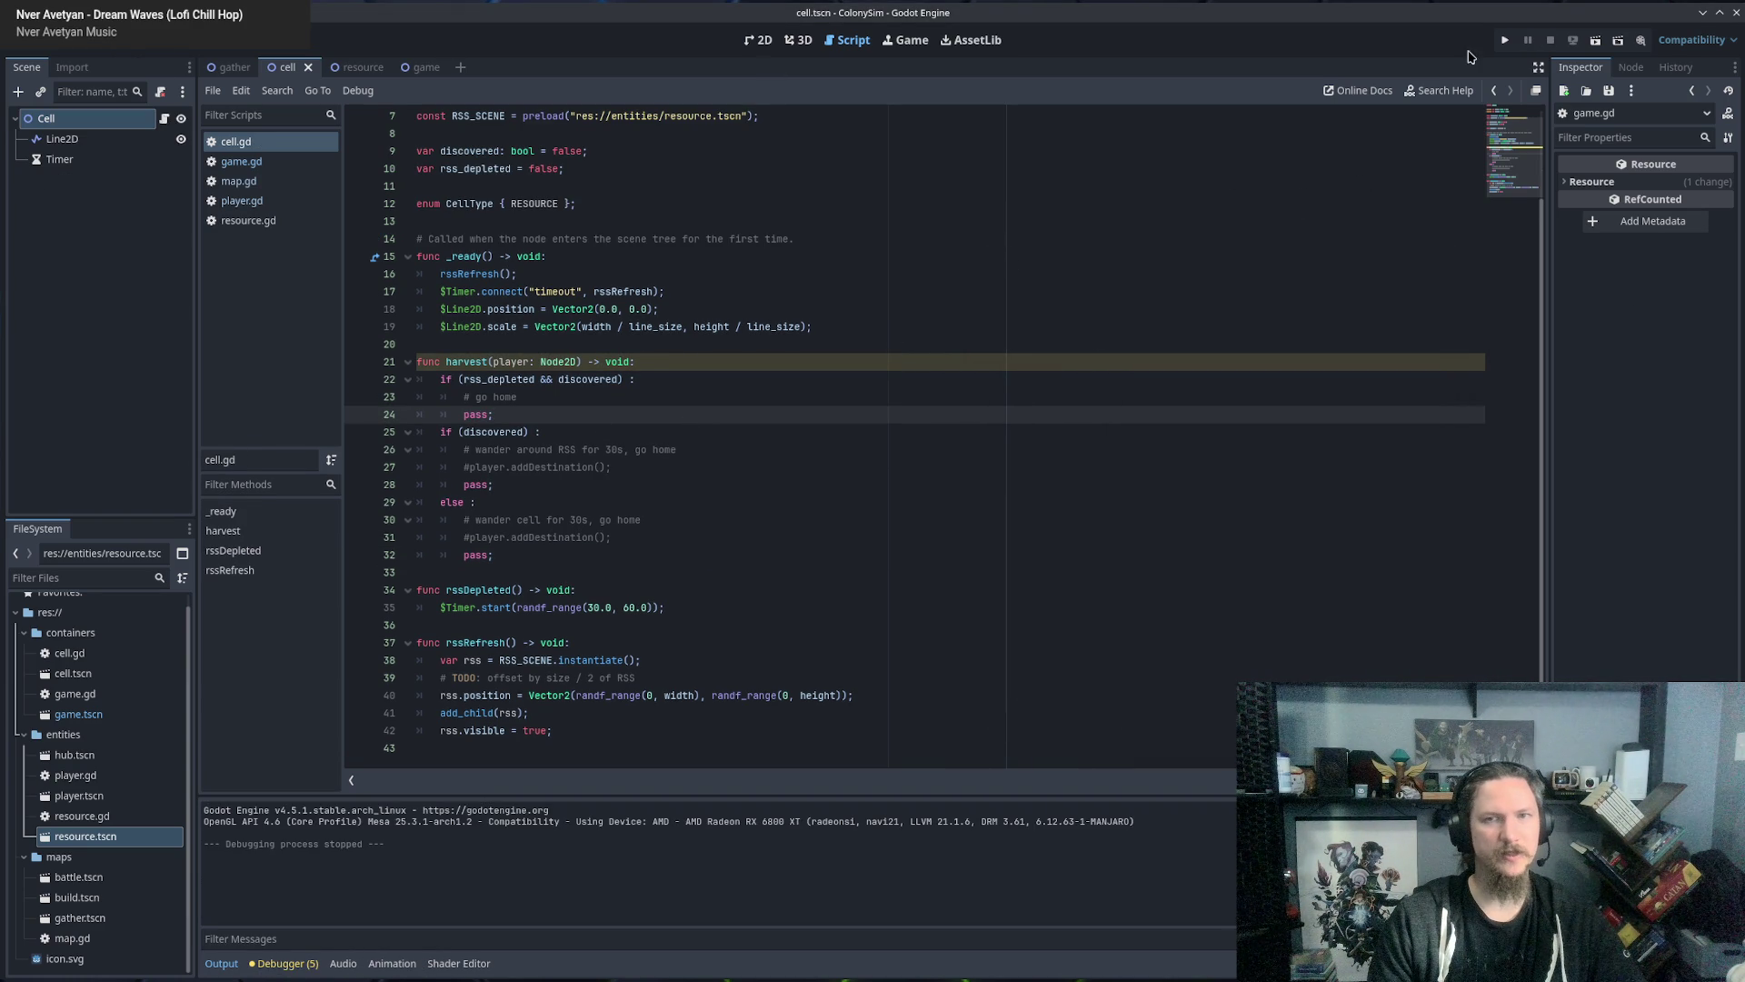
pyautogui.click(1504, 40)
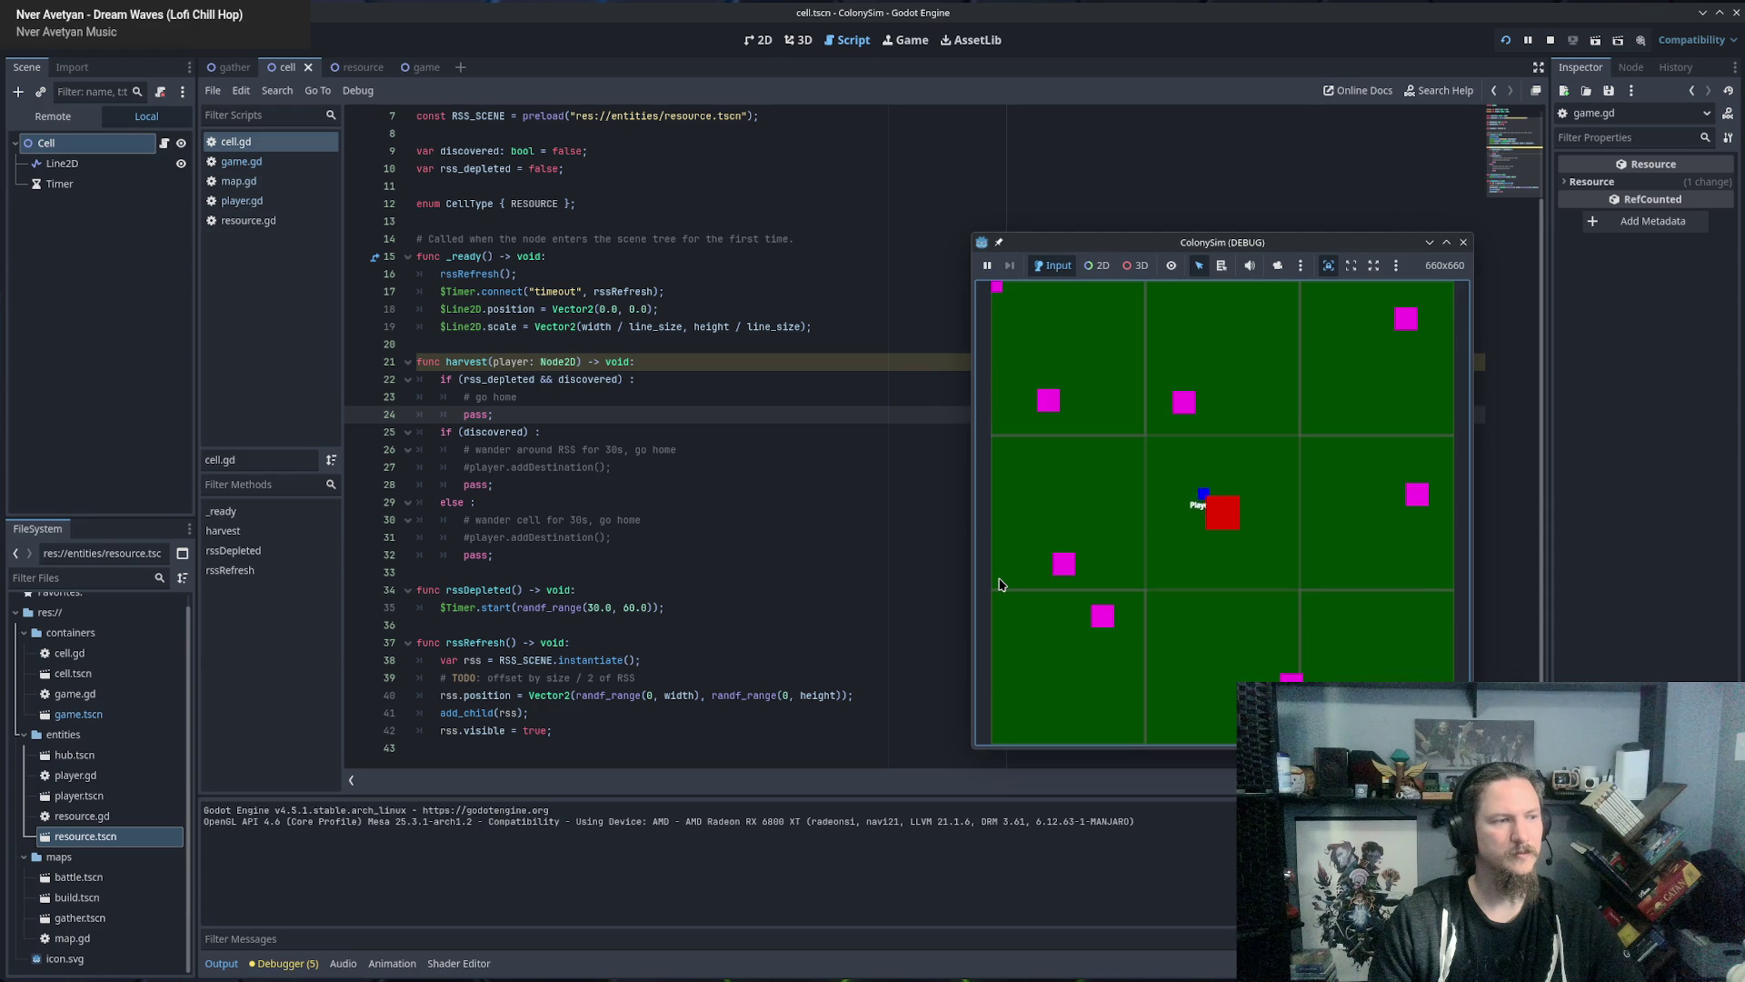
pyautogui.click(1463, 242)
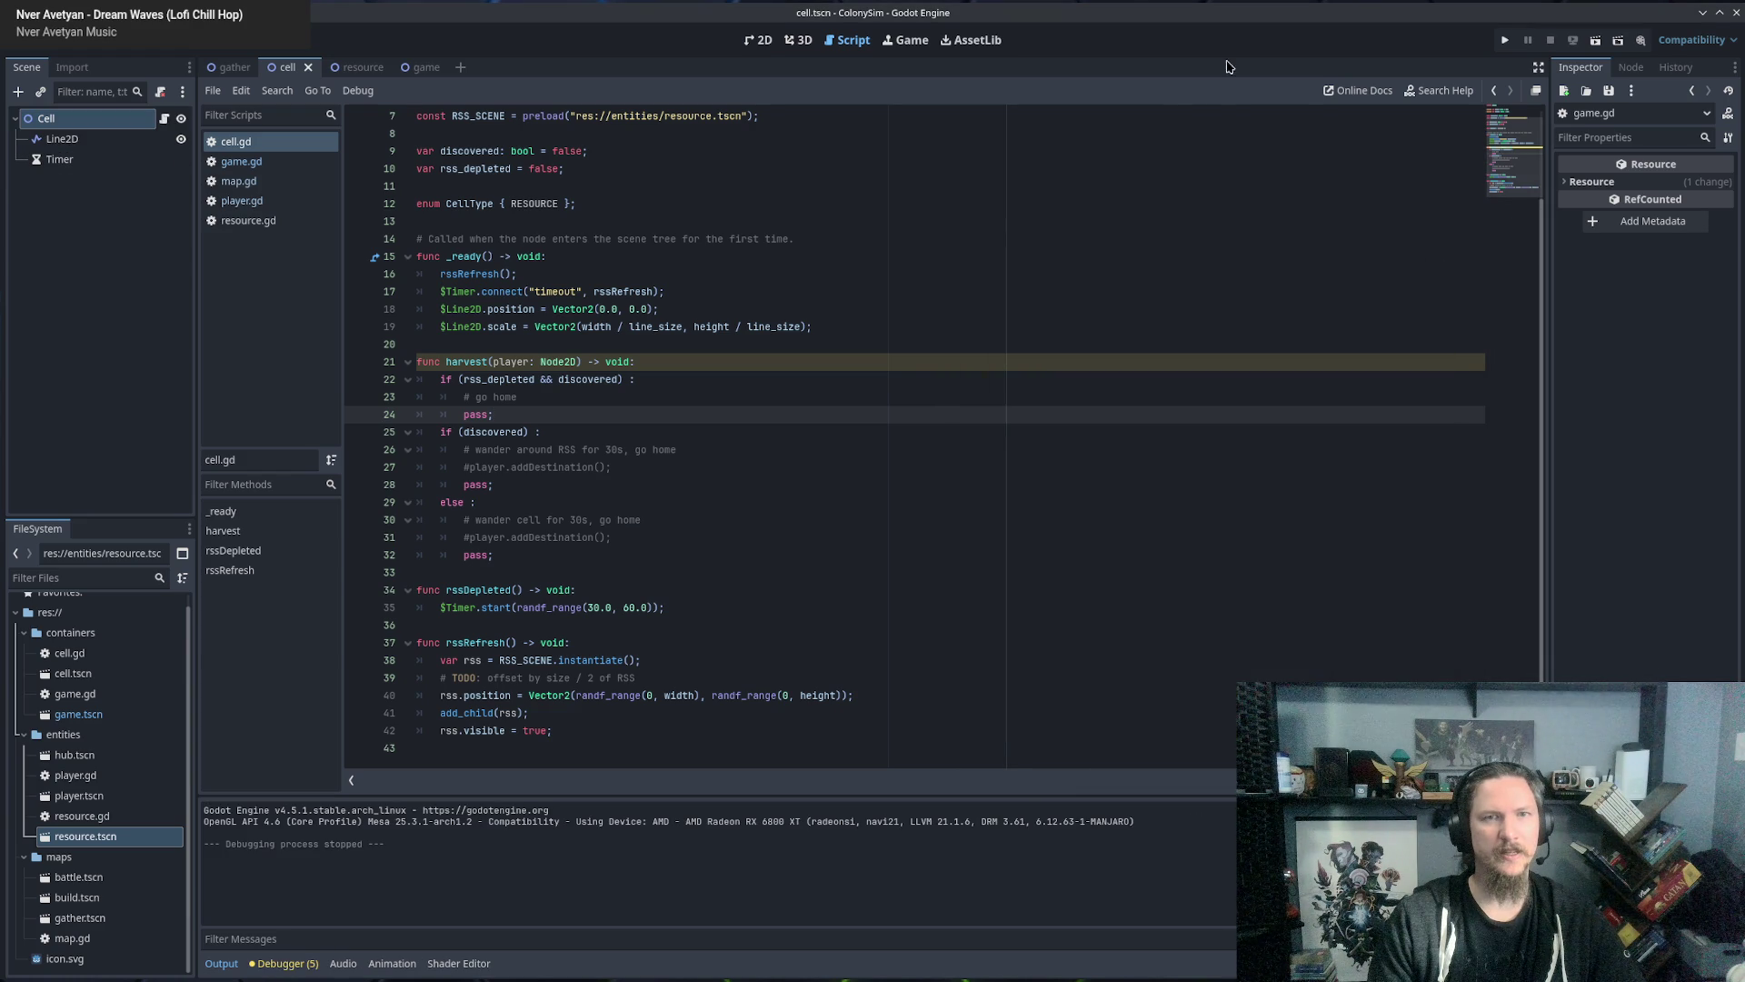
pyautogui.click(1504, 40)
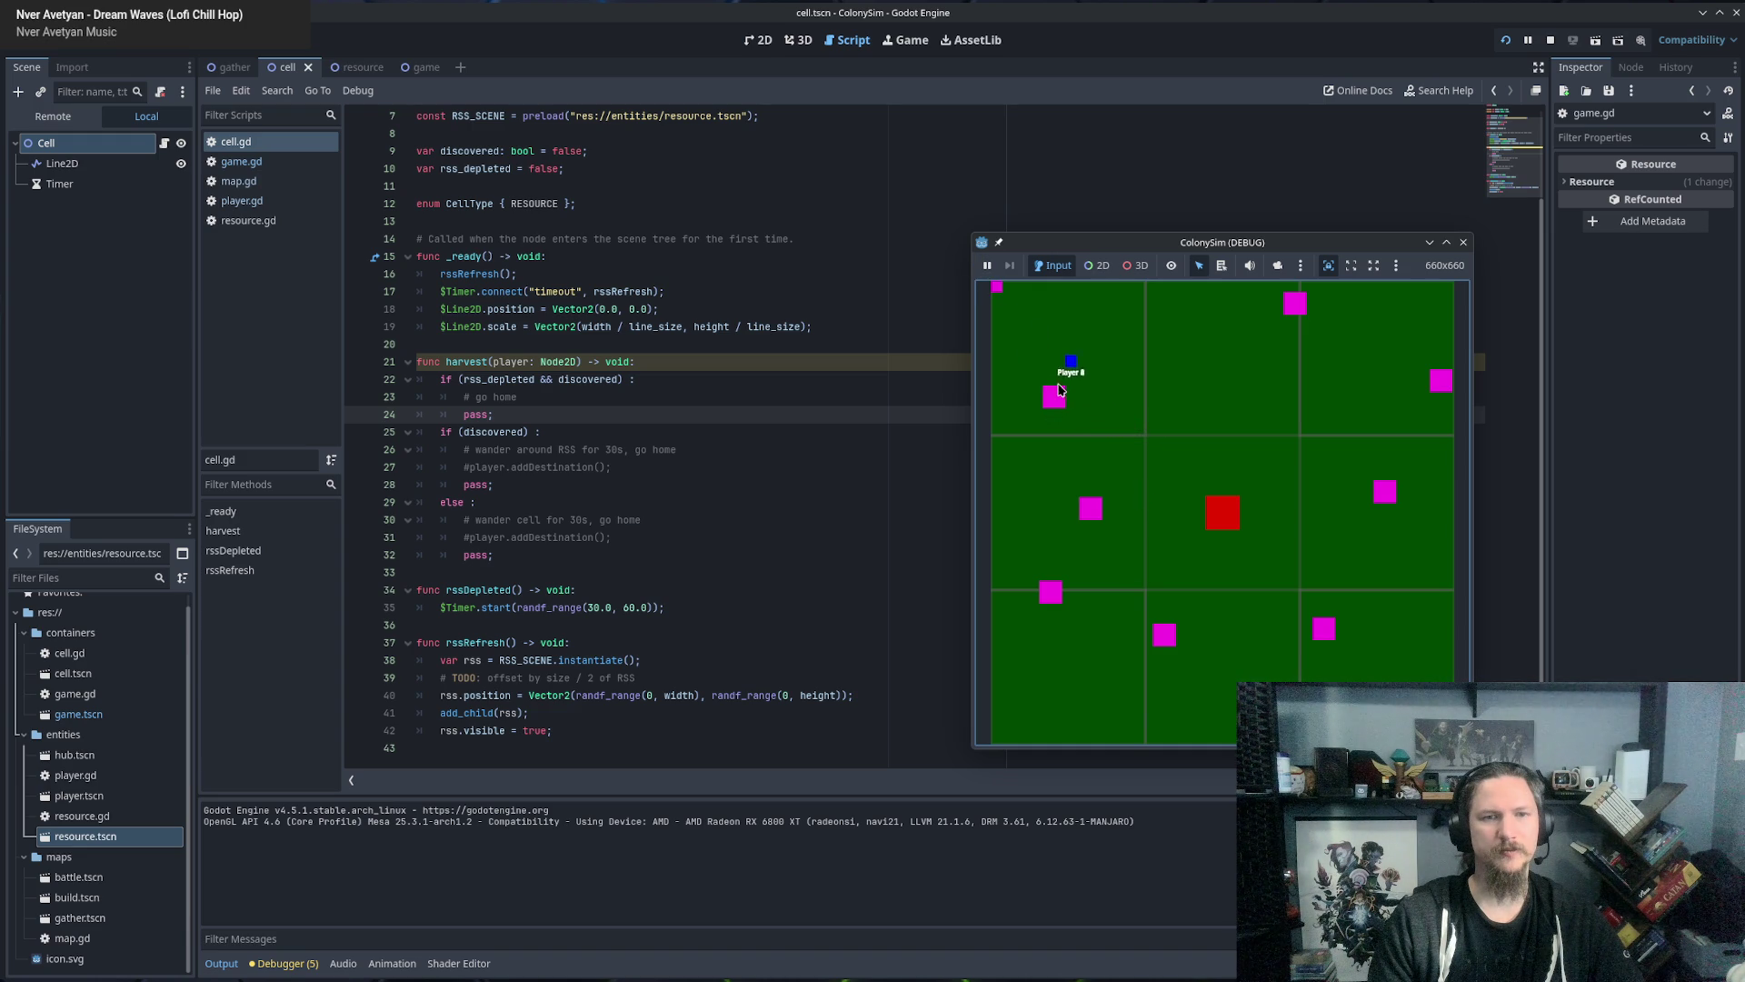
pyautogui.click(1463, 242)
pyautogui.click(1497, 40)
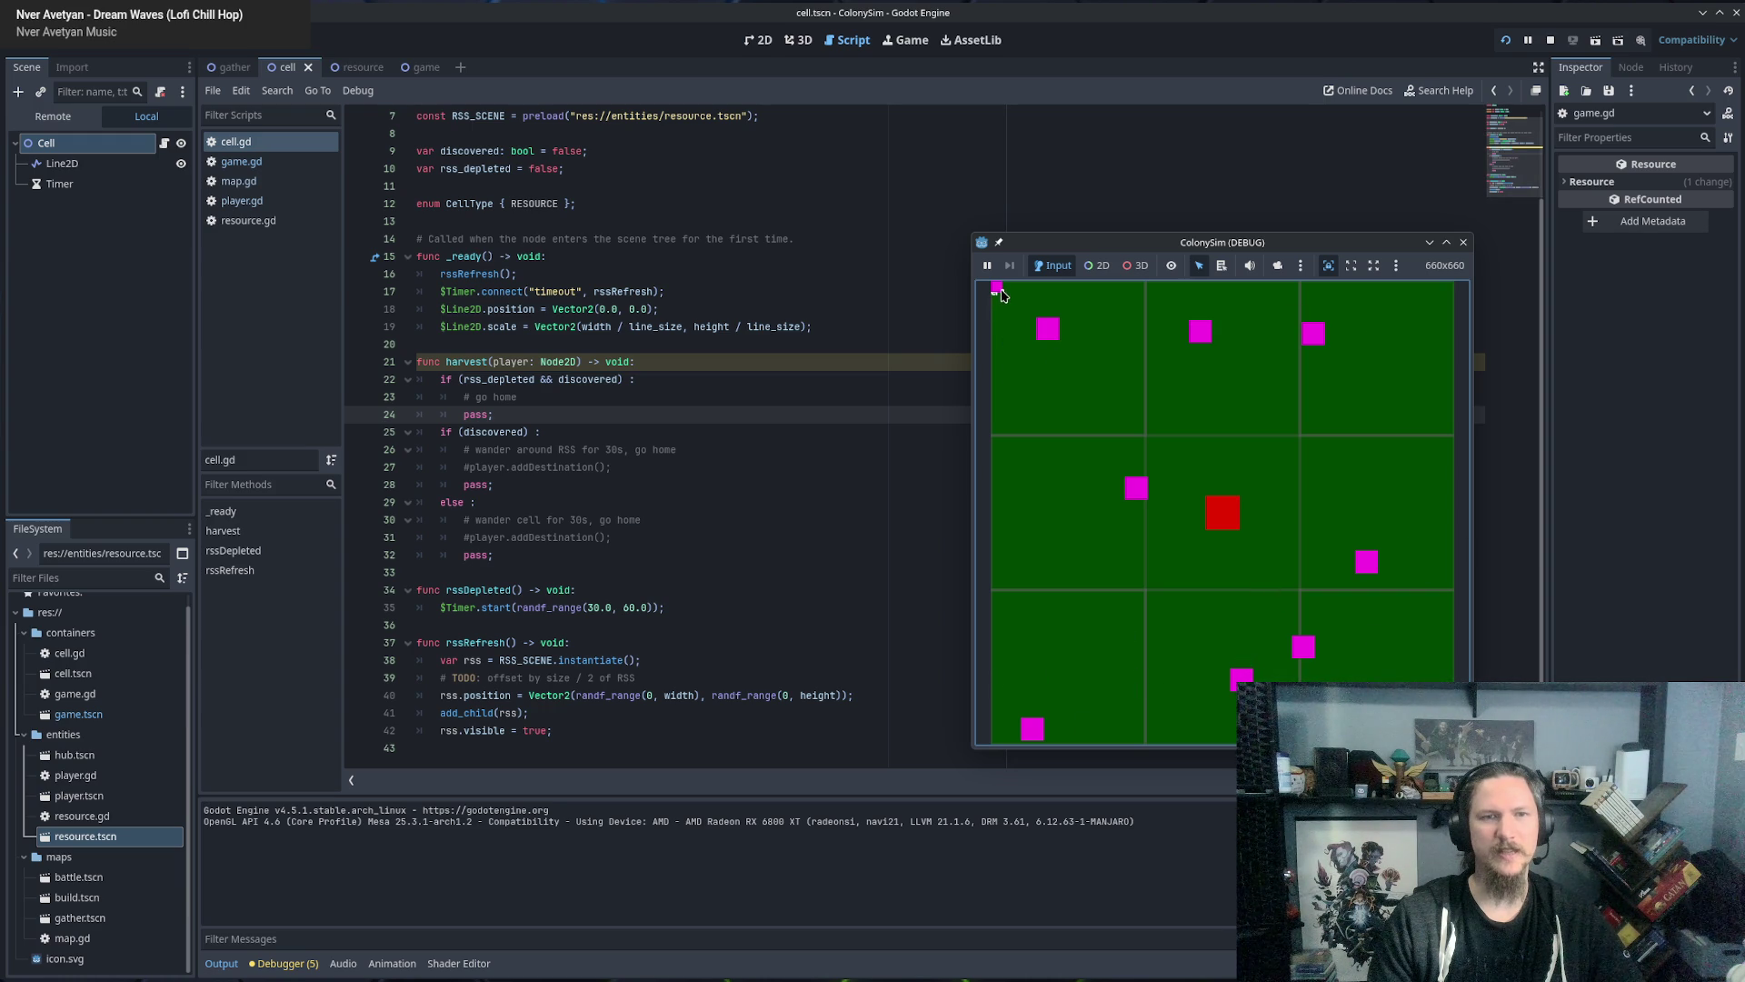
pyautogui.click(1463, 242)
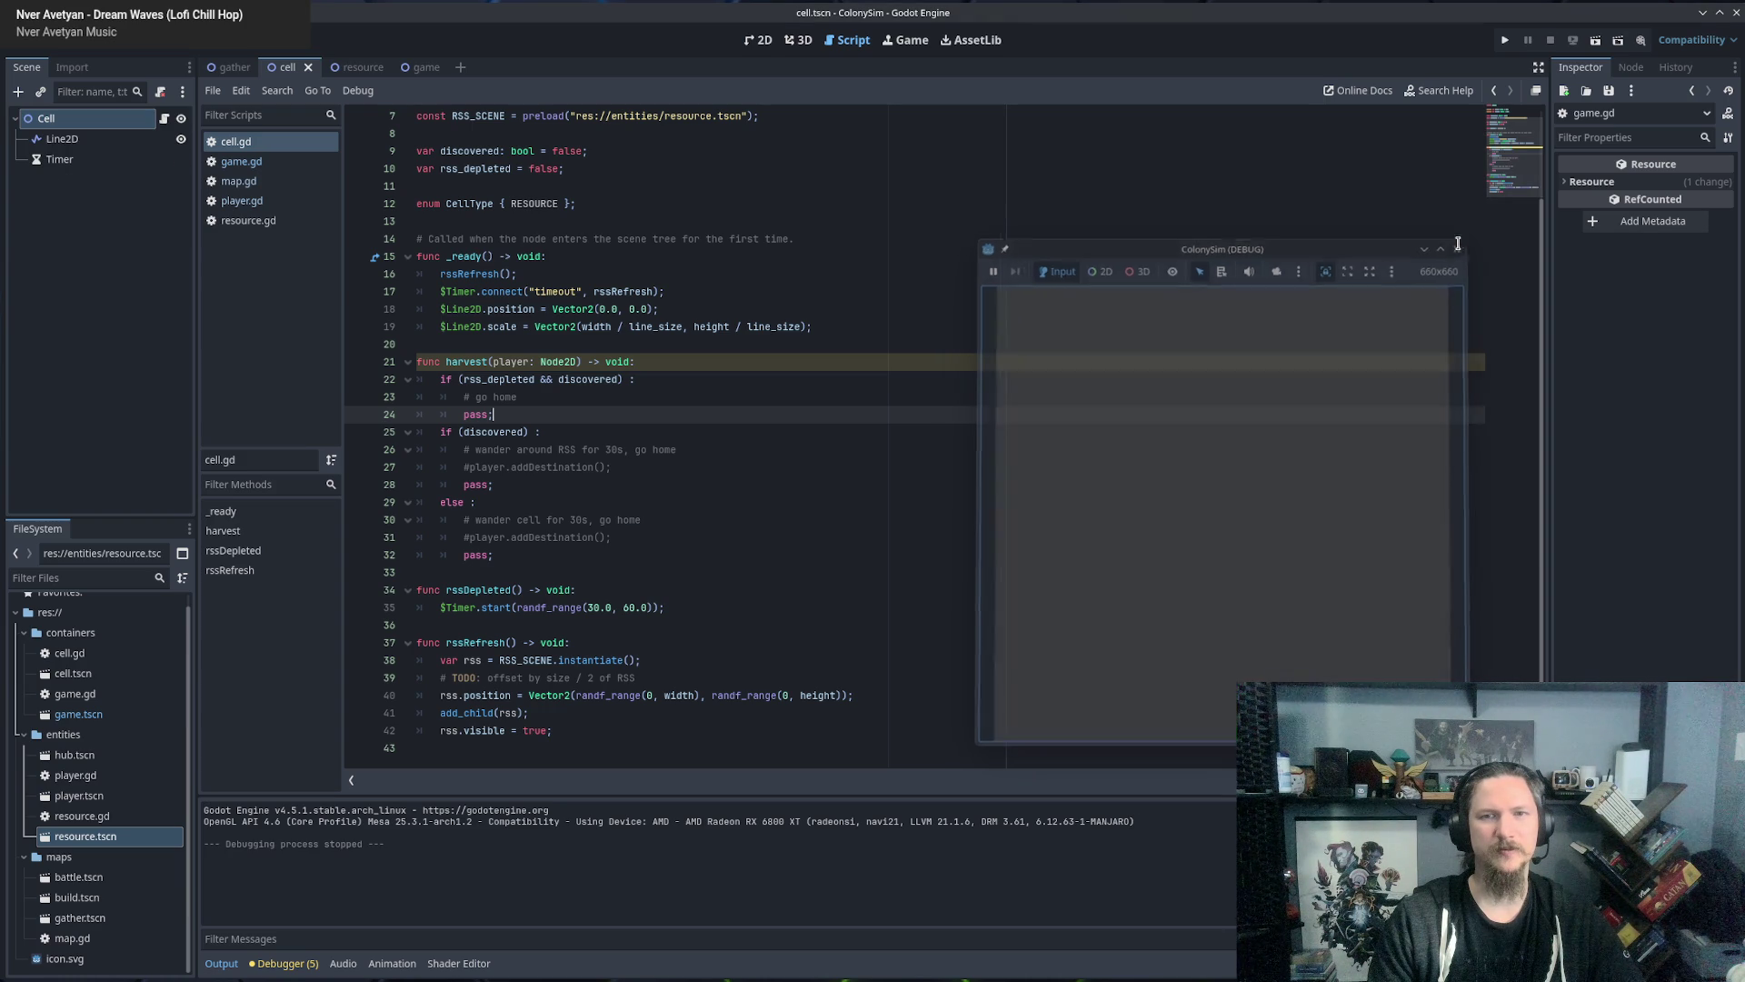
pyautogui.click(1505, 40)
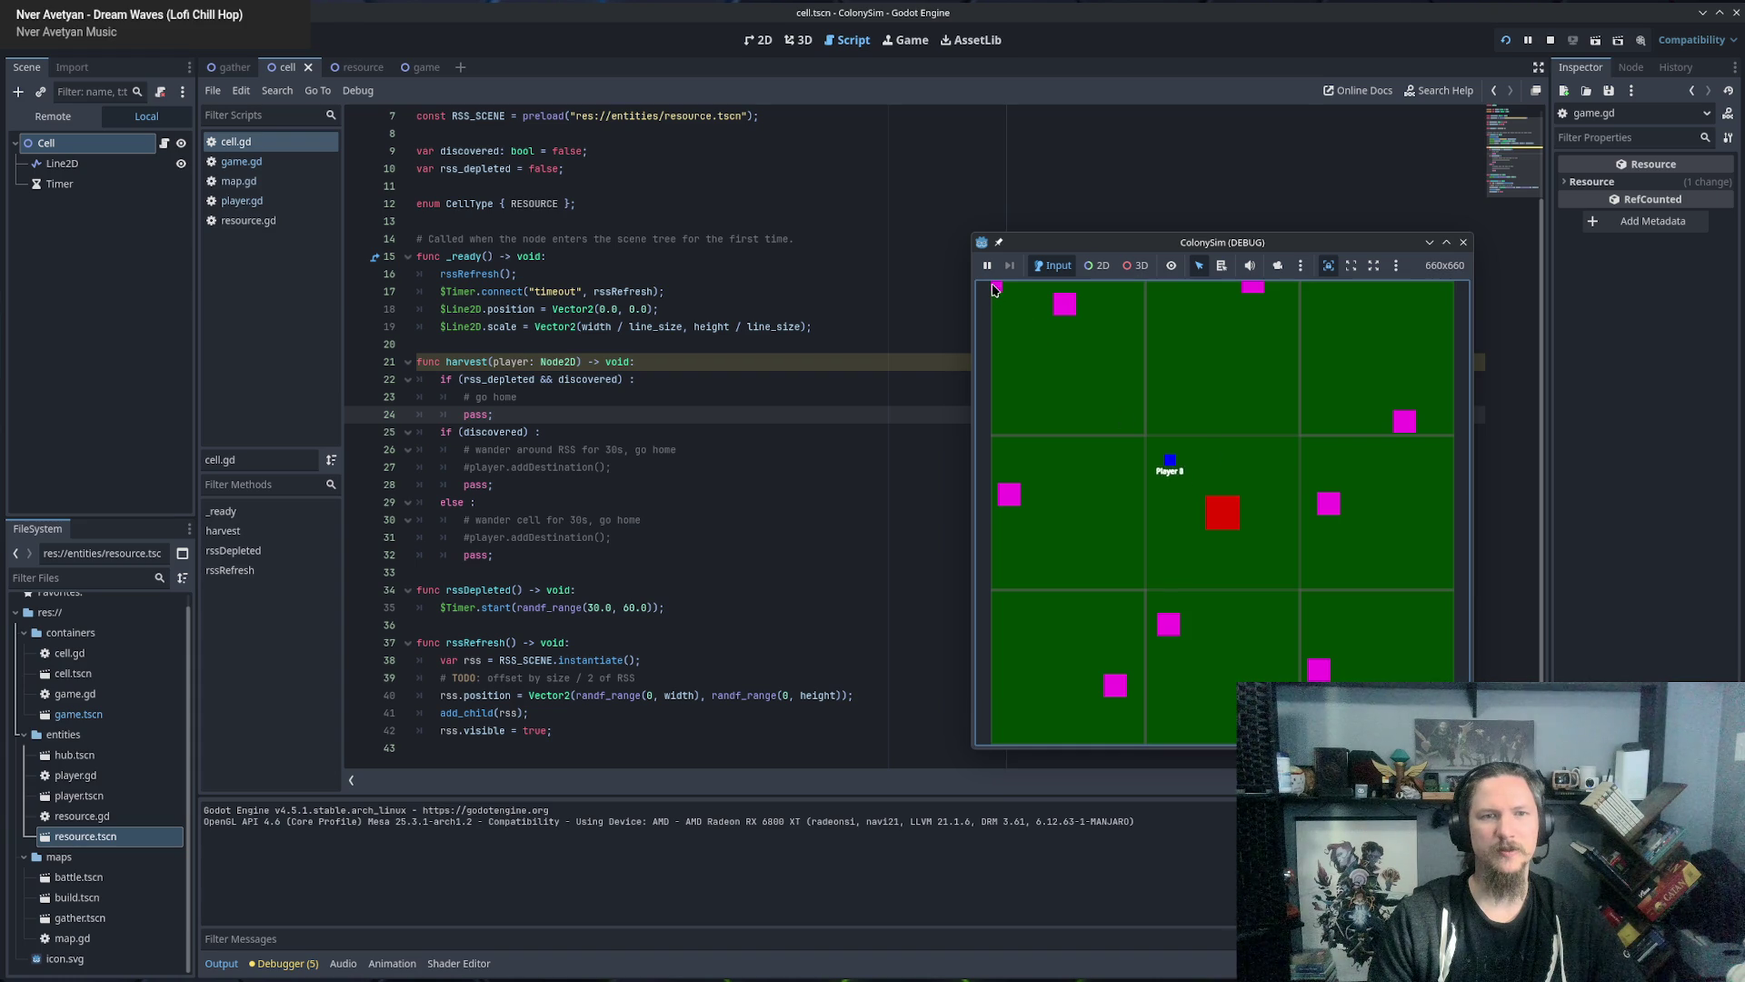
pyautogui.click(1463, 242)
pyautogui.click(903, 451)
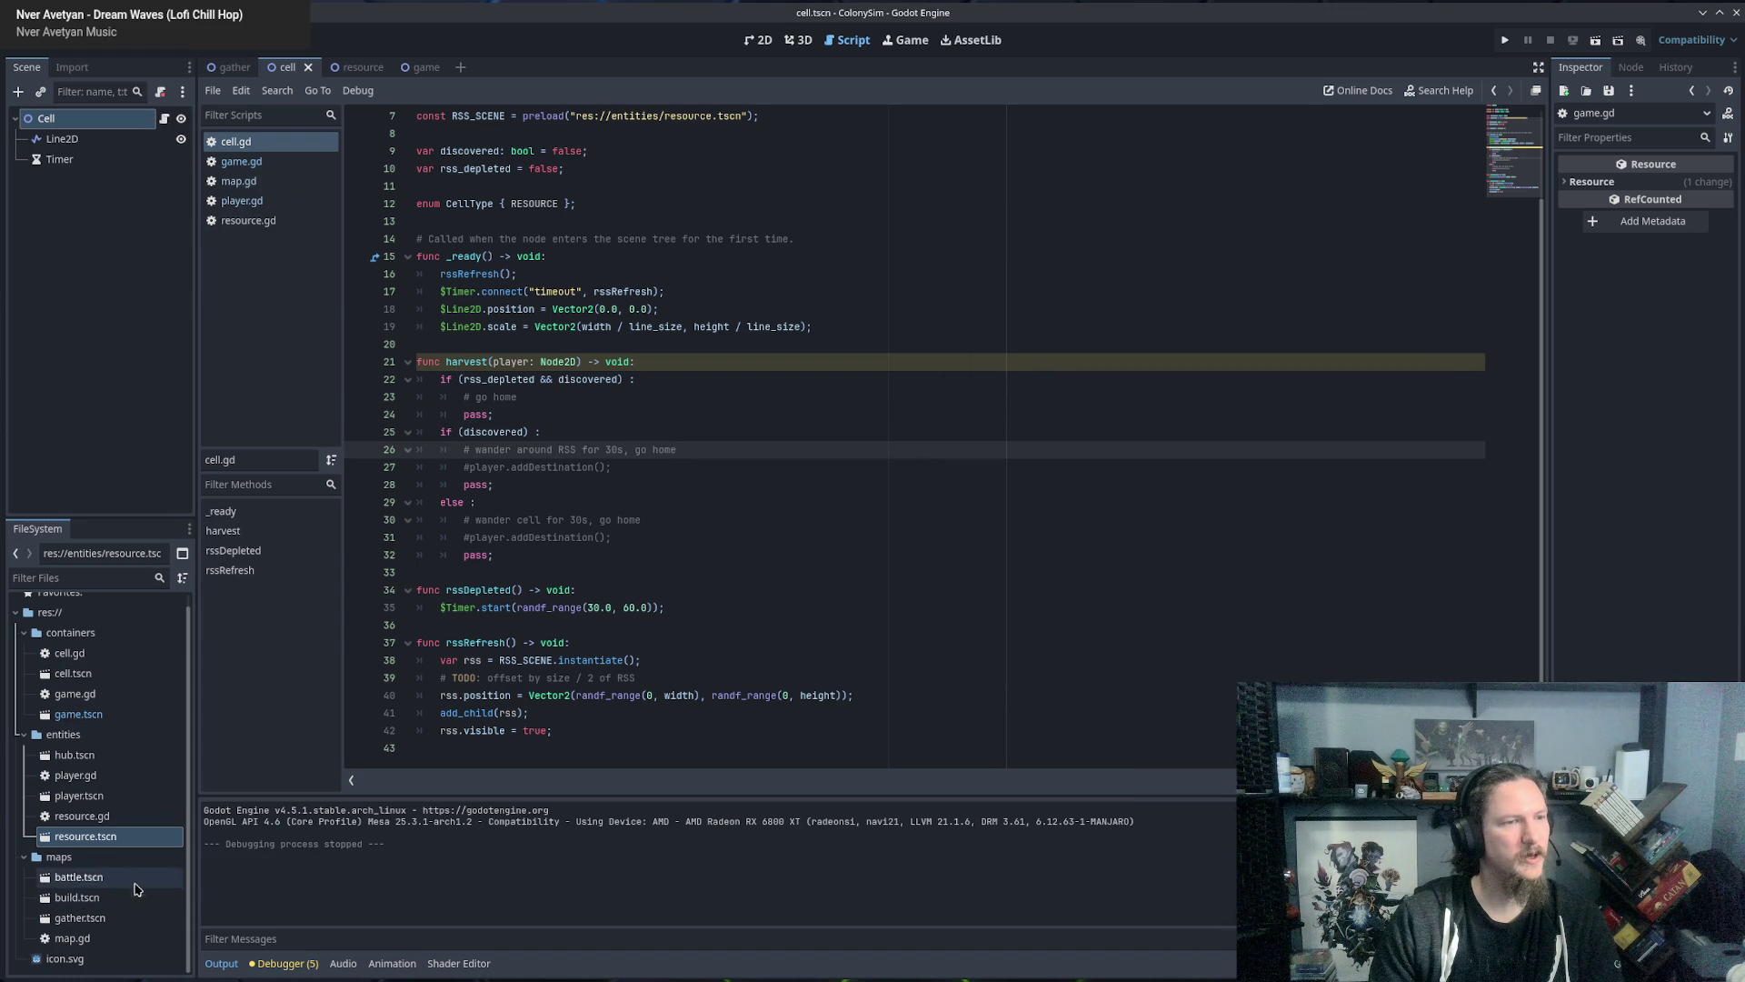
pyautogui.click(78, 925)
pyautogui.doubleClick(78, 920)
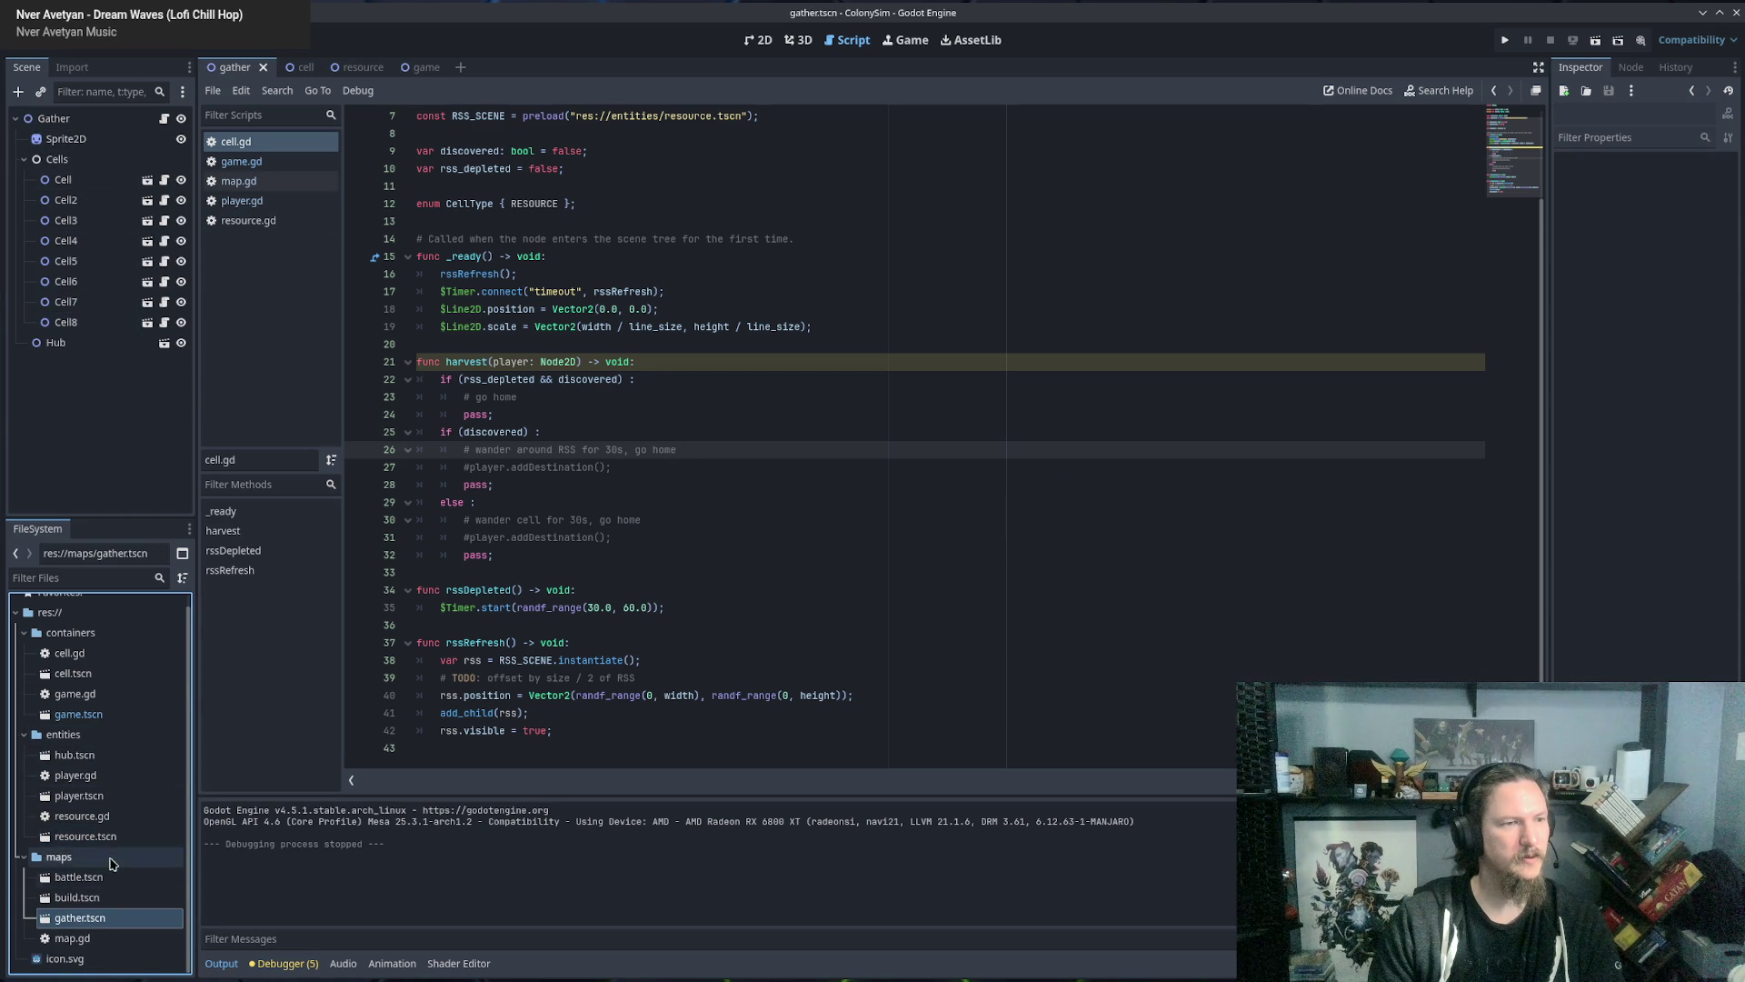
pyautogui.doubleClick(75, 940)
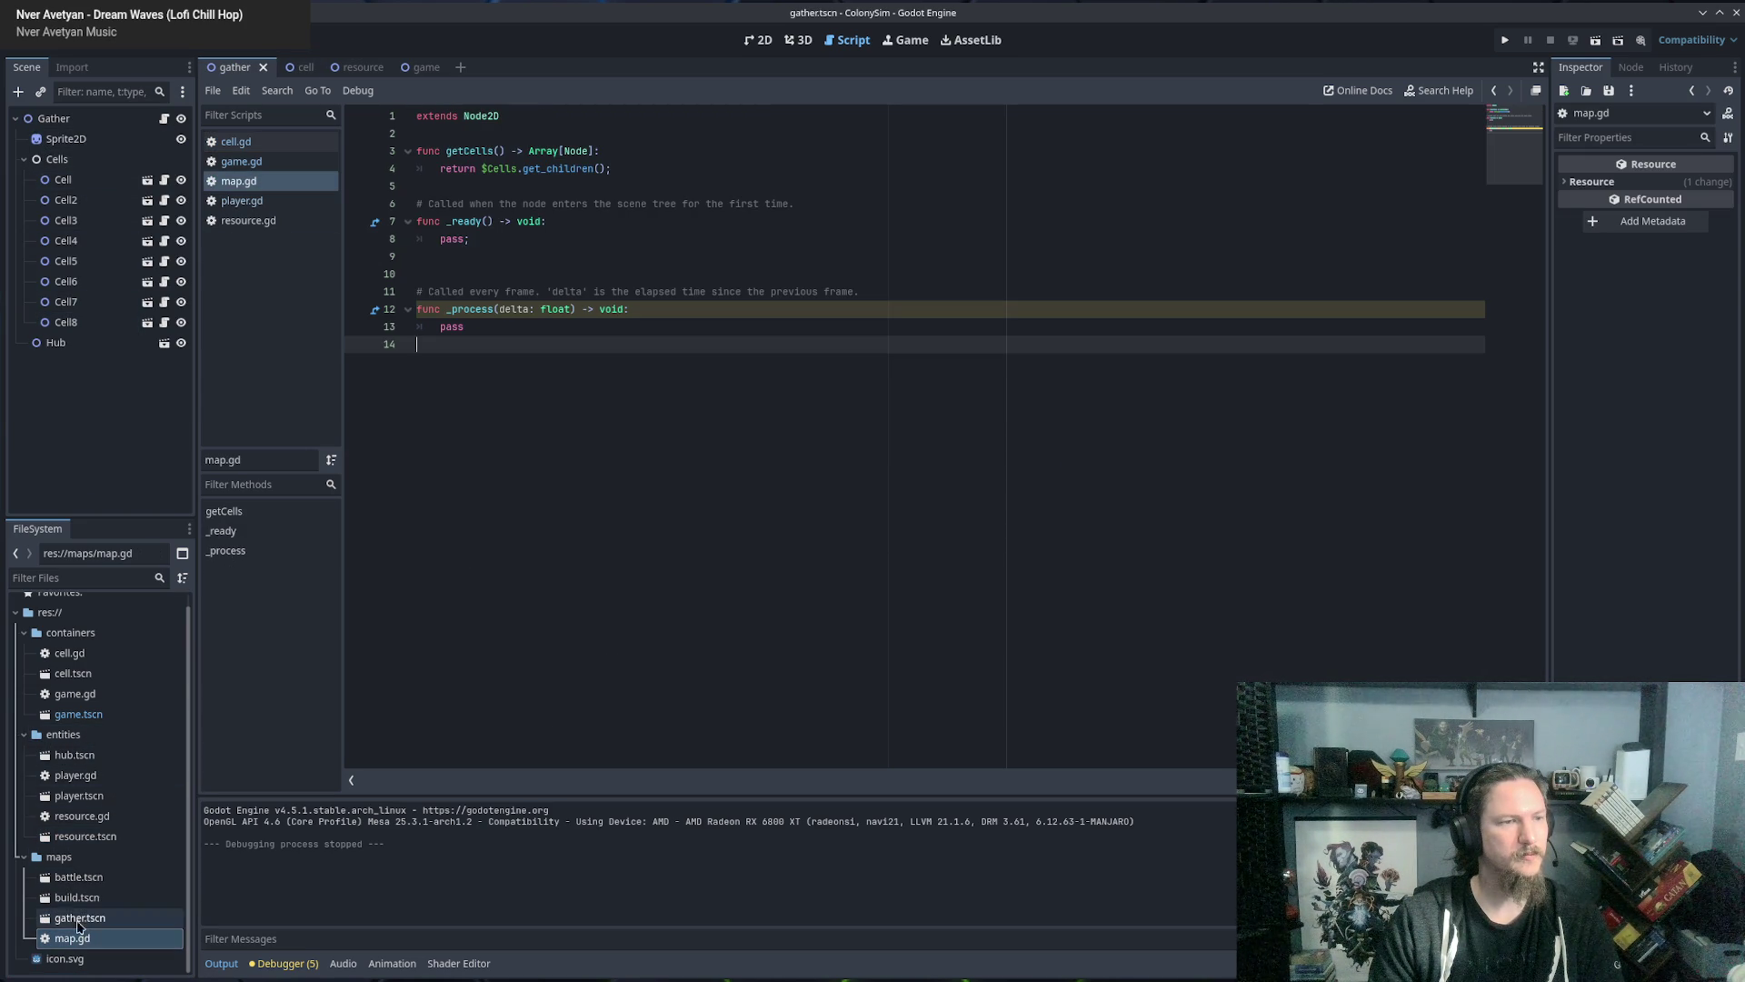
pyautogui.doubleClick(90, 717)
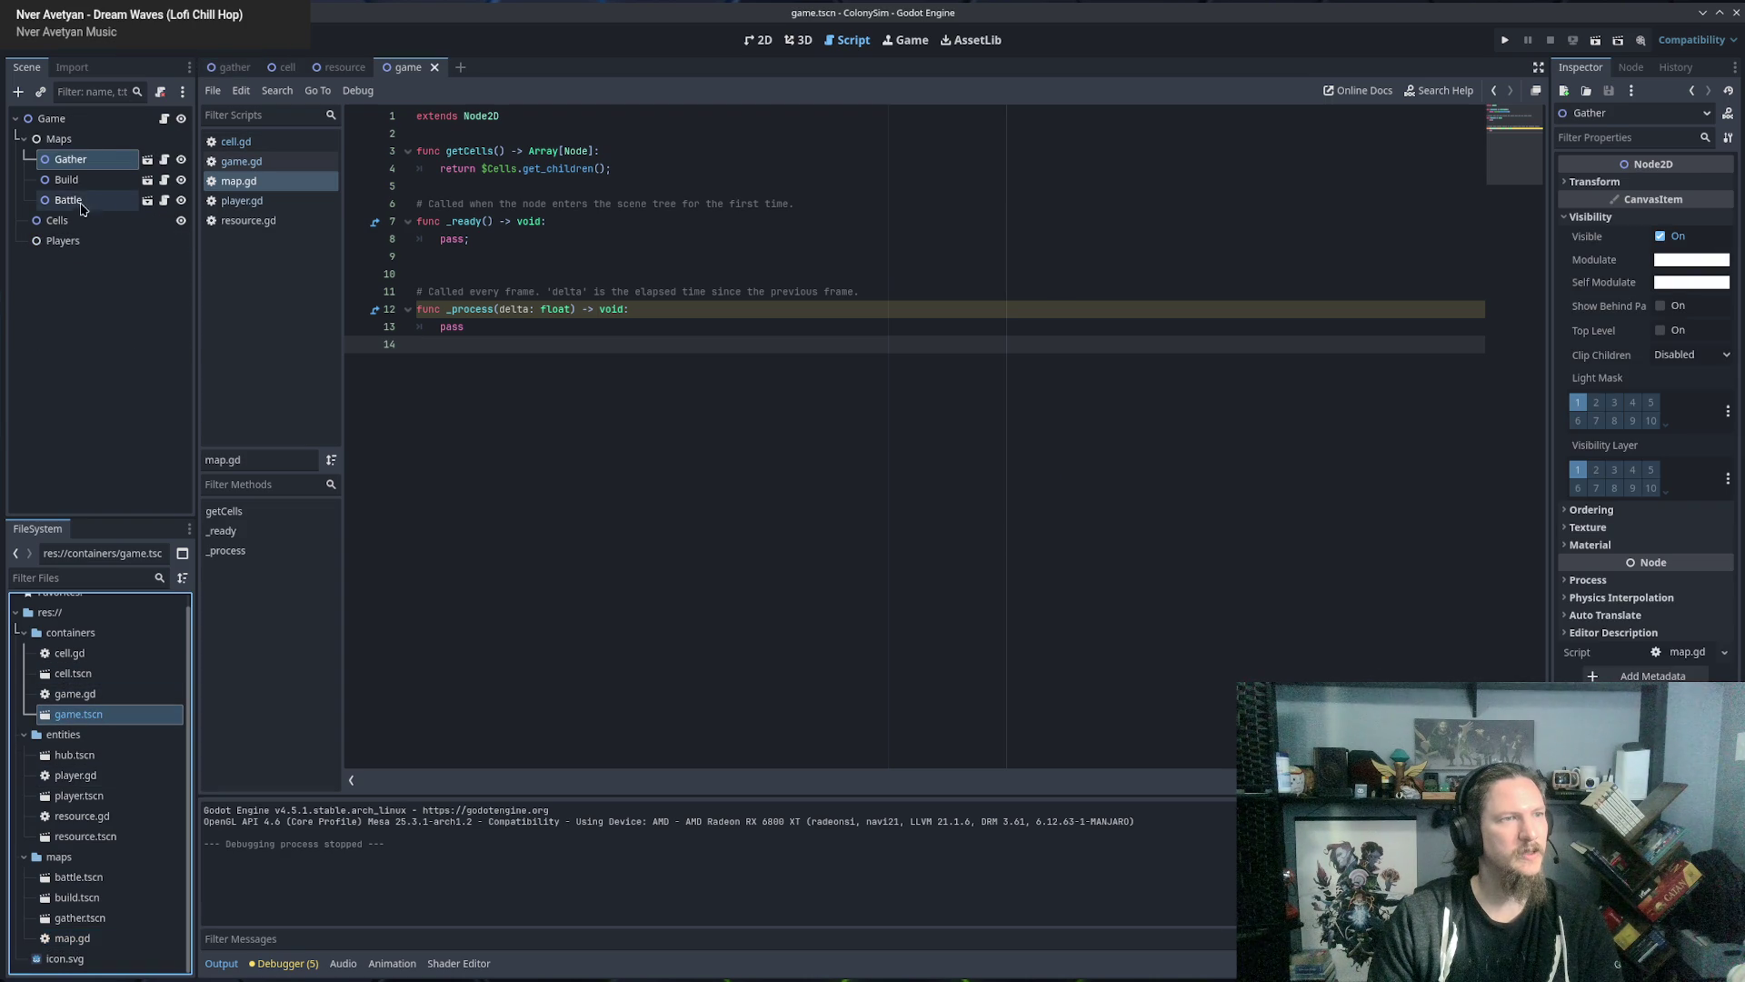
pyautogui.doubleClick(90, 920)
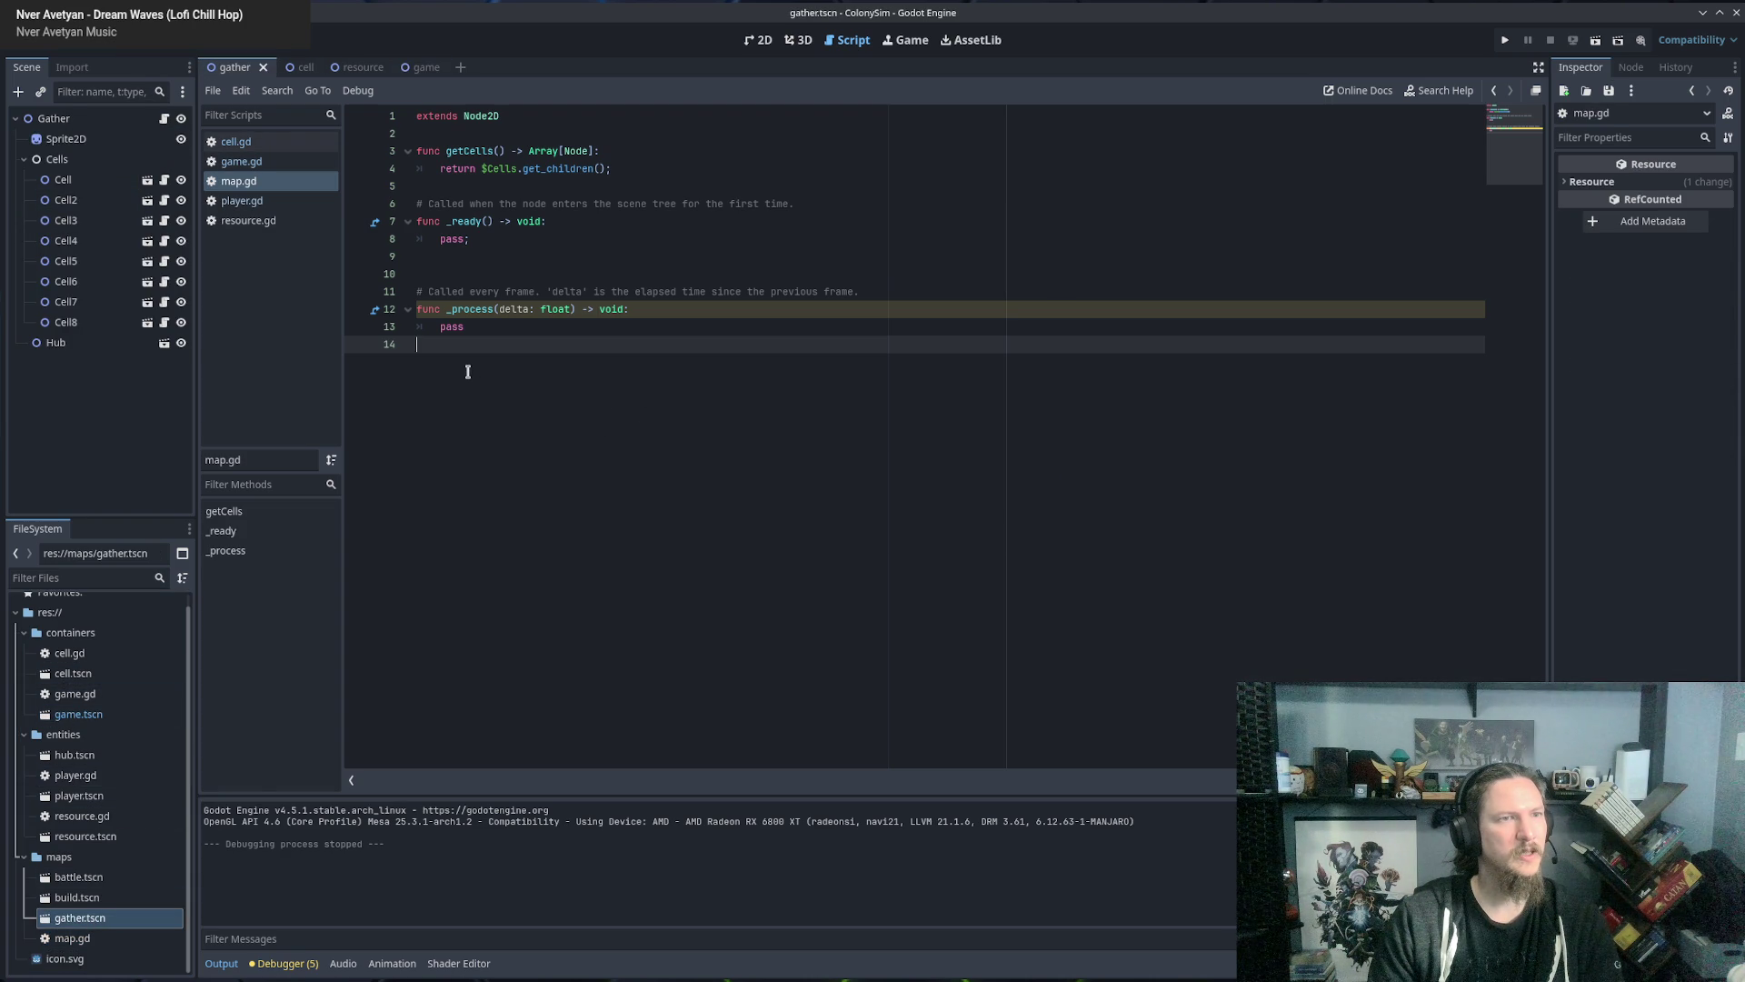
pyautogui.click(257, 145)
pyautogui.click(638, 439)
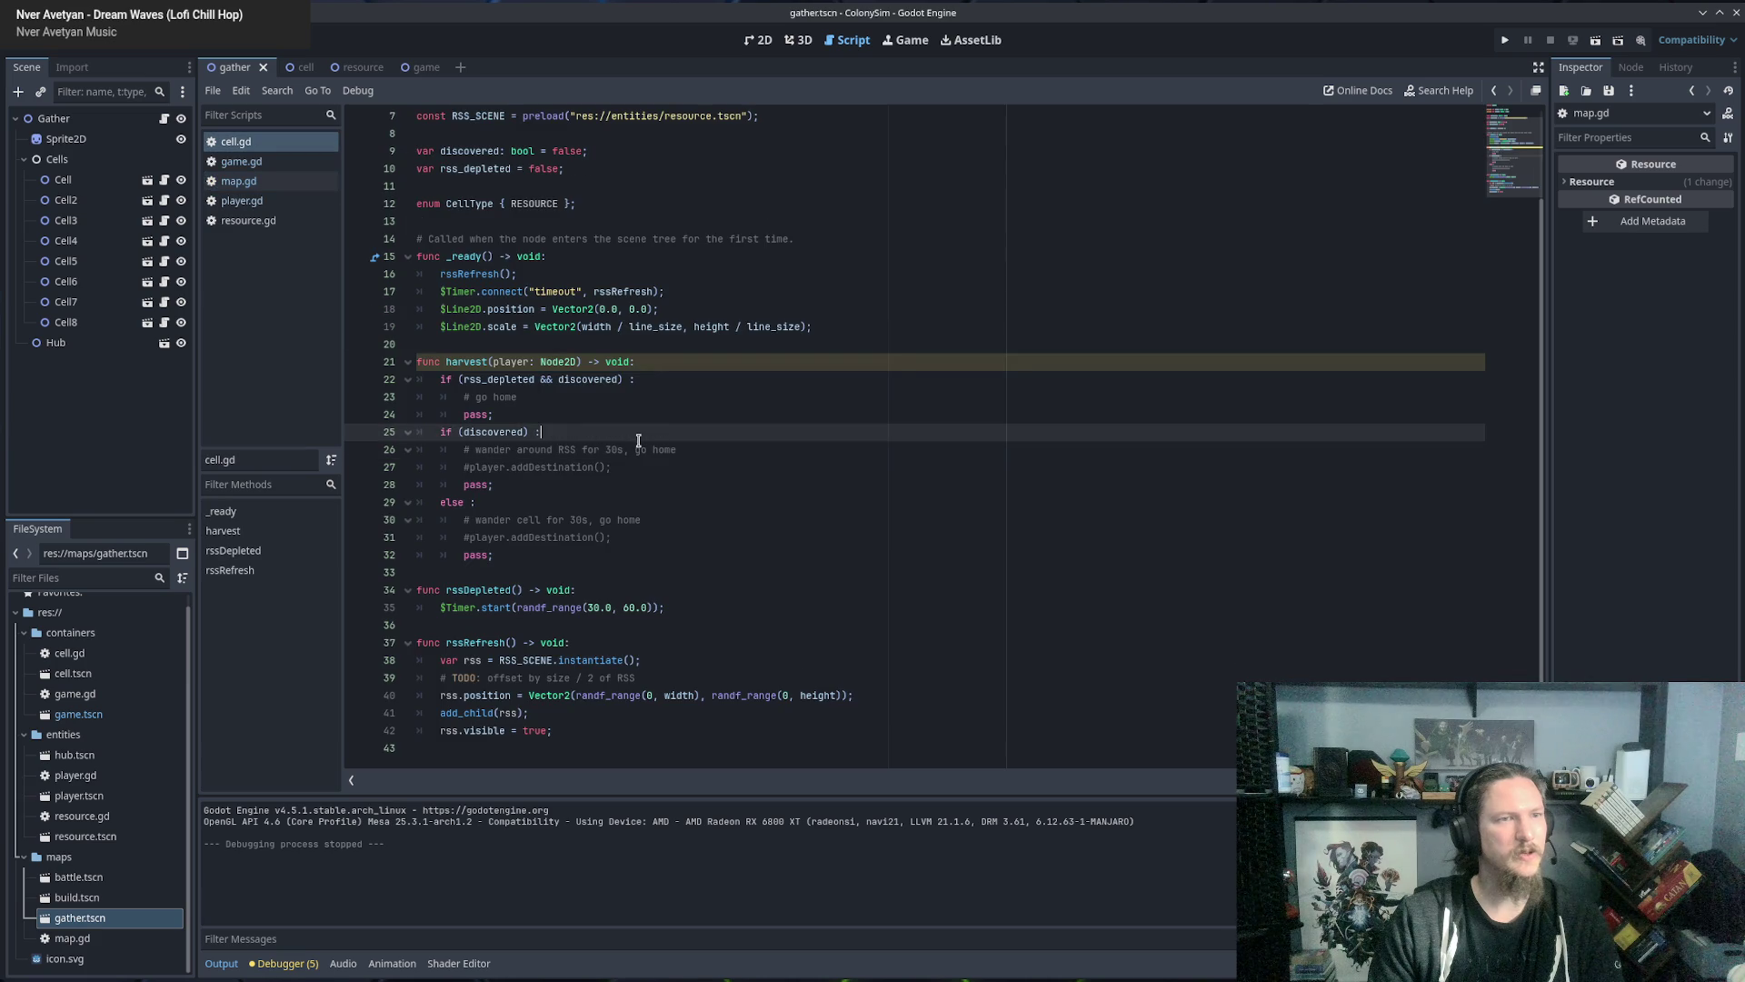
pyautogui.click(466, 204)
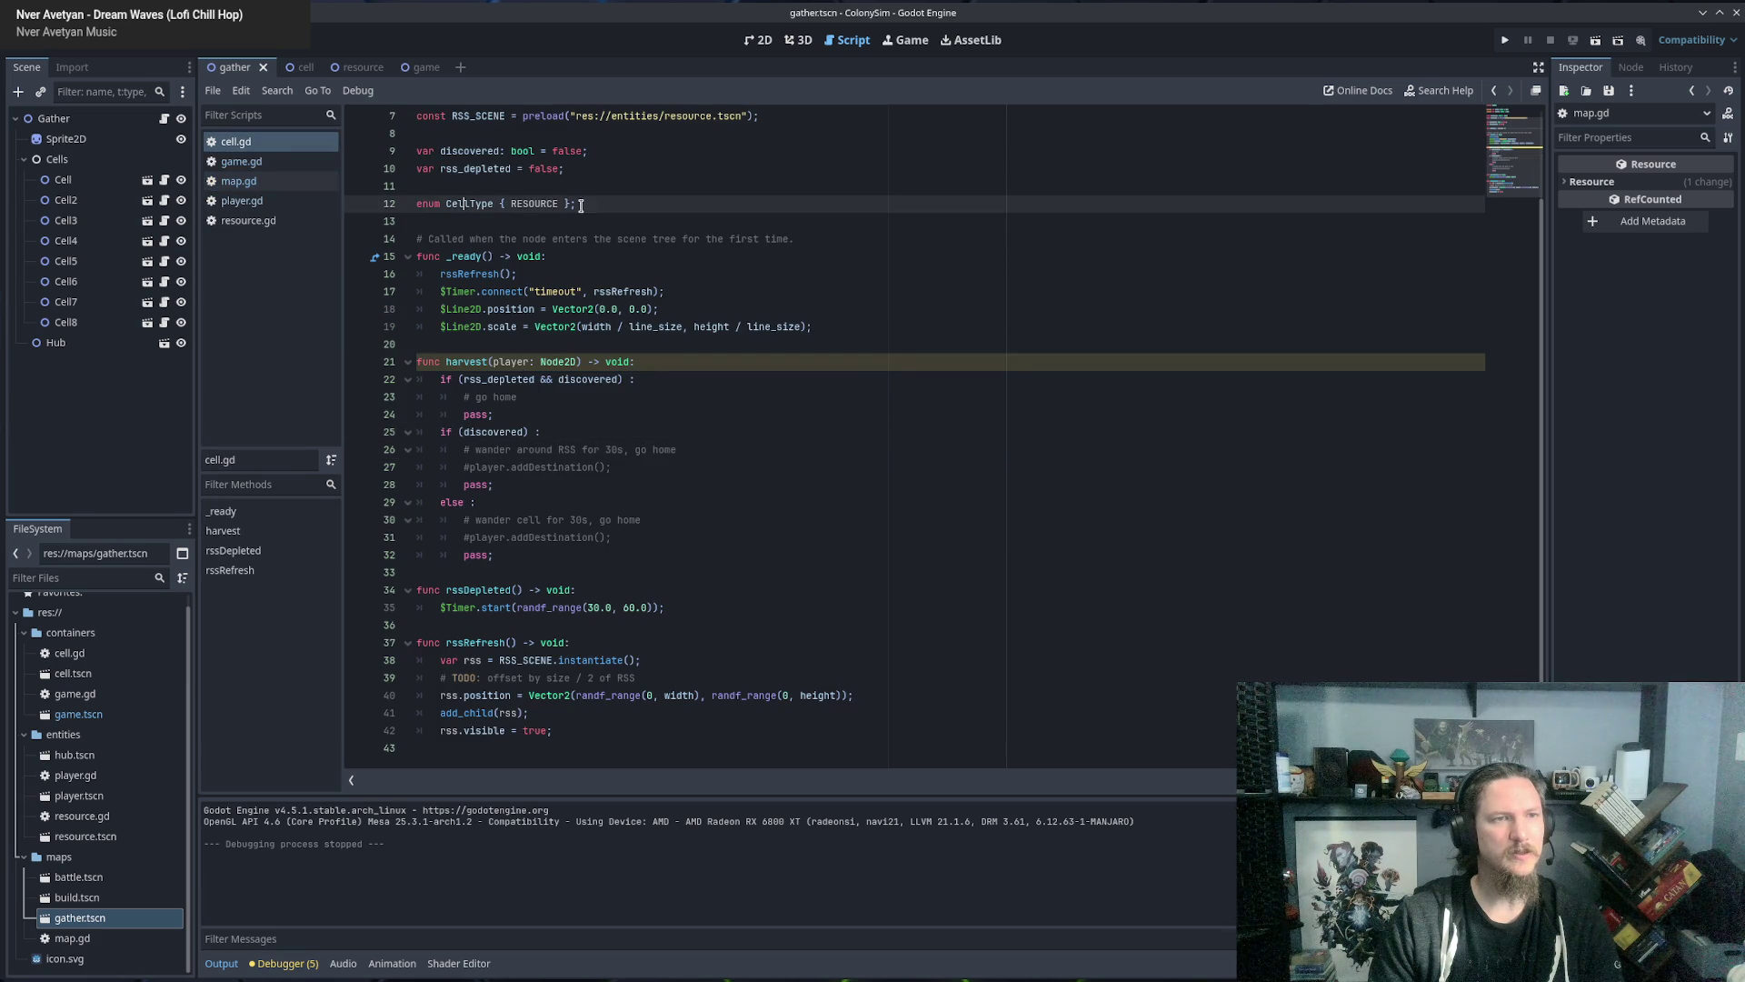
pyautogui.click(587, 274)
pyautogui.moveTo(523, 311)
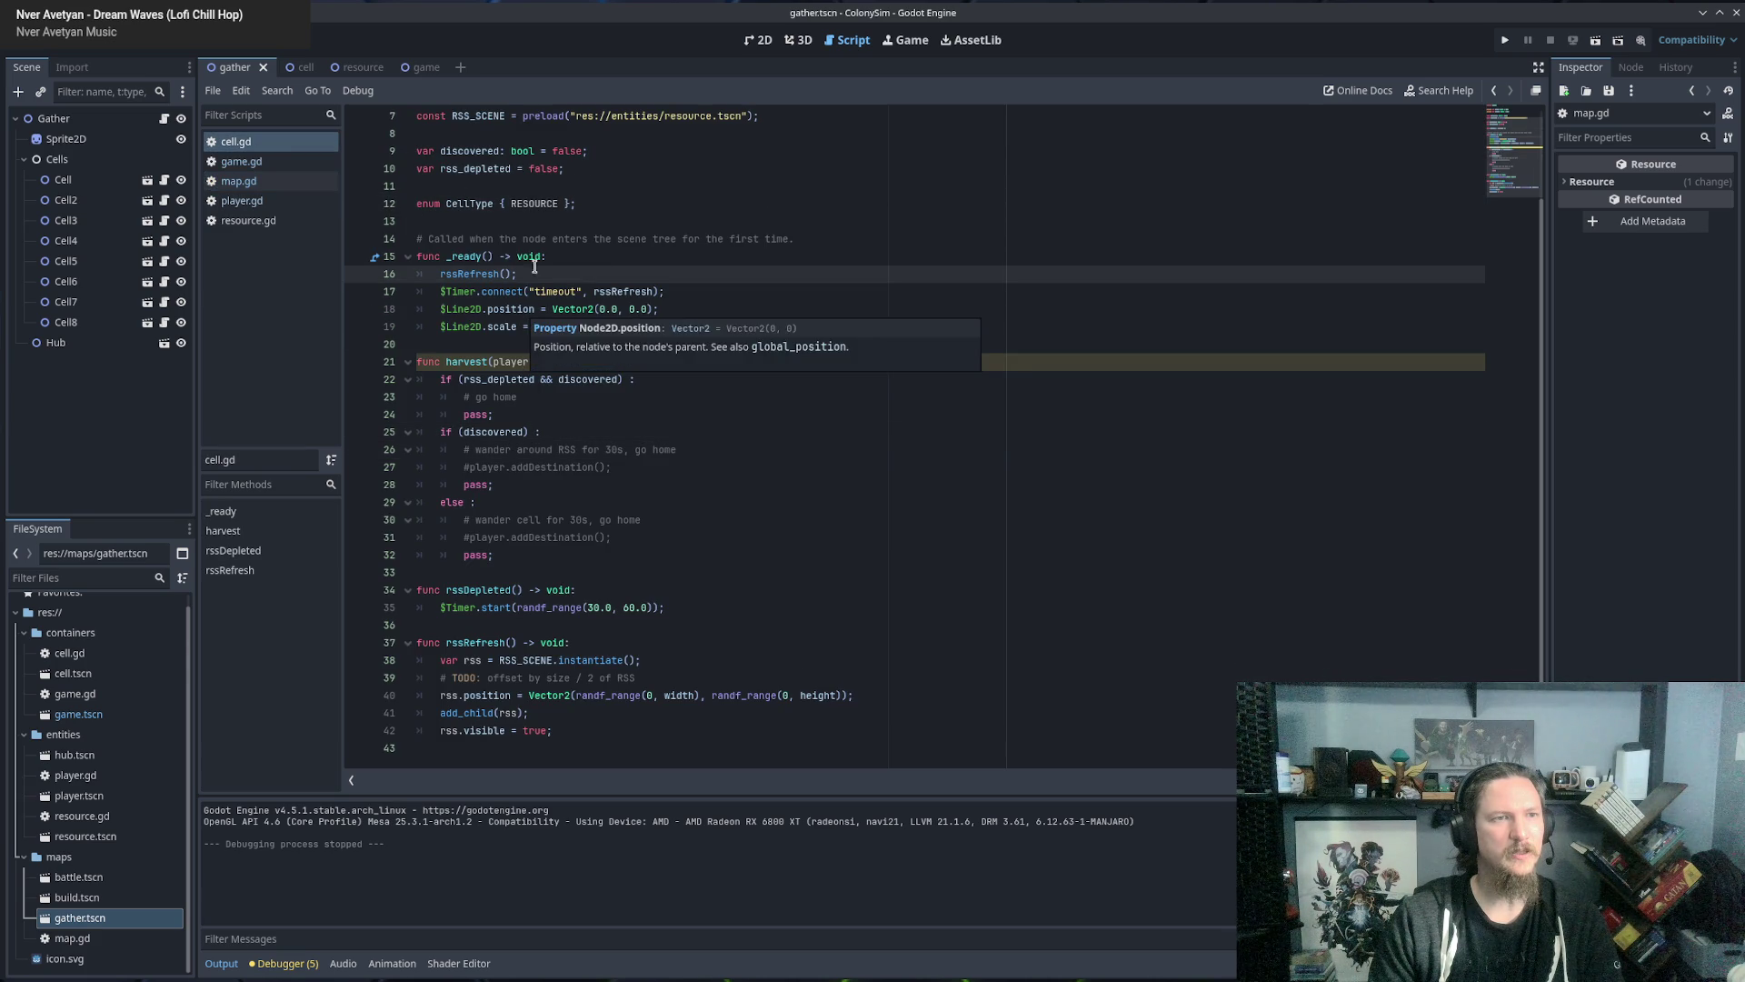
pyautogui.hotkey('ctrl', 'k')
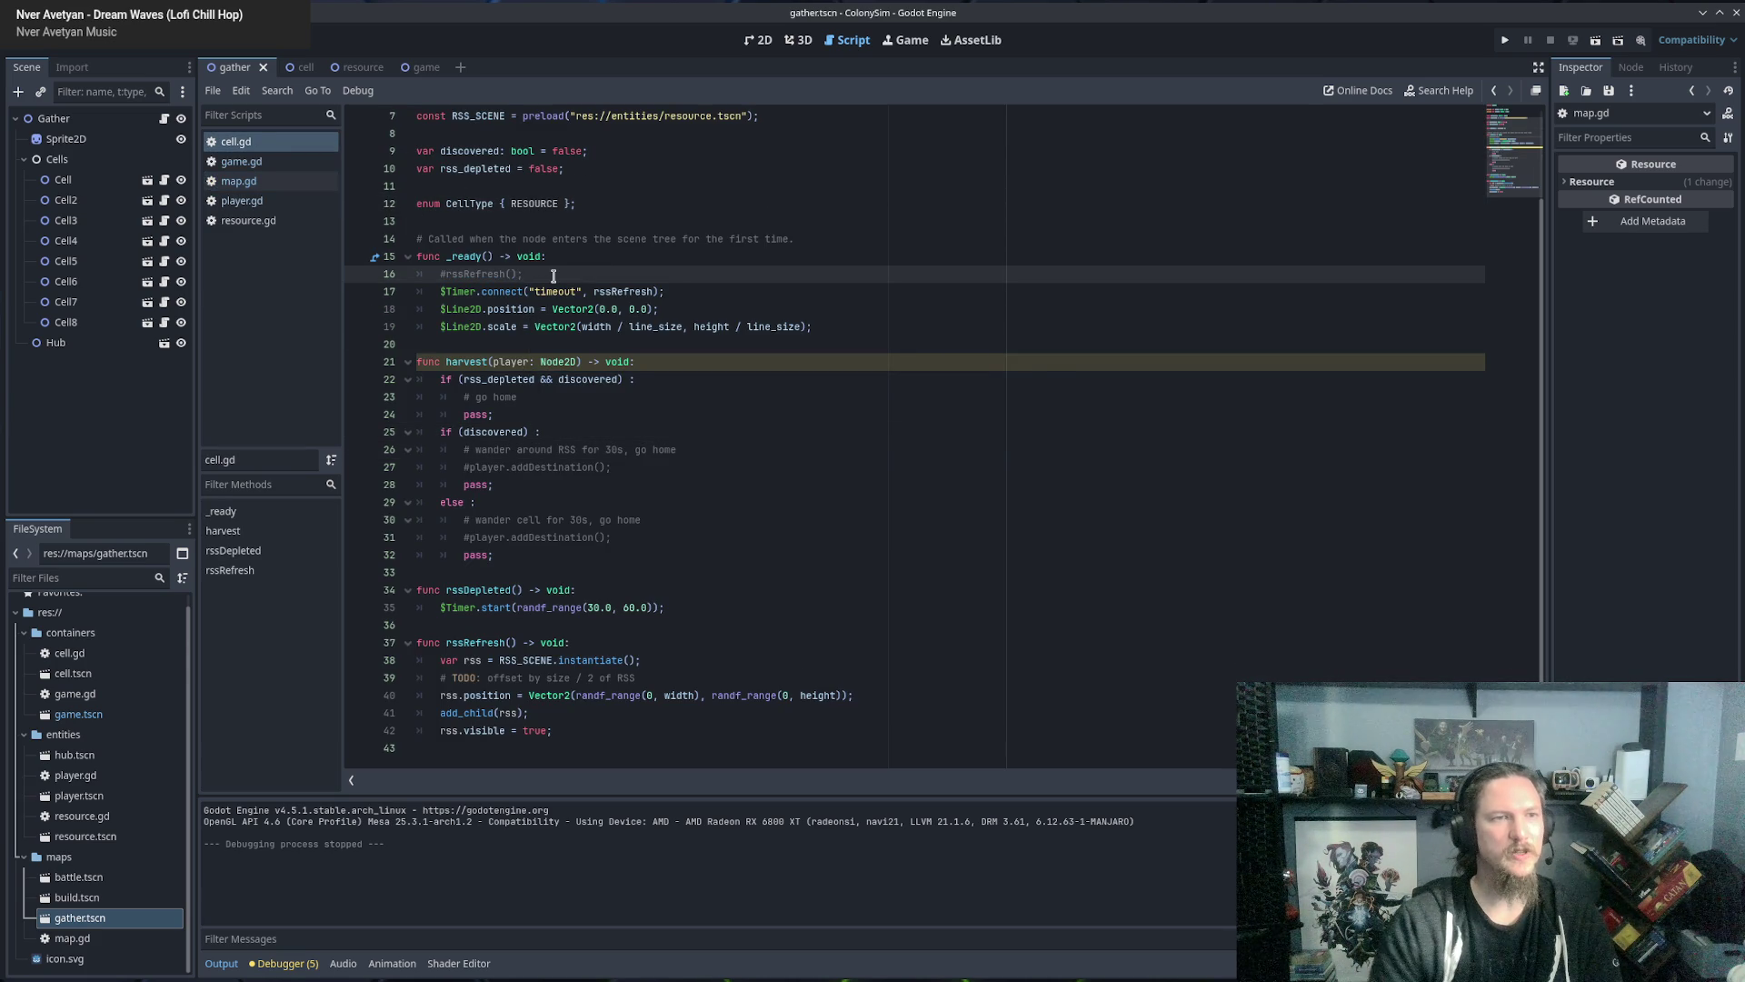
pyautogui.press('F5')
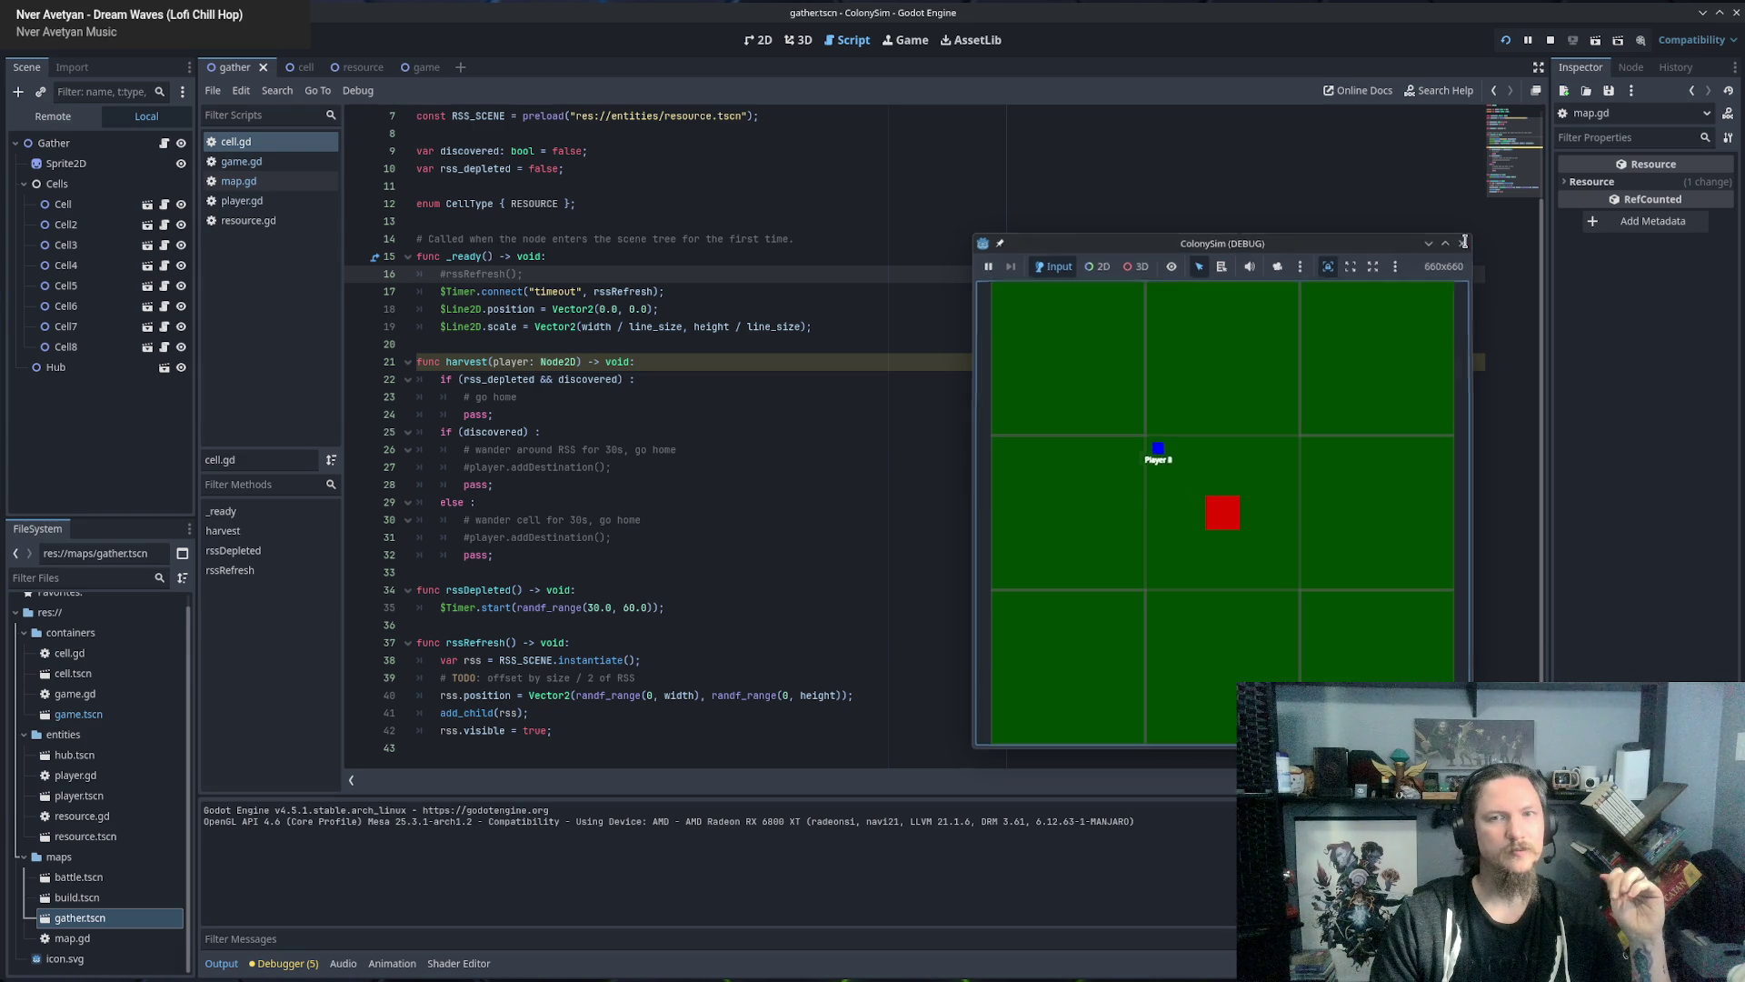
pyautogui.press('F8')
pyautogui.hotkey('ctrl', 'k')
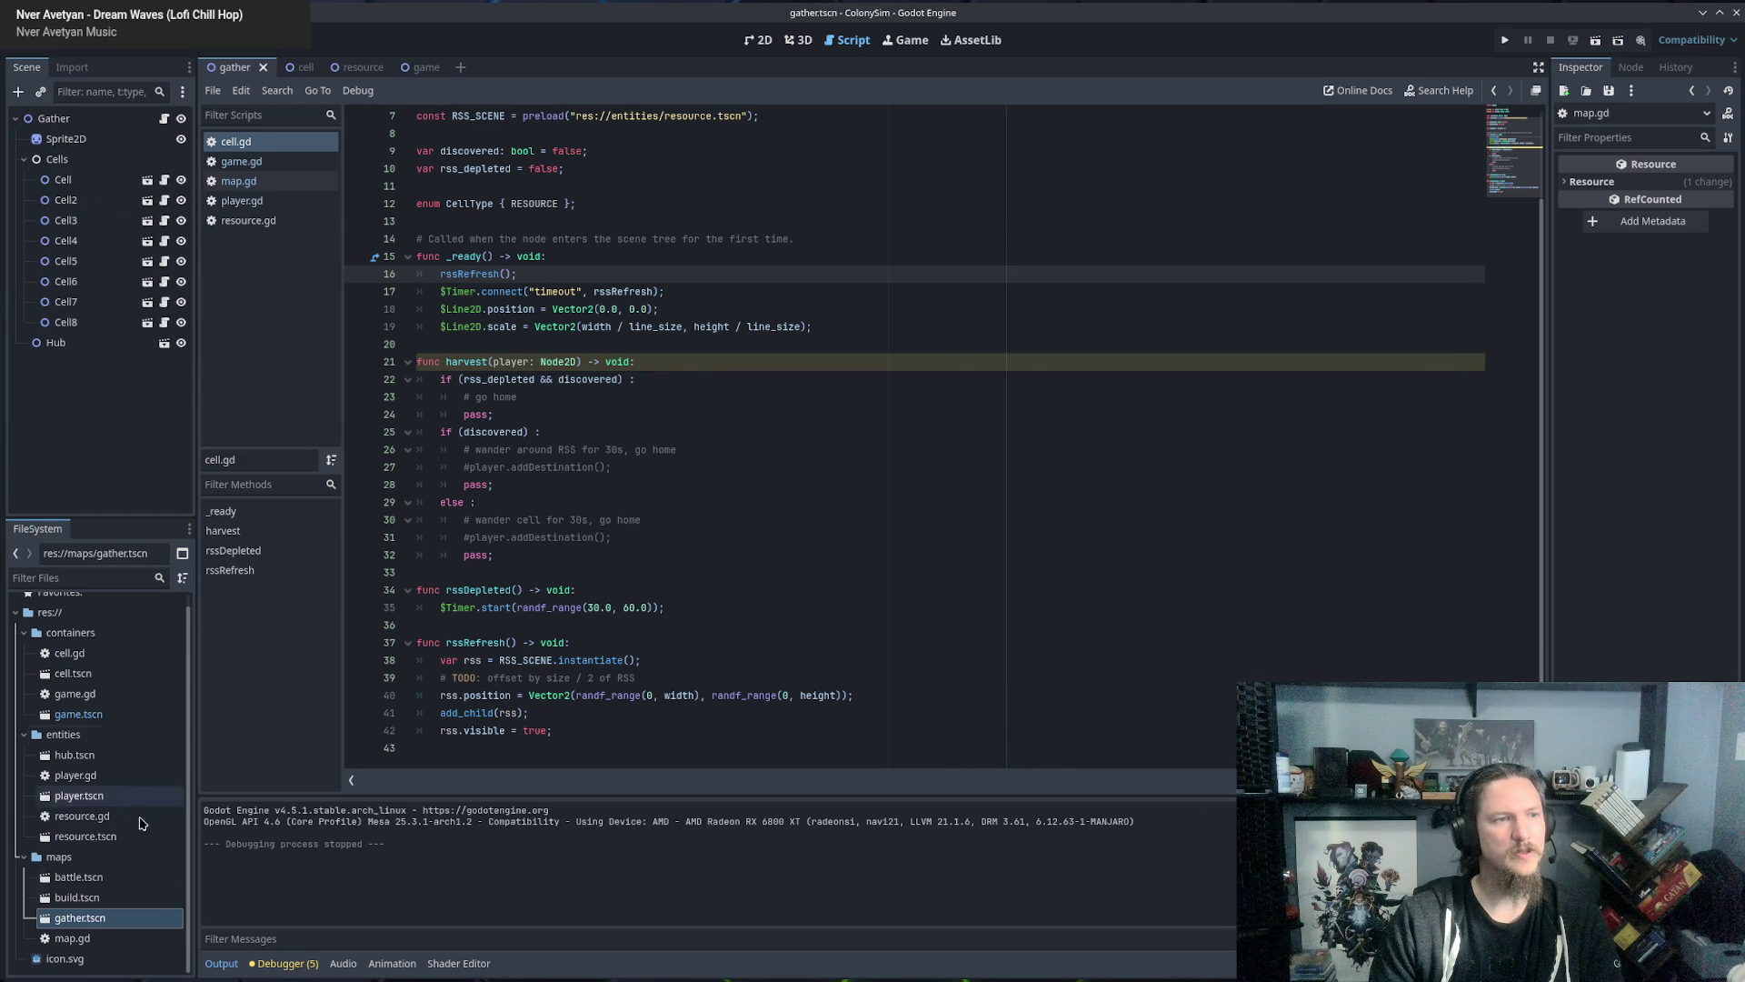
pyautogui.click(417, 73)
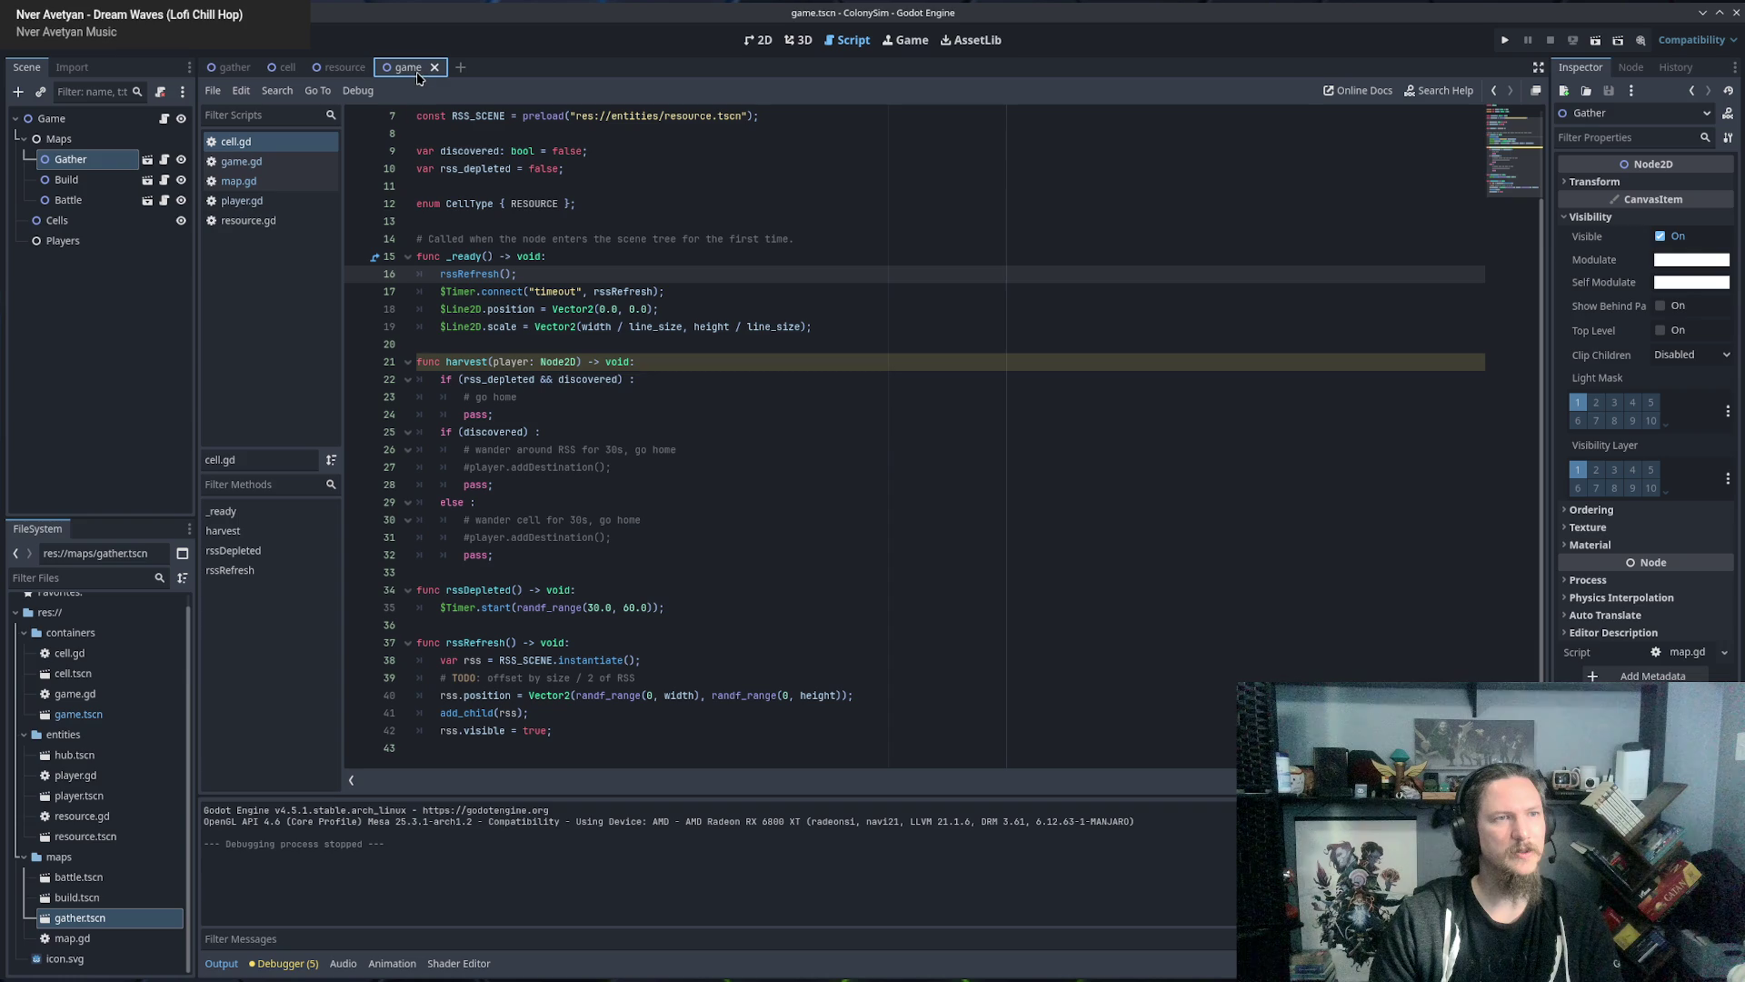
# Step: Select the Build node in the game scene, then open map.gd and game.gd from FileSystem
pyautogui.click(91, 182)
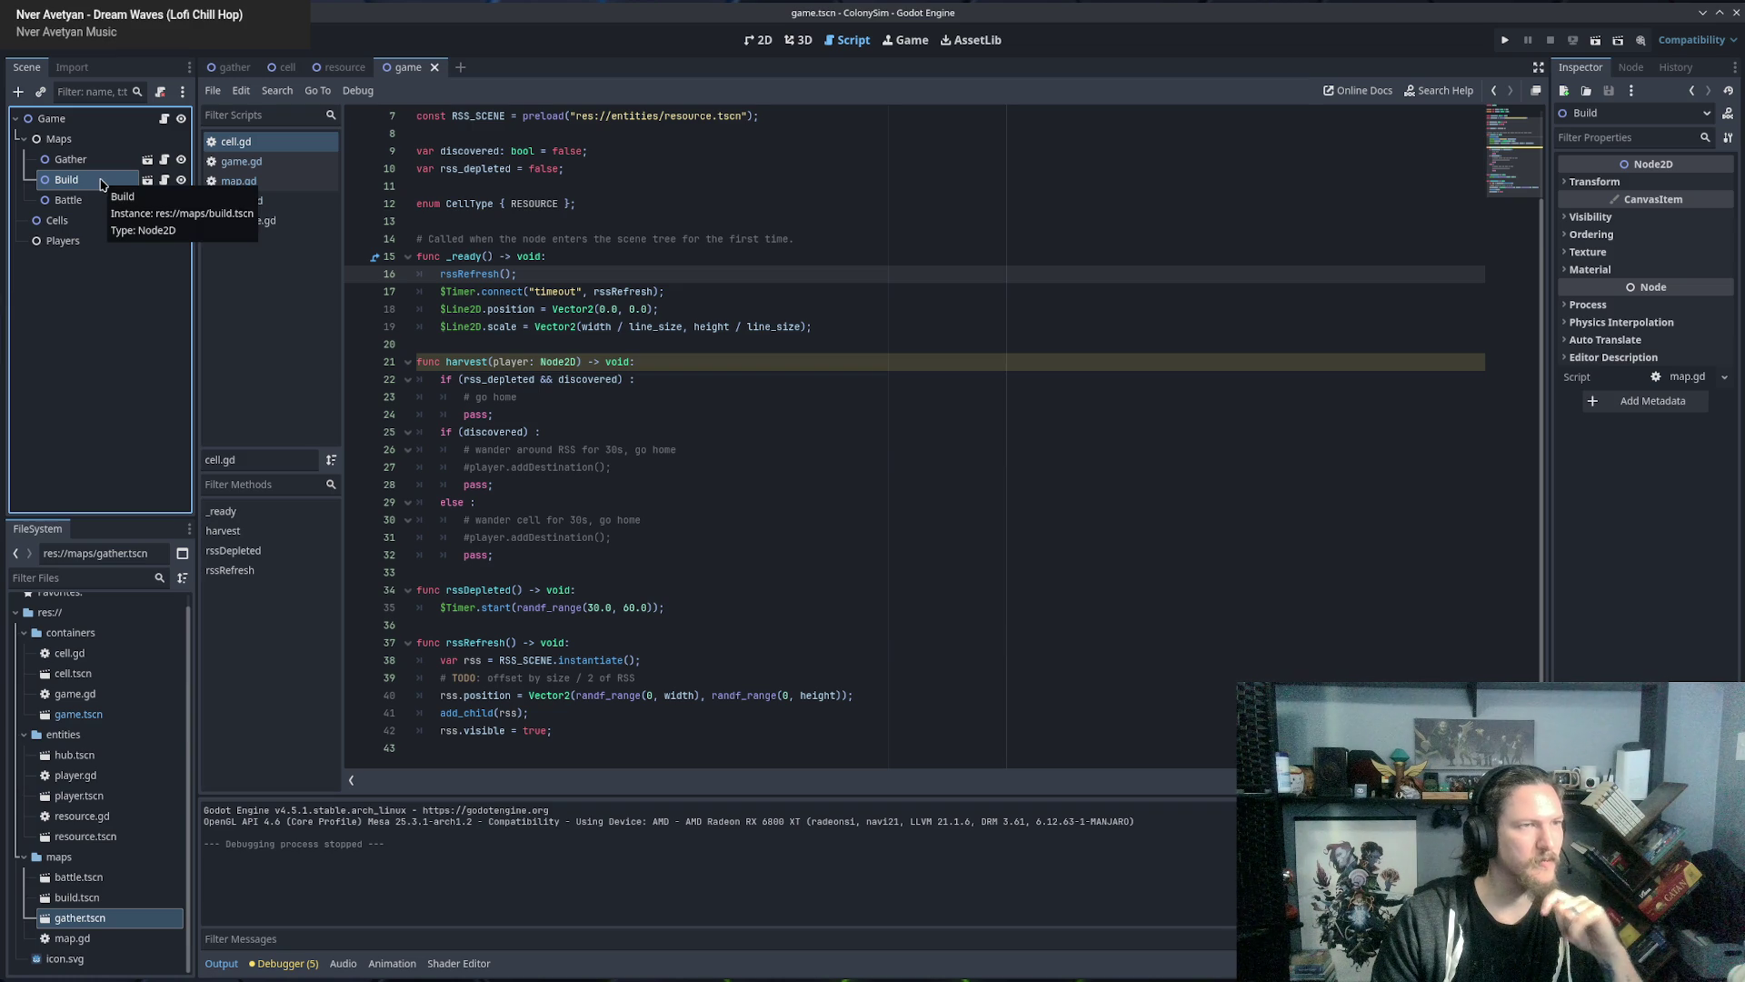
pyautogui.click(645, 199)
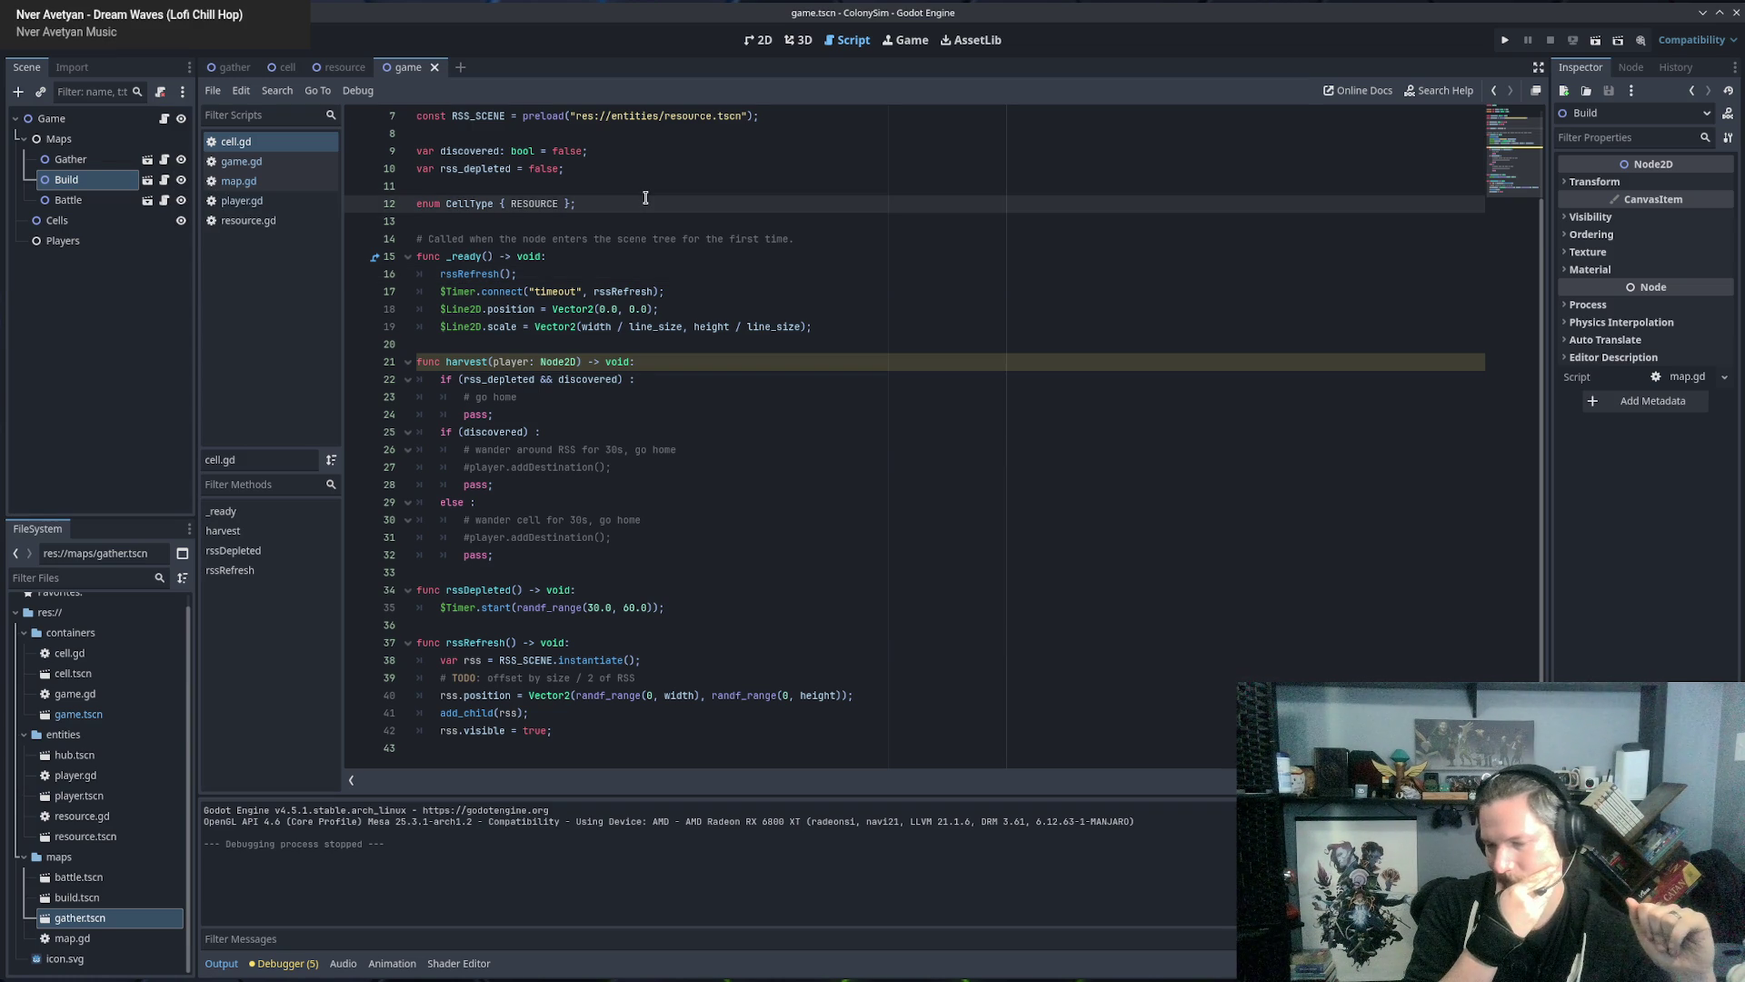
pyautogui.doubleClick(87, 945)
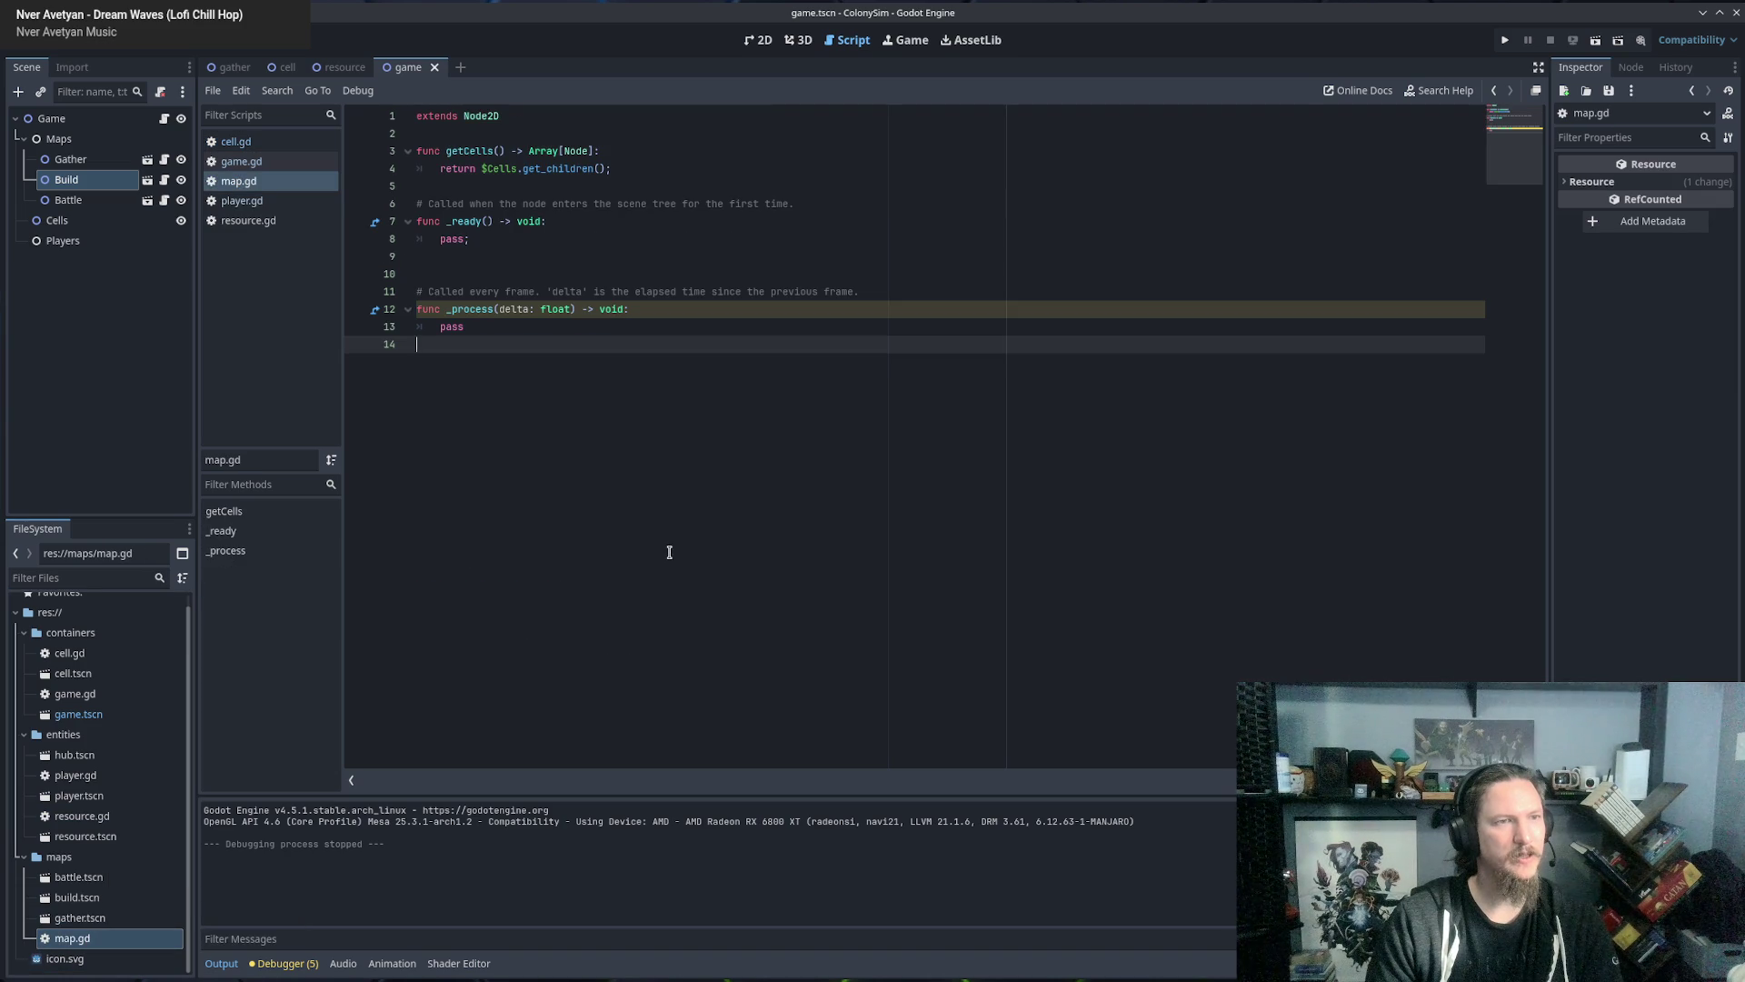
pyautogui.scroll(1, 91, 798)
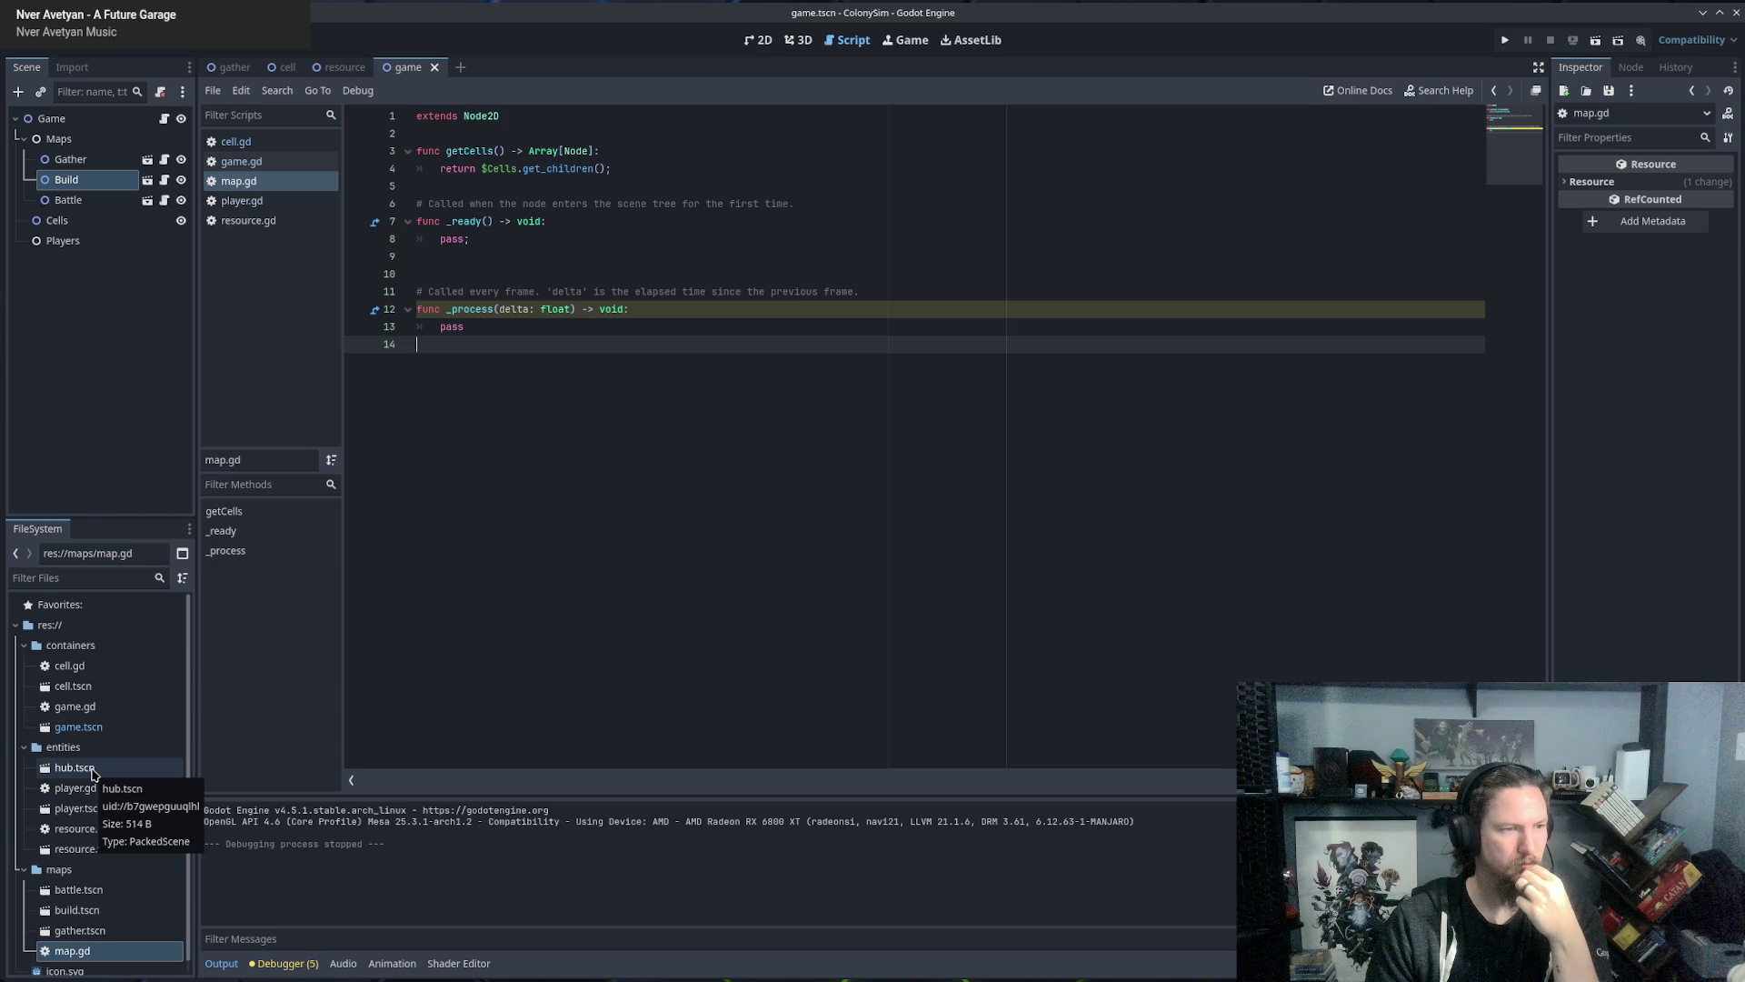
pyautogui.doubleClick(95, 710)
pyautogui.press('Up')
pyautogui.press('Up')
pyautogui.press('Up')
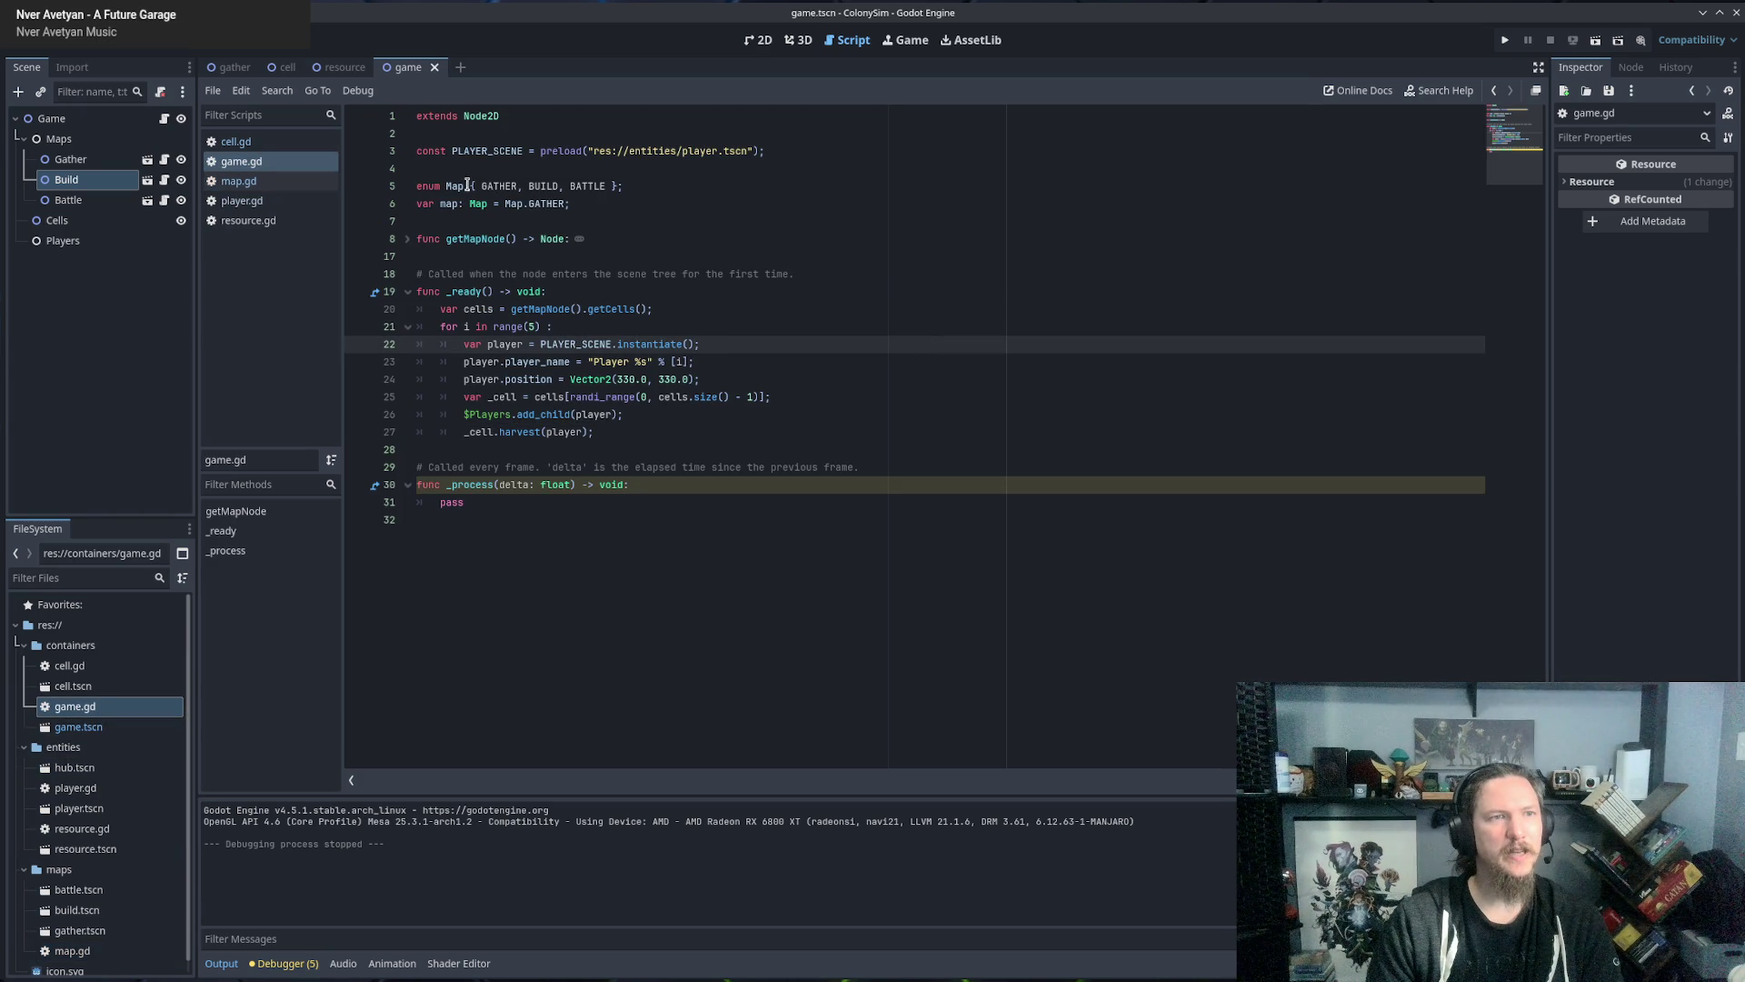
# Step: Declare 'const MAP_LOOKUP: Dictionary' below the map variable with Map.GATHER preloading gather.tscn
pyautogui.doubleClick(498, 187)
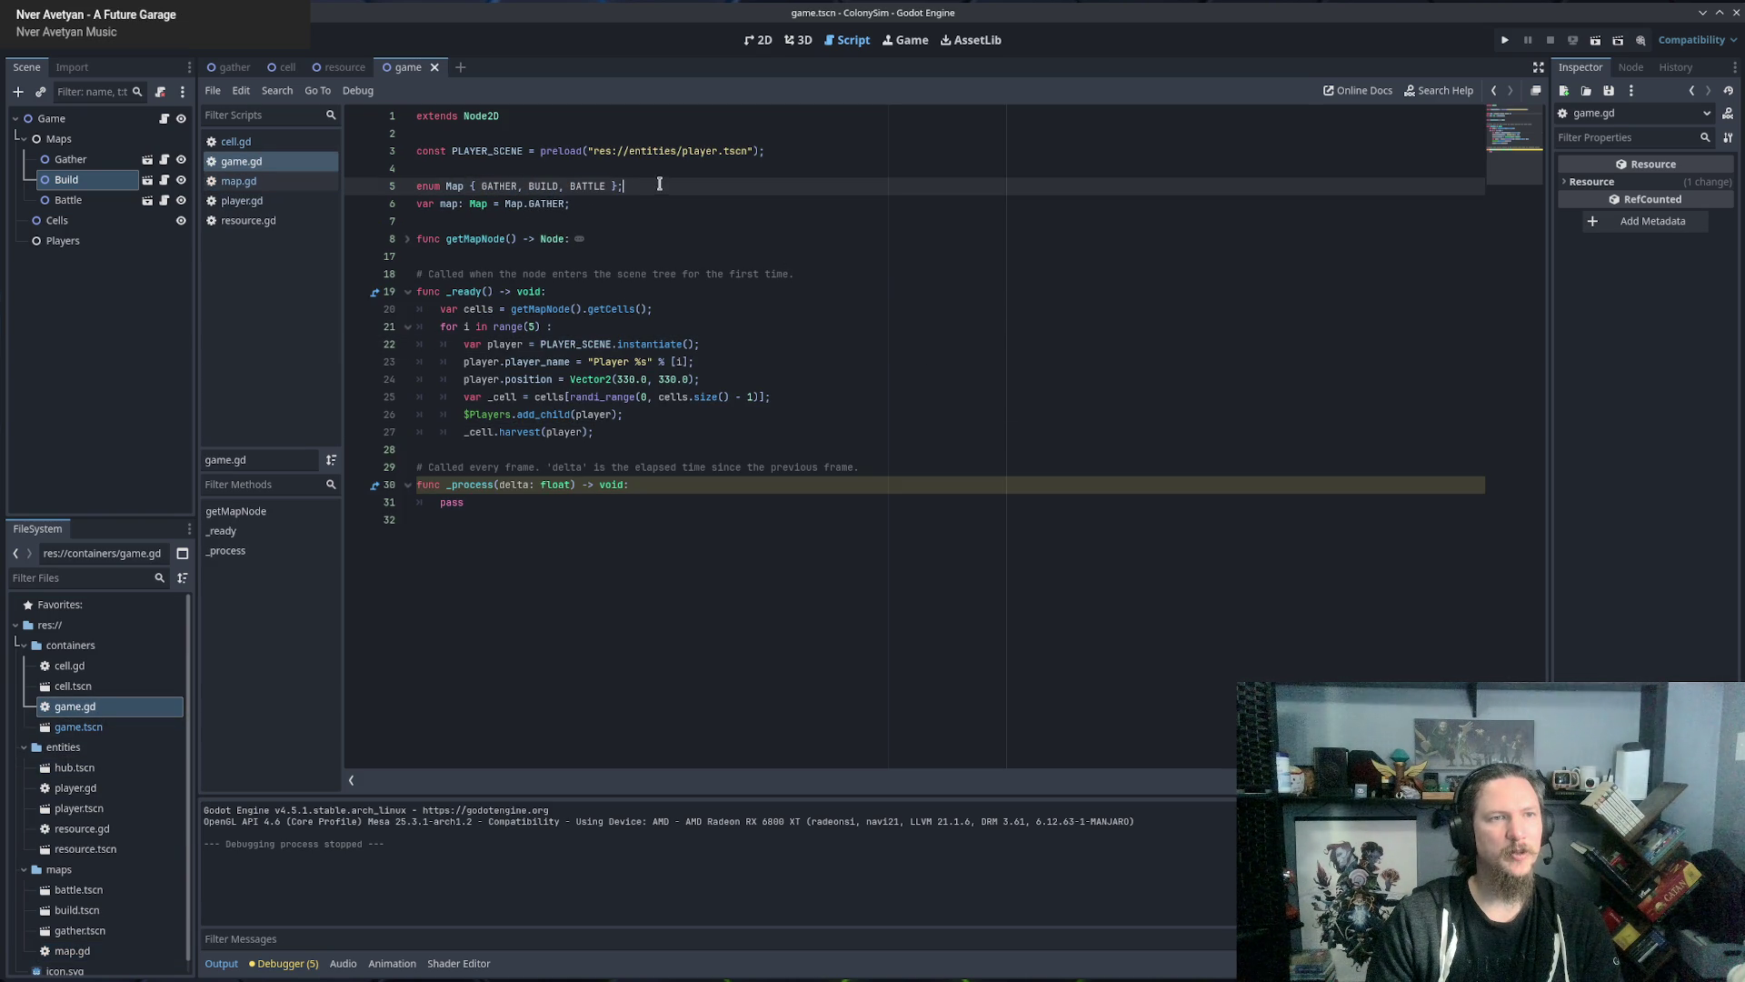
pyautogui.click(408, 205)
pyautogui.click(615, 203)
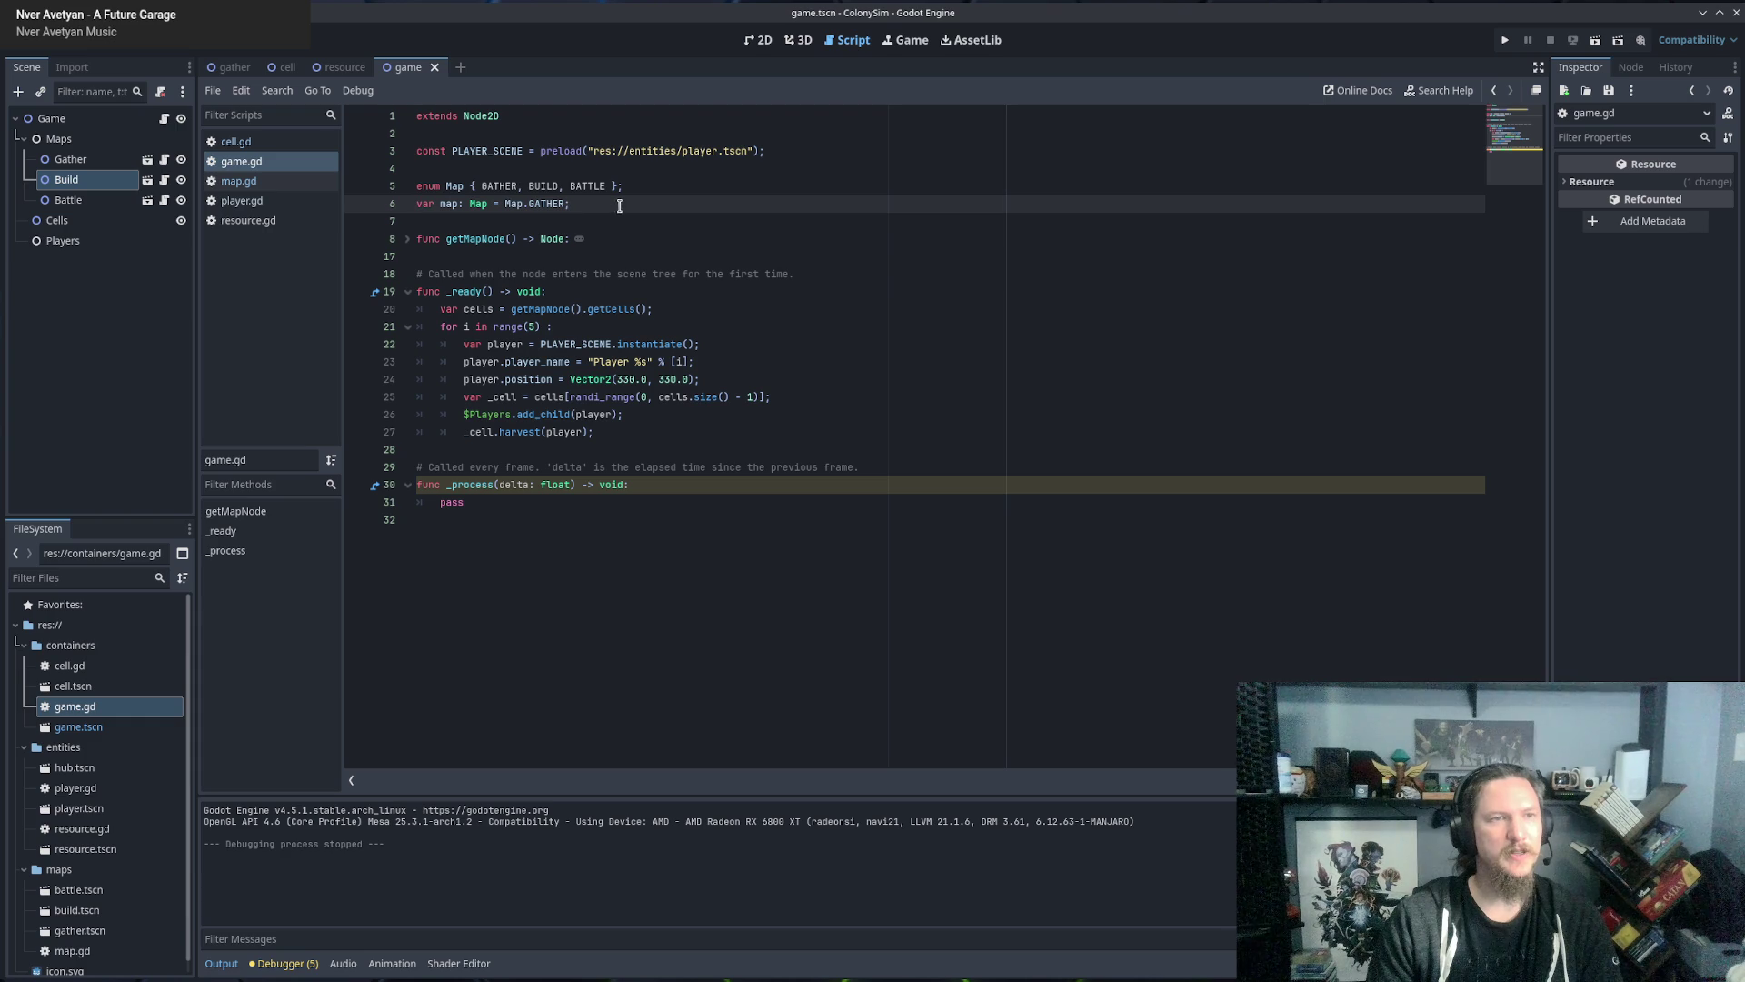
pyautogui.press('Return')
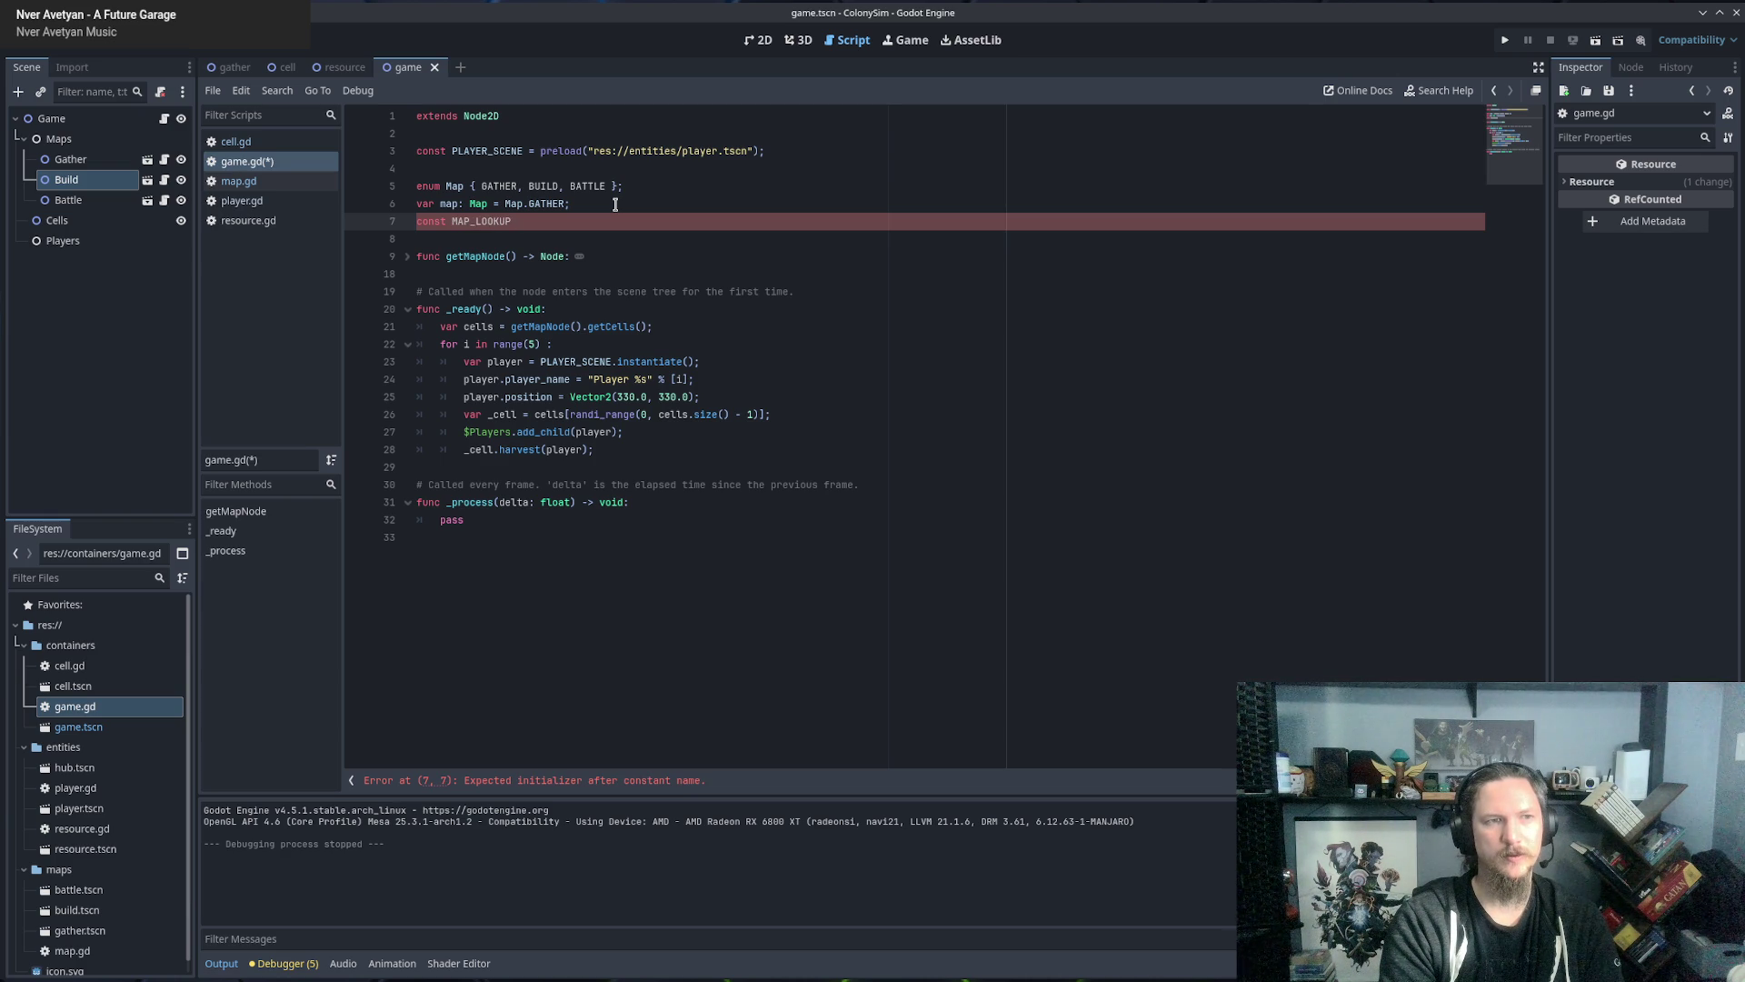
pyautogui.press('BackSpace')
pyautogui.press('BackSpace')
pyautogui.write(': dis')
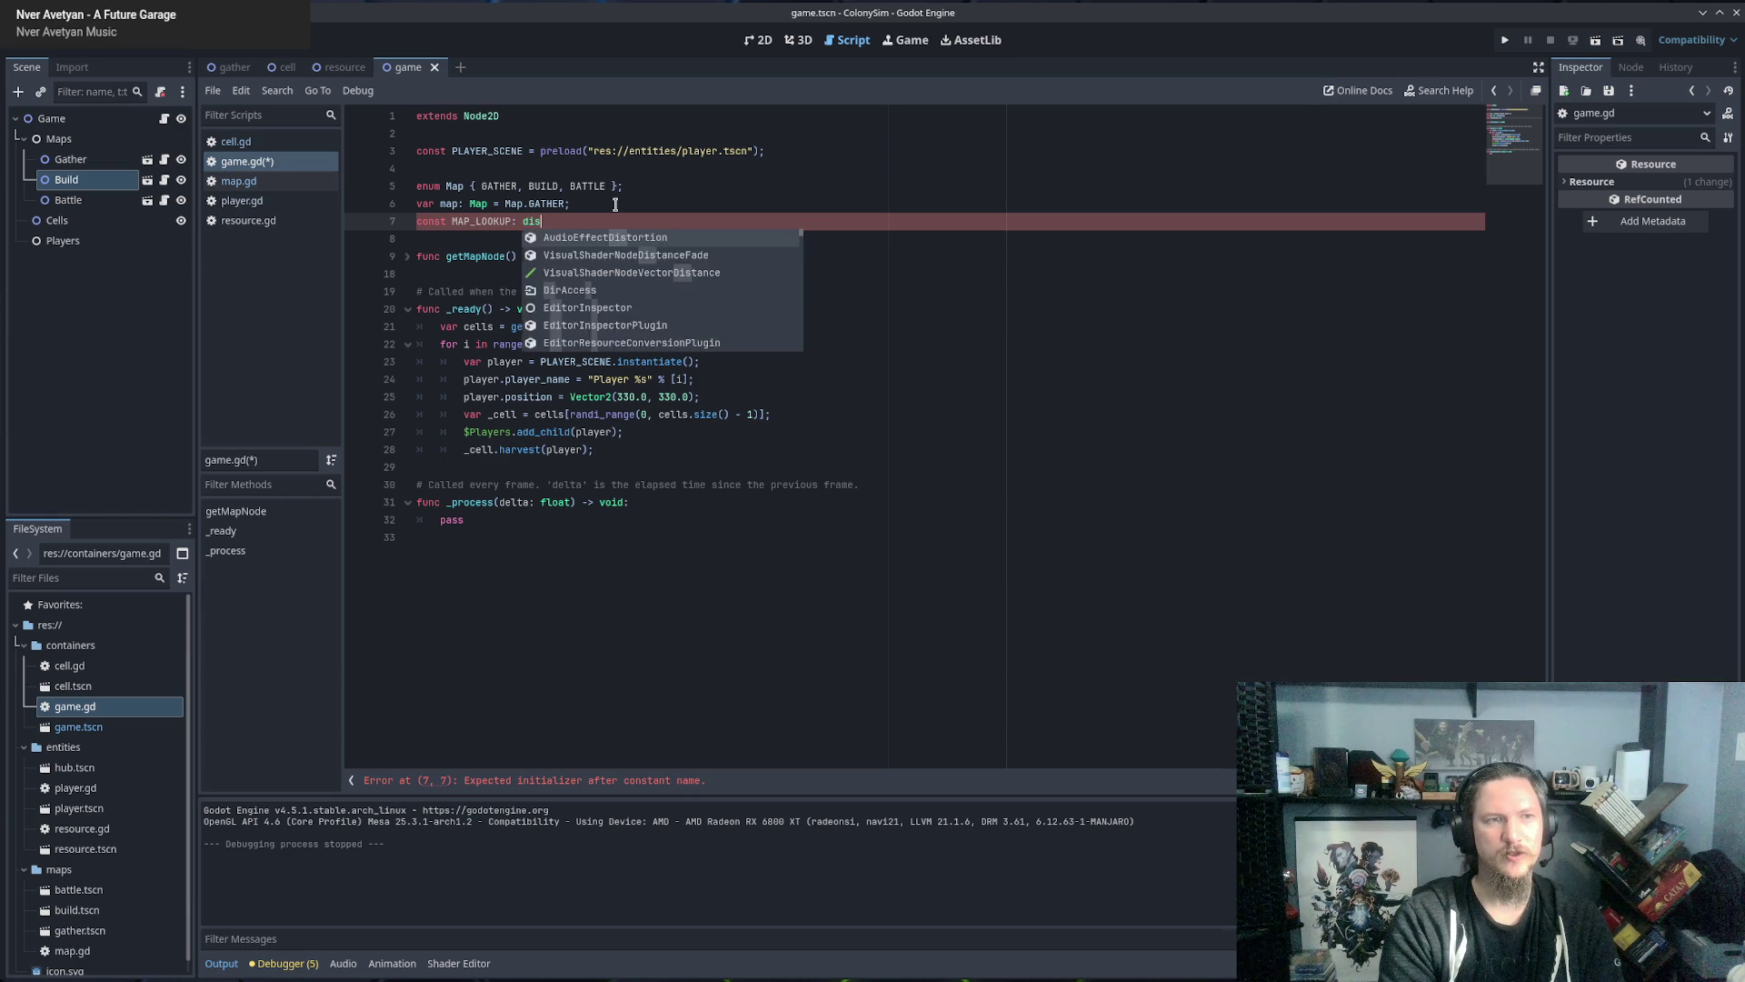
pyautogui.press('BackSpace')
pyautogui.write('ctionary {')
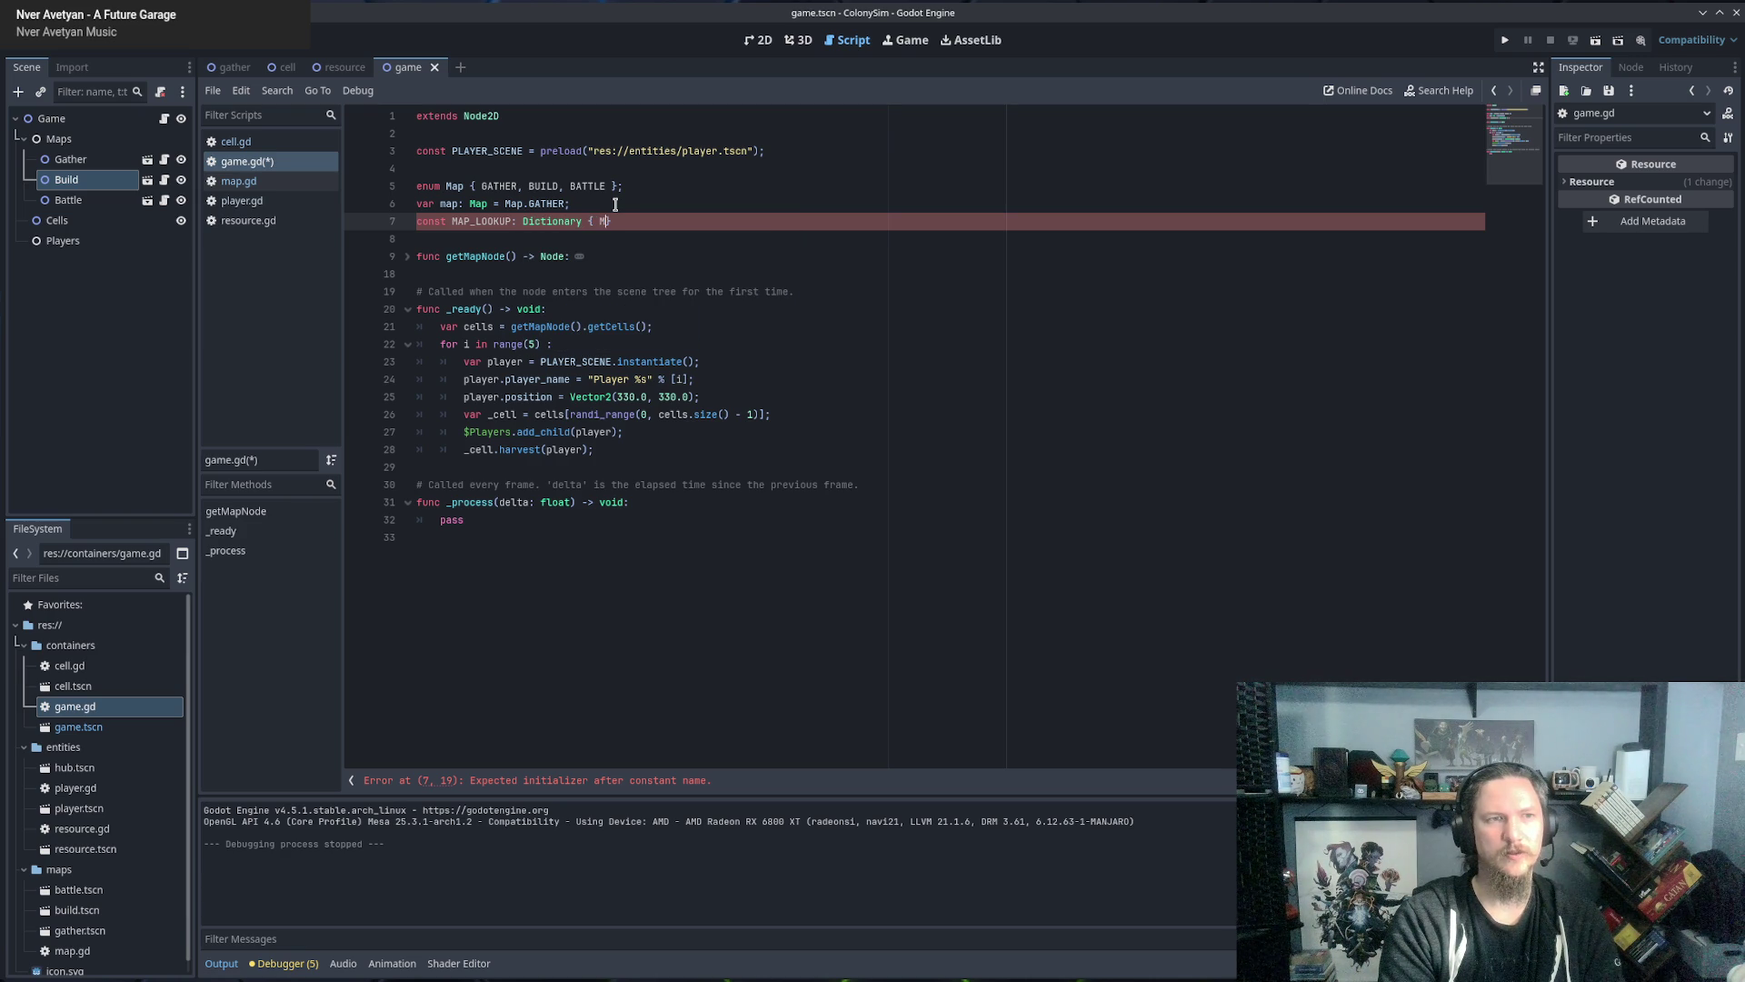
pyautogui.press('Return')
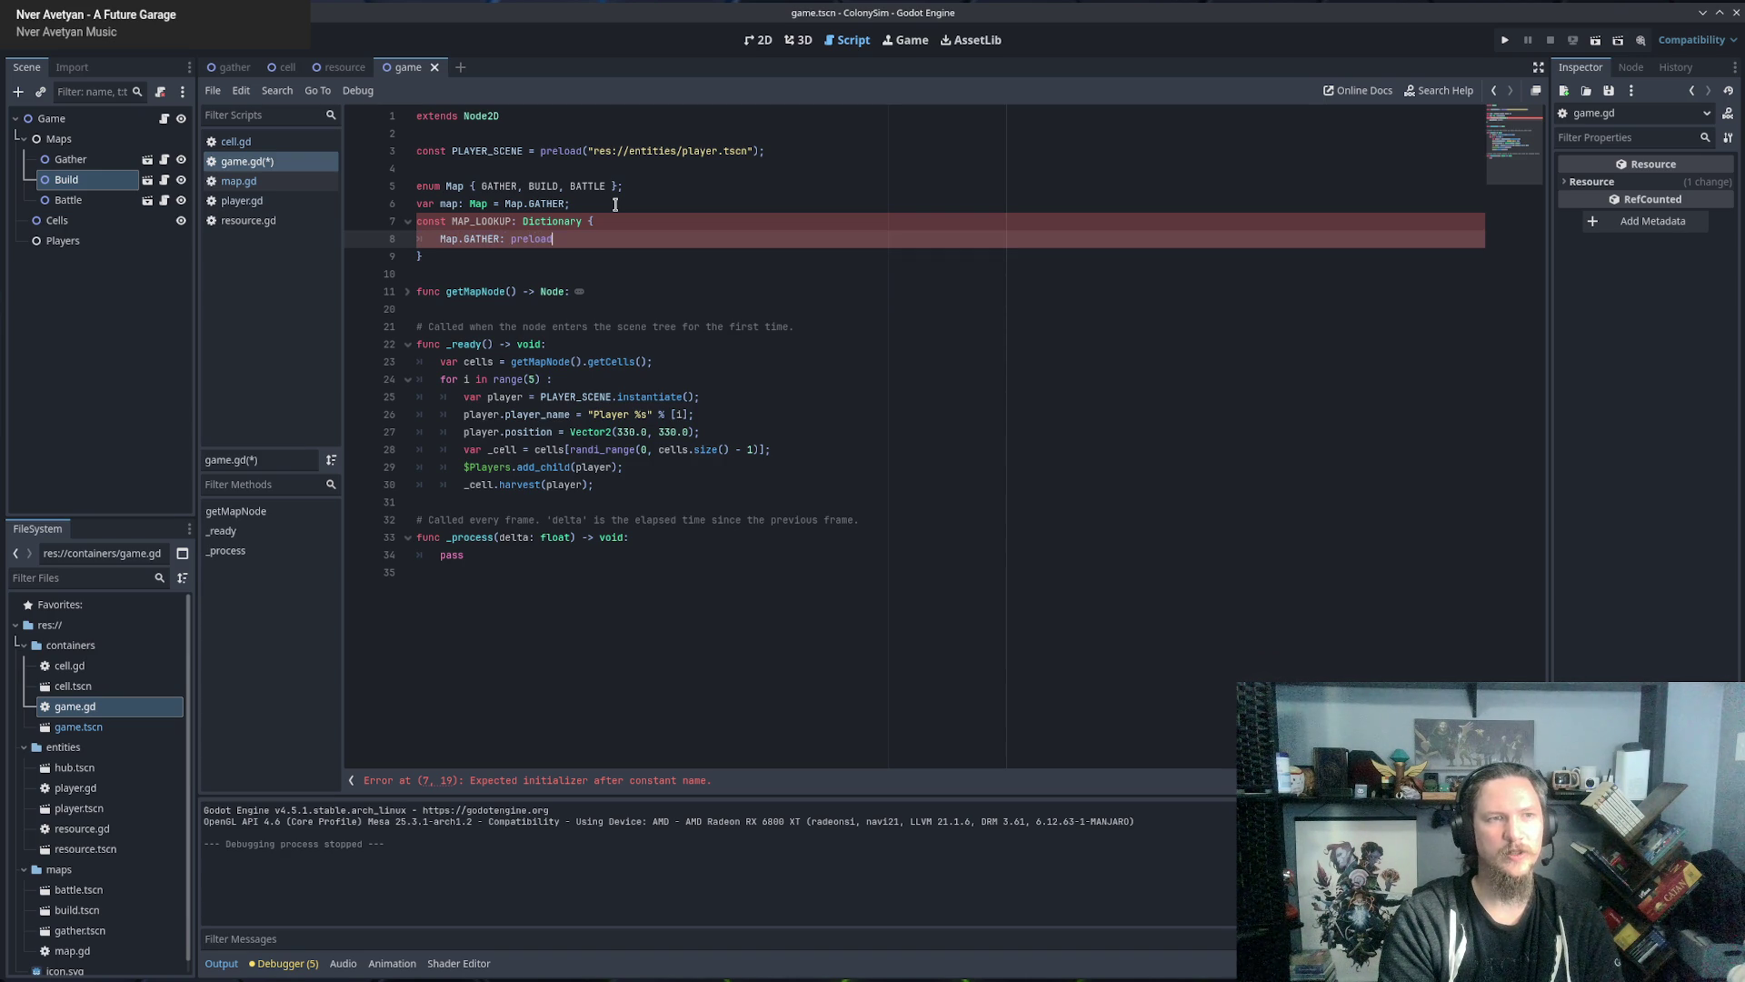
pyautogui.scroll(-1, 144, 893)
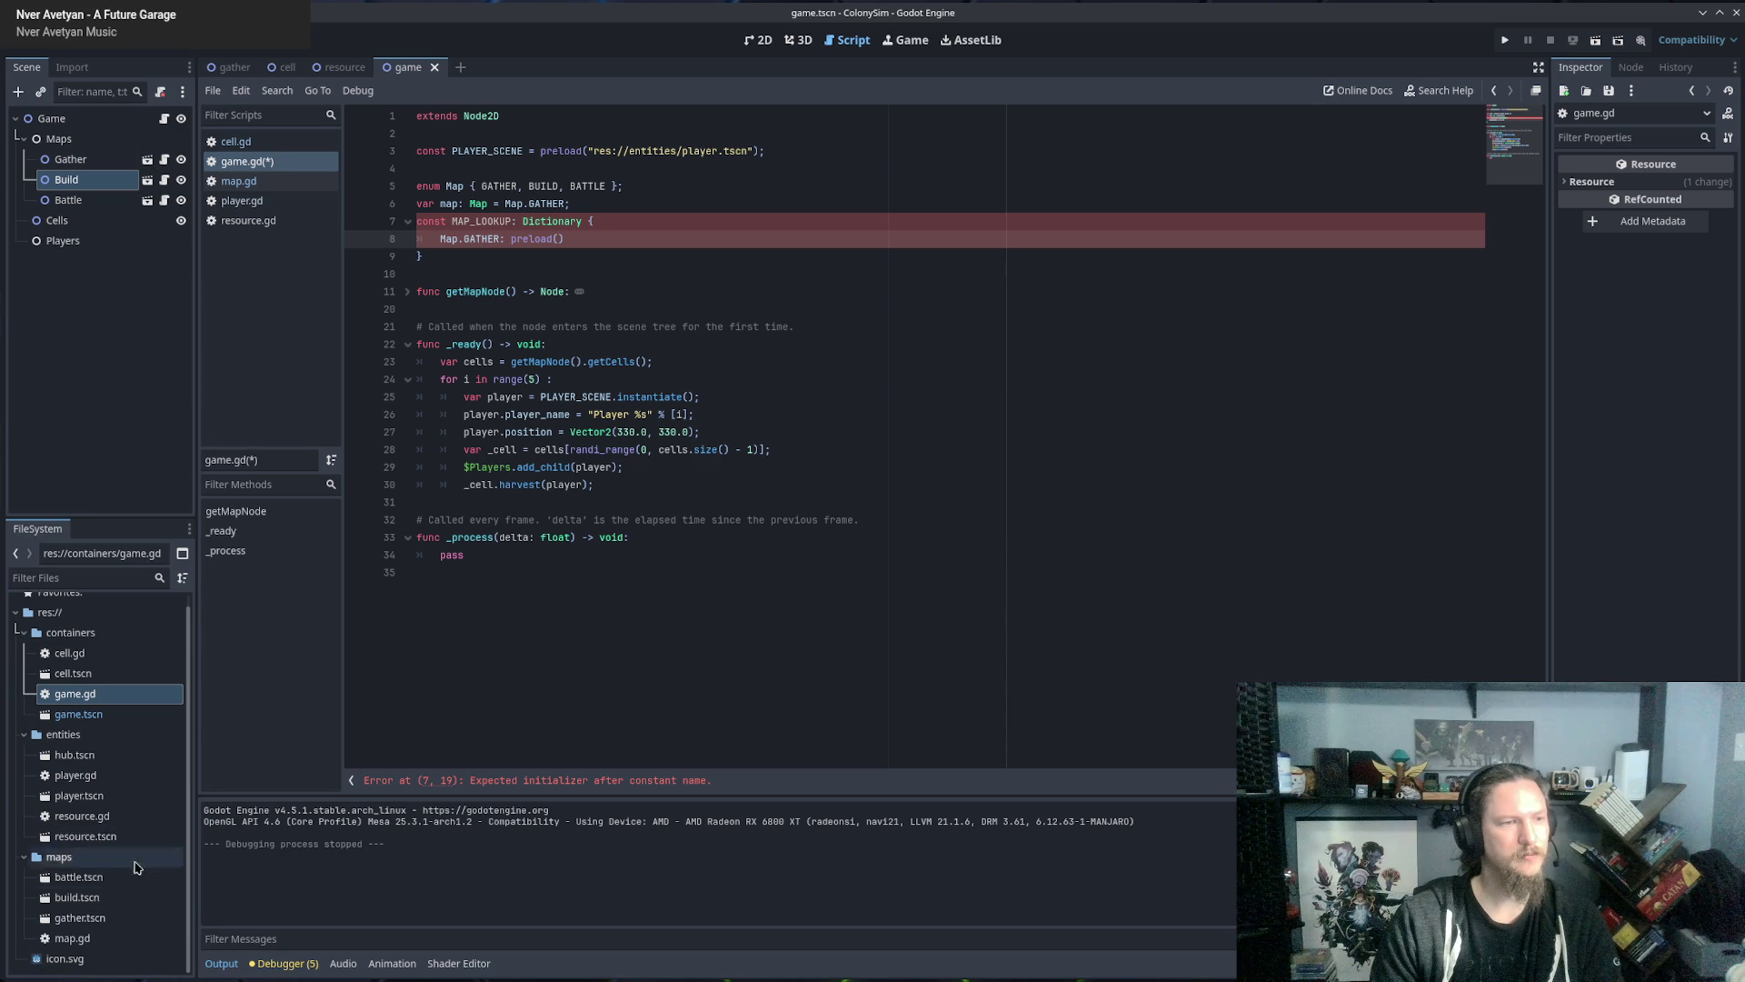
pyautogui.moveTo(88, 926)
pyautogui.mouseDown()
pyautogui.moveTo(782, 325)
pyautogui.moveTo(560, 238)
pyautogui.mouseUp()
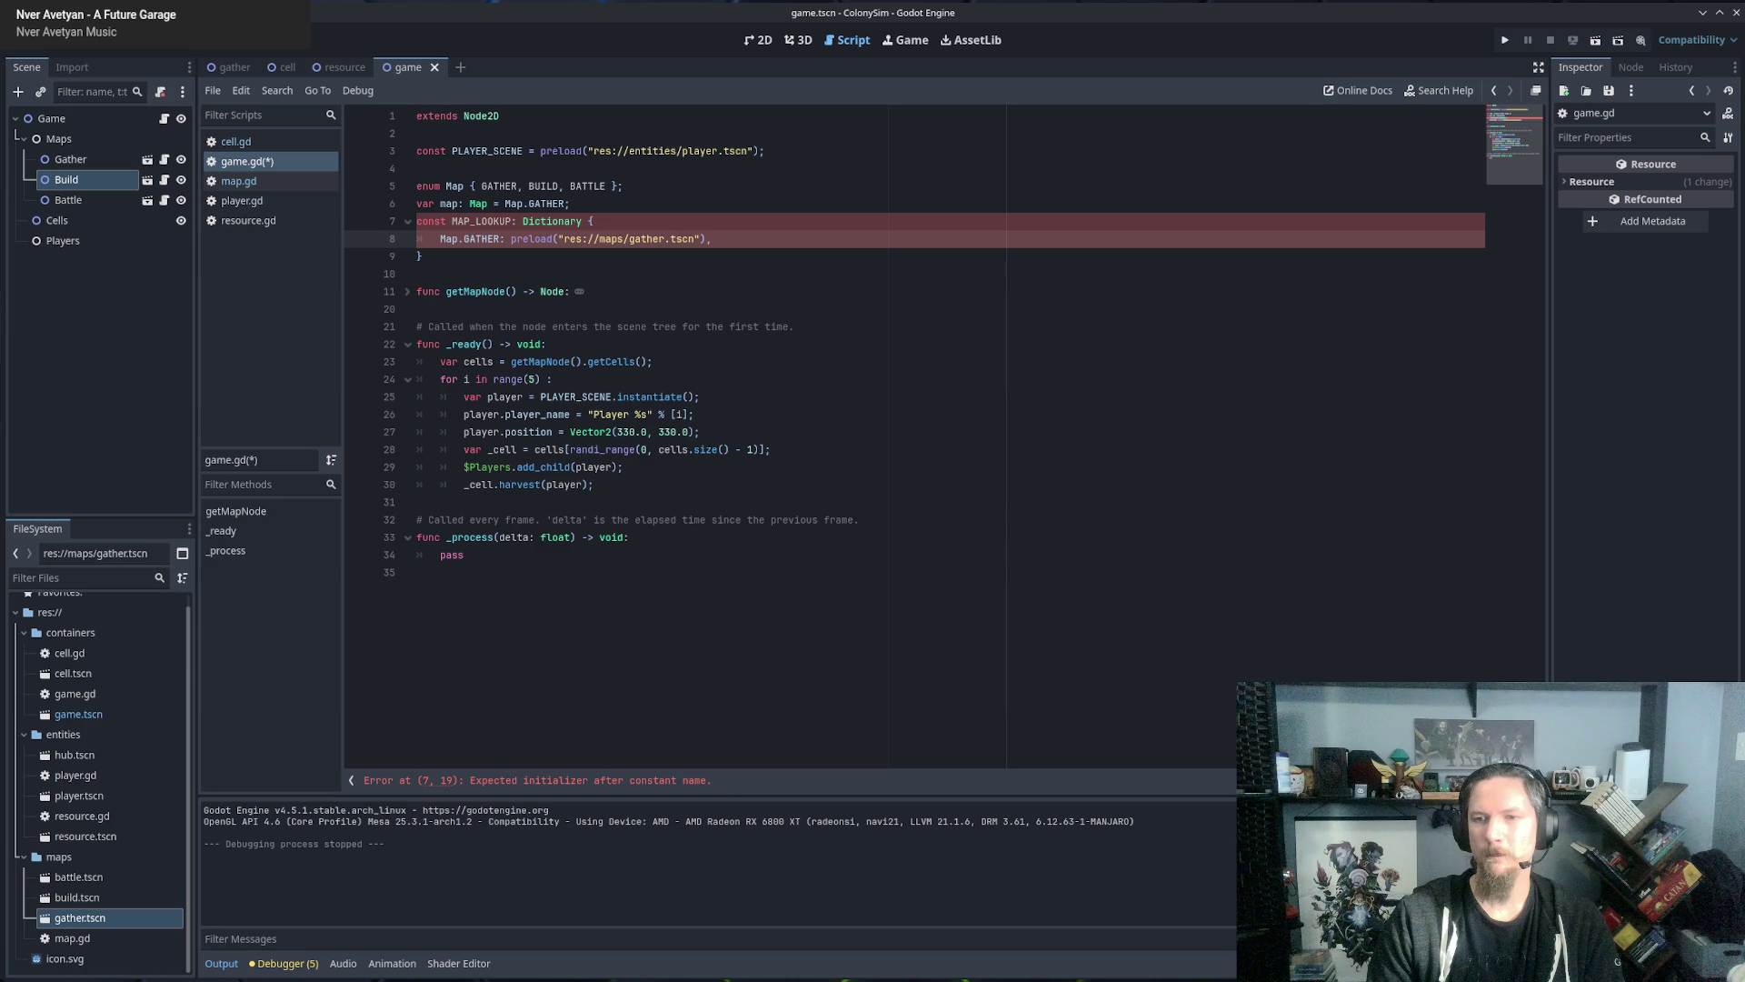
# Step: Change the declaration to 'const MAP_LOOKUP = {' and open a line after the GATHER entry
pyautogui.hotkey('ctrl', 'shift', 'Left')
pyautogui.press('BackSpace')
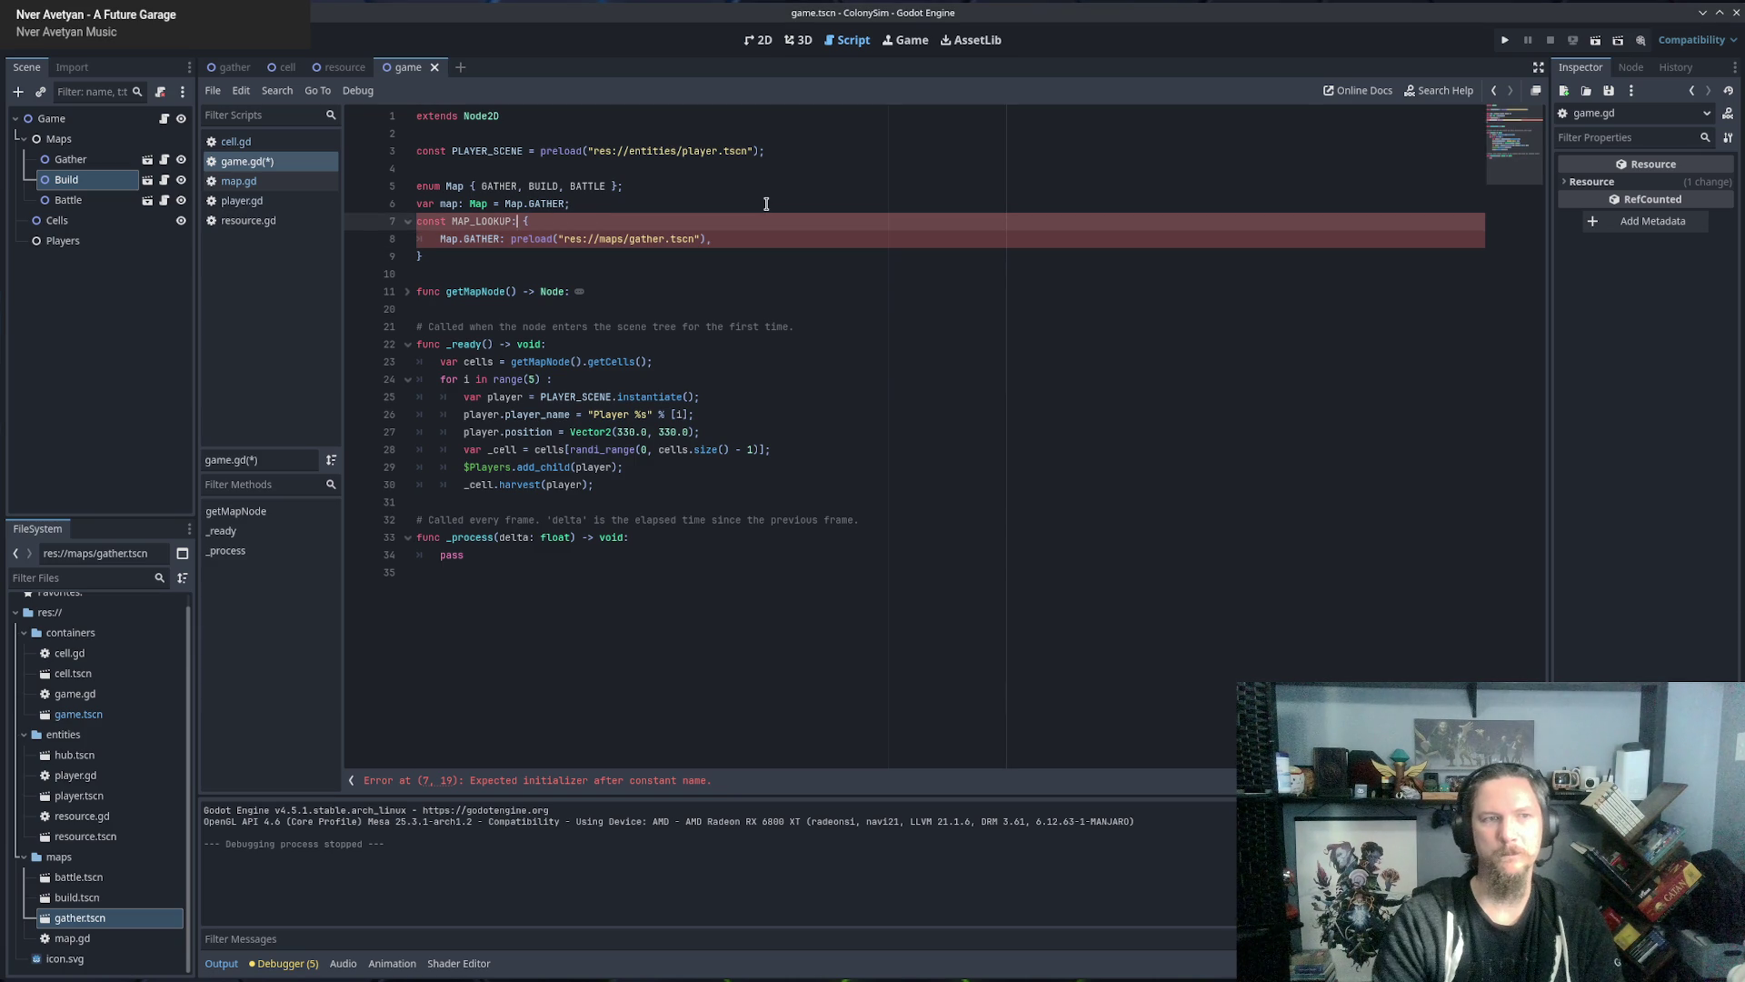
pyautogui.write('=')
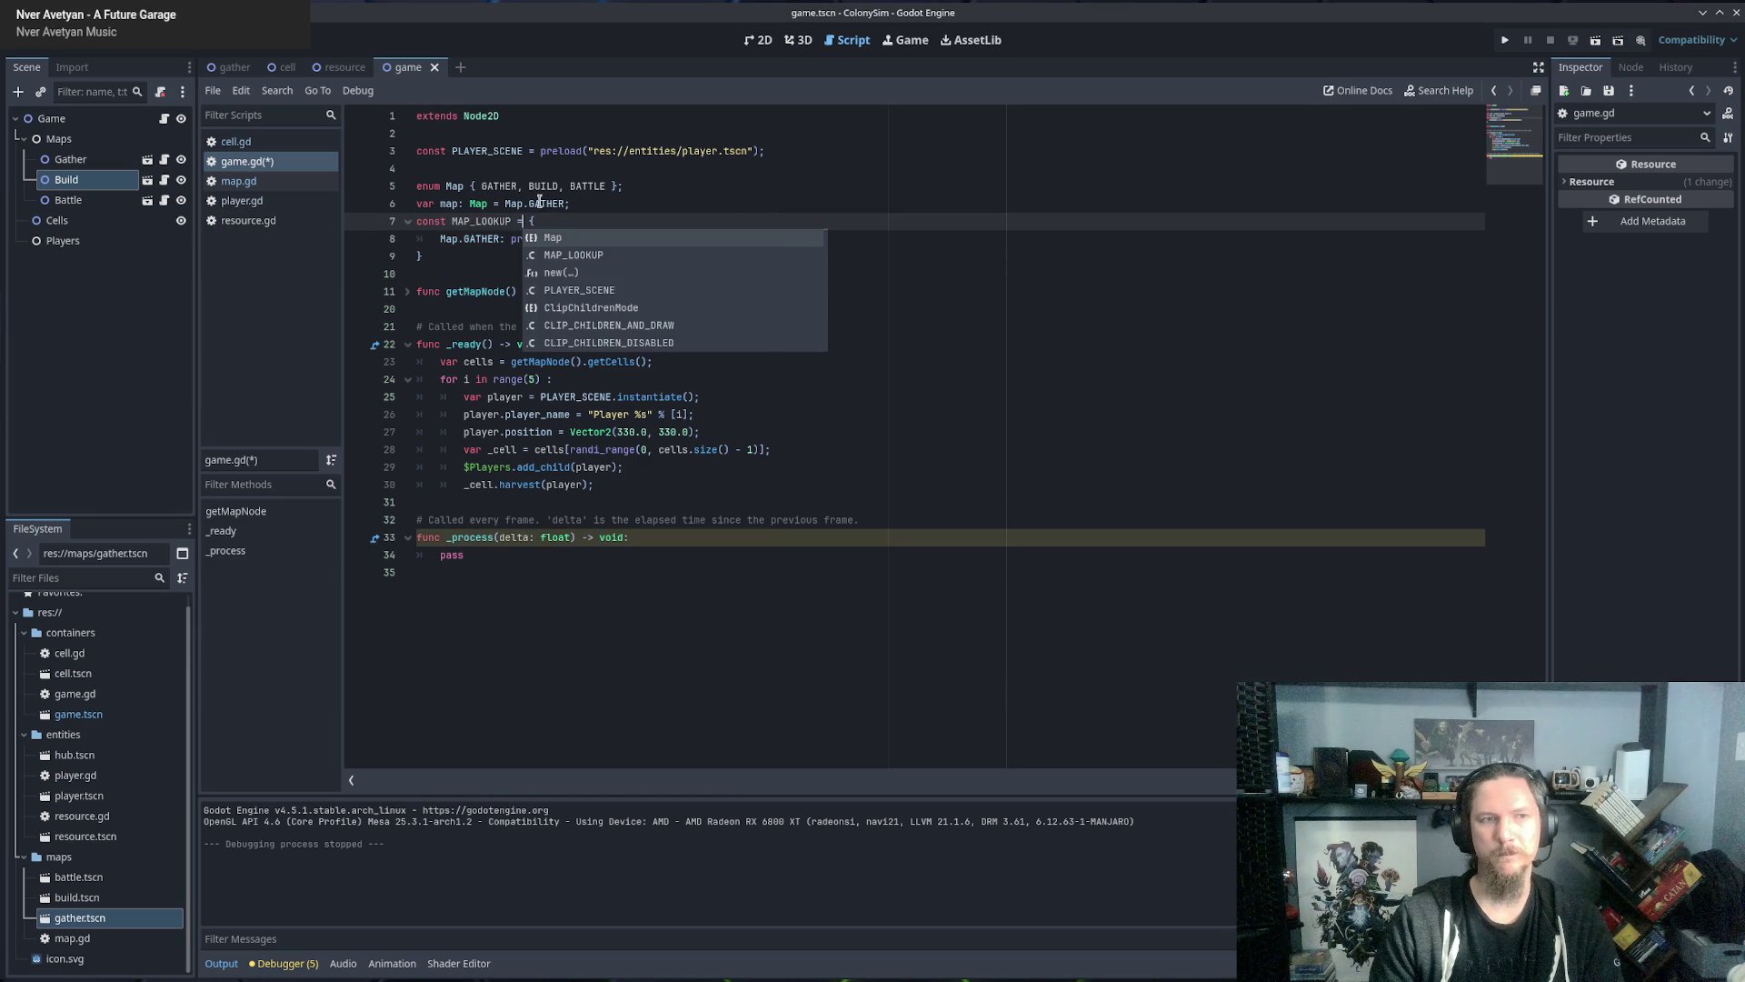
pyautogui.click(553, 215)
pyautogui.click(622, 259)
pyautogui.click(754, 239)
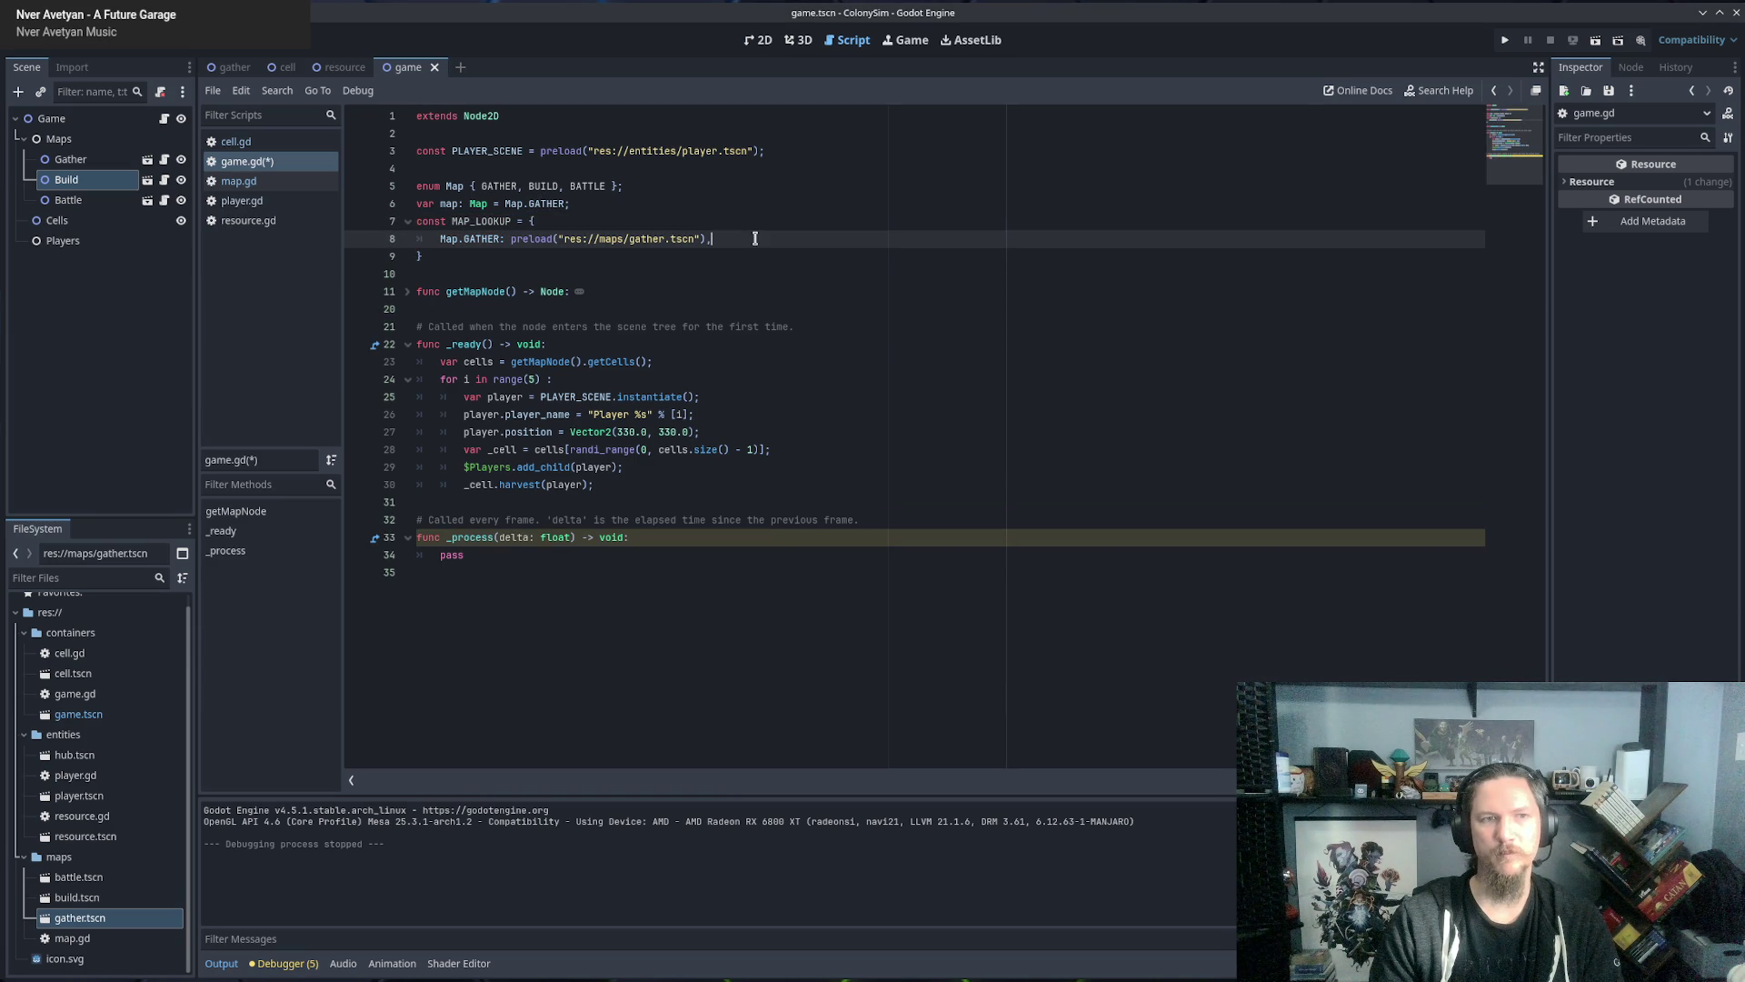
pyautogui.press('Return')
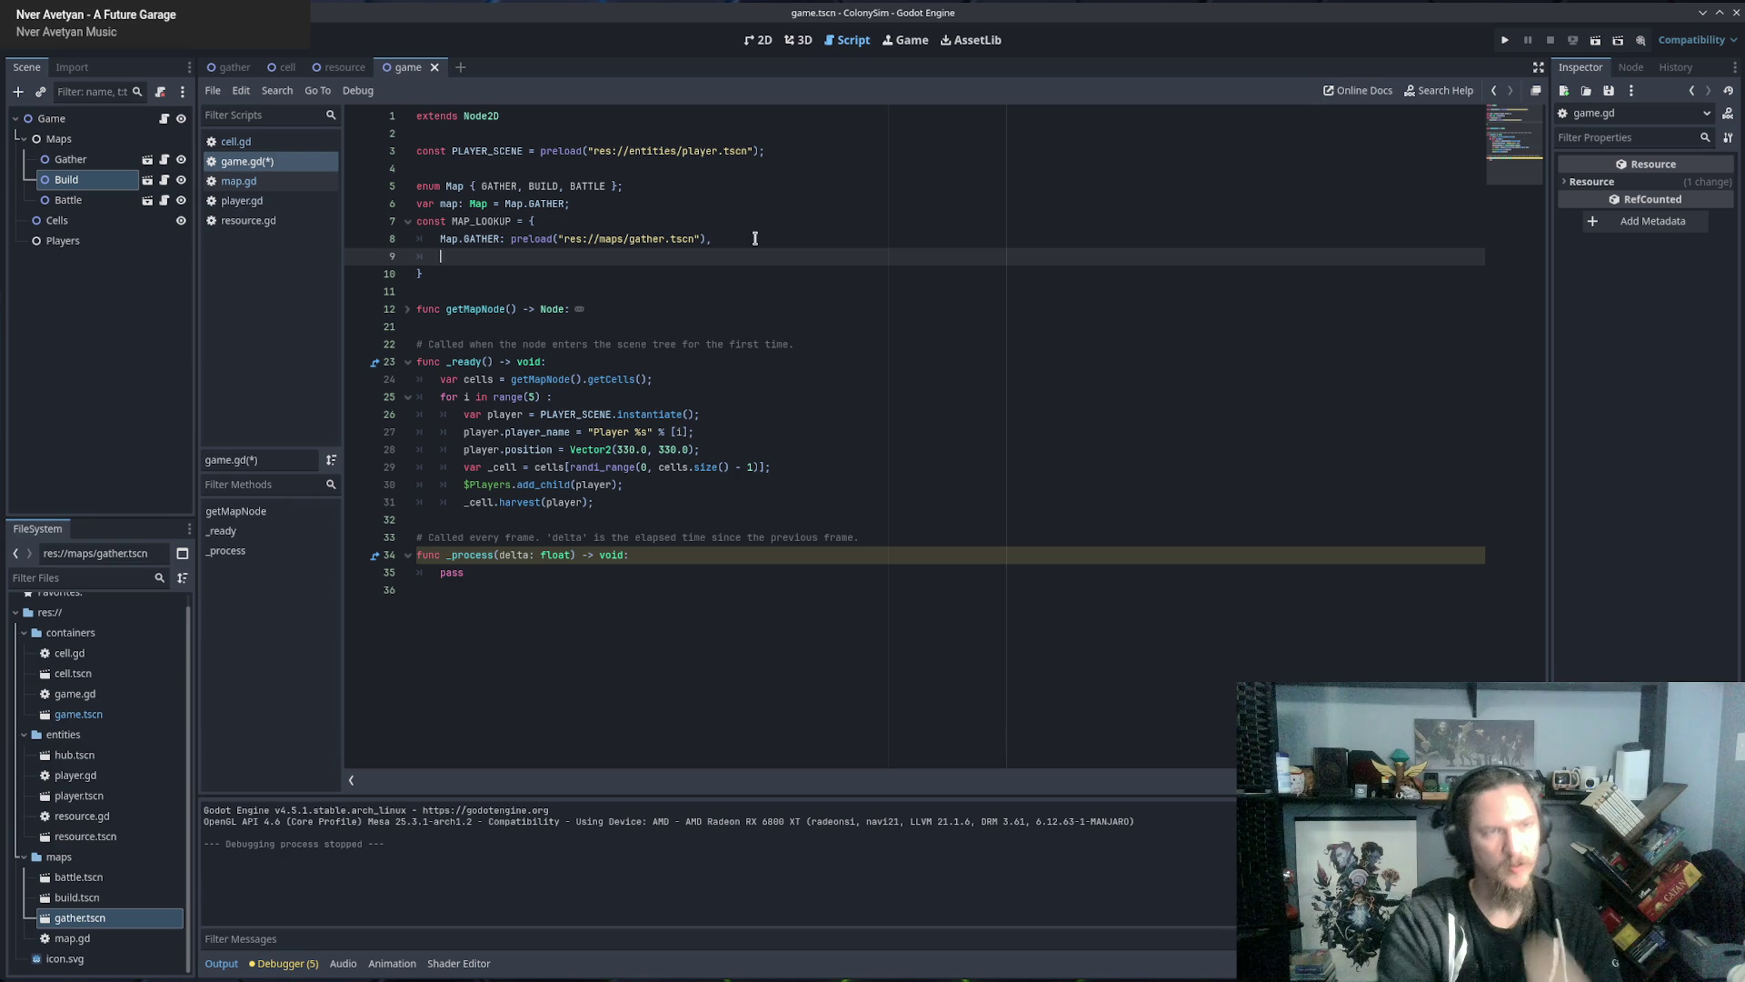
# Step: Add Map.BUILD and Map.BATTLE entries with empty preload() calls
pyautogui.write('Map.BGUI')
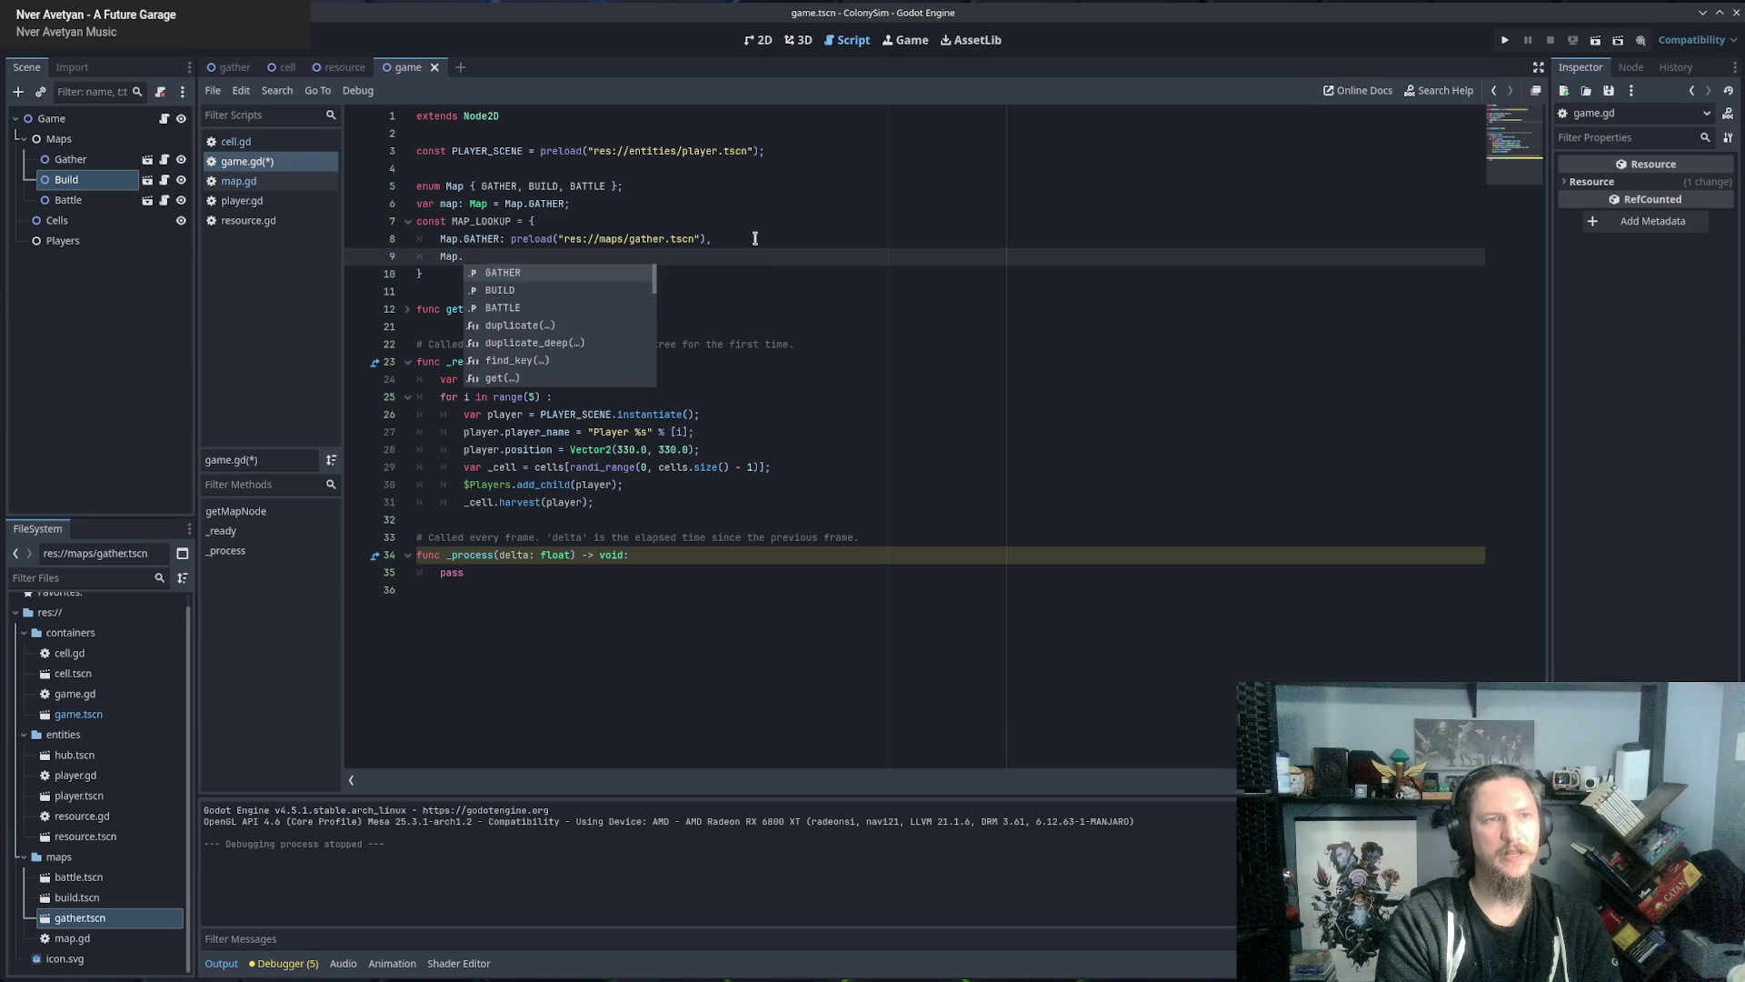
pyautogui.press('BackSpace')
pyautogui.press('BackSpace')
pyautogui.press('BackSpace')
pyautogui.write('U')
pyautogui.press('Return')
pyautogui.write(': preload()')
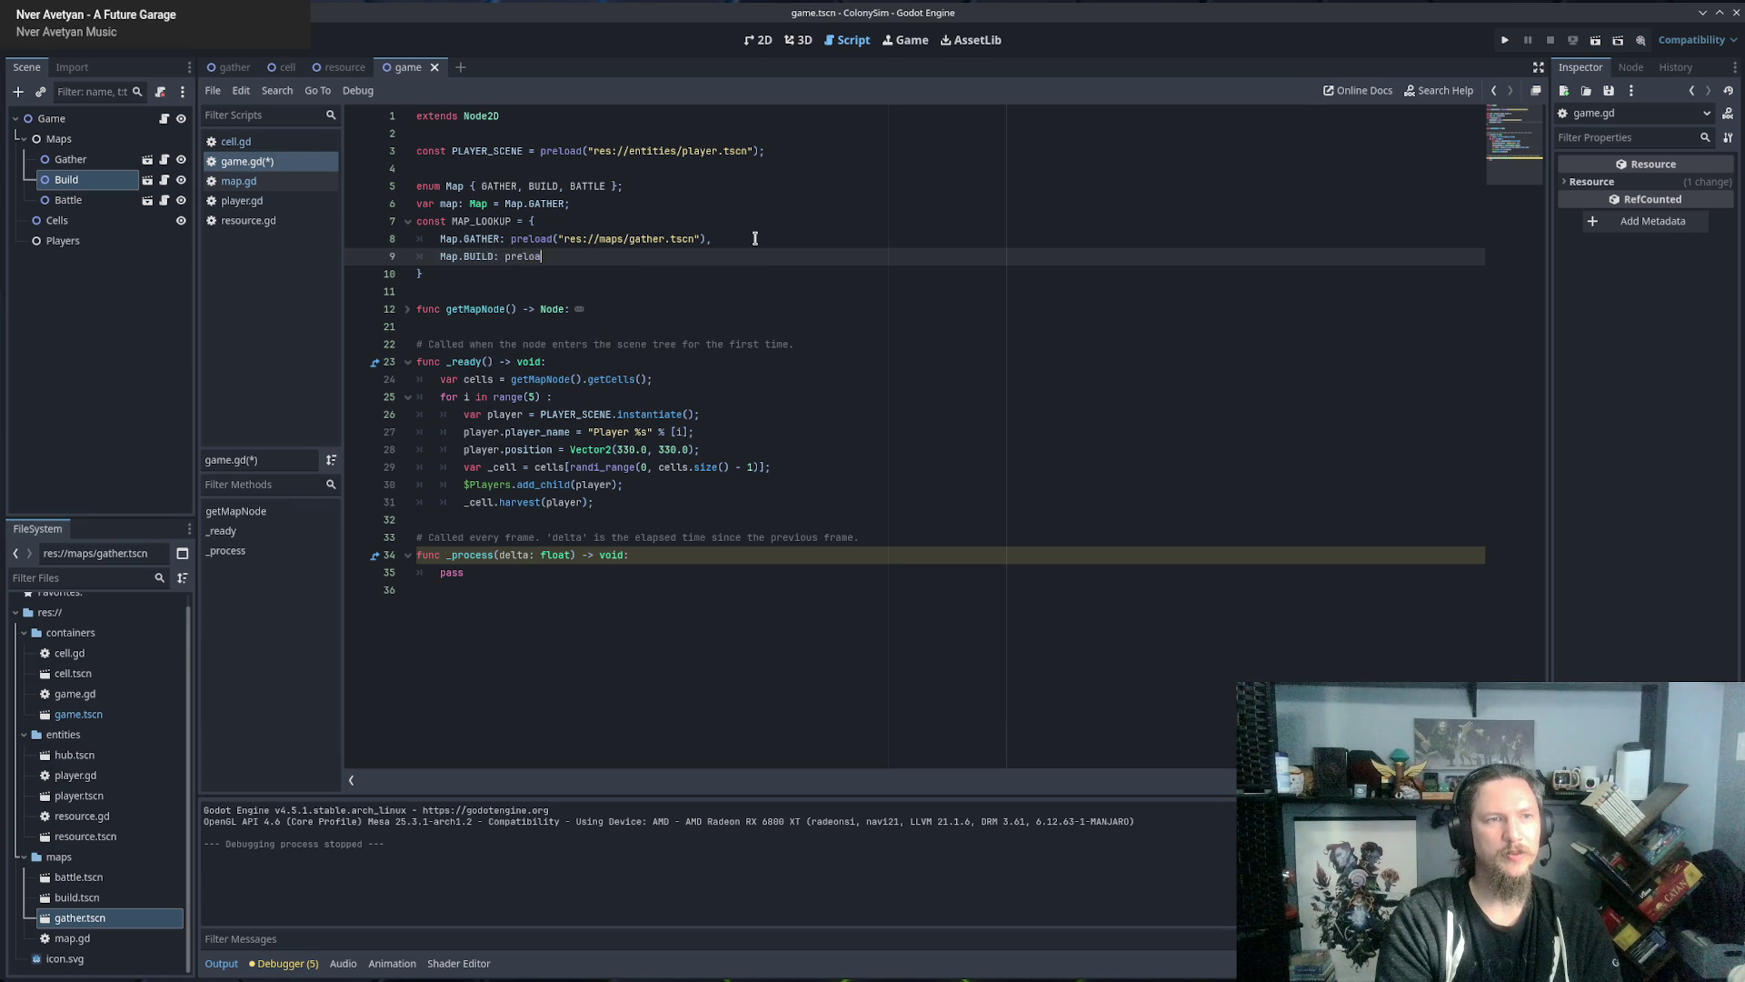
pyautogui.write(',')
pyautogui.press('Return')
pyautogui.write('Map.Ba')
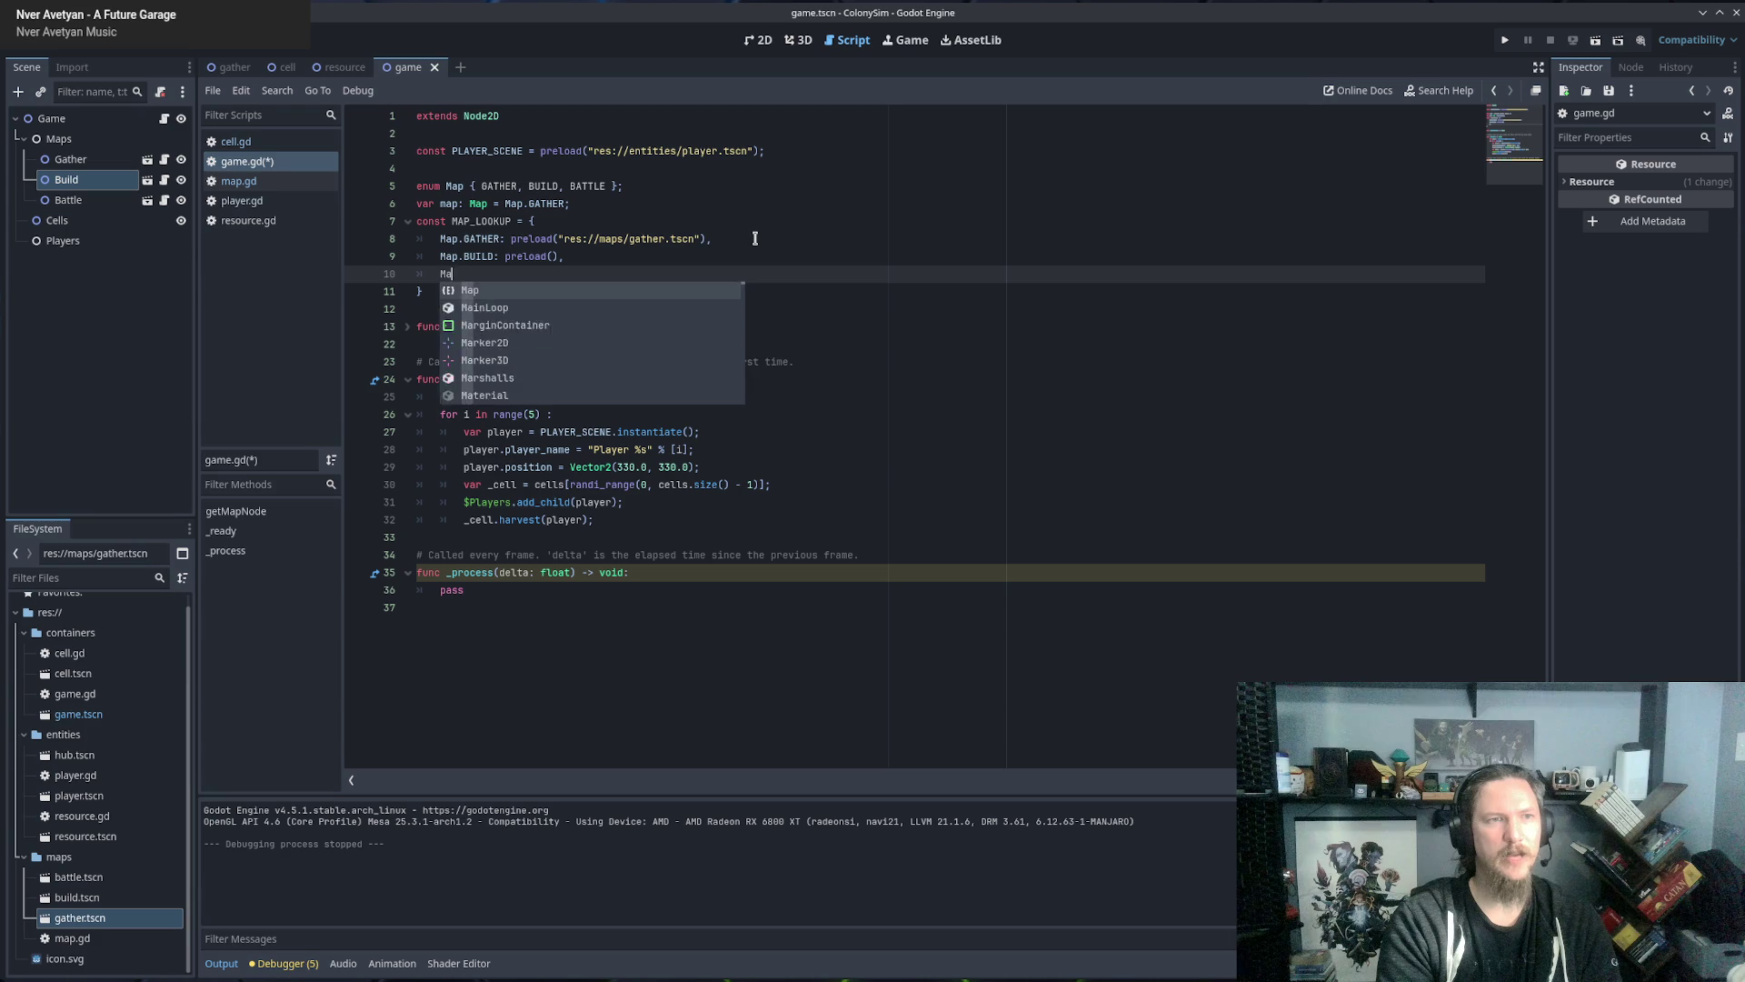
pyautogui.press('Return')
pyautogui.write('preload()')
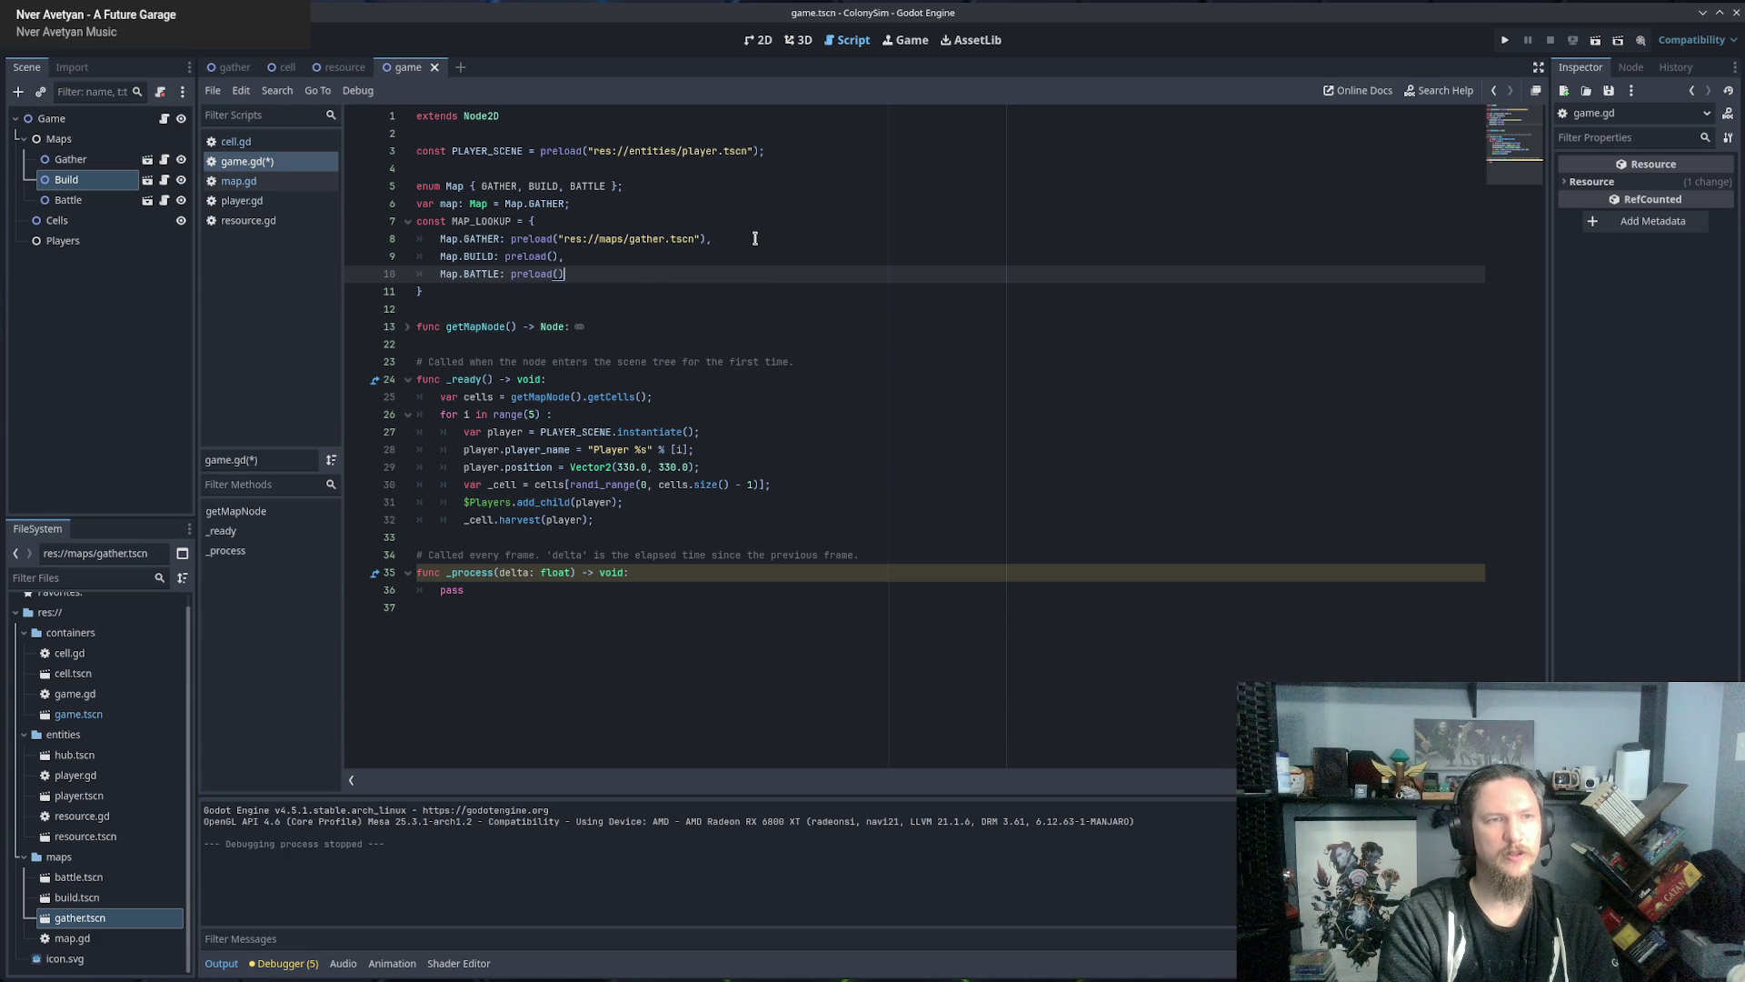
# Step: Fill the BUILD and BATTLE preloads with build.tscn and battle.tscn, then save game.gd
pyautogui.moveTo(78, 897)
pyautogui.mouseDown()
pyautogui.moveTo(587, 274)
pyautogui.moveTo(552, 261)
pyautogui.mouseUp()
pyautogui.moveTo(77, 877); pyautogui.dragTo(577, 280)
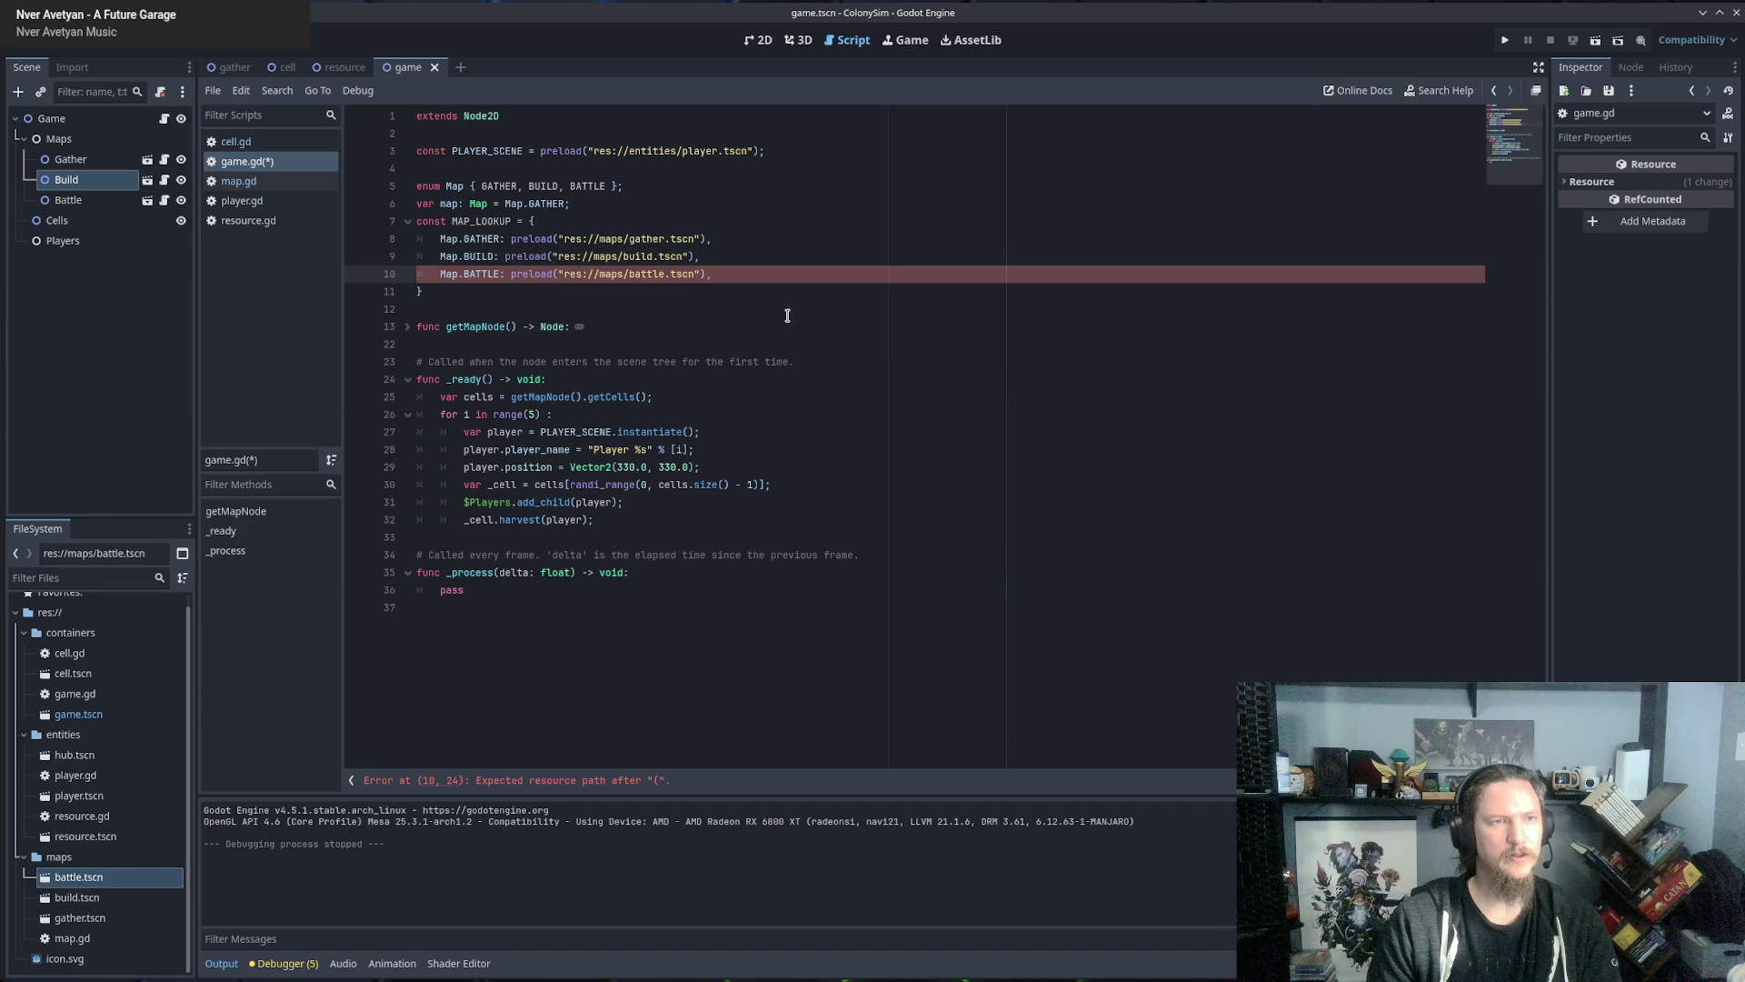
pyautogui.click(814, 314)
pyautogui.hotkey('ctrl', 's')
# Step: Add a blank line after the MAP_LOOKUP dictionary and review the map variable declaration
pyautogui.click(539, 298)
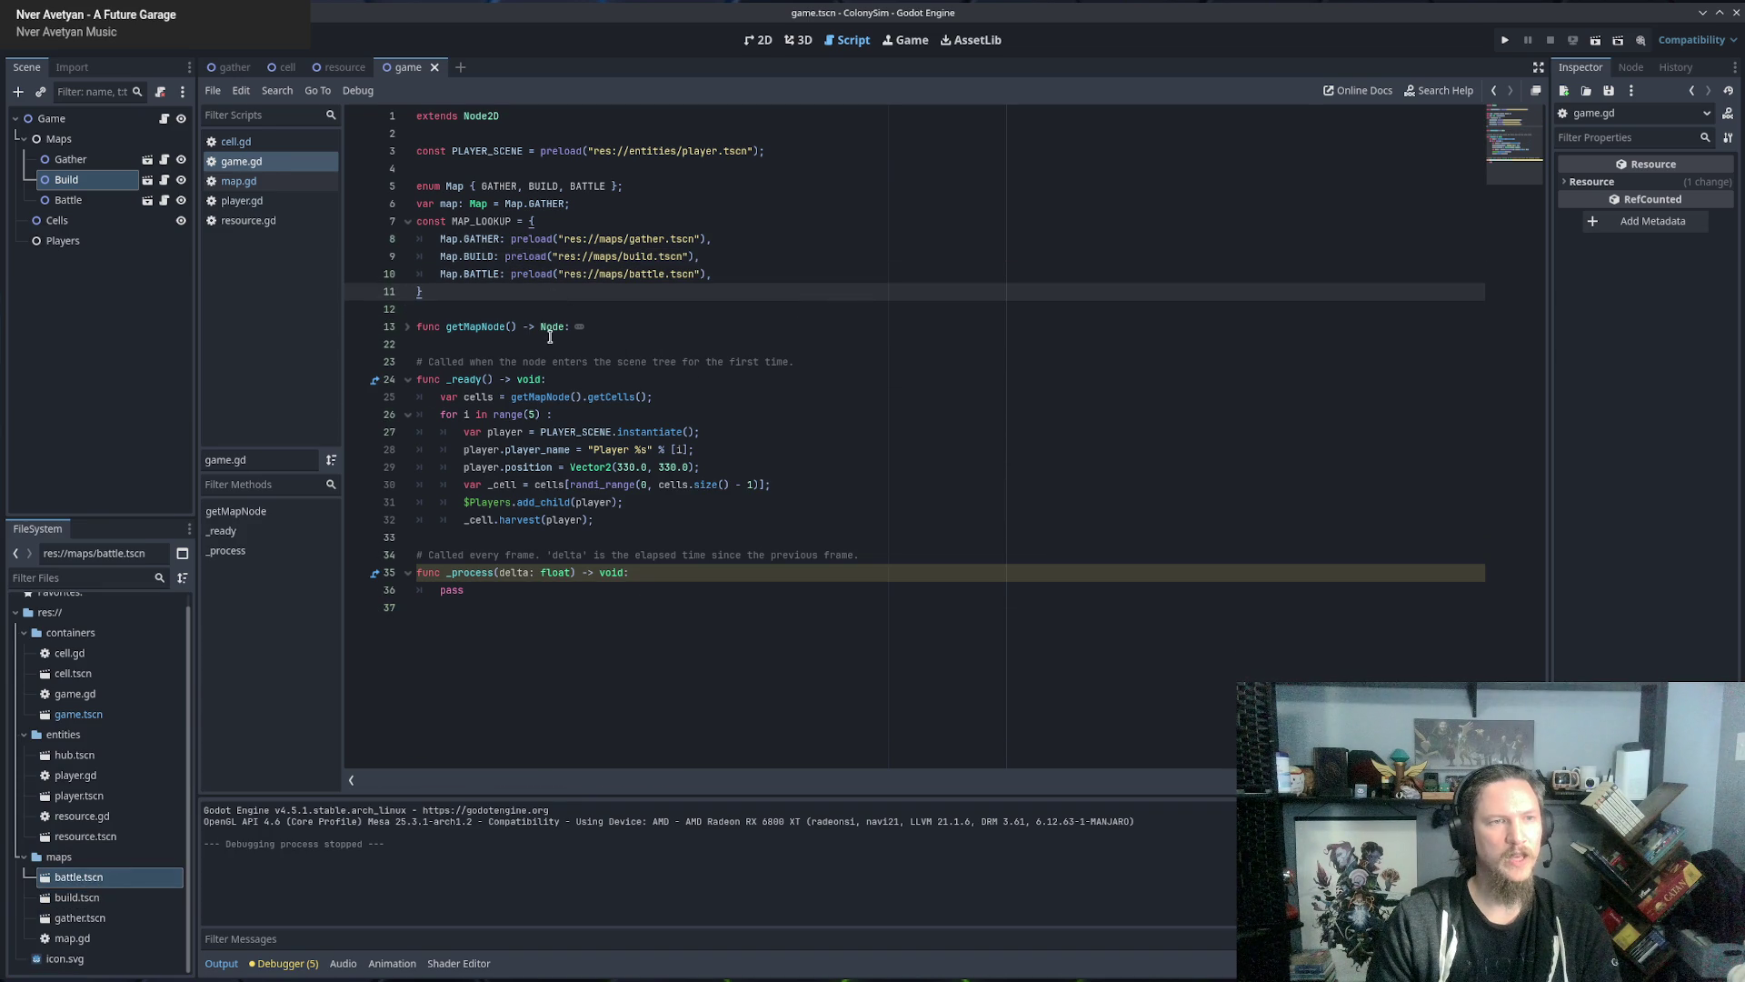
pyautogui.press('Down')
pyautogui.press('Down')
pyautogui.press('Down')
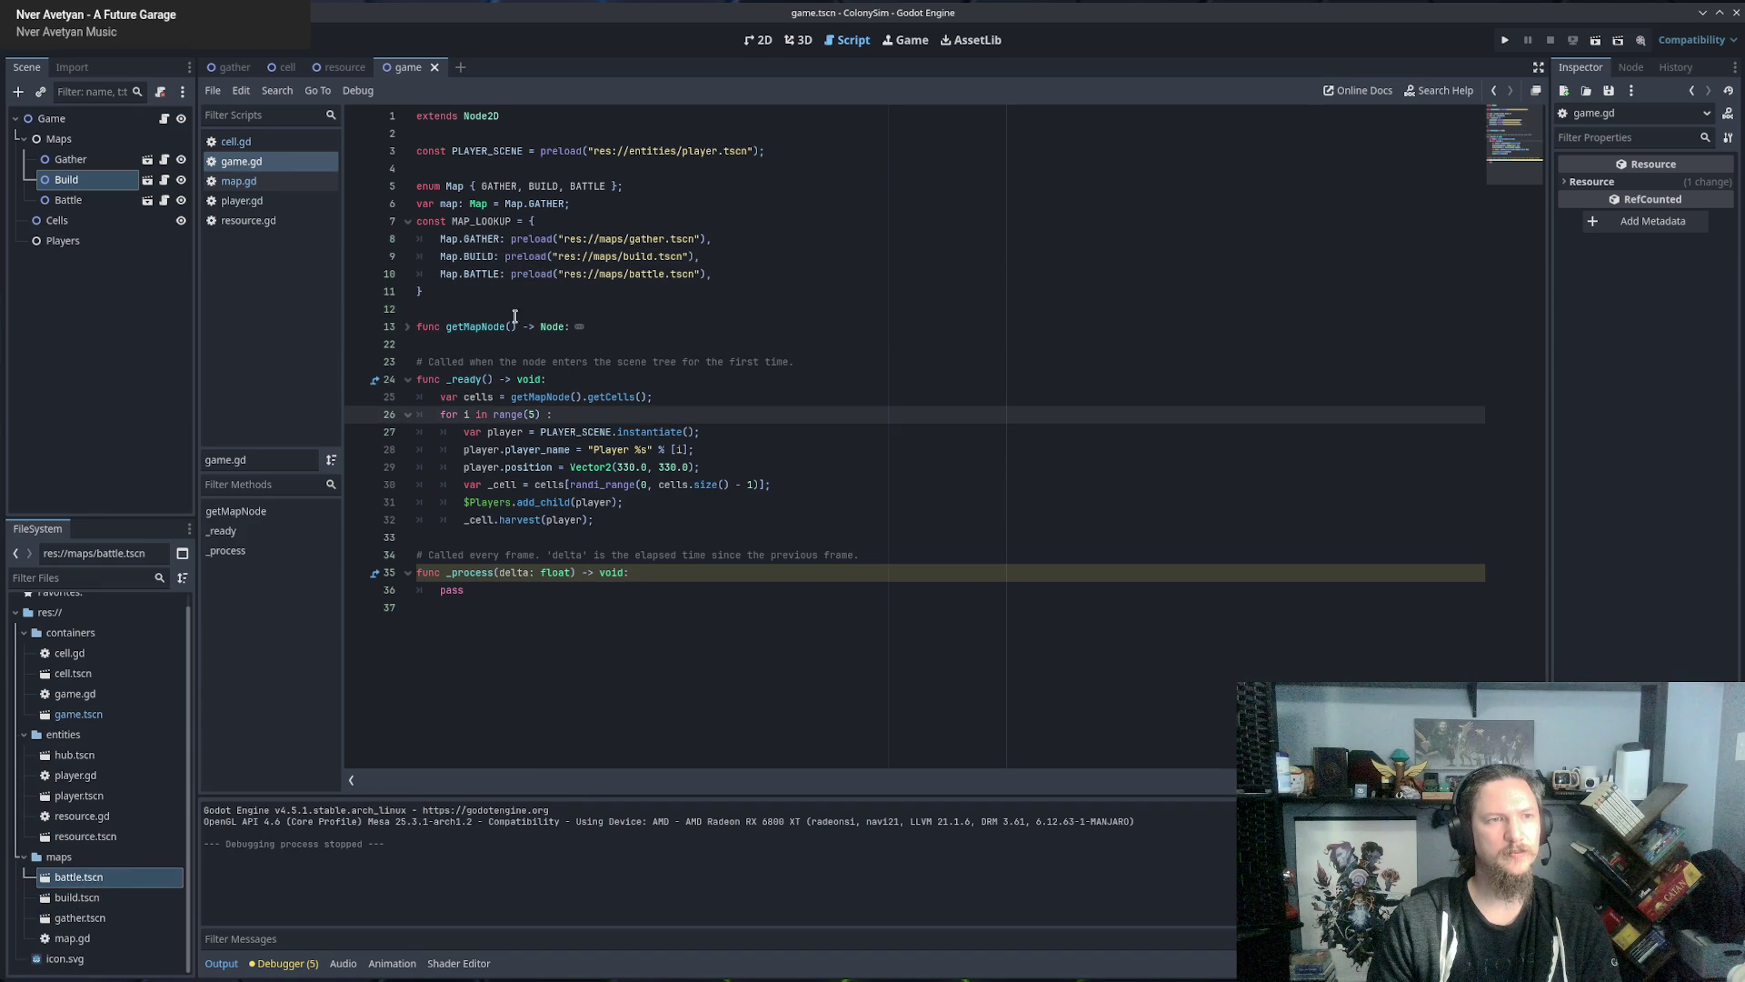
pyautogui.click(450, 294)
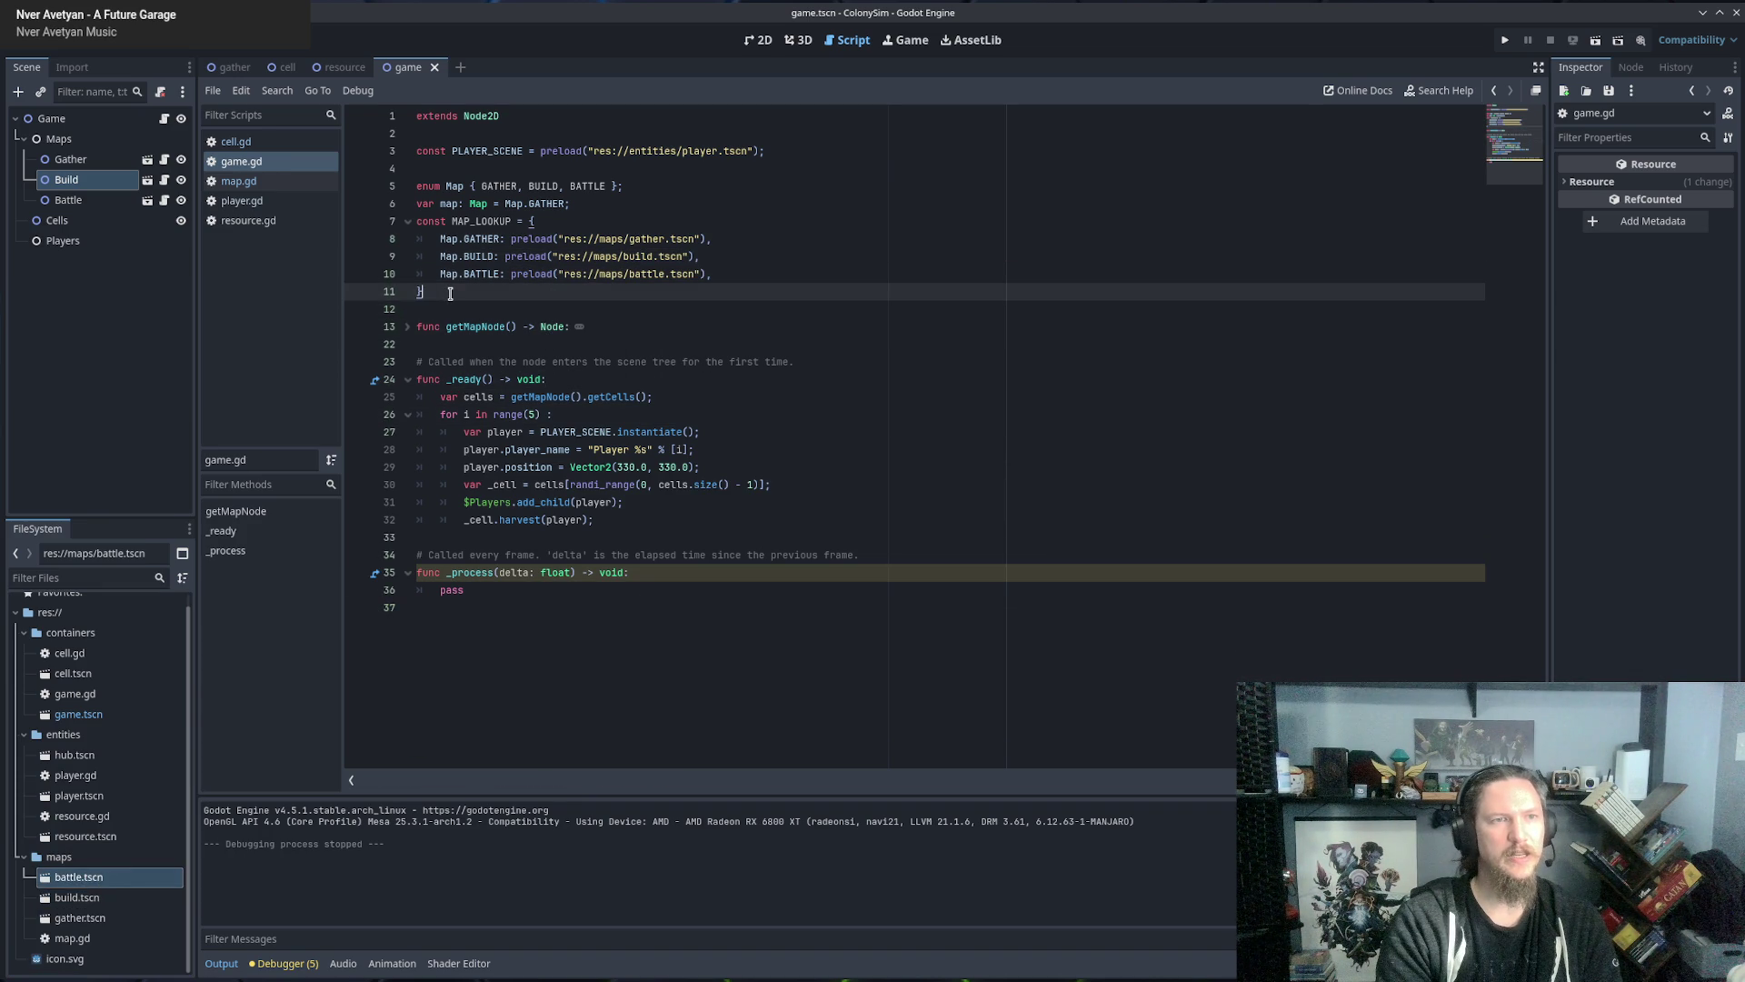
pyautogui.press('Return')
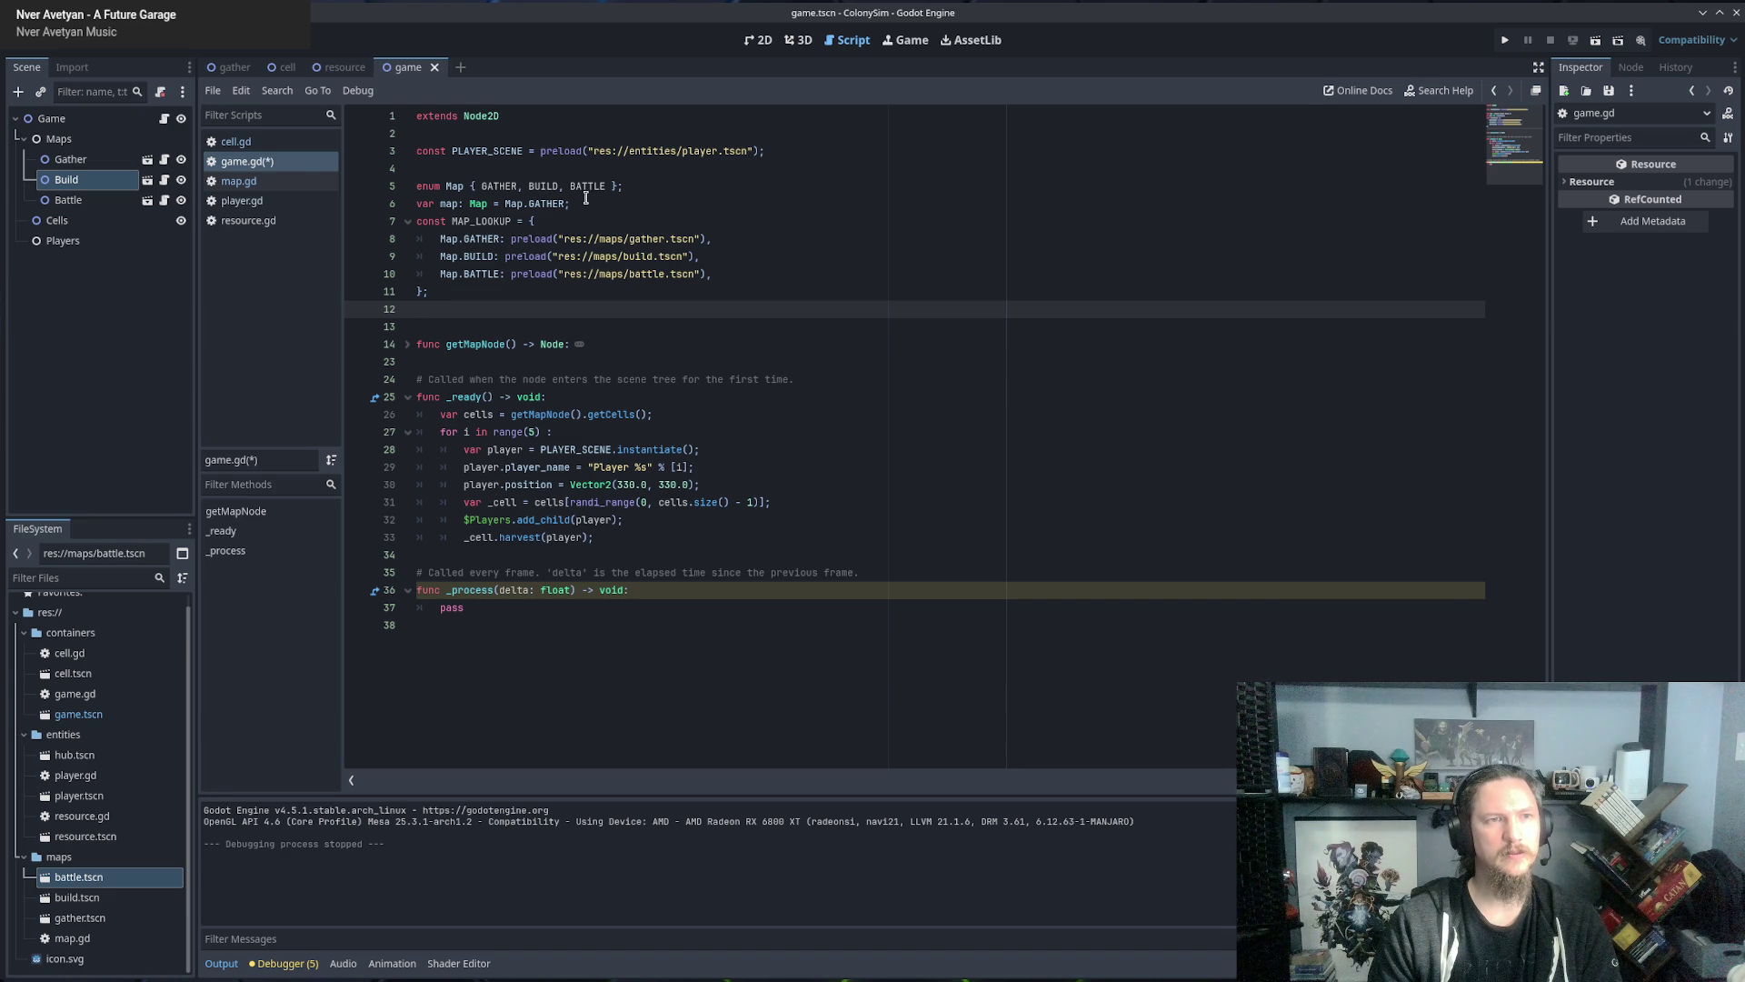
pyautogui.moveTo(586, 201); pyautogui.dragTo(336, 196)
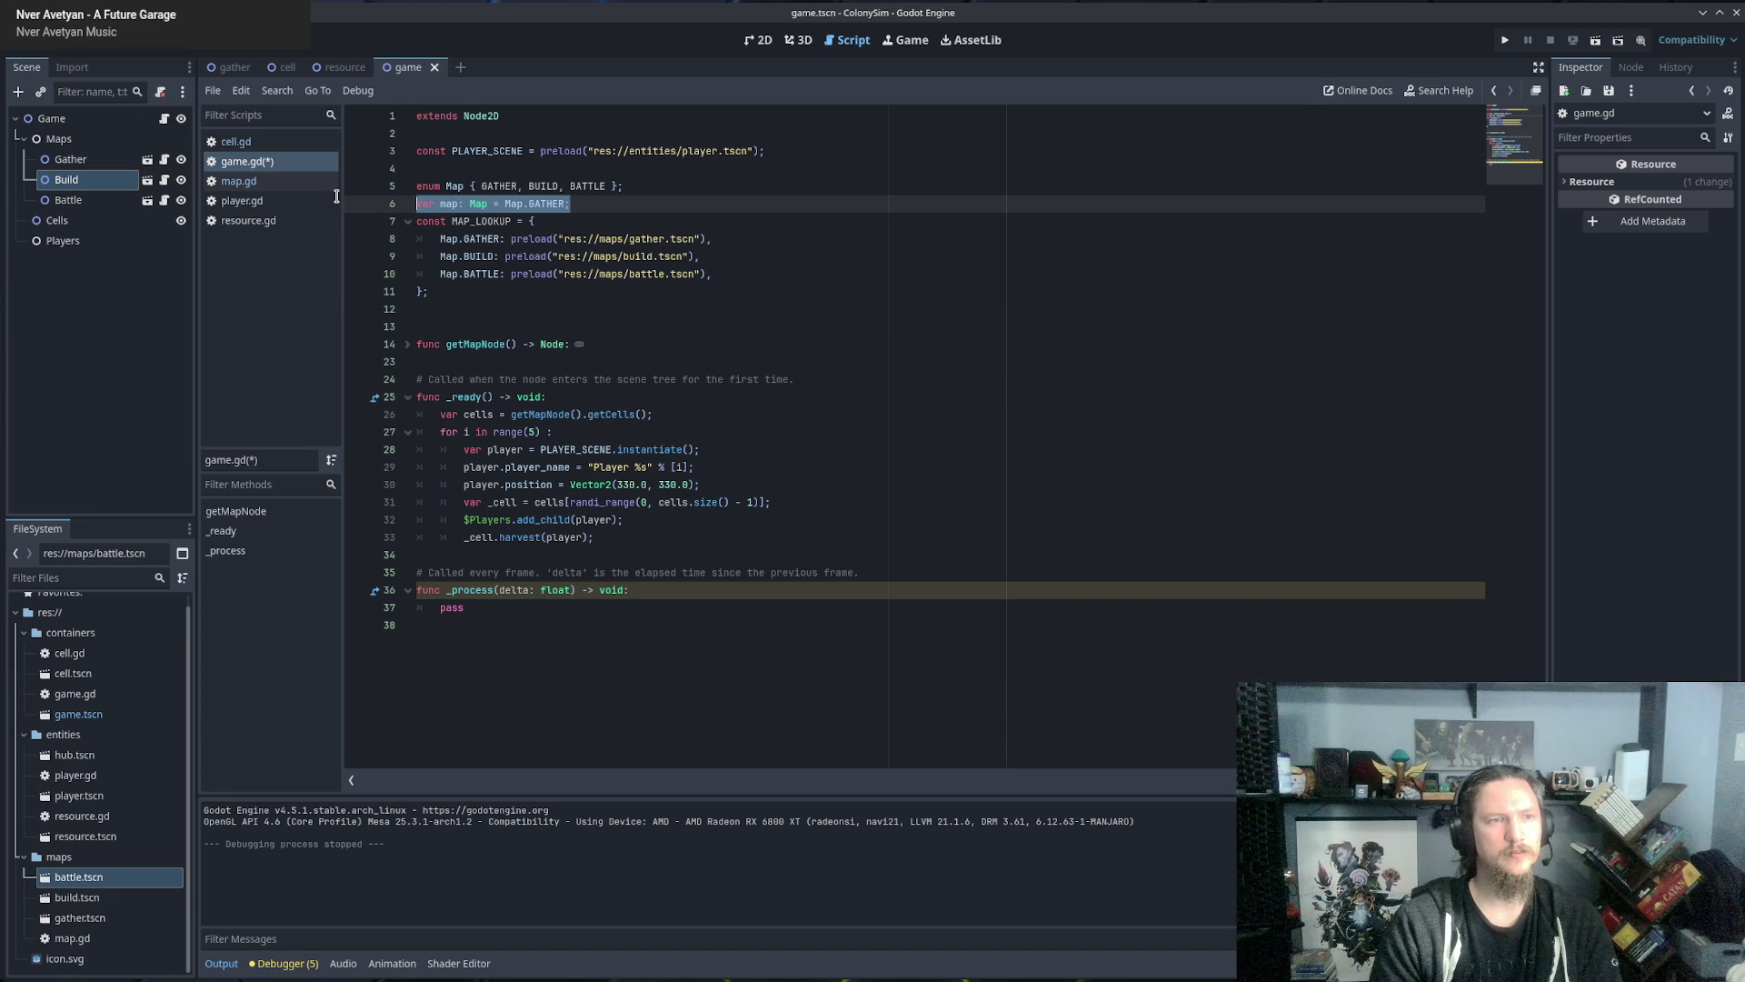
pyautogui.doubleClick(450, 204)
pyautogui.click(408, 346)
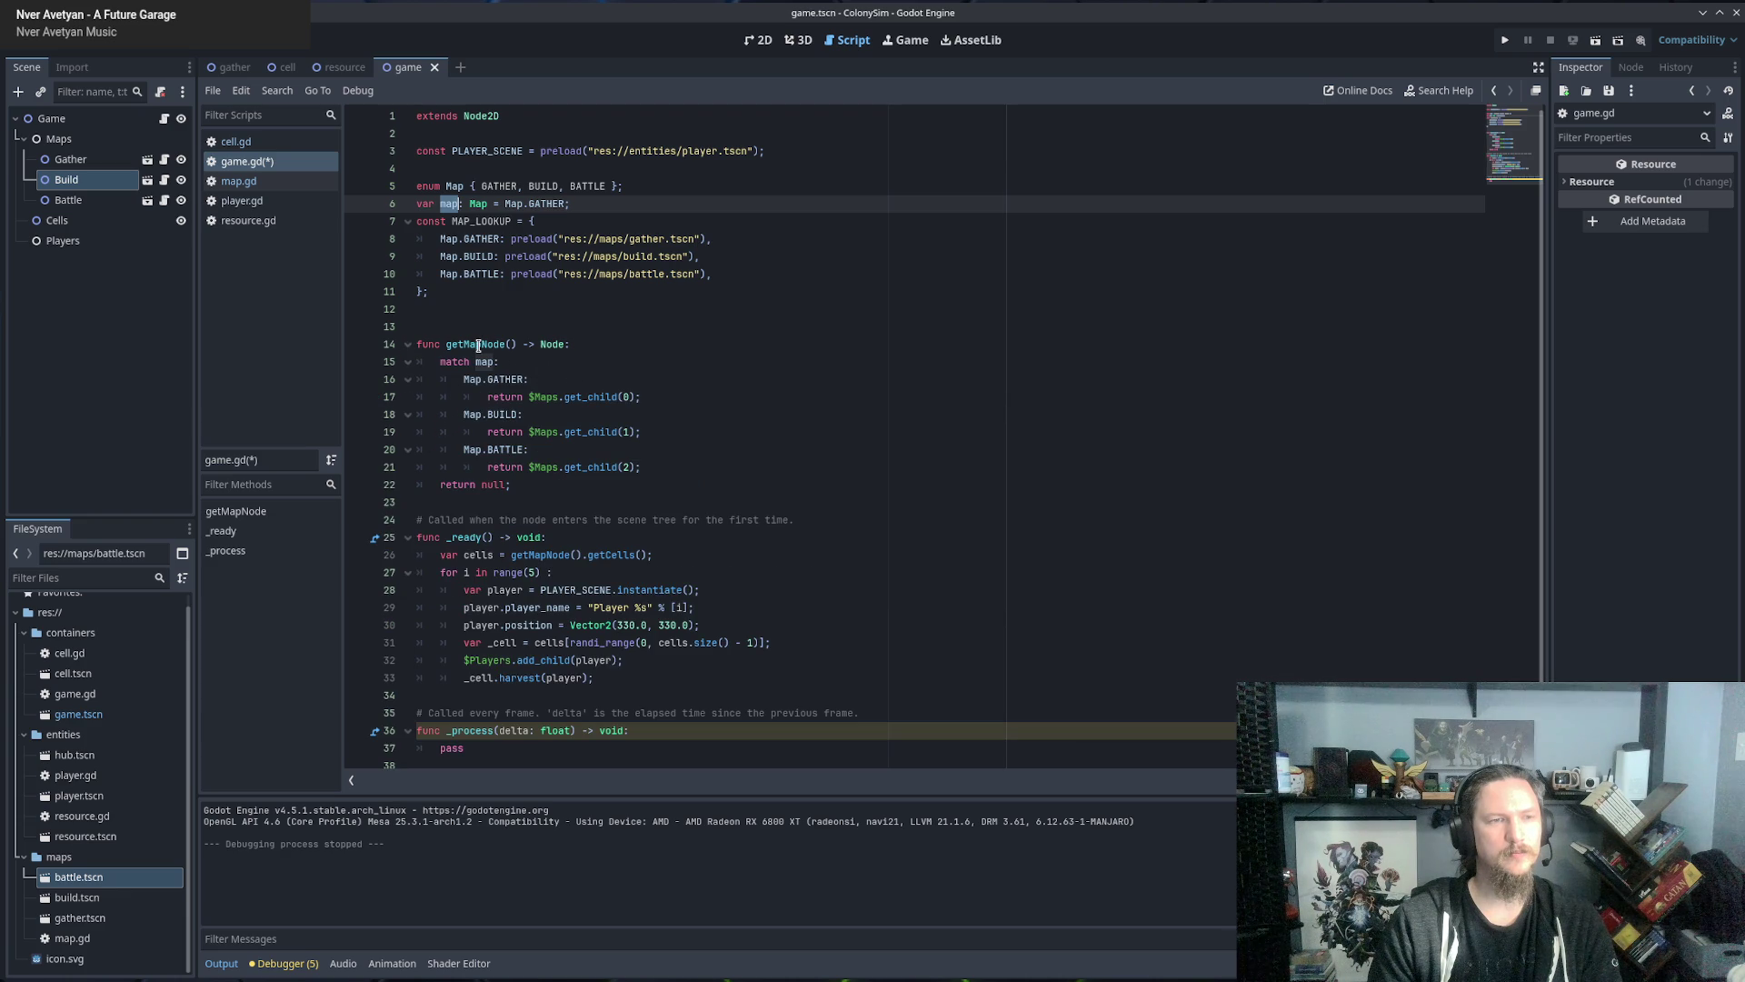
pyautogui.click(587, 357)
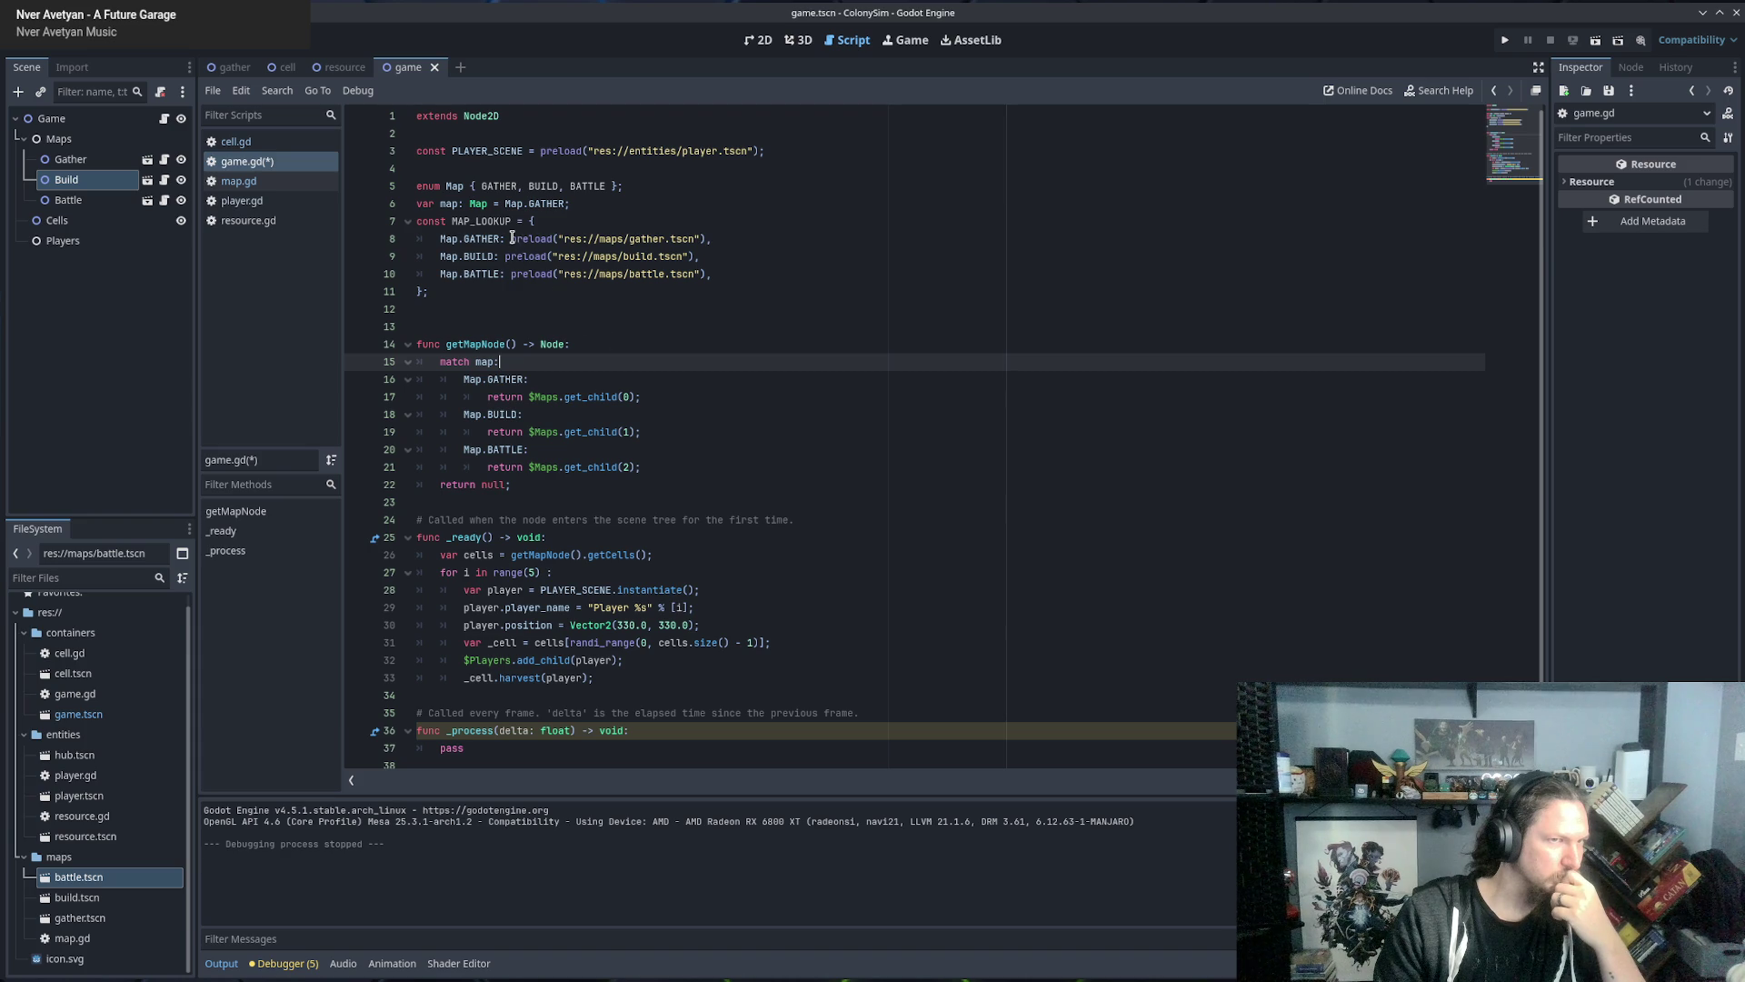
pyautogui.click(706, 238)
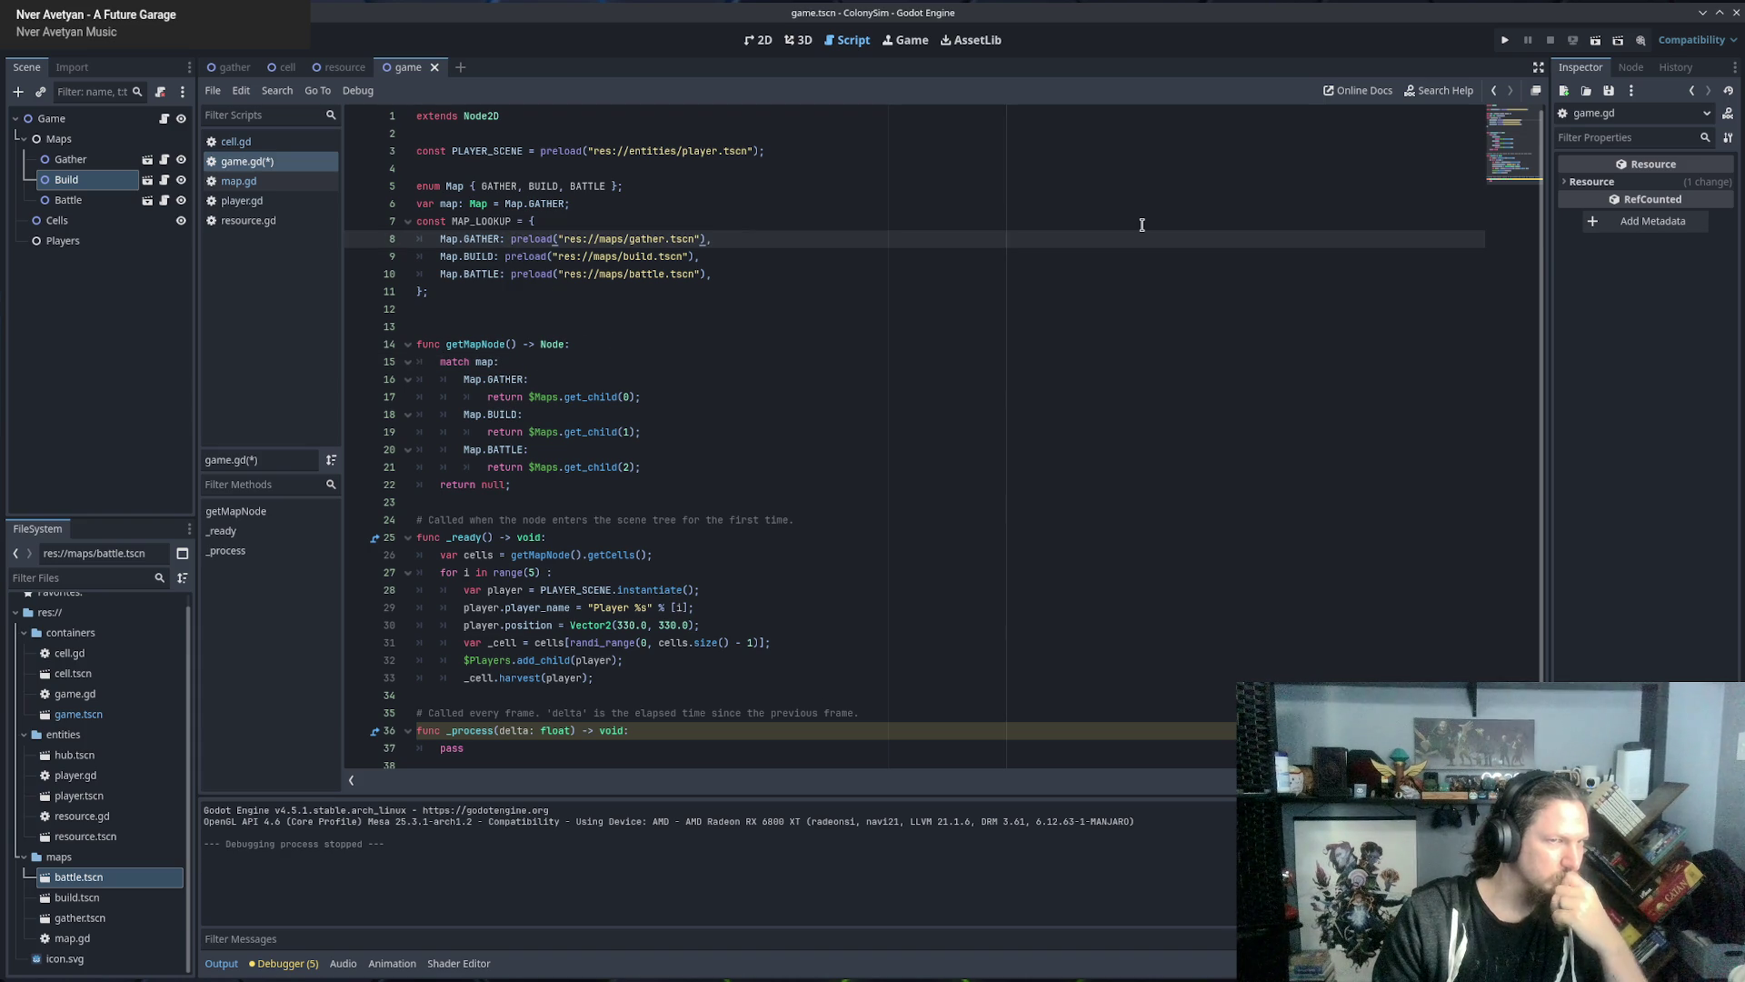
pyautogui.write('.instan')
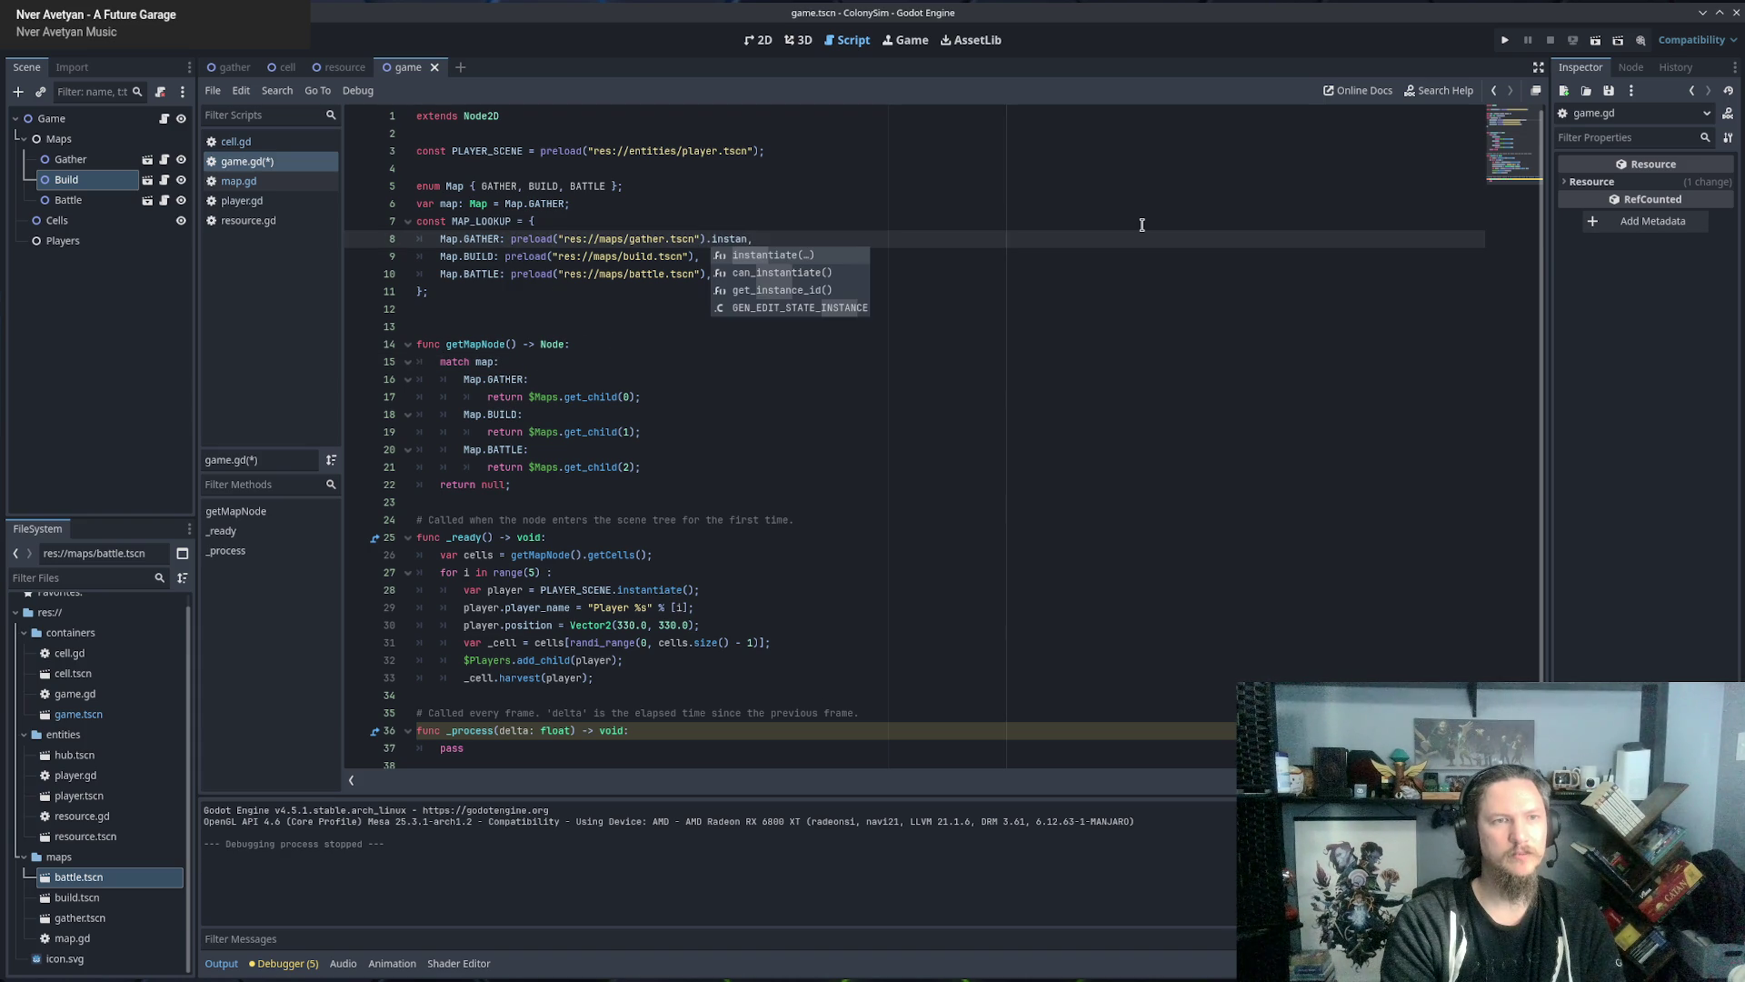
pyautogui.press('Return')
pyautogui.press('Escape')
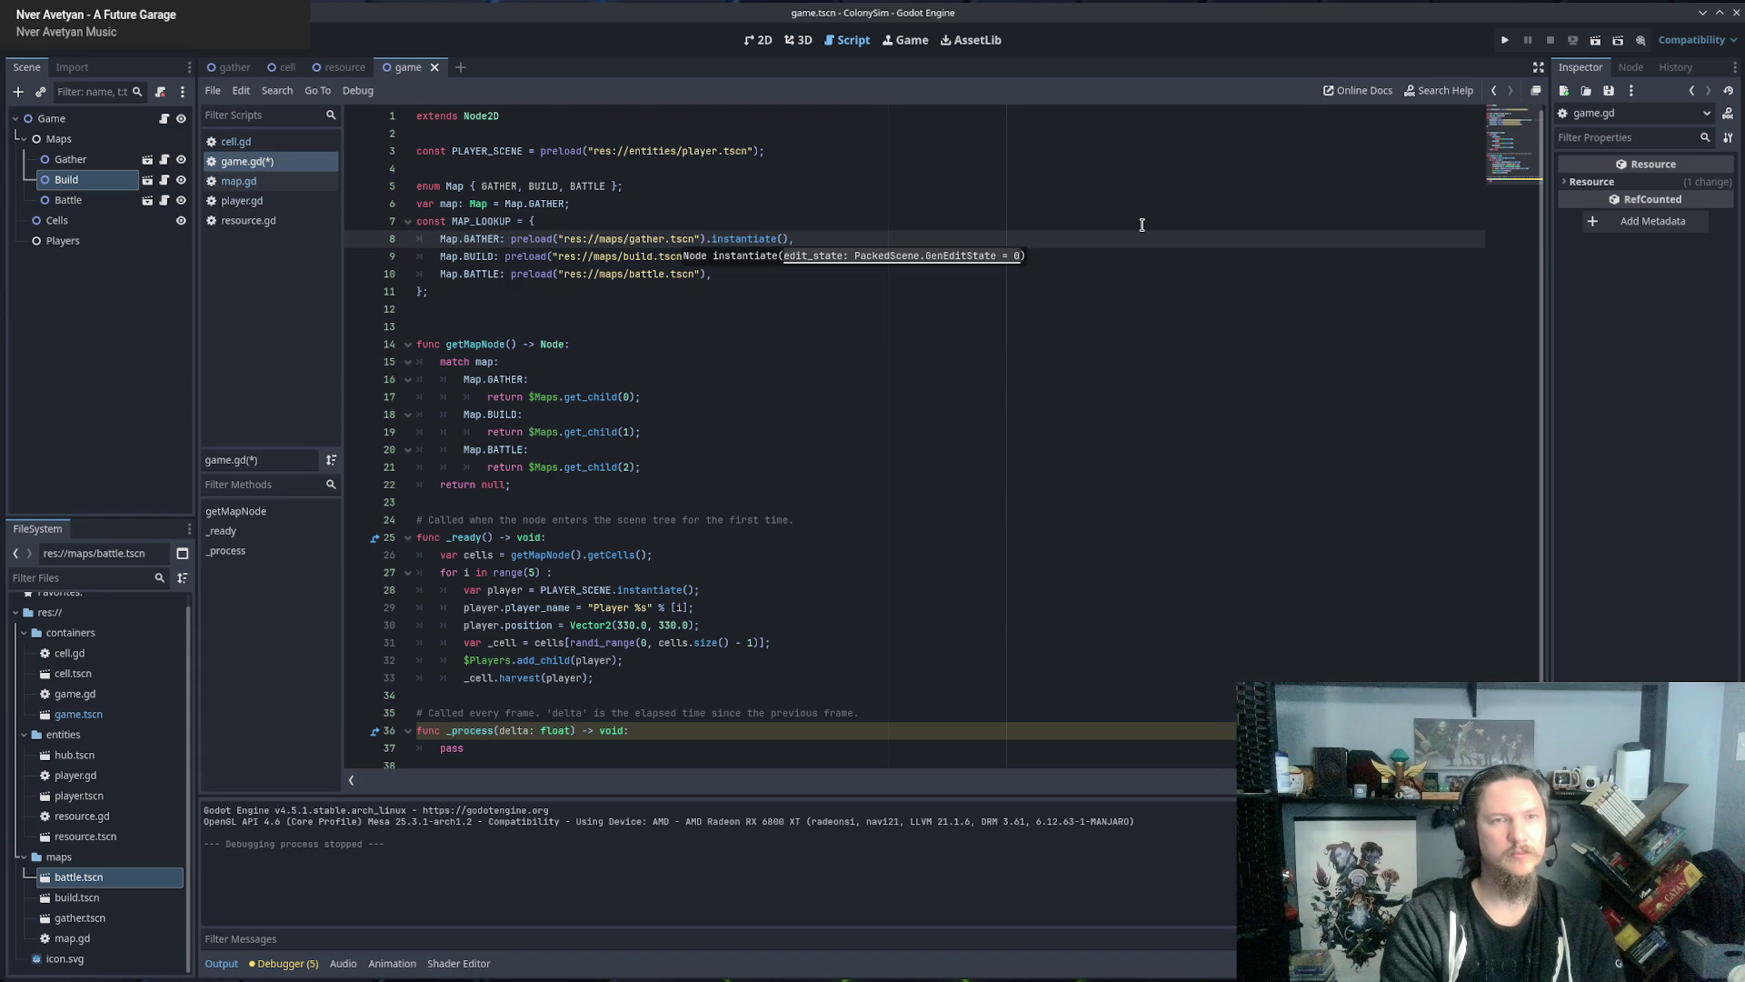
pyautogui.press('Escape')
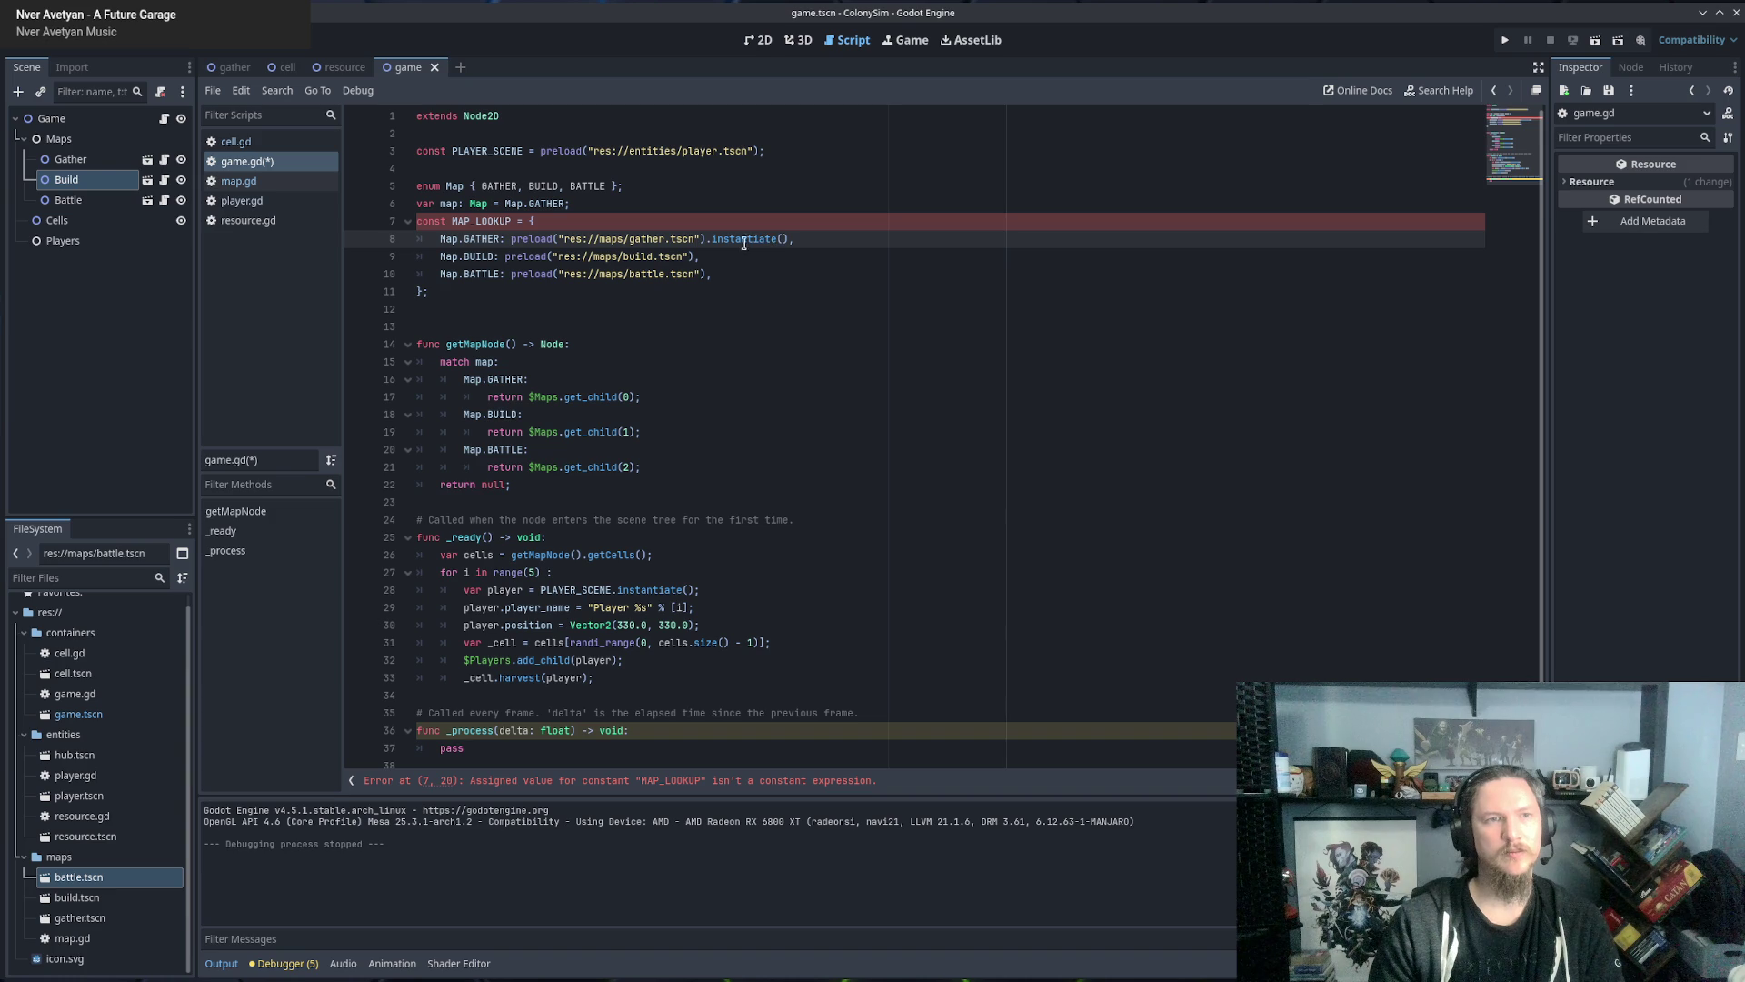
pyautogui.click(696, 255)
pyautogui.write(',')
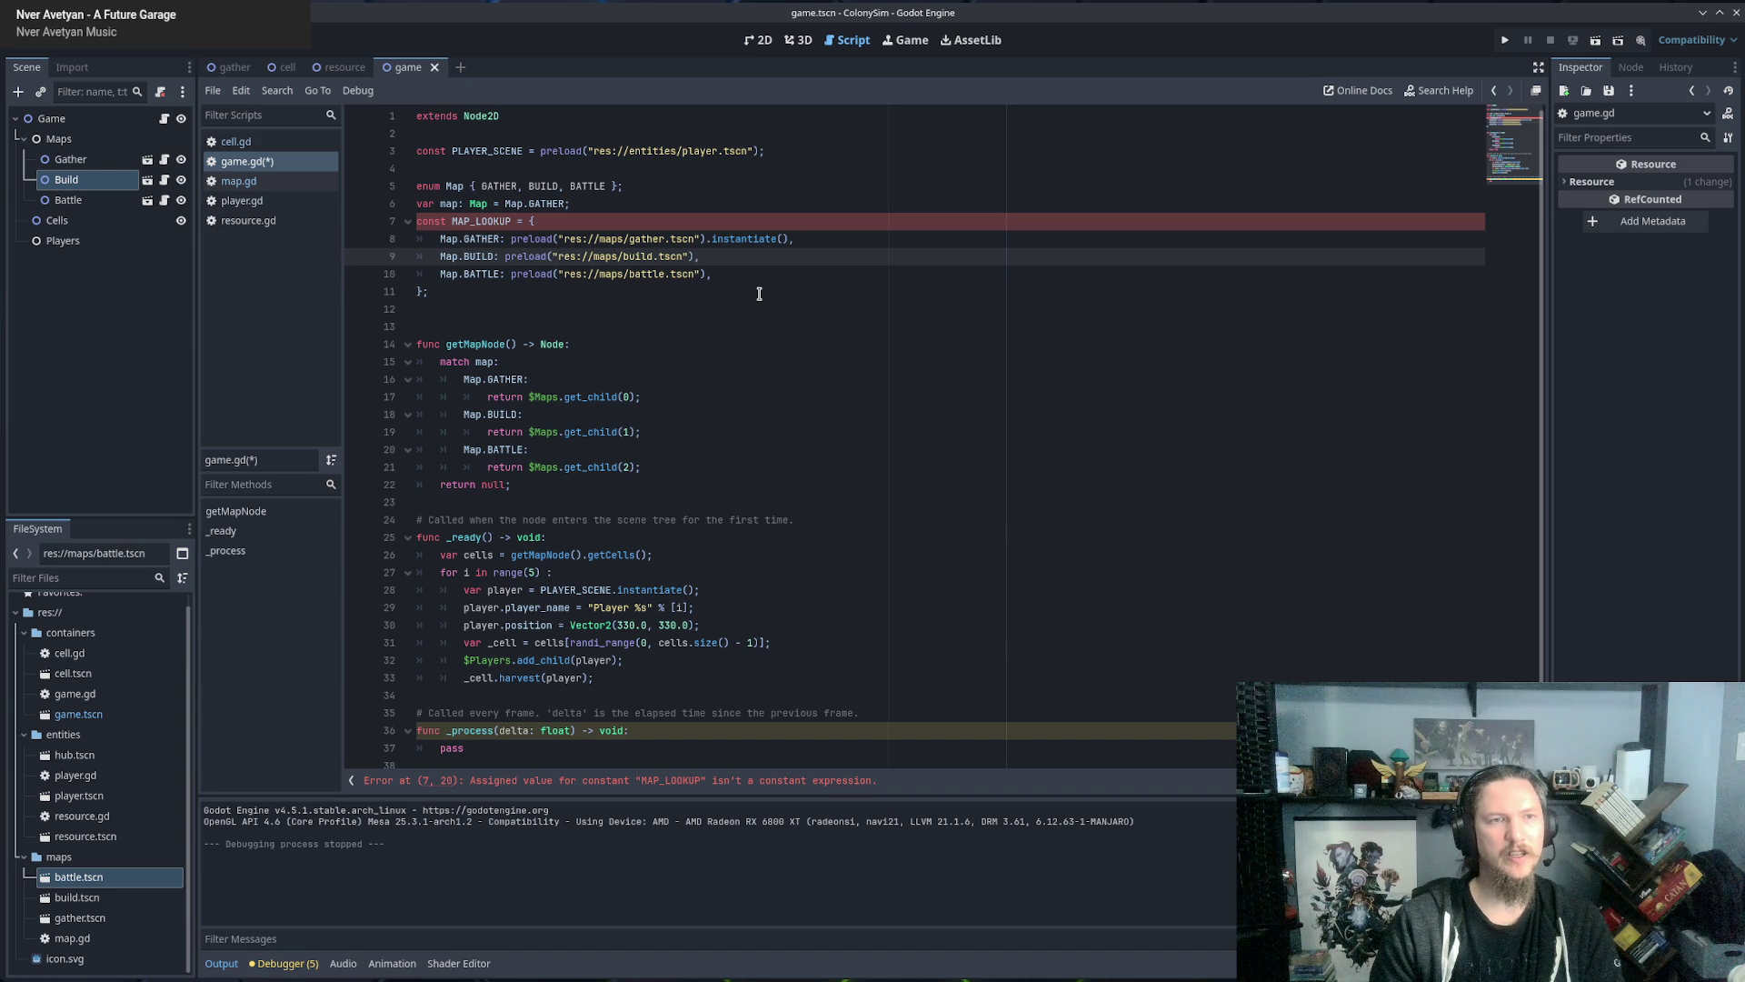
pyautogui.write('instanti')
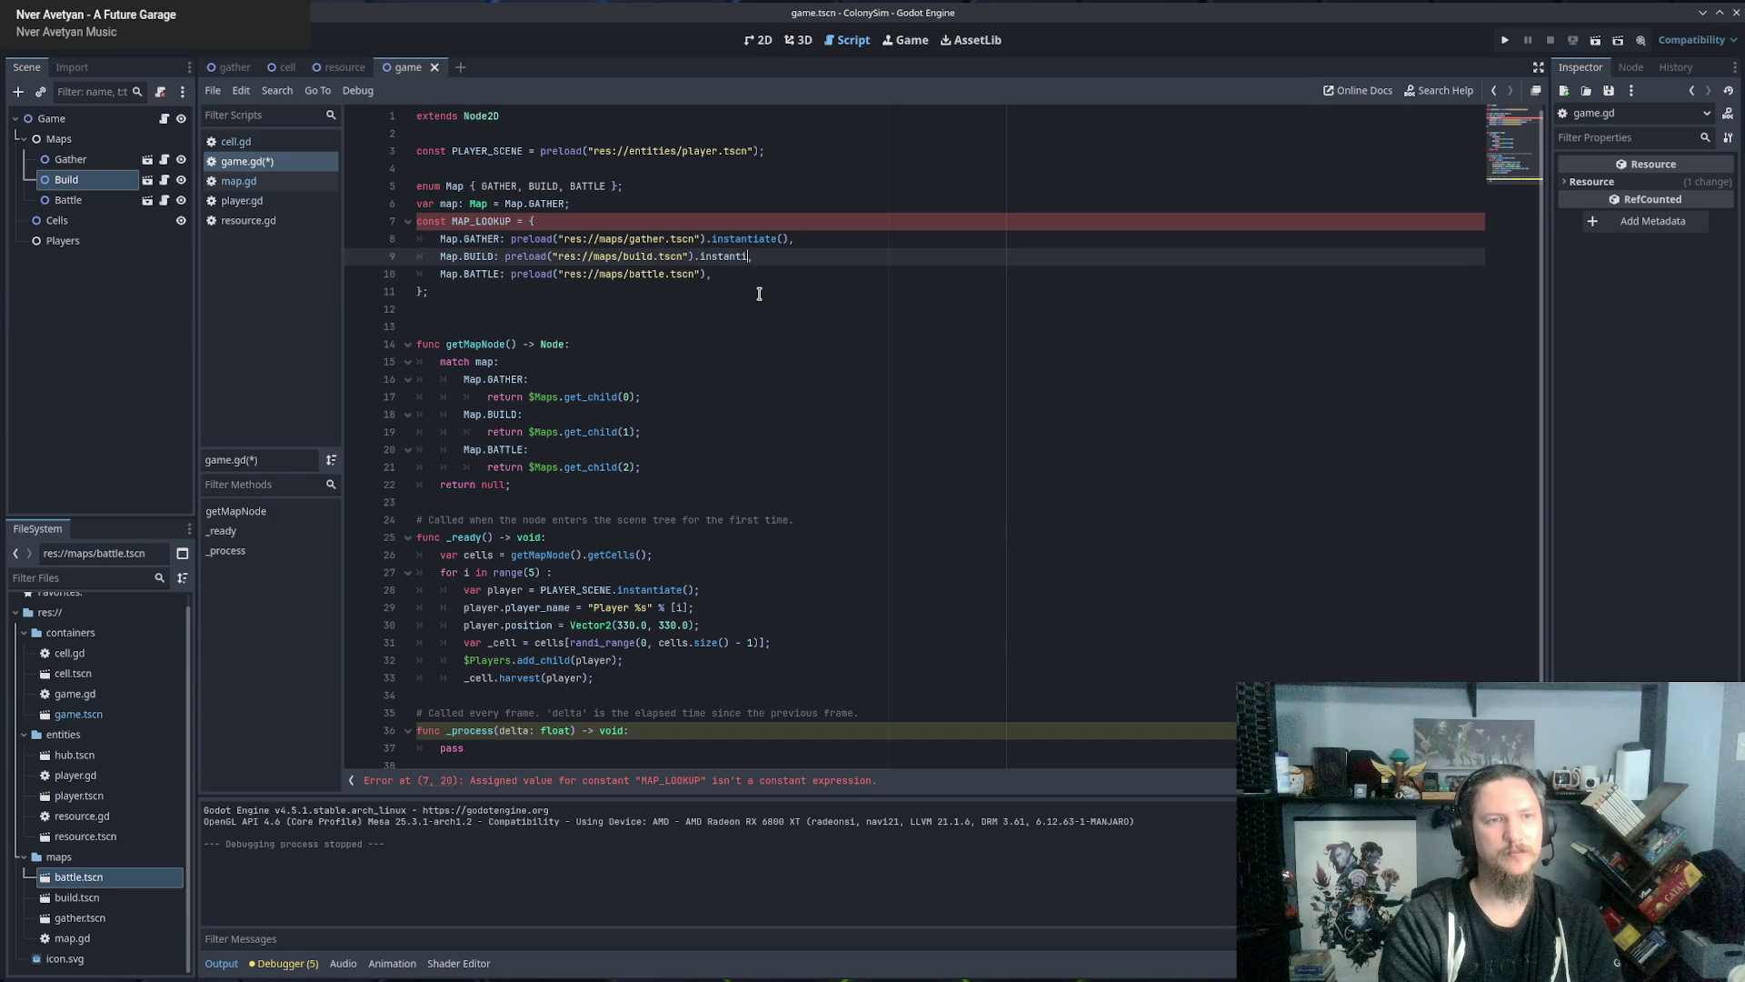
pyautogui.write('()')
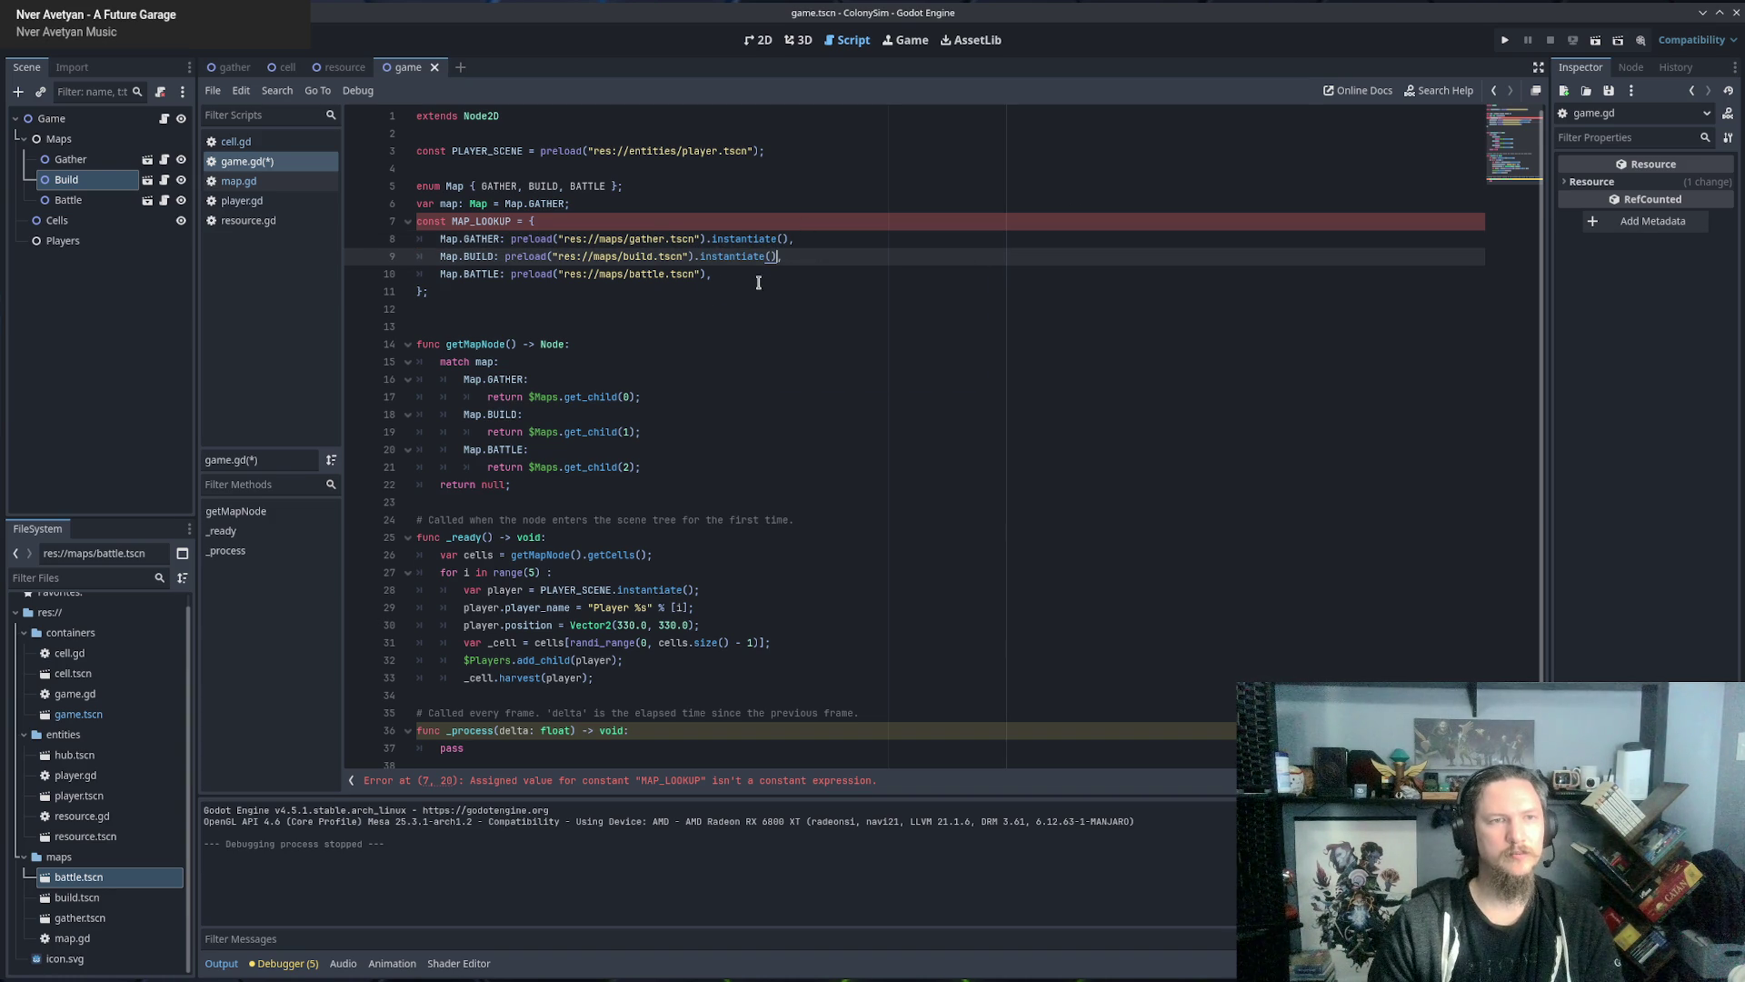
pyautogui.press('Down')
pyautogui.press('Left')
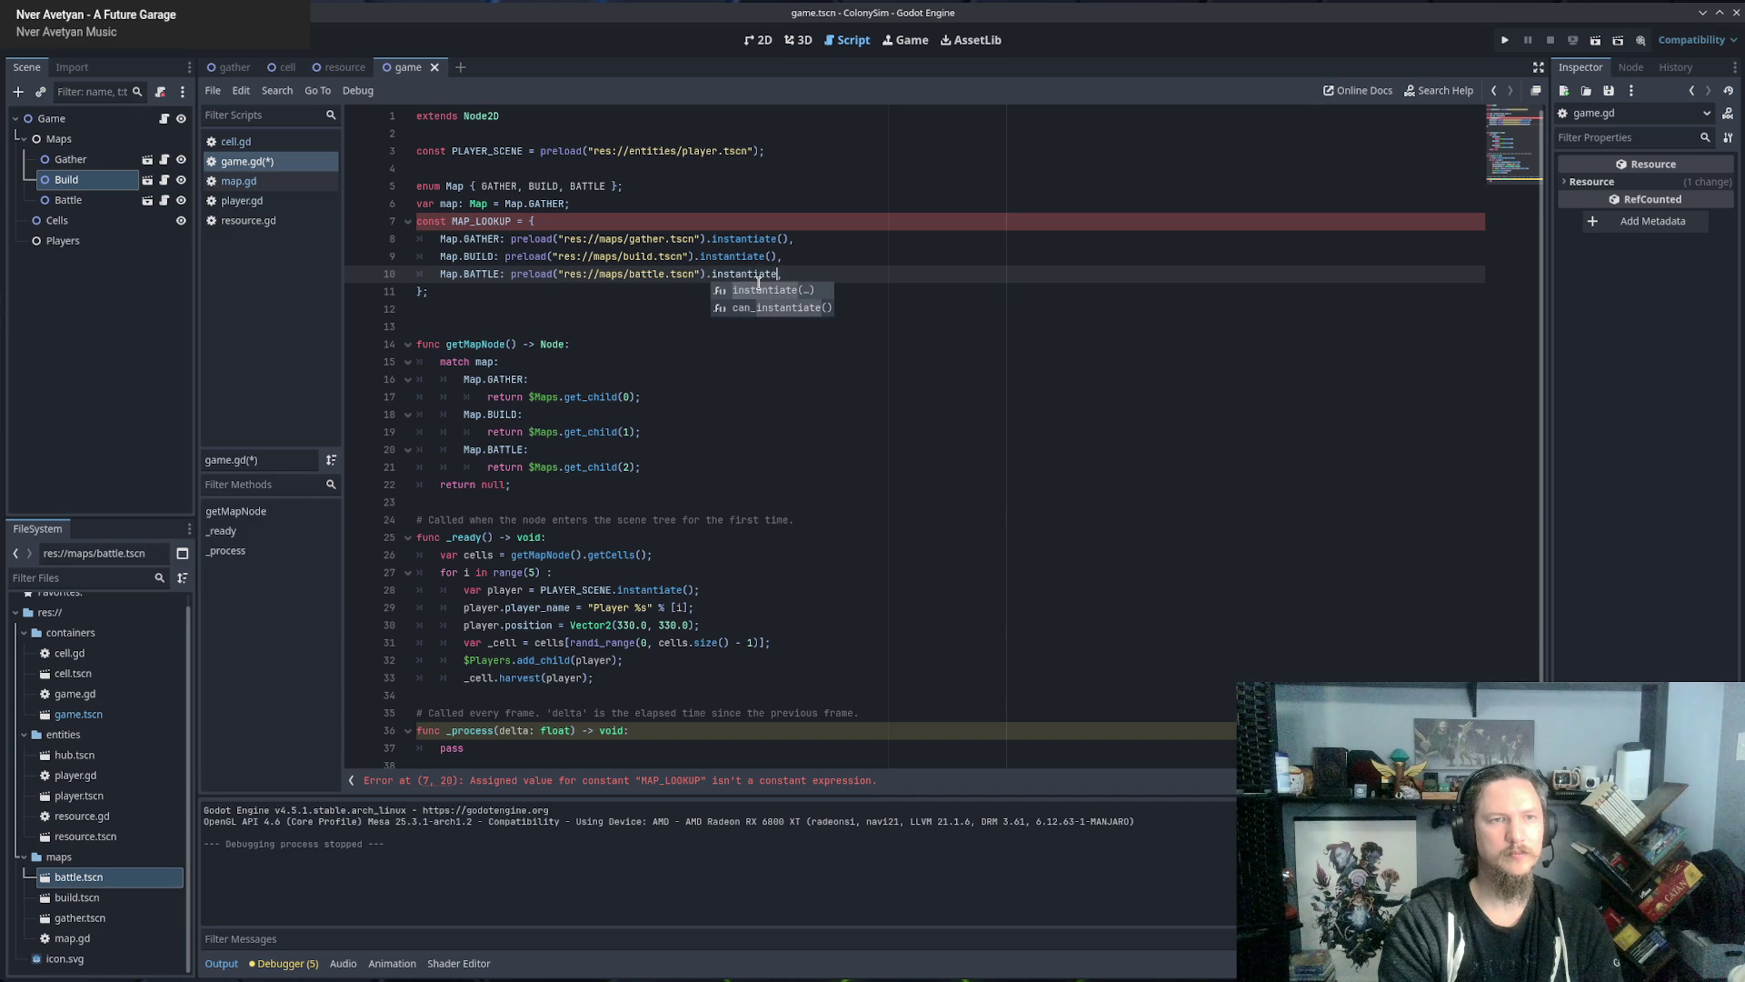
pyautogui.press('Return')
pyautogui.press('Down')
pyautogui.press('Down')
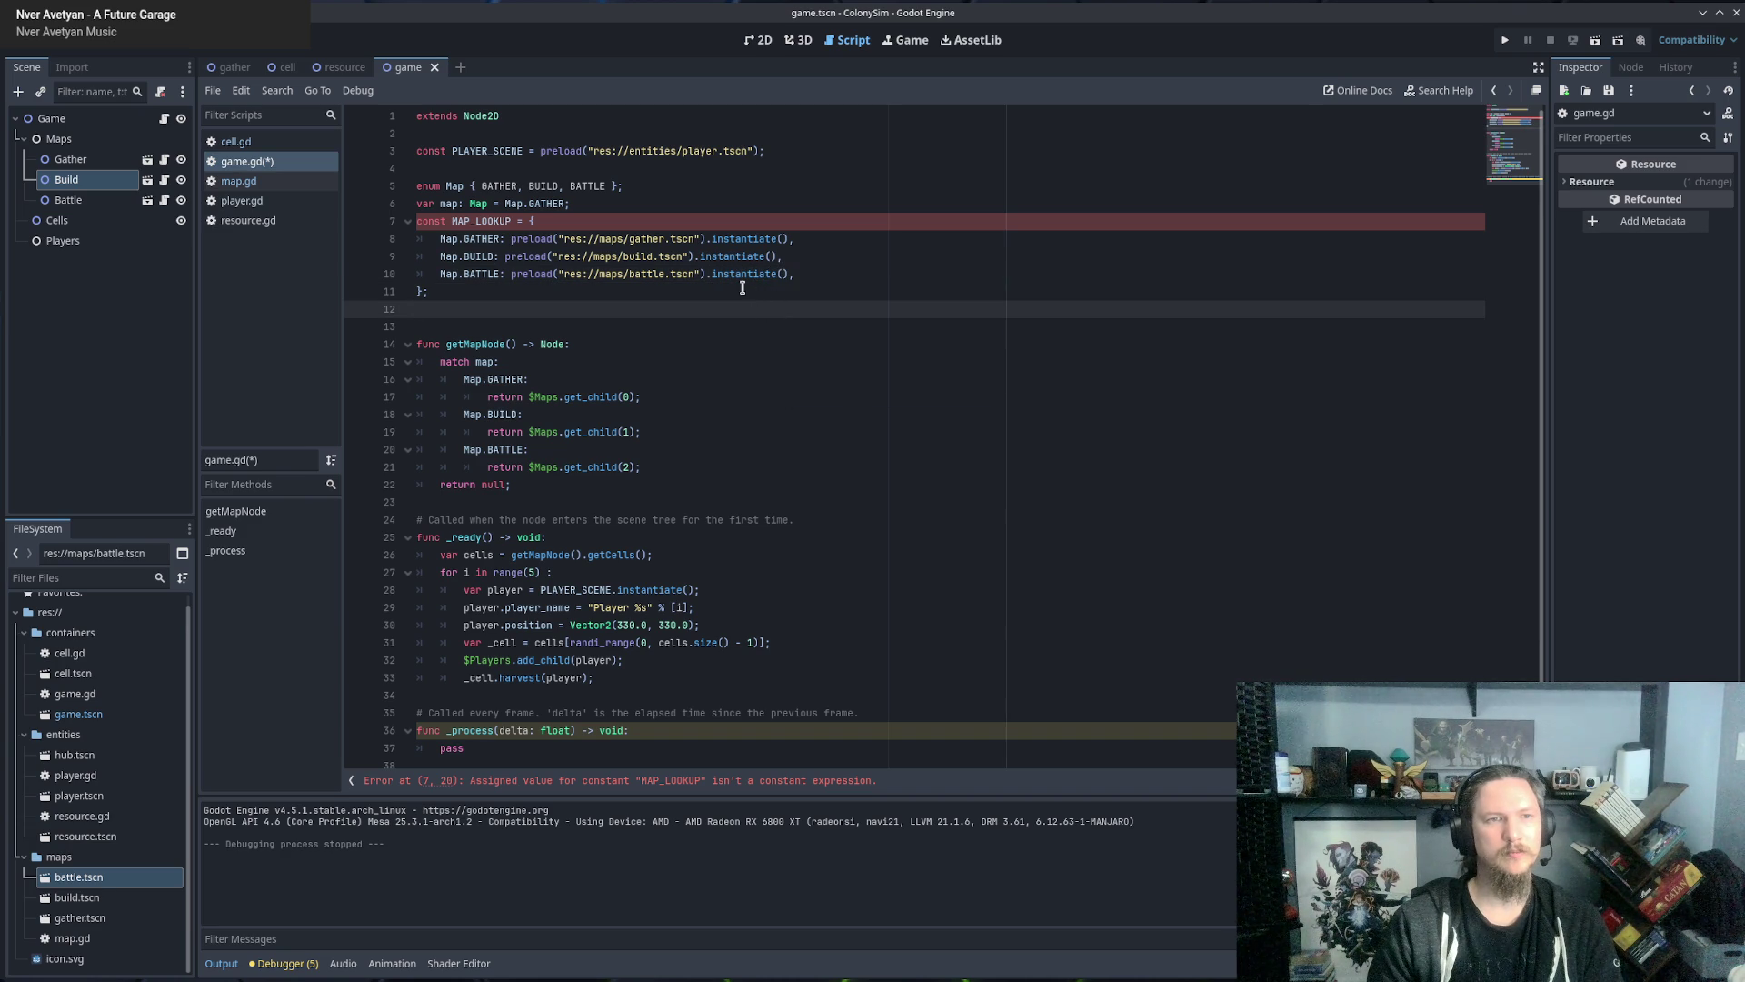
pyautogui.click(509, 780)
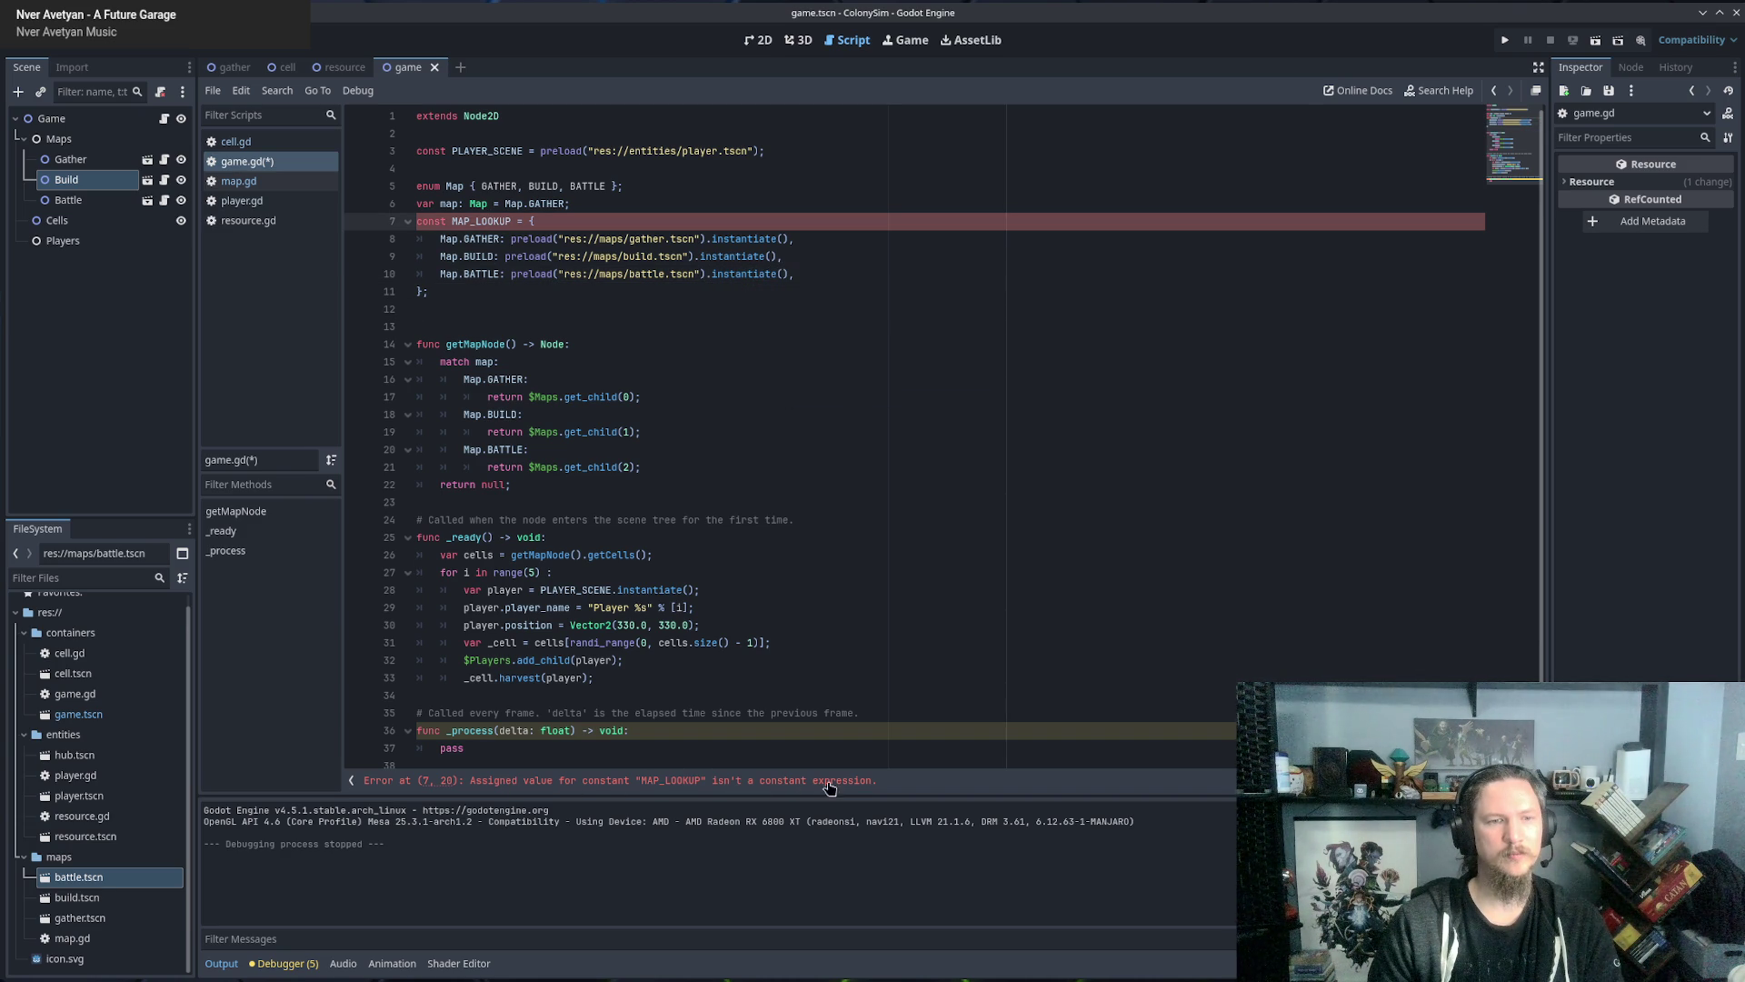
pyautogui.doubleClick(421, 221)
pyautogui.write('var')
pyautogui.click(701, 304)
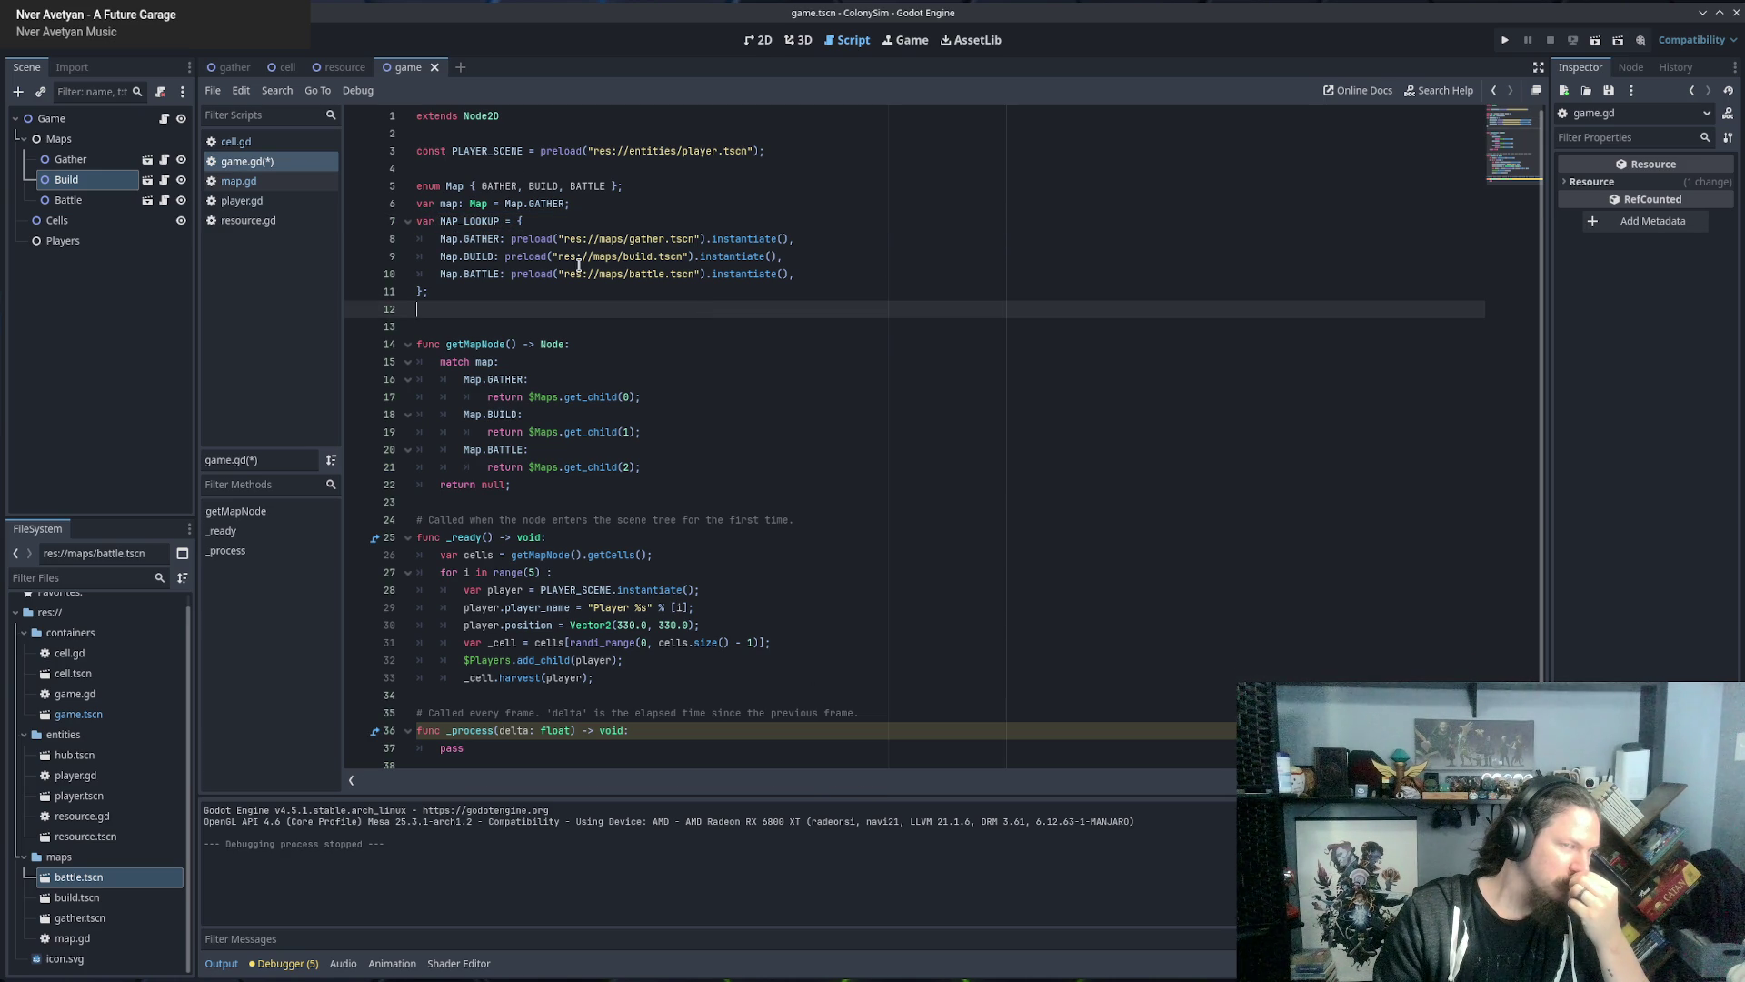
pyautogui.moveTo(511, 239); pyautogui.dragTo(827, 235)
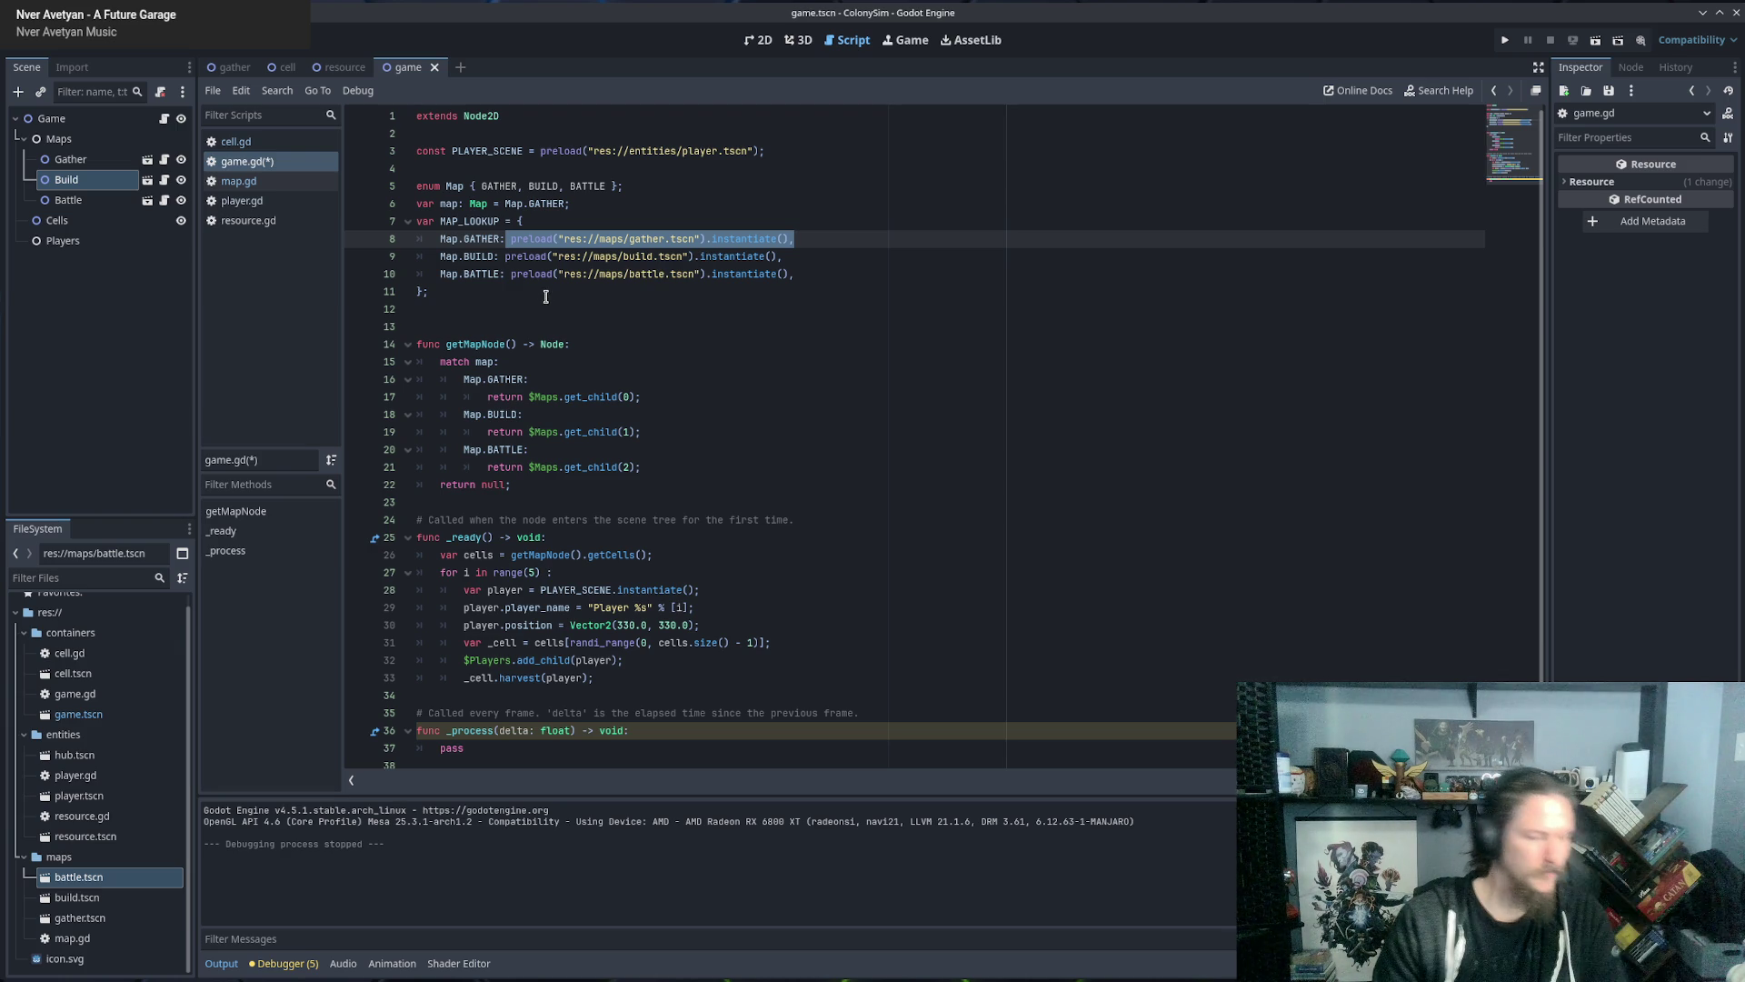
pyautogui.hotkey('ctrl', 'z')
pyautogui.hotkey('ctrl', 'z')
pyautogui.hotkey('ctrl', 'z')
pyautogui.hotkey('ctrl', 'z')
pyautogui.hotkey('ctrl', 'z')
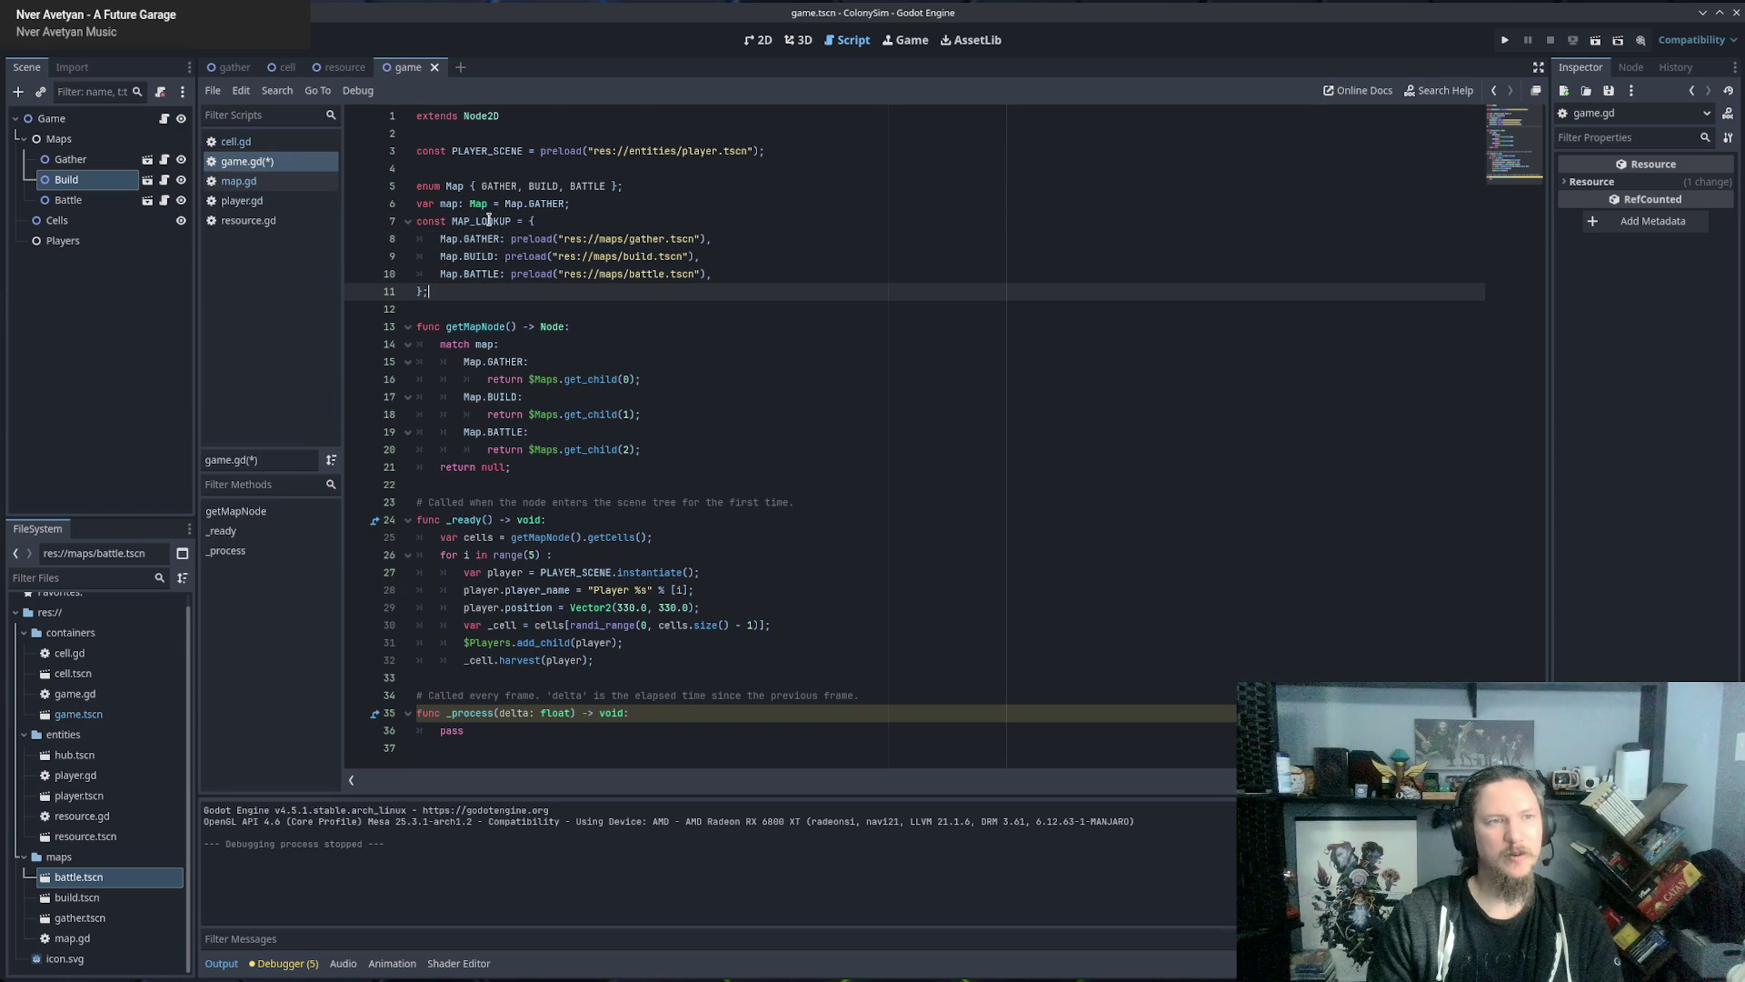
pyautogui.click(479, 221)
pyautogui.click(478, 206)
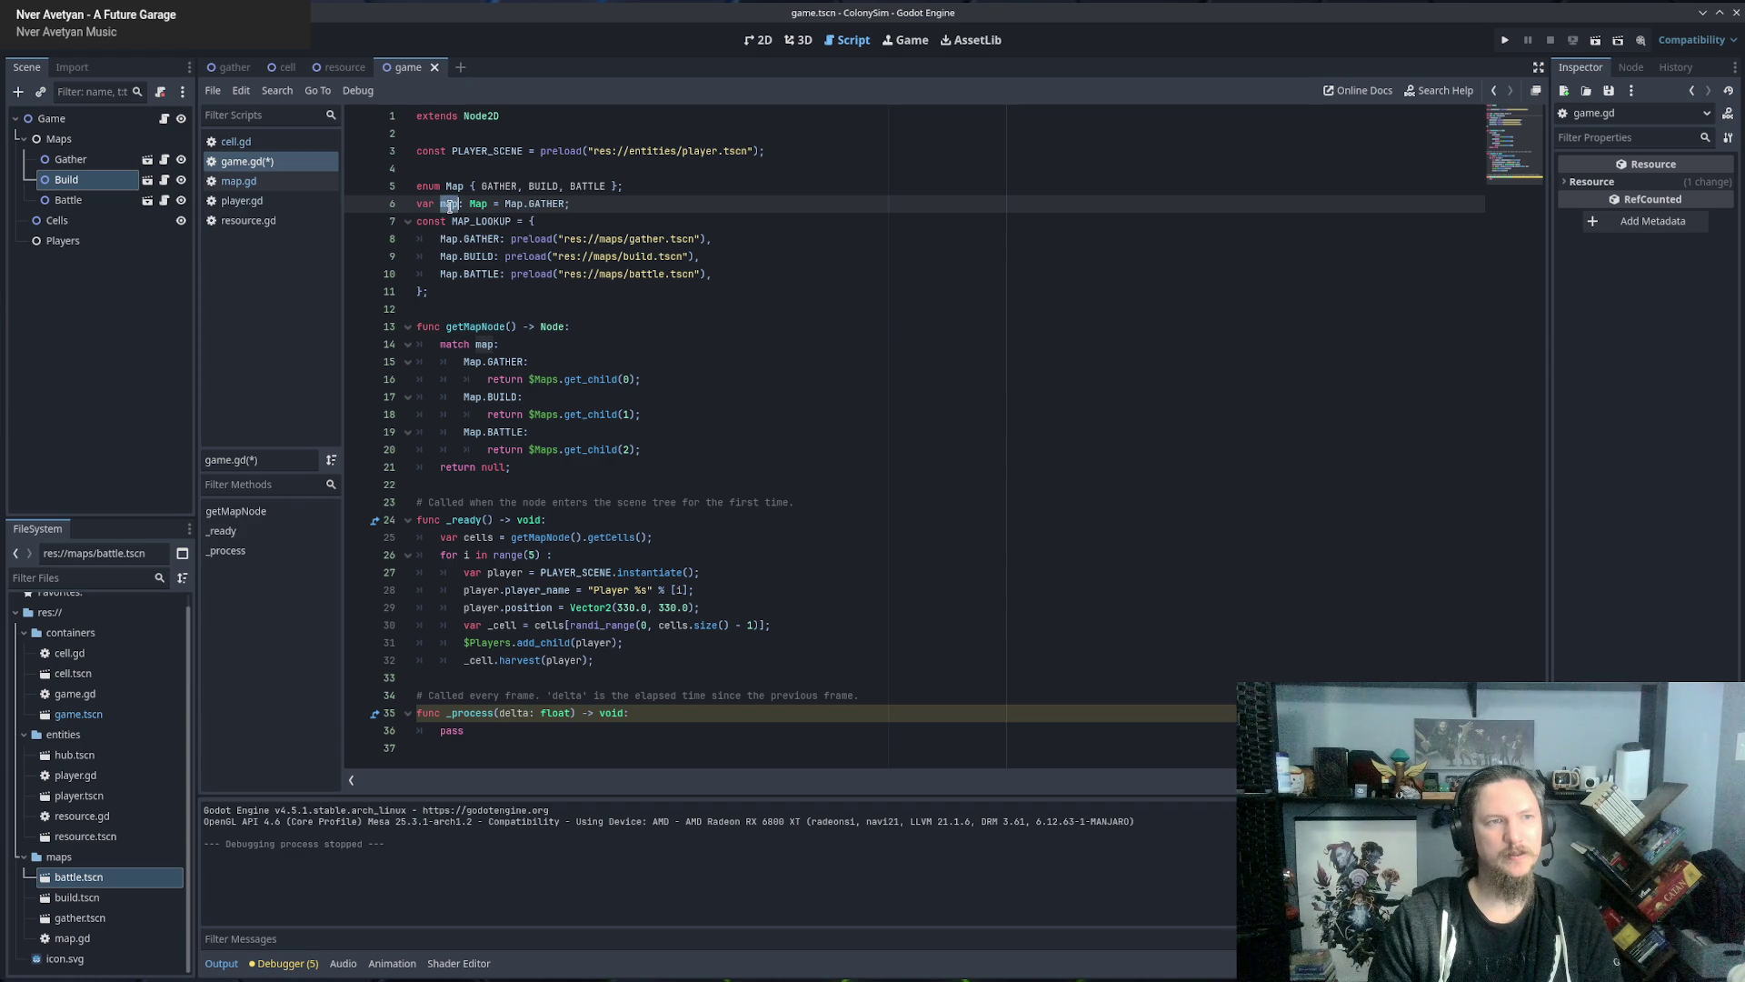
# Step: Replace 'var map: Map = Map.GATHER;' with 'var map: Node2D;' below MAP_LOOKUP
pyautogui.moveTo(646, 209); pyautogui.dragTo(345, 203)
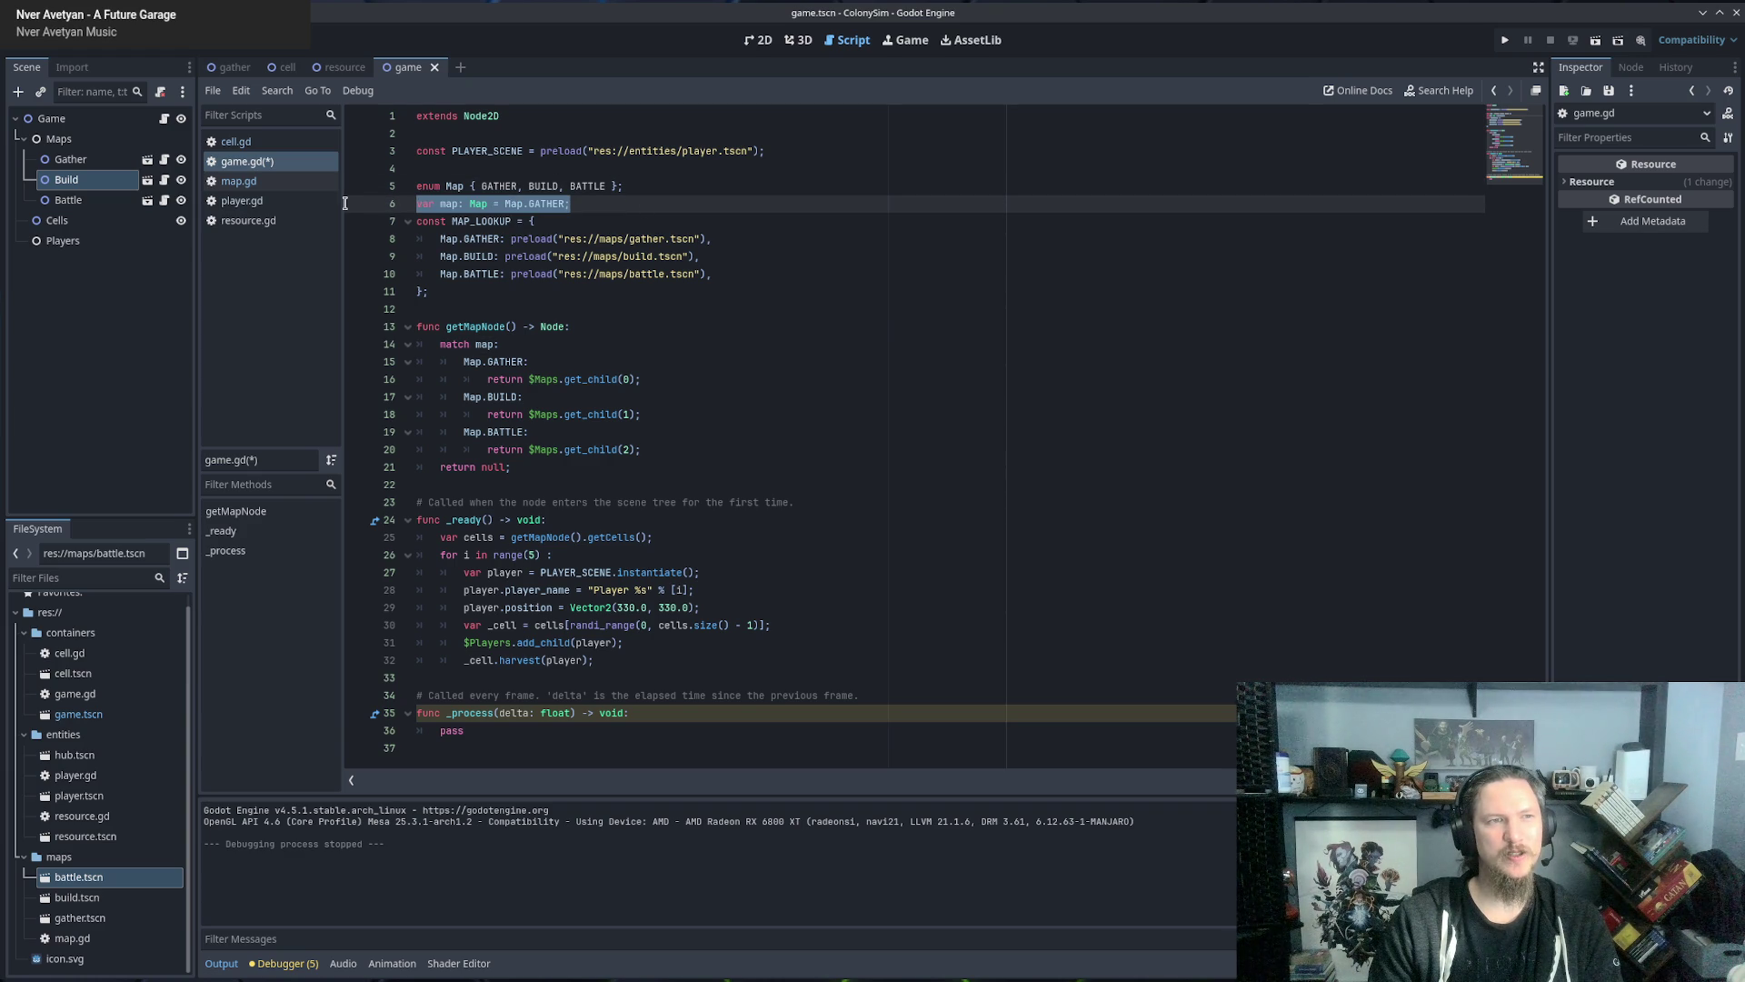
pyautogui.hotkey('ctrl', 'x')
pyautogui.press('BackSpace')
pyautogui.click(476, 279)
pyautogui.press('Return')
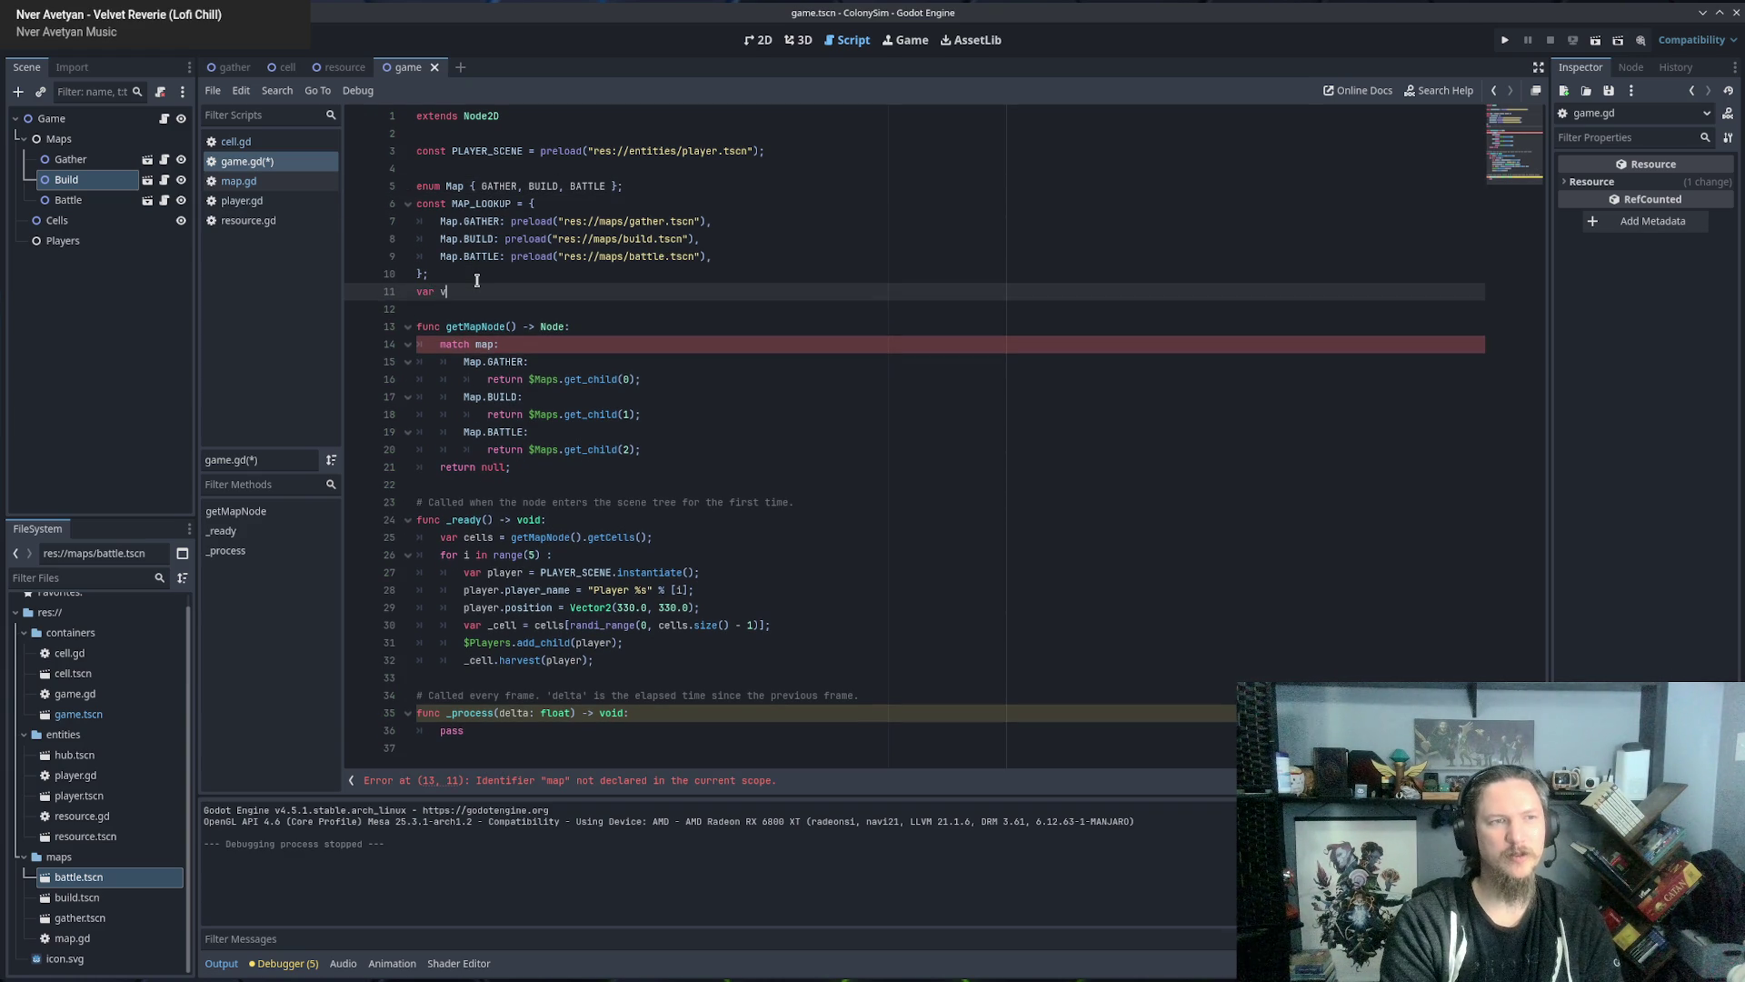
pyautogui.press('BackSpace')
pyautogui.press('BackSpace')
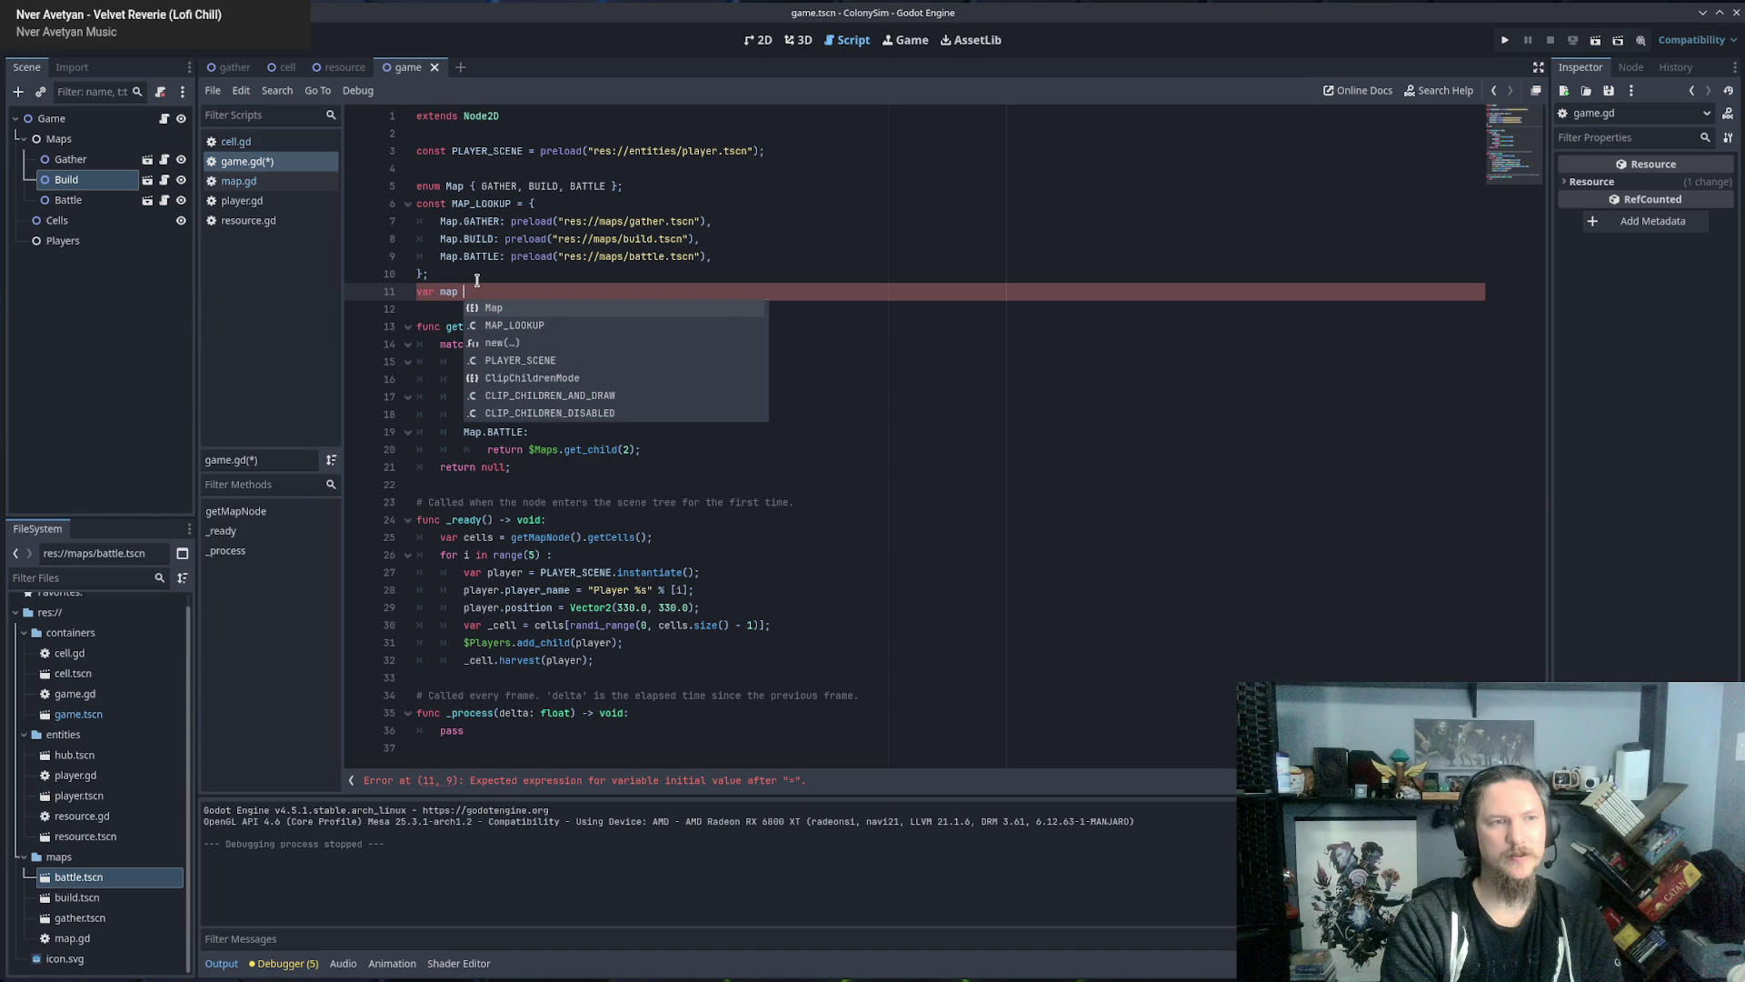
pyautogui.write(';')
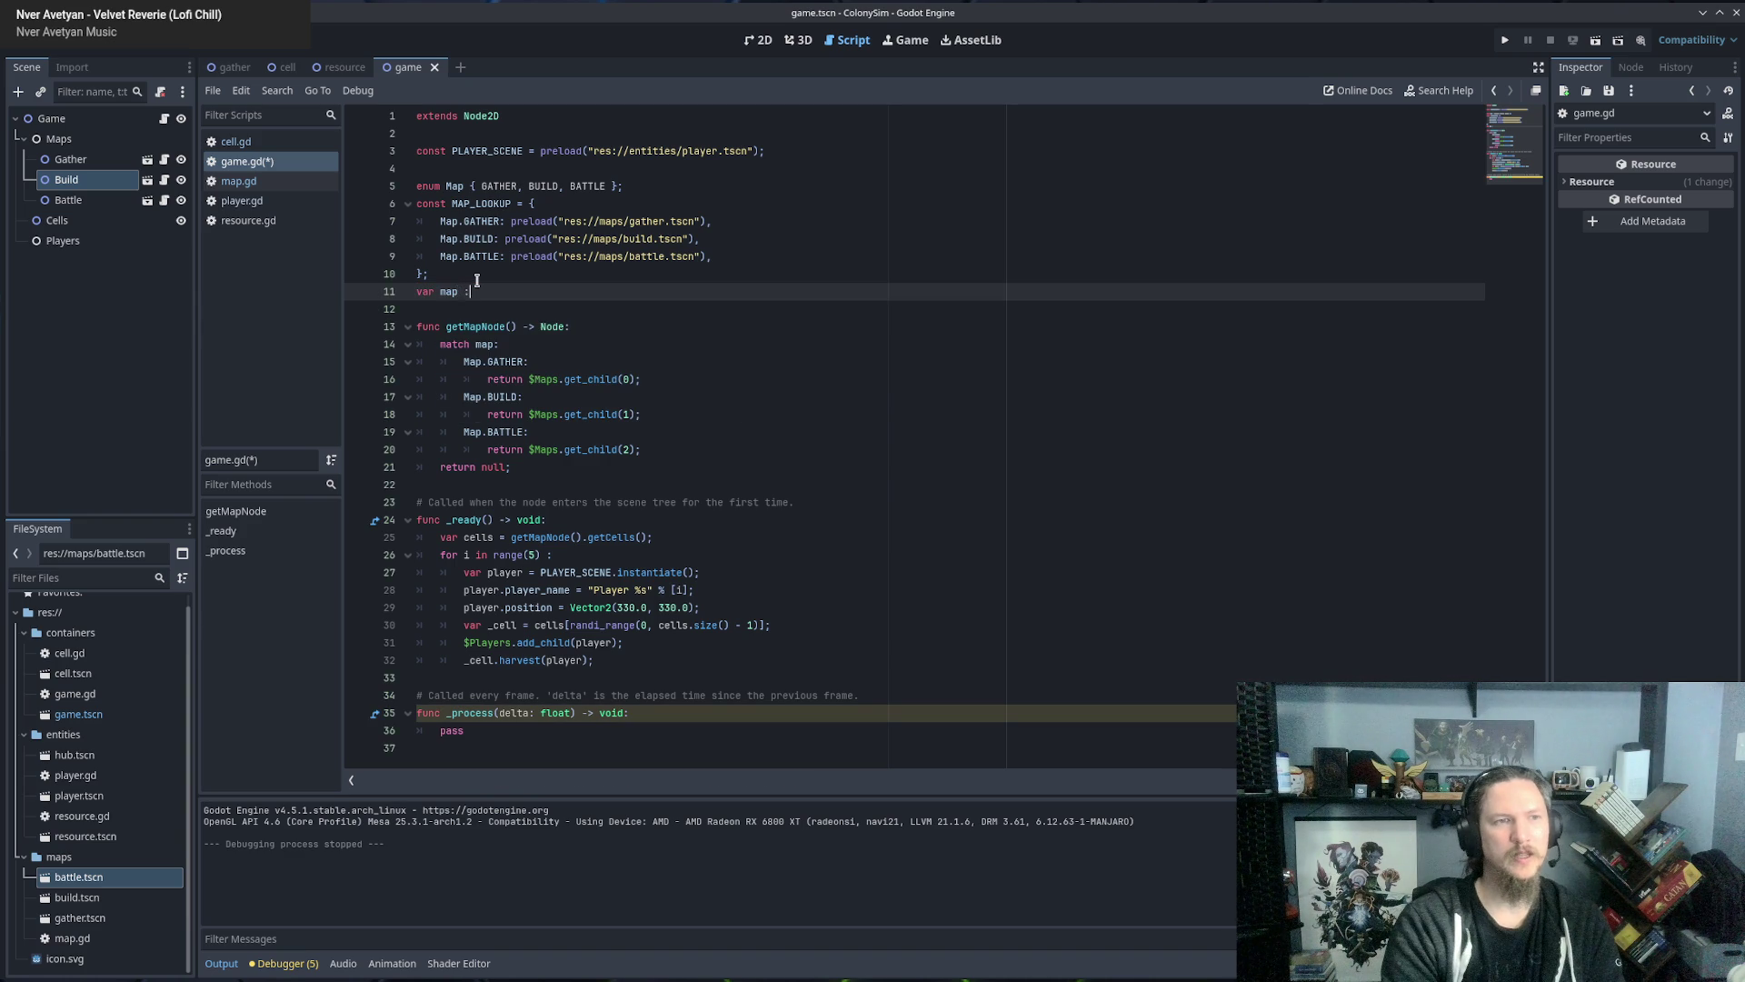
pyautogui.write('2D;')
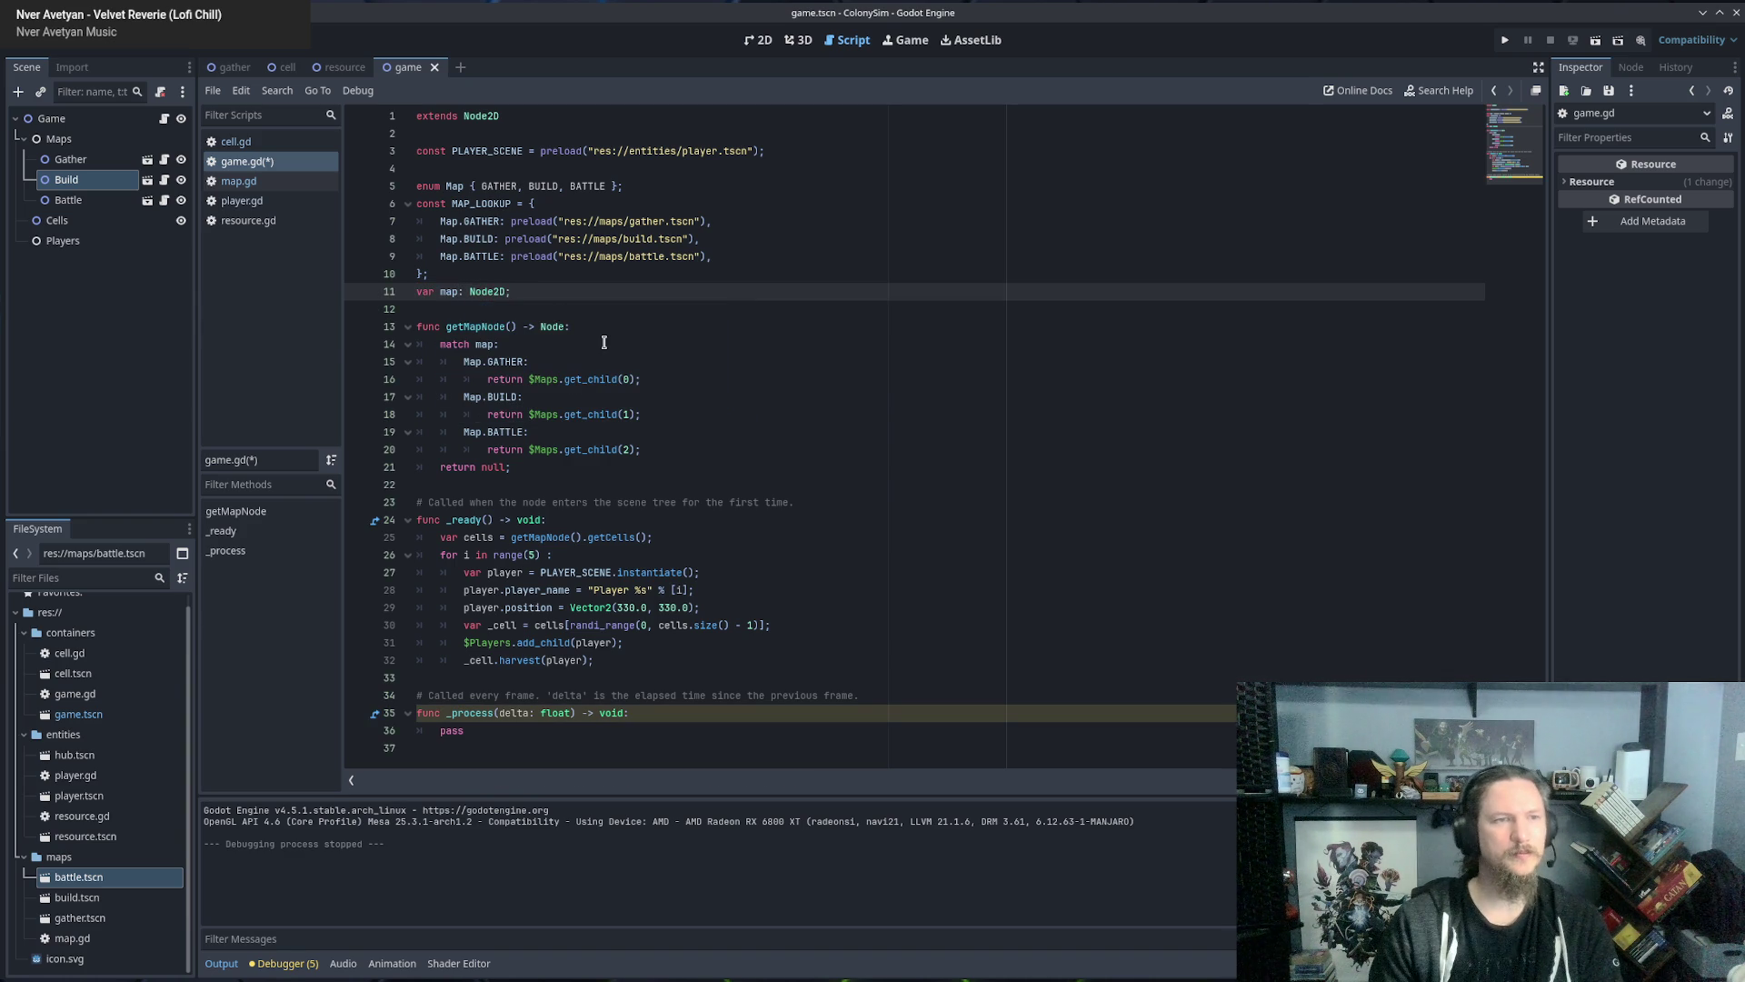
# Step: Give getMapNode a 'mapType: Map' parameter
pyautogui.click(603, 342)
pyautogui.doubleClick(501, 325)
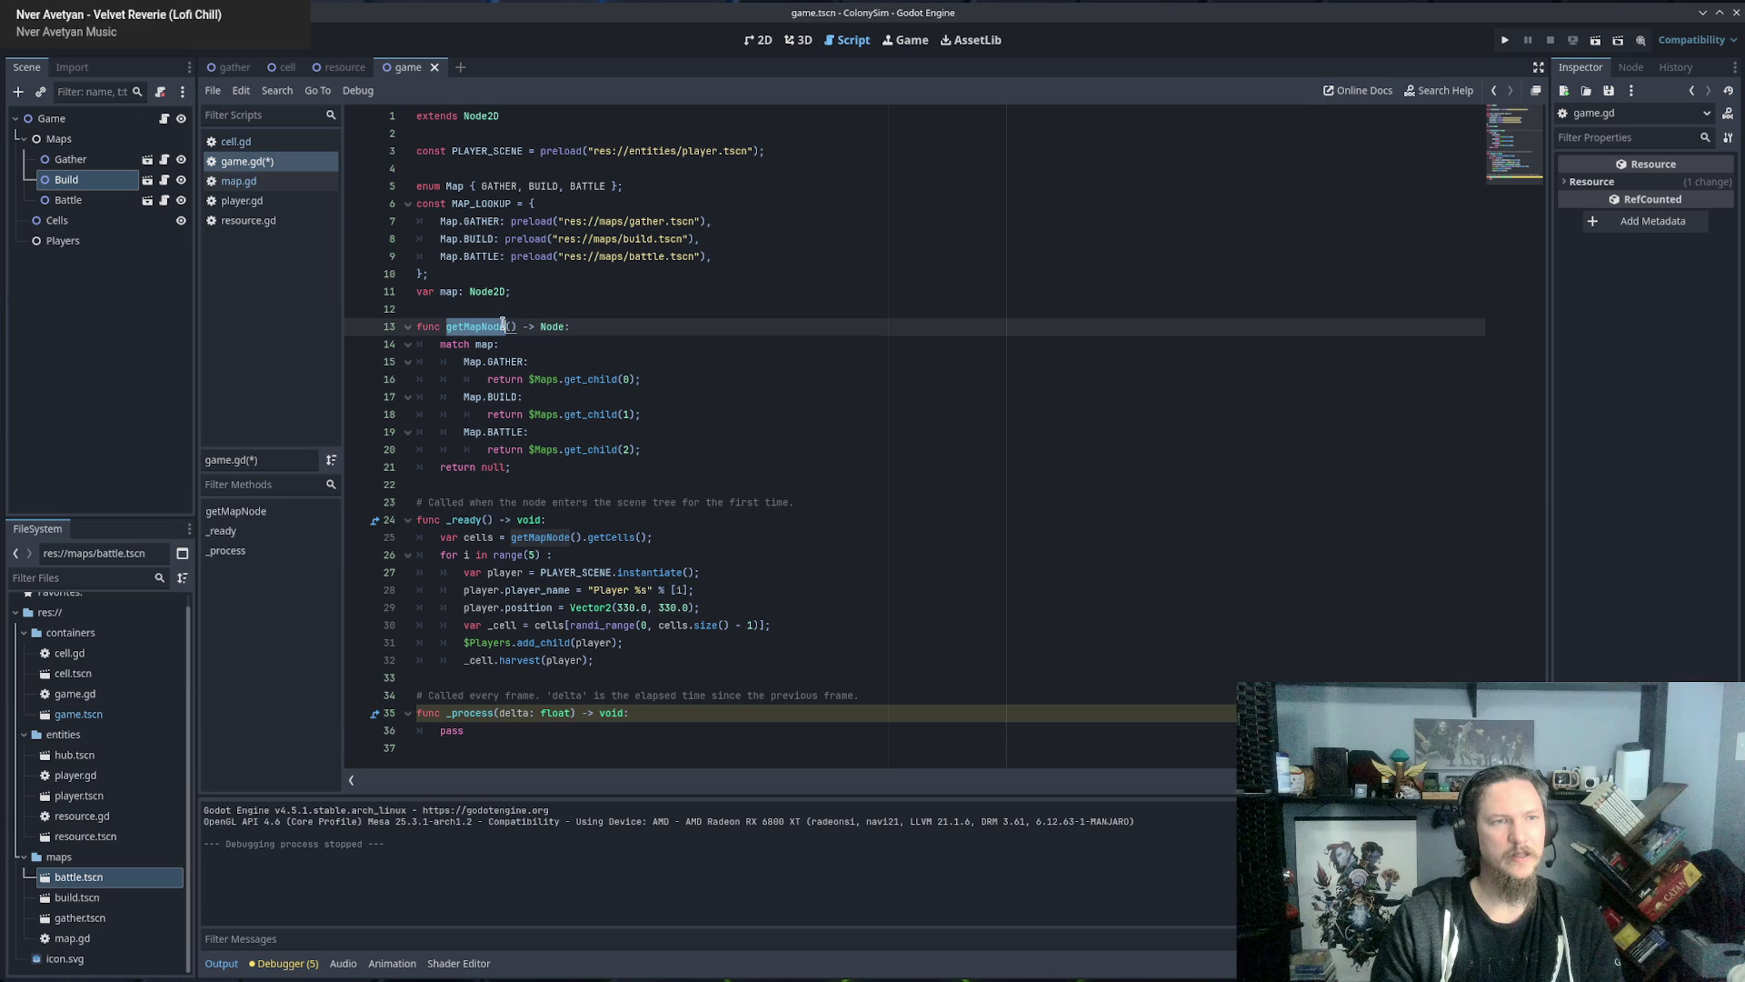
pyautogui.click(509, 325)
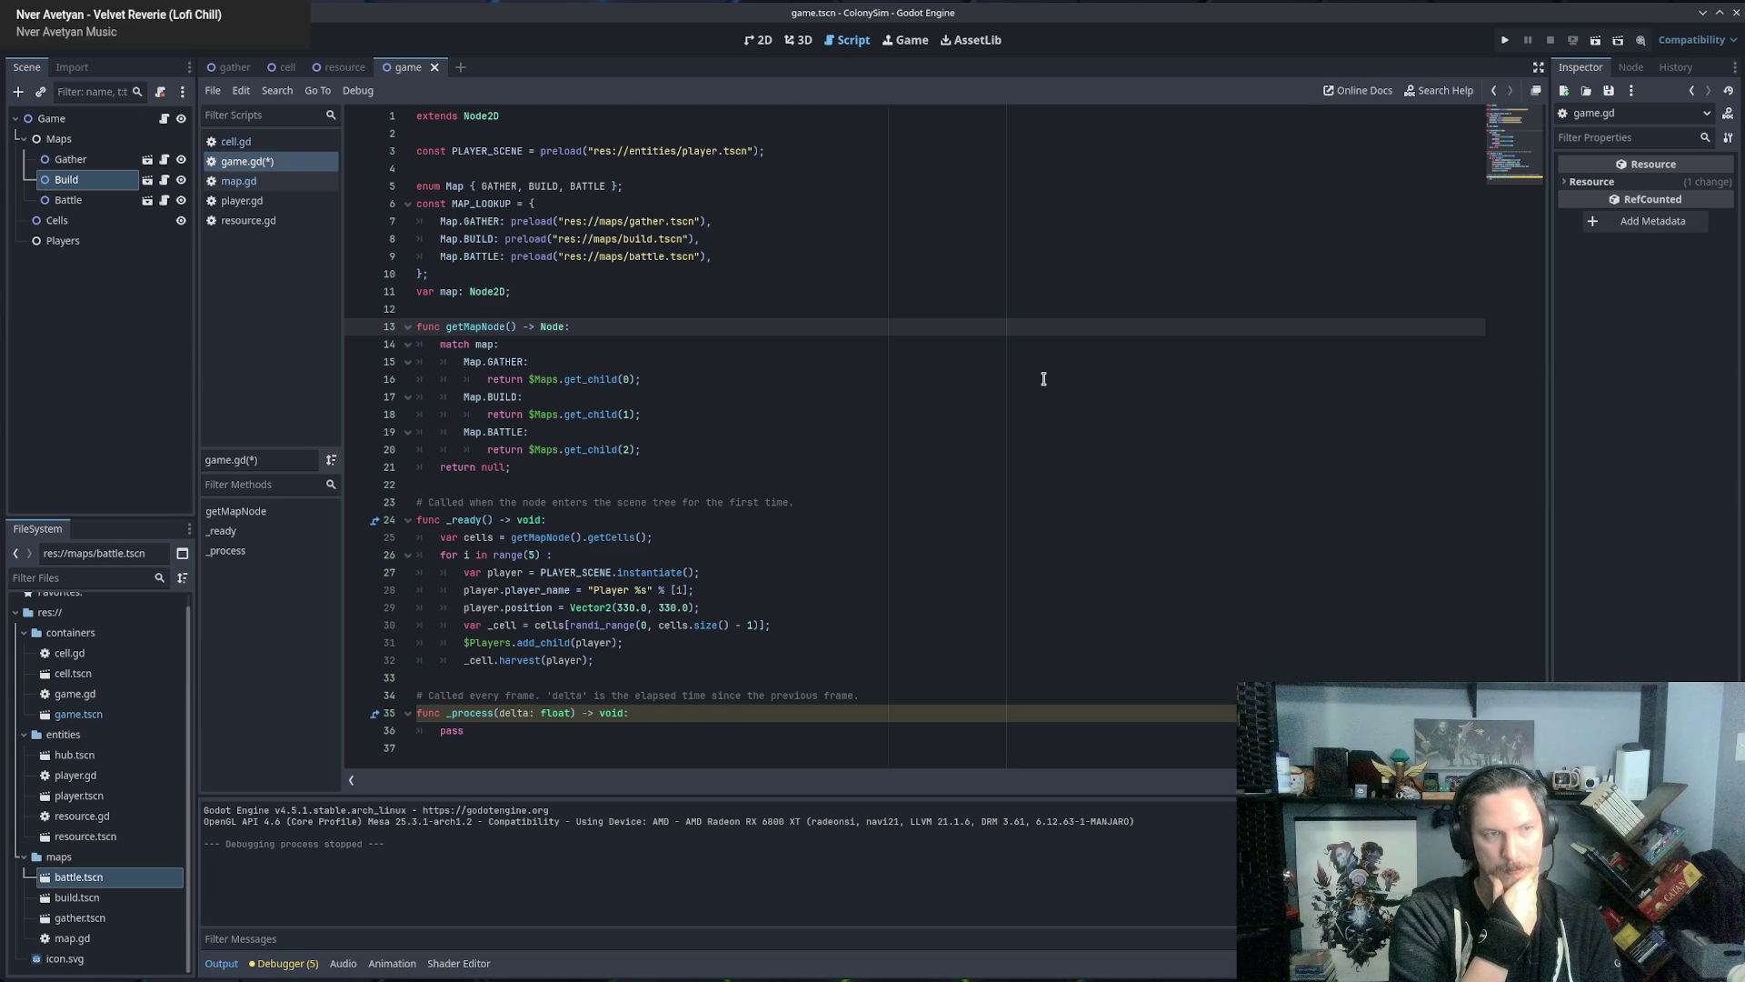
pyautogui.write('mapType: ')
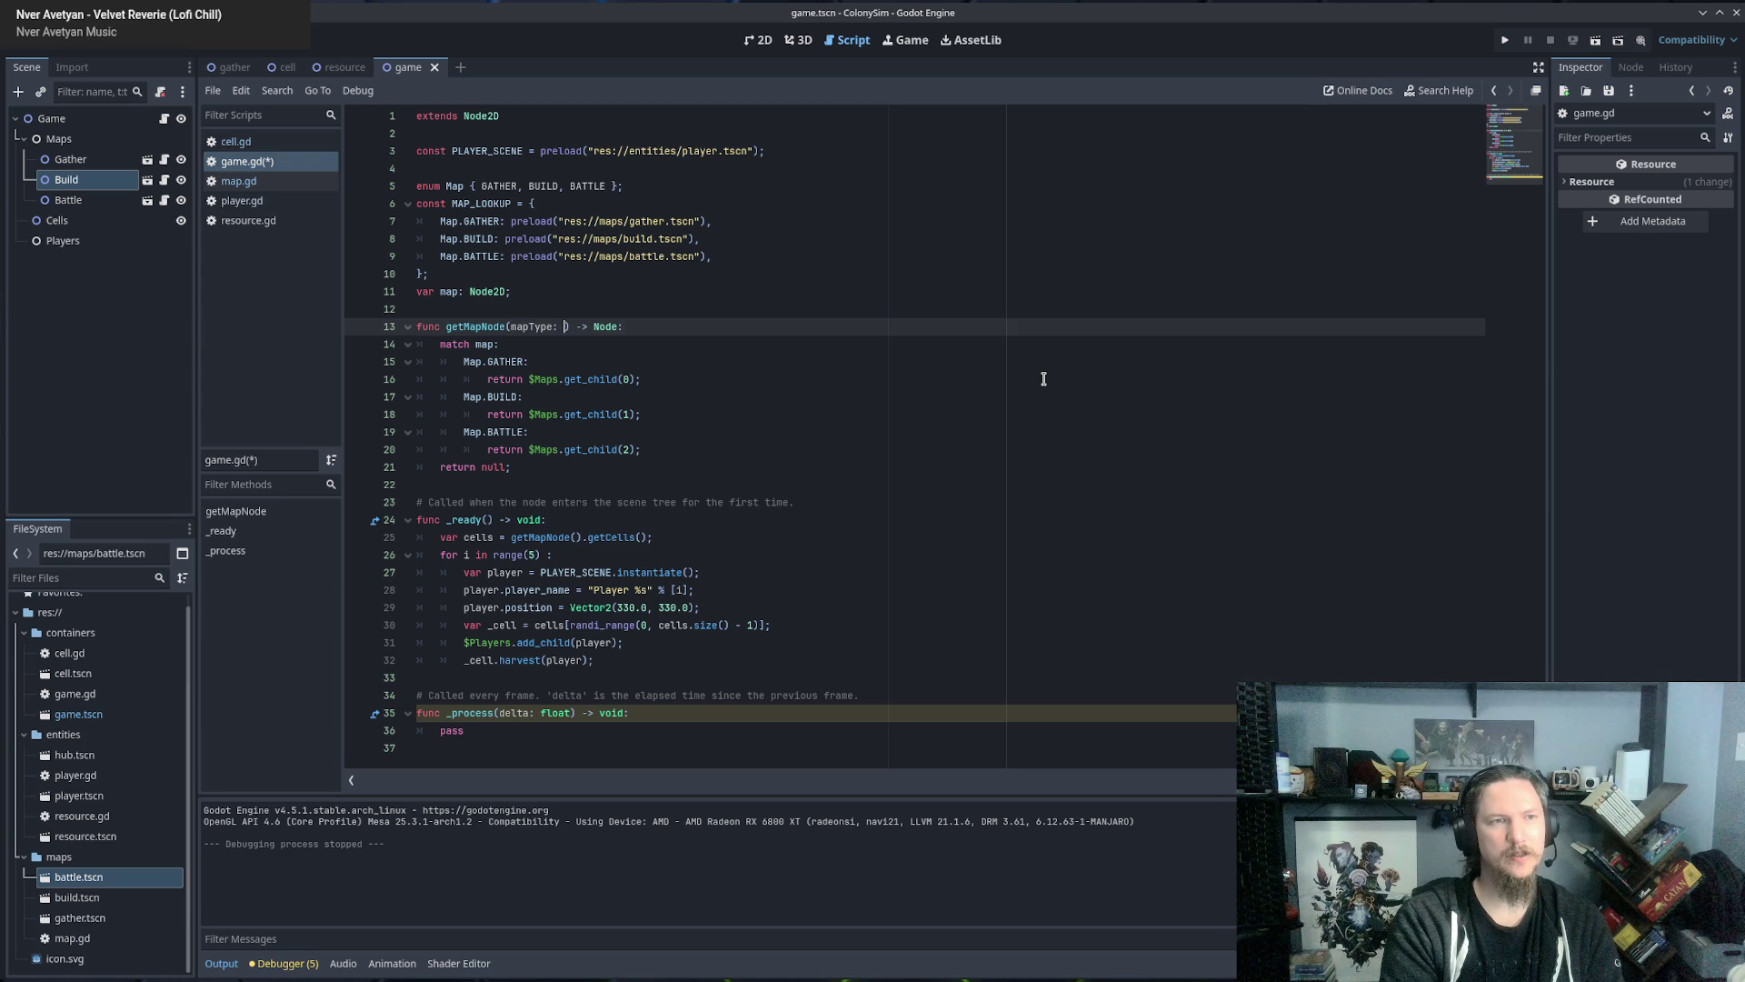
pyautogui.write('Map')
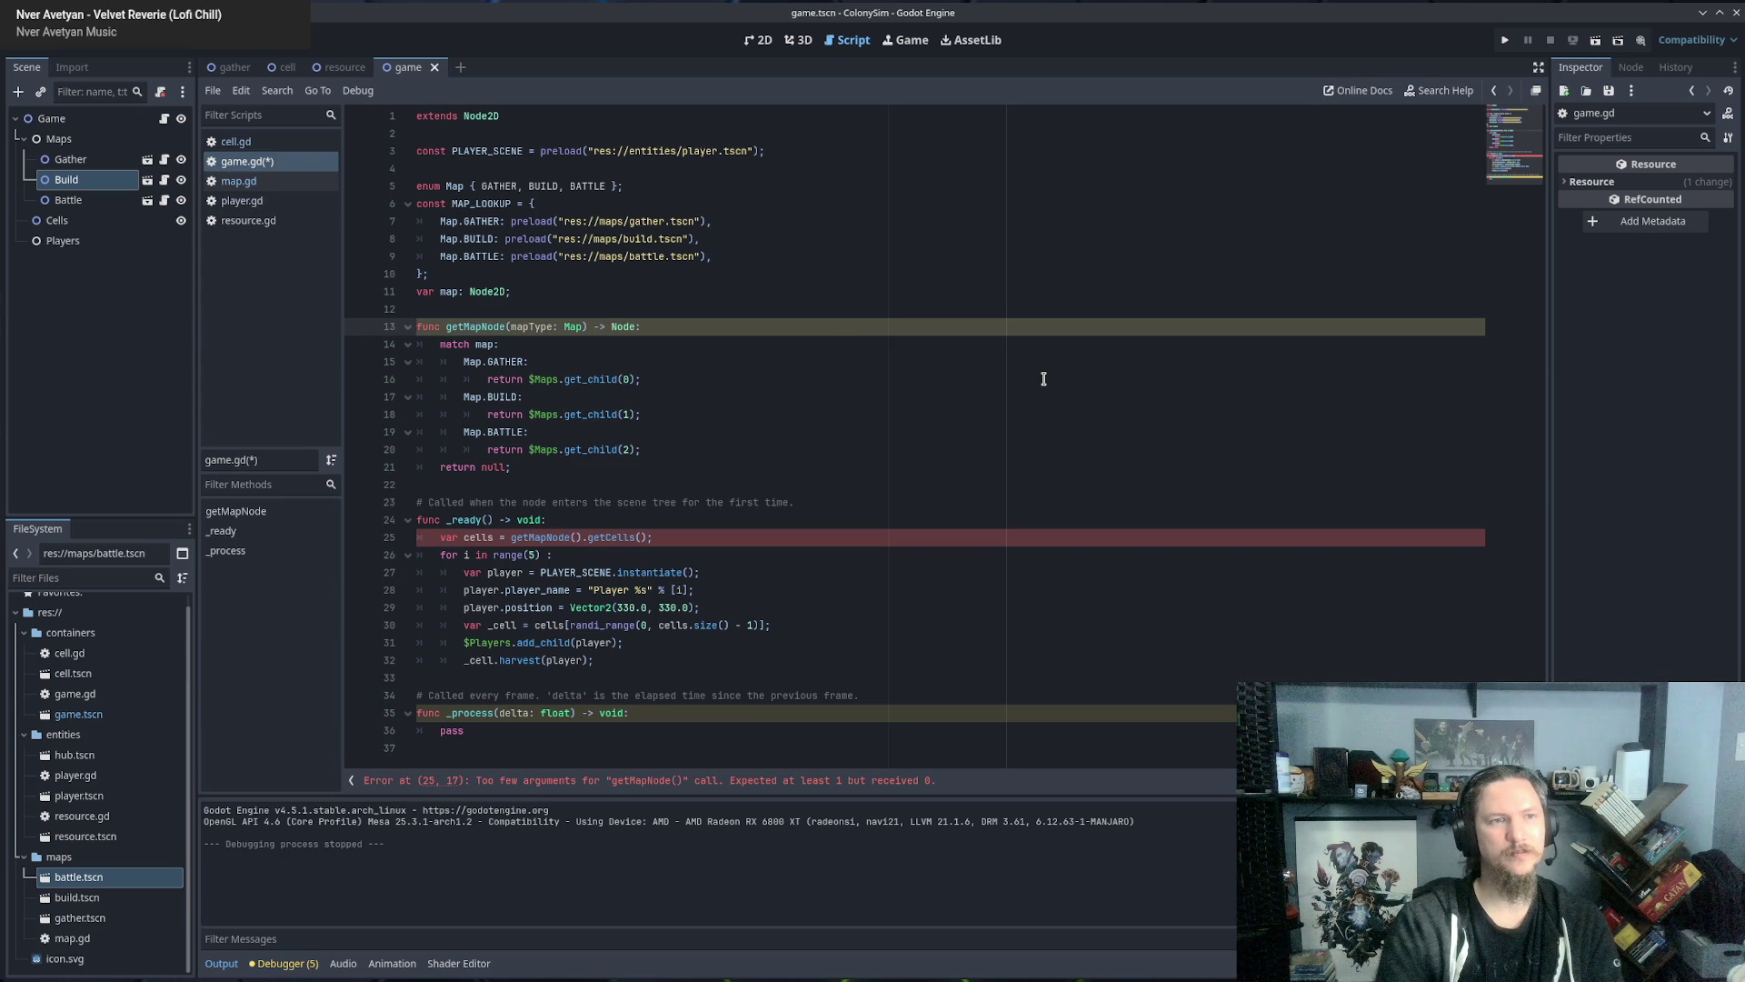
# Step: Set getMapNode's return type to Node2D and make the gather branch return MAP_LOOKUP[mapType].instantiate()
pyautogui.click(642, 328)
pyautogui.write('2D')
pyautogui.click(558, 351)
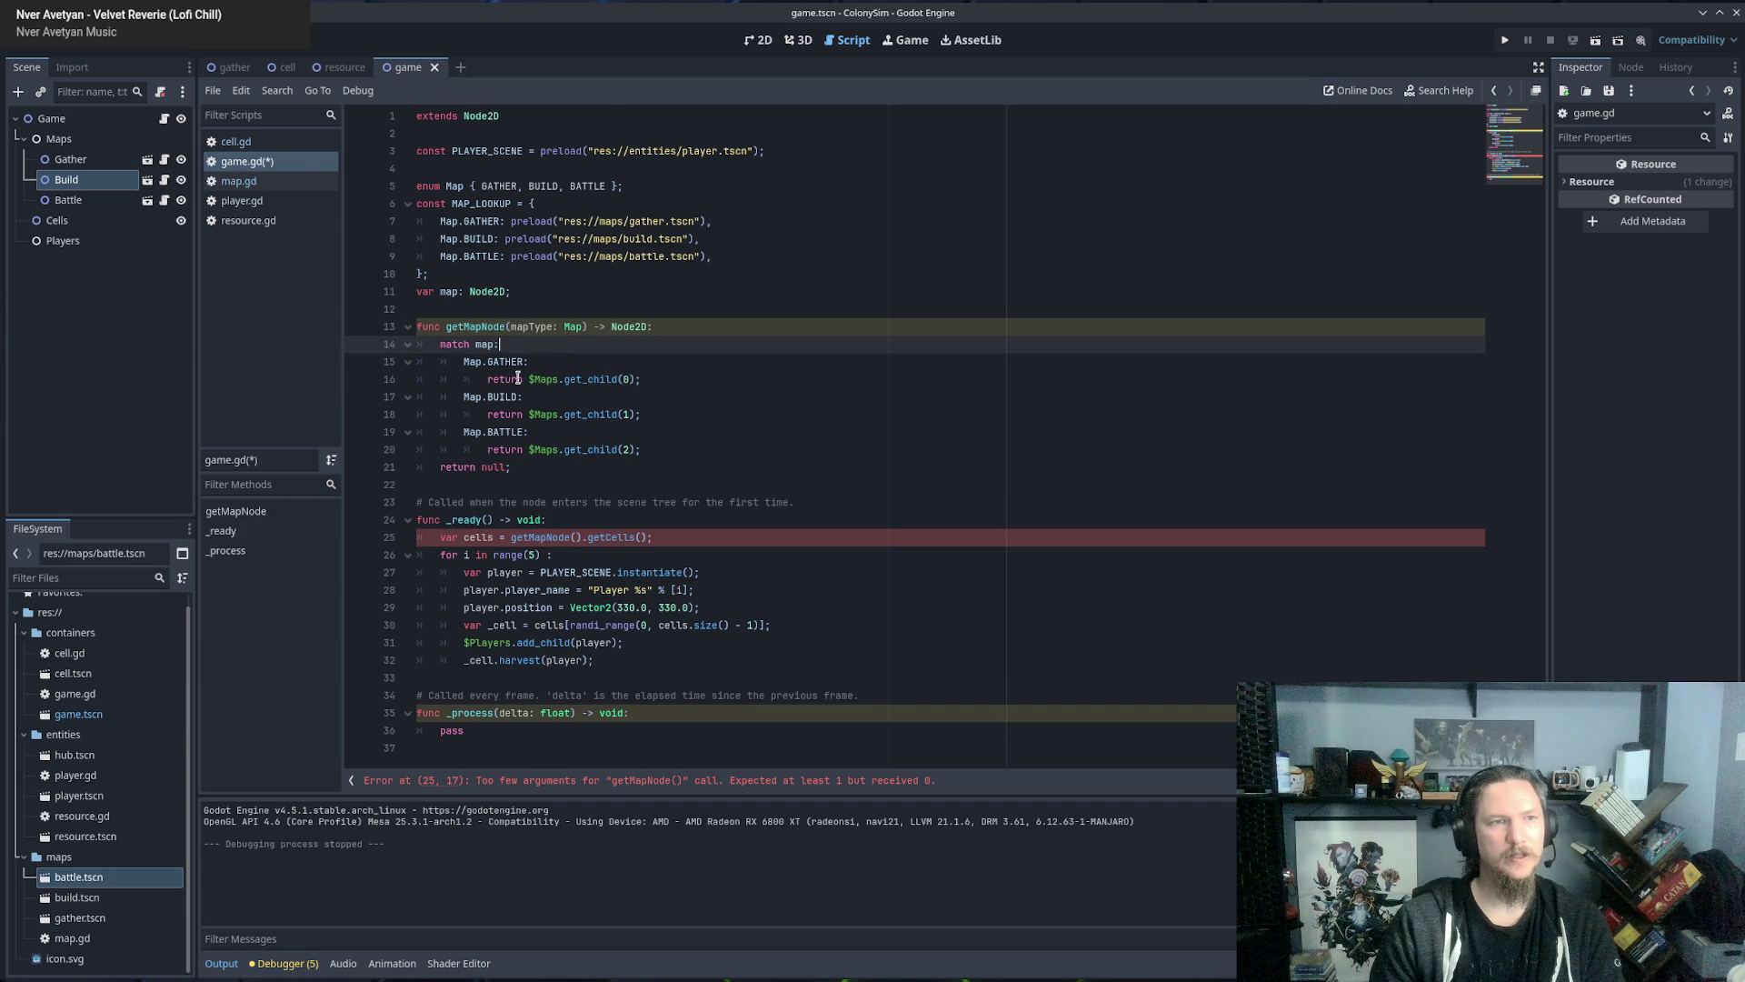
pyautogui.click(488, 379)
pyautogui.moveTo(529, 379); pyautogui.dragTo(715, 374)
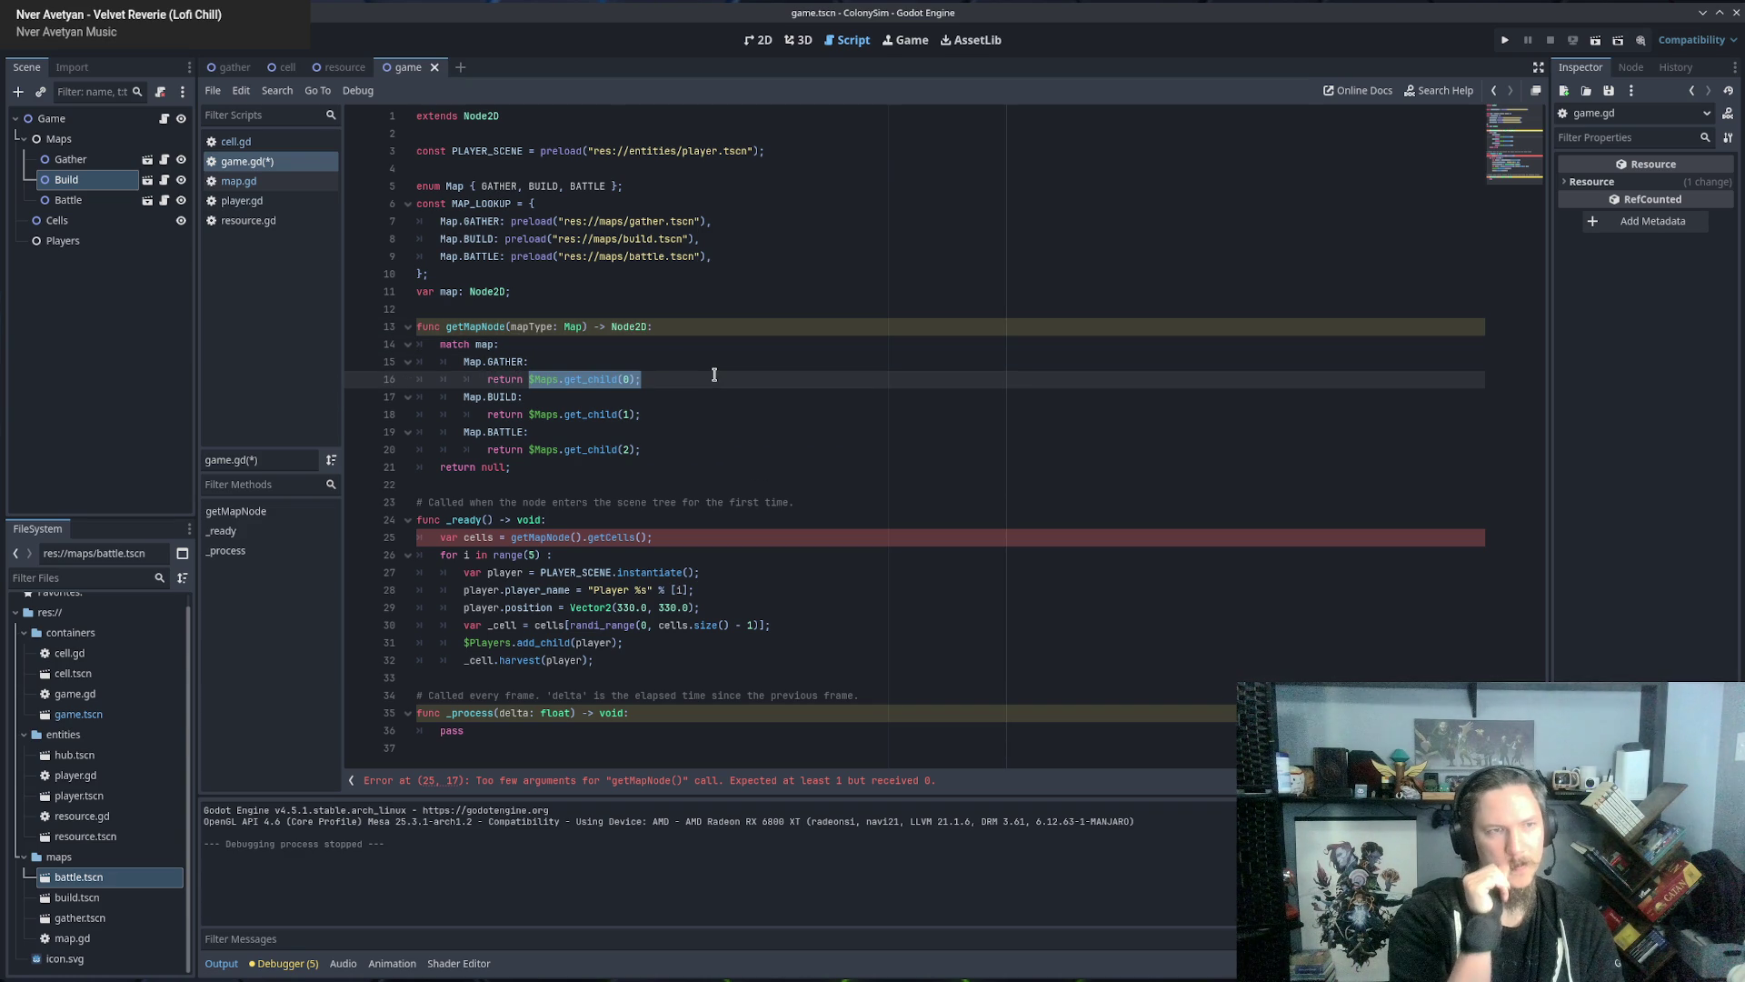
pyautogui.write('MAP_LOOK')
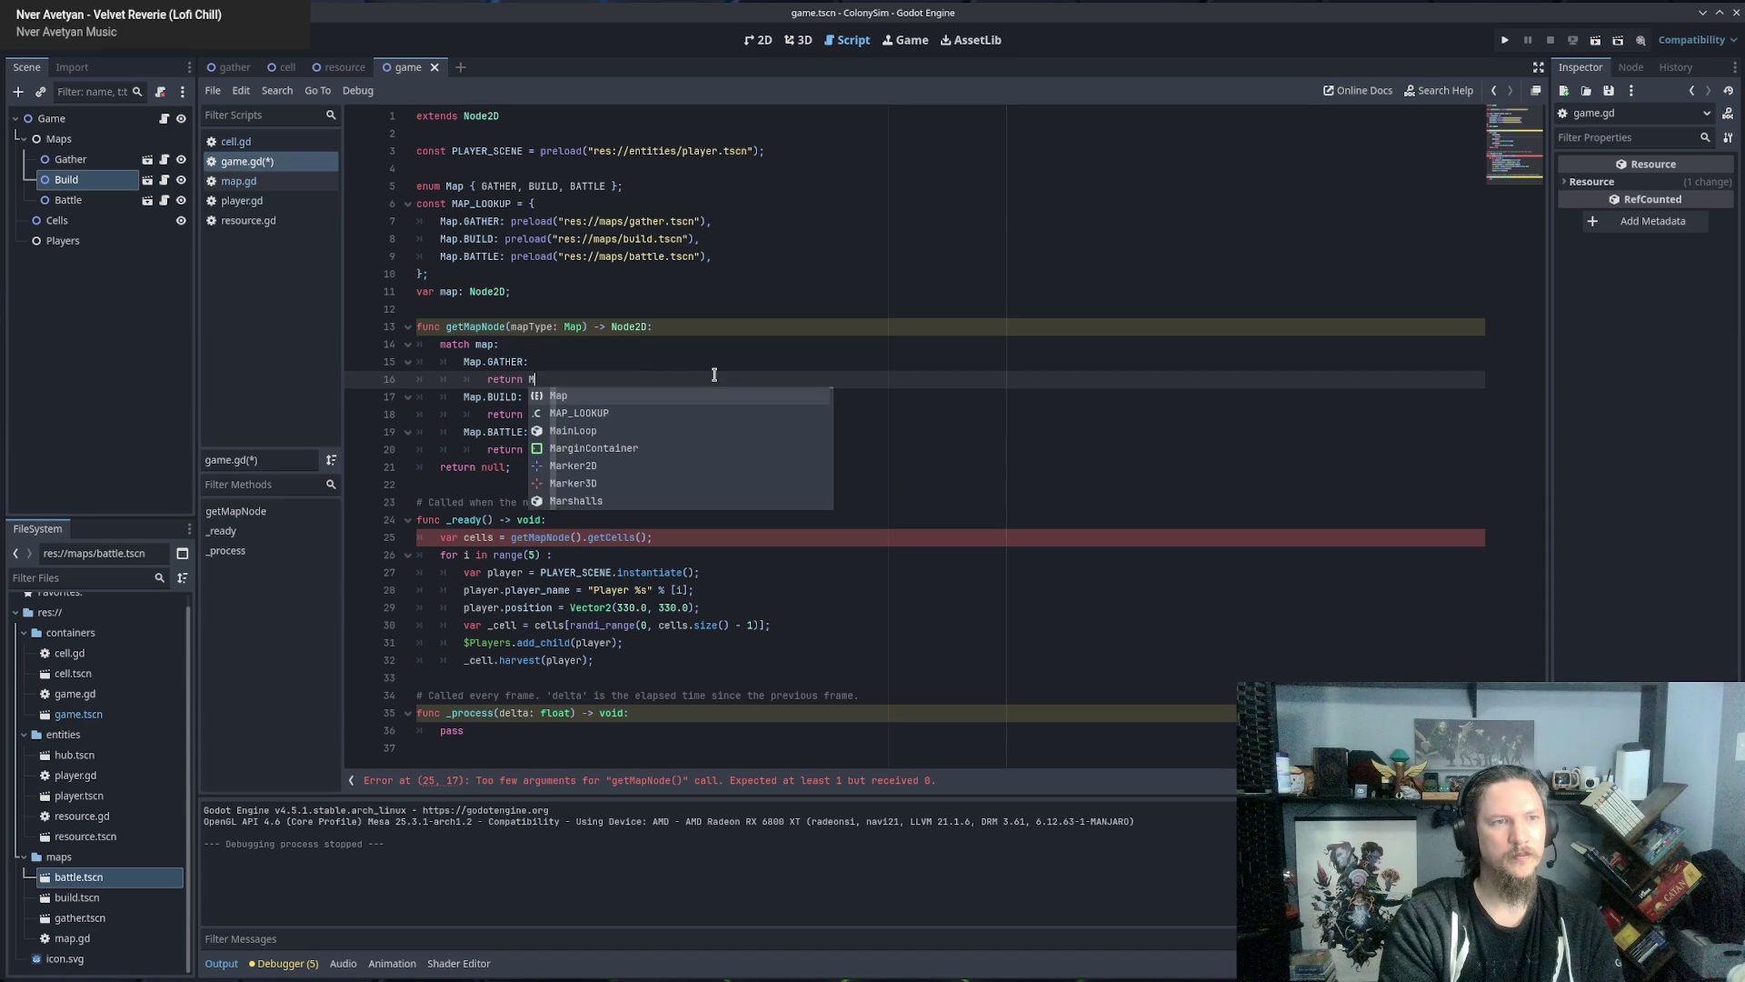
pyautogui.press('Return')
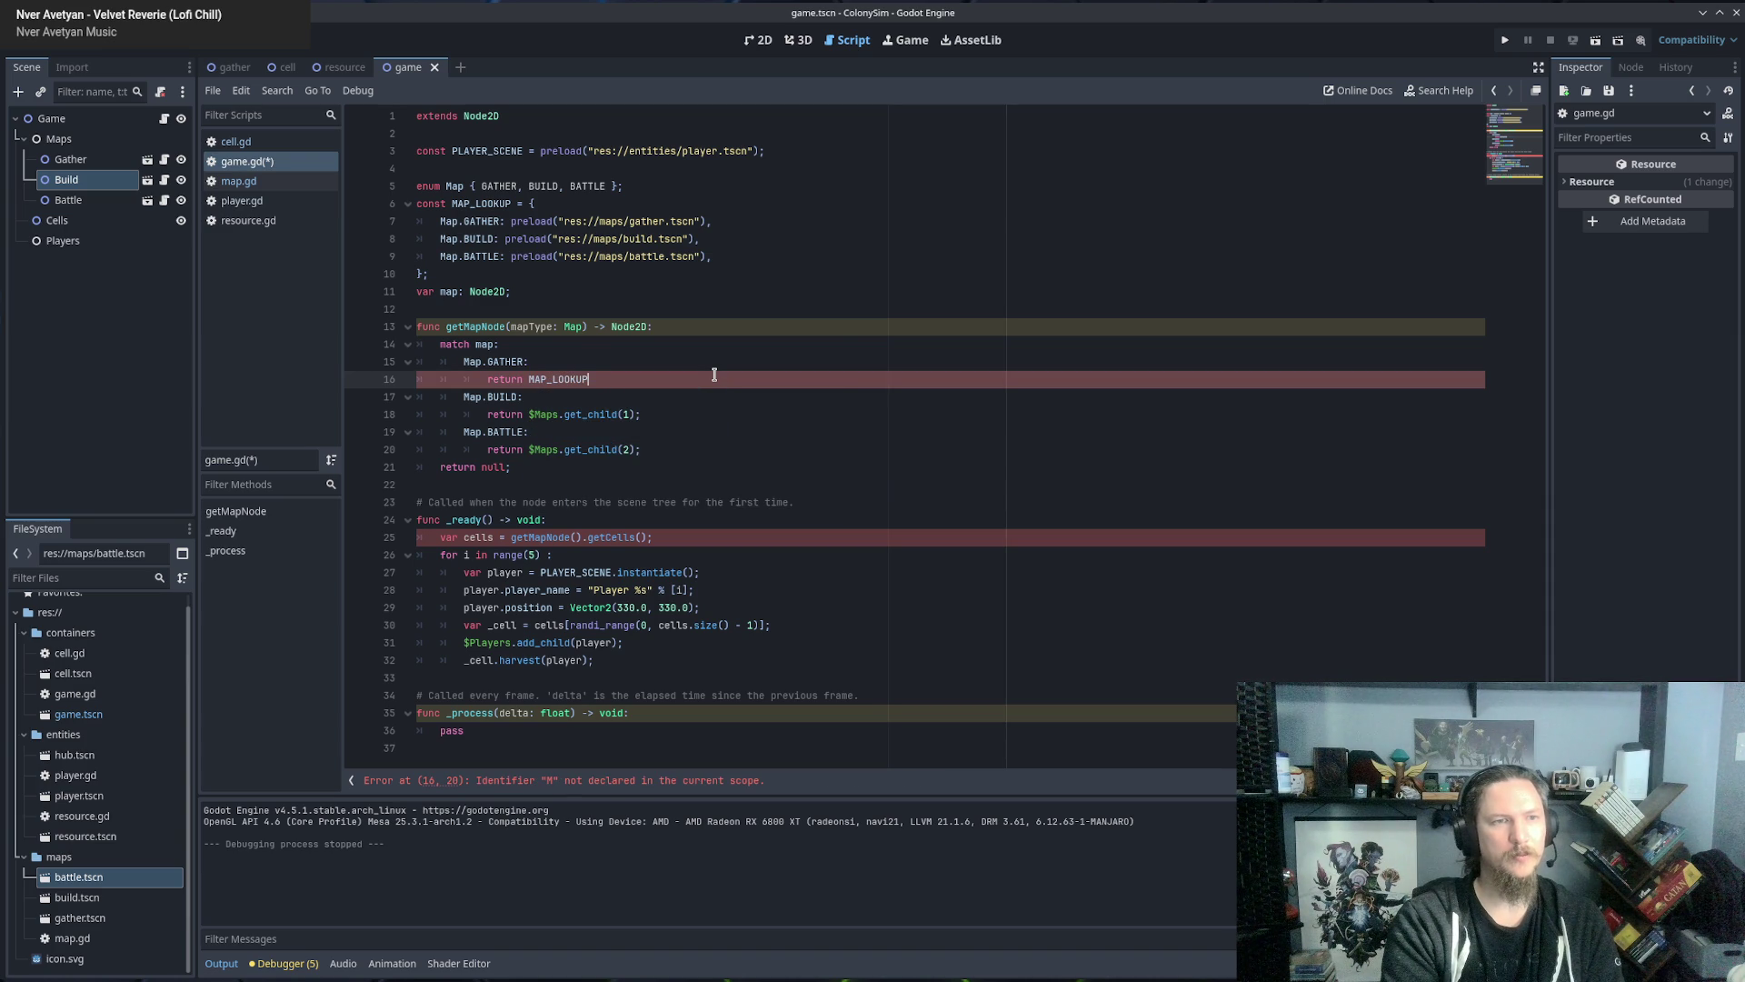
pyautogui.write('mapType')
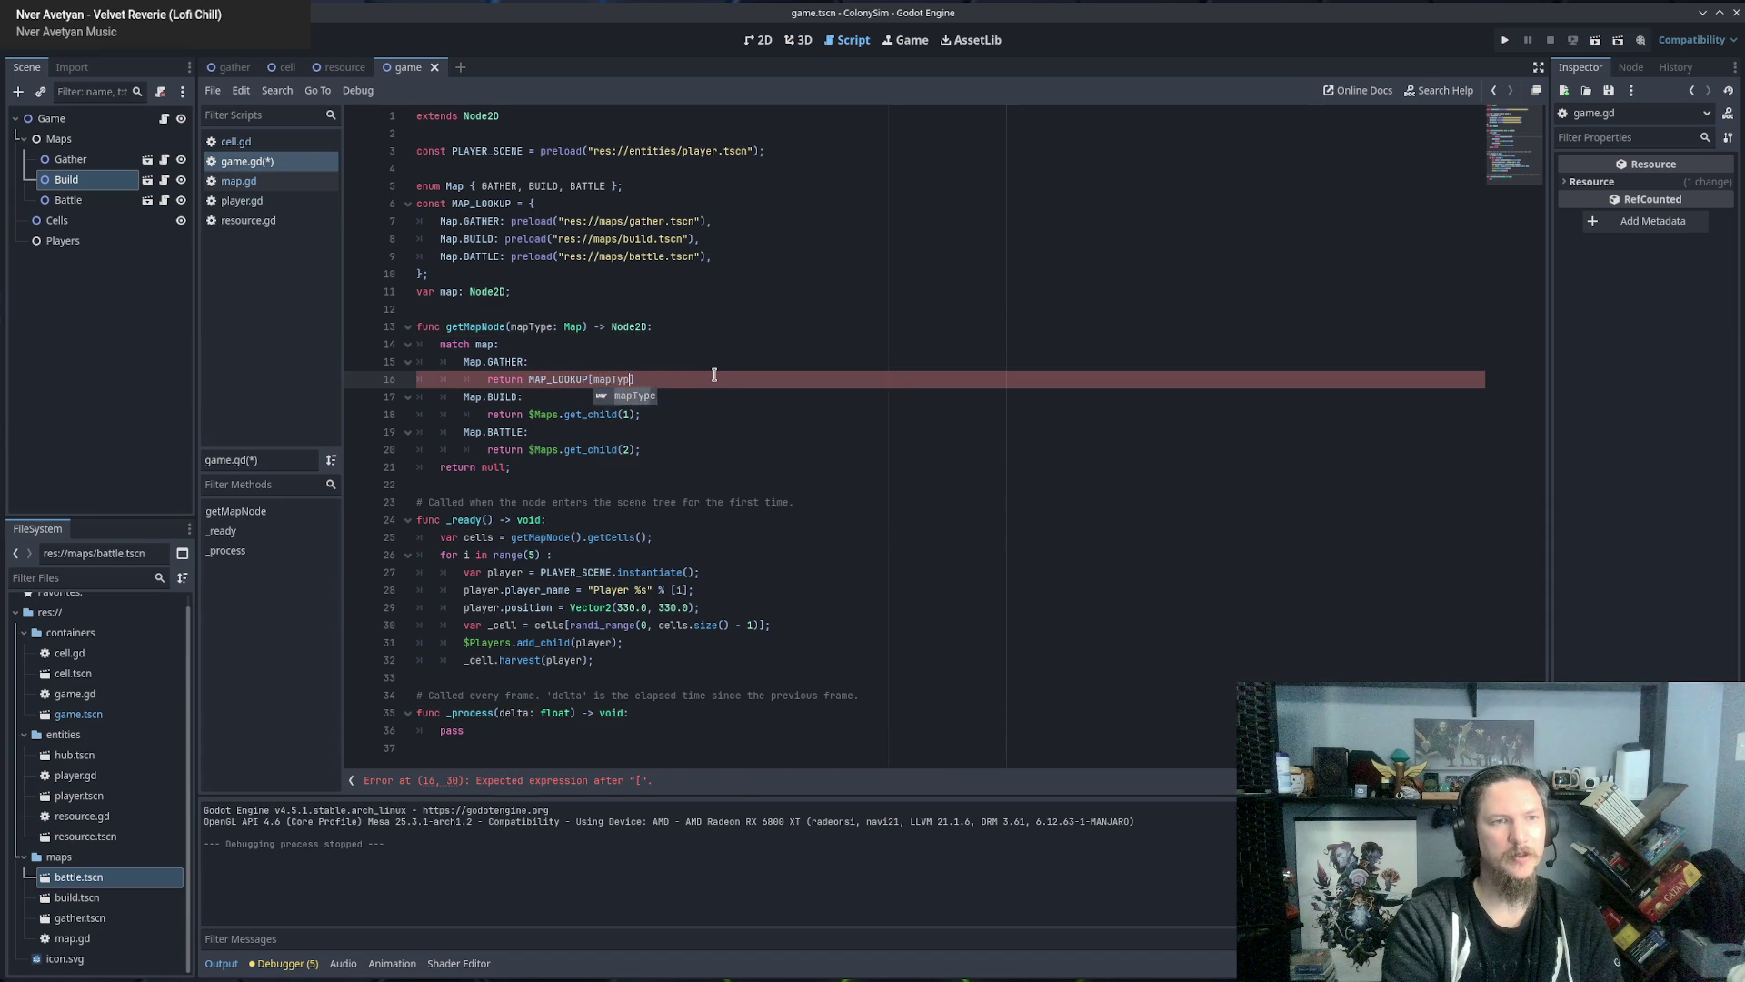
pyautogui.write('];')
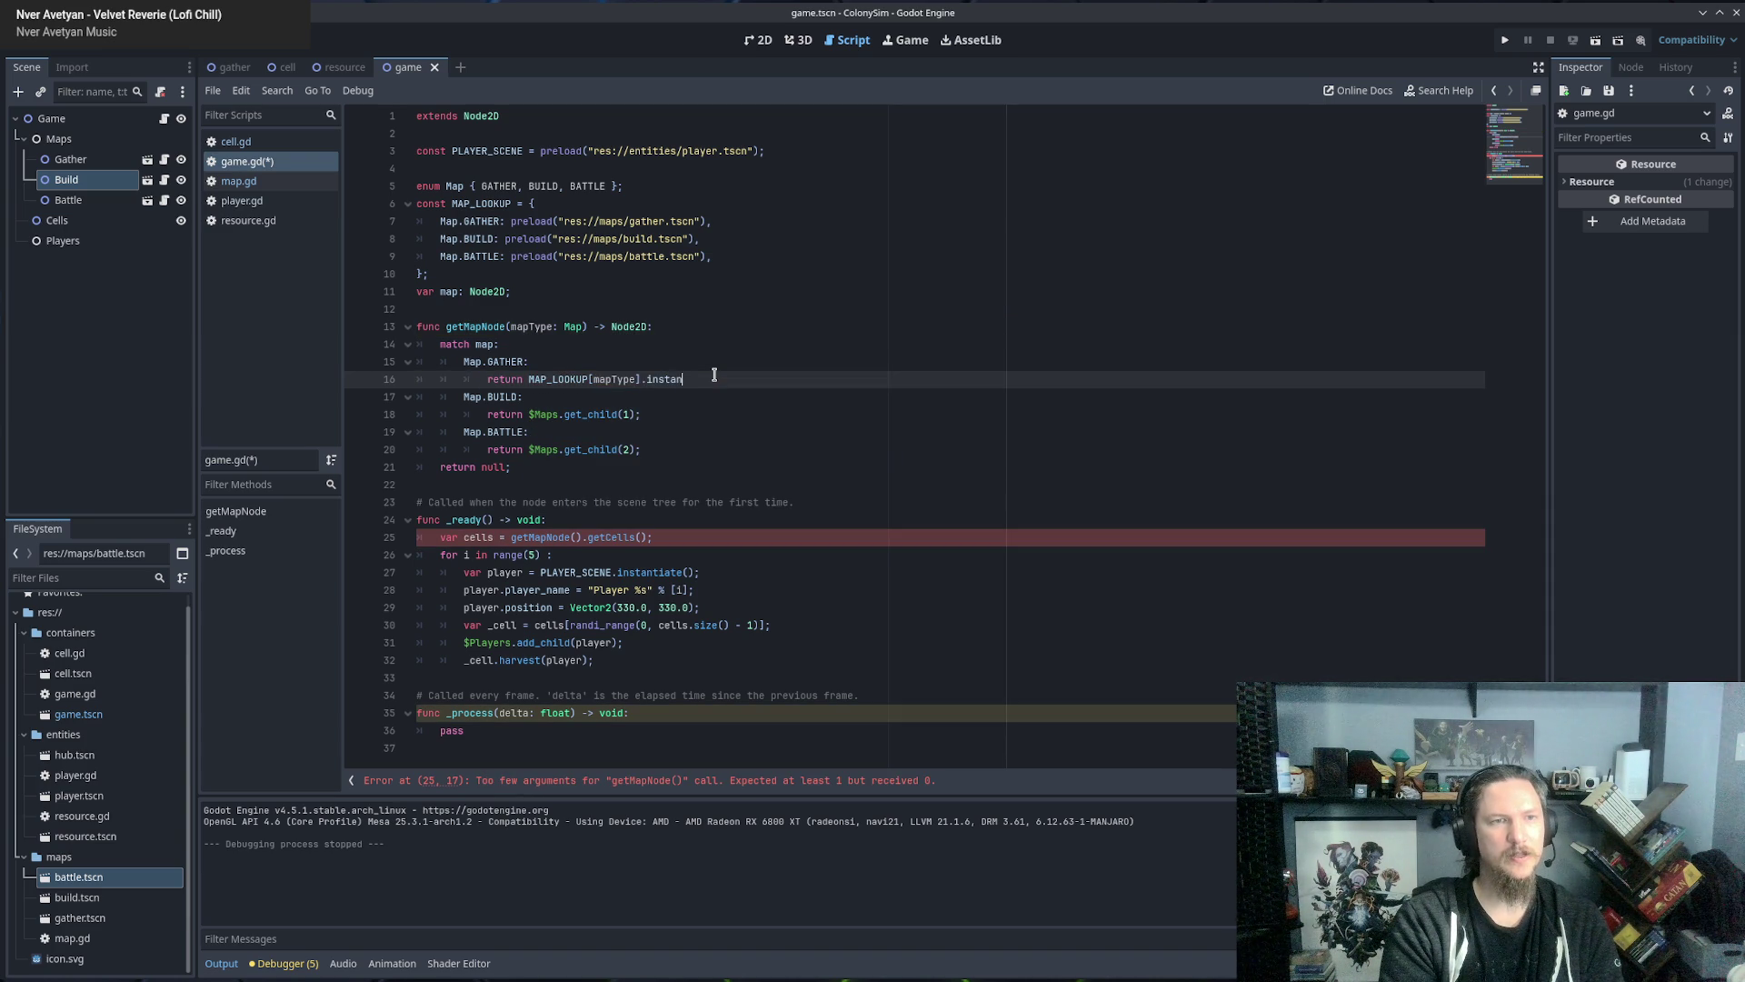
pyautogui.write('e();')
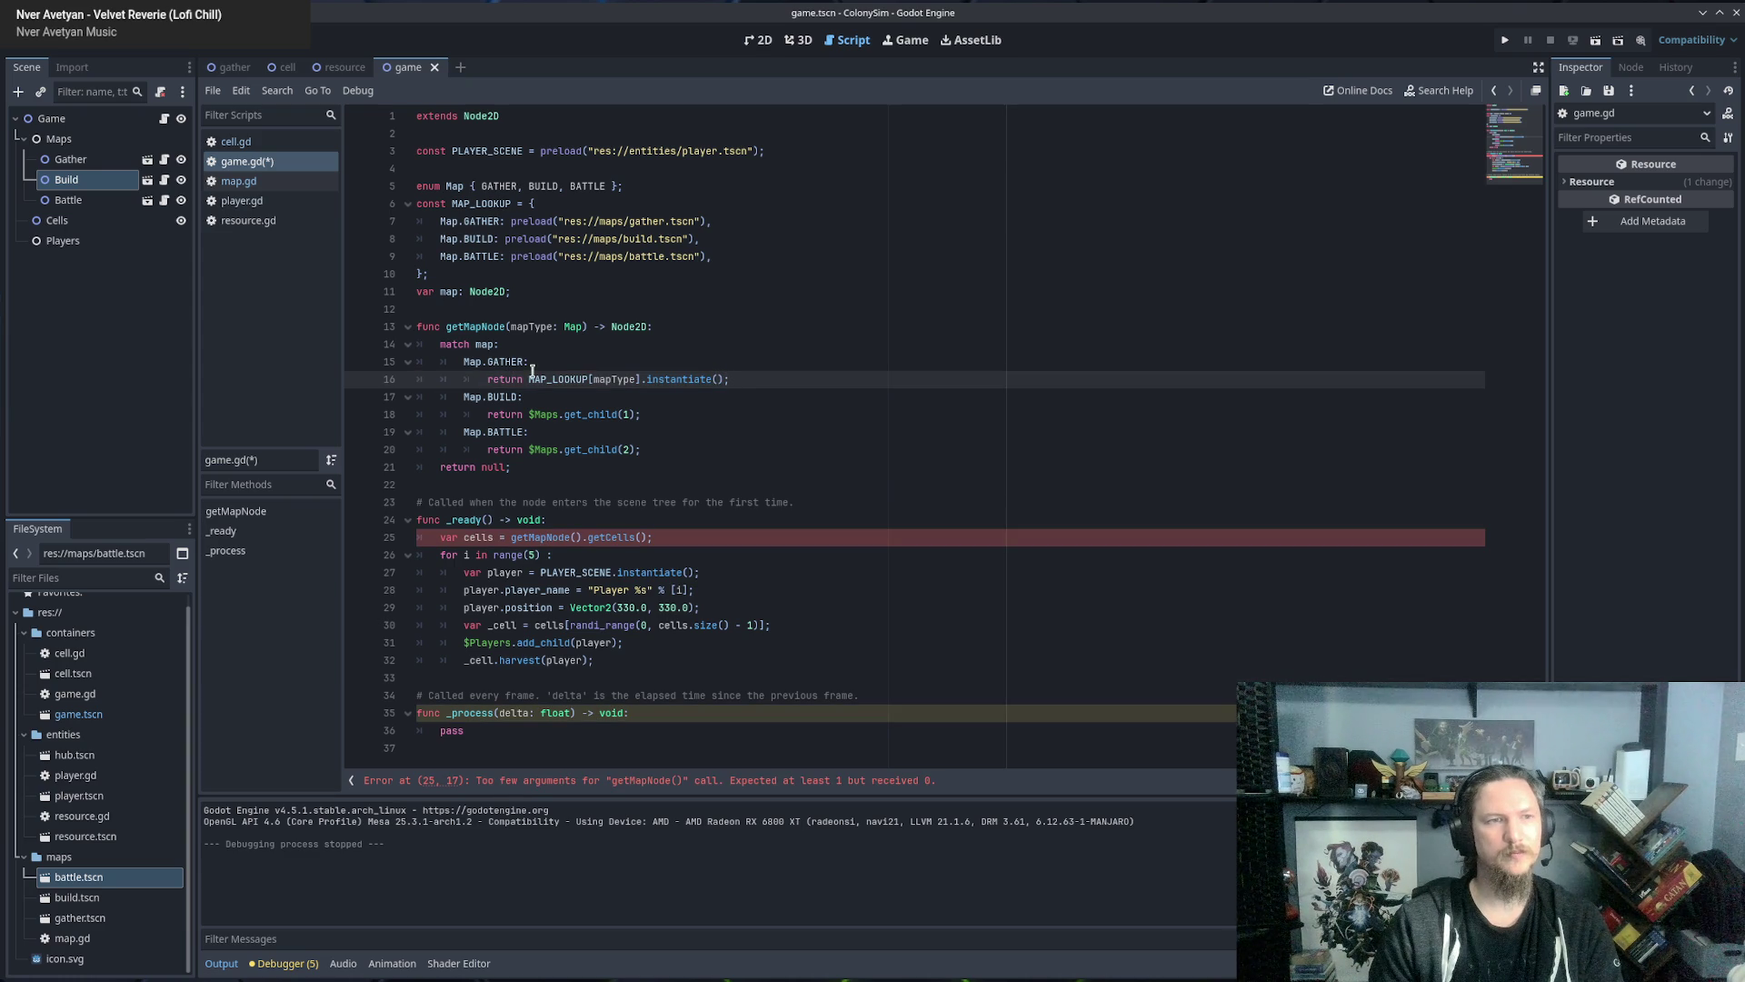
pyautogui.keyDown('shift'); pyautogui.click(736, 382); pyautogui.keyUp('shift')
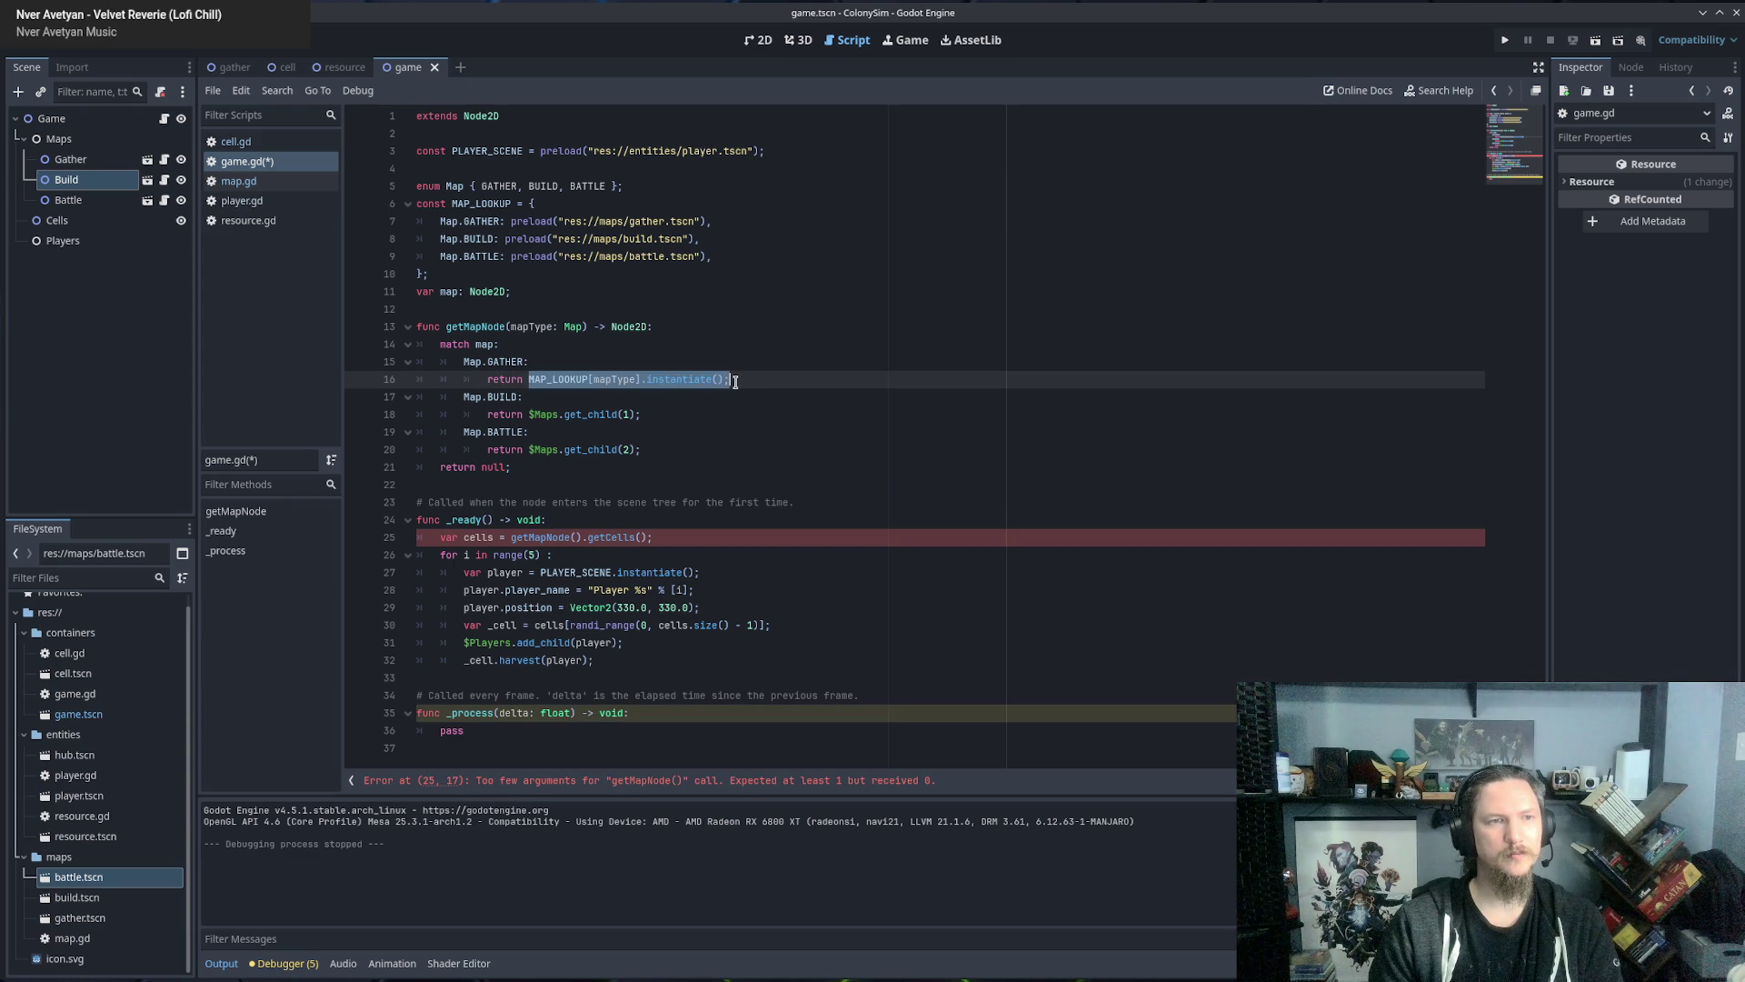
# Step: Delete the match and Map.GATHER lines and dedent the return into the function body
pyautogui.click(568, 356)
pyautogui.keyDown('shift'); pyautogui.click(693, 318); pyautogui.keyUp('shift')
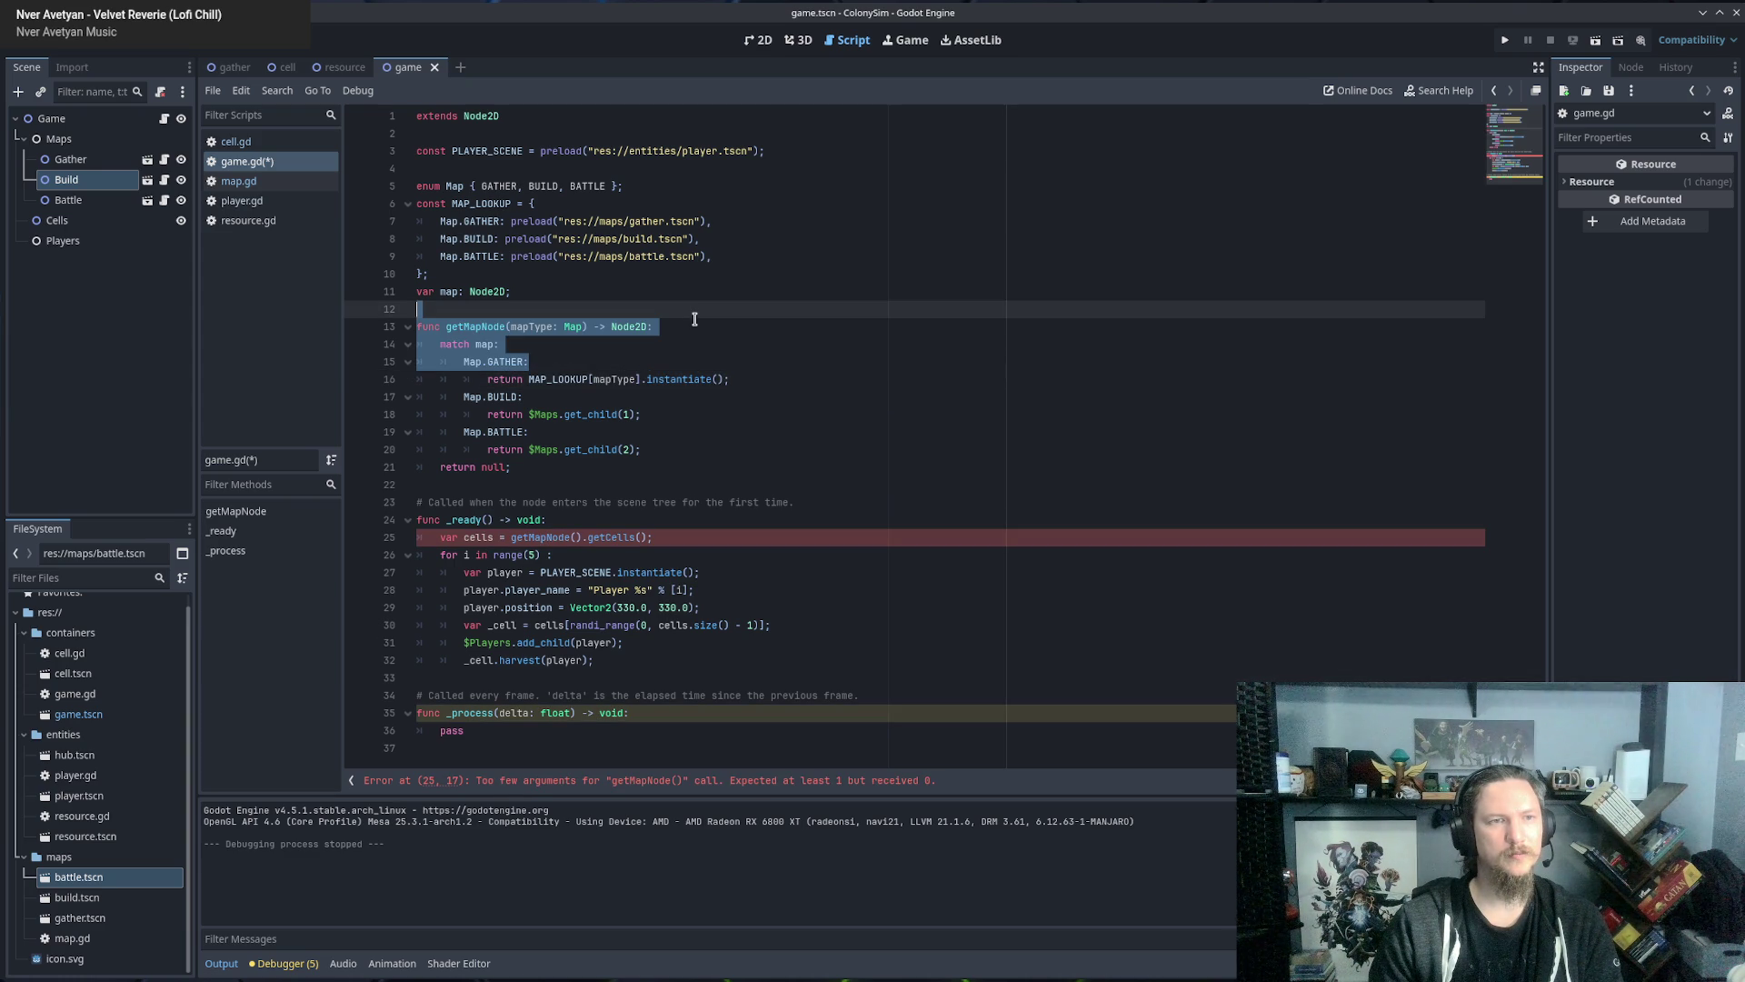
pyautogui.keyDown('shift'); pyautogui.click(695, 319); pyautogui.keyUp('shift')
pyautogui.press('BackSpace')
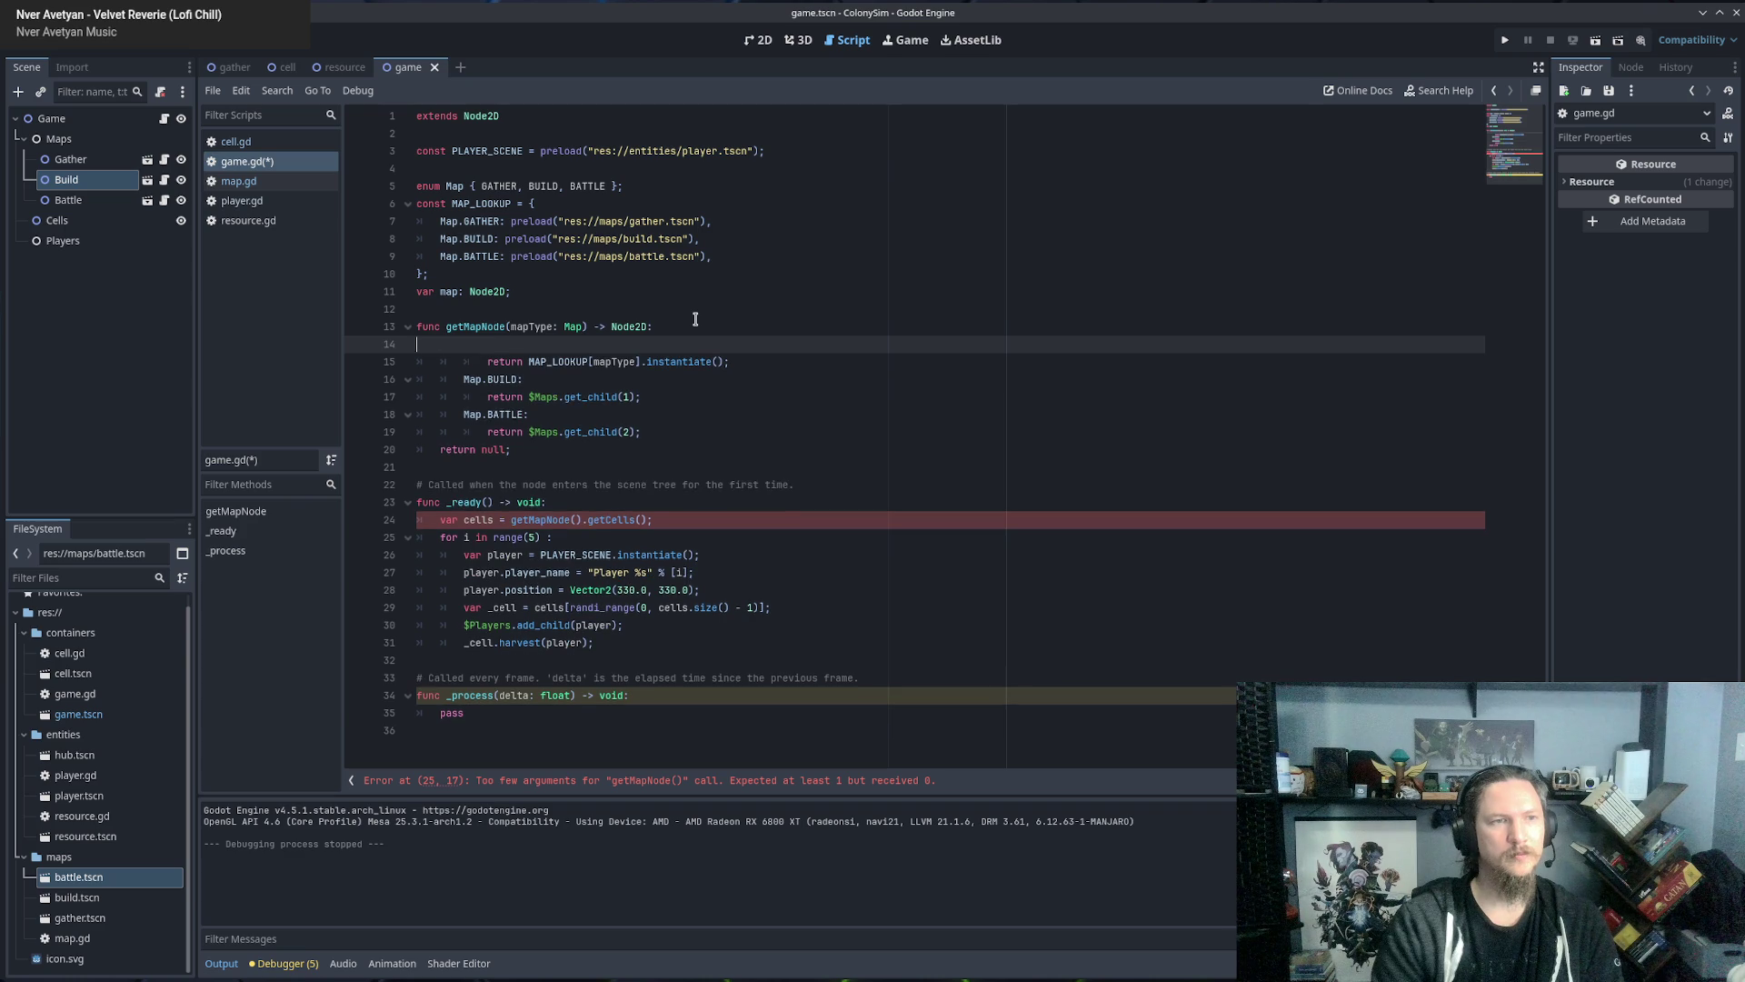
pyautogui.press('Down')
pyautogui.hotkey('shift', 'Tab')
pyautogui.hotkey('shift', 'Tab')
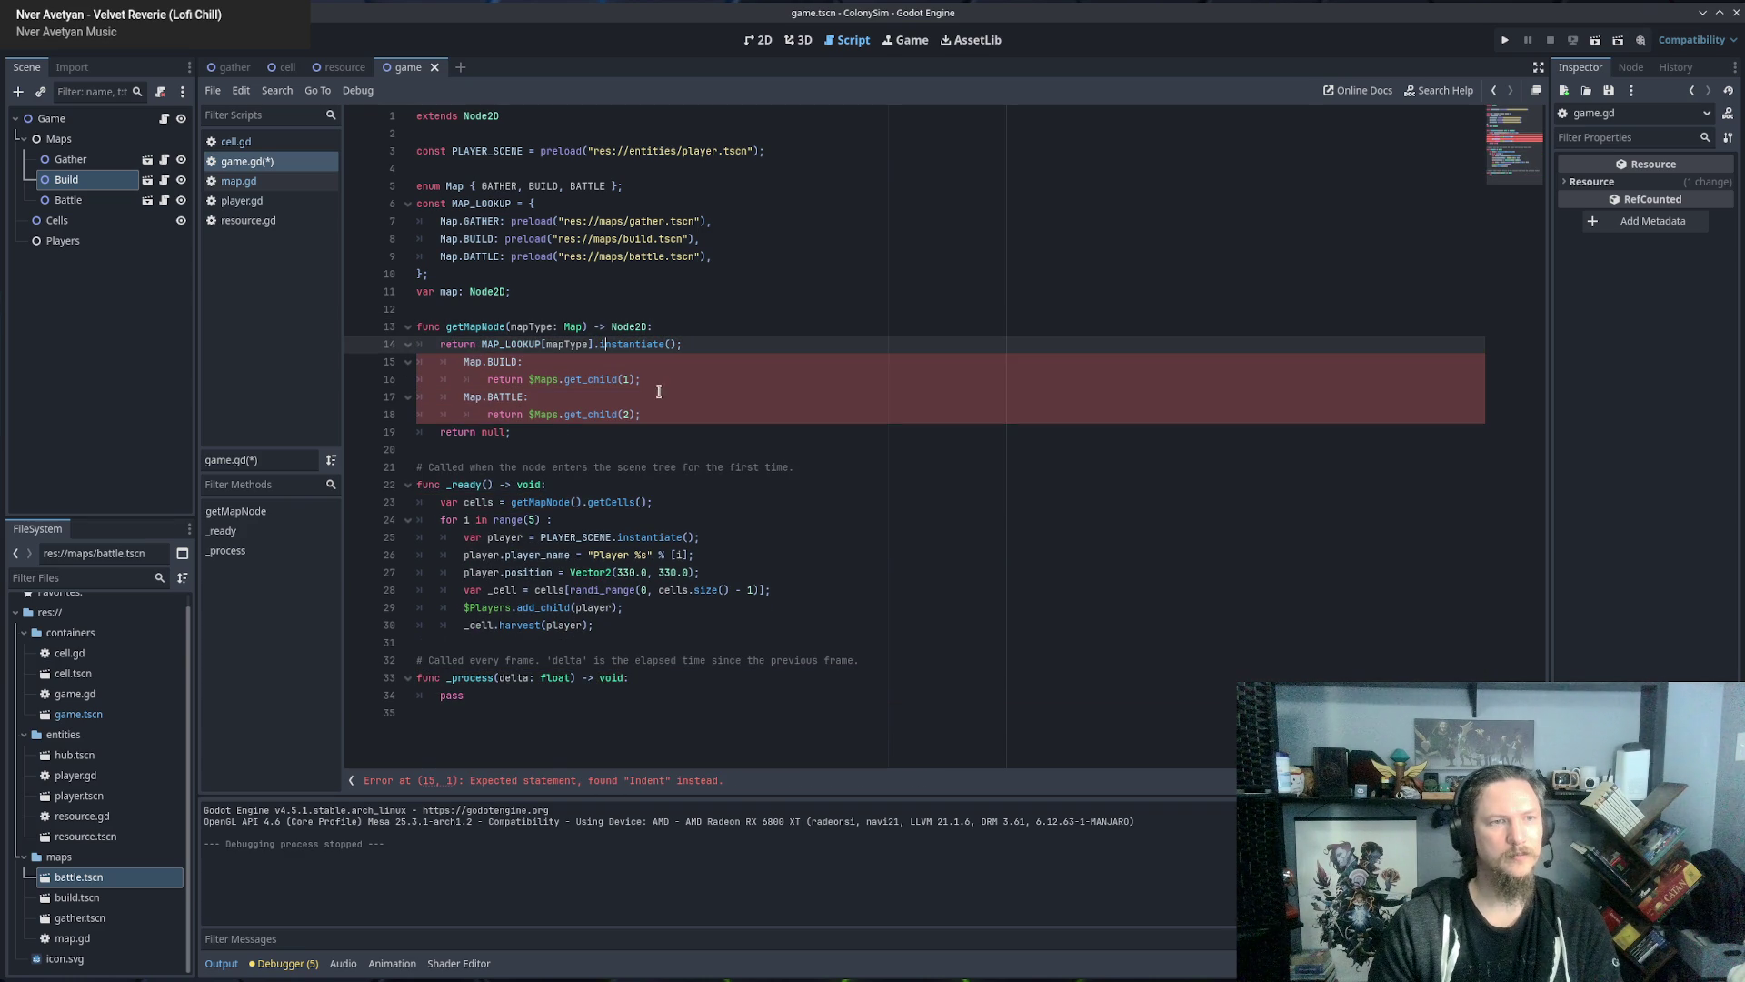
# Step: Remove the leftover BUILD/BATTLE cases and return null, joining the return onto the header line
pyautogui.click(509, 439)
pyautogui.keyDown('shift'); pyautogui.click(713, 345); pyautogui.keyUp('shift')
pyautogui.press('BackSpace')
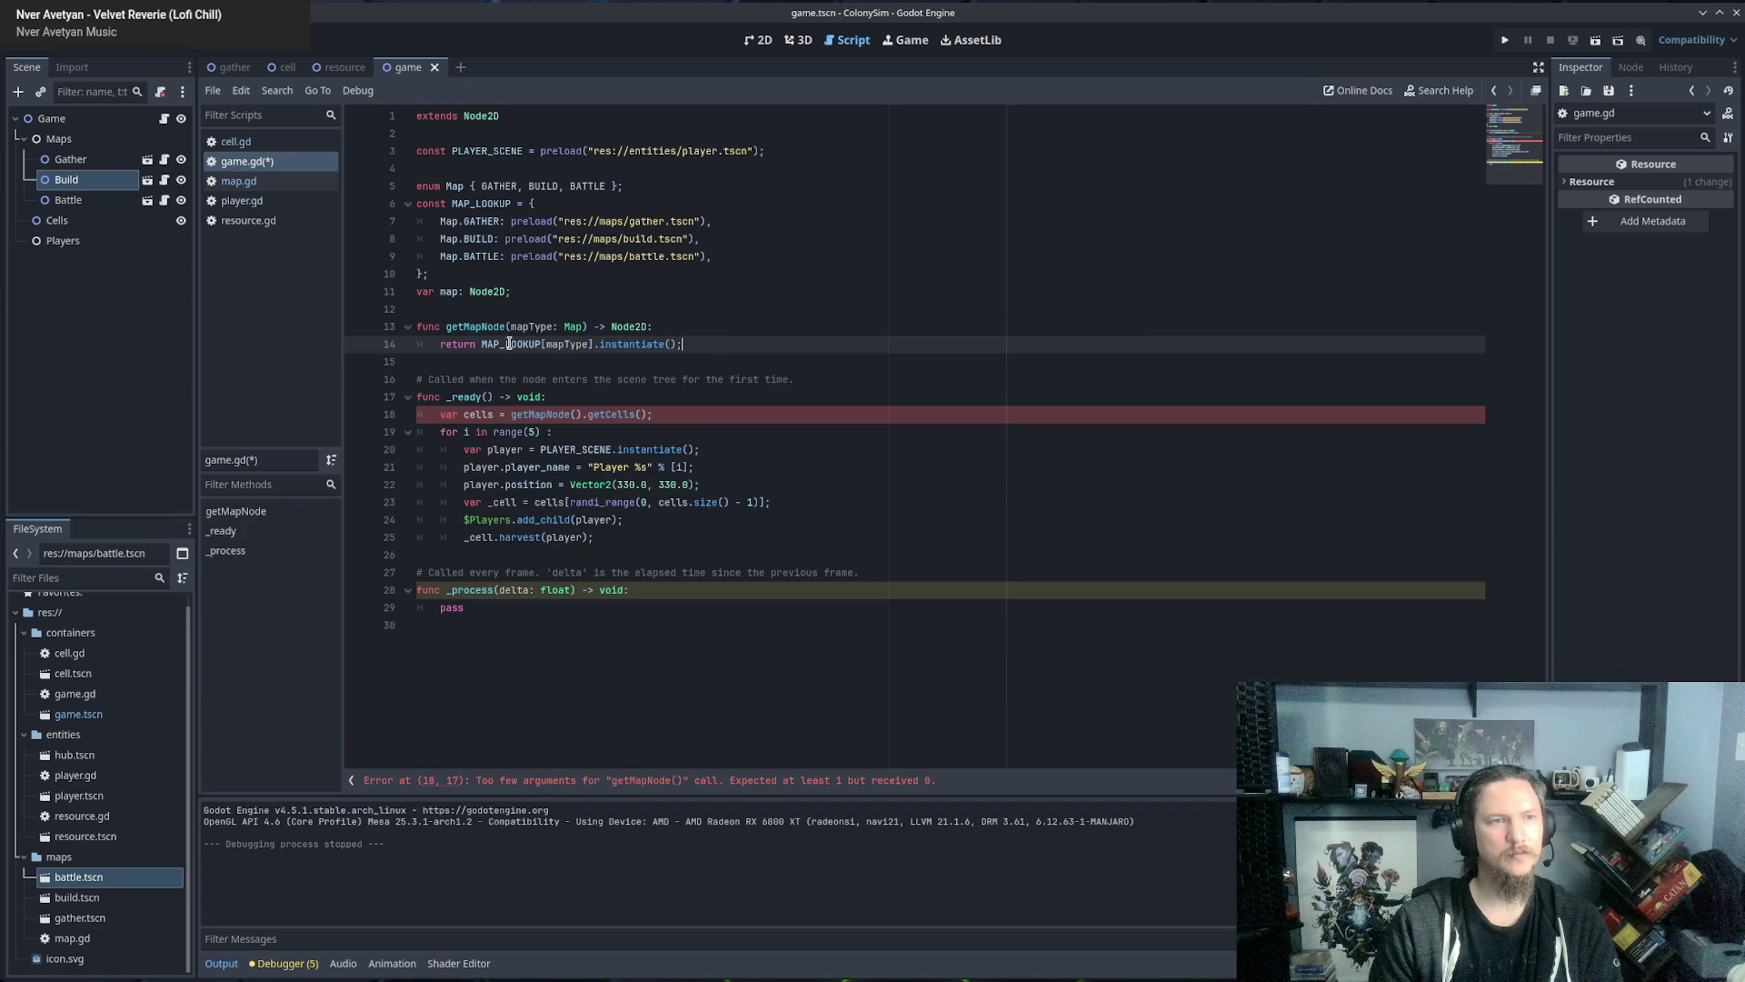
pyautogui.click(707, 326)
pyautogui.press('Delete')
pyautogui.press('Delete')
# Step: Inspect the getMapNode call and getCells line in _ready
pyautogui.click(730, 346)
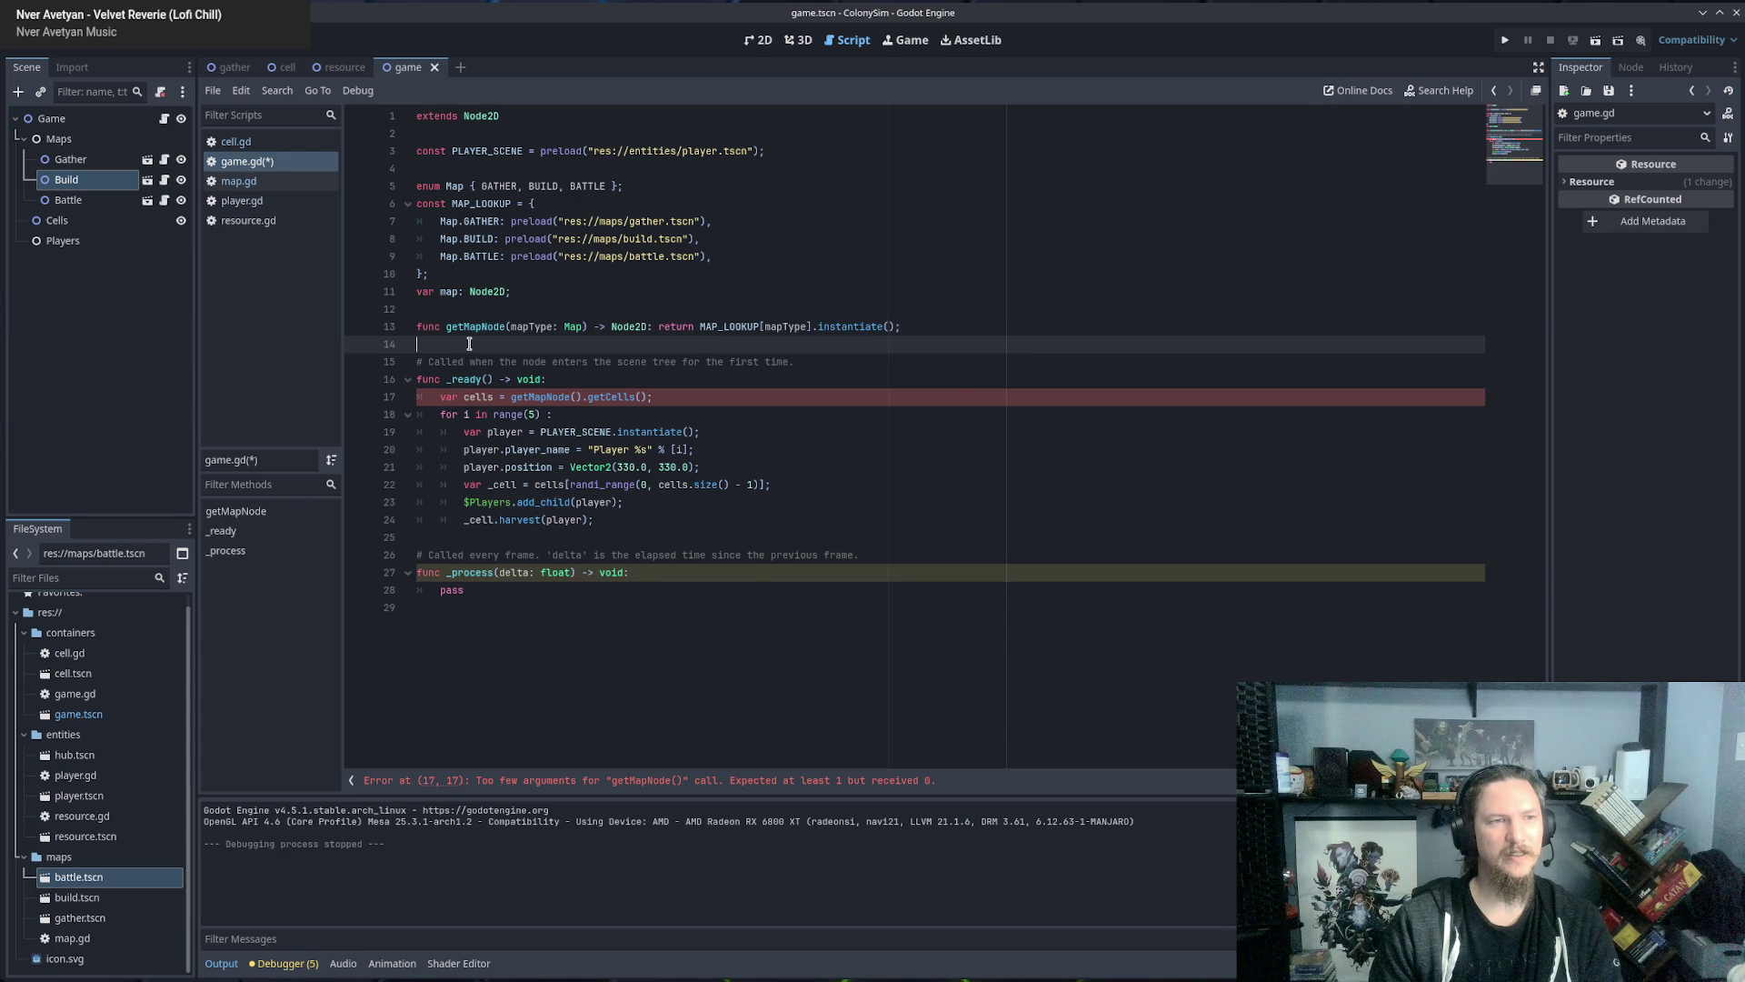
pyautogui.click(537, 399)
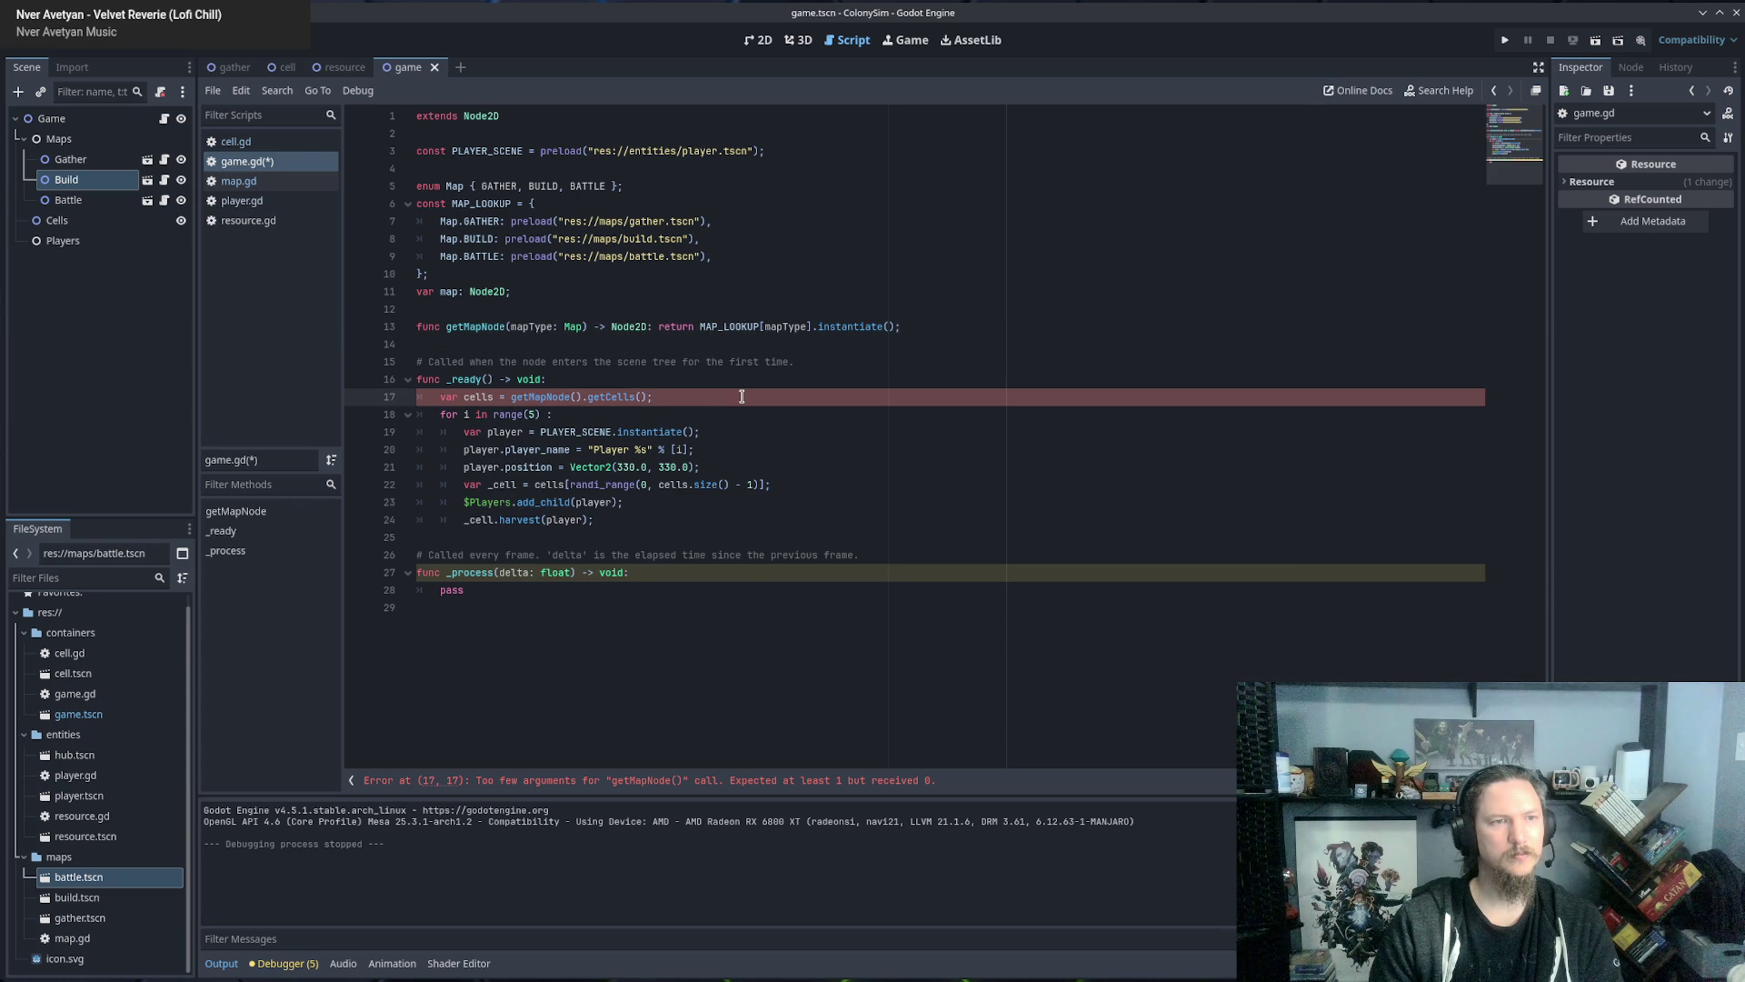
pyautogui.doubleClick(598, 397)
pyautogui.click(734, 393)
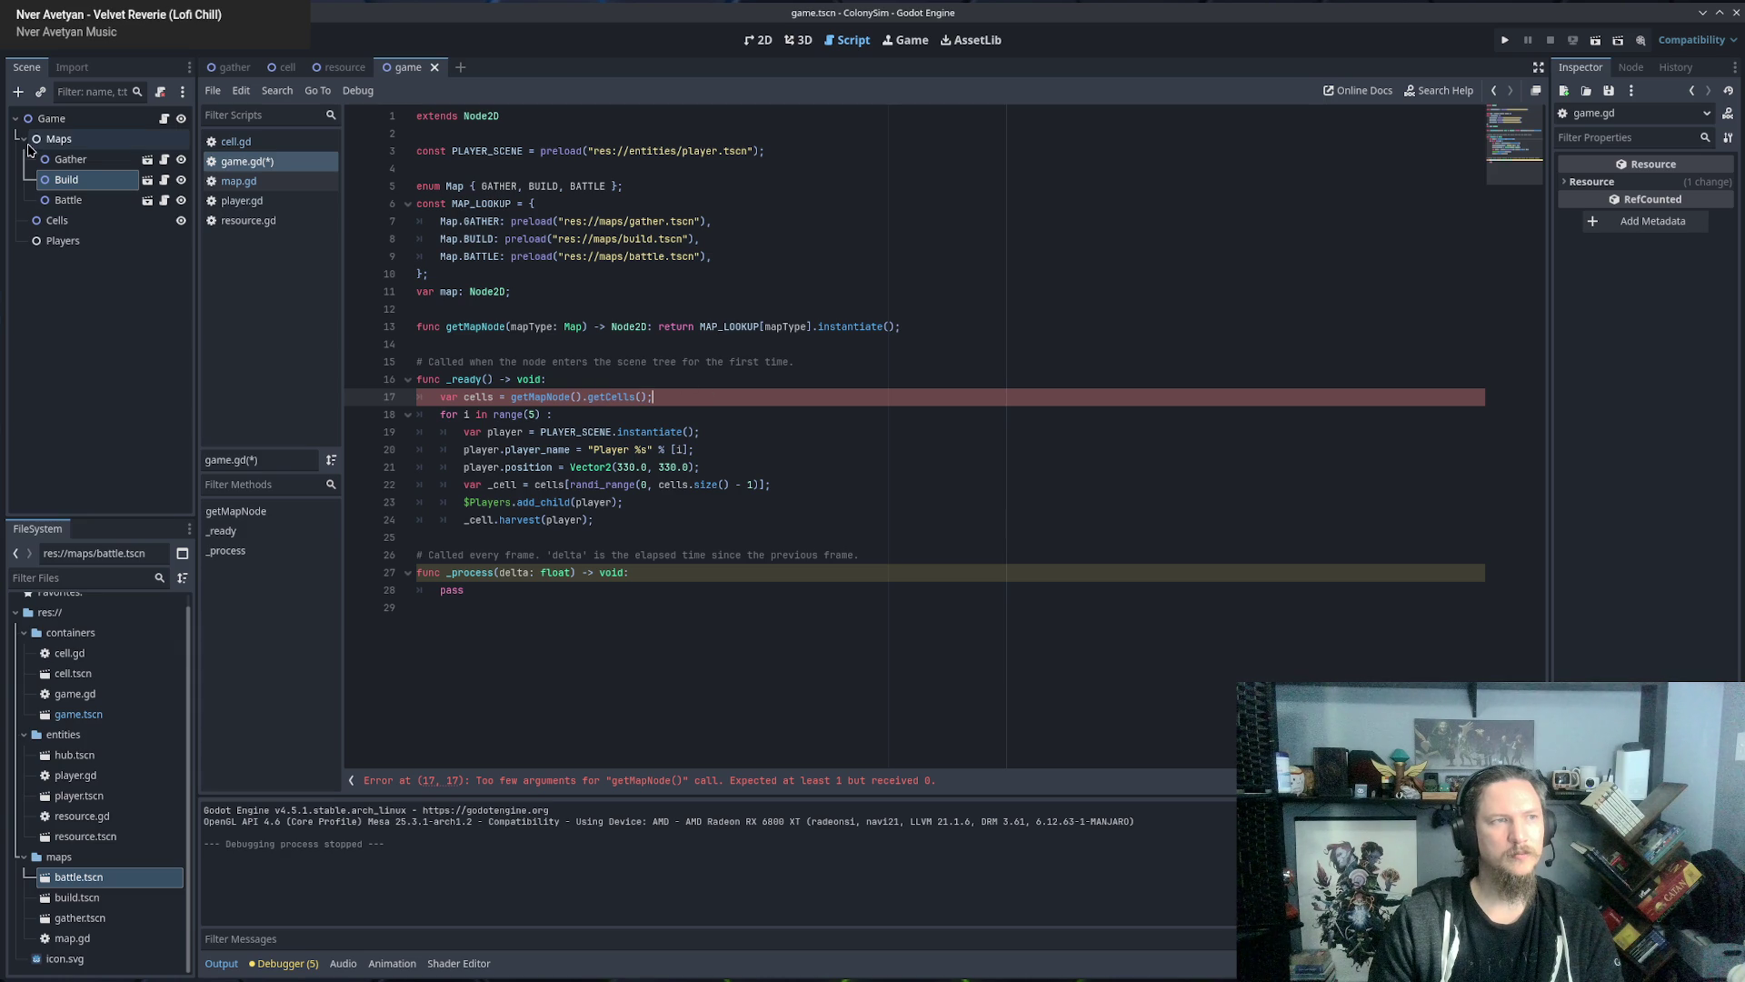
pyautogui.moveTo(491, 398); pyautogui.dragTo(488, 414)
pyautogui.click(562, 382)
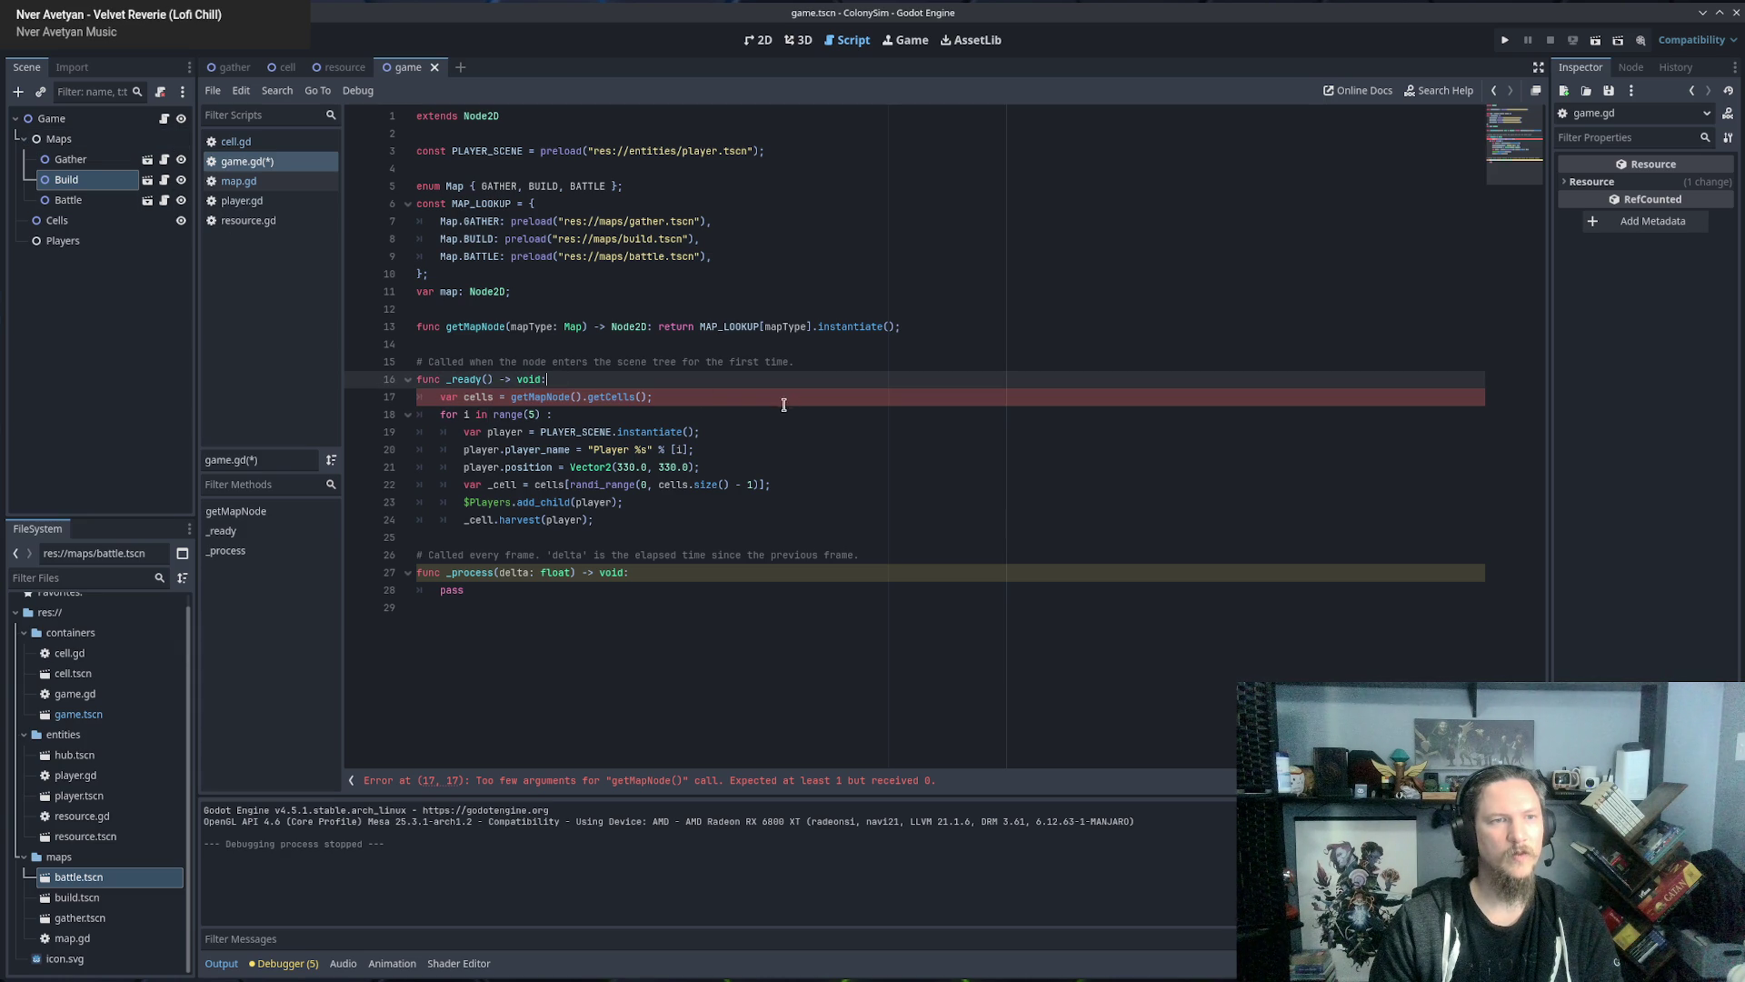
# Step: Add 'map = getMapNode(Map.GATHER);' as the first line of _ready
pyautogui.click(688, 397)
pyautogui.click(611, 380)
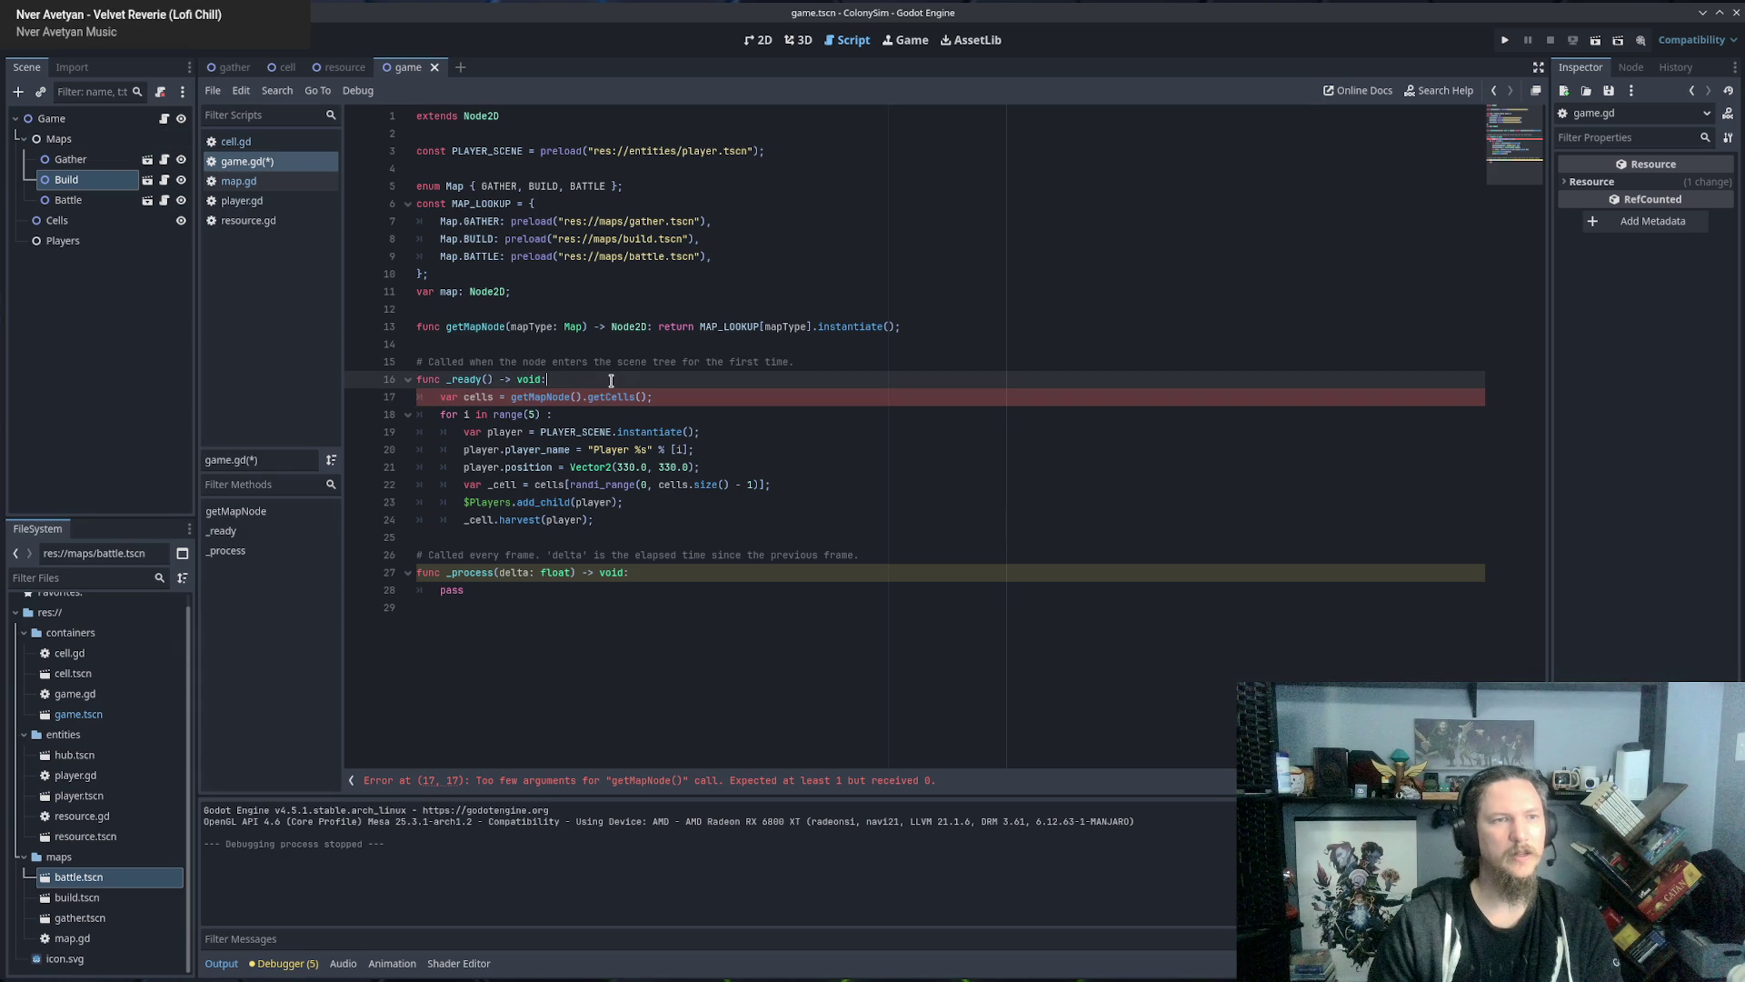
pyautogui.press('Return')
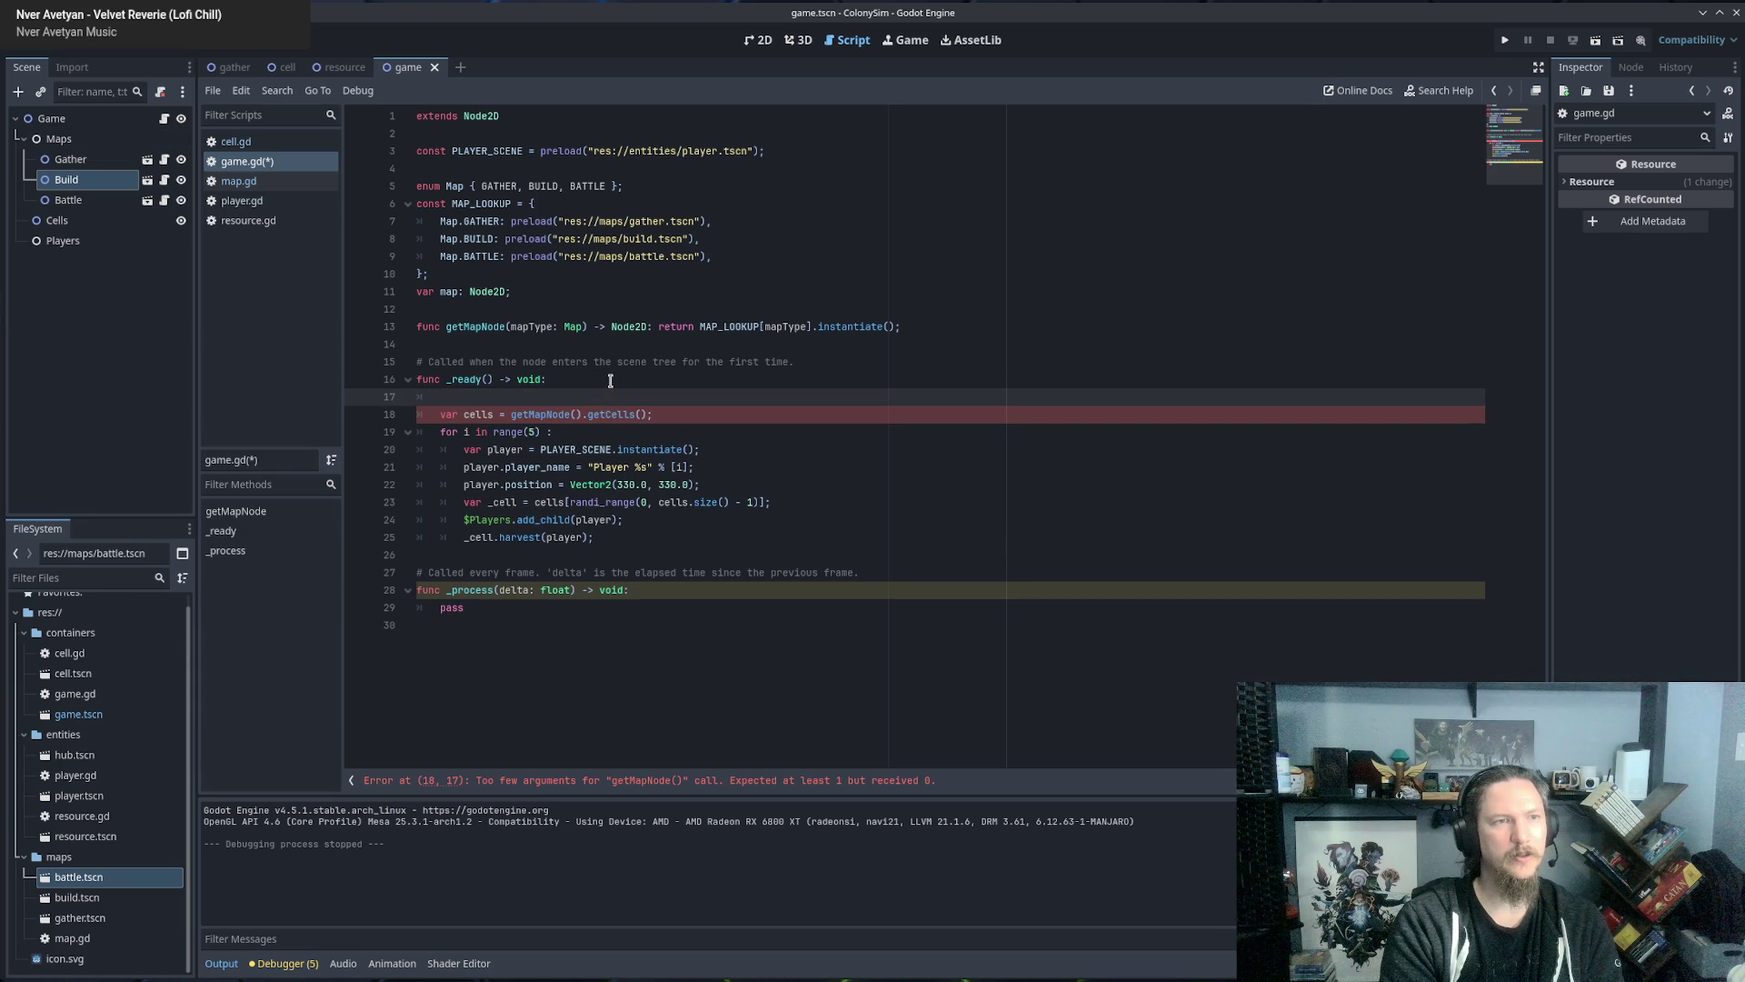
pyautogui.write('ap')
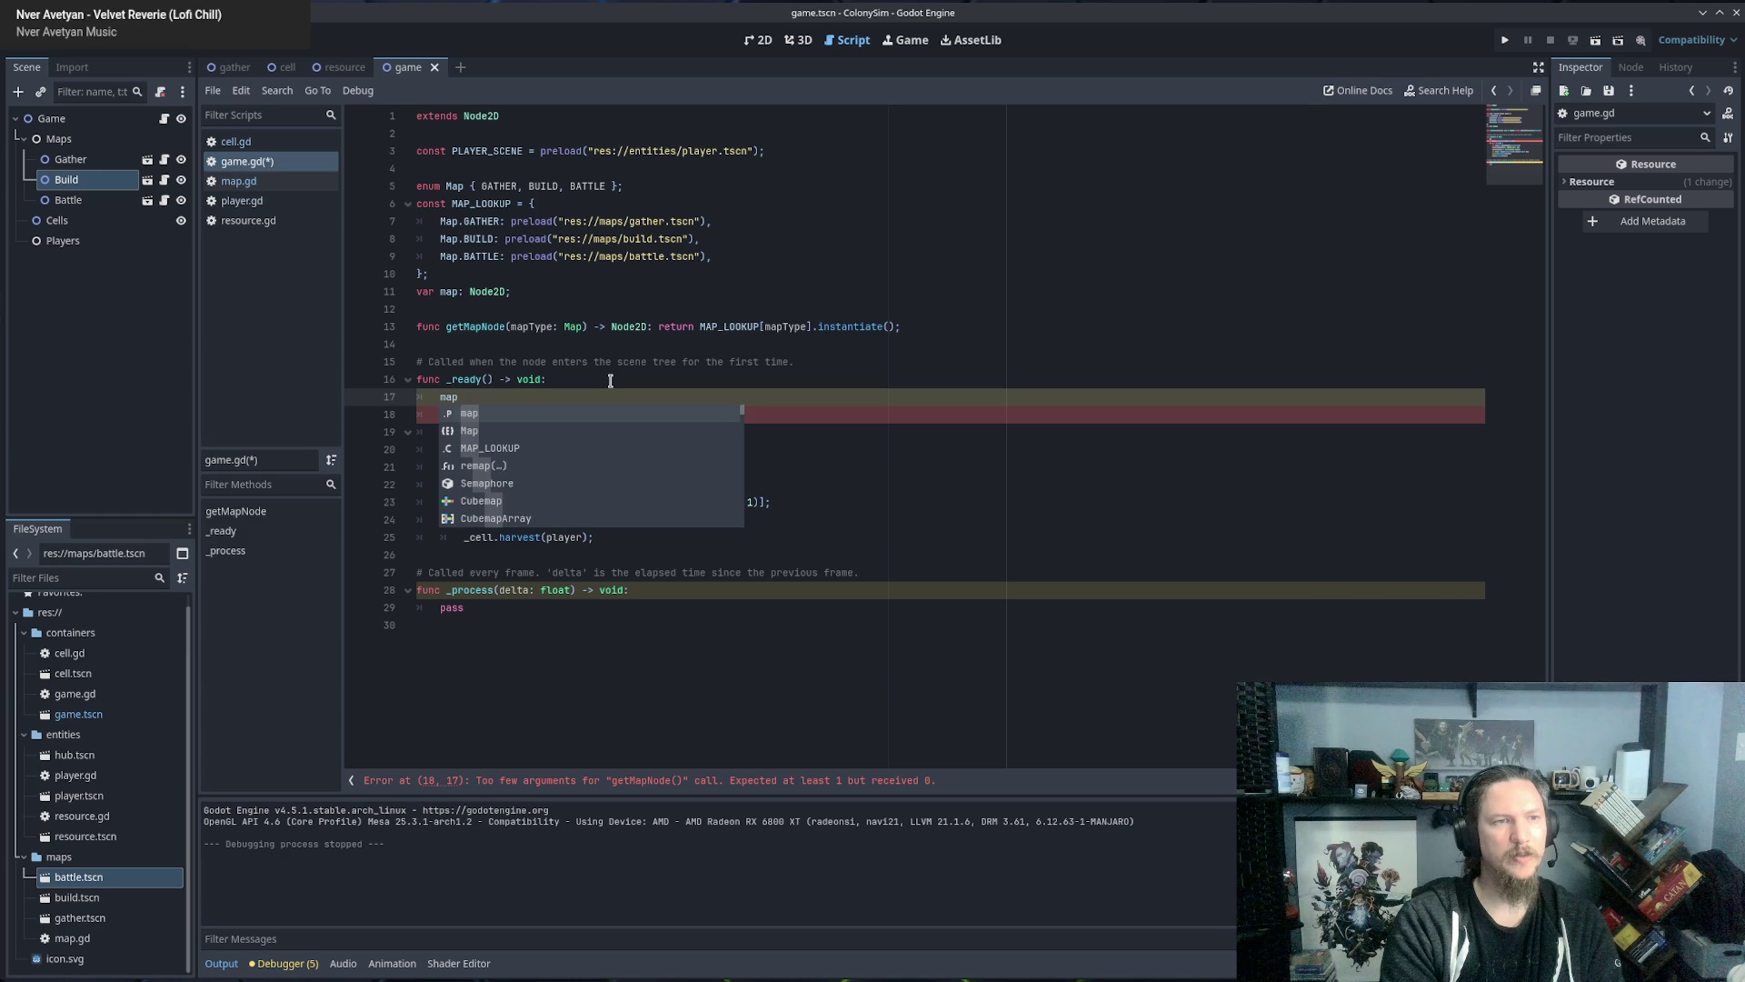
pyautogui.write(' = getMap')
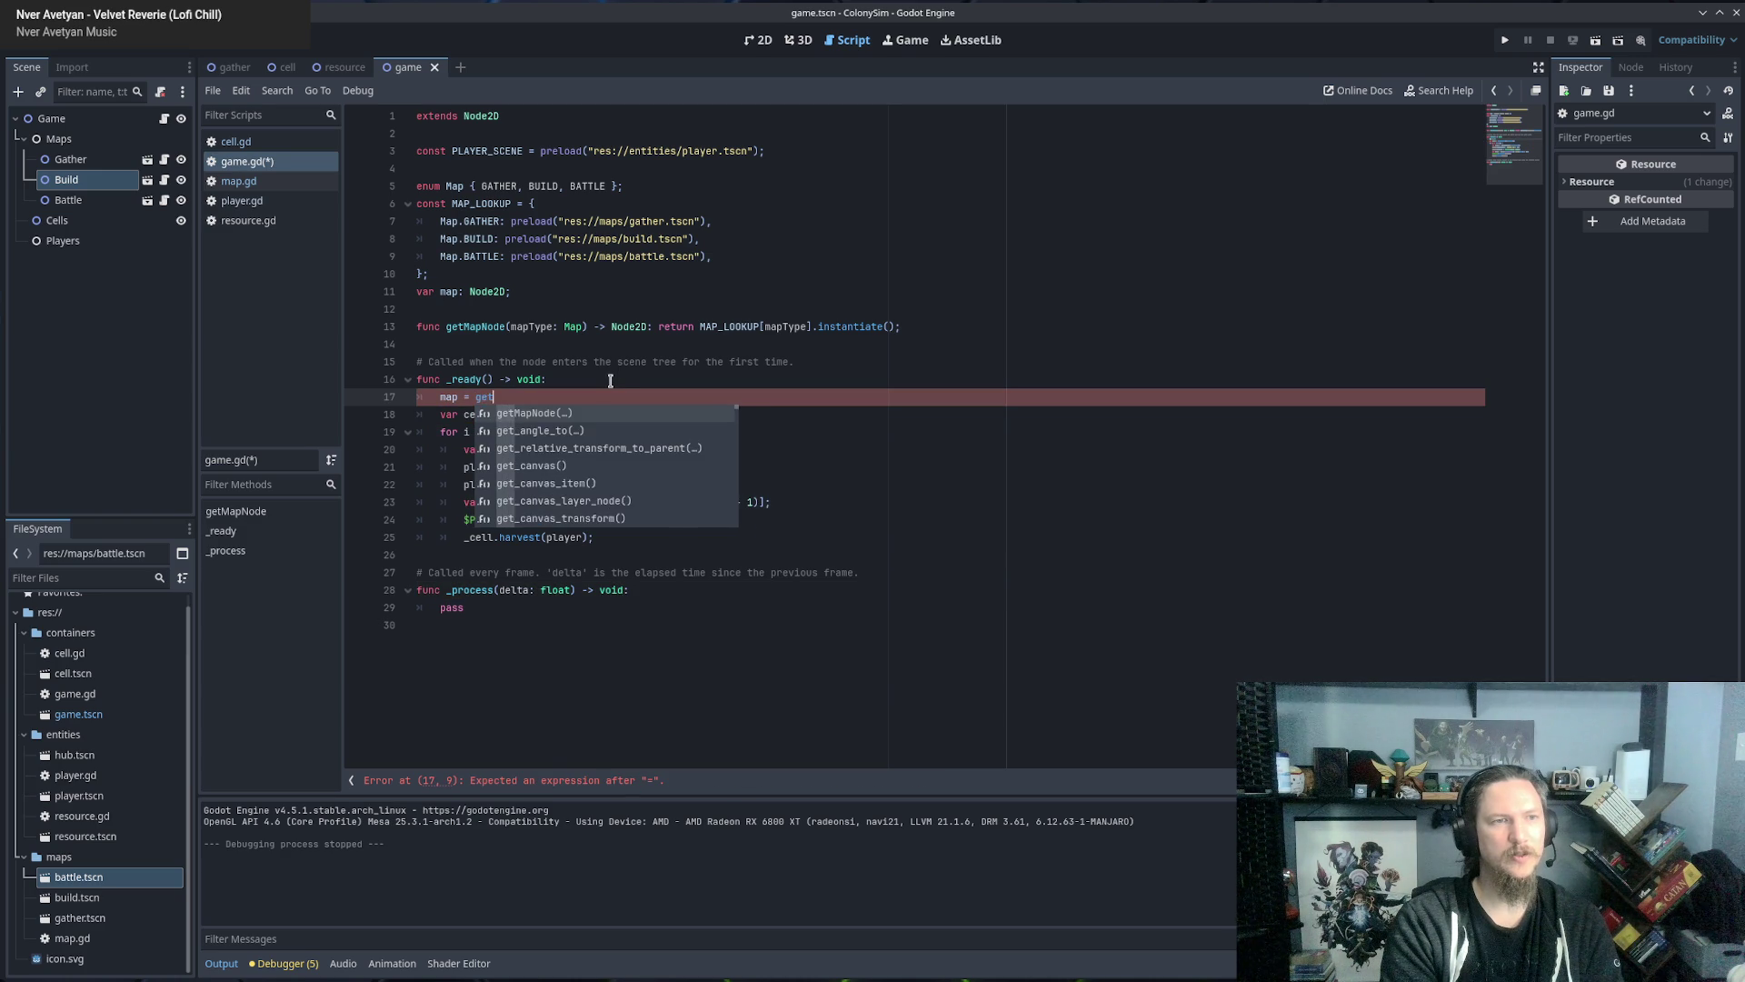
pyautogui.press('Return')
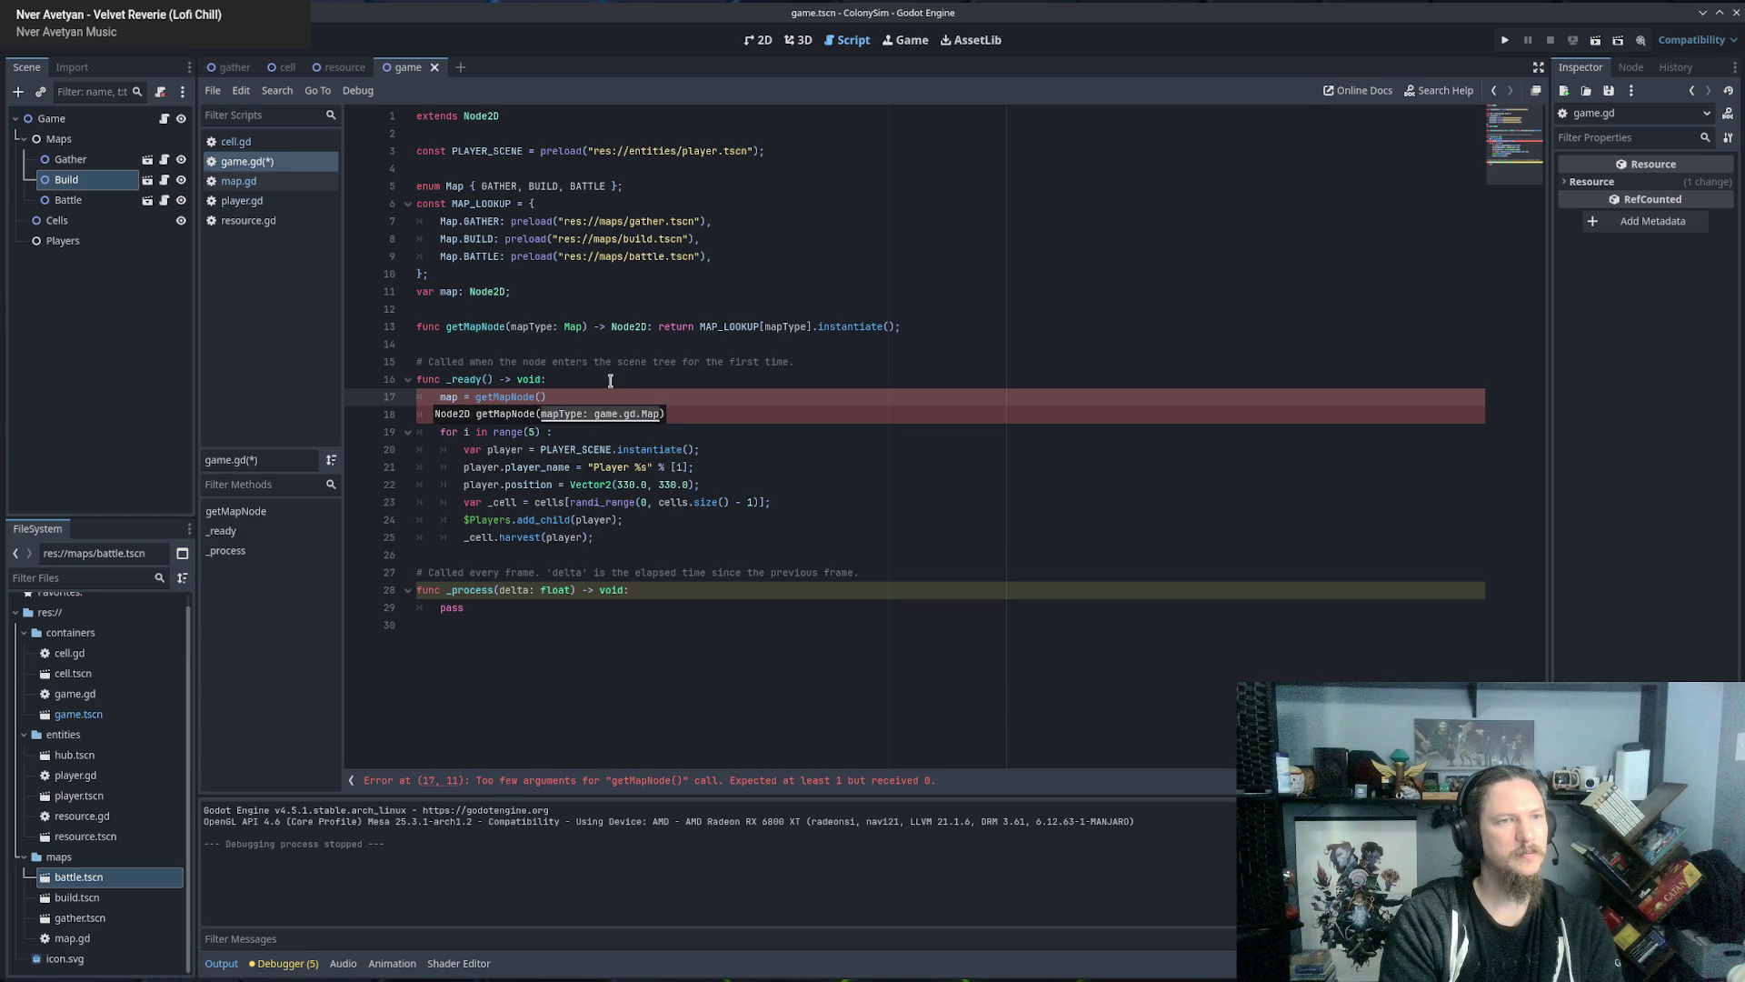
pyautogui.write('GATHER')
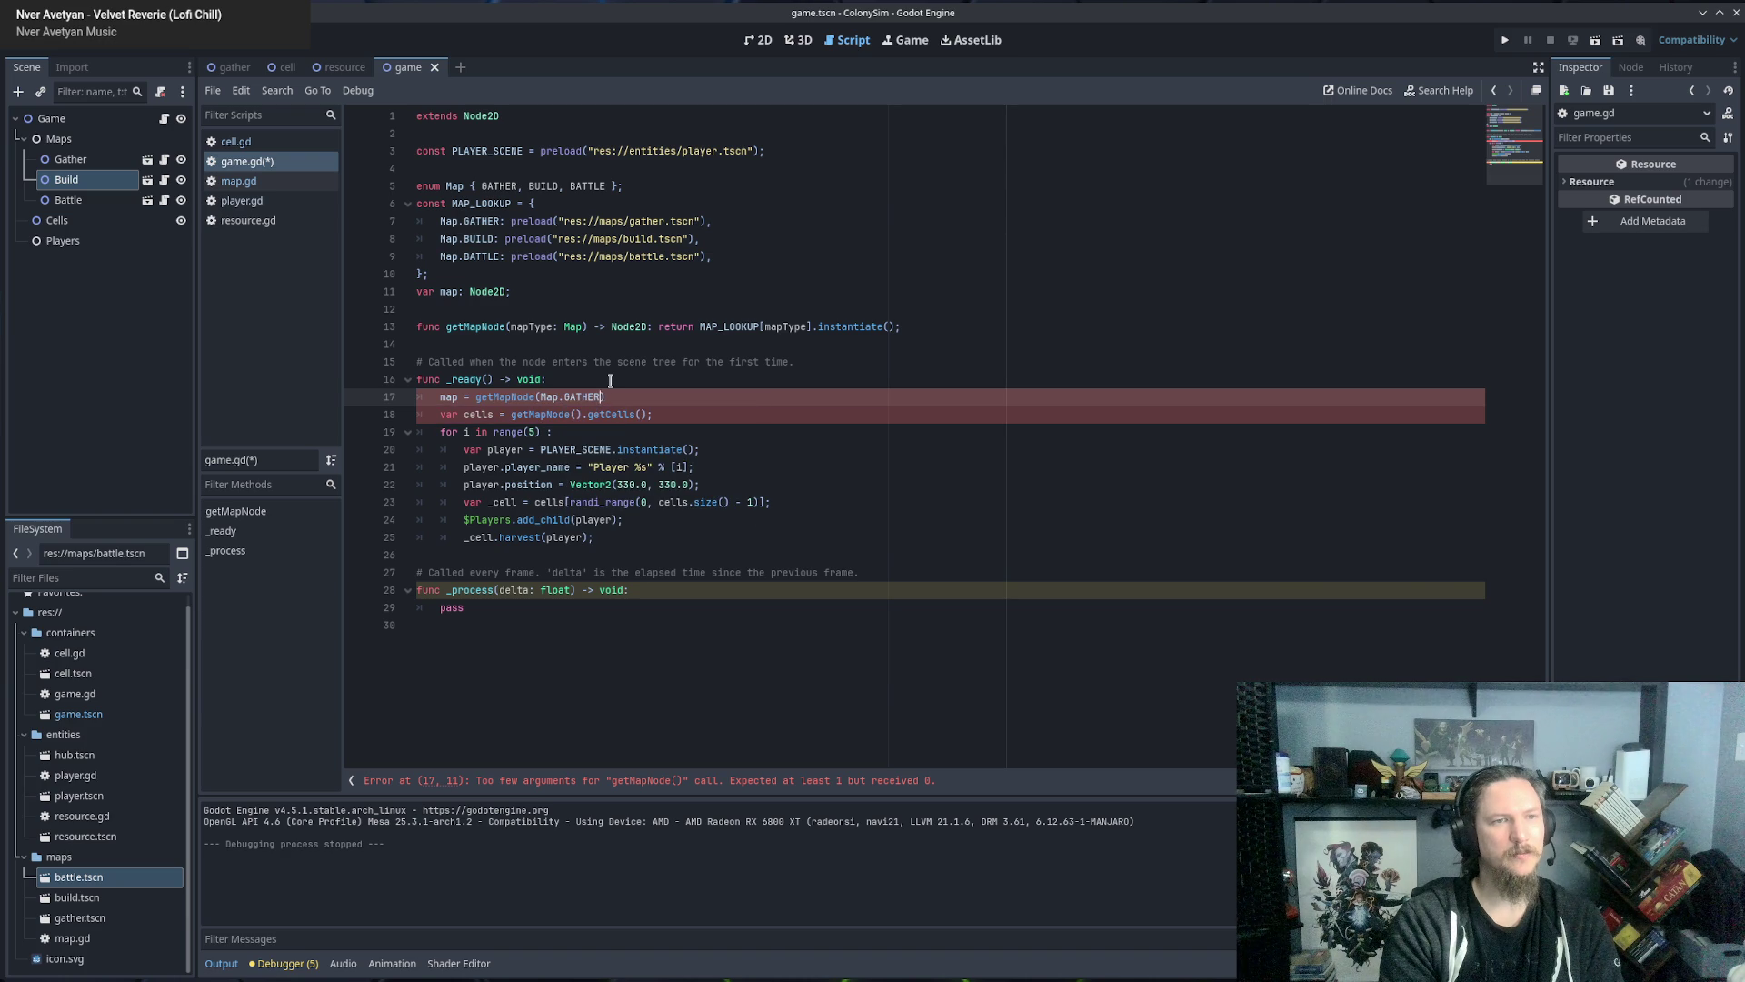
pyautogui.press('End')
pyautogui.write(';')
# Step: Change the cells line to read from map.getCells() instead of calling getMapNode
pyautogui.click(512, 415)
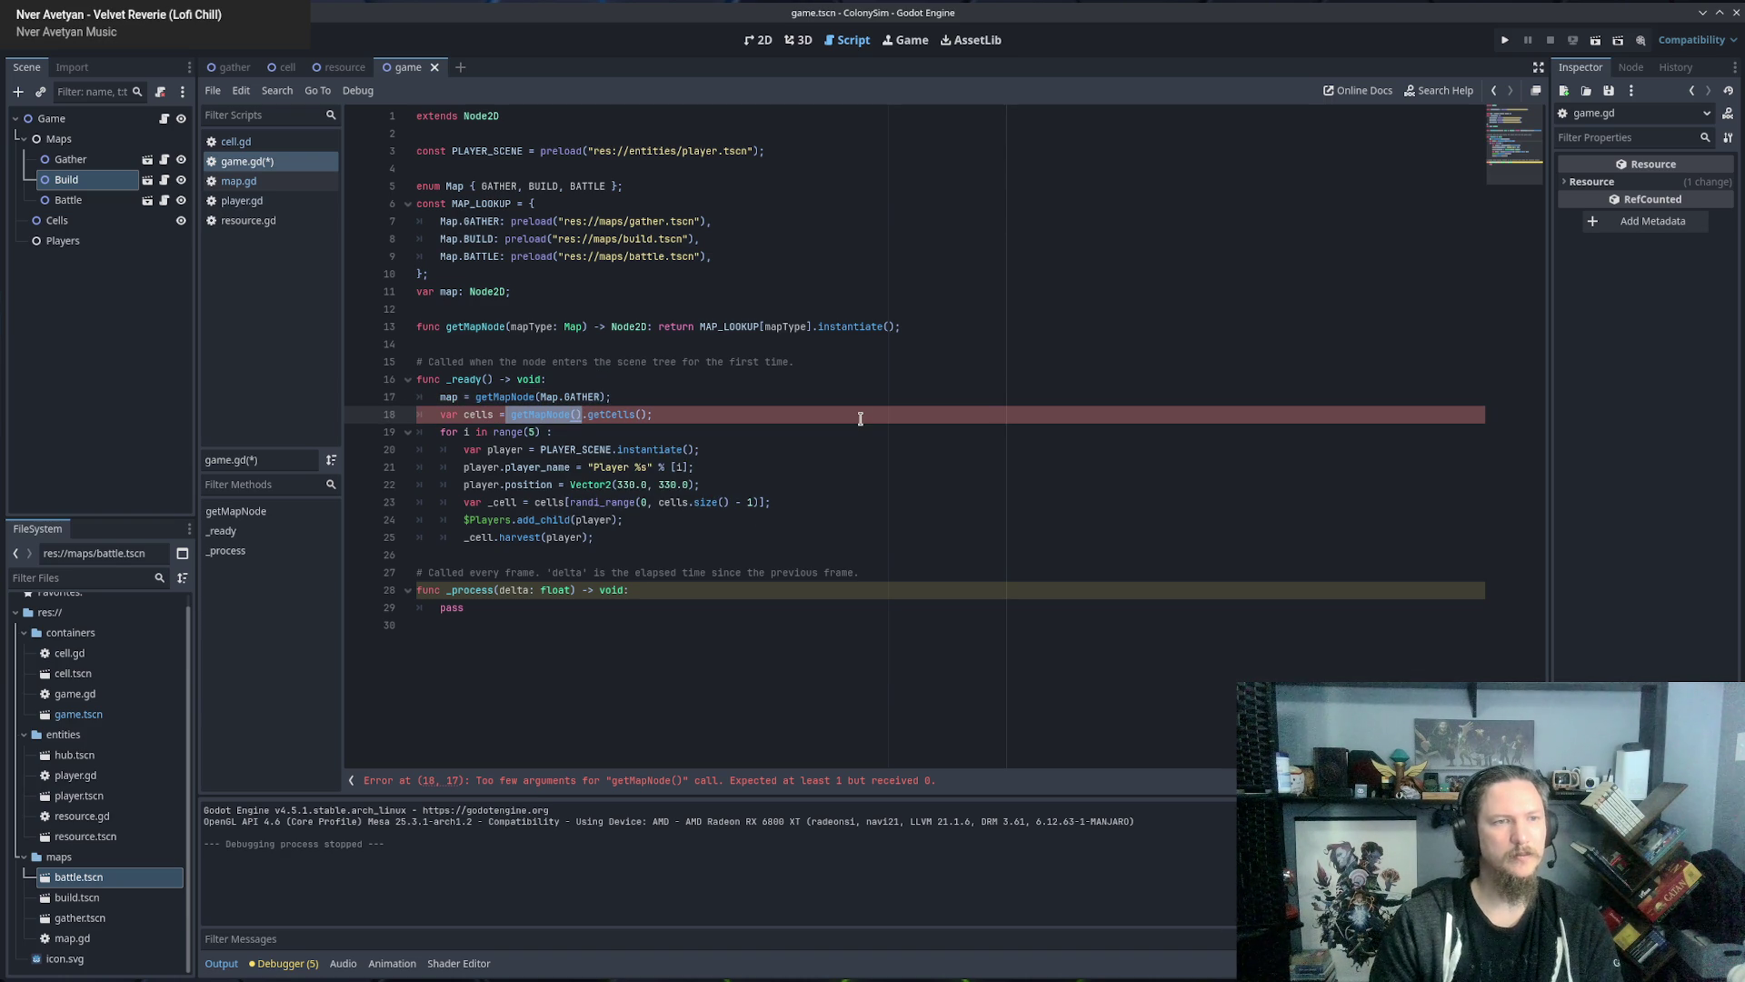
pyautogui.write('map')
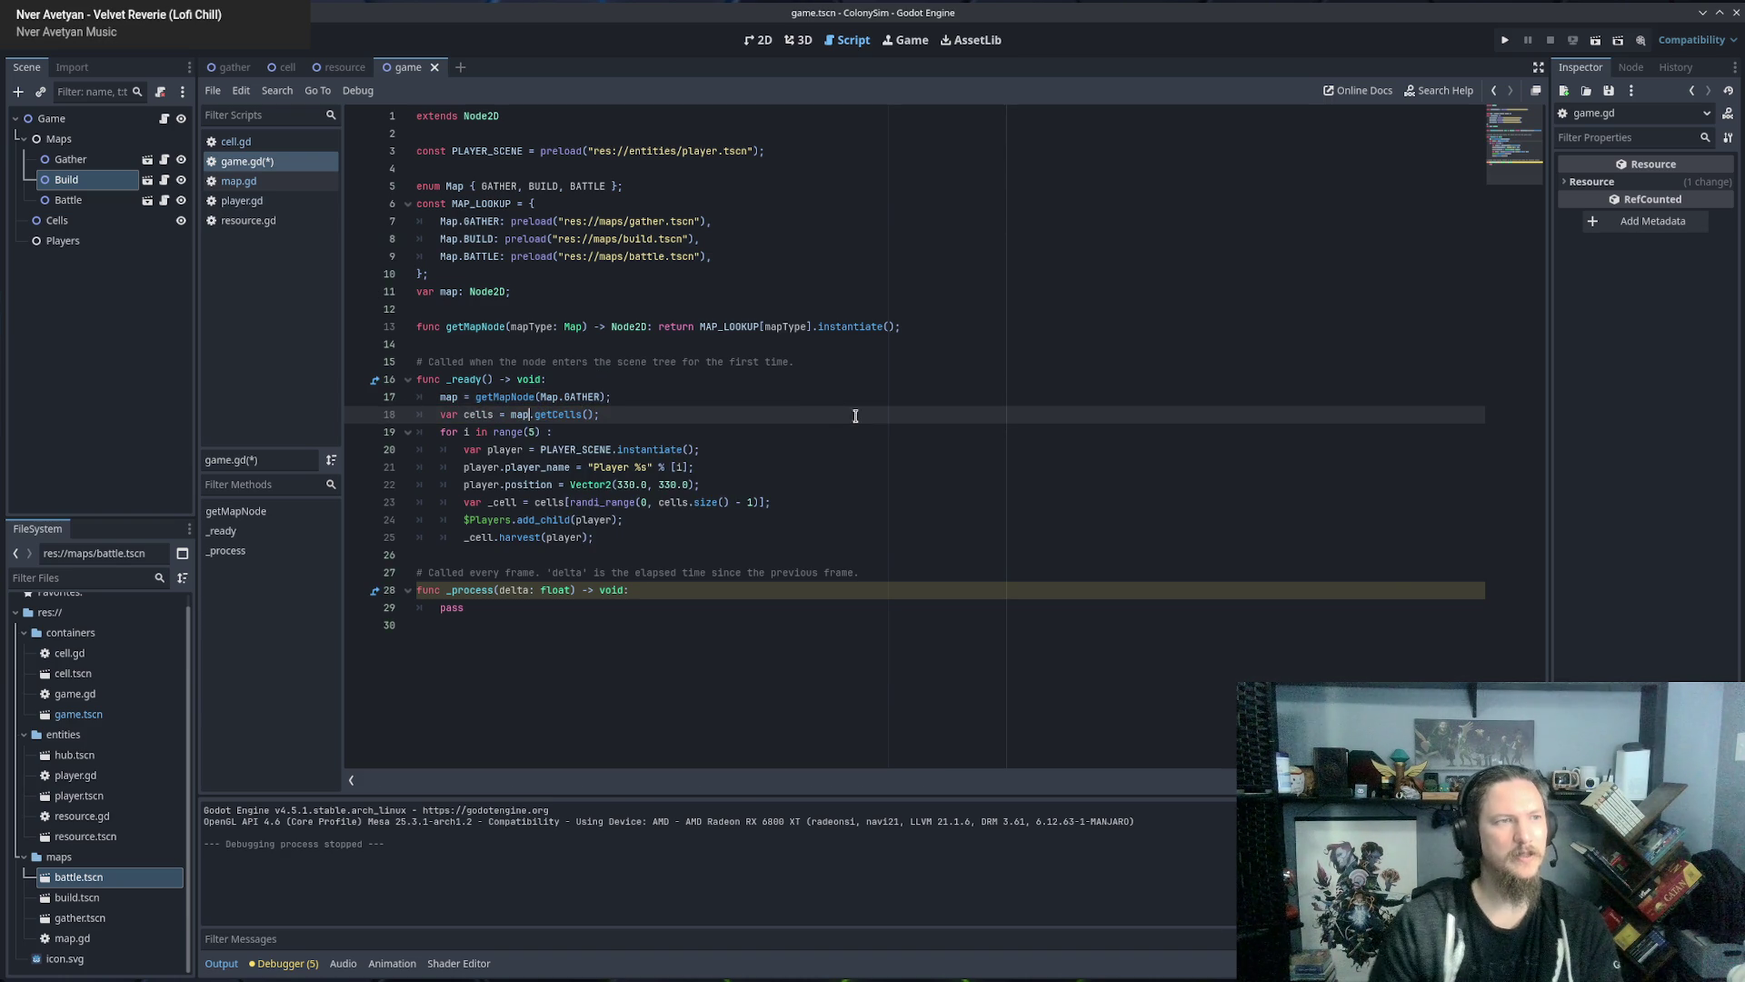
pyautogui.click(678, 295)
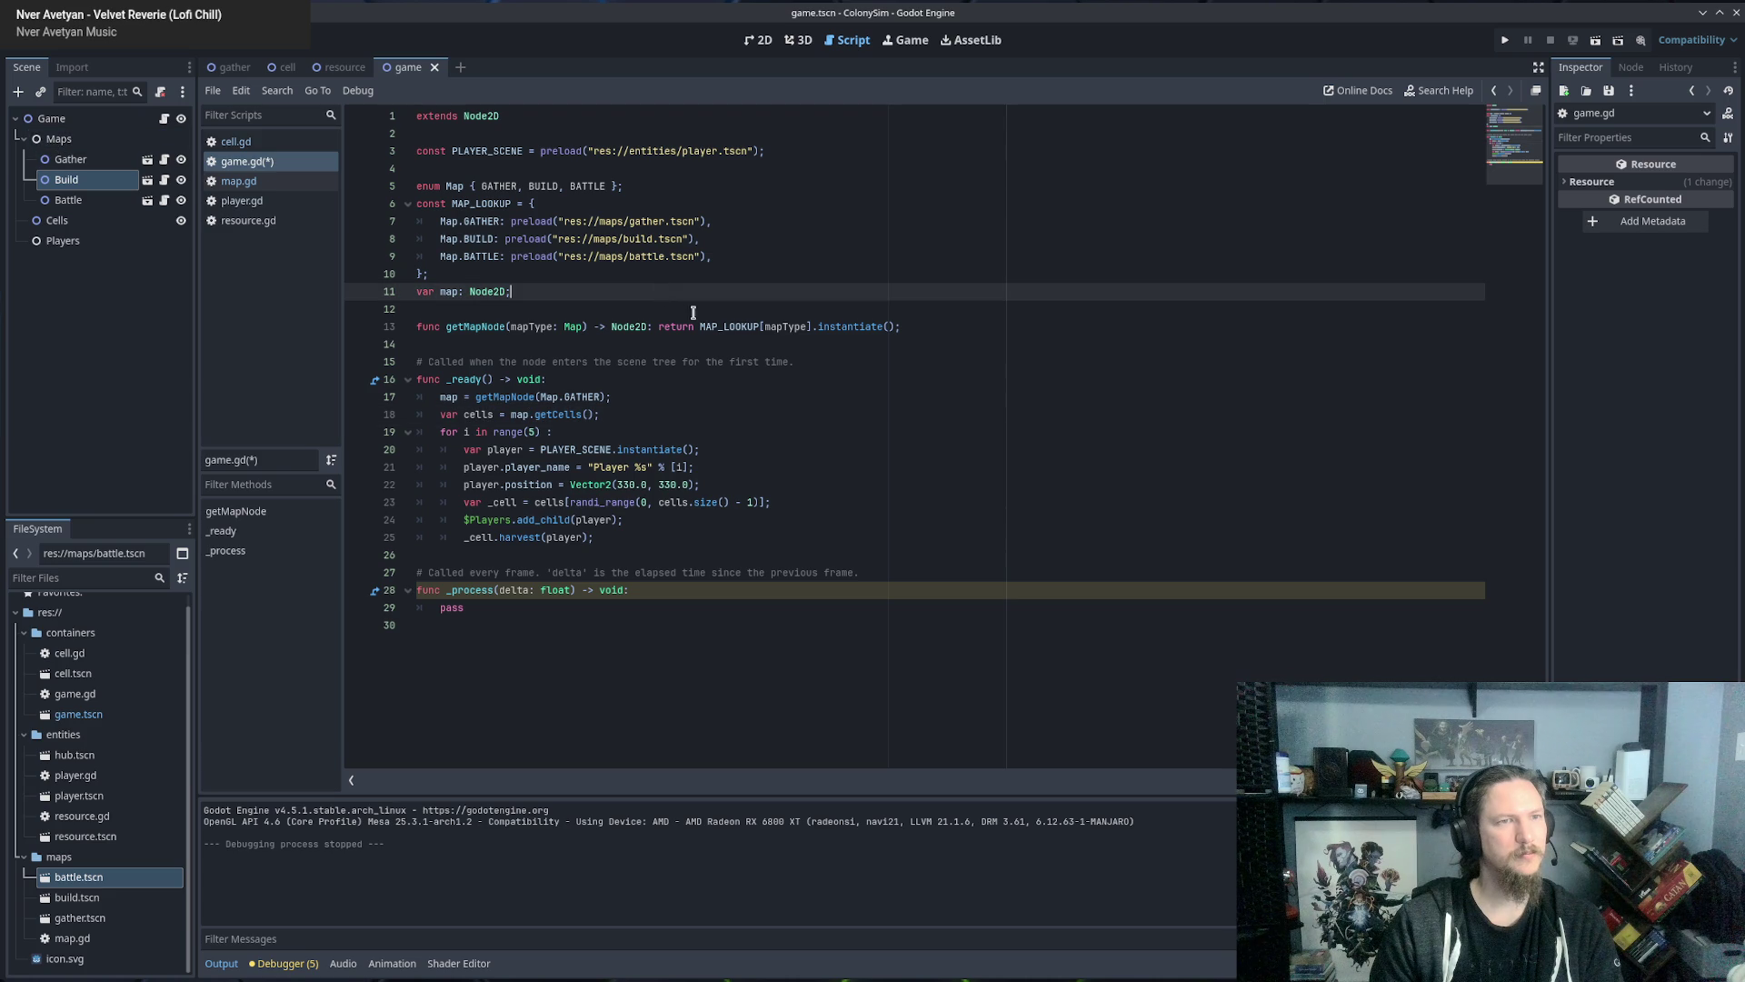
pyautogui.click(60, 140)
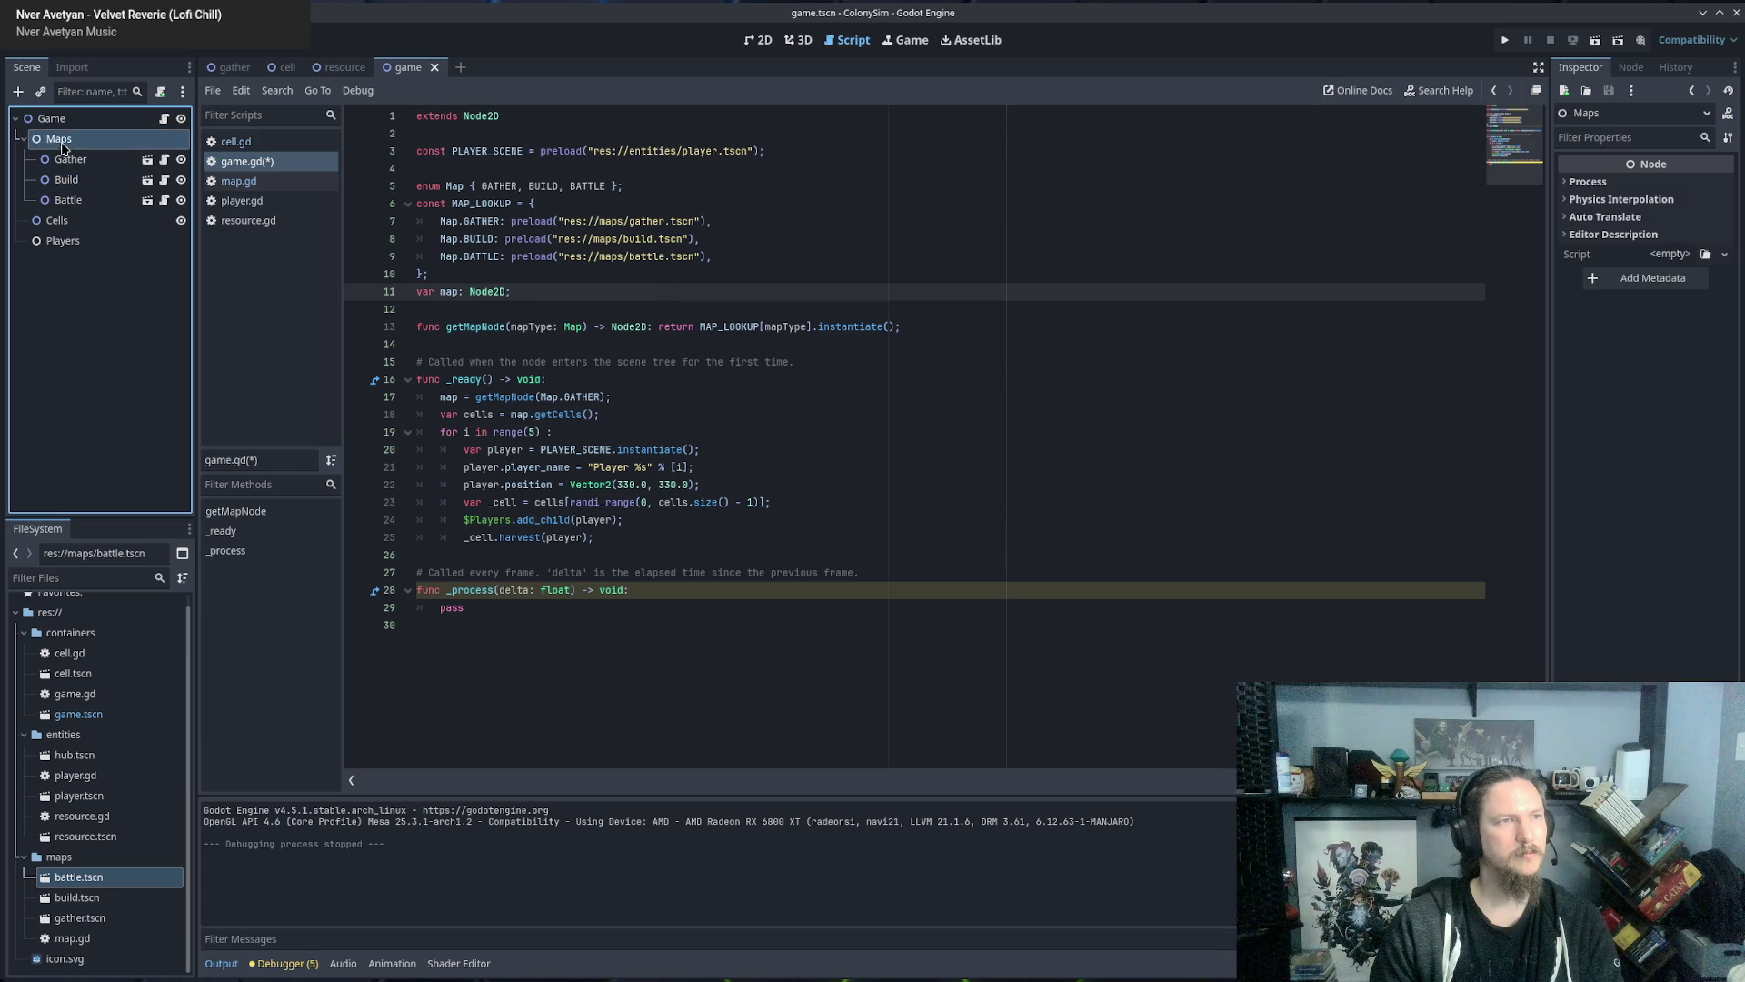
# Step: Delete the Maps, Gather, Build and Battle nodes from the game scene
pyautogui.keyDown('shift'); pyautogui.click(69, 198); pyautogui.keyUp('shift')
pyautogui.rightClick(60, 143)
pyautogui.click(125, 550)
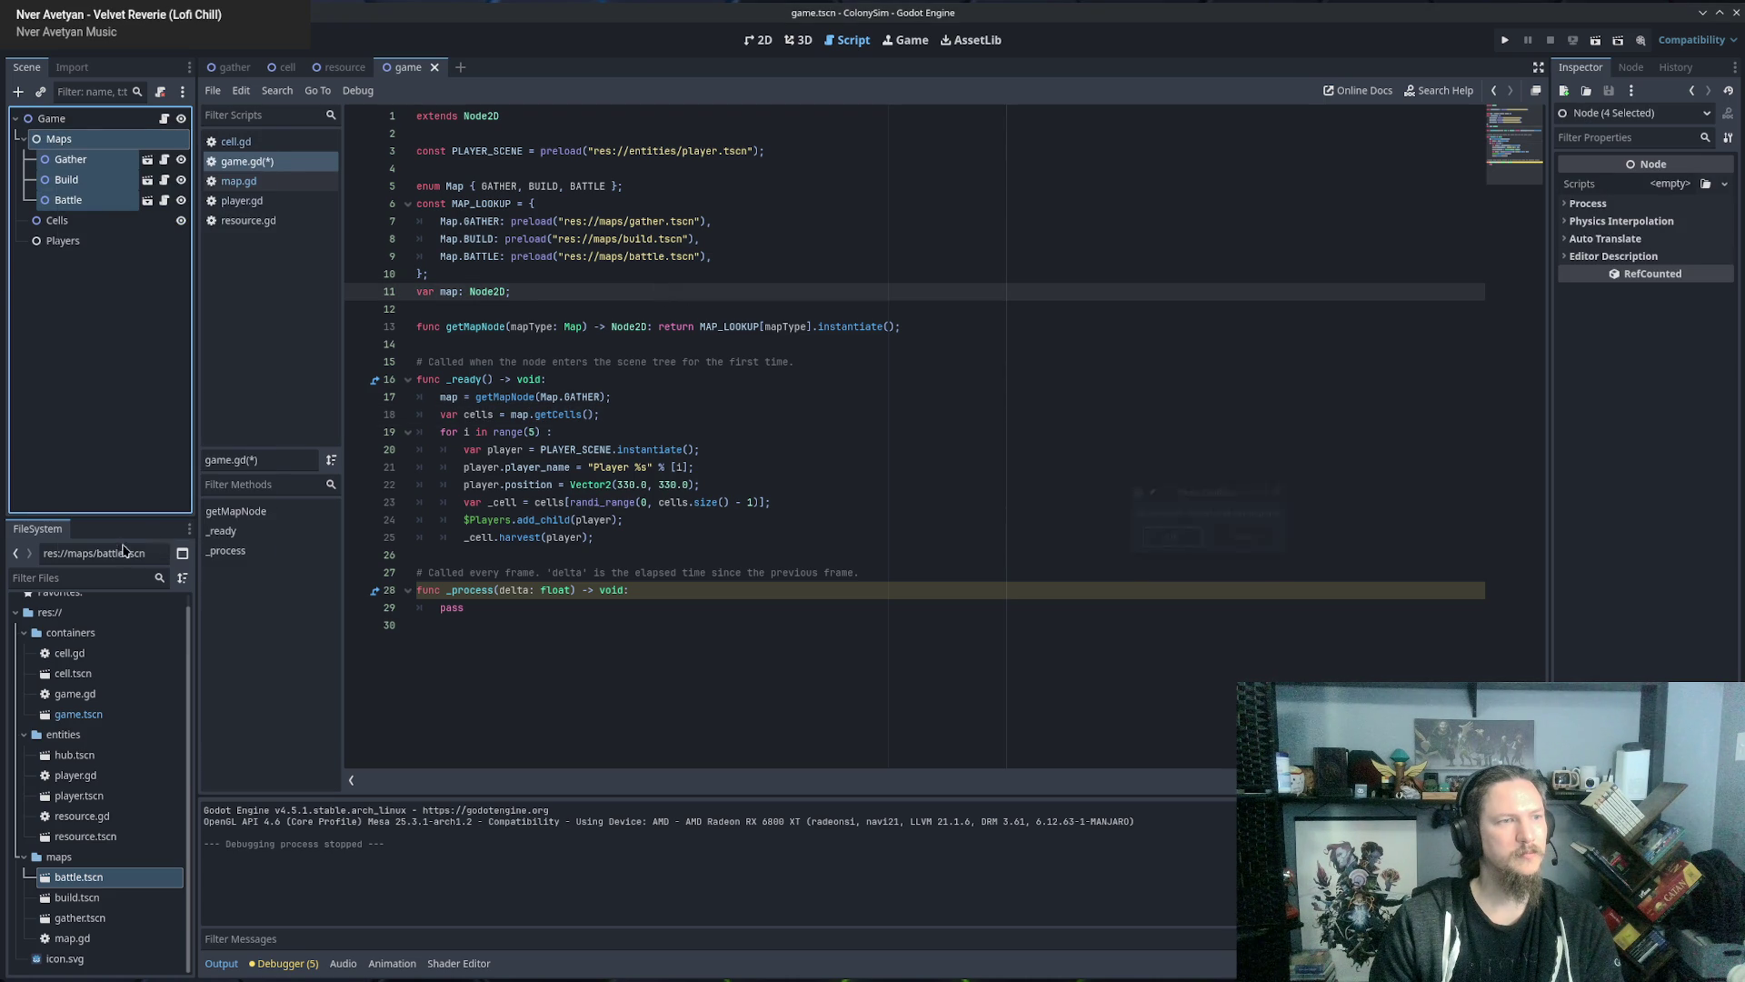
pyautogui.click(1167, 542)
# Step: Place the caret between getMapNode's header and its return statement in game.gd
pyautogui.click(707, 411)
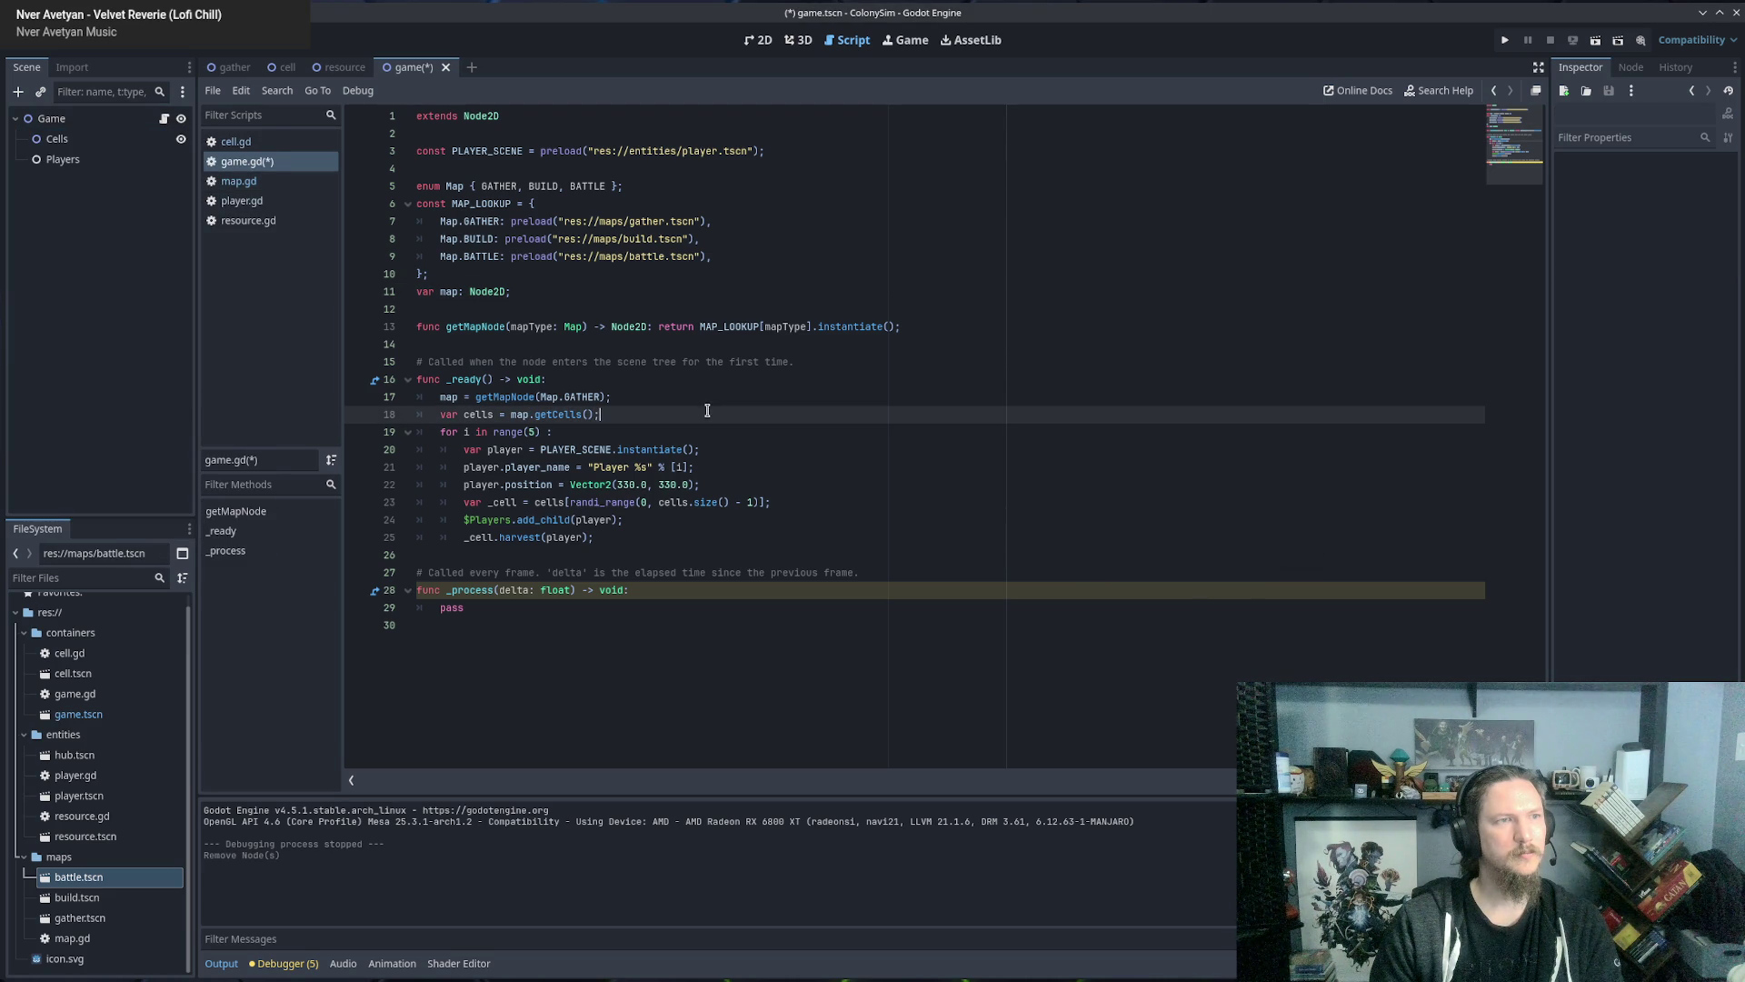
pyautogui.click(659, 400)
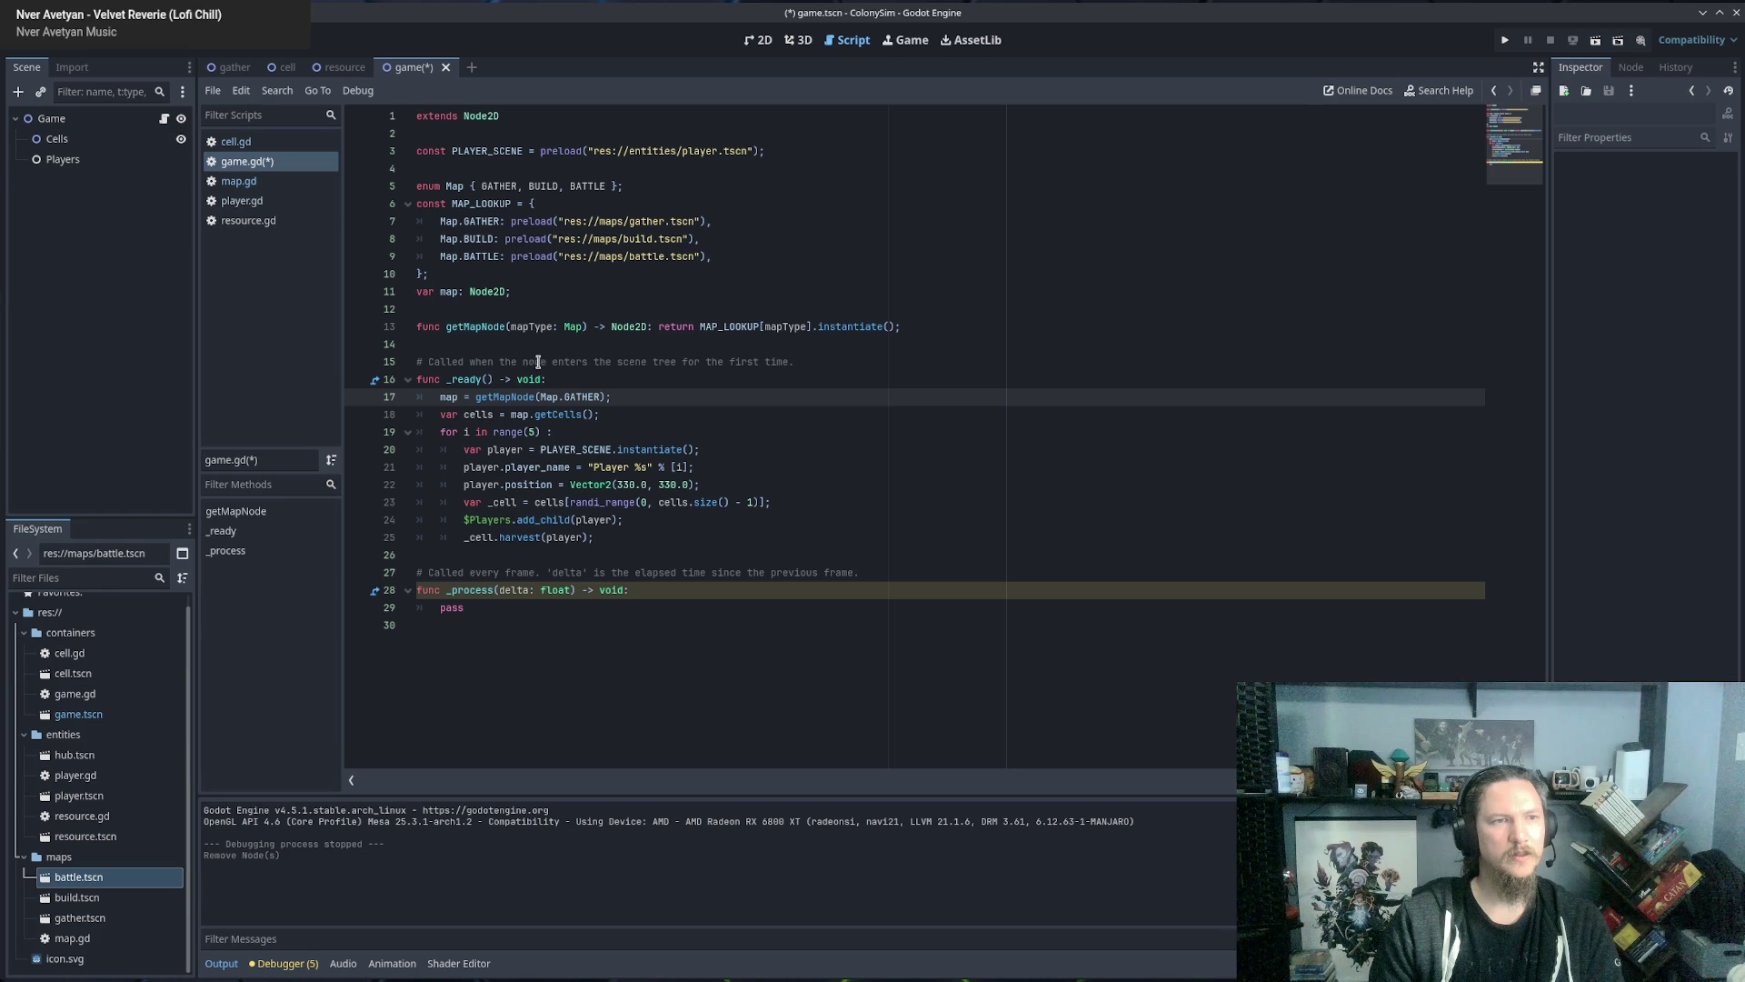
pyautogui.click(652, 326)
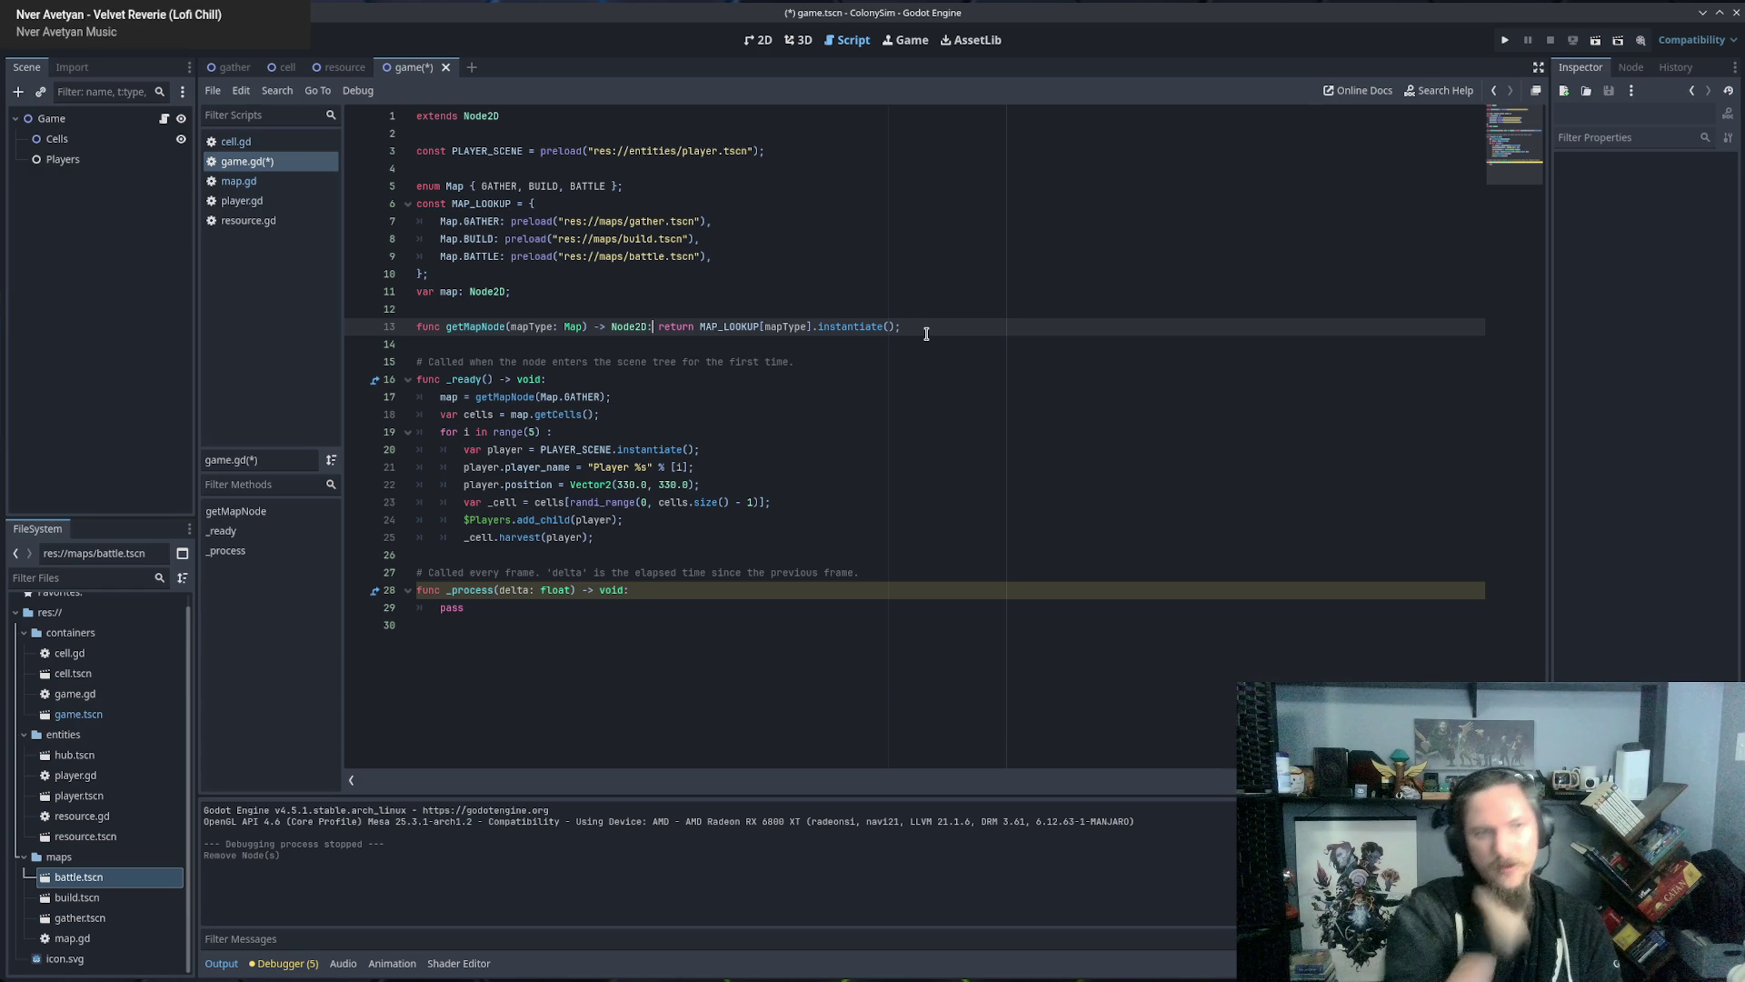
pyautogui.click(670, 327)
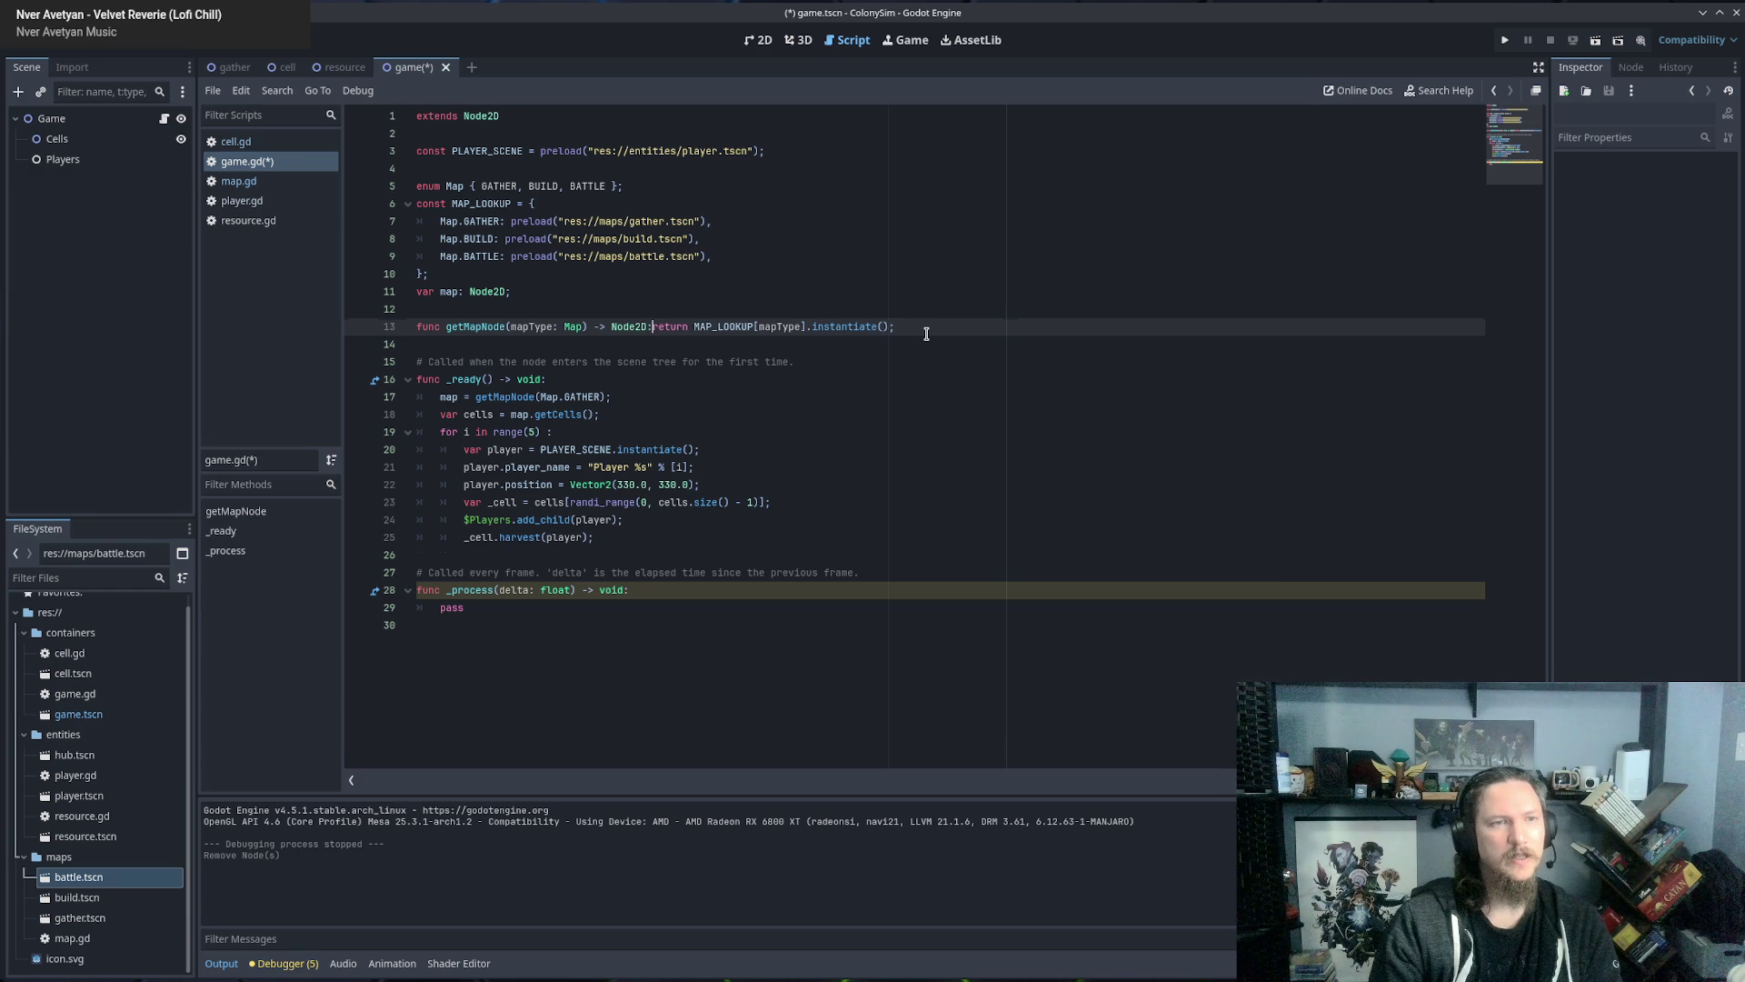
# Step: Move the return onto its own line and replace 'return' with 'map ='
pyautogui.press('Return')
pyautogui.doubleClick(469, 337)
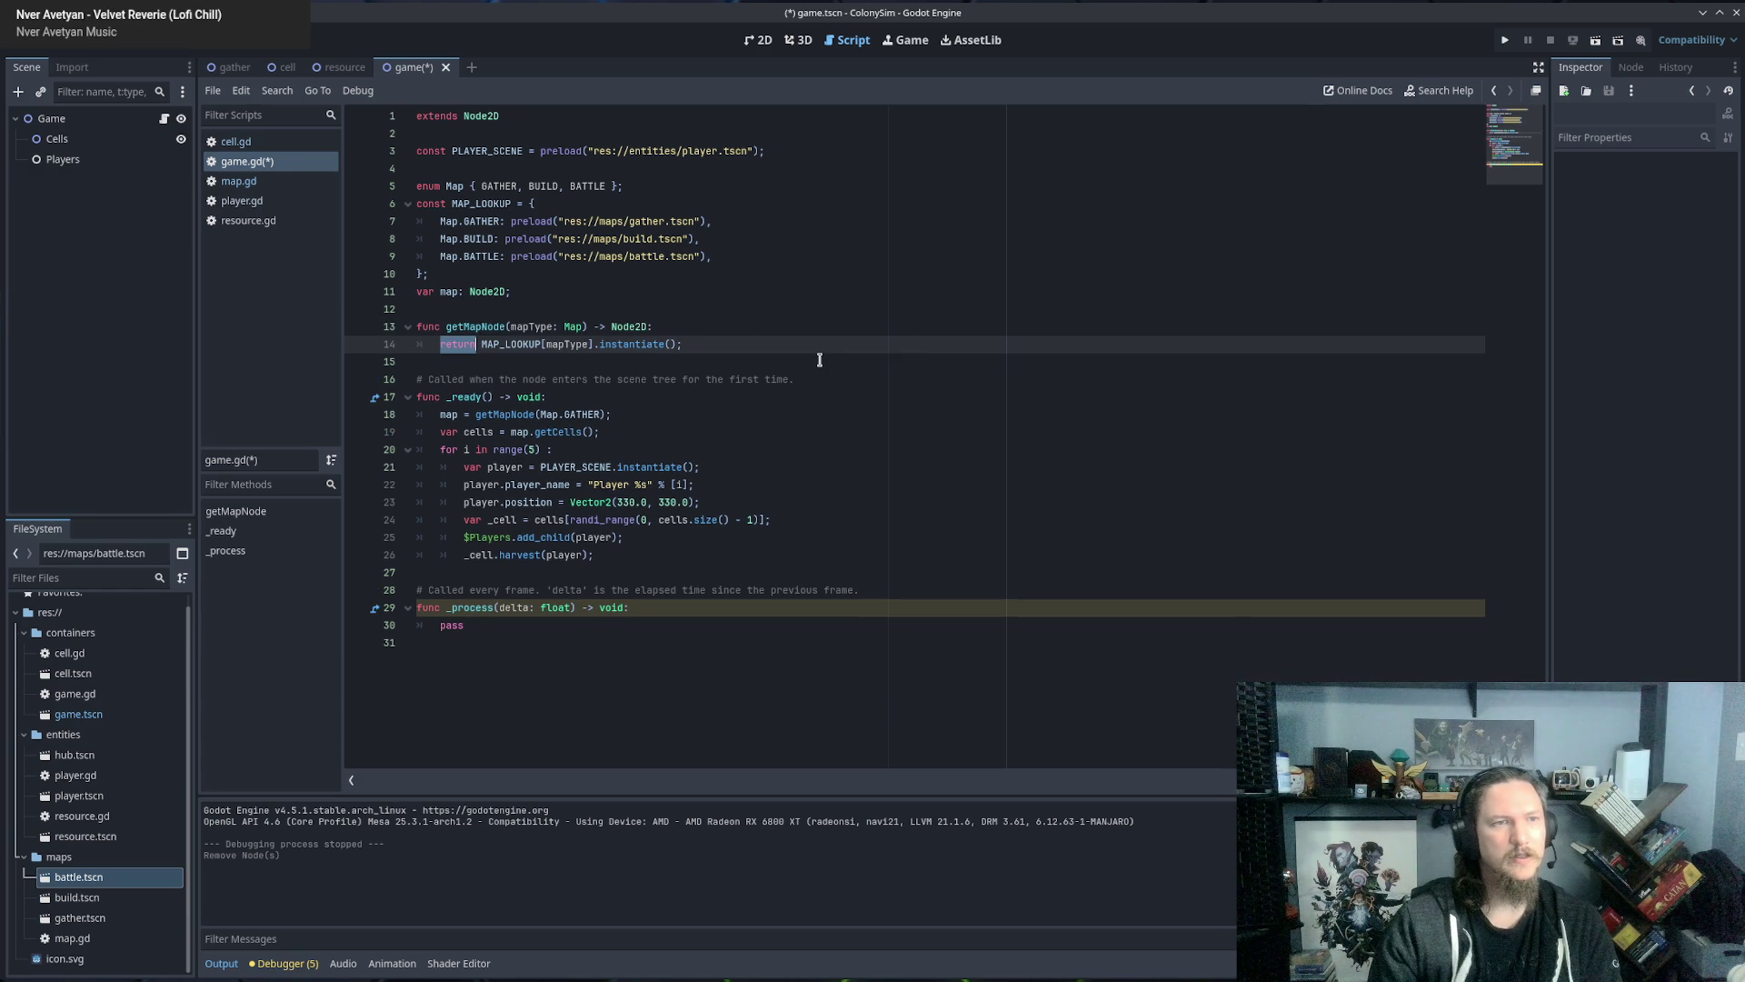
pyautogui.write('map =')
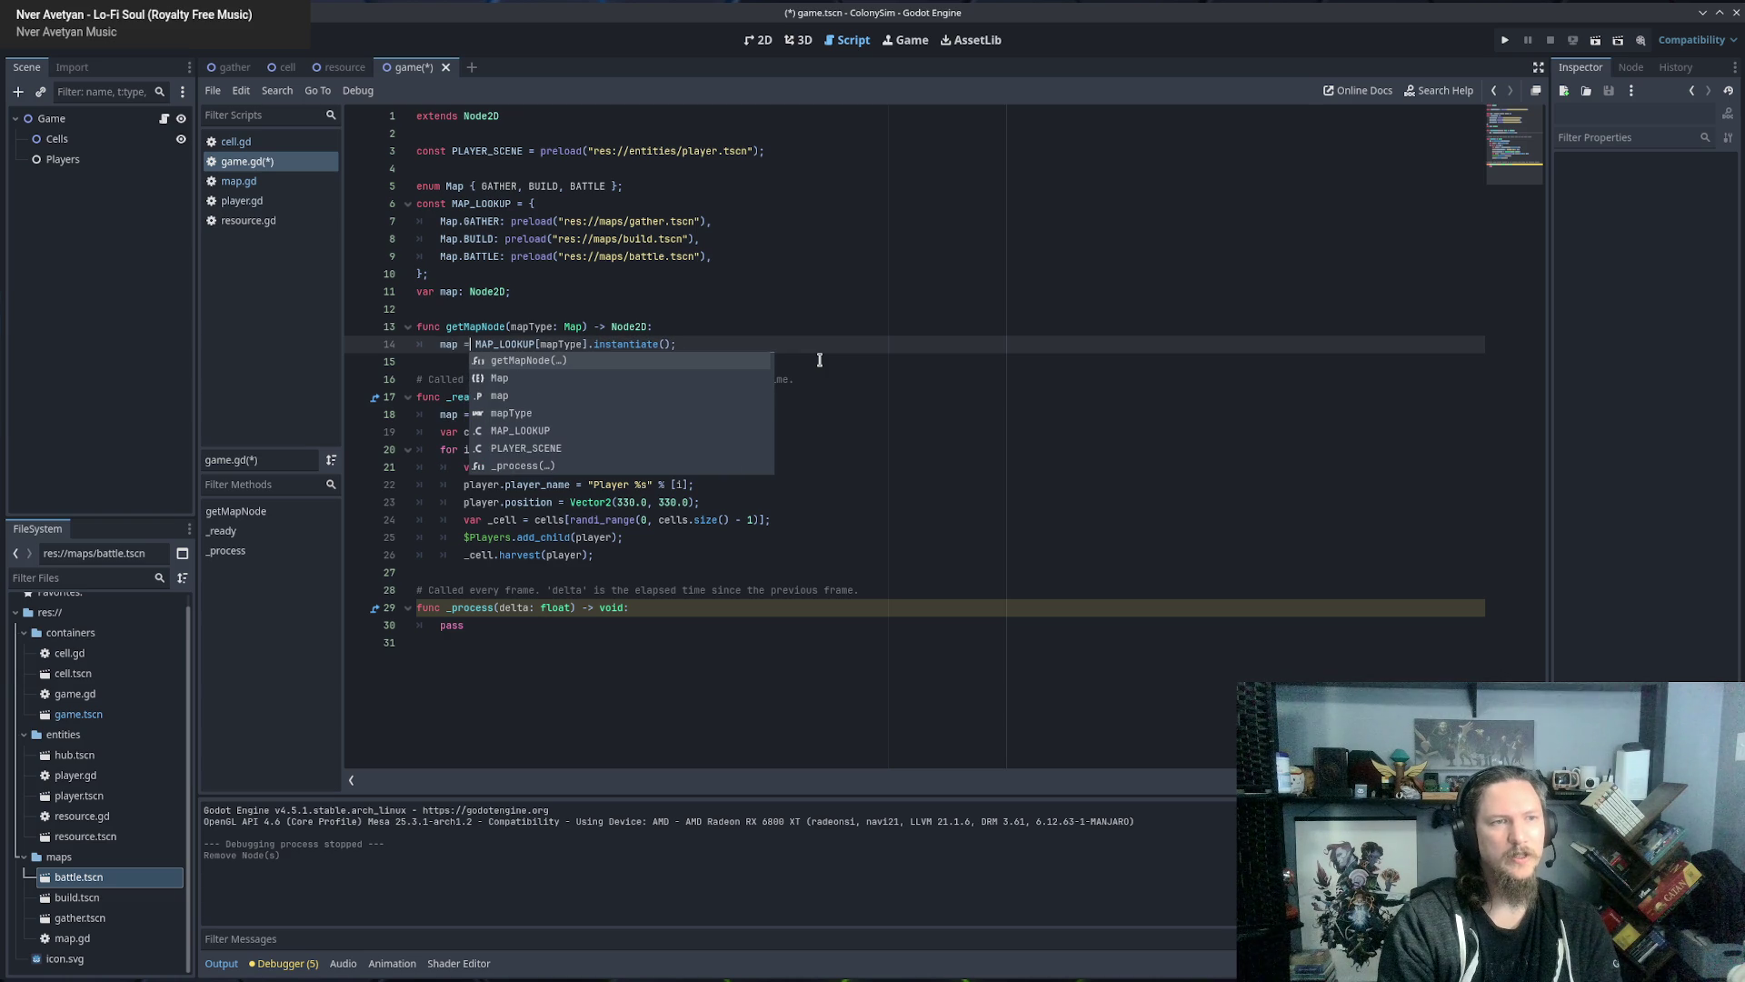
pyautogui.click(753, 346)
pyautogui.press('Return')
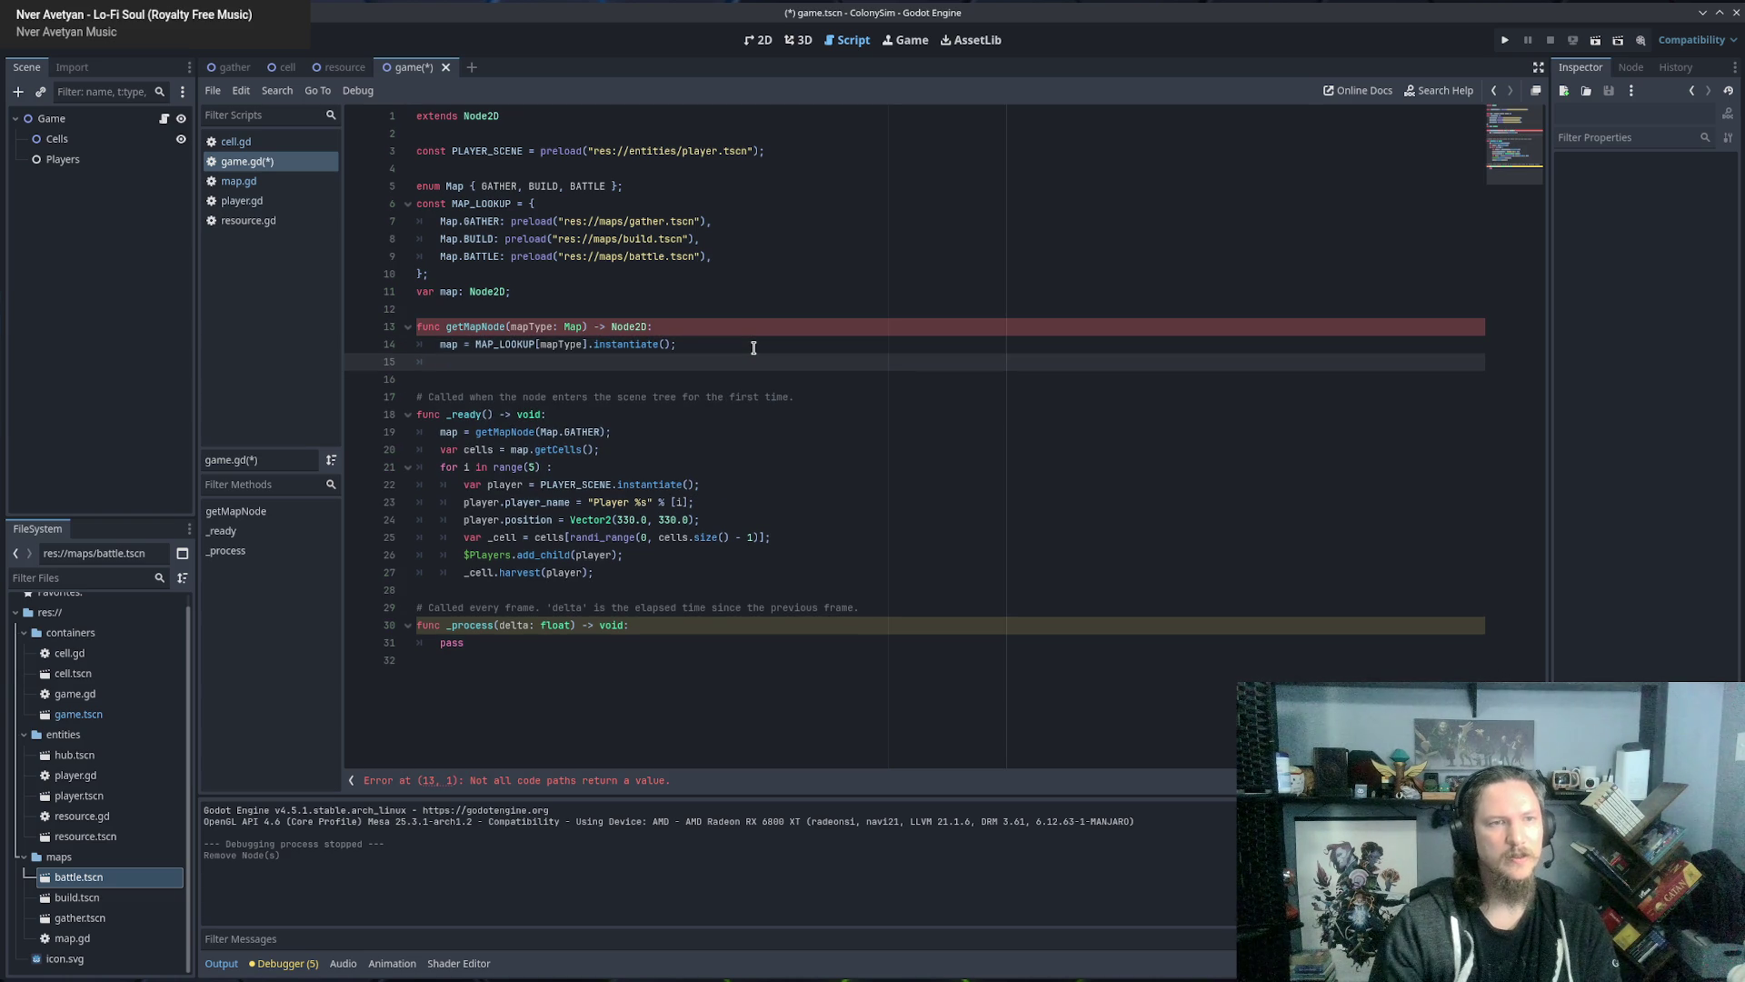
# Step: Remove 'map = ' from the _ready call and change getMapNode's return type to void
pyautogui.moveTo(476, 432); pyautogui.dragTo(440, 433)
pyautogui.press('BackSpace')
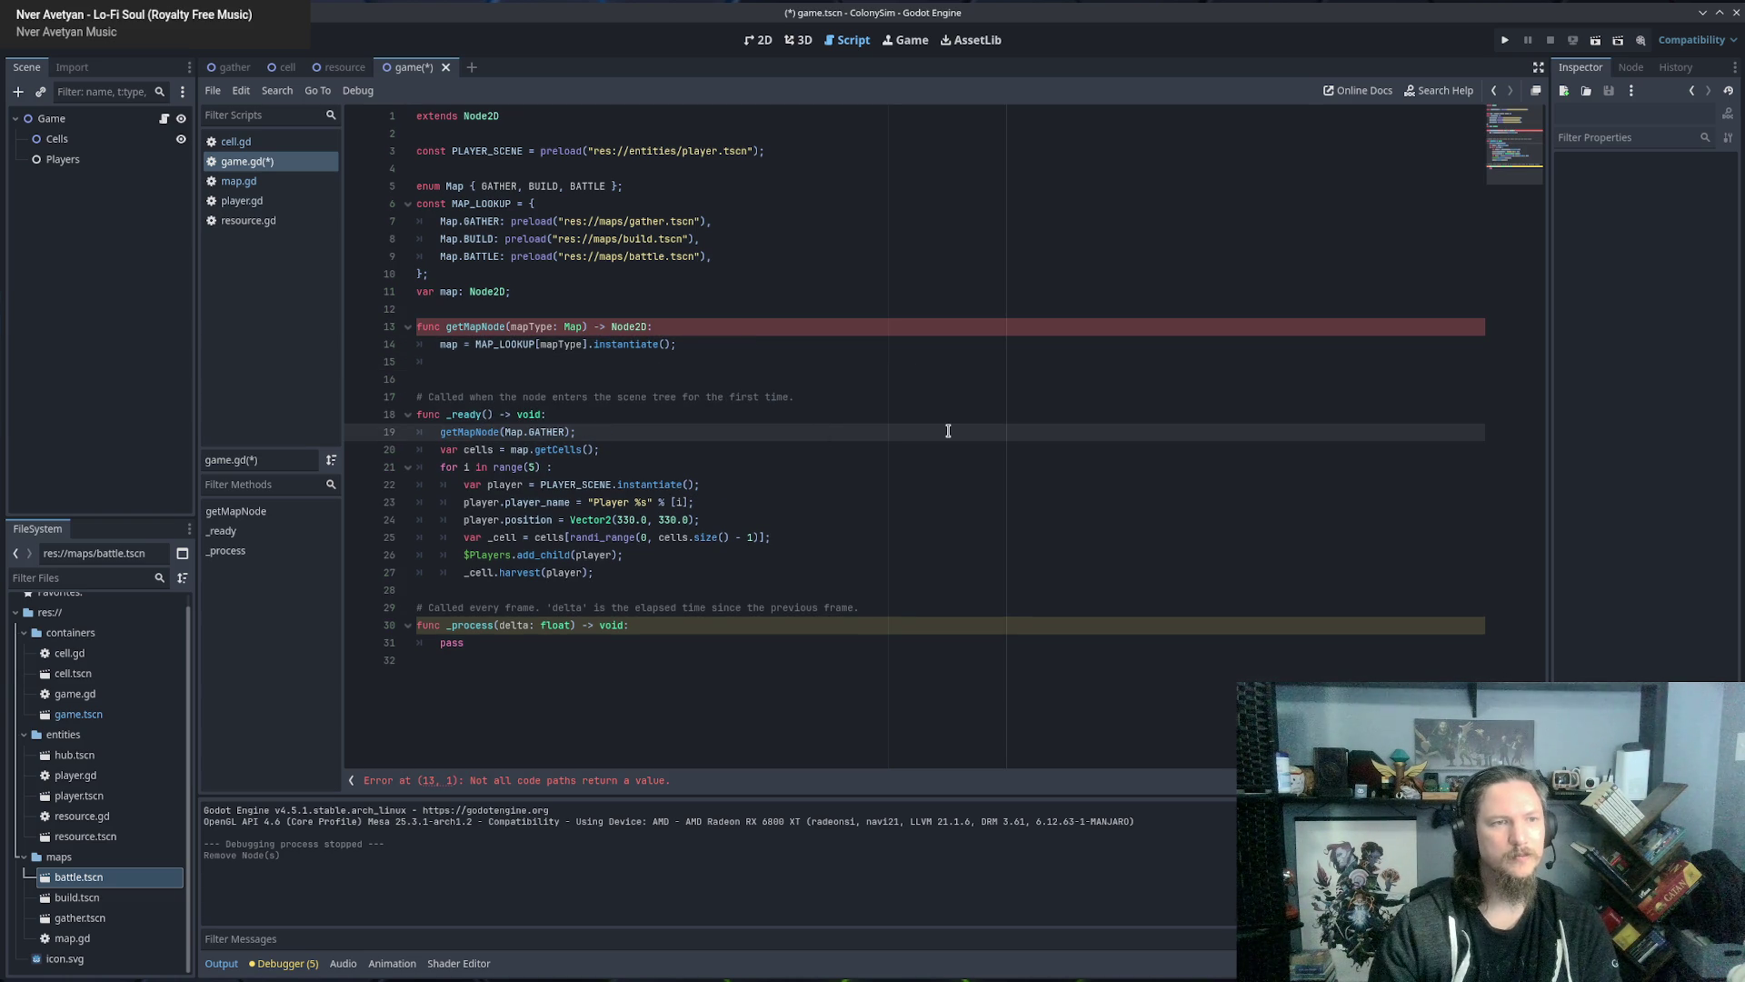
pyautogui.doubleClick(635, 328)
pyautogui.write('void')
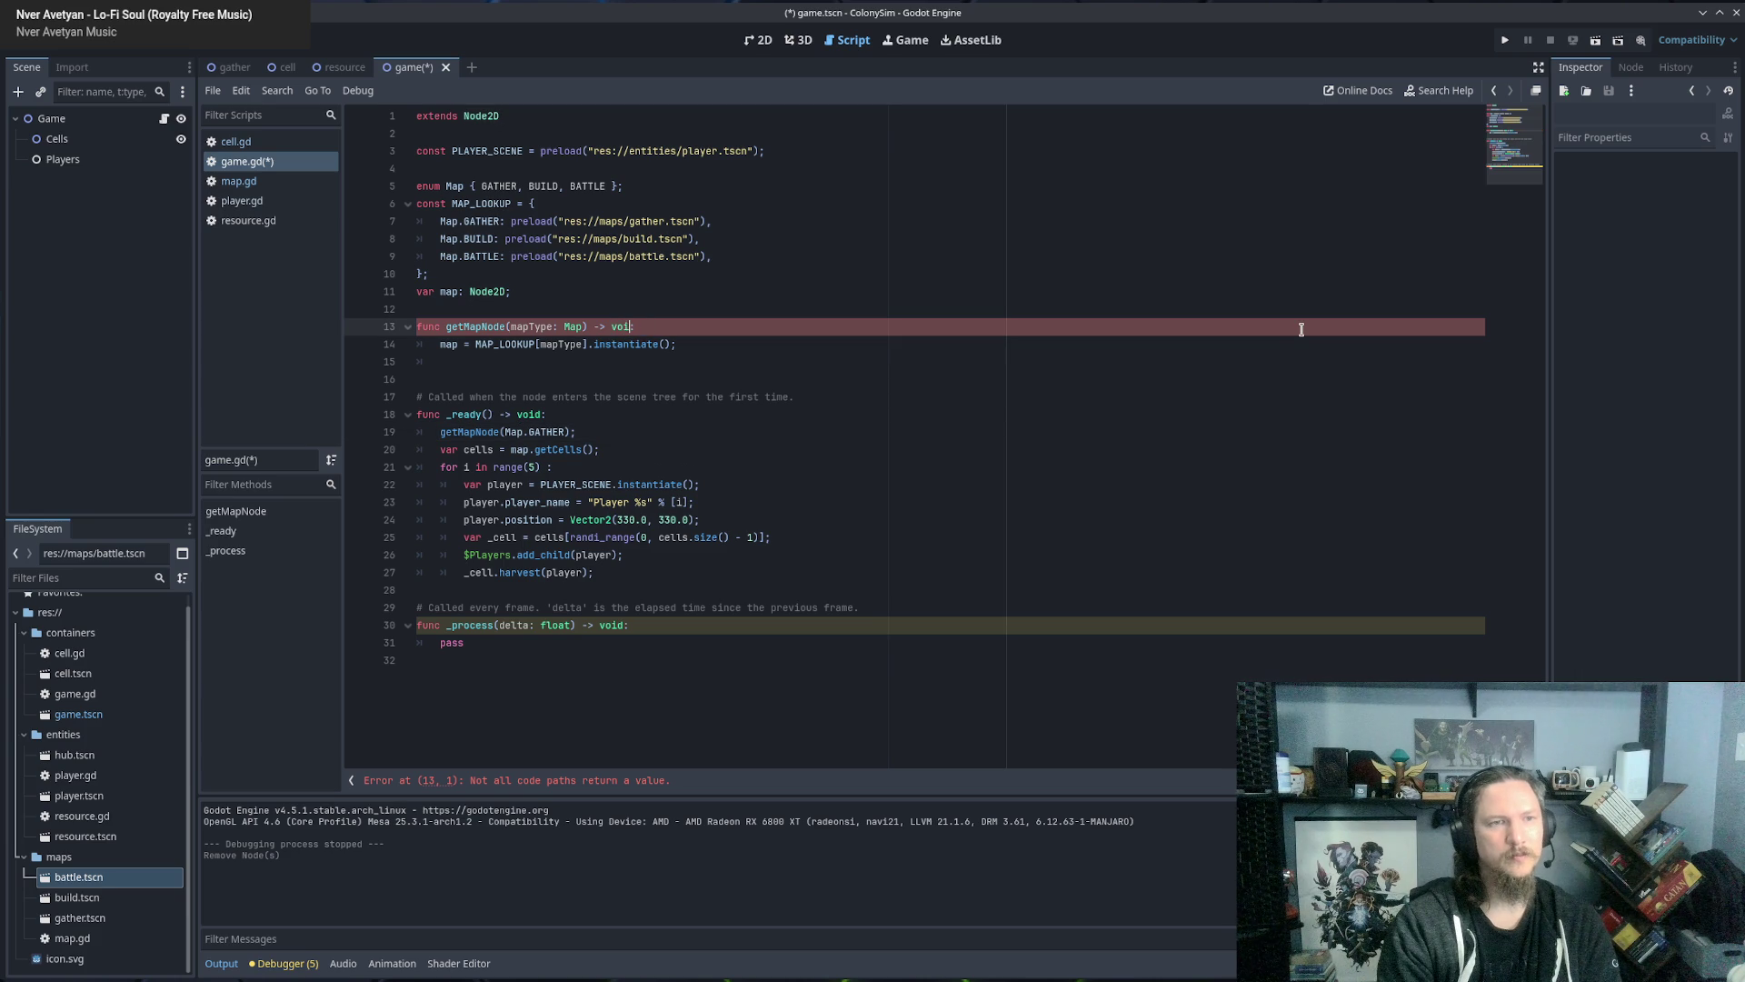
# Step: Insert a new empty line right after the getMapNode header
pyautogui.click(696, 307)
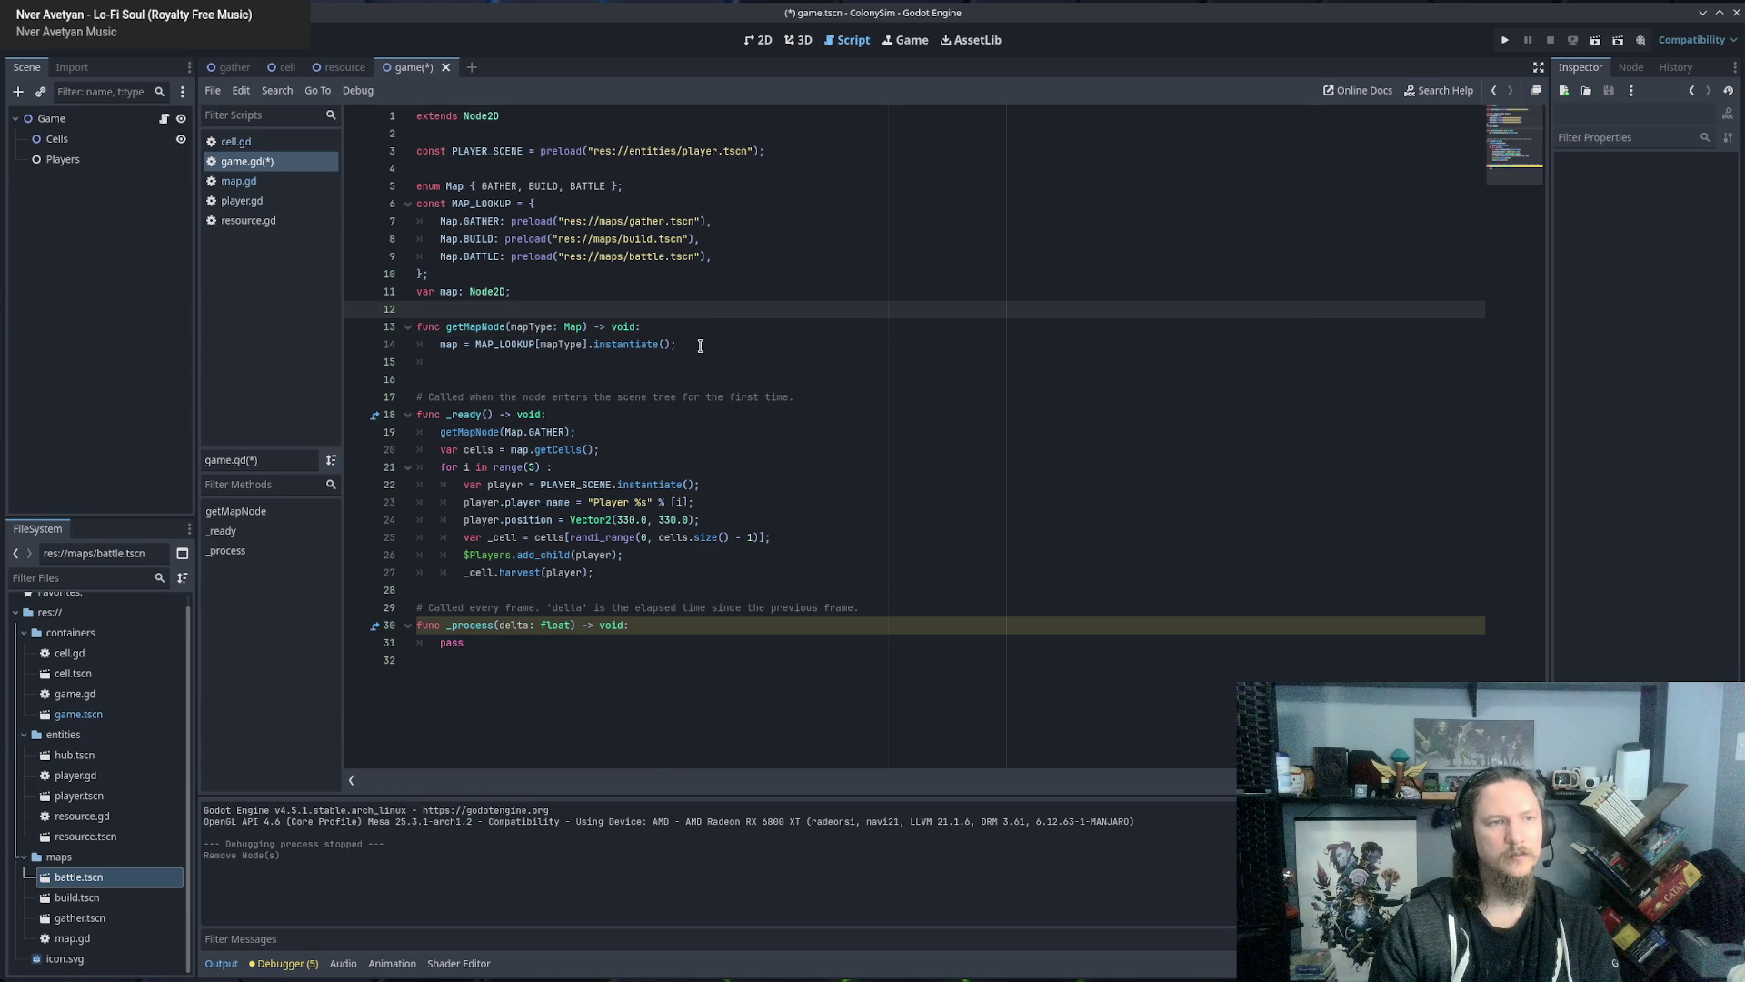
pyautogui.click(701, 344)
pyautogui.press('Down')
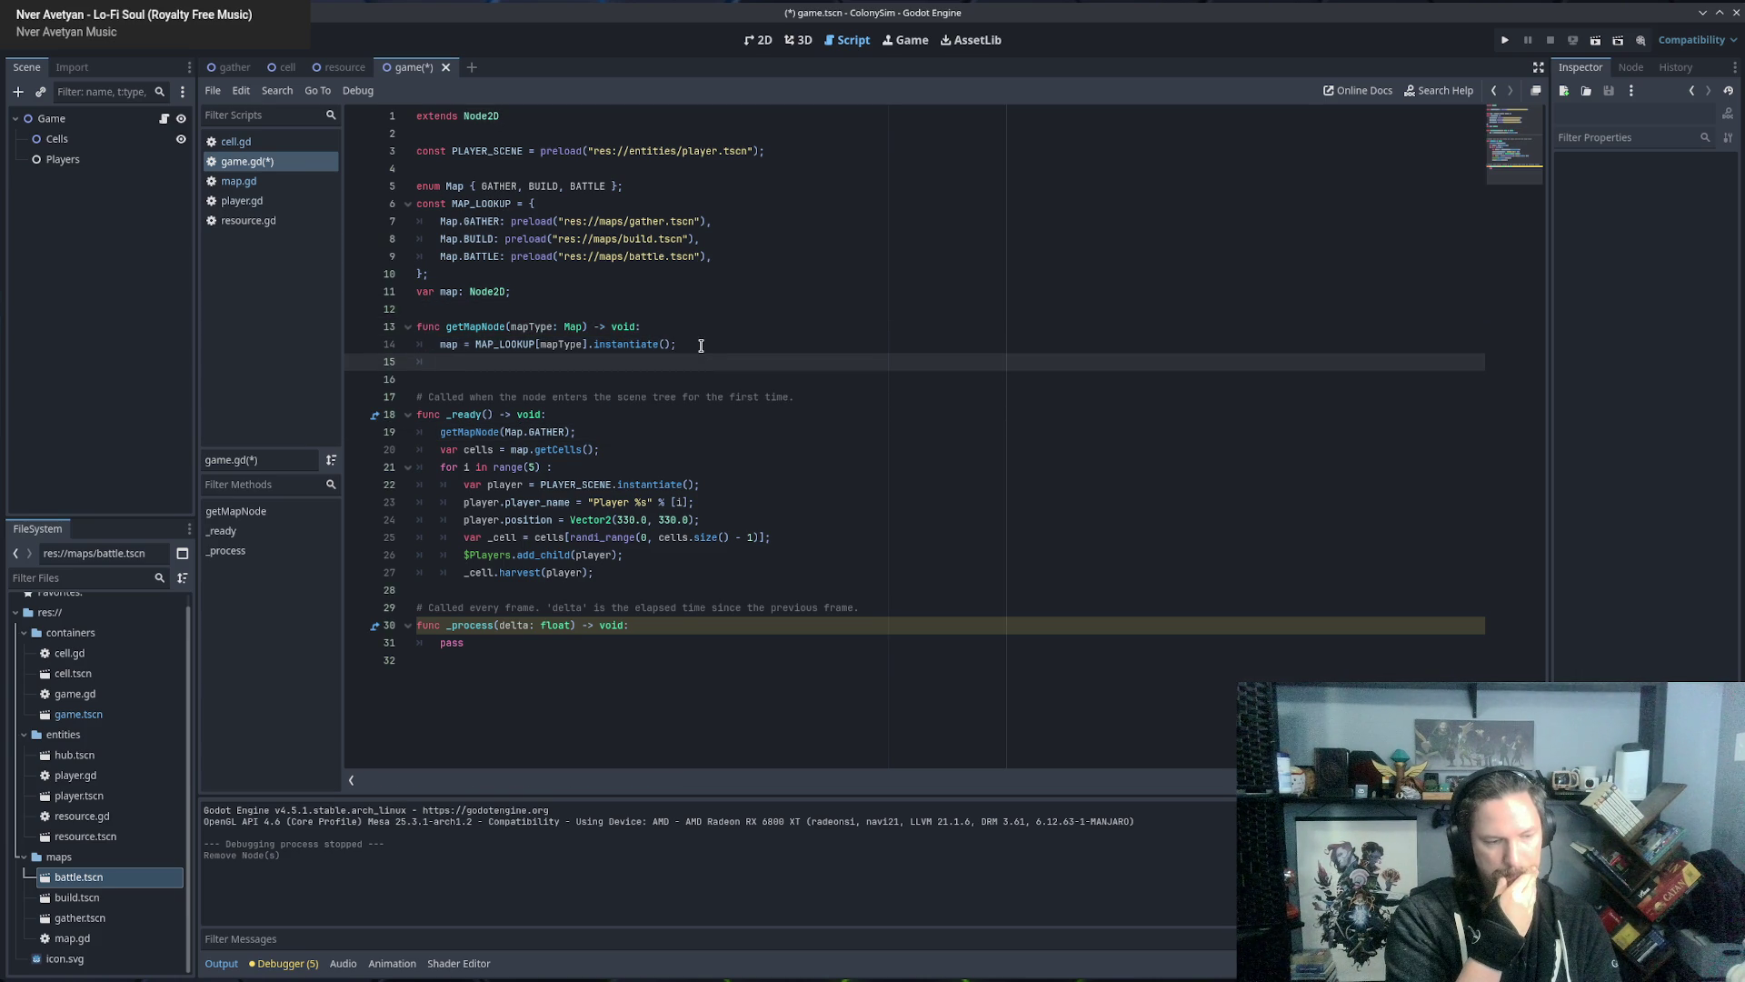
pyautogui.click(674, 329)
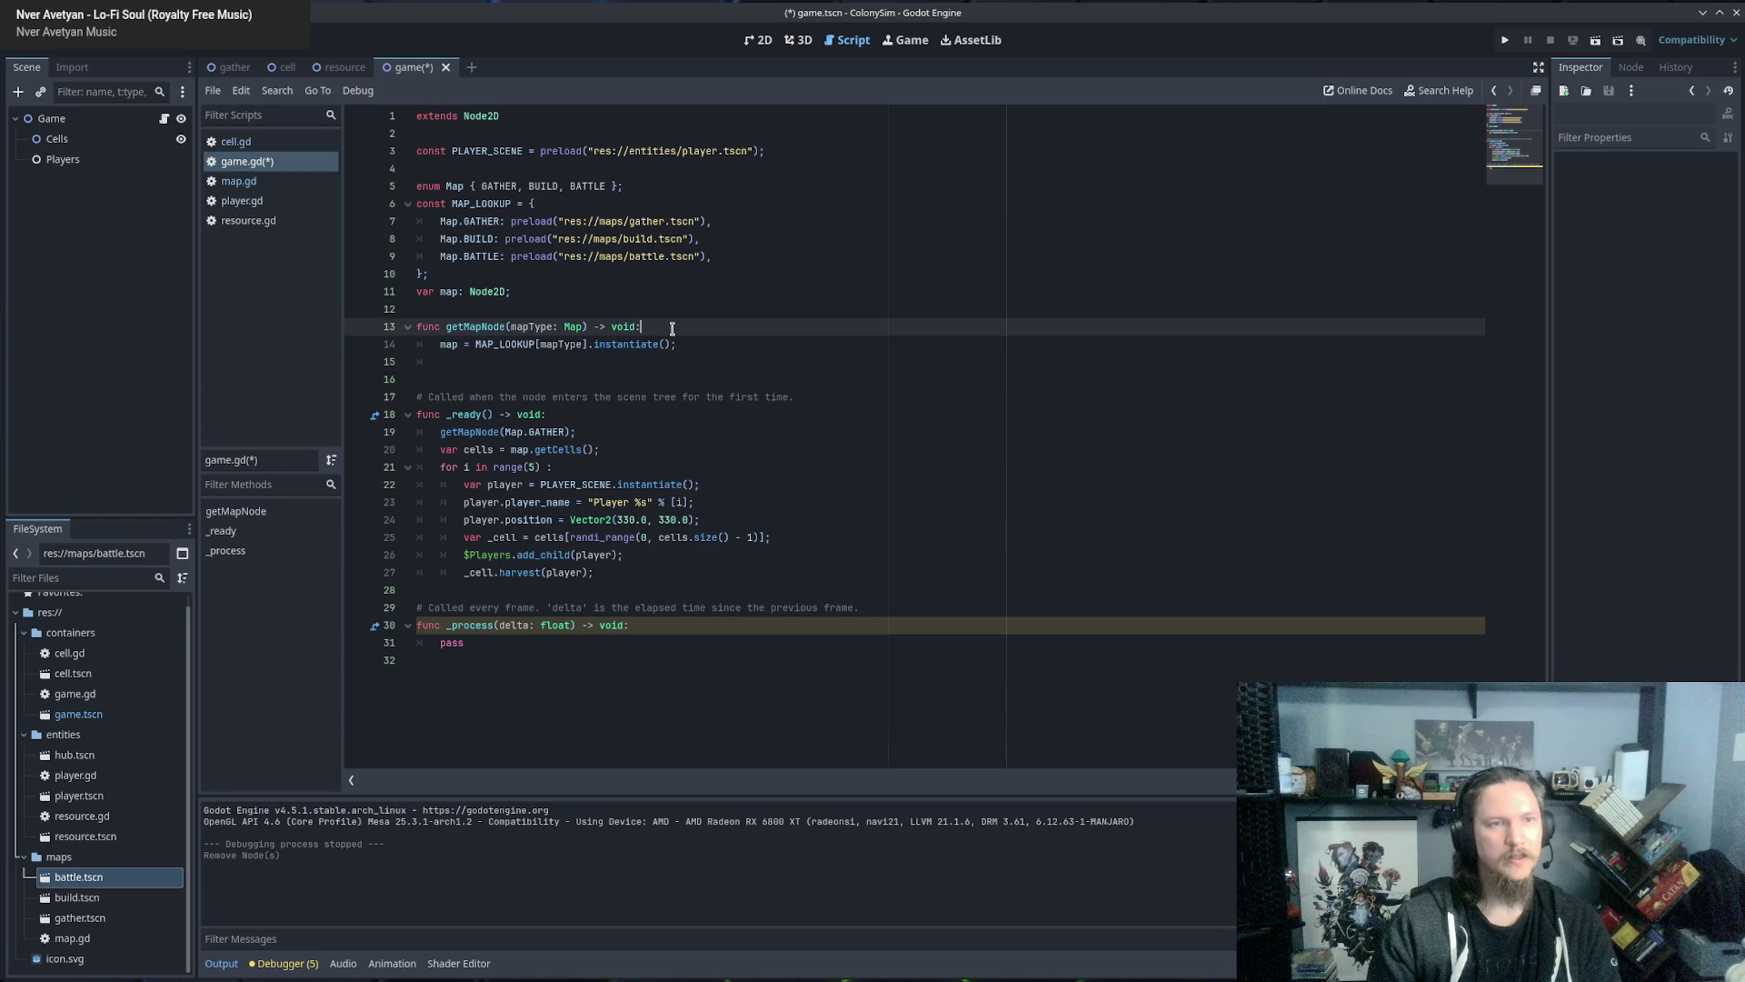
pyautogui.press('Return')
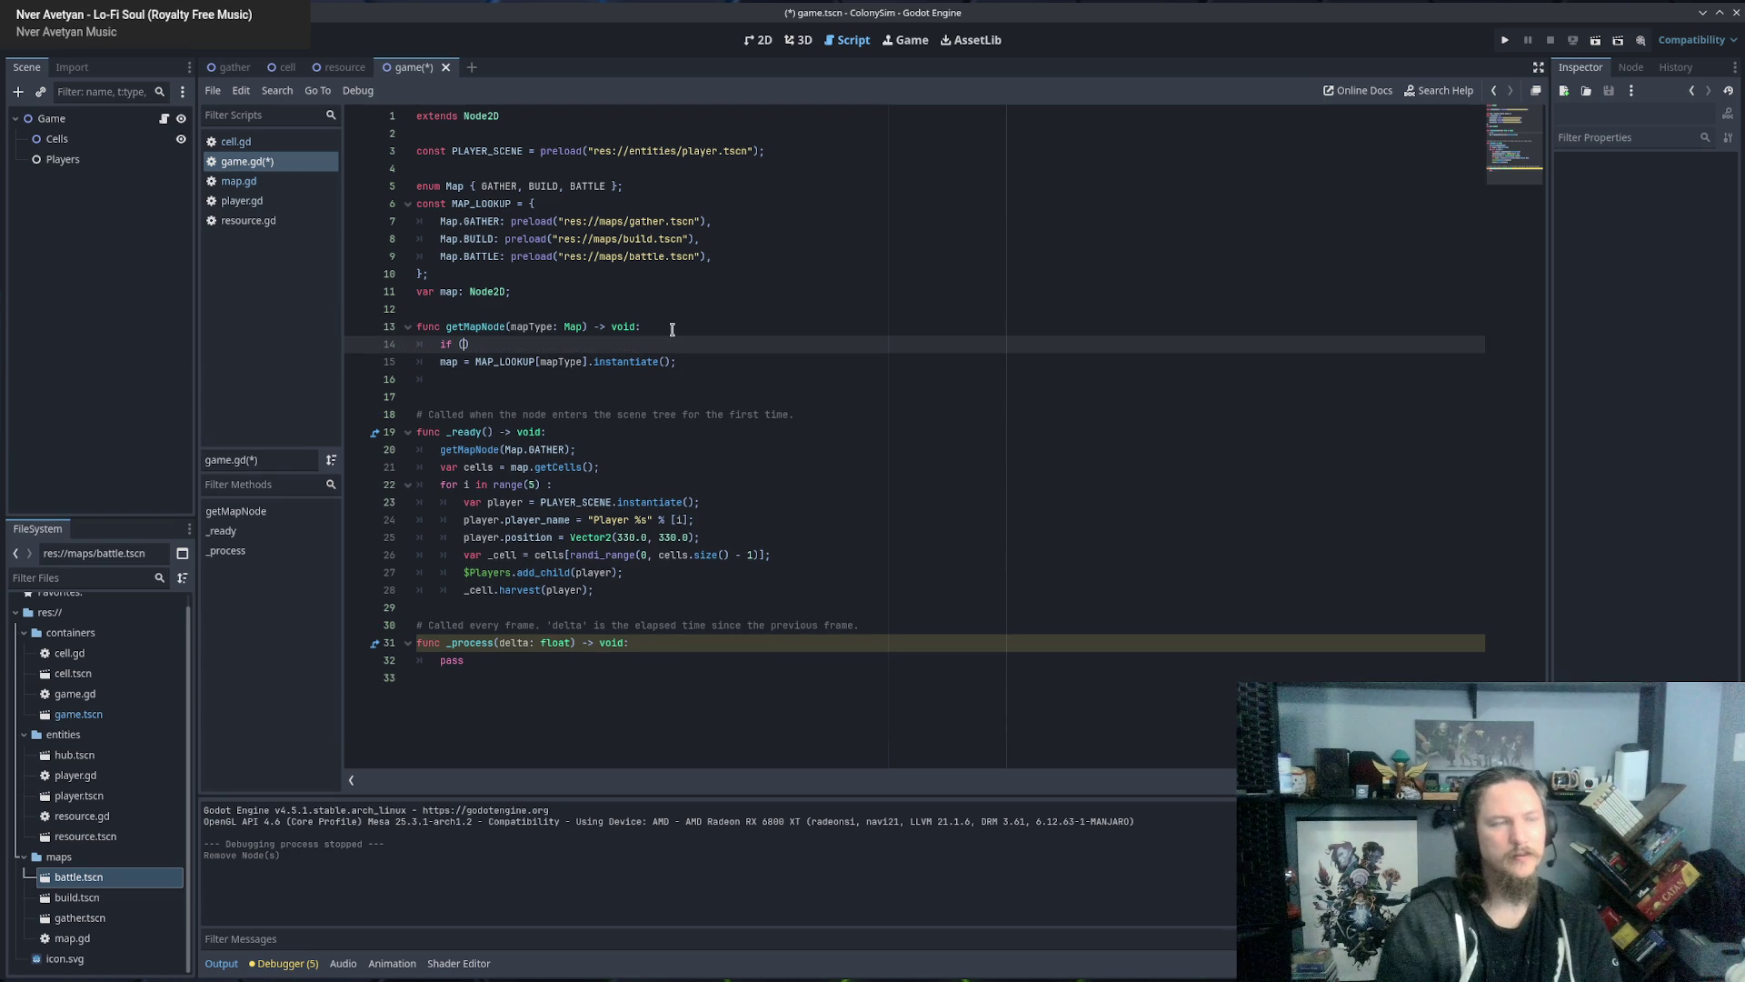
# Step: Default map to null and add 'if map: remove_child(map);' at the top of getMapNode
pyautogui.click(510, 290)
pyautogui.write('null')
pyautogui.click(491, 342)
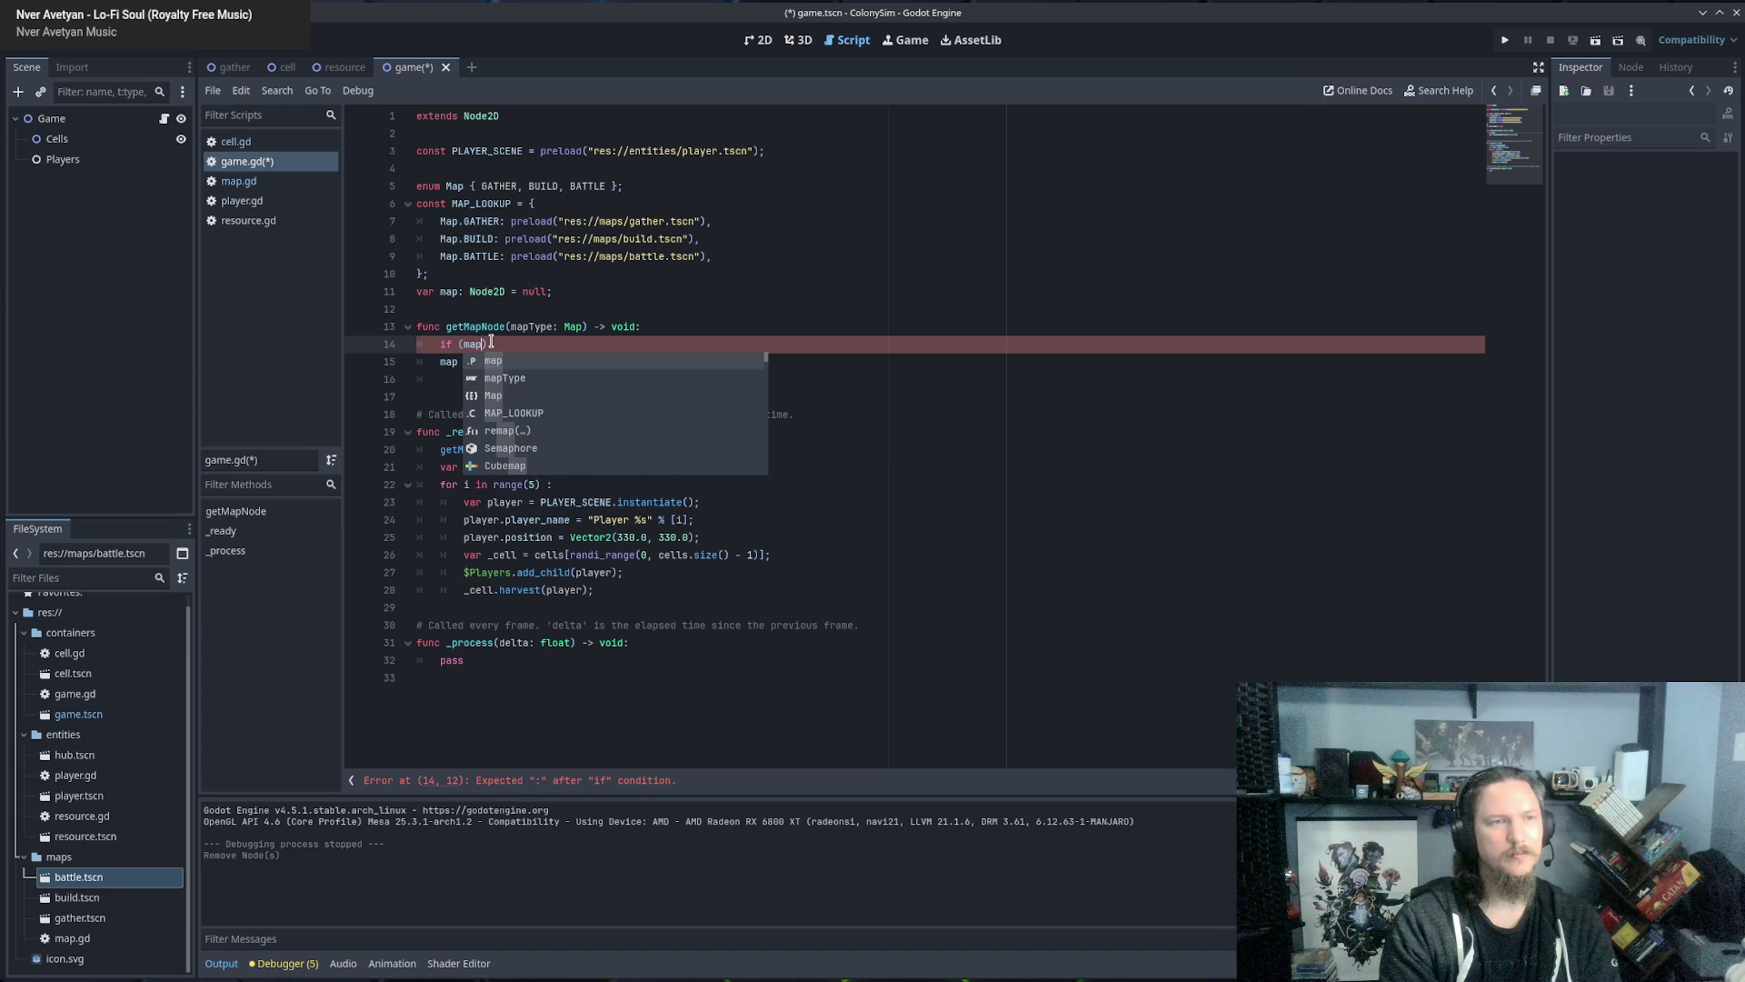
pyautogui.press('BackSpace')
pyautogui.press('BackSpace')
pyautogui.press('BackSpace')
pyautogui.write('map')
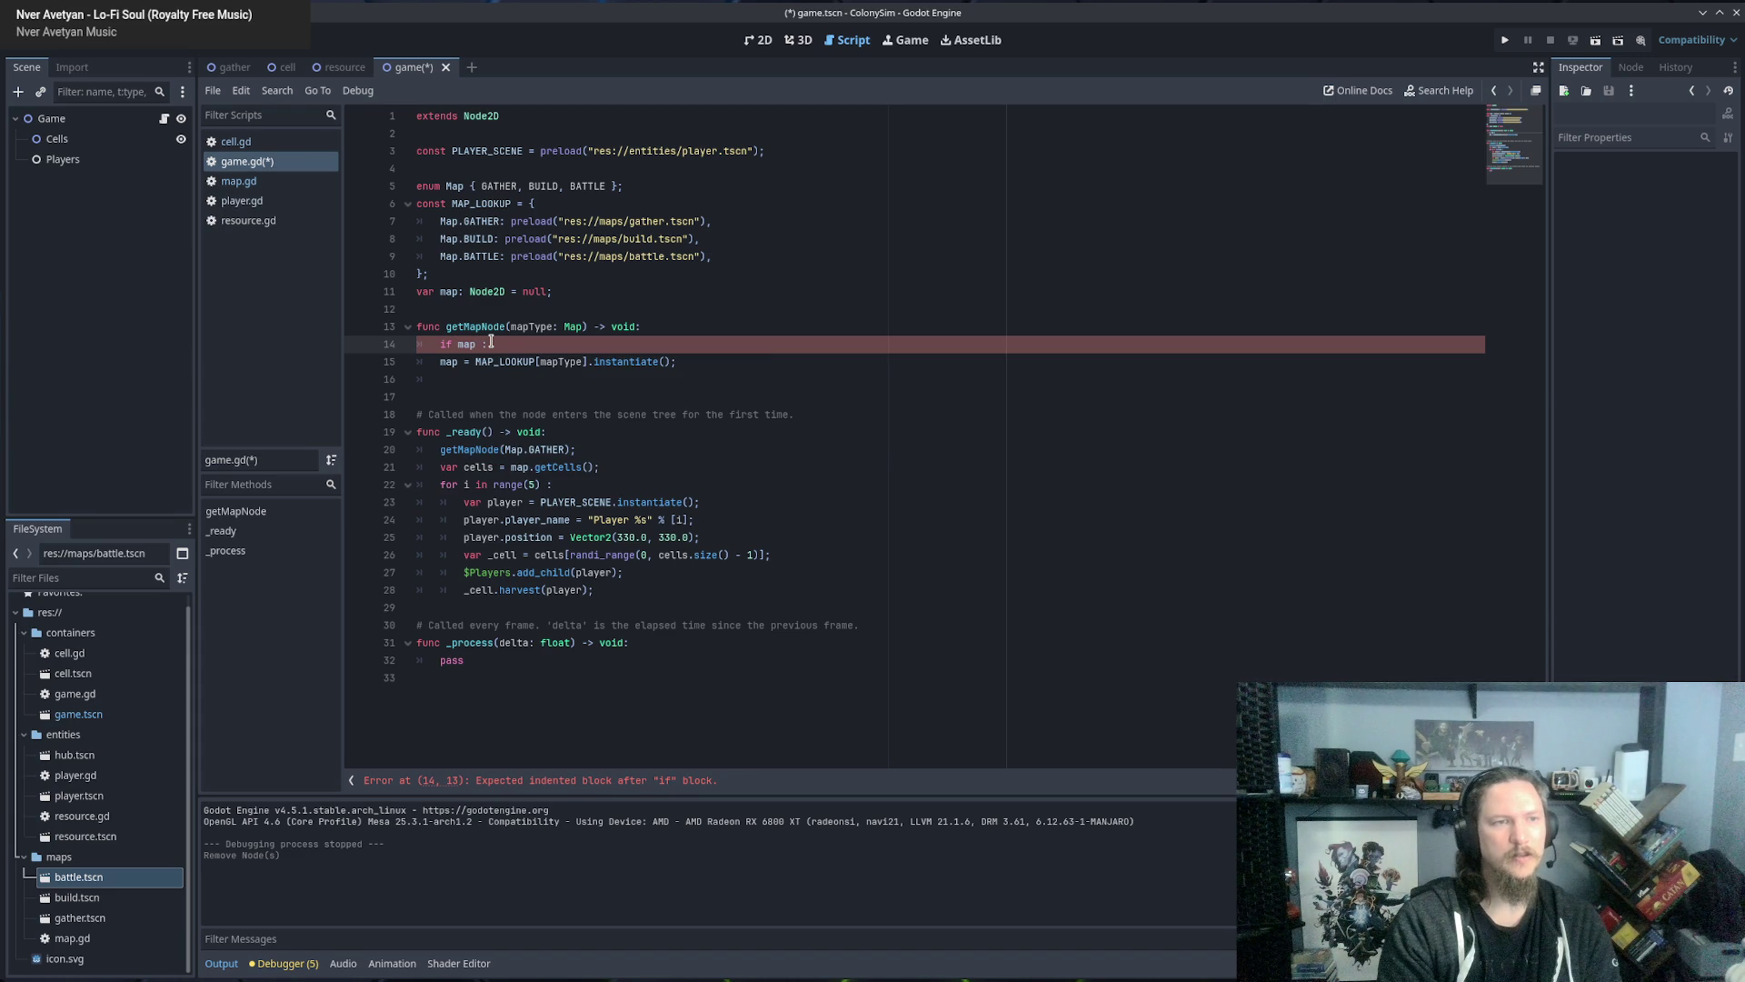
pyautogui.press('Return')
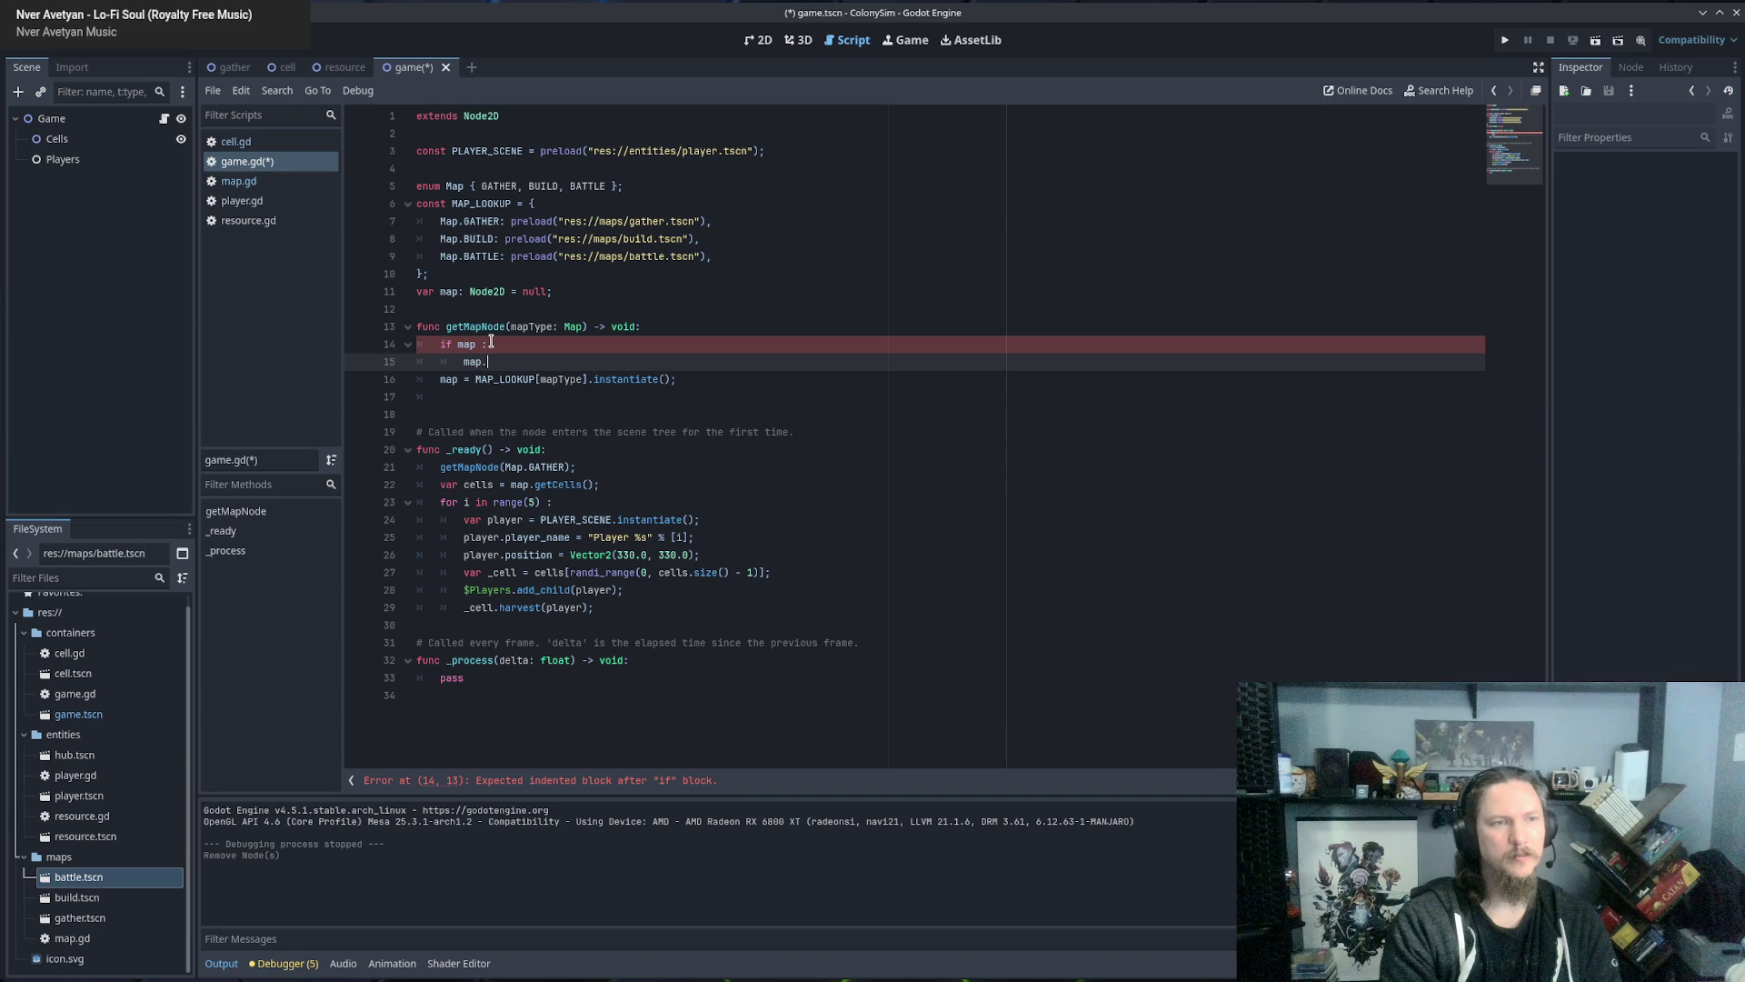
pyautogui.press('BackSpace')
pyautogui.press('BackSpace')
pyautogui.press('BackSpace')
pyautogui.press('BackSpace')
pyautogui.press('BackSpace')
pyautogui.press('BackSpace')
pyautogui.write('_chil')
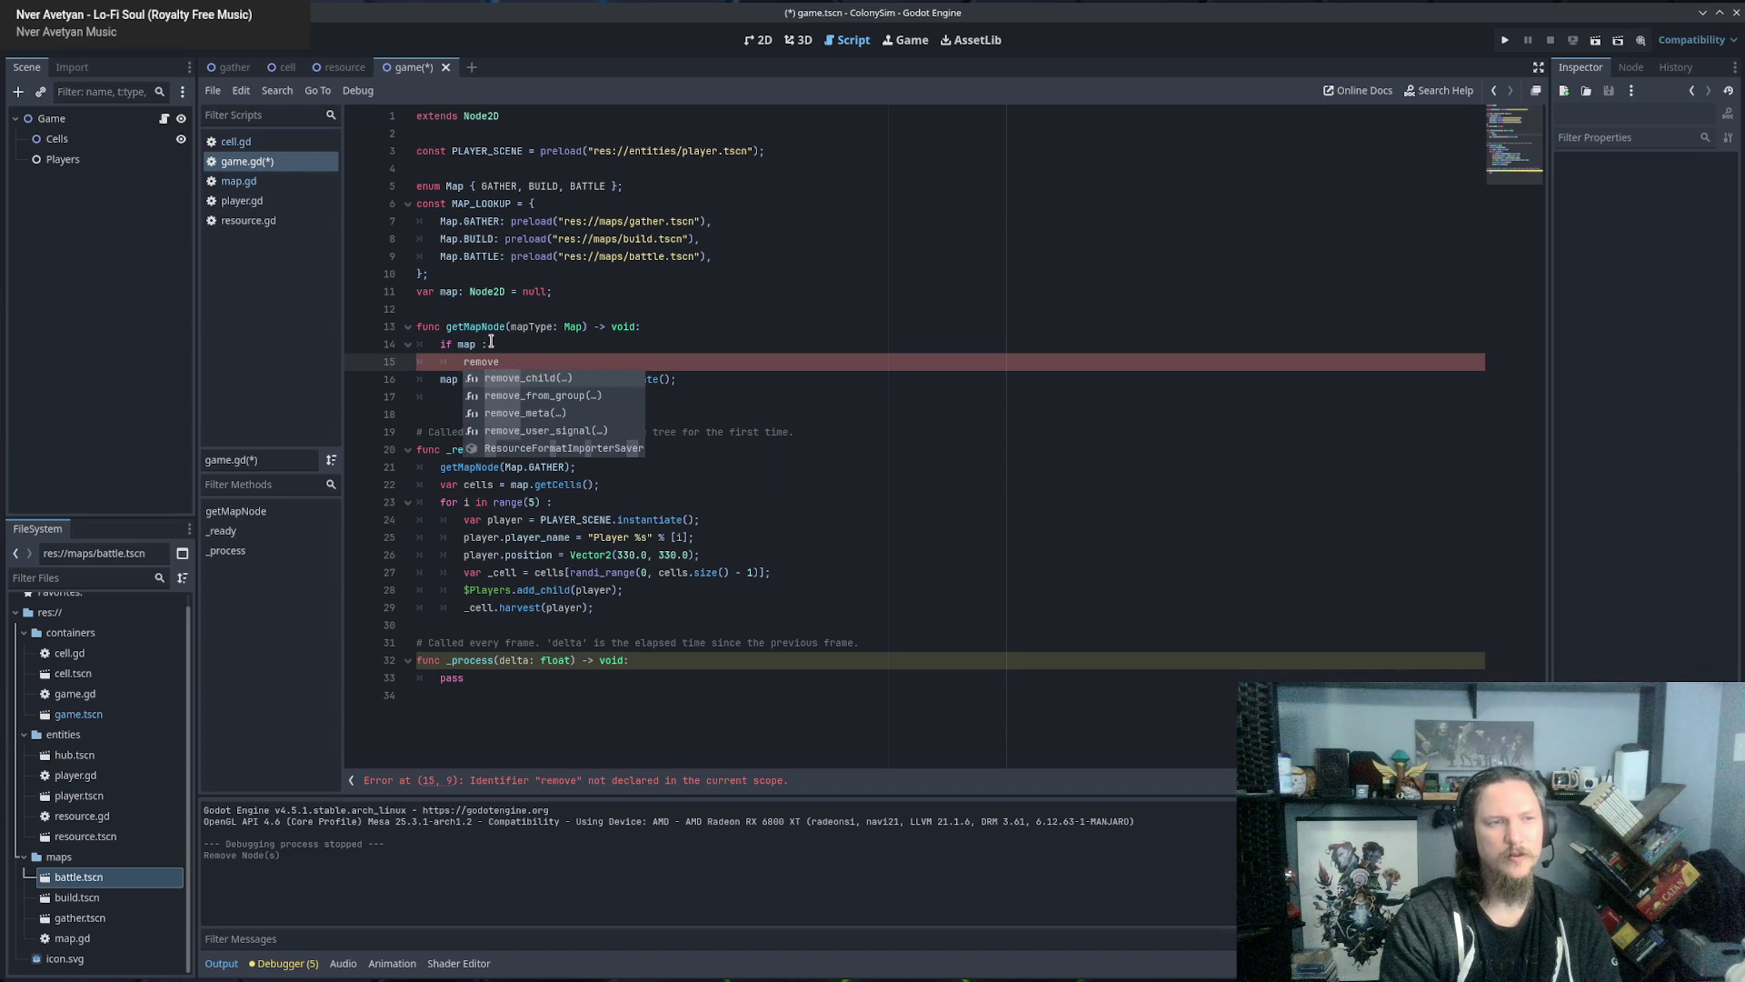
pyautogui.press('Return')
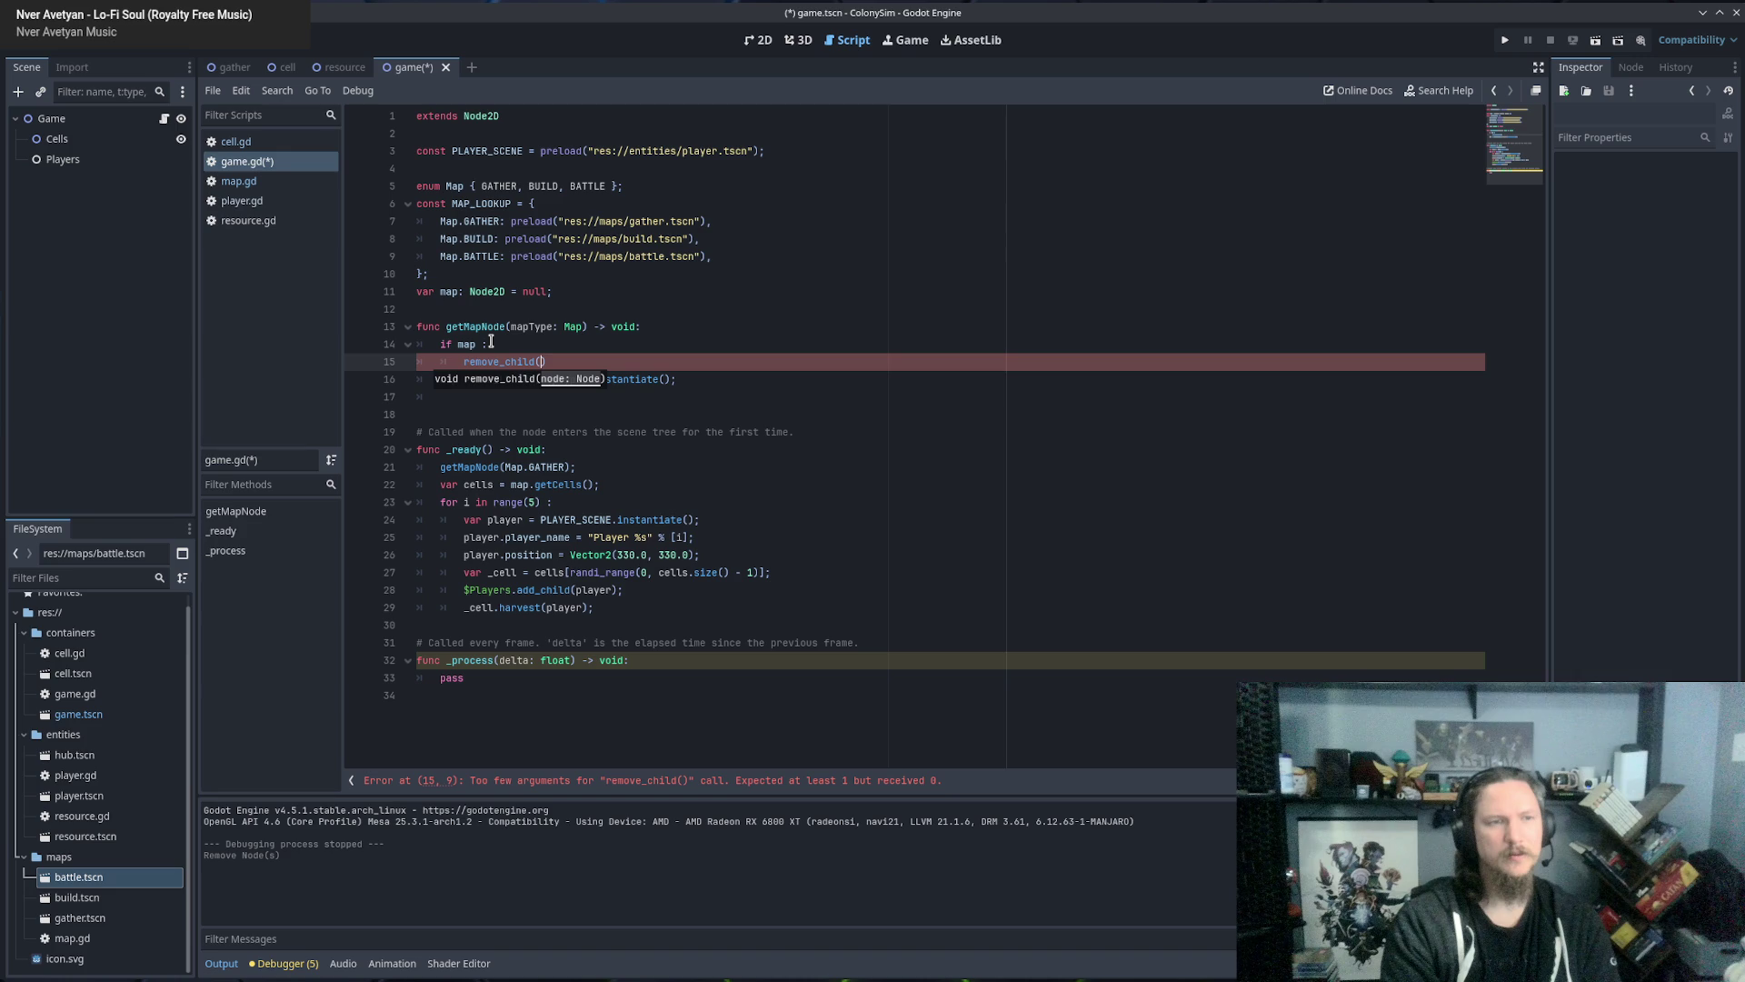
pyautogui.write('map')
pyautogui.press('End')
pyautogui.write(';')
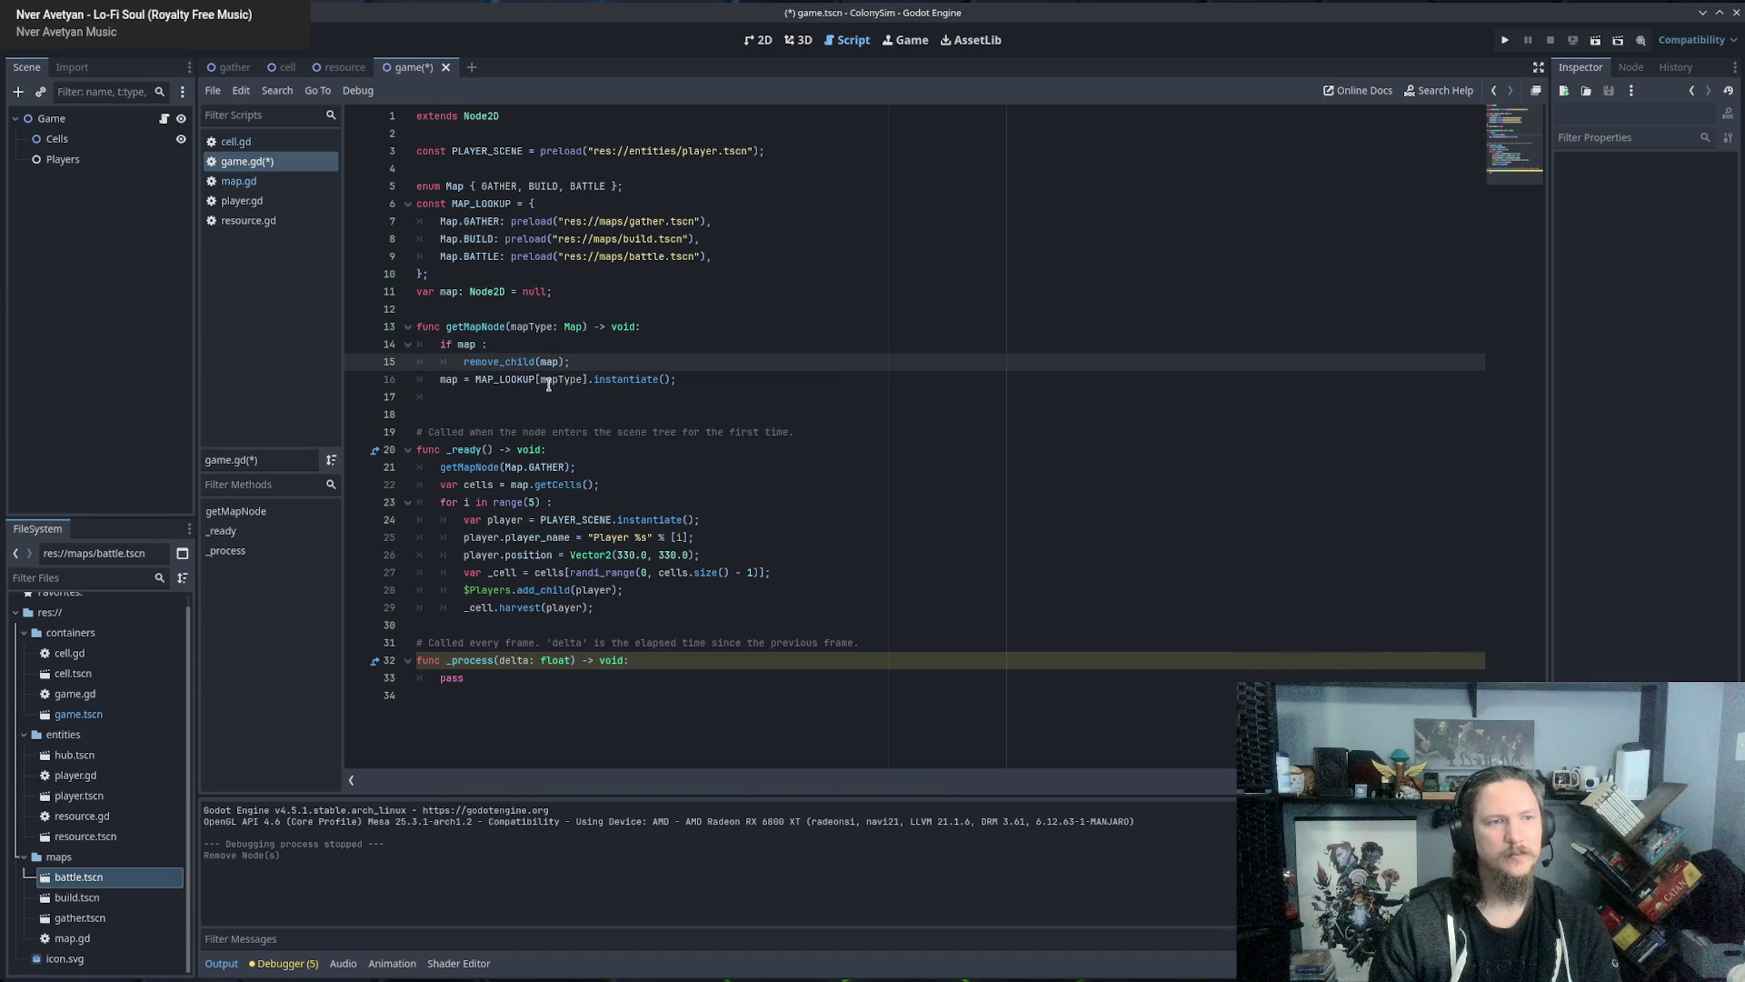
# Step: Add add_child(map) after the instantiate line and a blank line after the _ready call
pyautogui.click(700, 379)
pyautogui.click(522, 403)
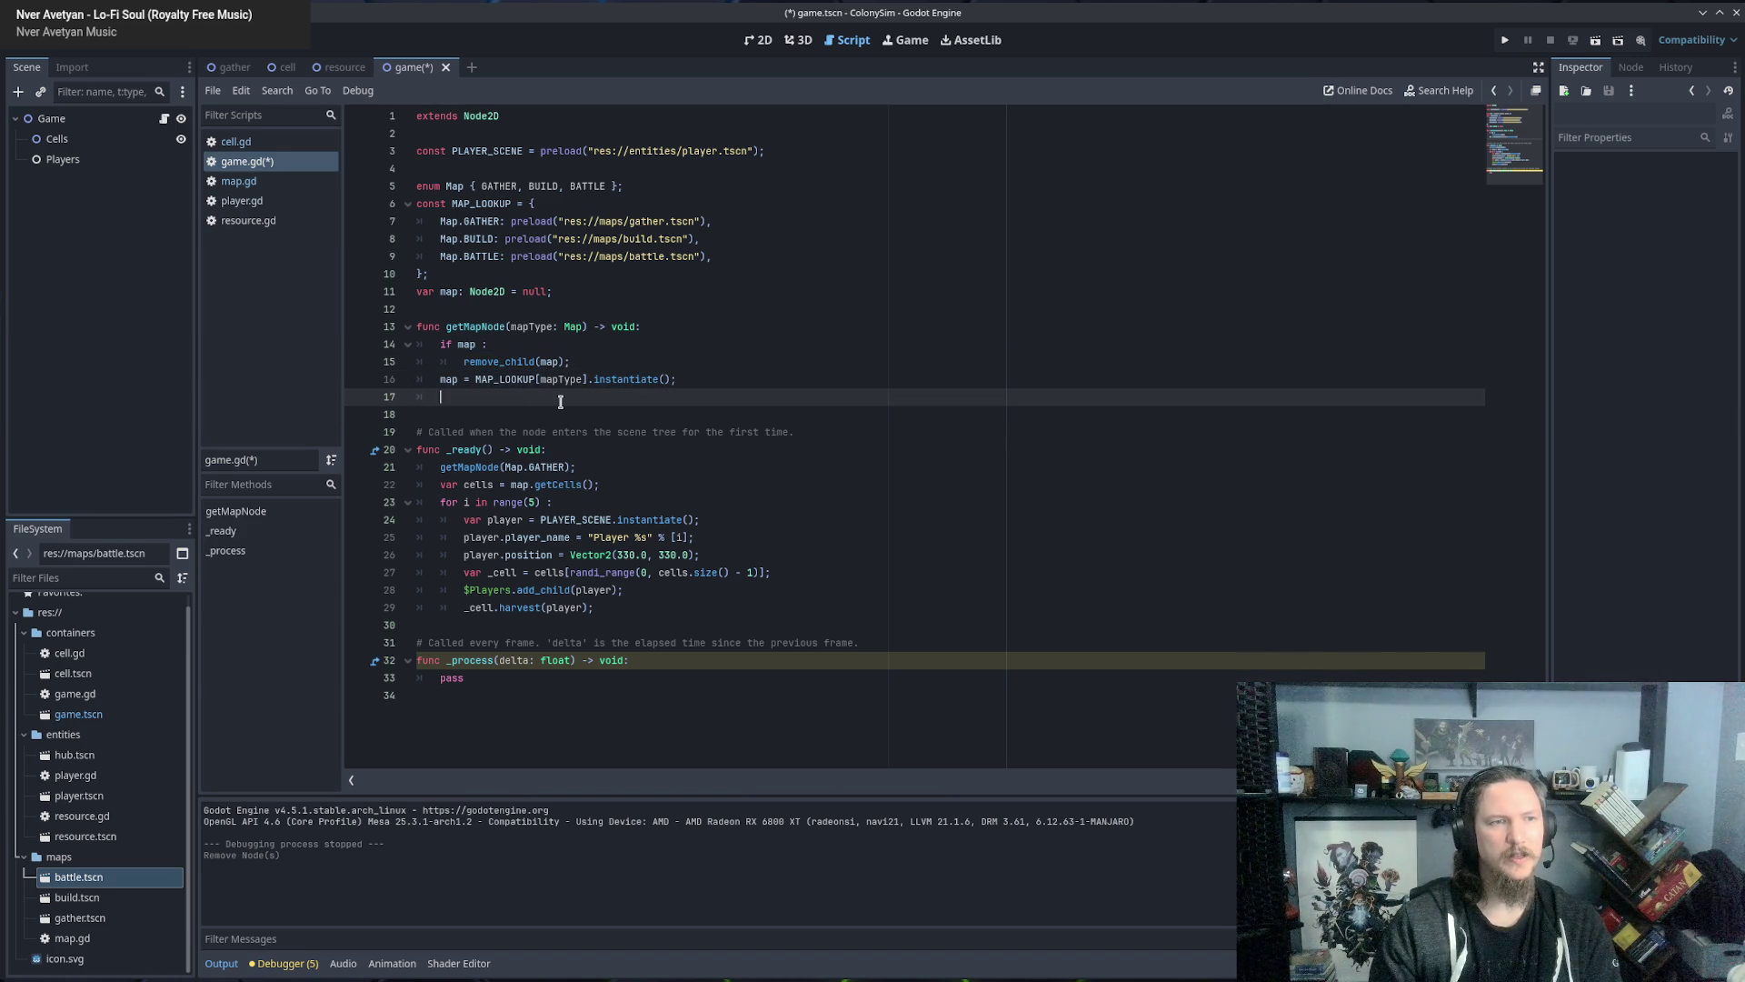
pyautogui.write('add_child(p')
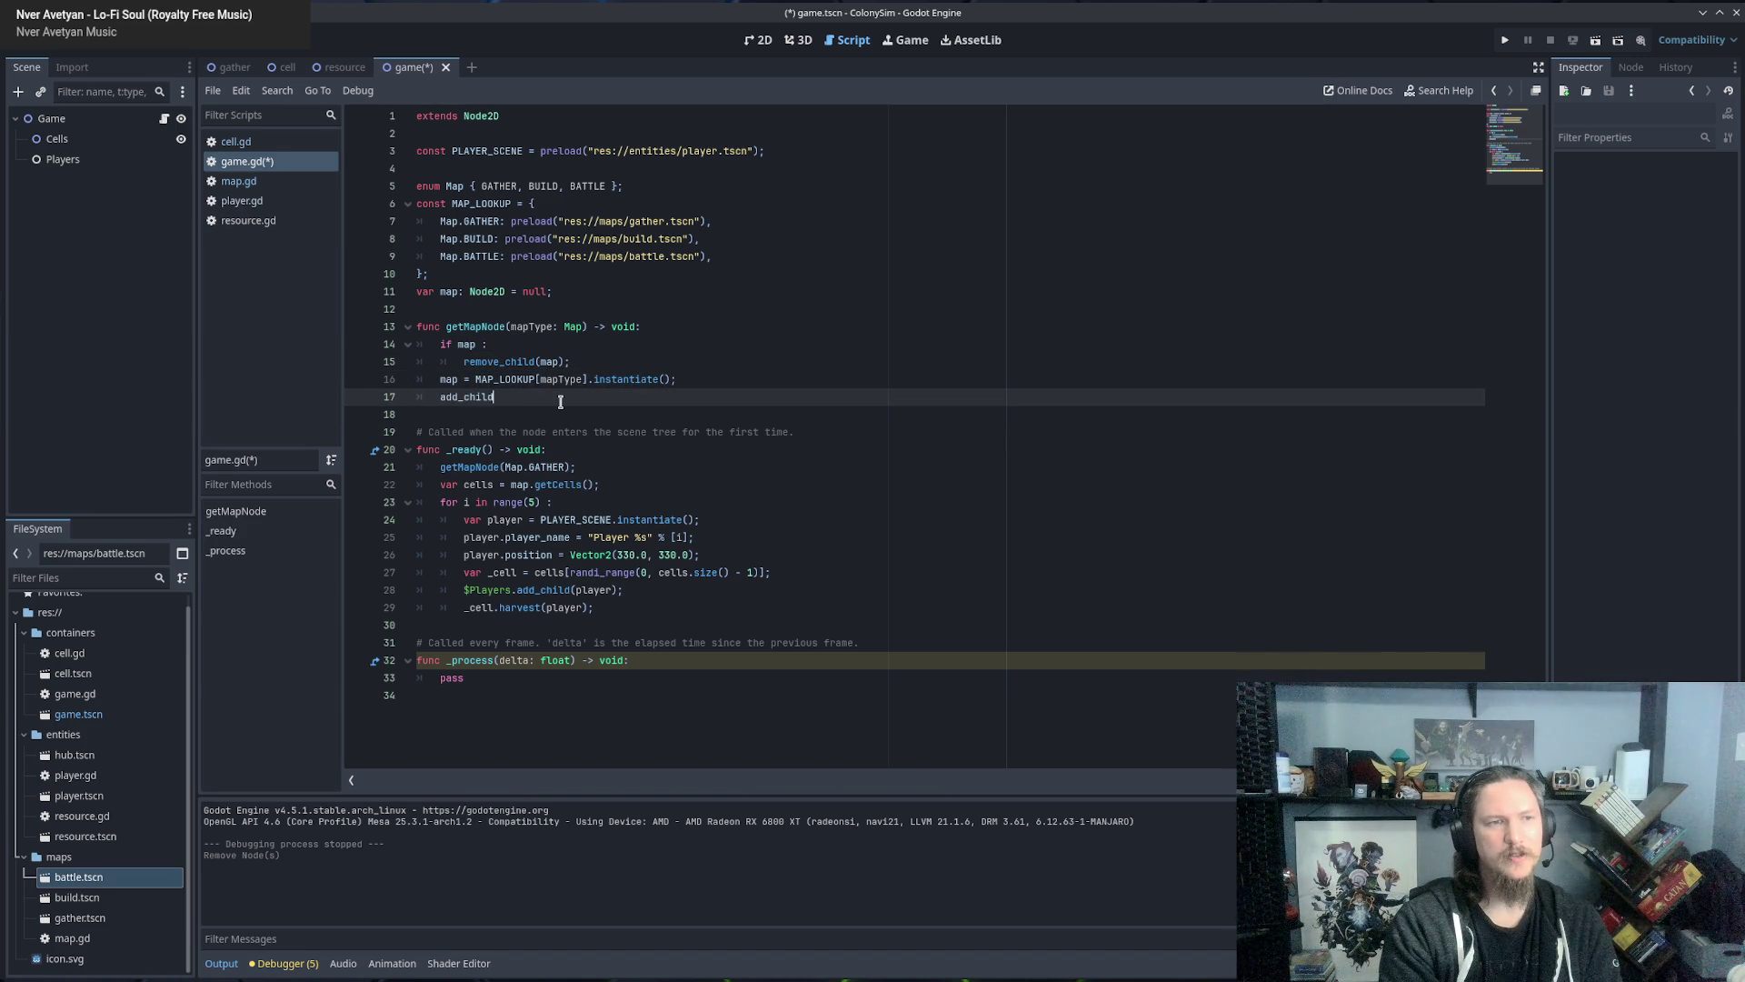
pyautogui.write('ap);')
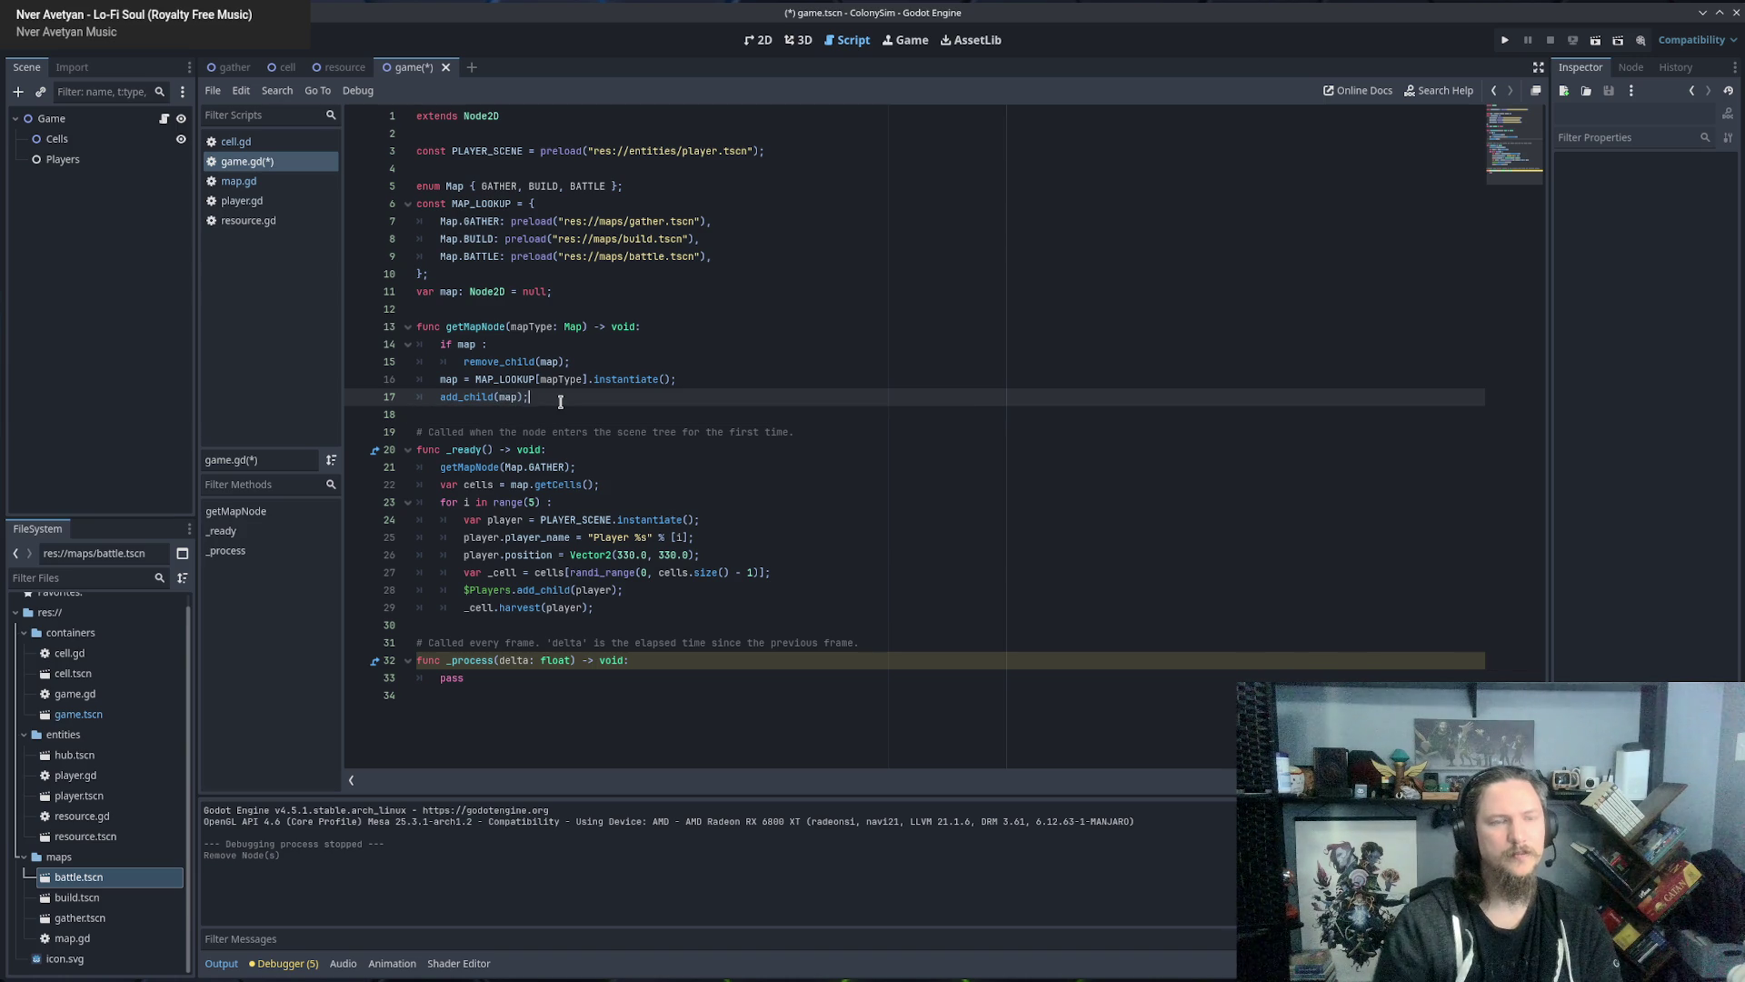
pyautogui.click(476, 467)
pyautogui.click(641, 470)
pyautogui.press('Return')
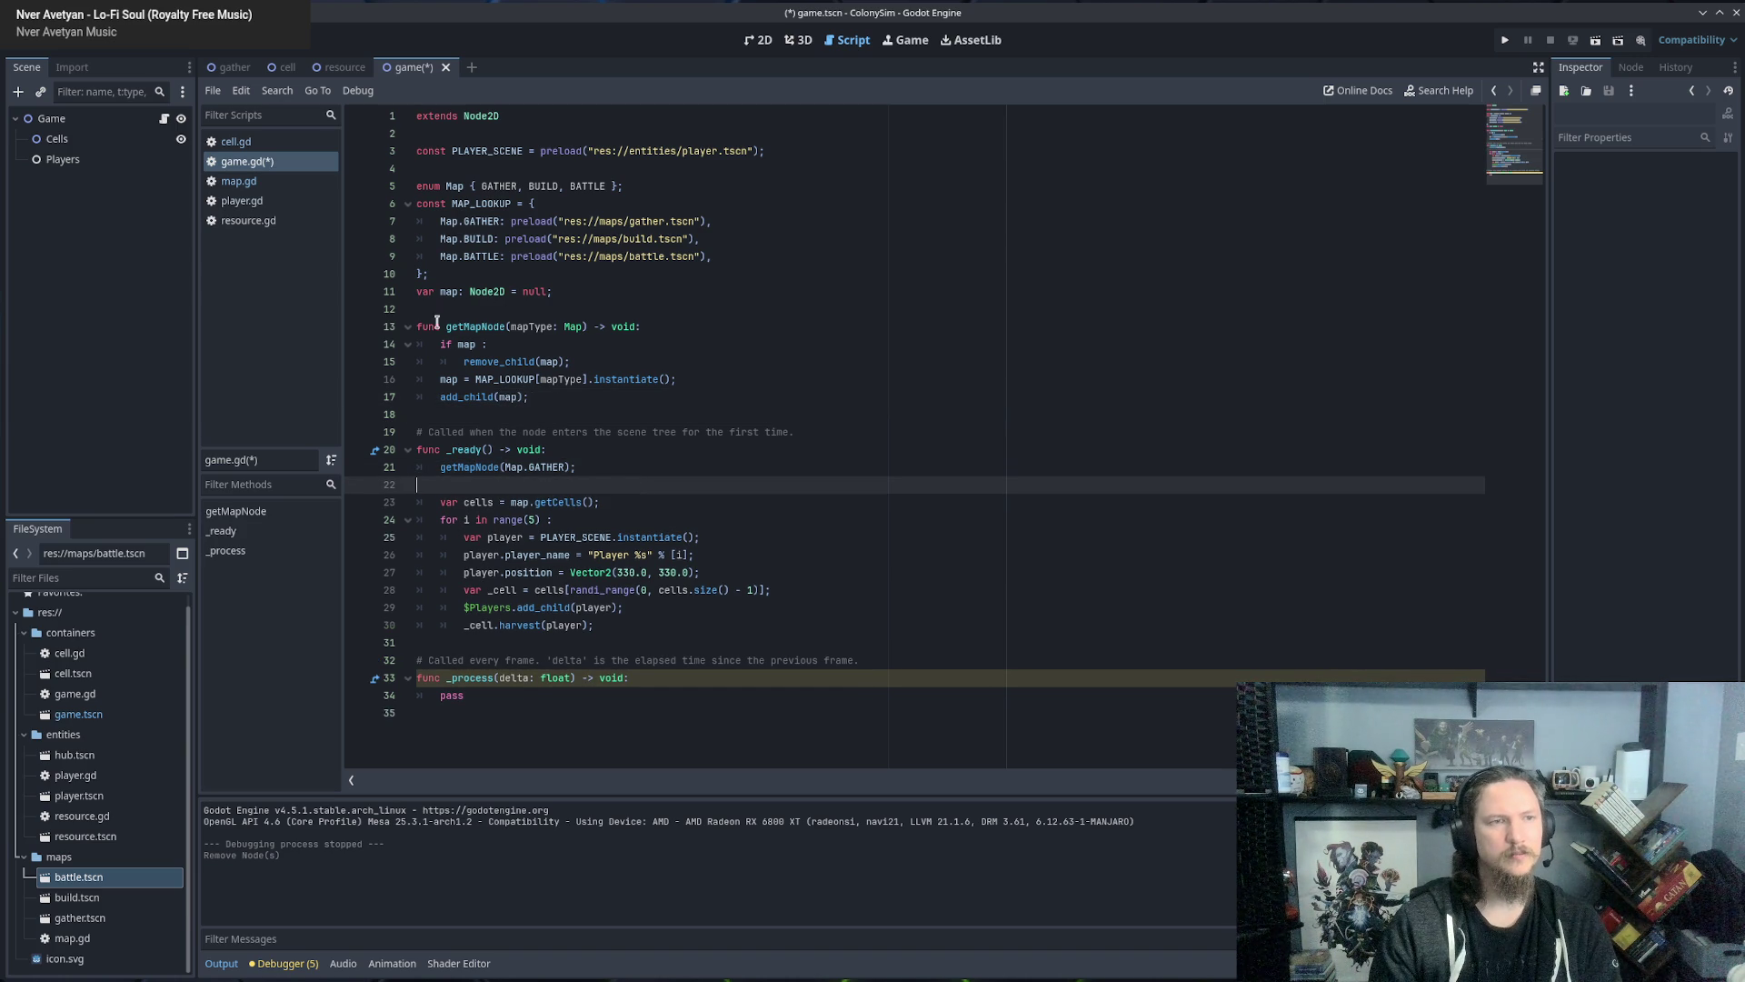
pyautogui.click(407, 326)
# Step: Save game.gd, run the project with F5, restart it, and close the running game
pyautogui.click(672, 291)
pyautogui.hotkey('ctrl', 's')
pyautogui.press('F5')
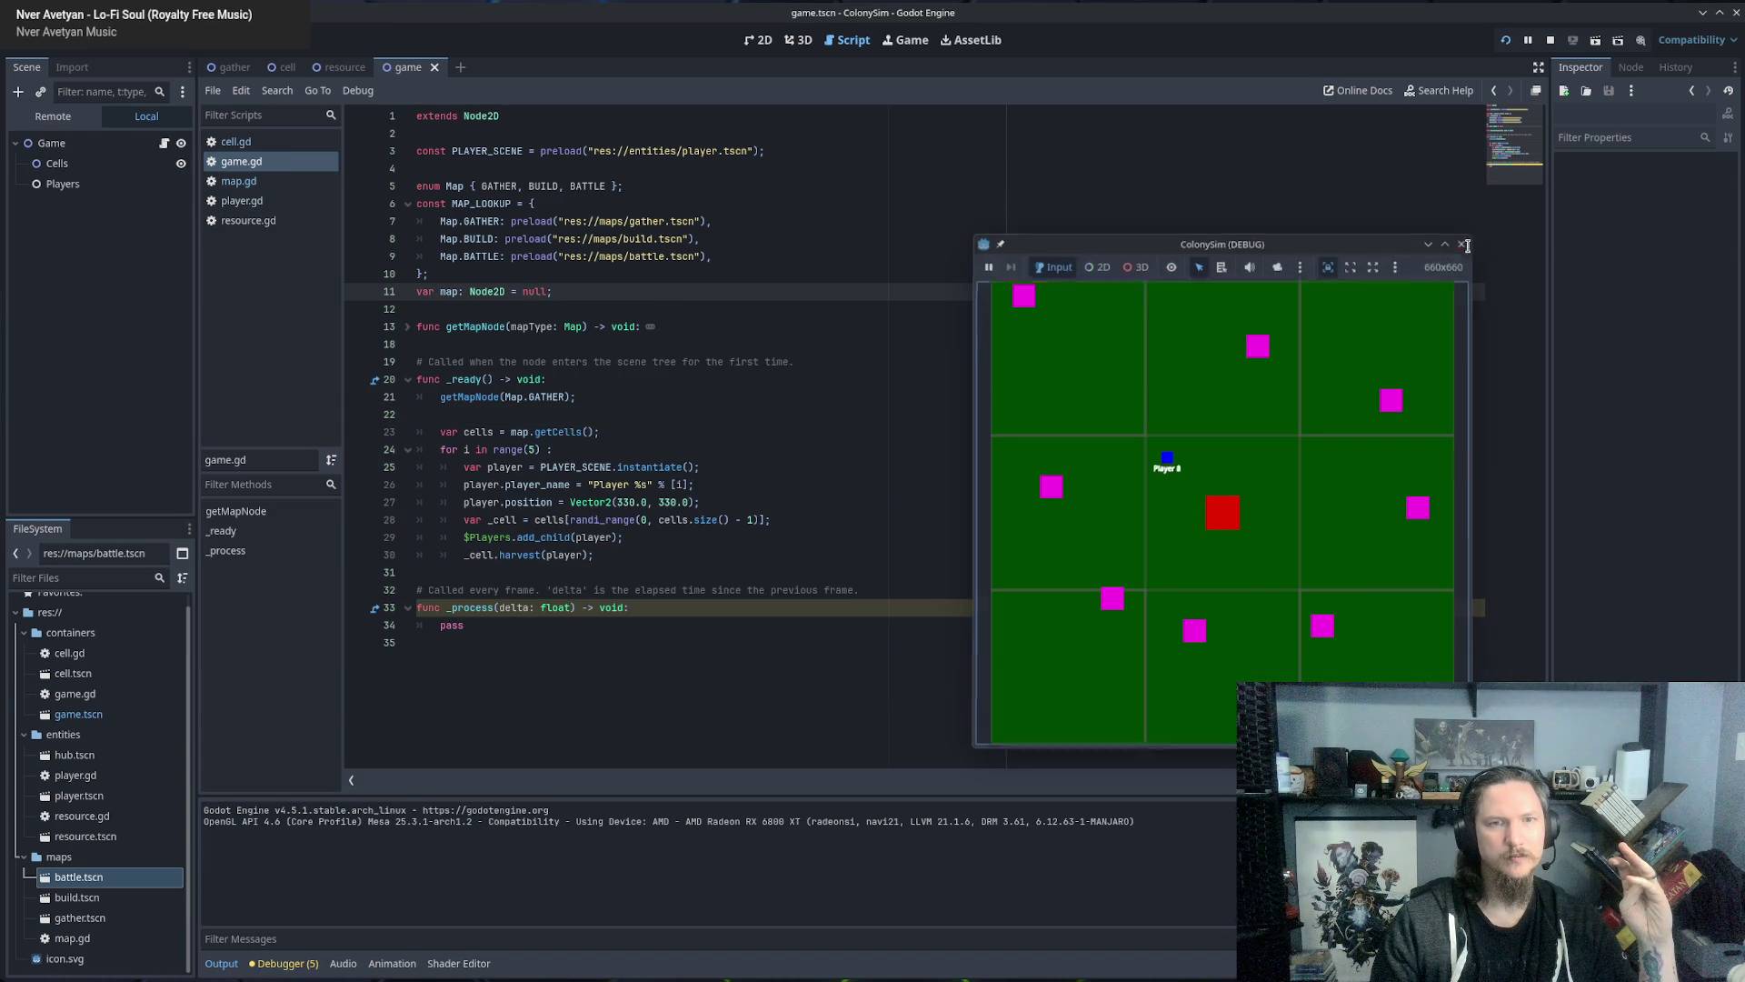
pyautogui.press('F8')
pyautogui.press('F5')
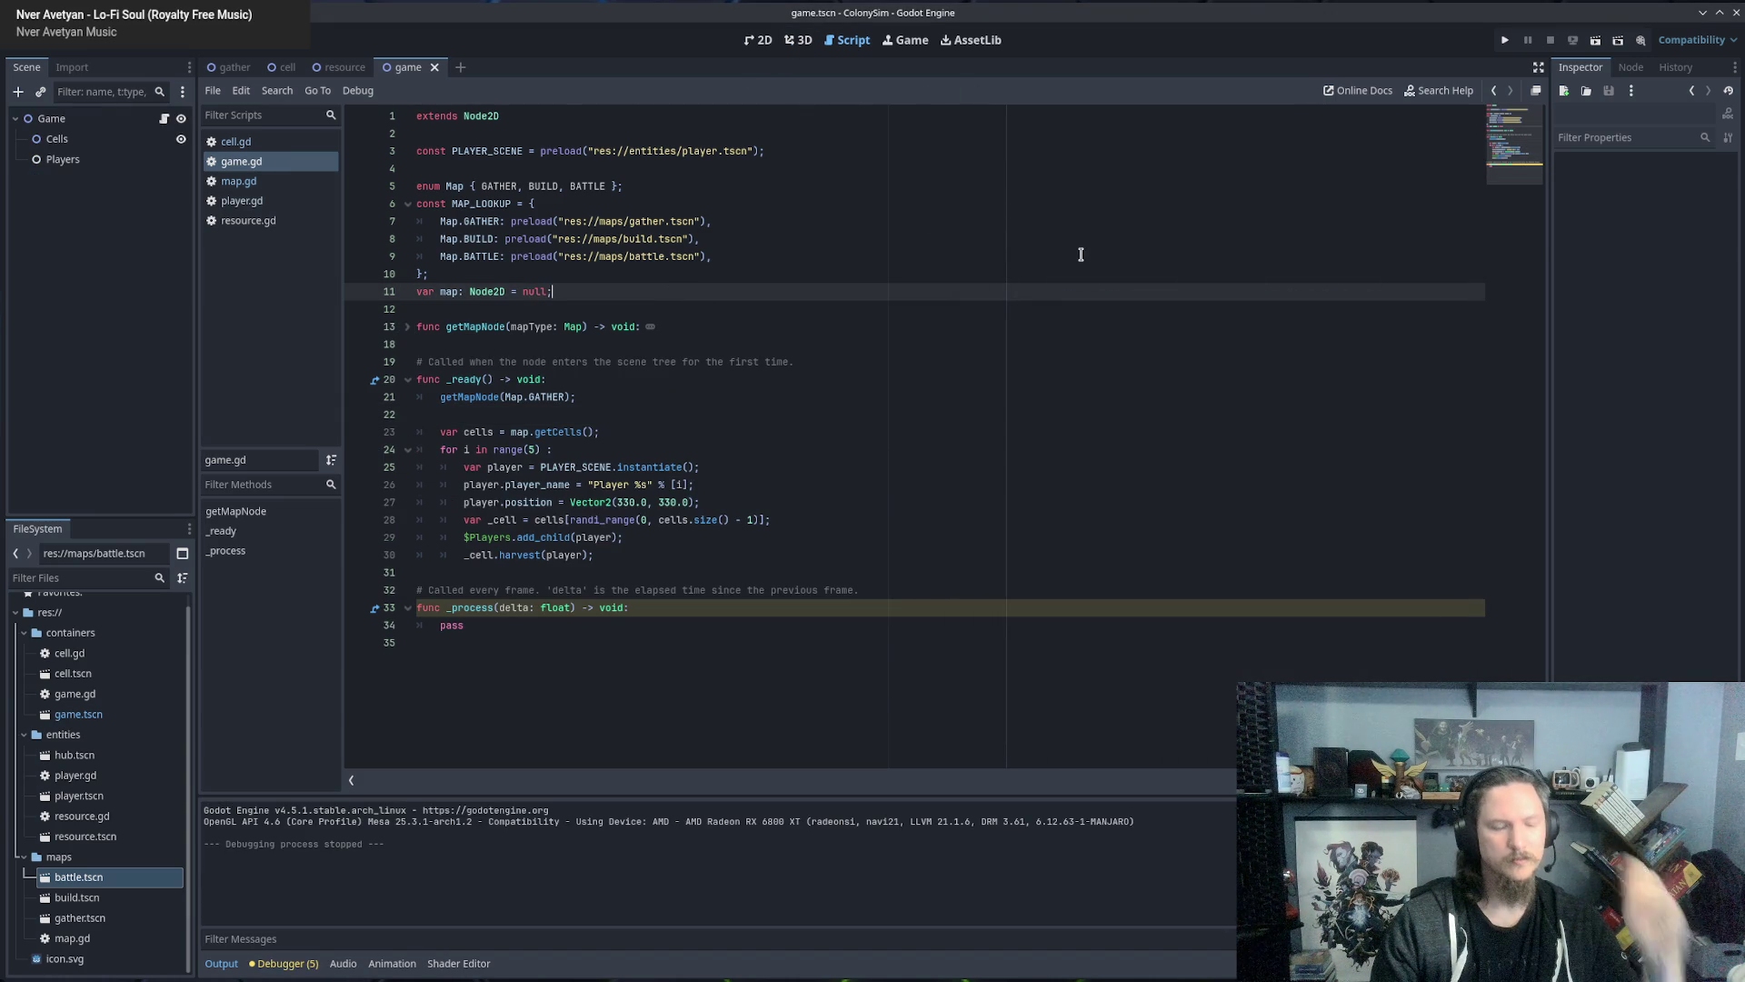
pyautogui.press('F5')
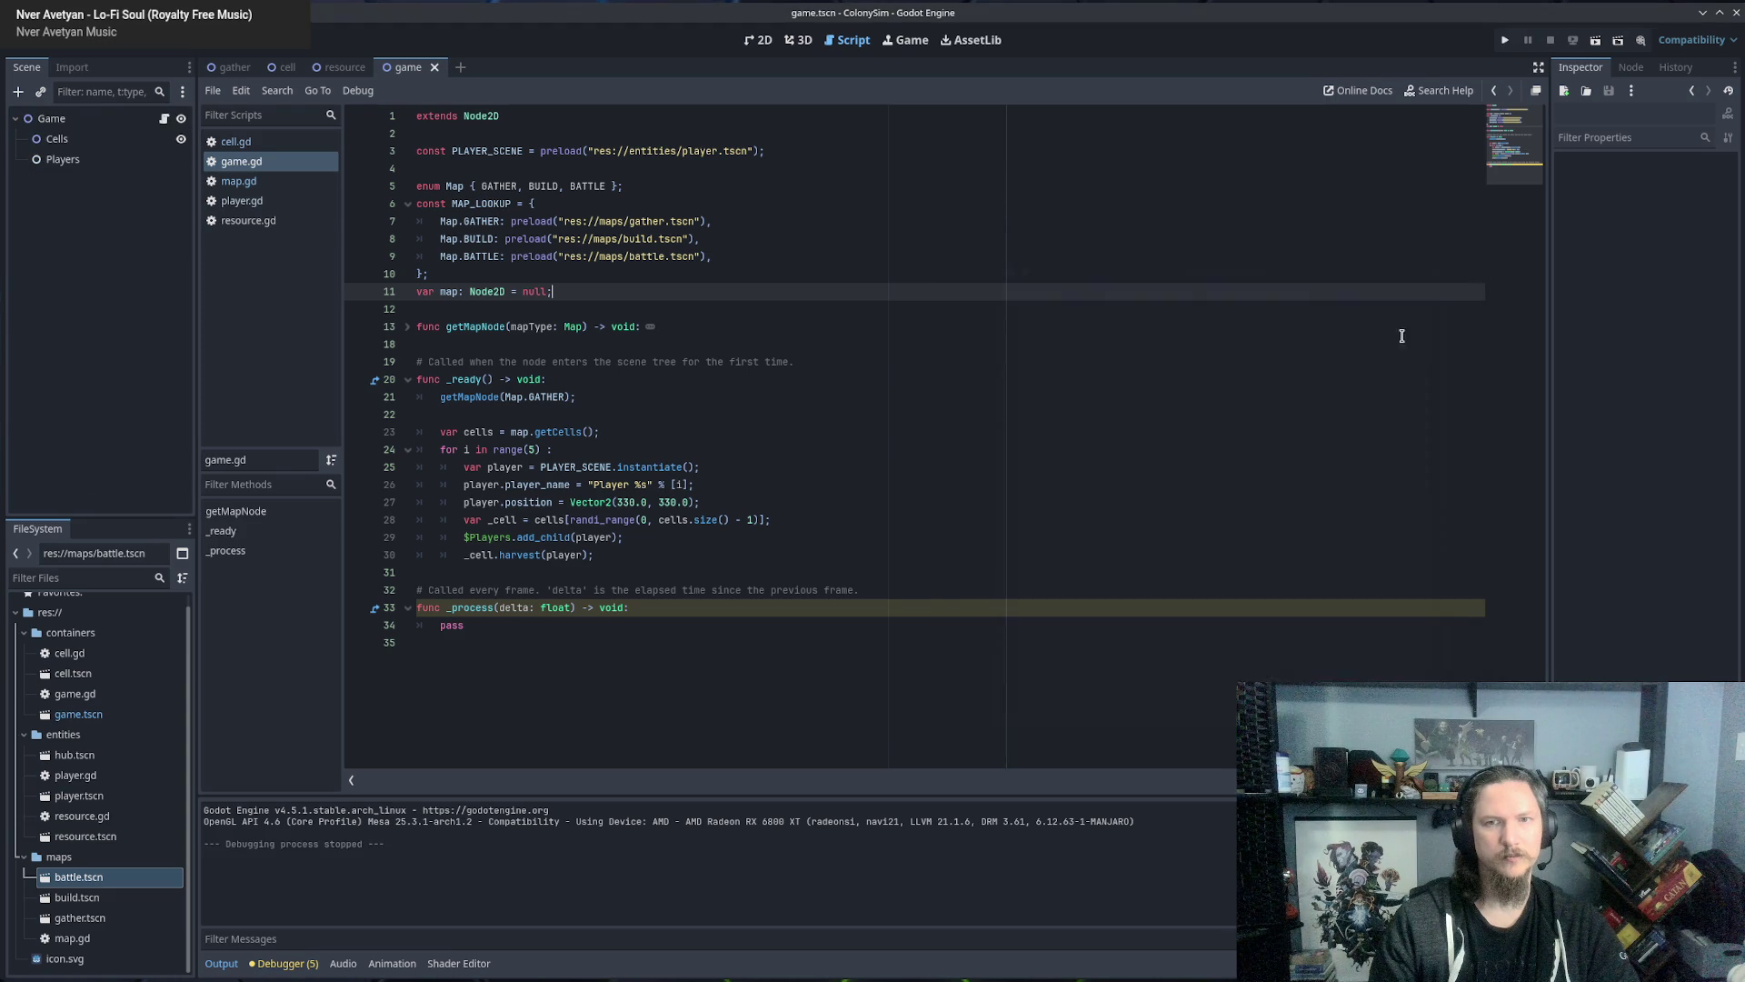
pyautogui.click(1463, 241)
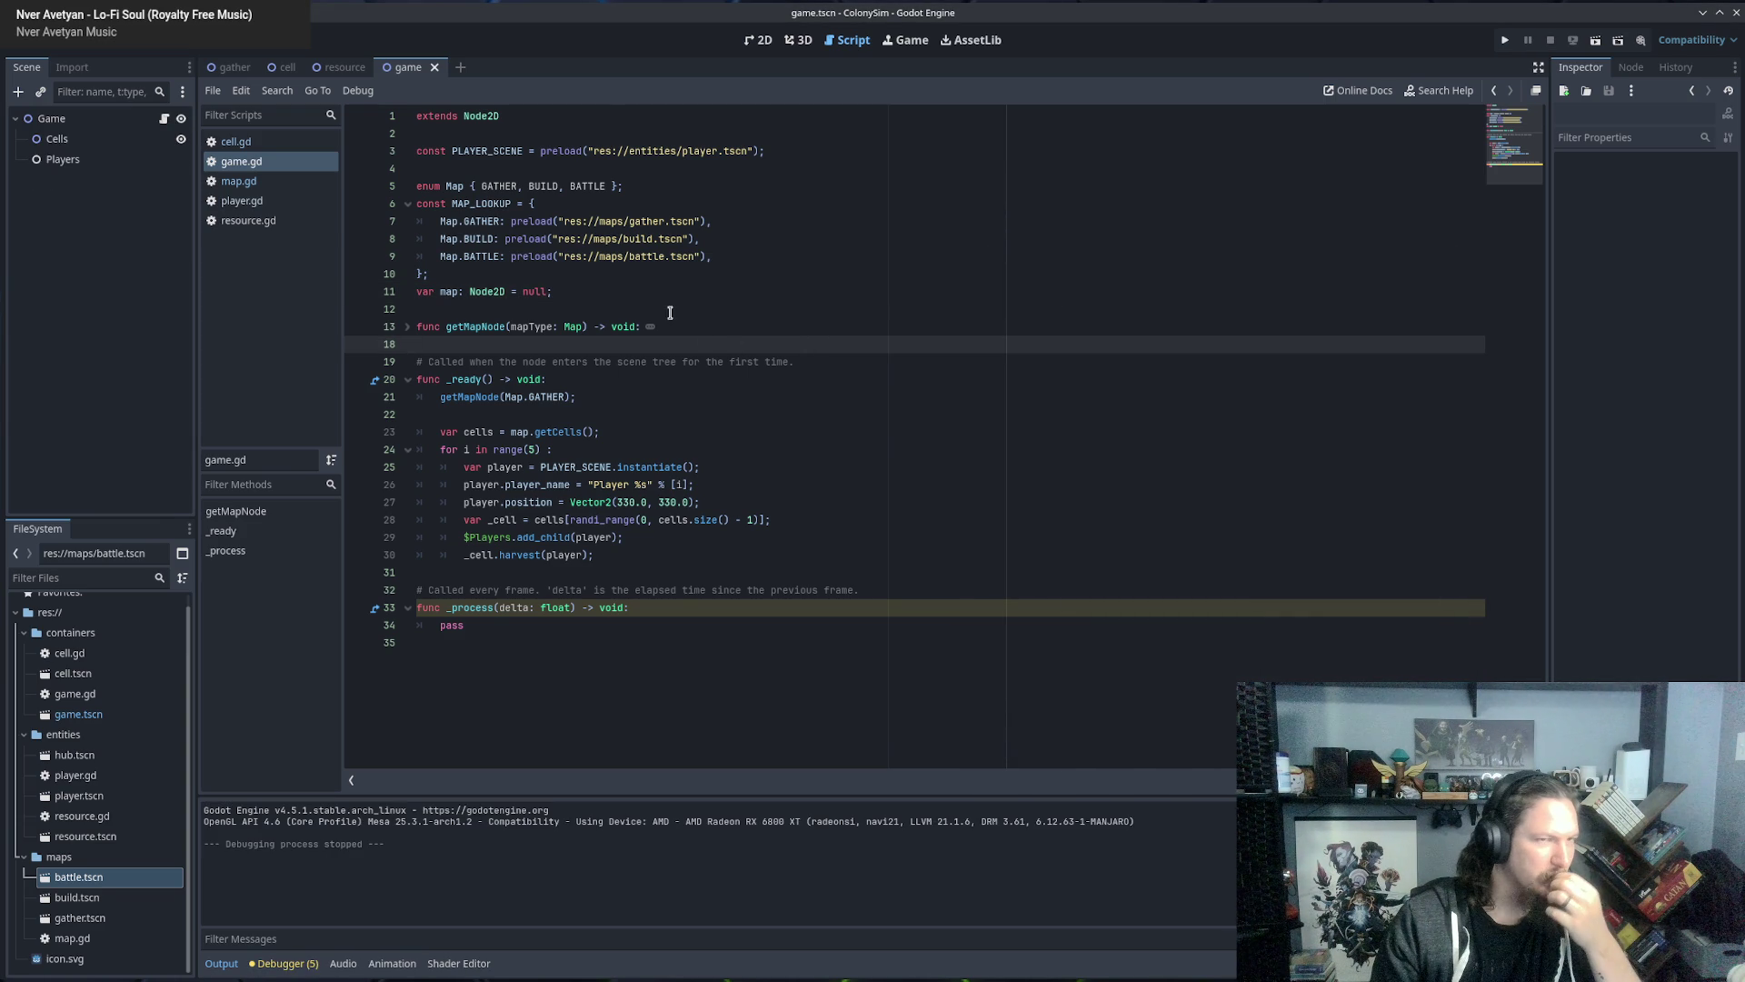
# Step: Fold the MAP_LOOKUP dictionary in game.gd
pyautogui.moveTo(440, 188); pyautogui.dragTo(480, 277)
pyautogui.click(480, 277)
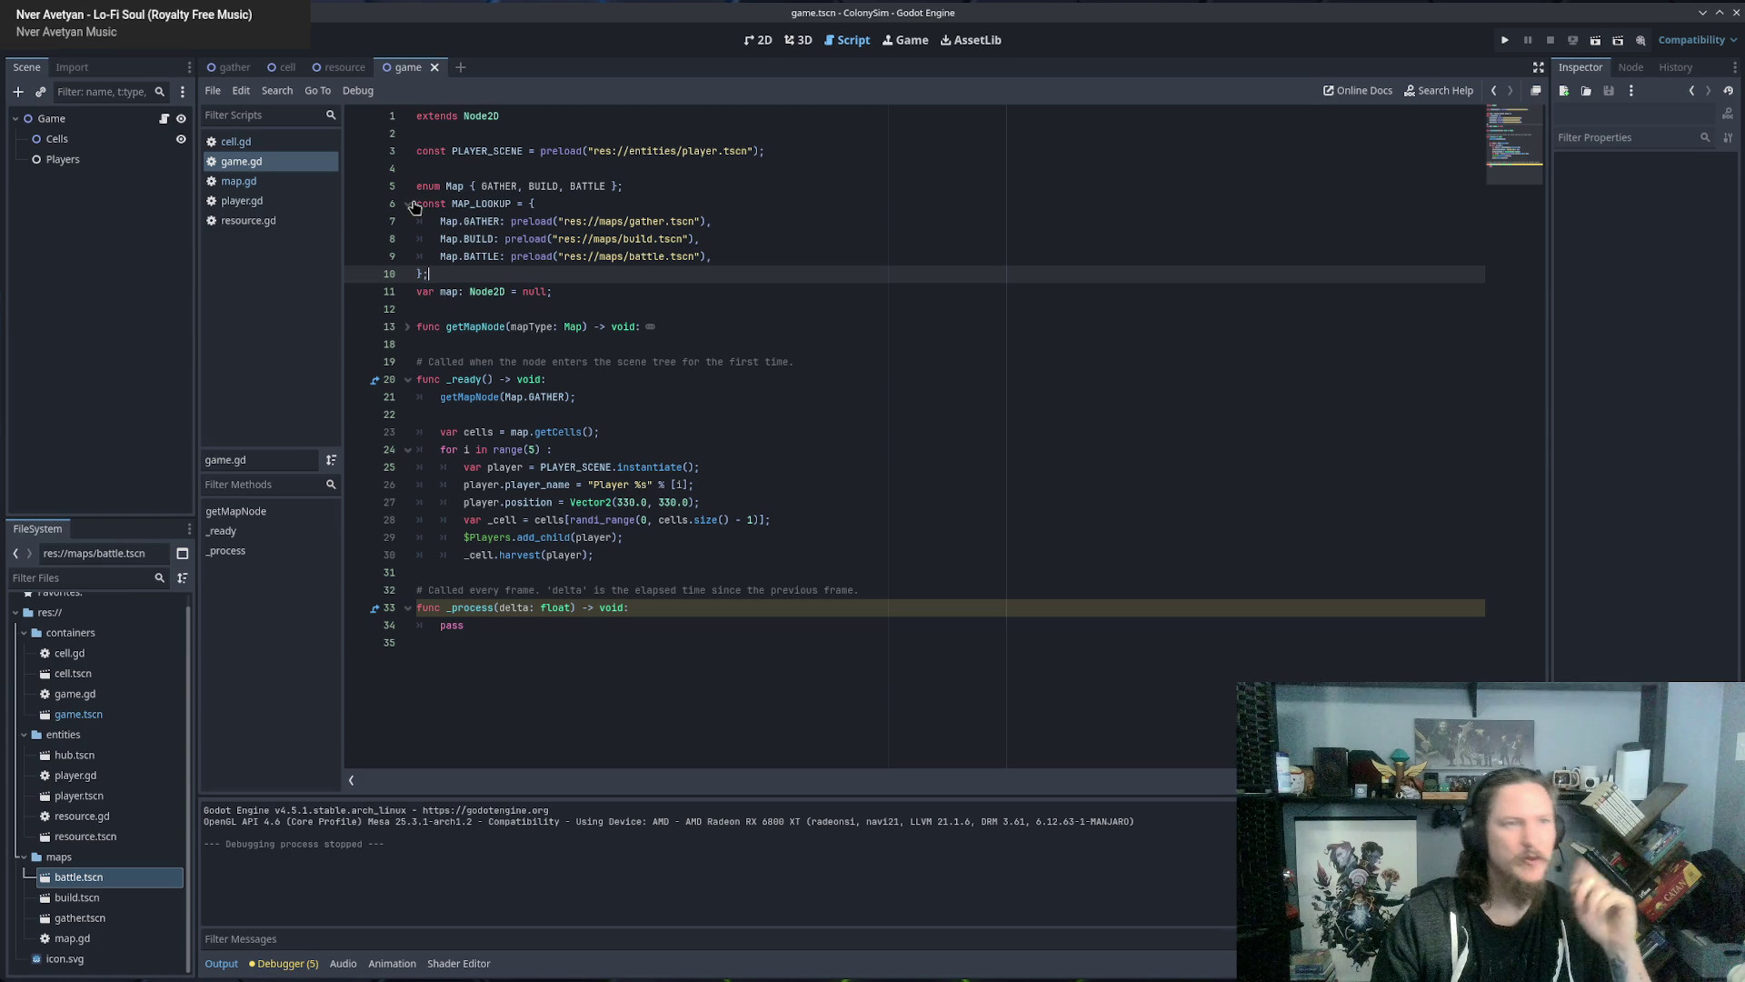
pyautogui.click(407, 204)
pyautogui.click(482, 238)
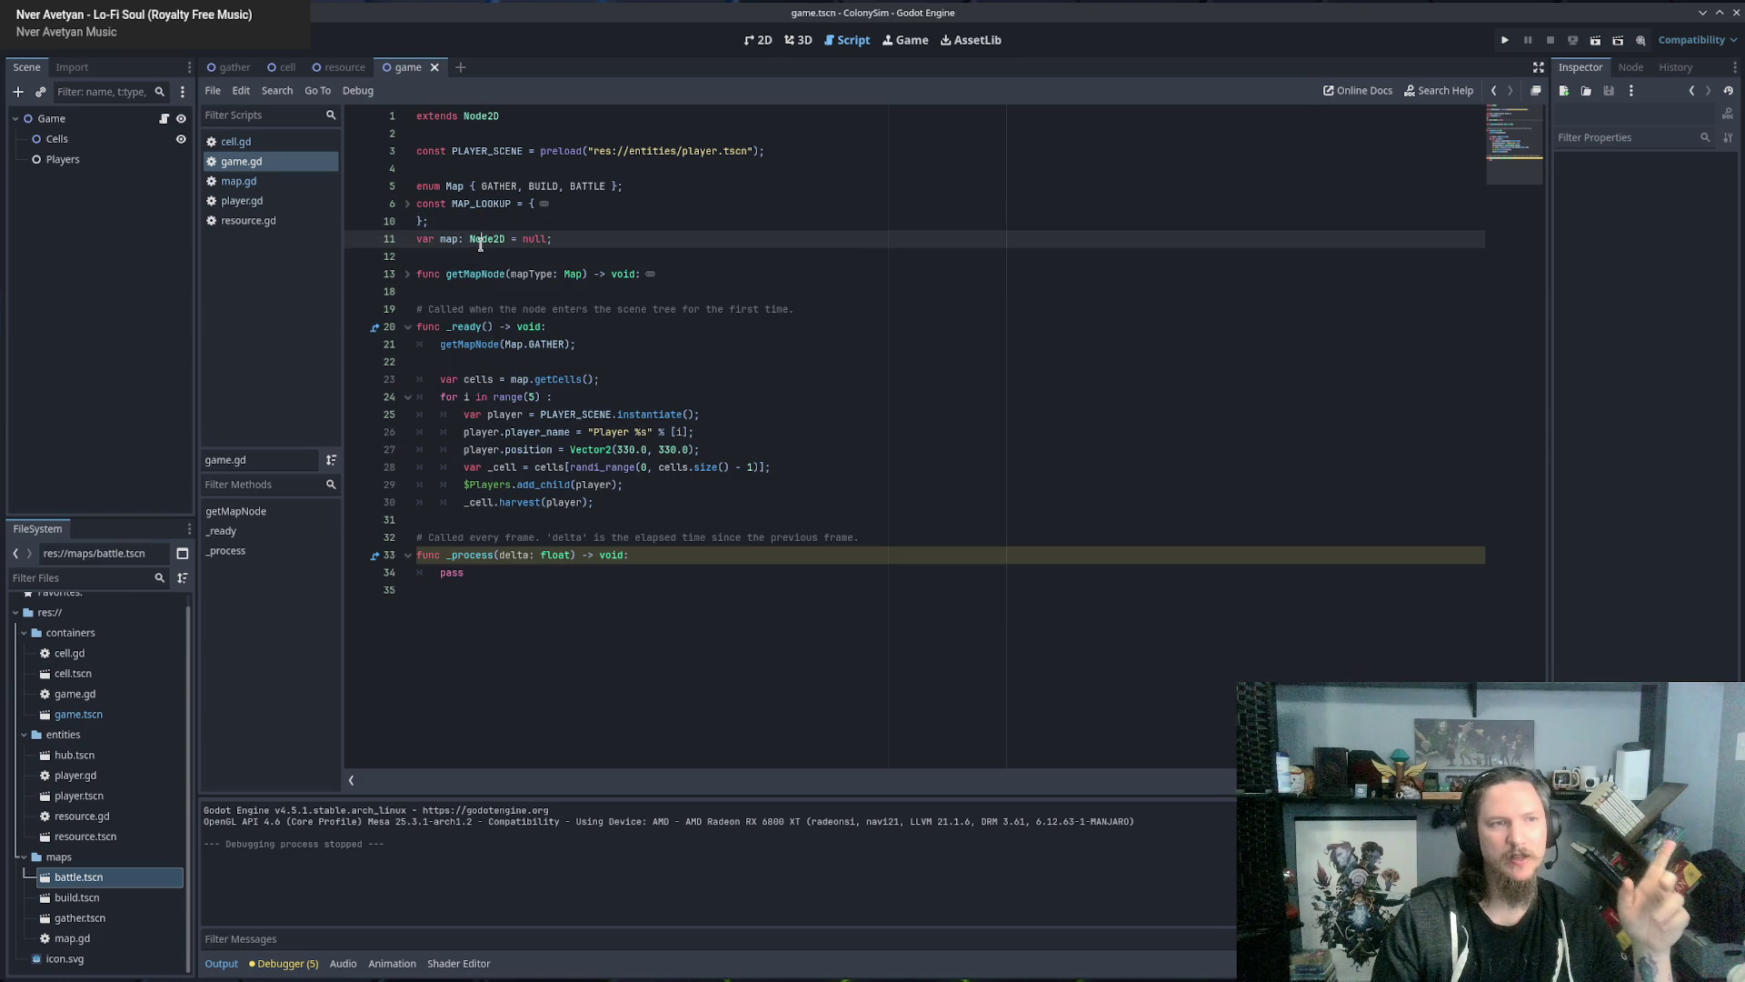
# Step: Rename getMapNode to changeMap in its definition and in the _ready call
pyautogui.doubleClick(440, 344)
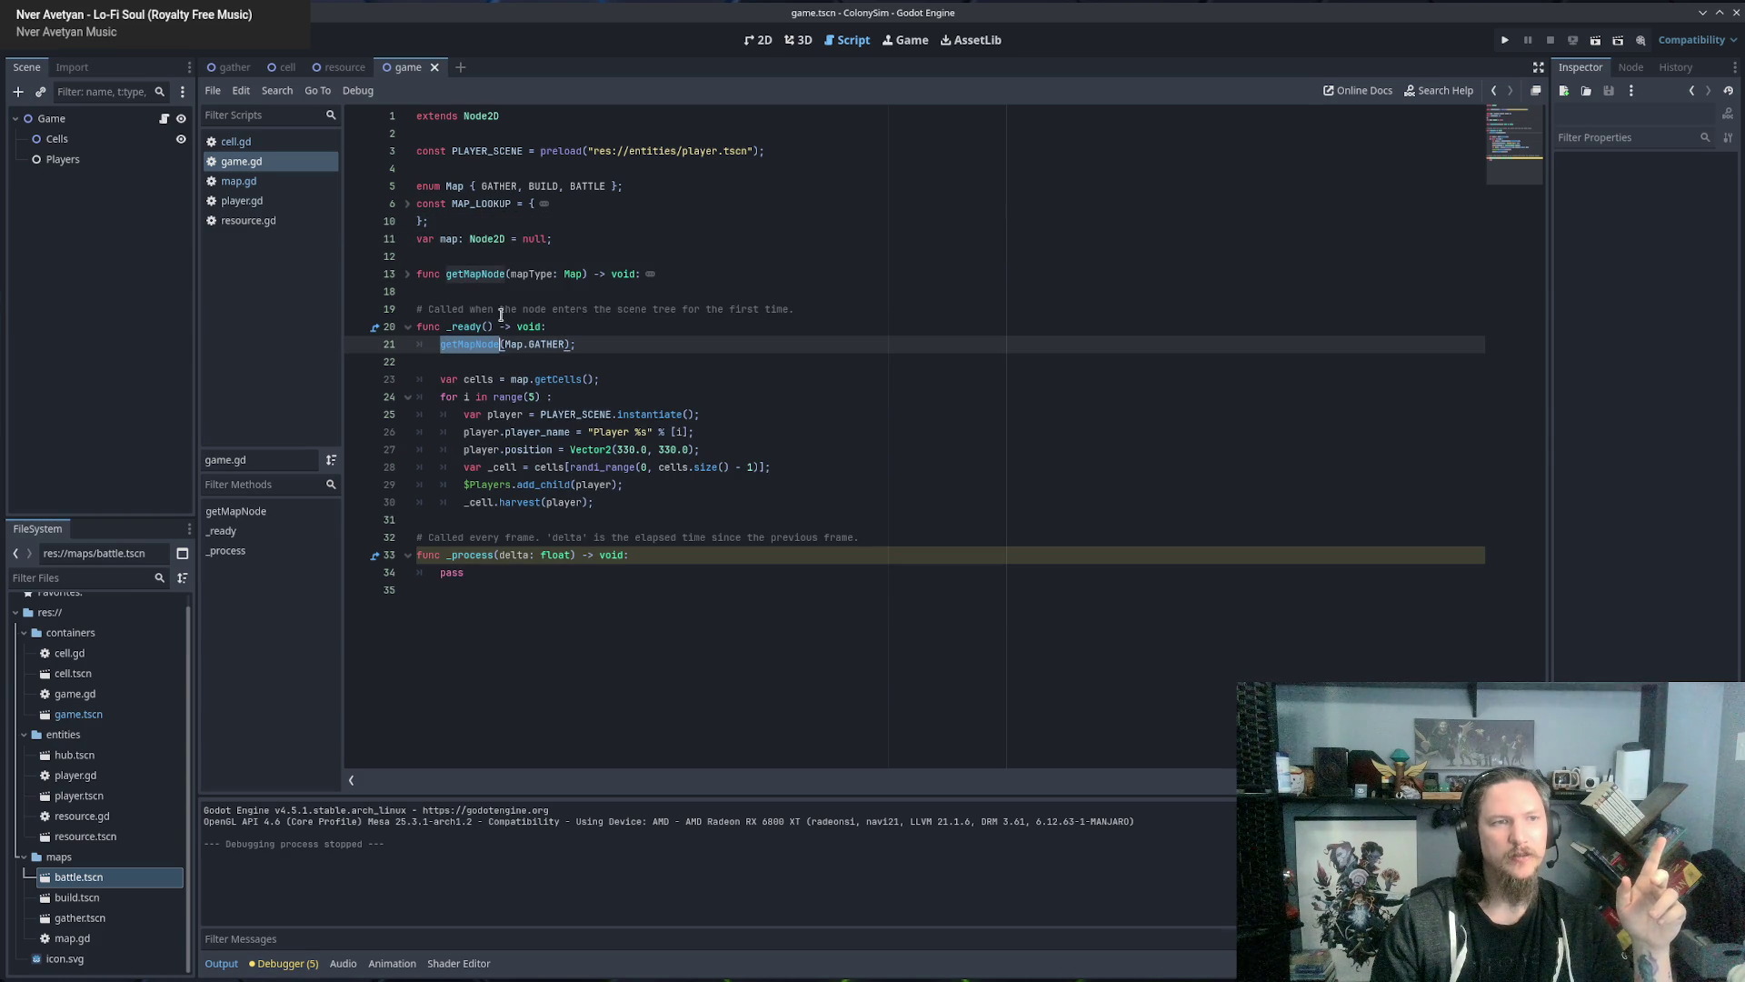
pyautogui.click(471, 274)
pyautogui.keyDown('ctrl'); pyautogui.click(472, 274); pyautogui.keyUp('ctrl')
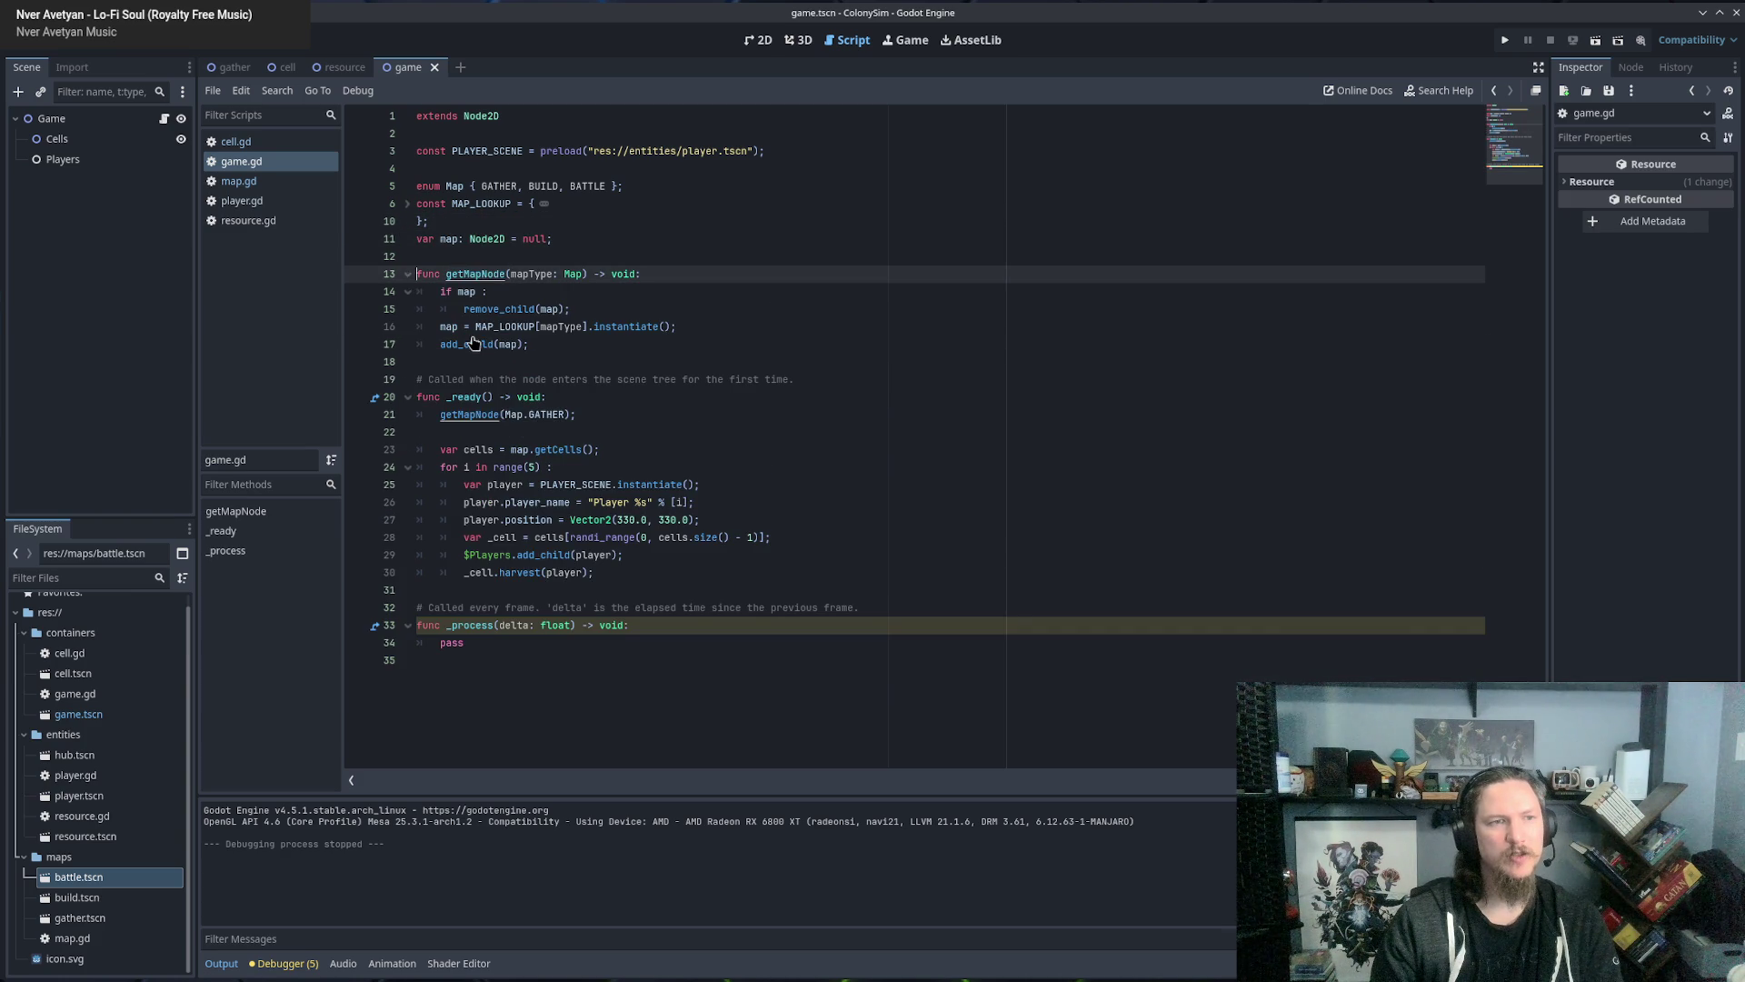
pyautogui.doubleClick(483, 274)
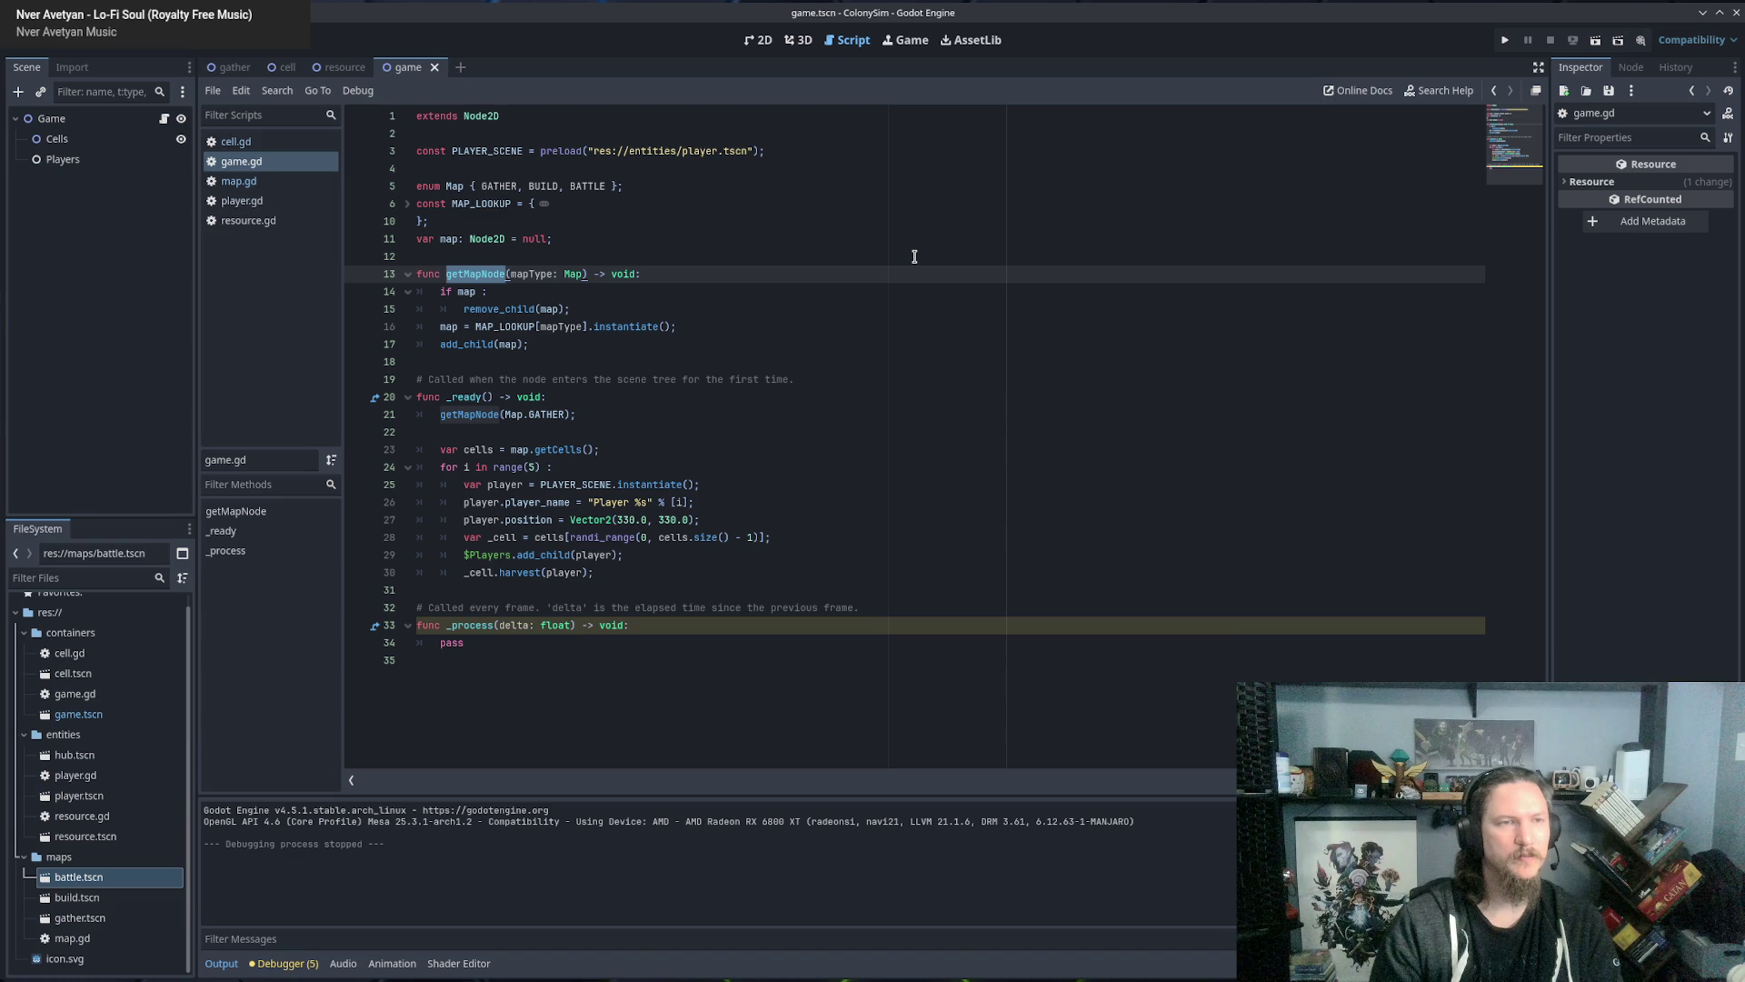
pyautogui.press('Left')
pyautogui.hotkey('ctrl', 'shift', 'Right')
pyautogui.write('changeMap')
pyautogui.hotkey('ctrl', 'shift', 'Left')
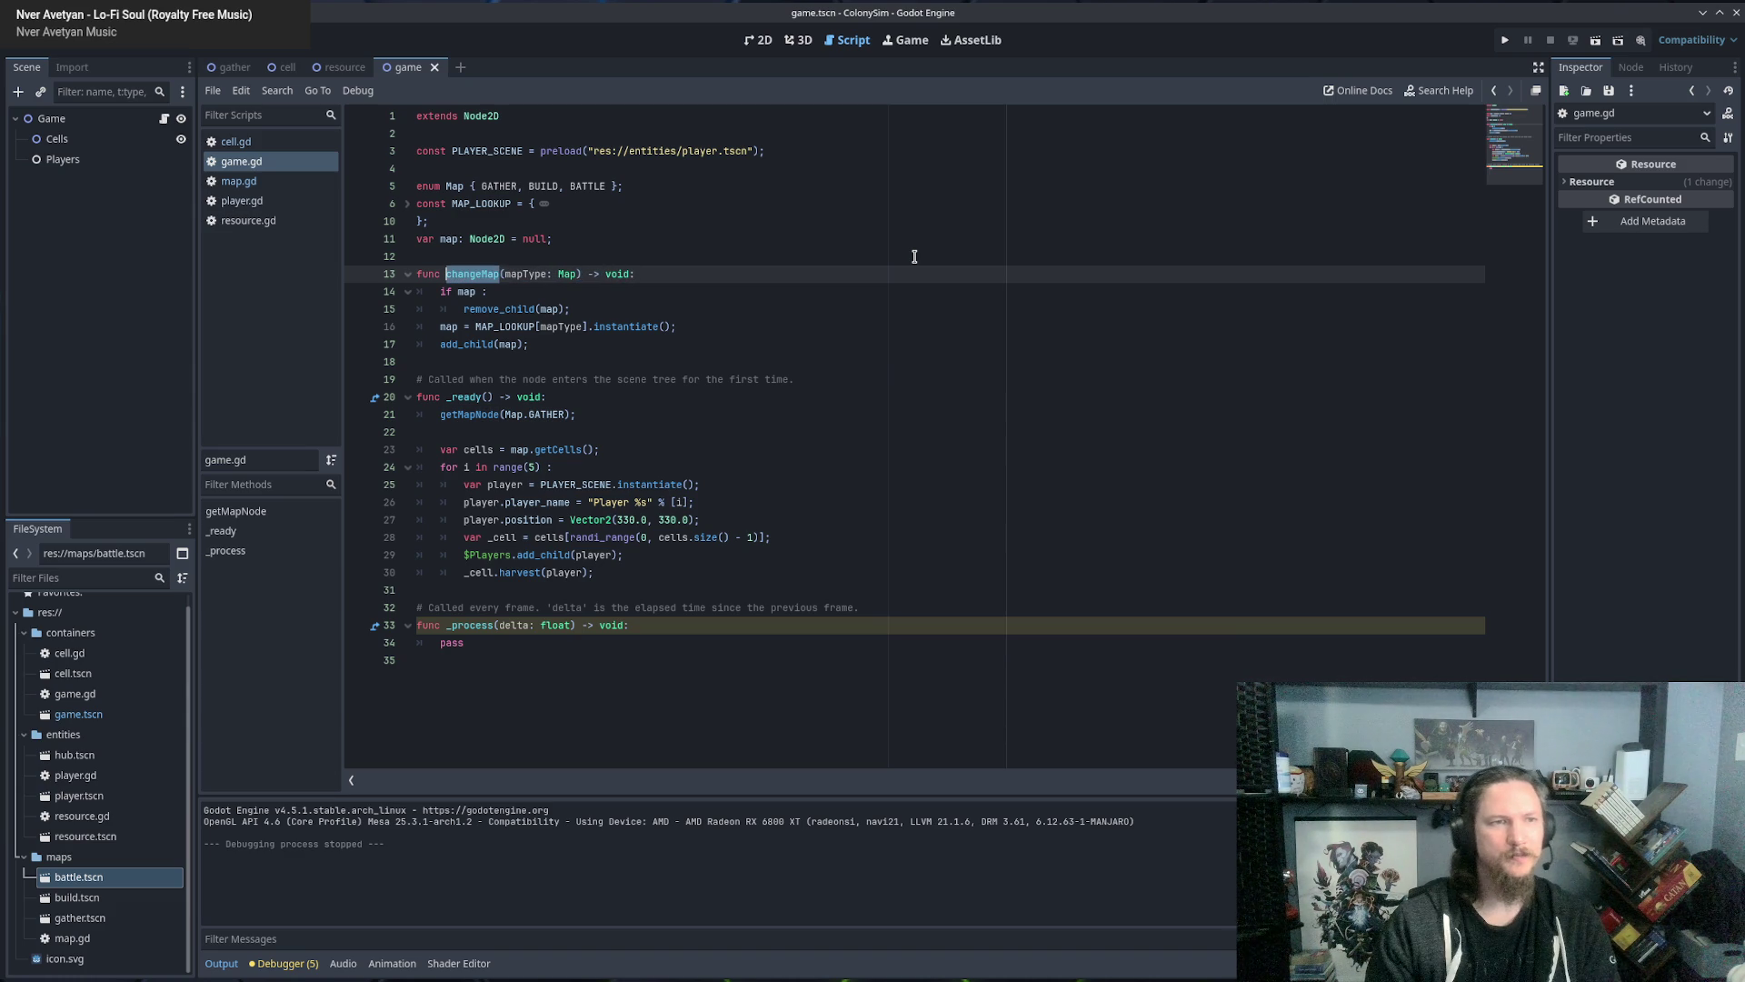
pyautogui.hotkey('ctrl', 'c')
pyautogui.doubleClick(474, 413)
pyautogui.hotkey('ctrl', 'v')
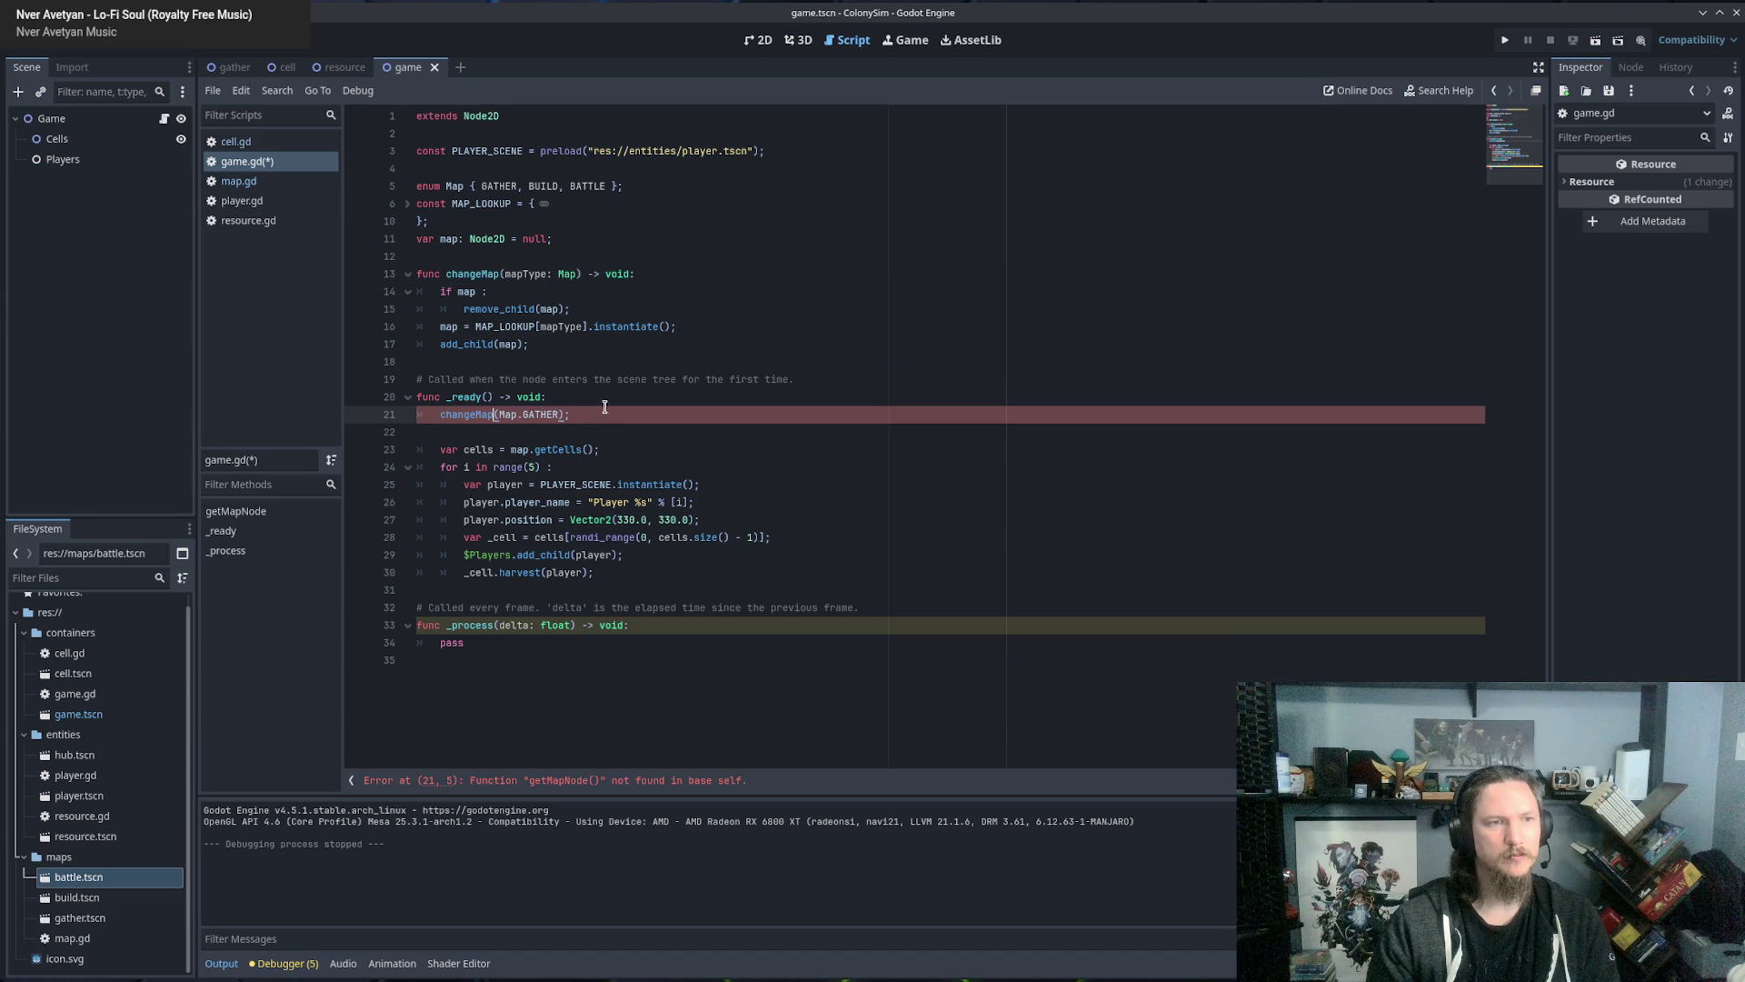
# Step: Add a new line after remove_child(map) starting a call on map to free the old map
pyautogui.moveTo(464, 274)
pyautogui.mouseDown()
pyautogui.moveTo(511, 344)
pyautogui.moveTo(606, 311)
pyautogui.mouseUp()
pyautogui.click(576, 344)
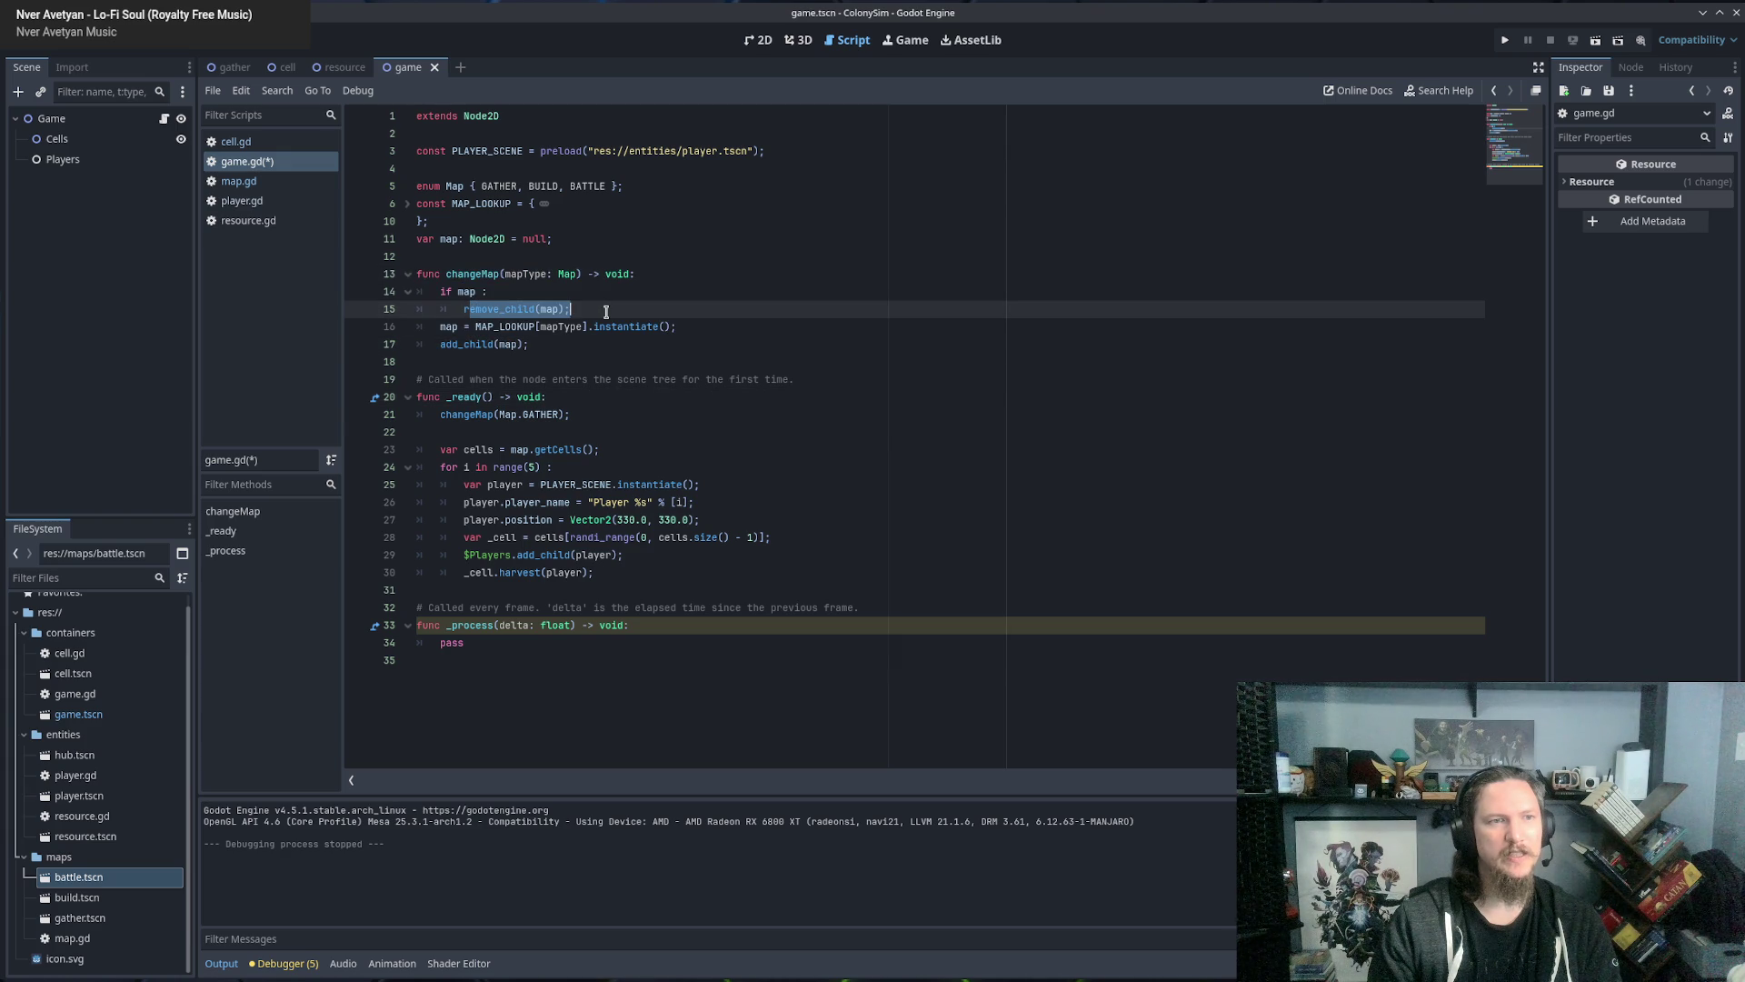
pyautogui.click(606, 311)
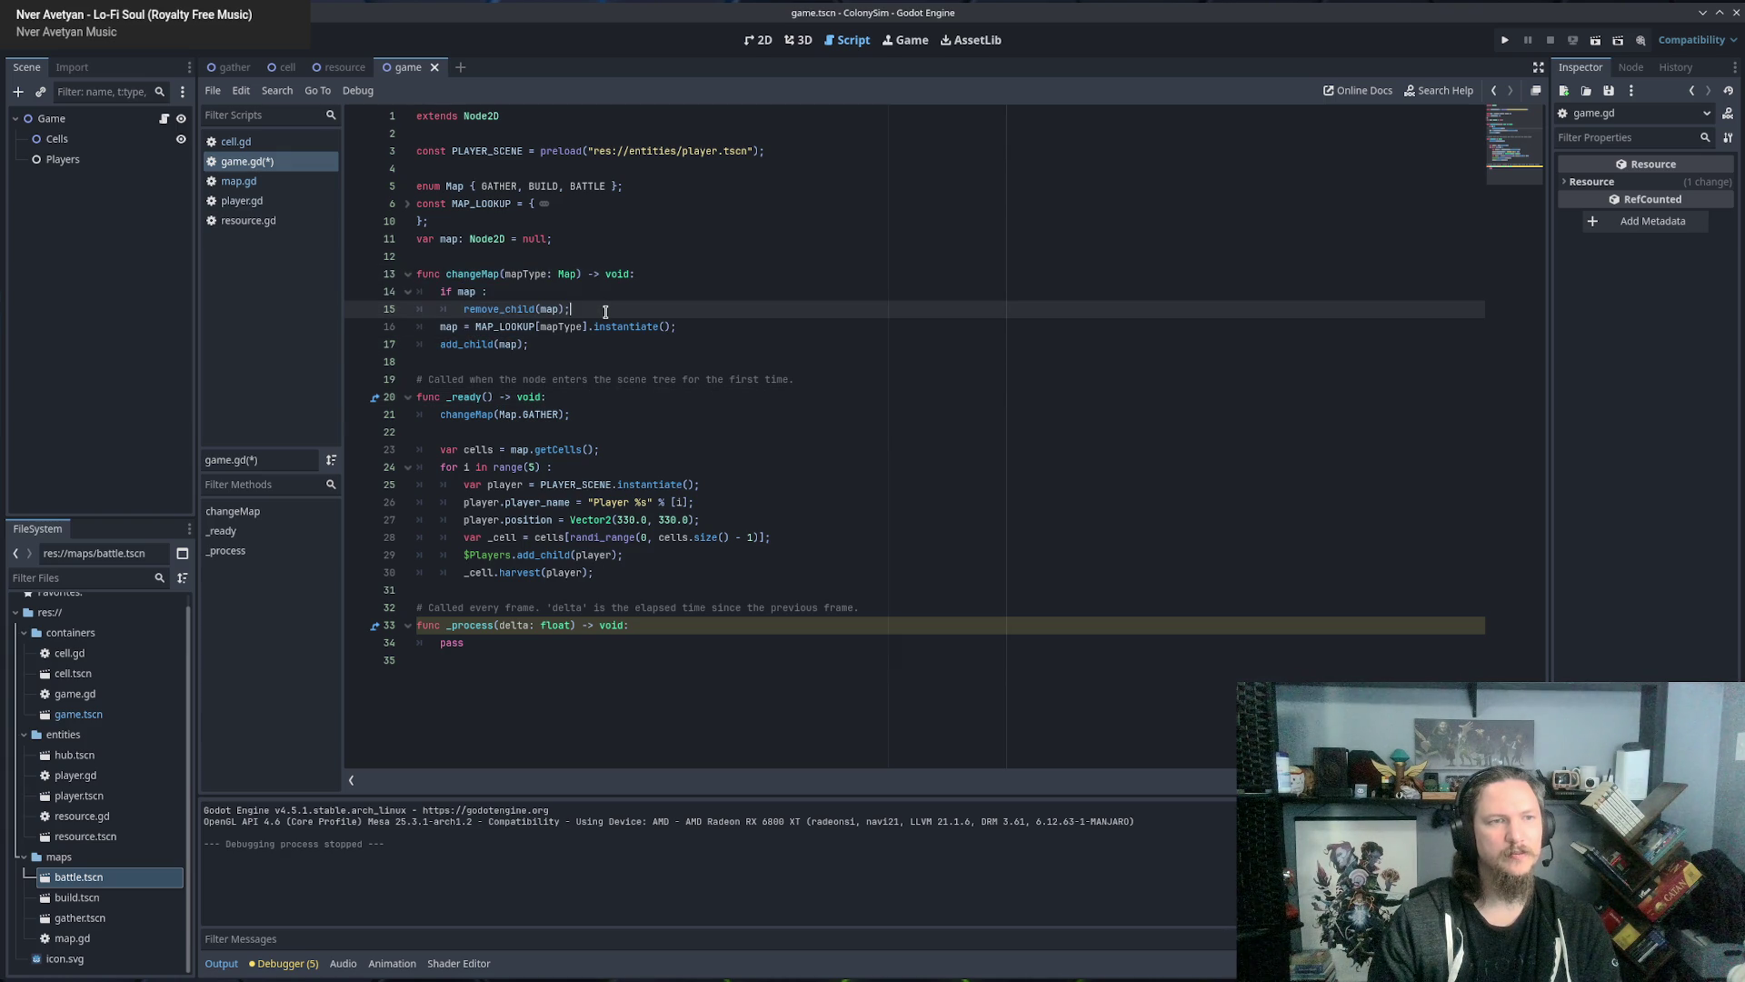
pyautogui.press('Return')
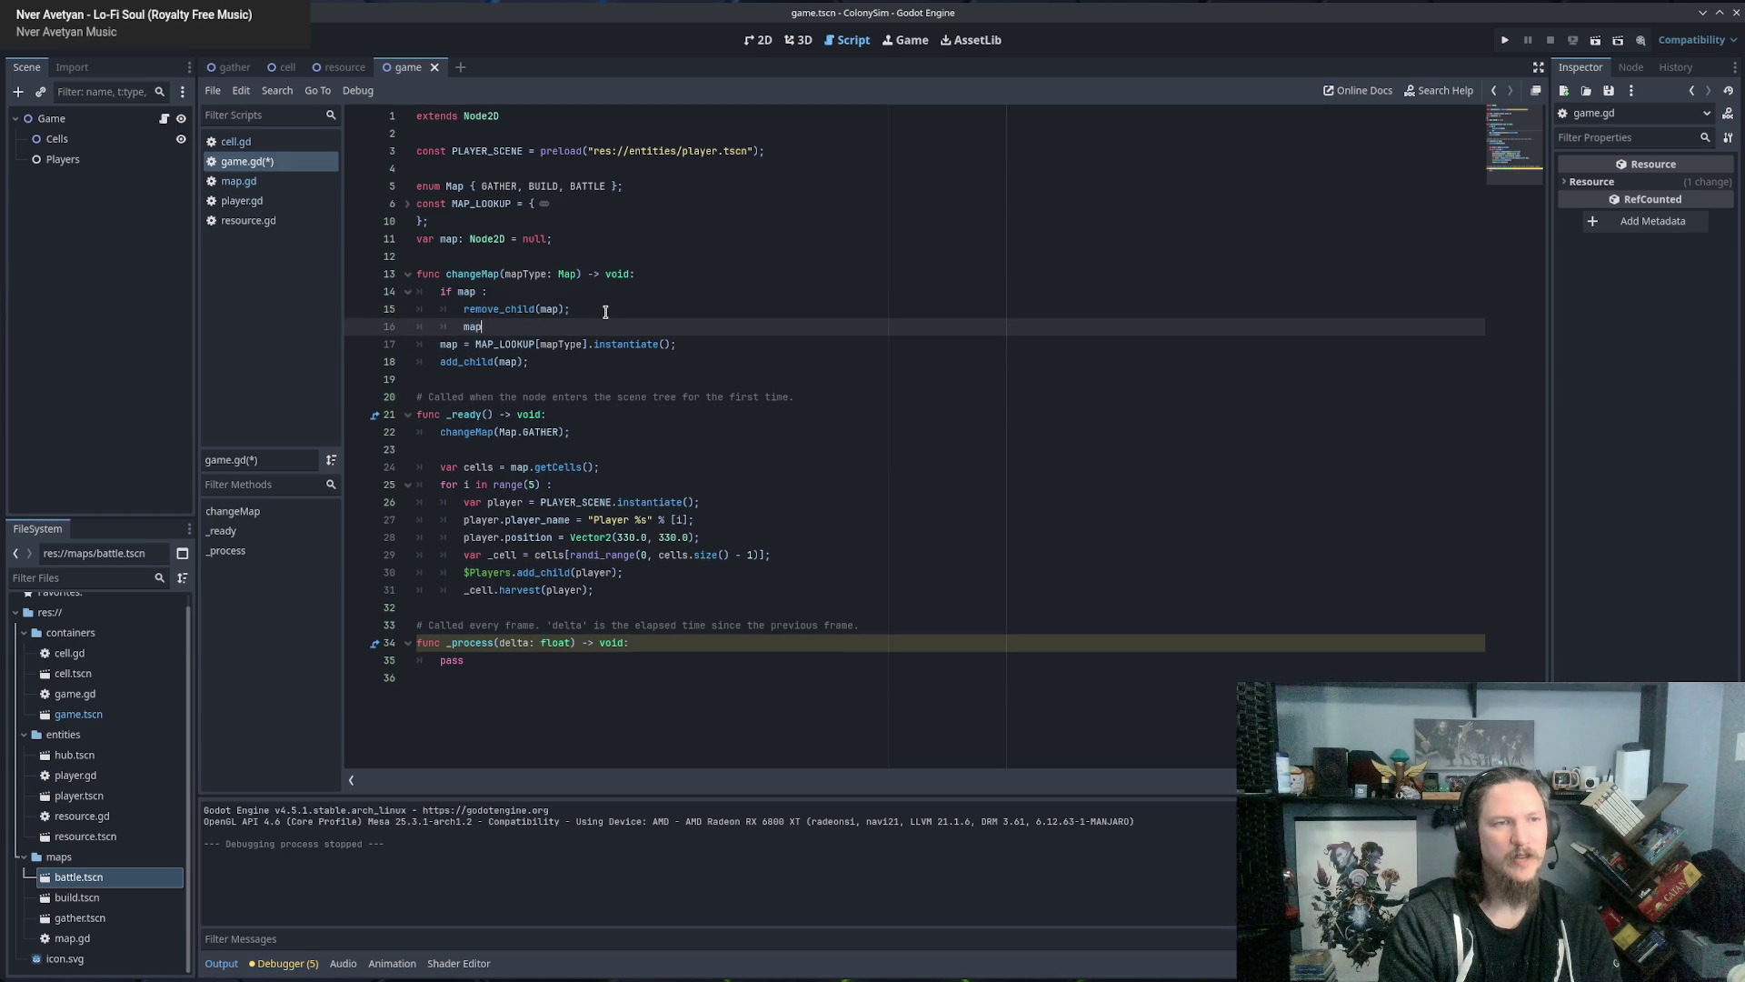
pyautogui.write('p.delete')
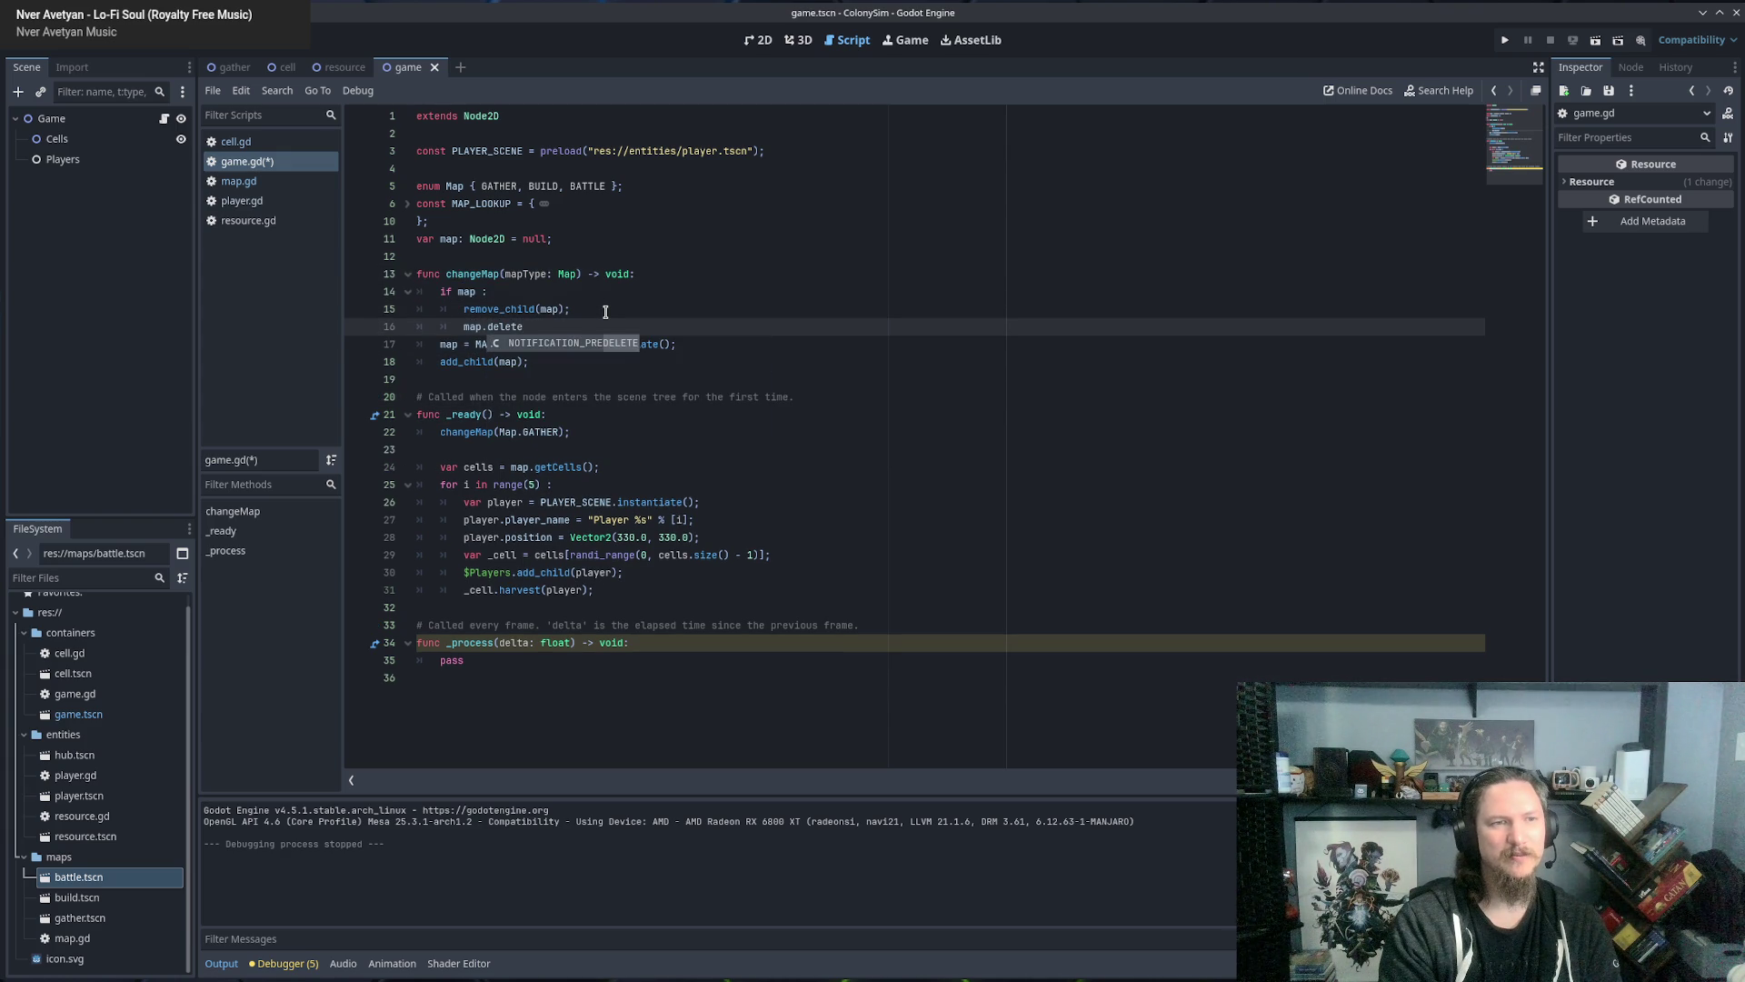
pyautogui.press('BackSpace')
pyautogui.press('BackSpace')
pyautogui.press('BackSpace')
pyautogui.write('remo')
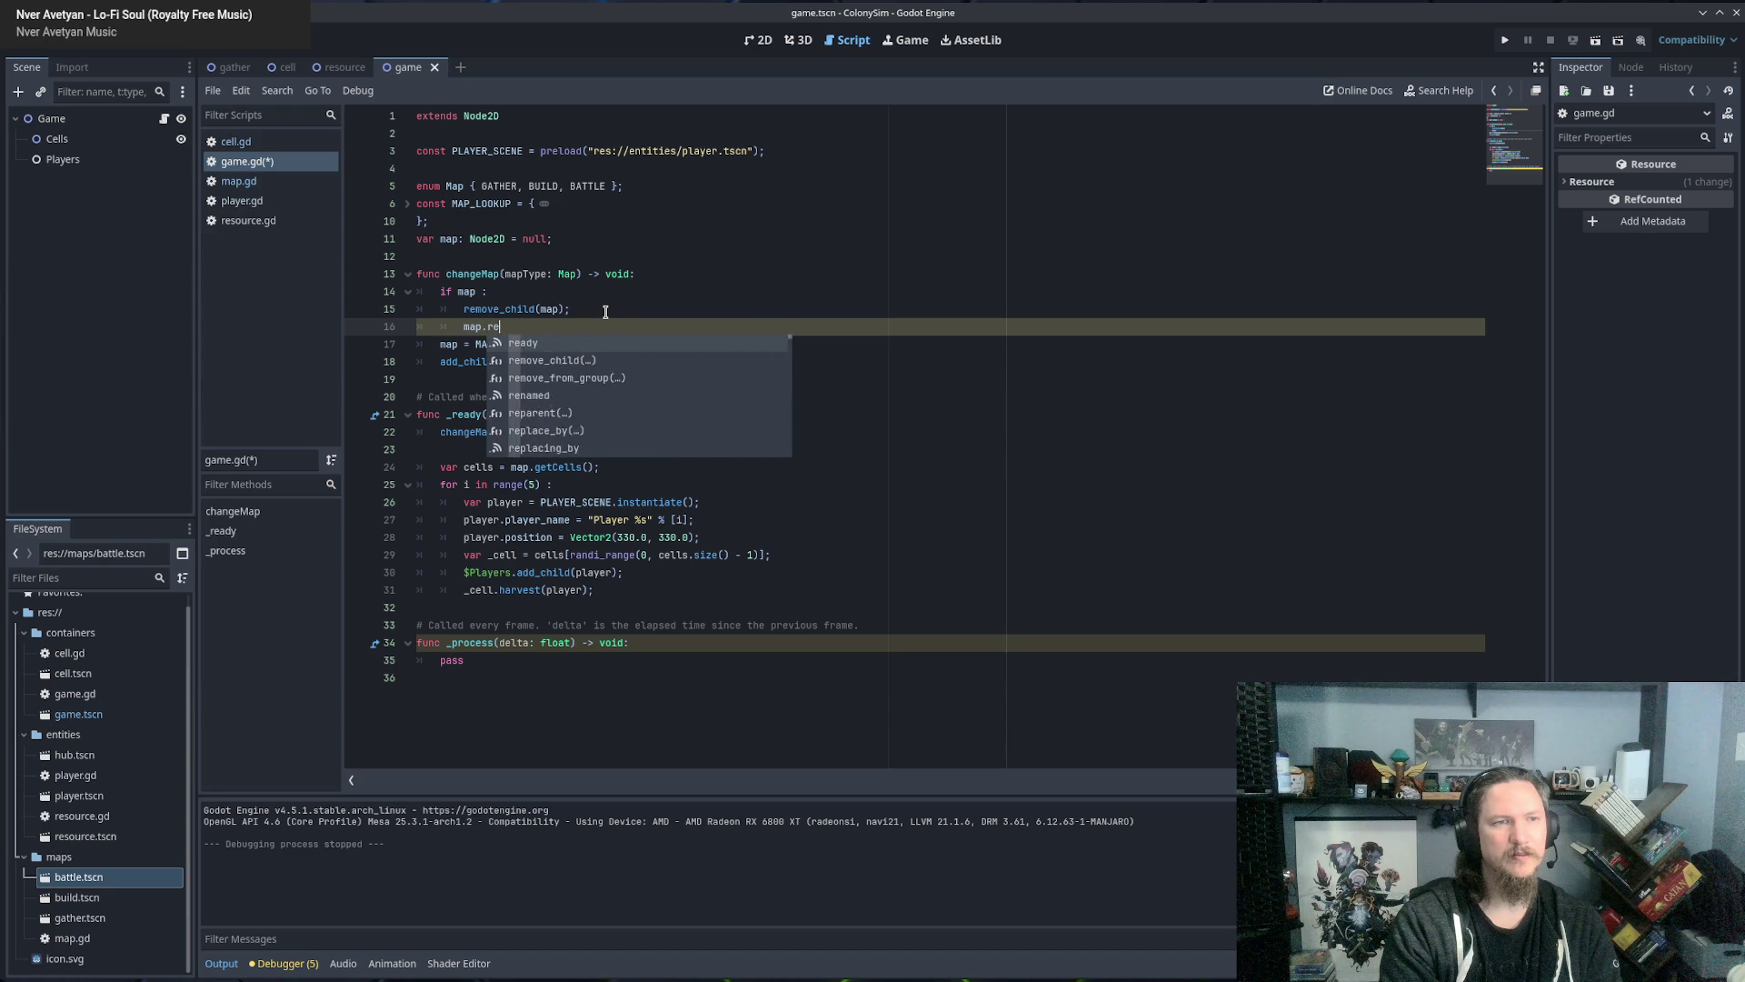
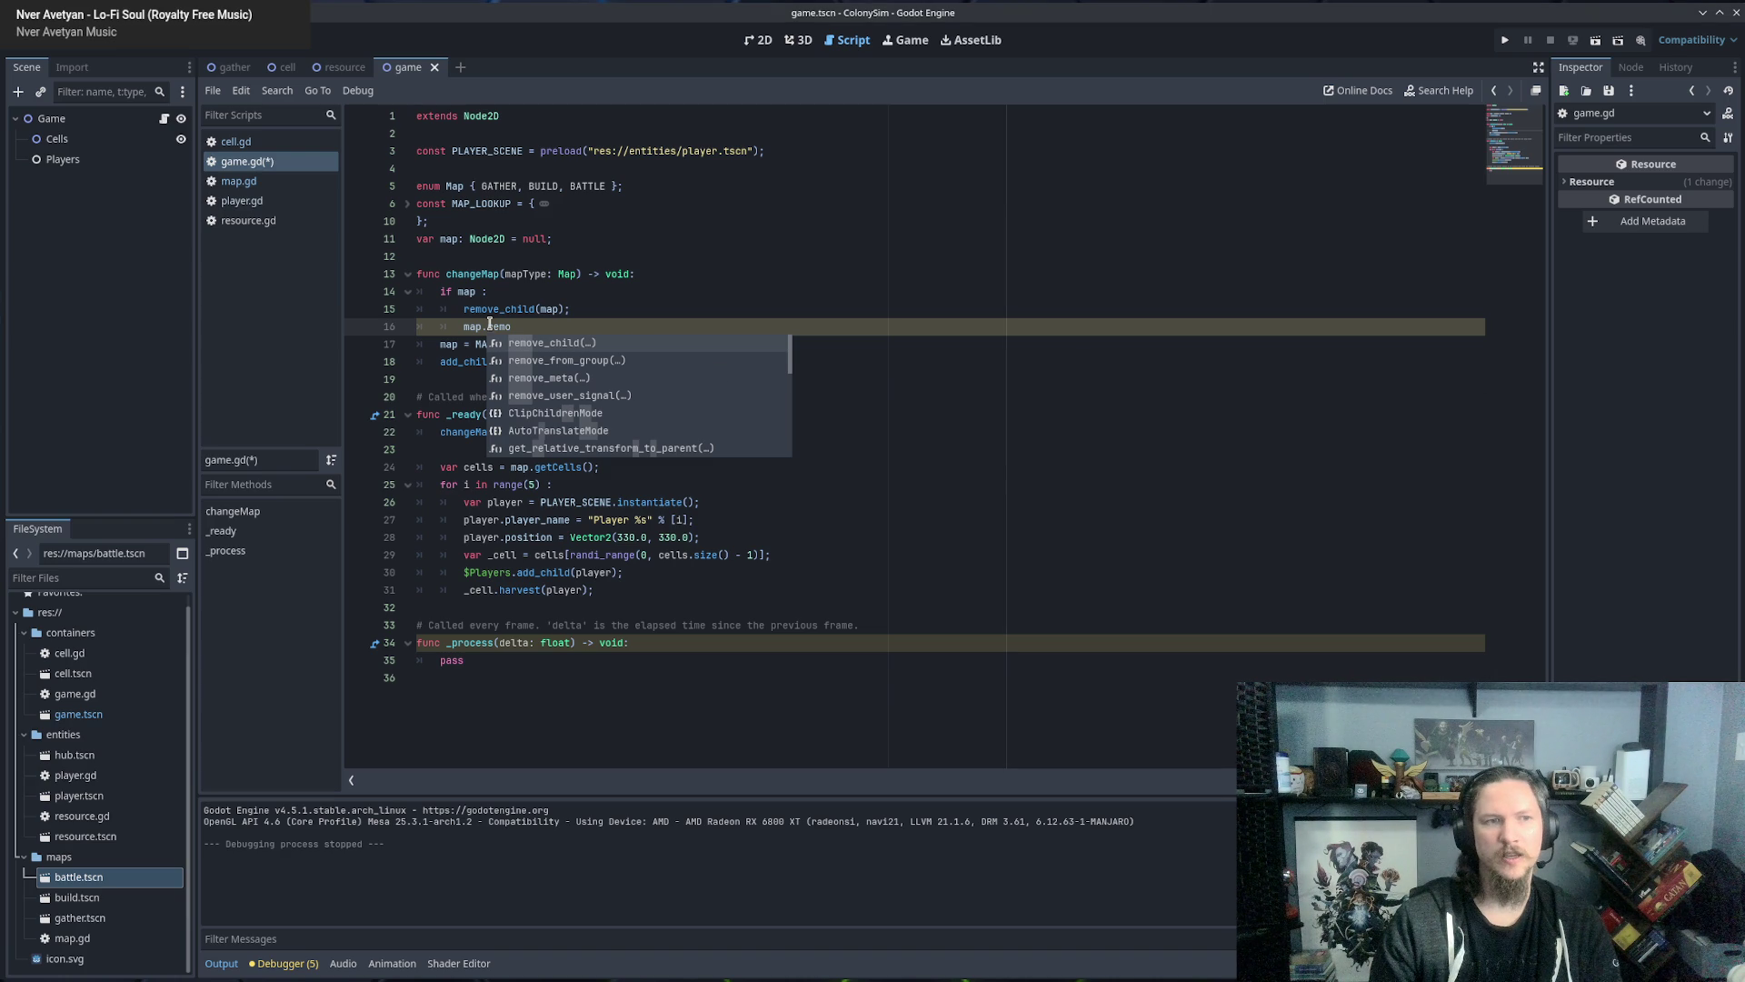
# Step: Complete line 16 of game.gd as map.queue_free() right after remove_child
pyautogui.press('Escape')
pyautogui.write('queue')
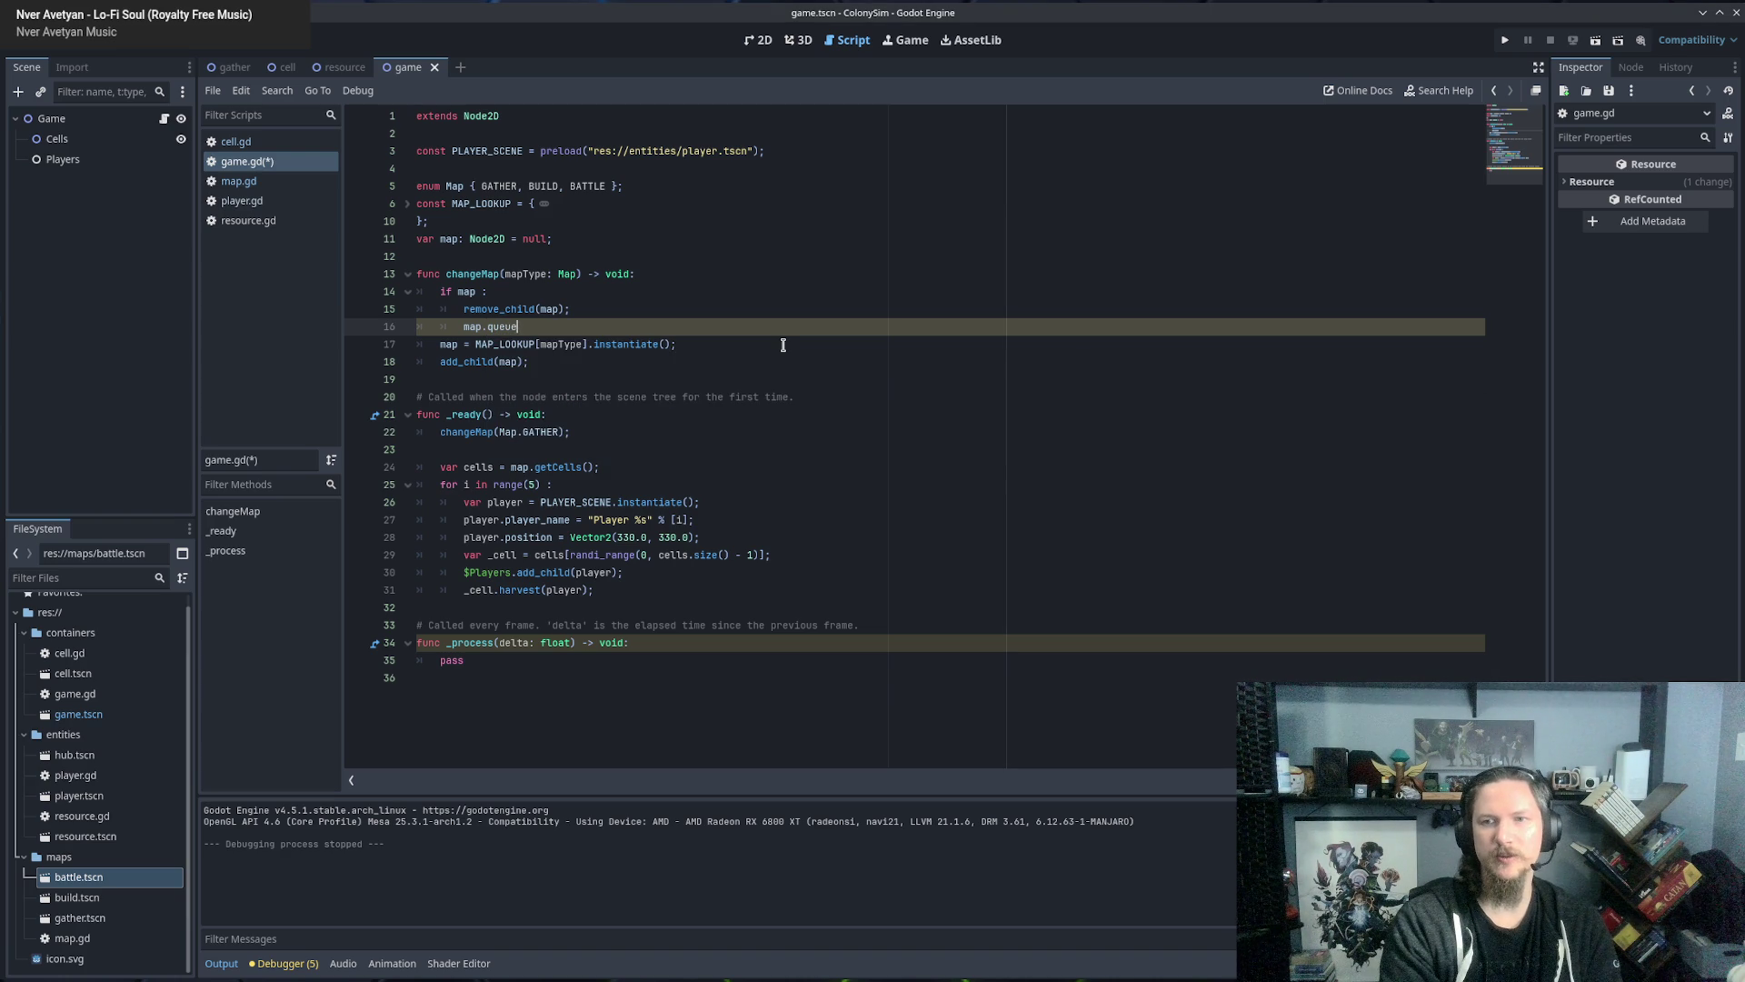
pyautogui.write('_free')
pyautogui.press('Return')
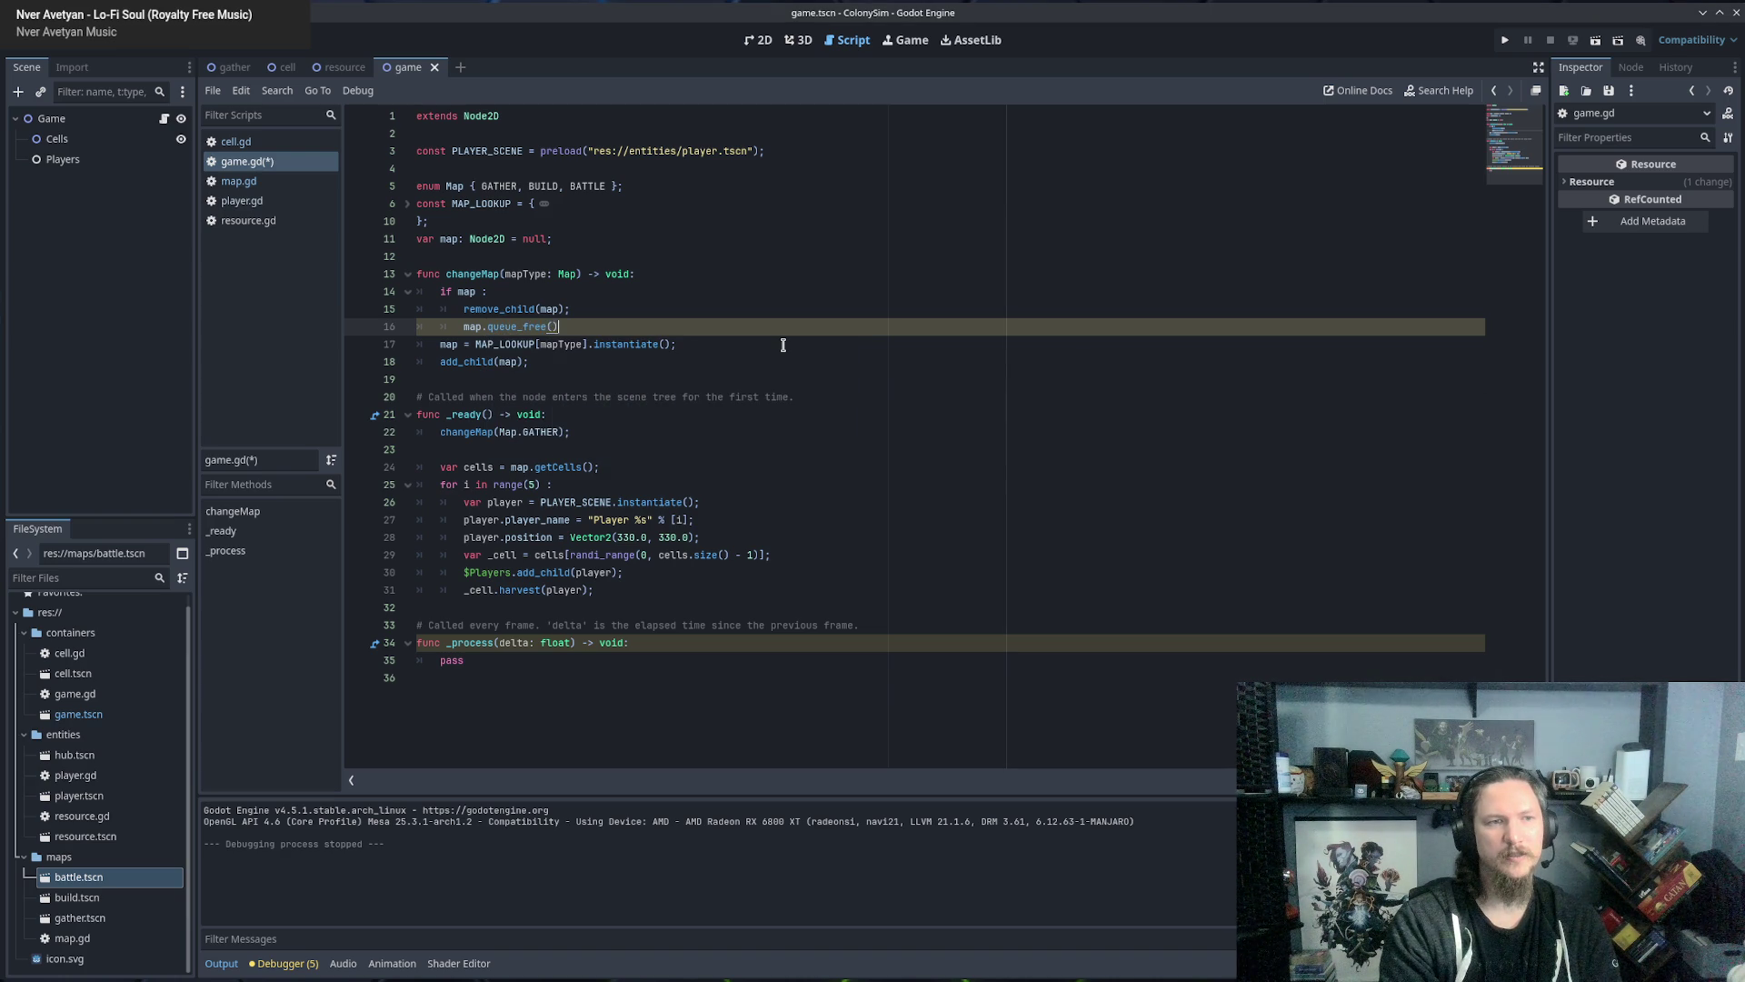
pyautogui.click(732, 340)
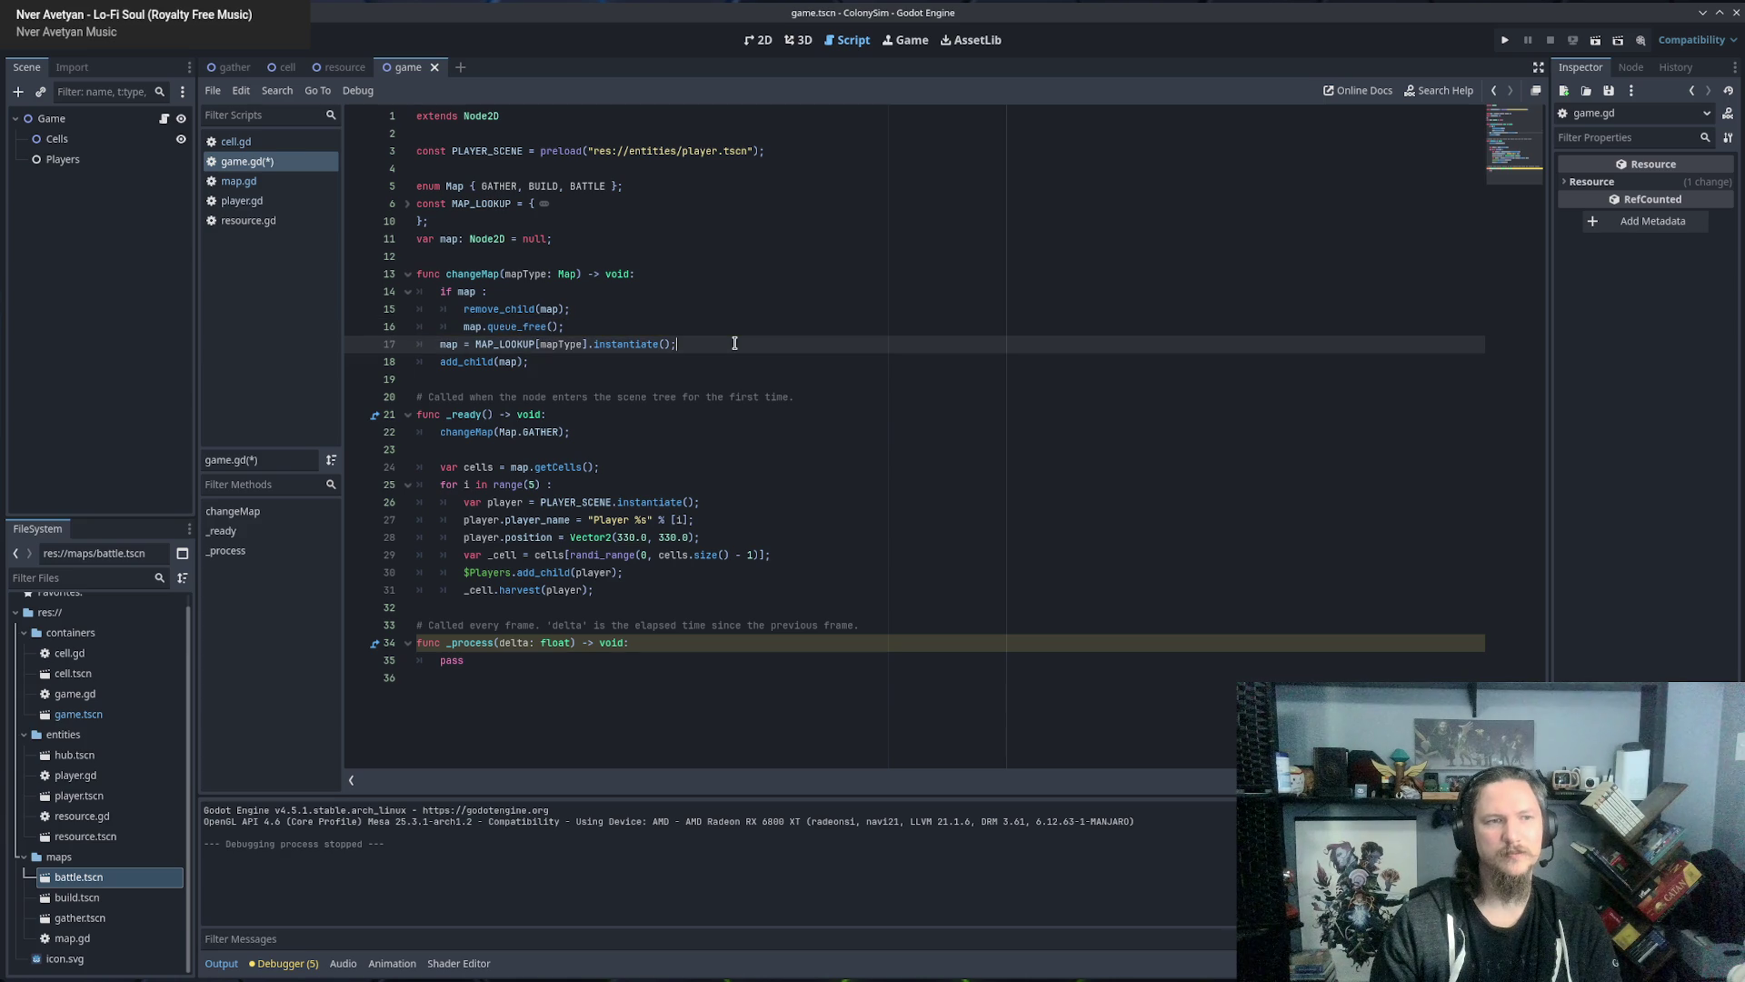
pyautogui.click(470, 308)
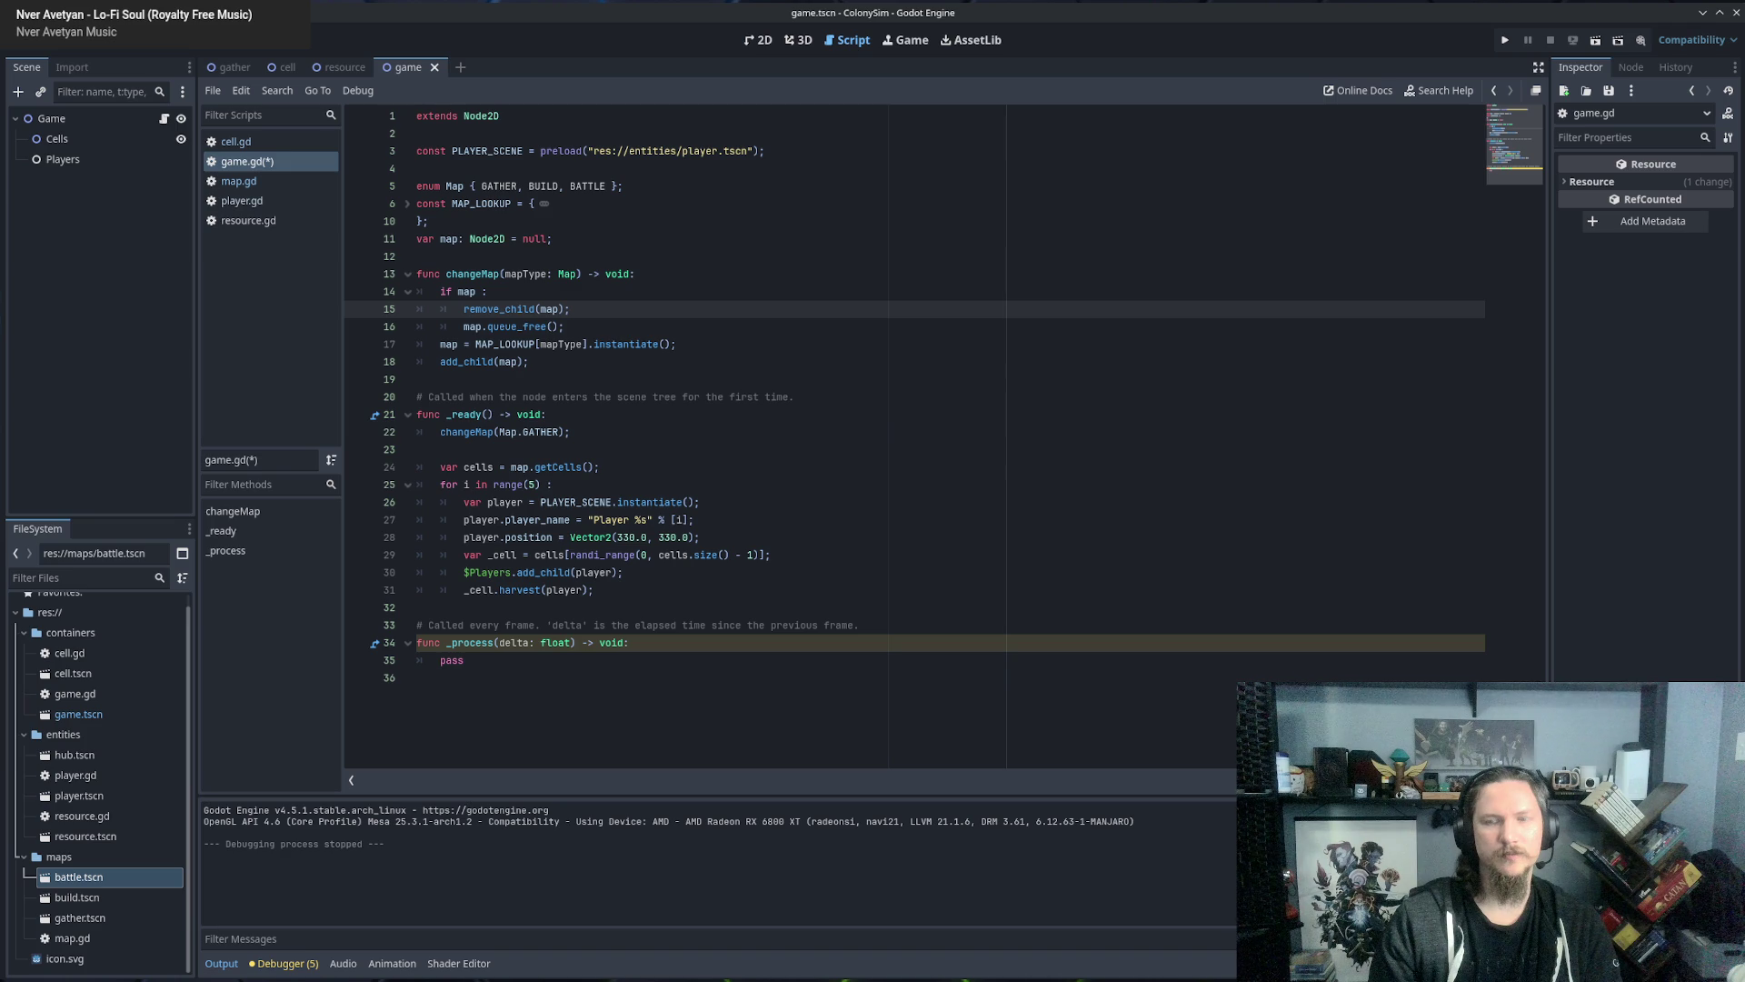
pyautogui.click(580, 326)
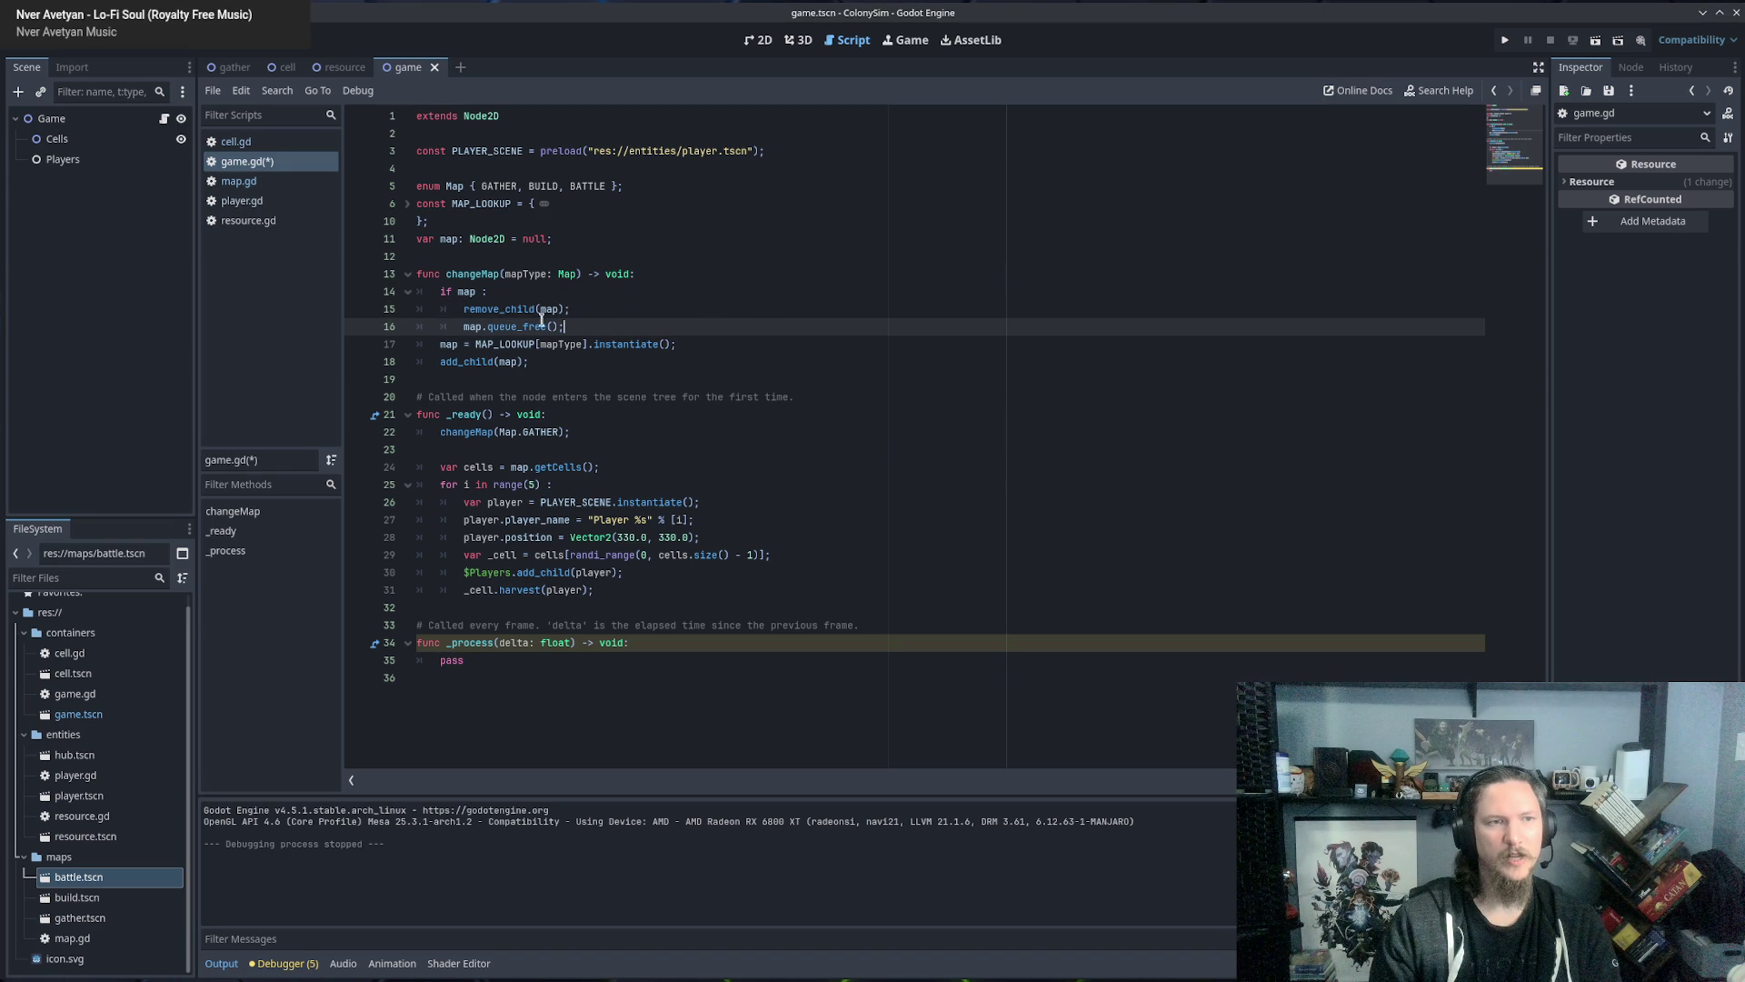
# Step: Review the remove_child, queue_free and add_child(map) lines, then fold the changeMap function
pyautogui.moveTo(463, 307); pyautogui.dragTo(597, 308)
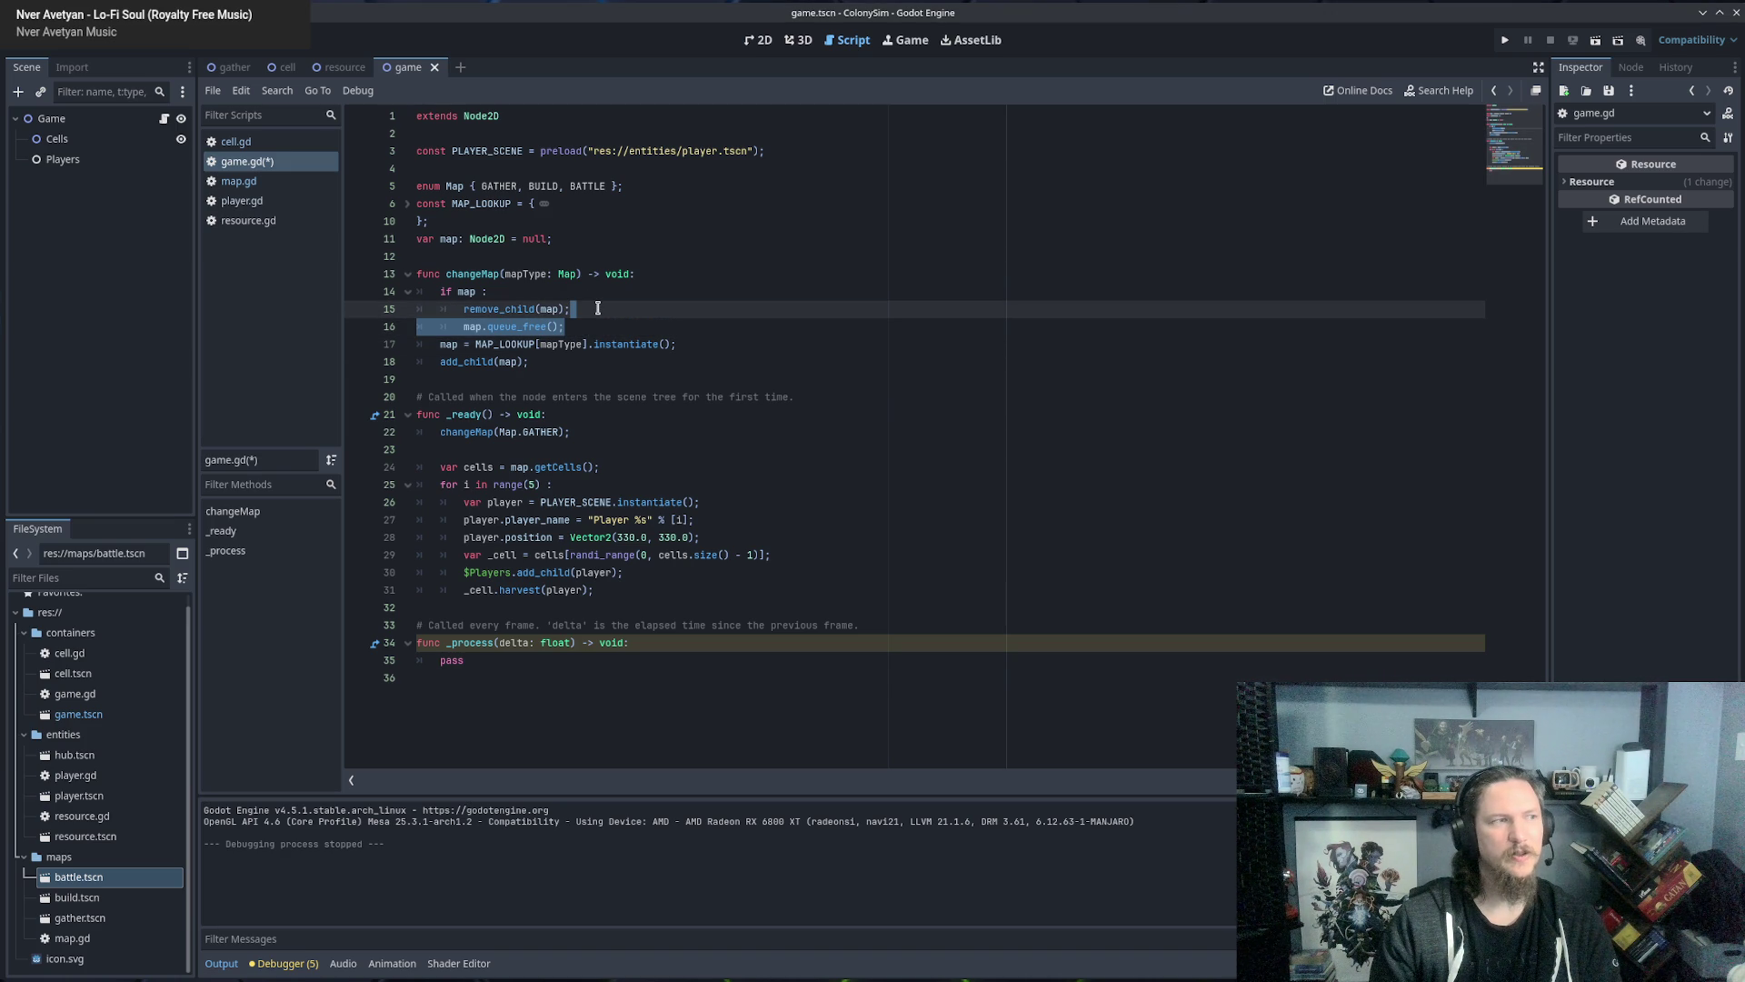
pyautogui.click(598, 327)
pyautogui.click(705, 342)
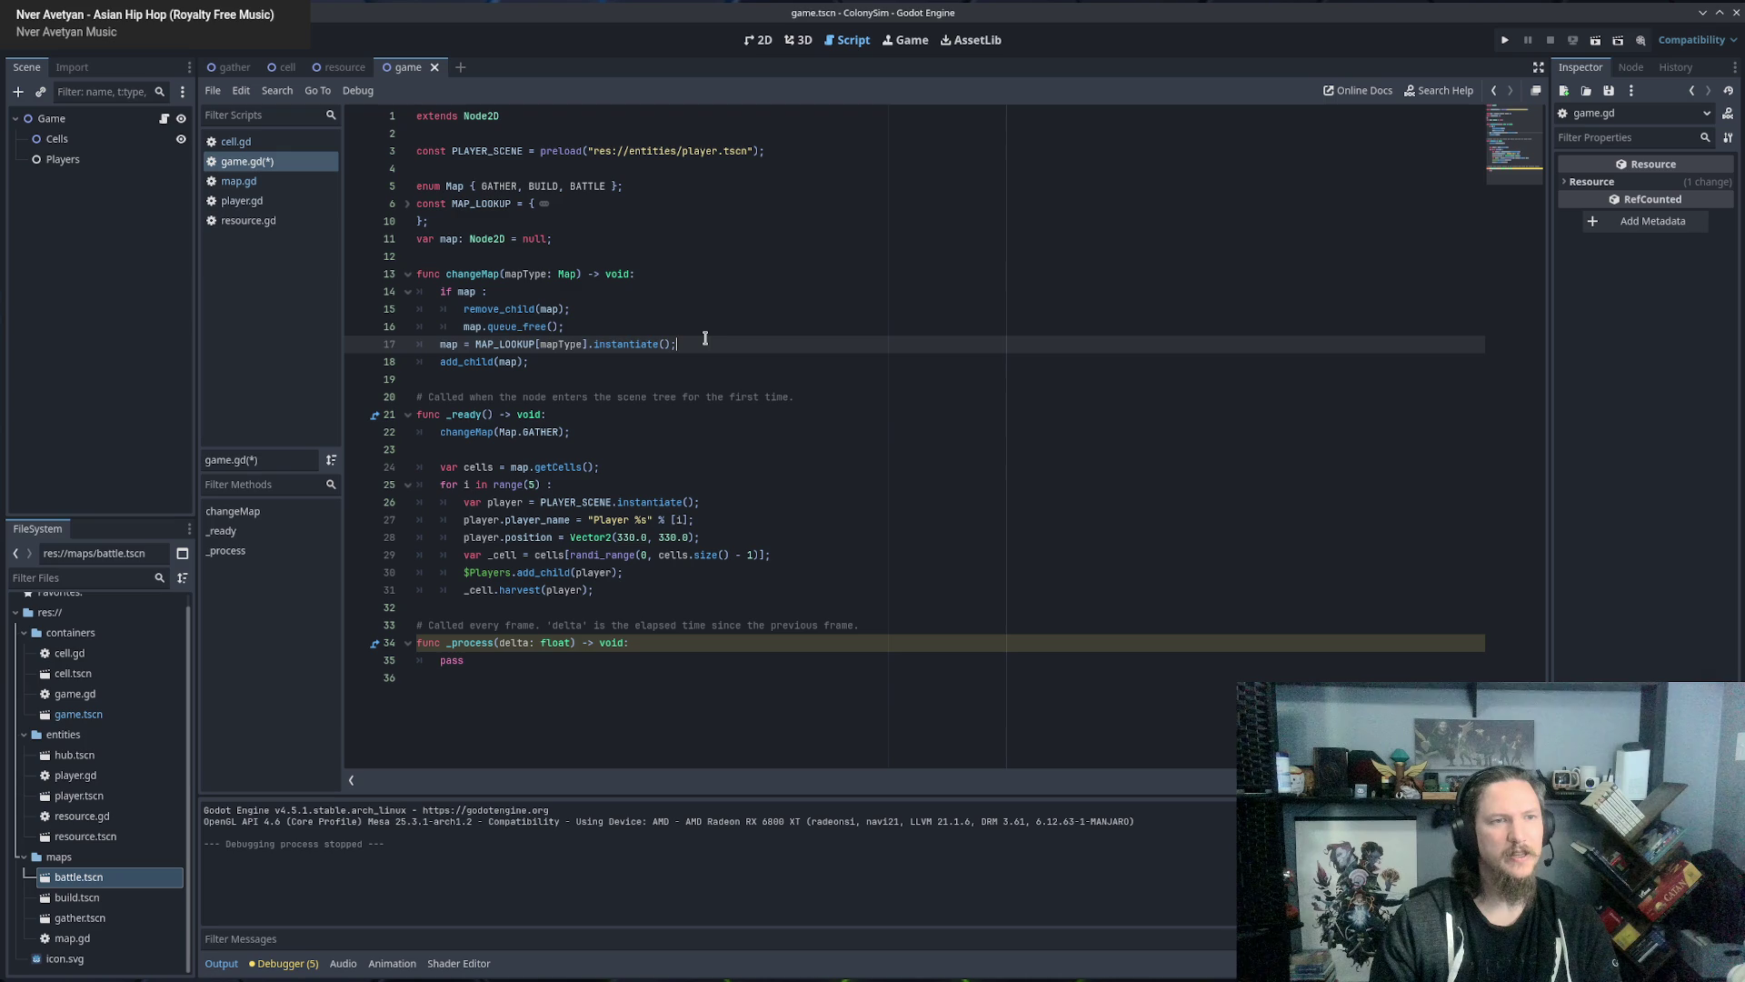
pyautogui.moveTo(754, 362); pyautogui.dragTo(775, 337)
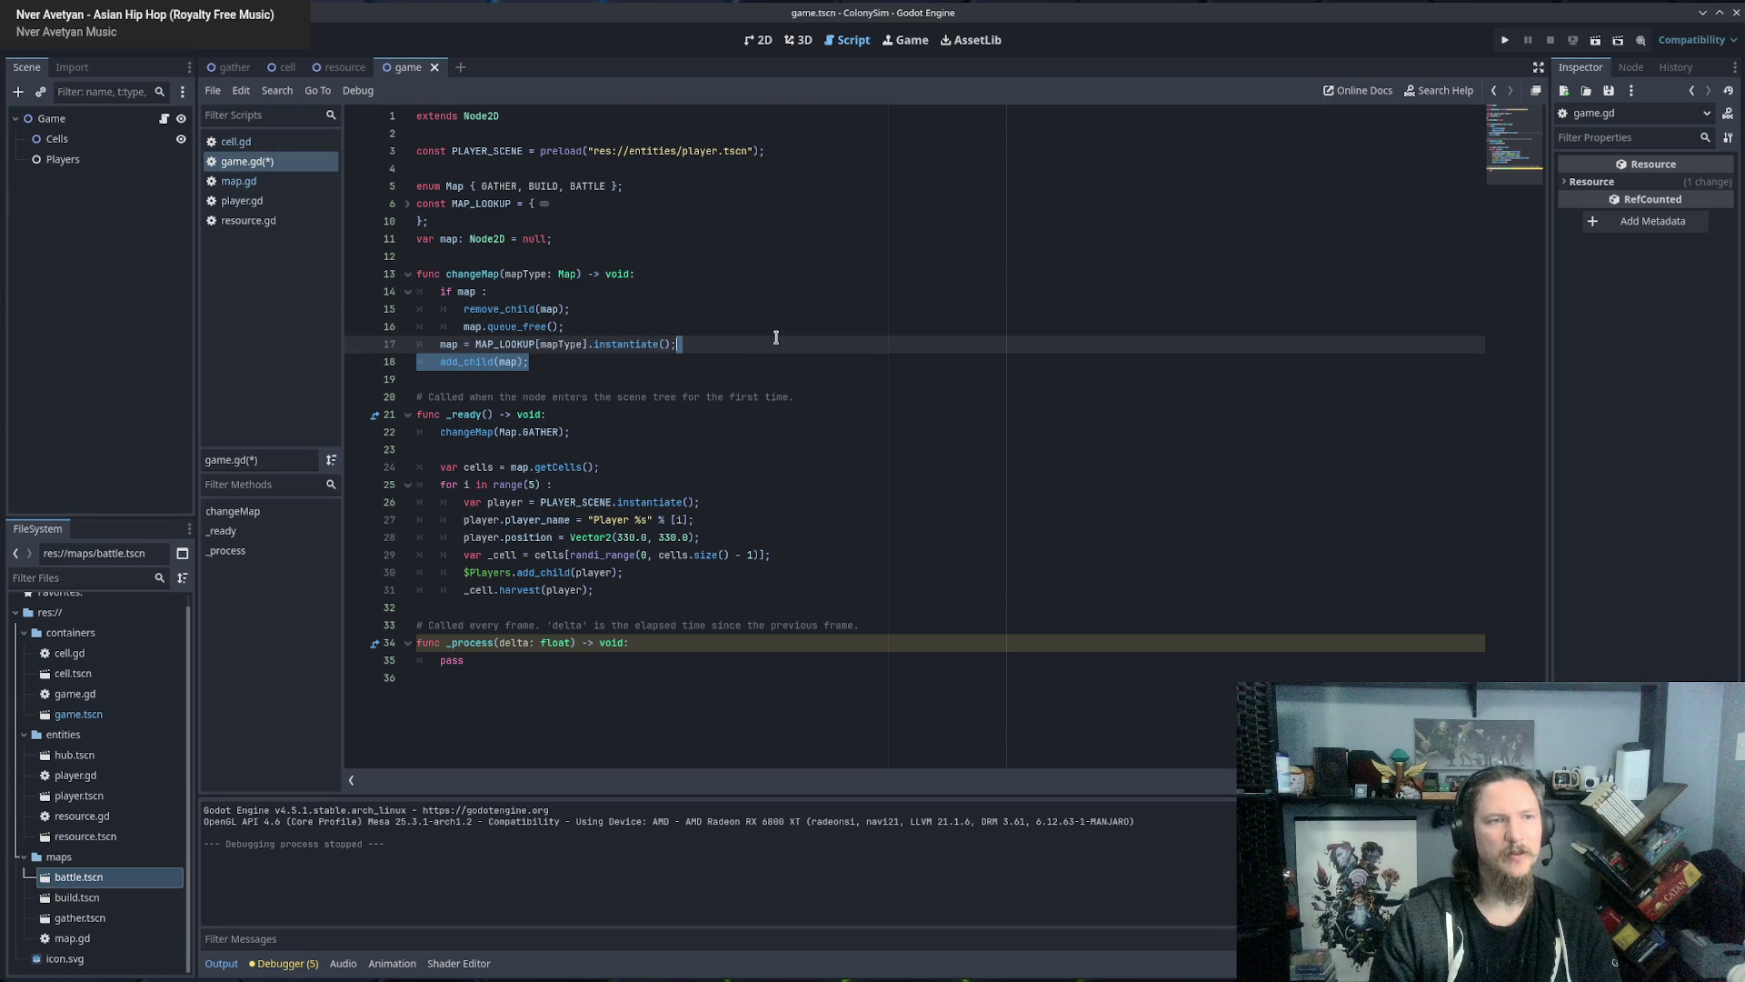
pyautogui.click(592, 364)
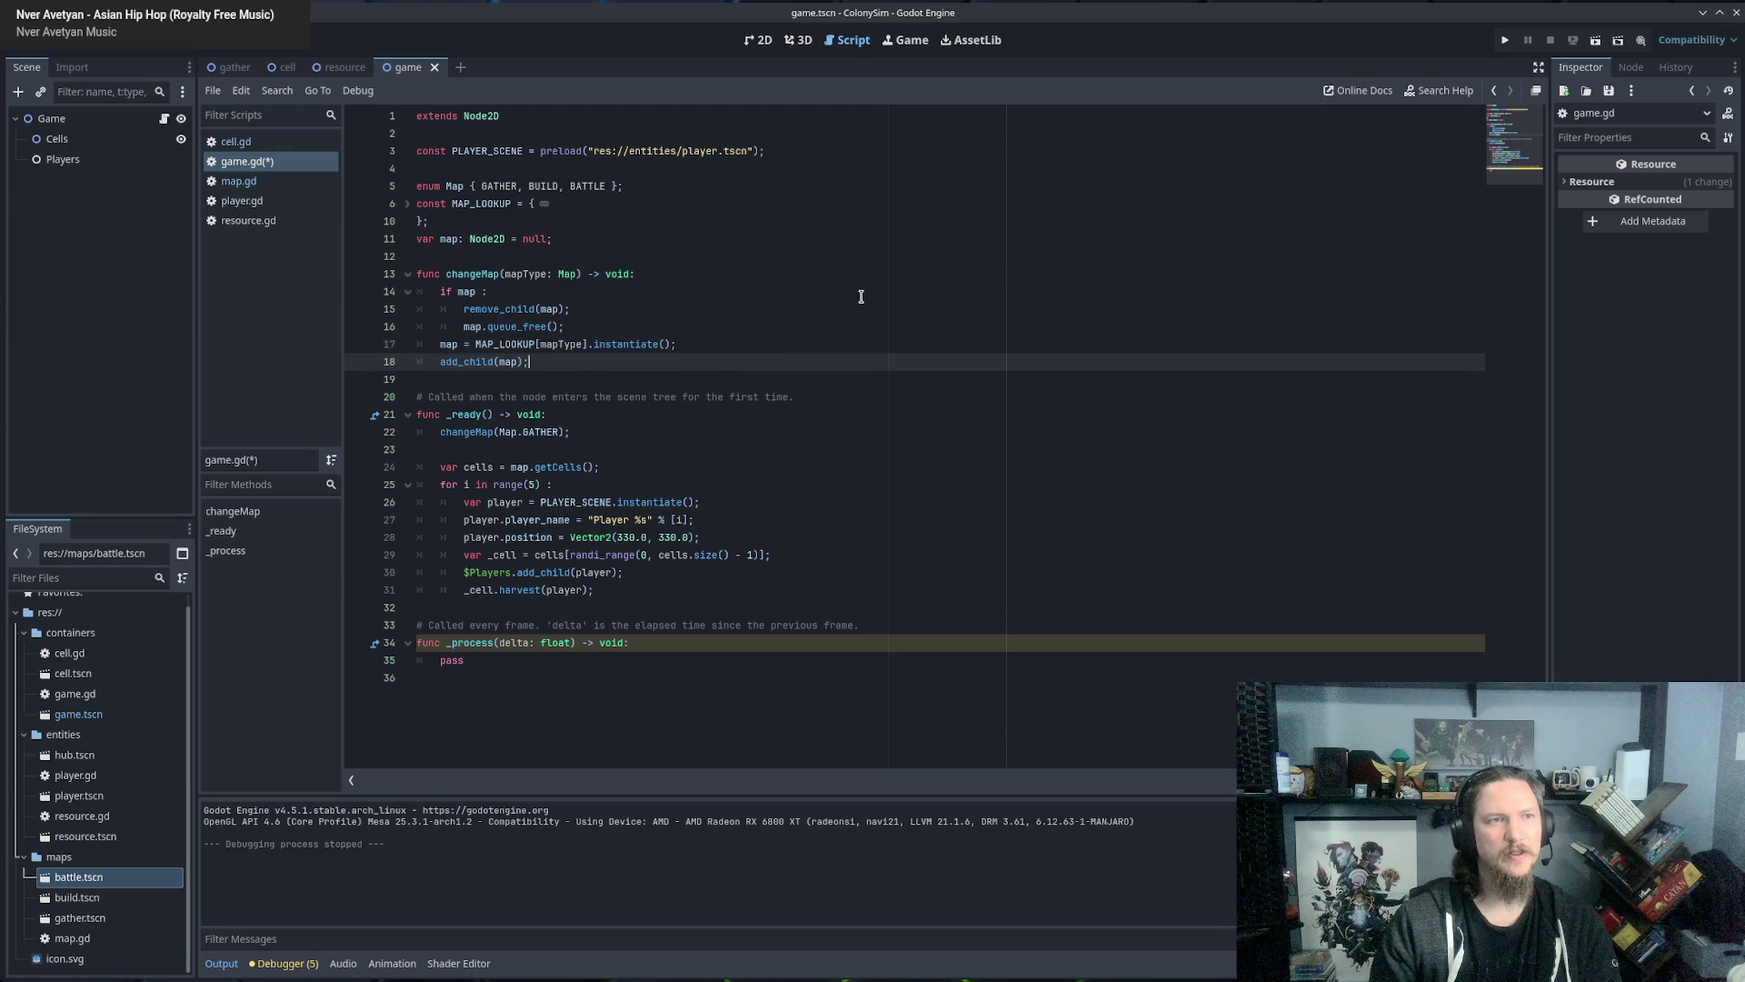
pyautogui.click(408, 274)
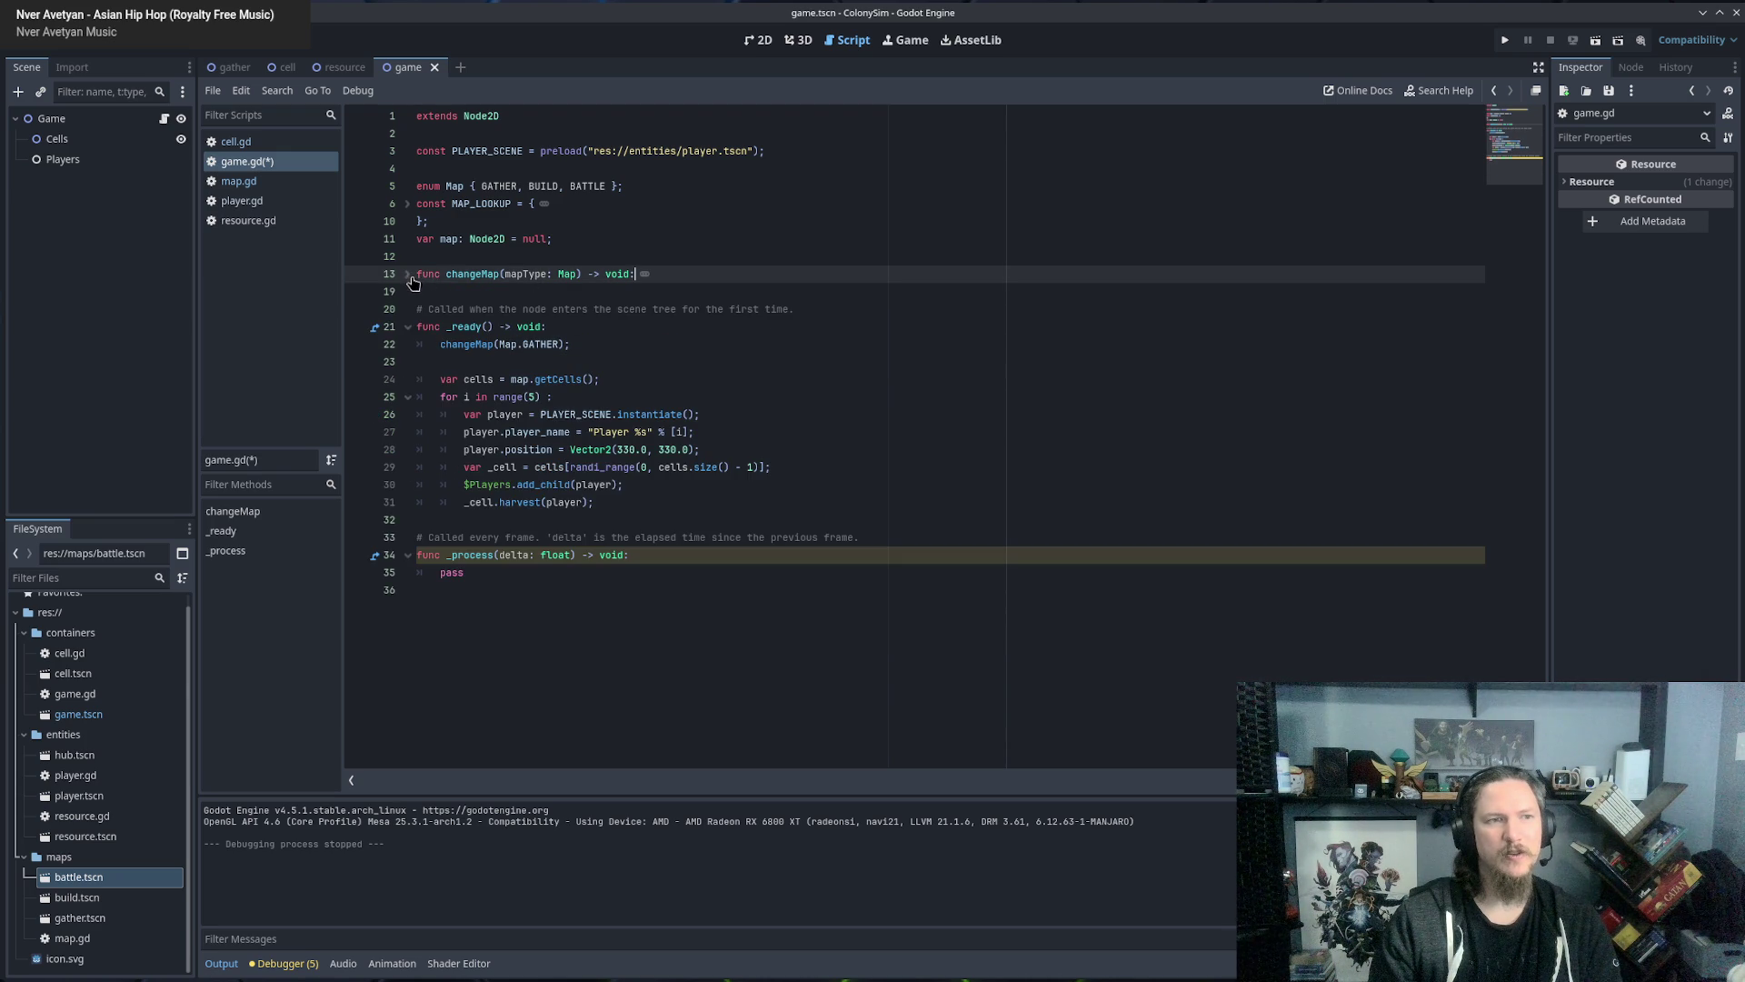
# Step: Save game.gd with the updated changeMap and the changeMap(Map.GATHER) call in _ready
pyautogui.doubleClick(459, 276)
pyautogui.click(472, 309)
pyautogui.click(631, 338)
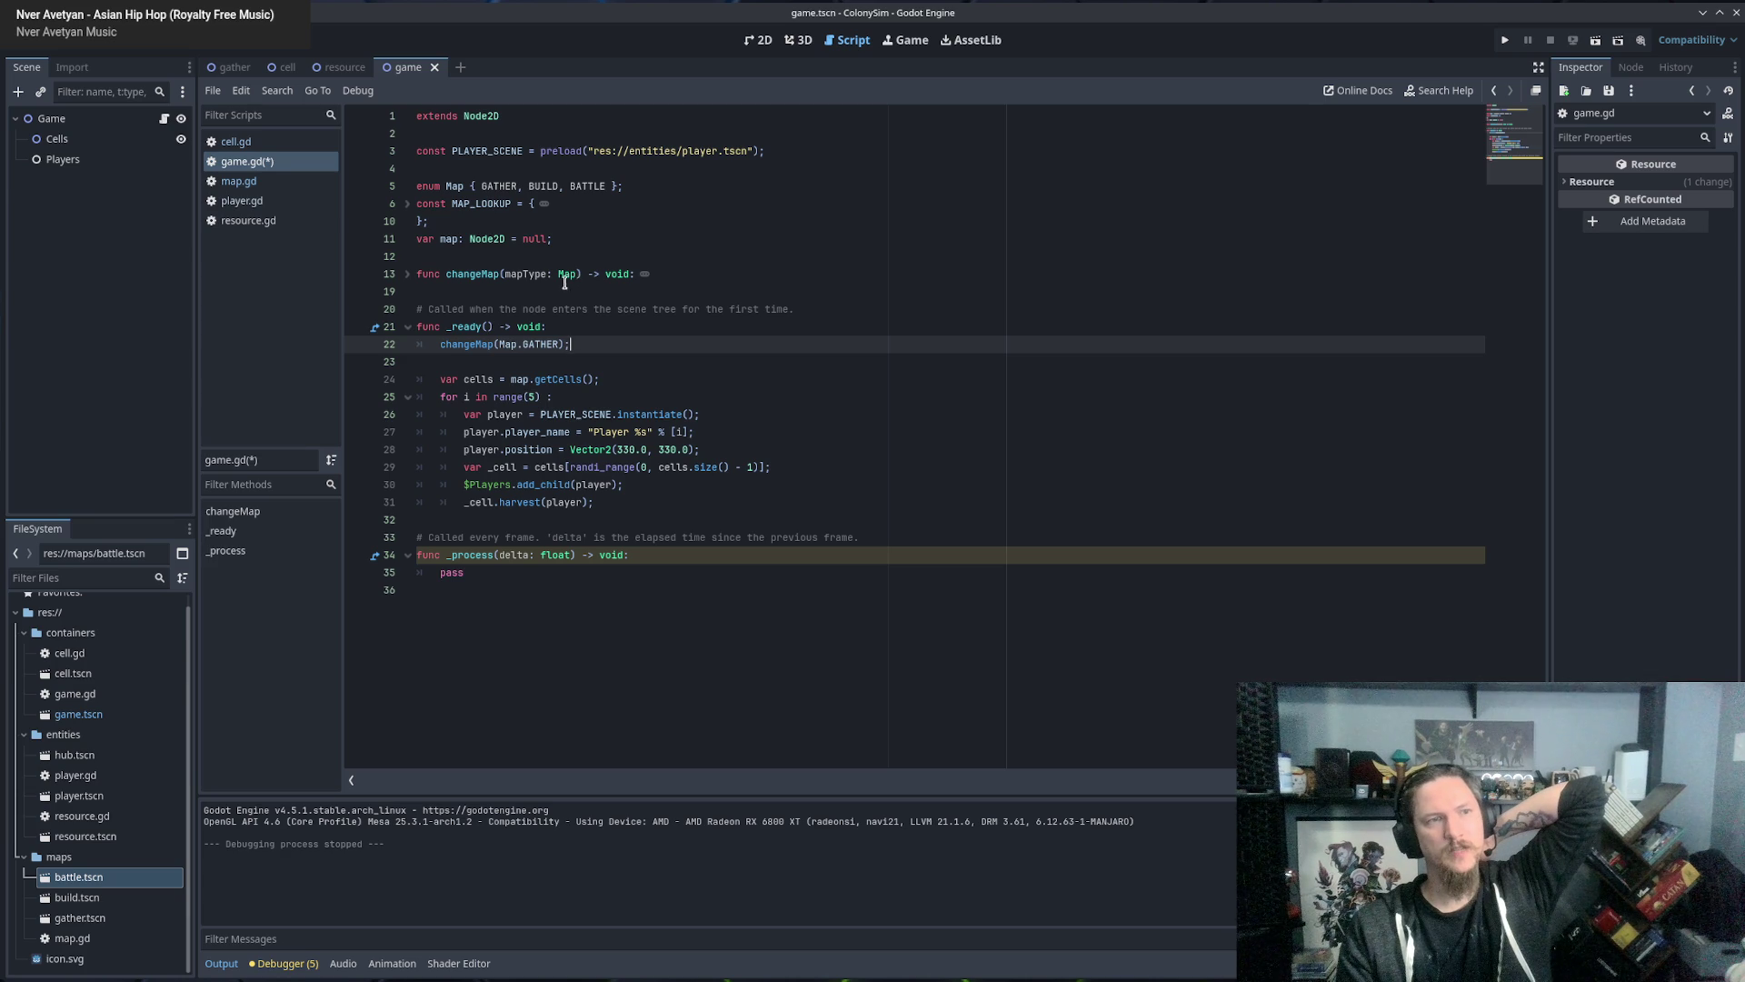
pyautogui.click(458, 273)
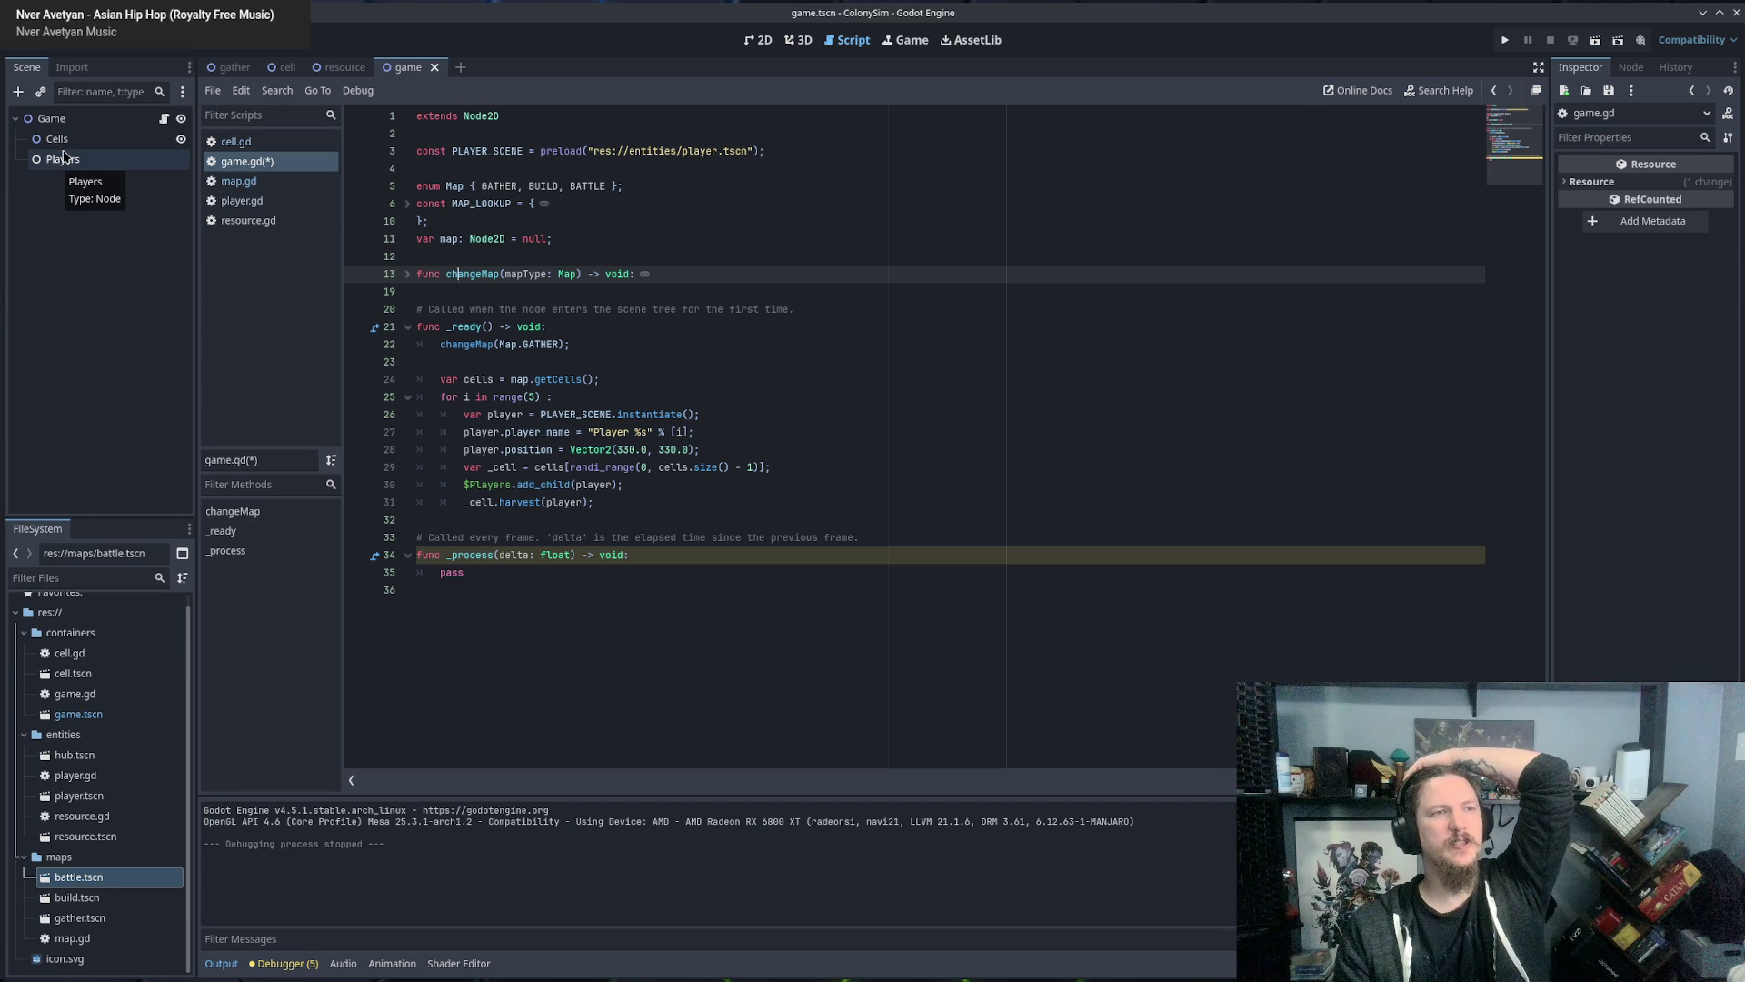
pyautogui.click(625, 227)
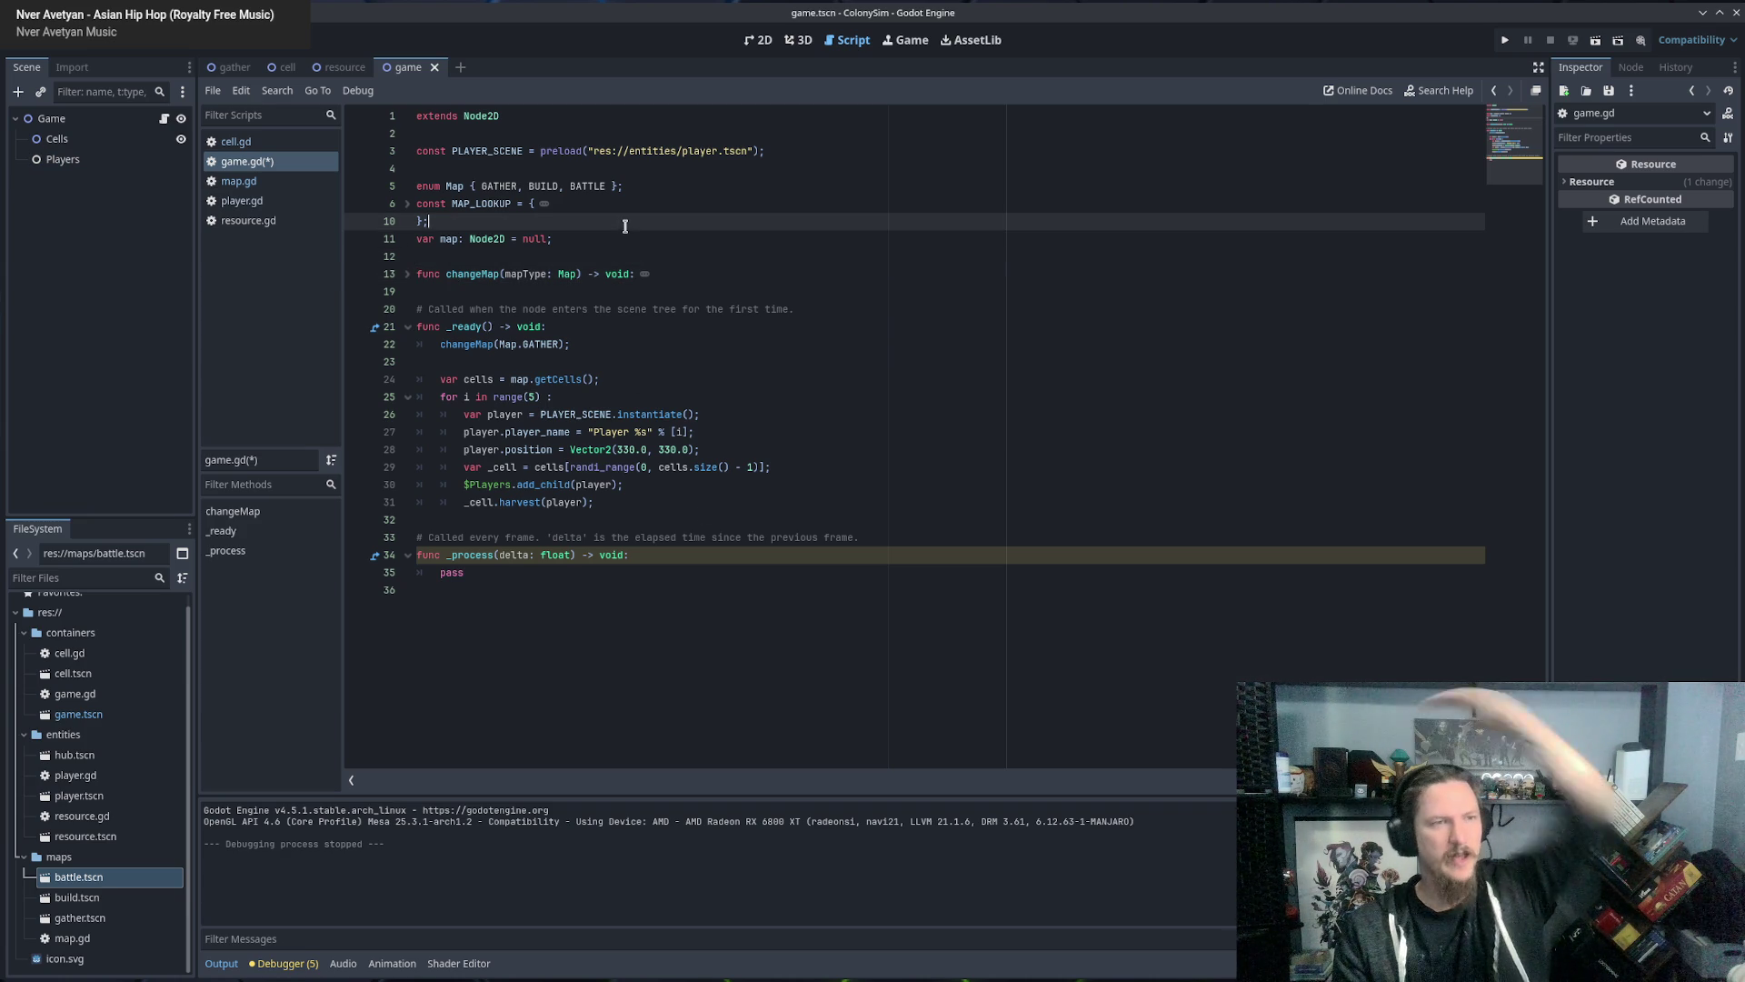
pyautogui.hotkey('ctrl', 's')
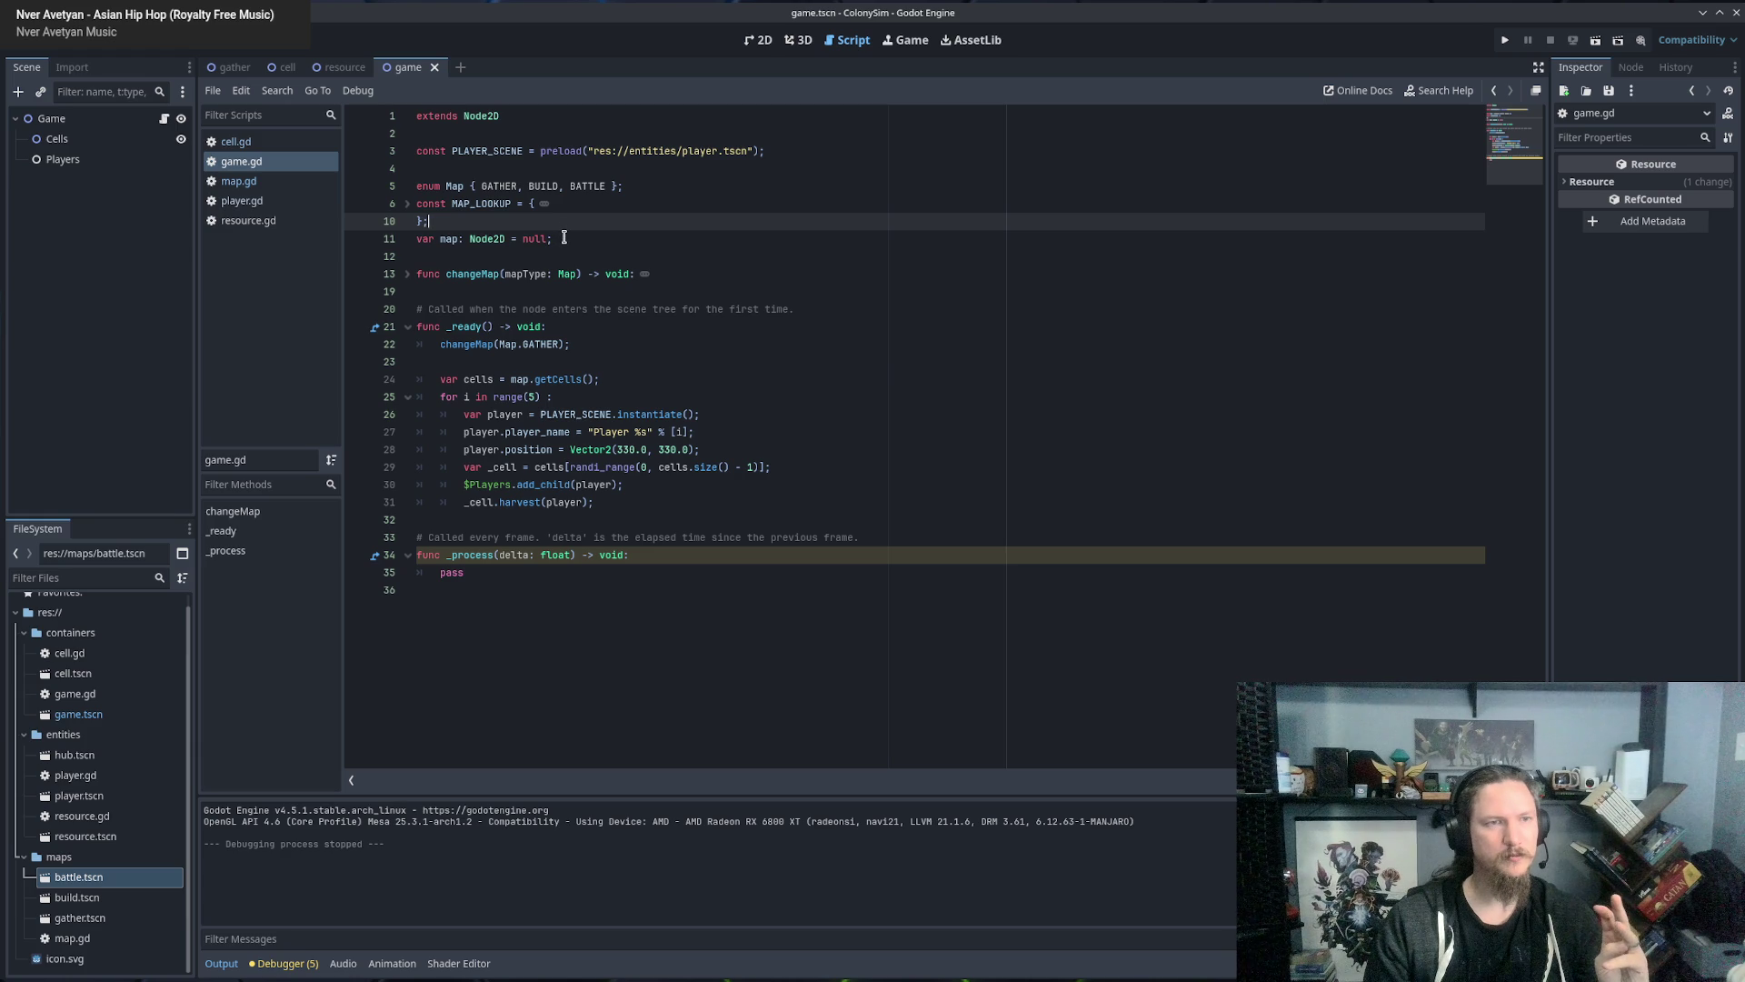
pyautogui.click(56, 139)
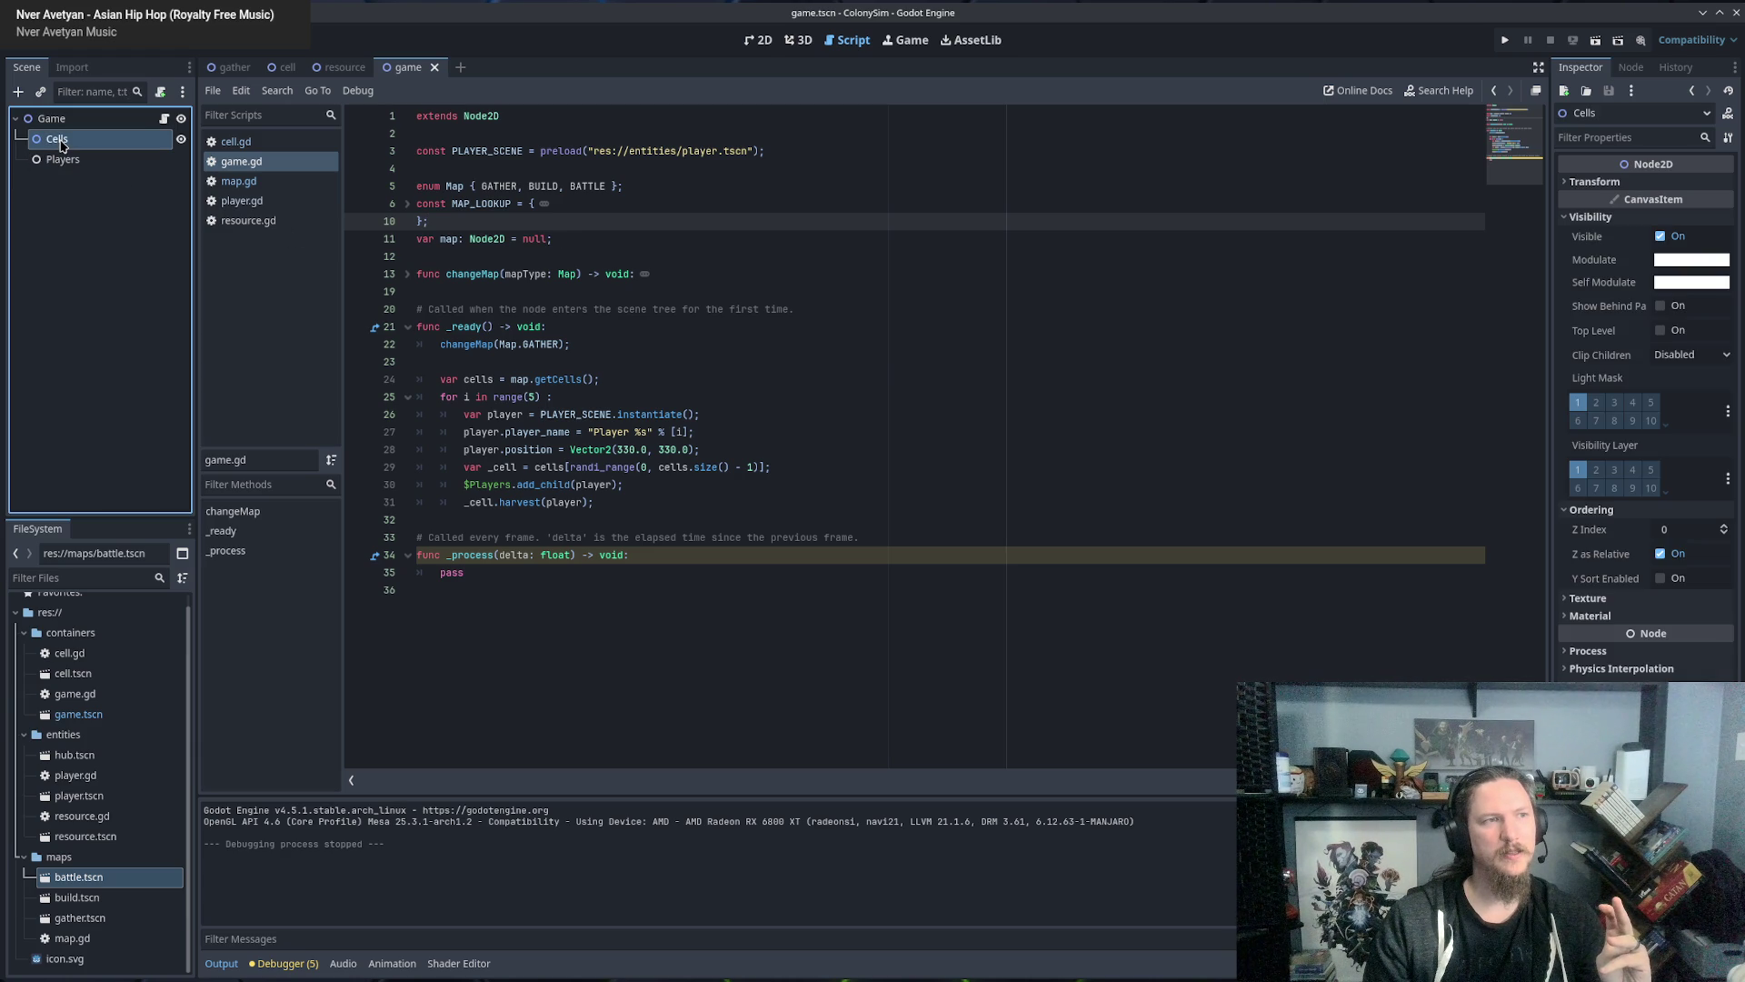
# Step: Delete the Cells node from the Game scene, confirming the deletion dialog
pyautogui.press('Delete')
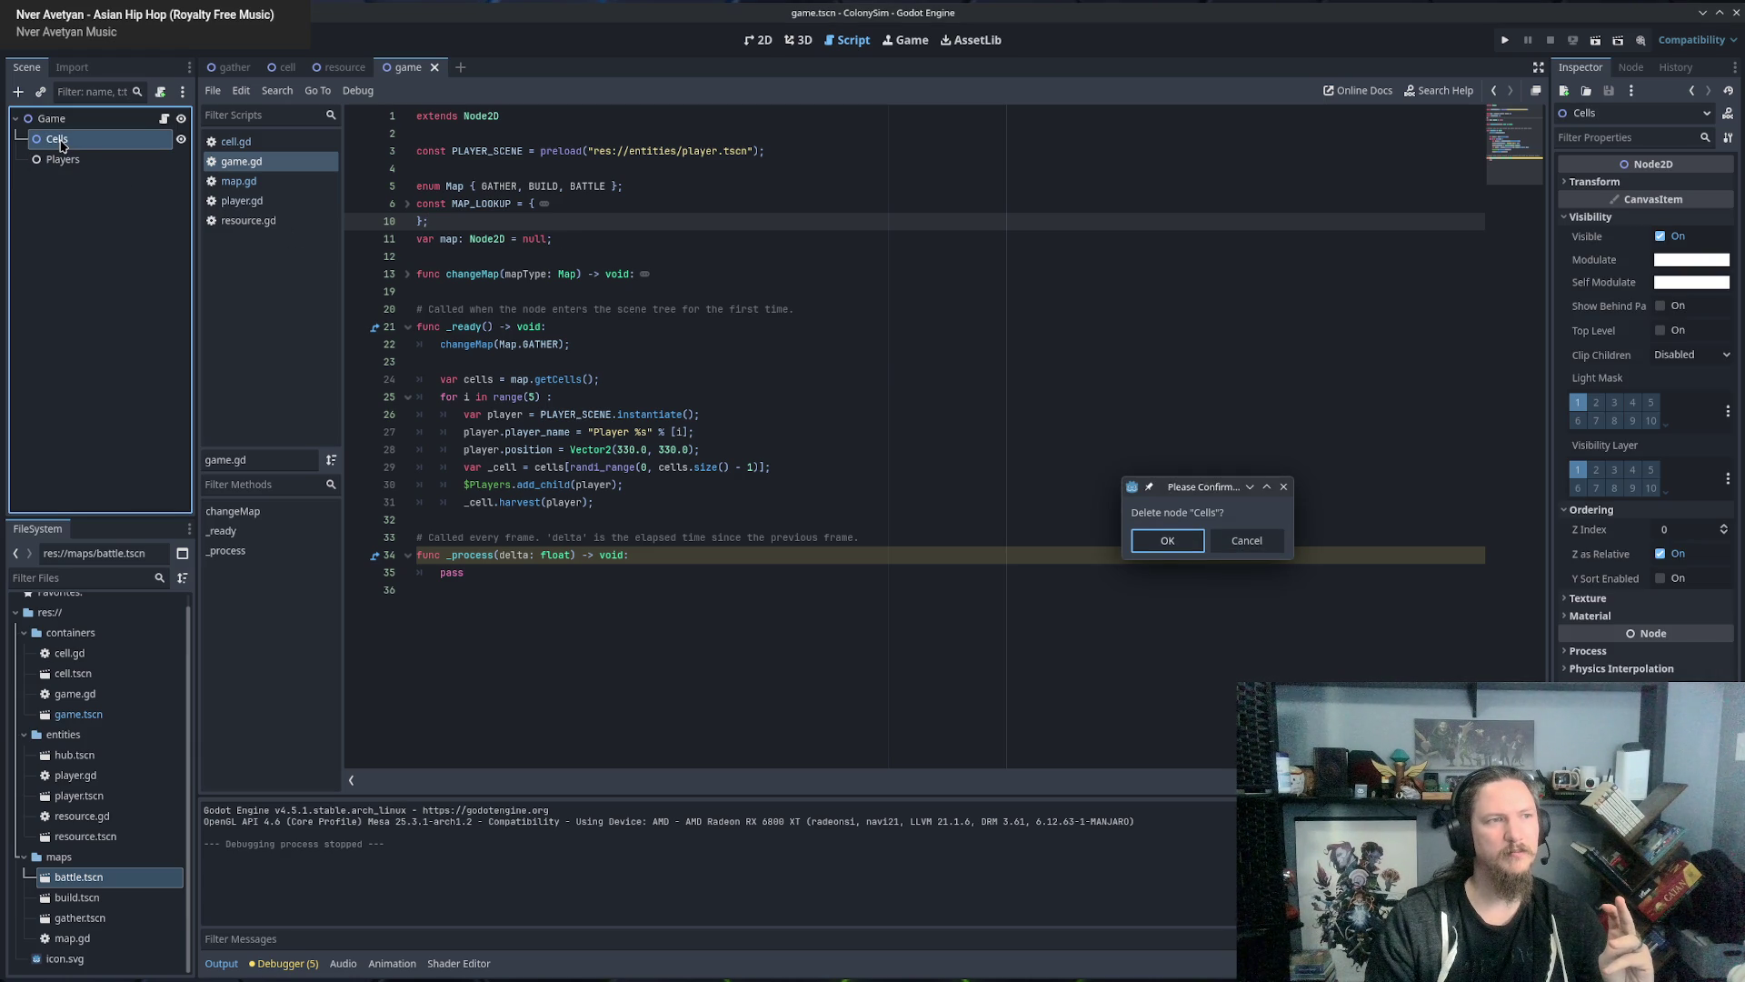
pyautogui.press('Escape')
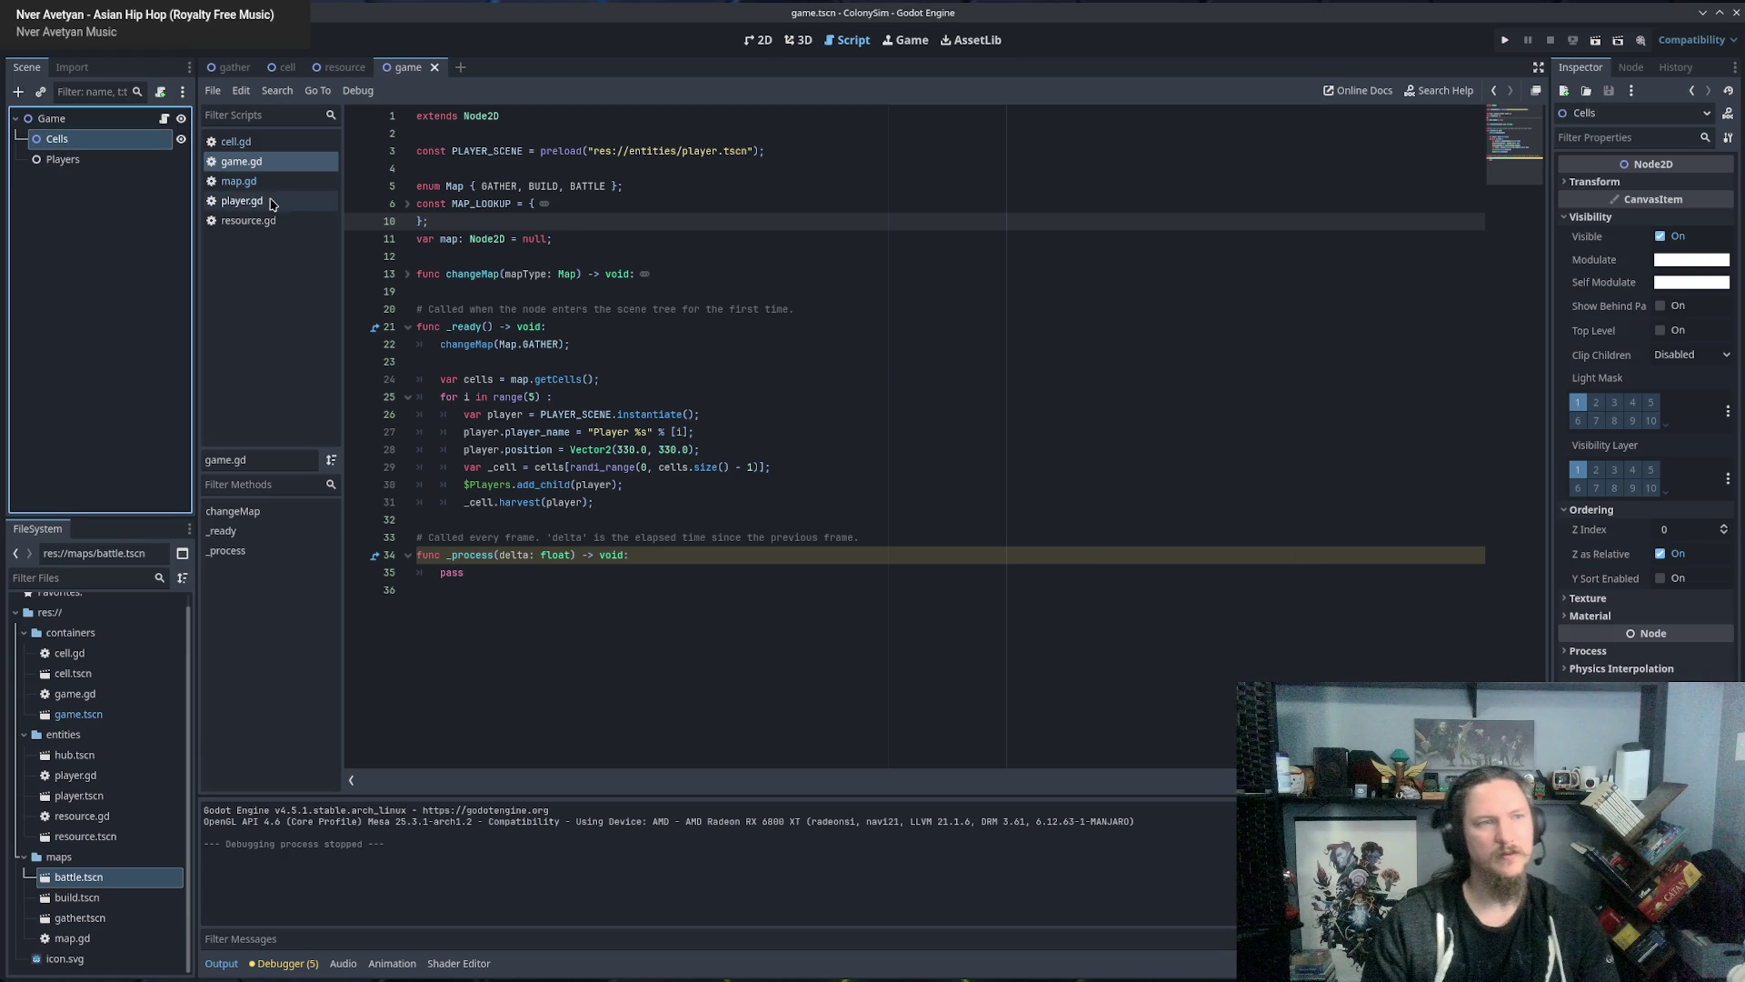
pyautogui.doubleClick(68, 136)
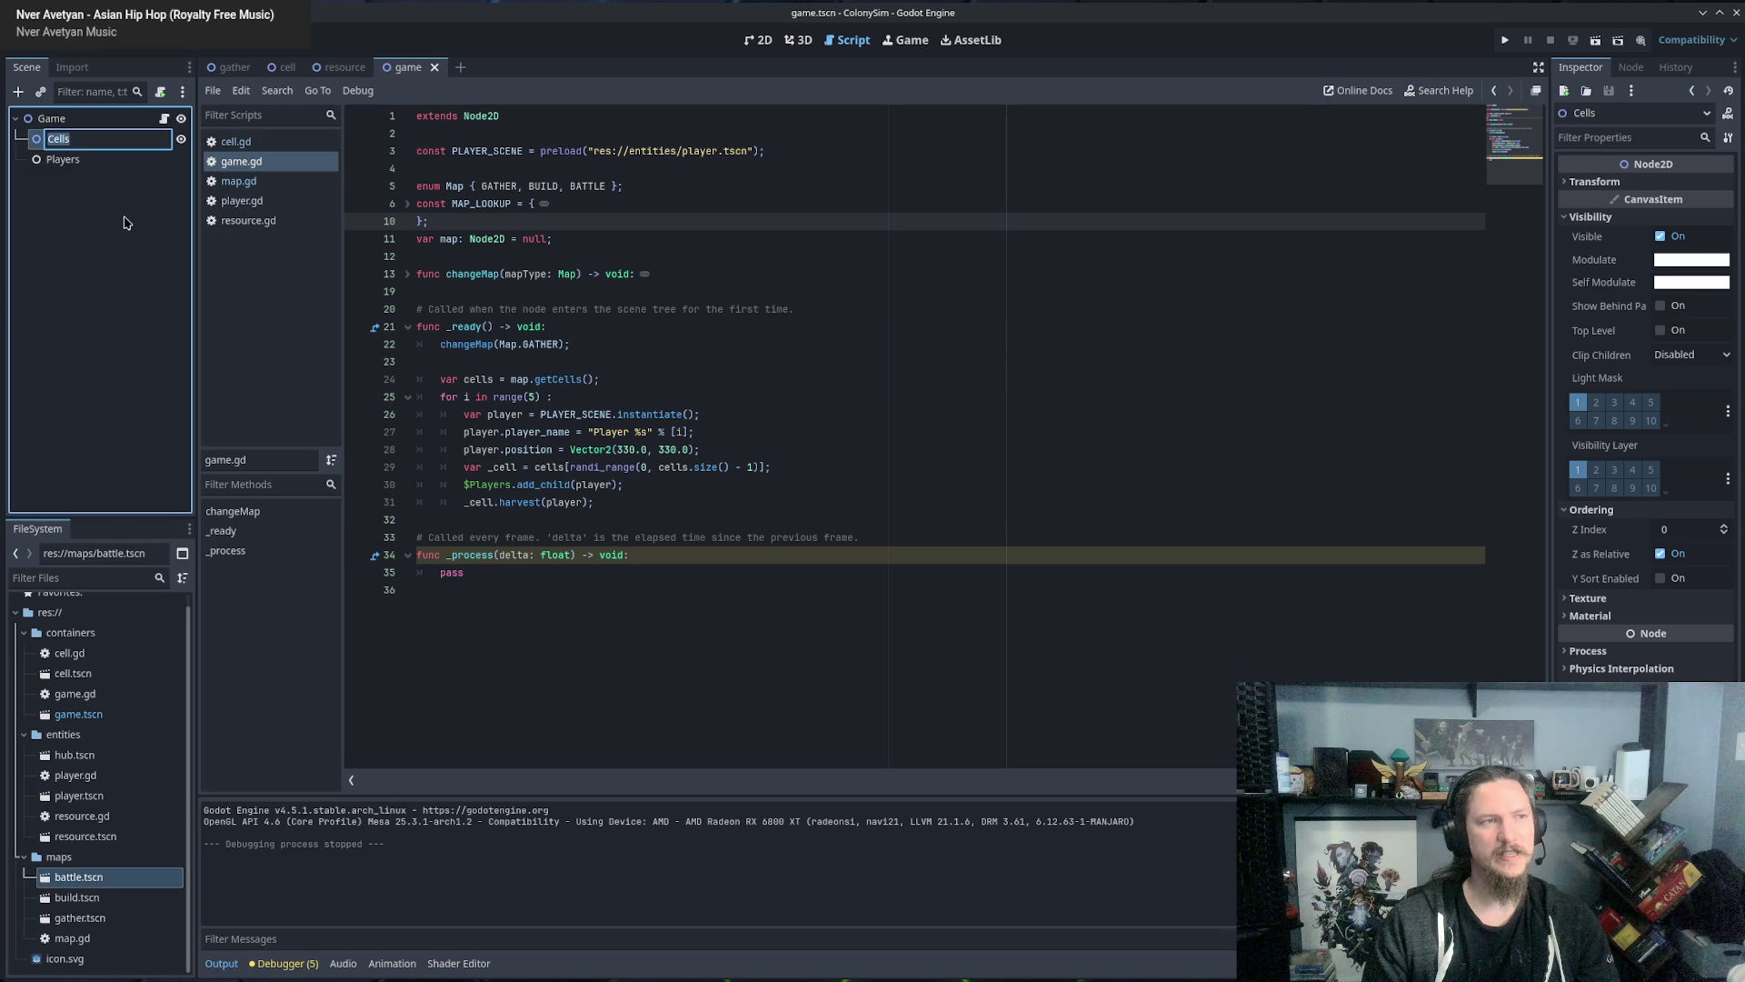
pyautogui.press('Escape')
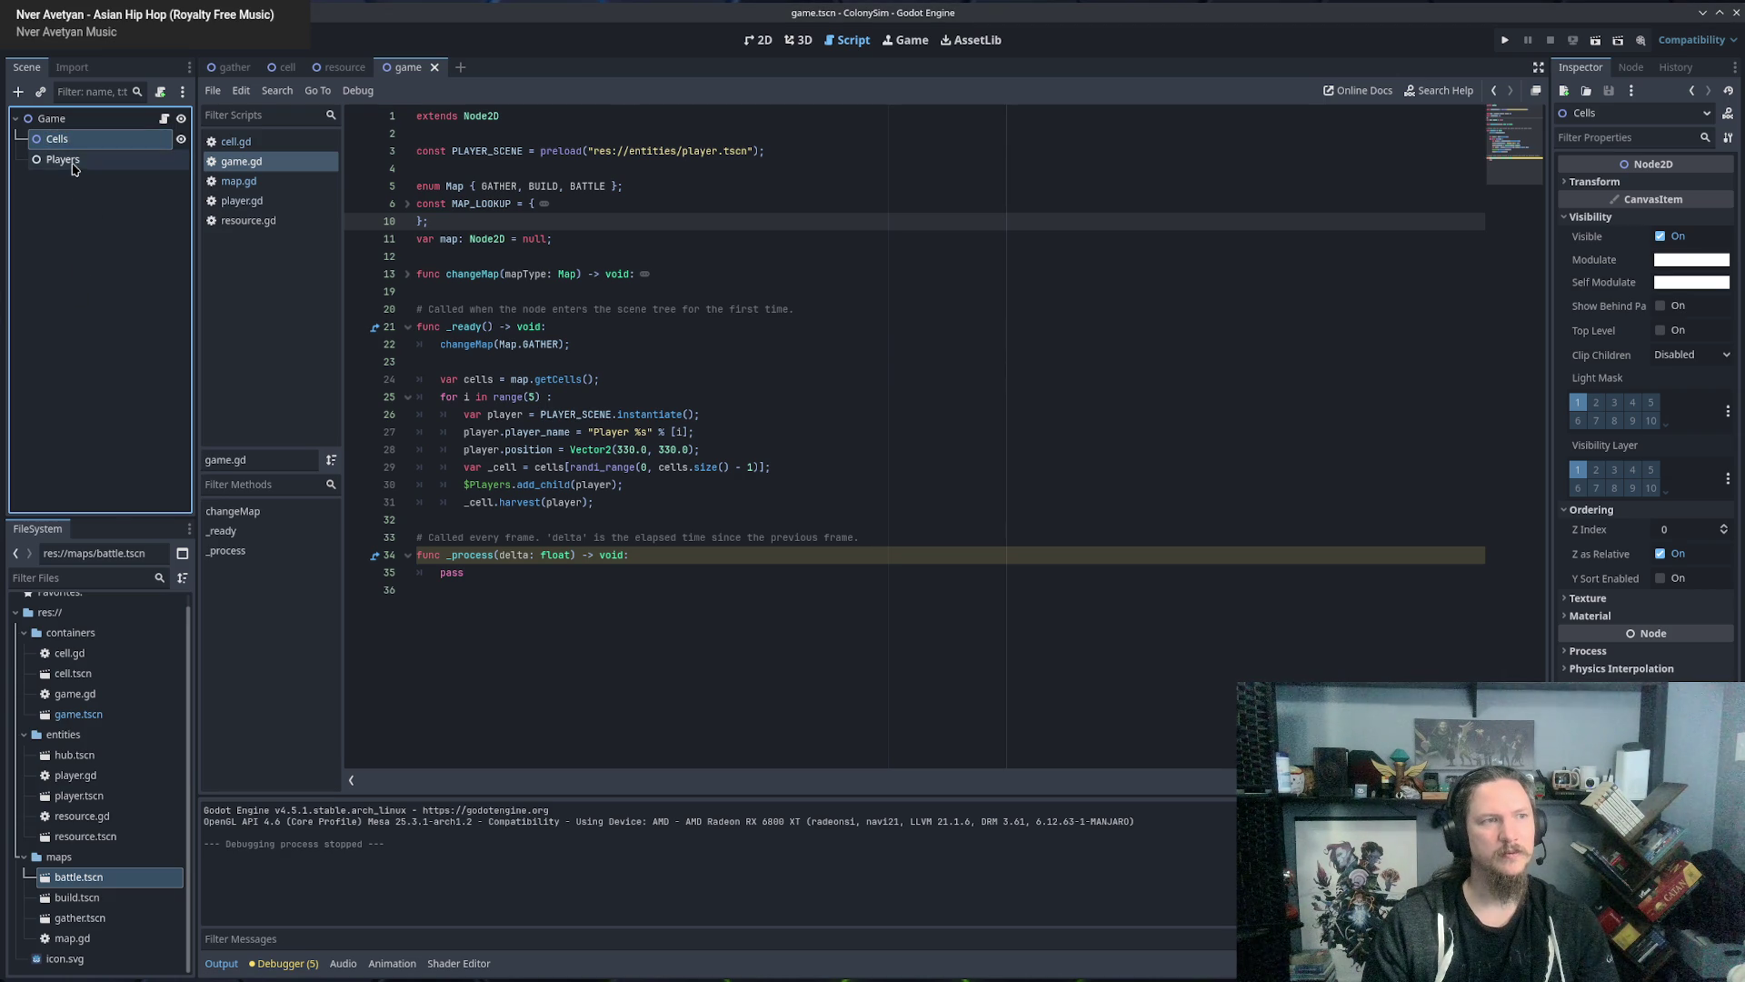
pyautogui.press('Delete')
pyautogui.press('Return')
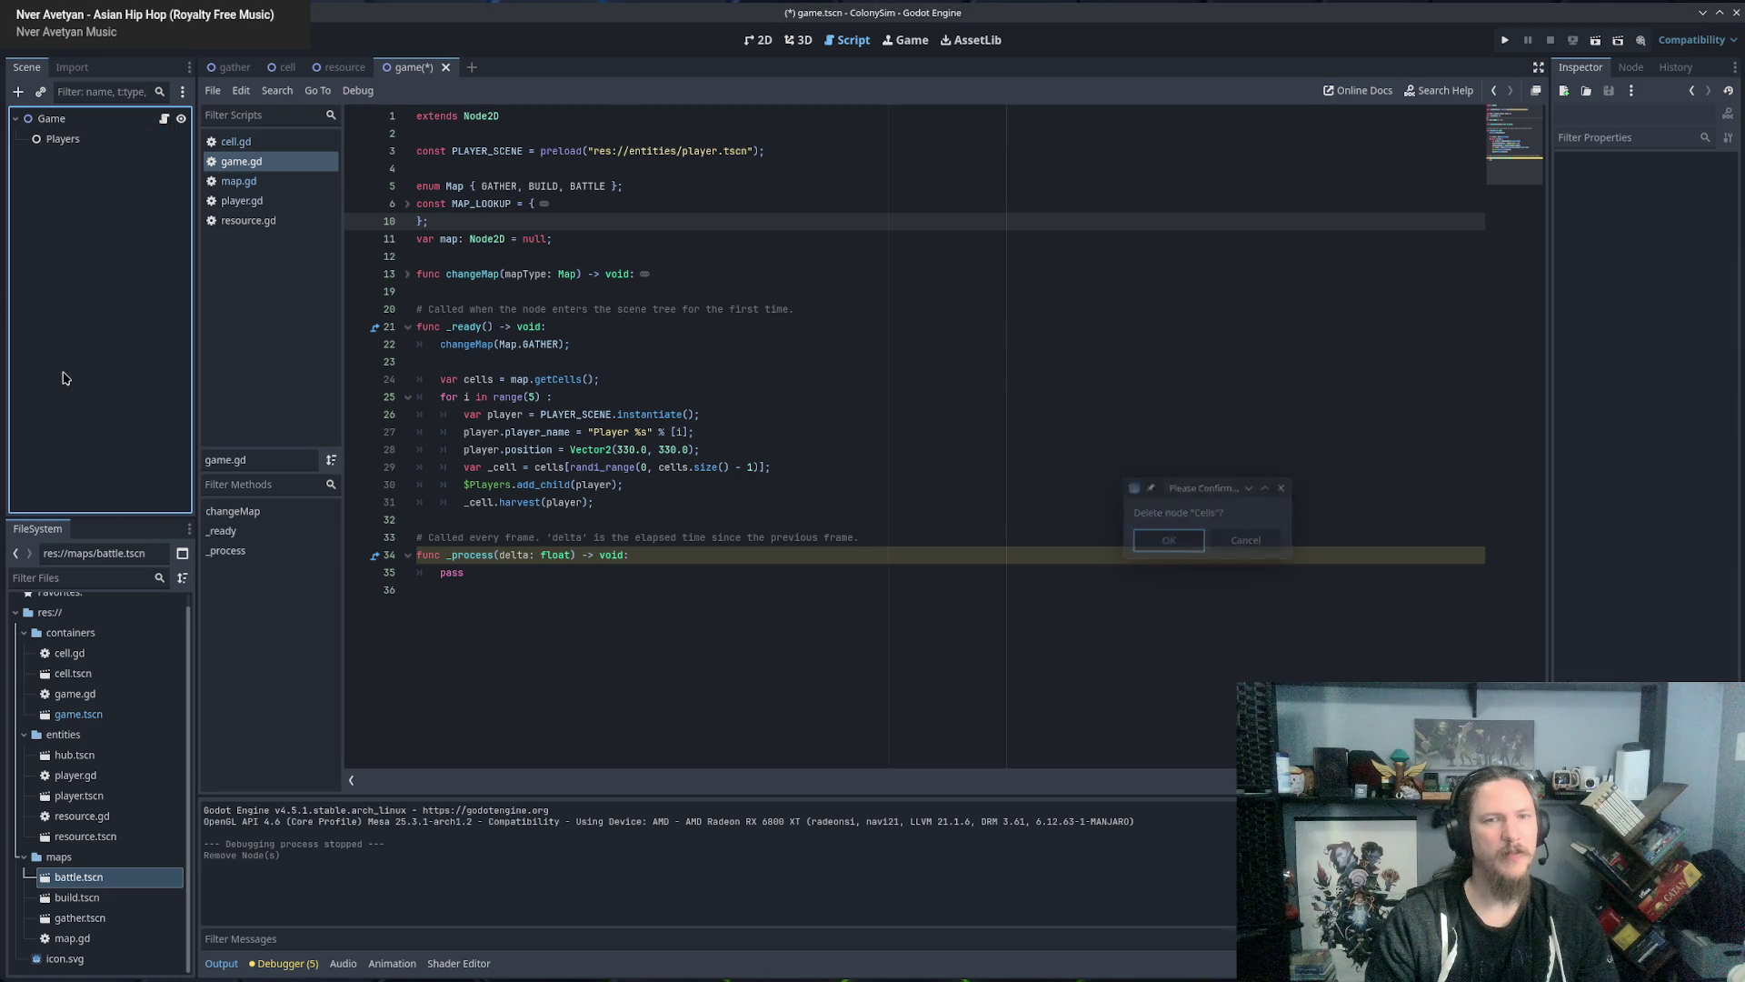
pyautogui.click(793, 363)
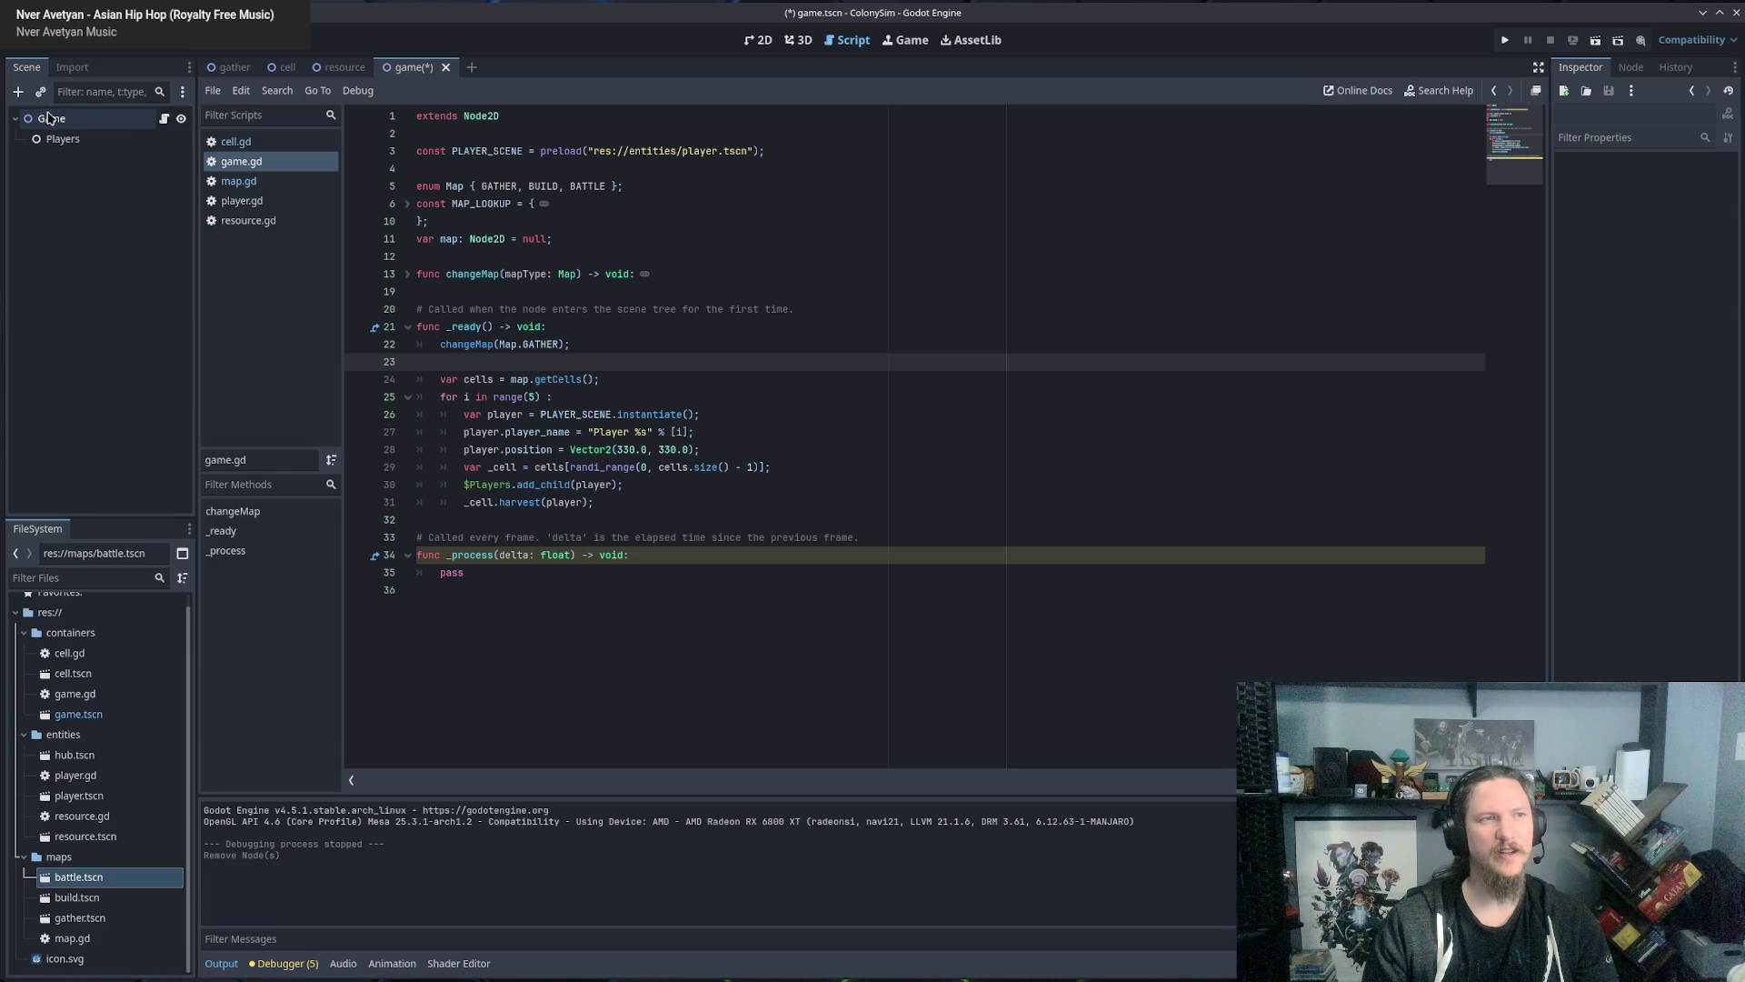
# Step: Check the 2D view, then return to the game.gd script
pyautogui.click(759, 40)
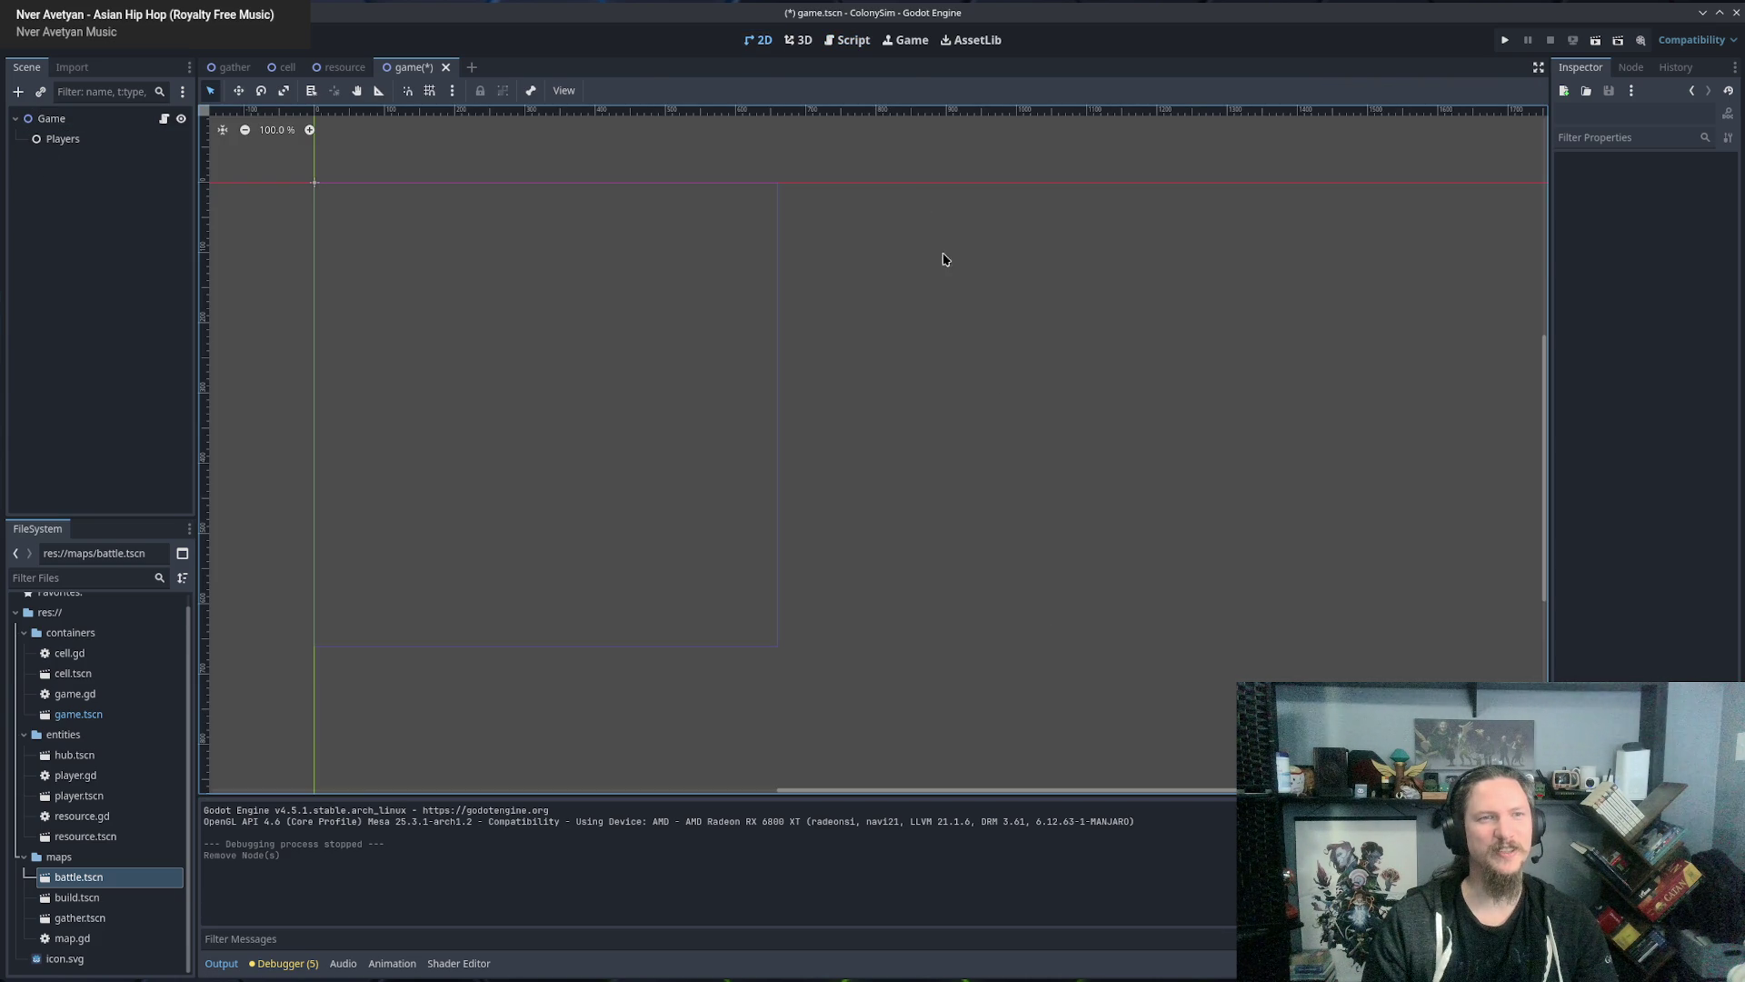
pyautogui.click(863, 45)
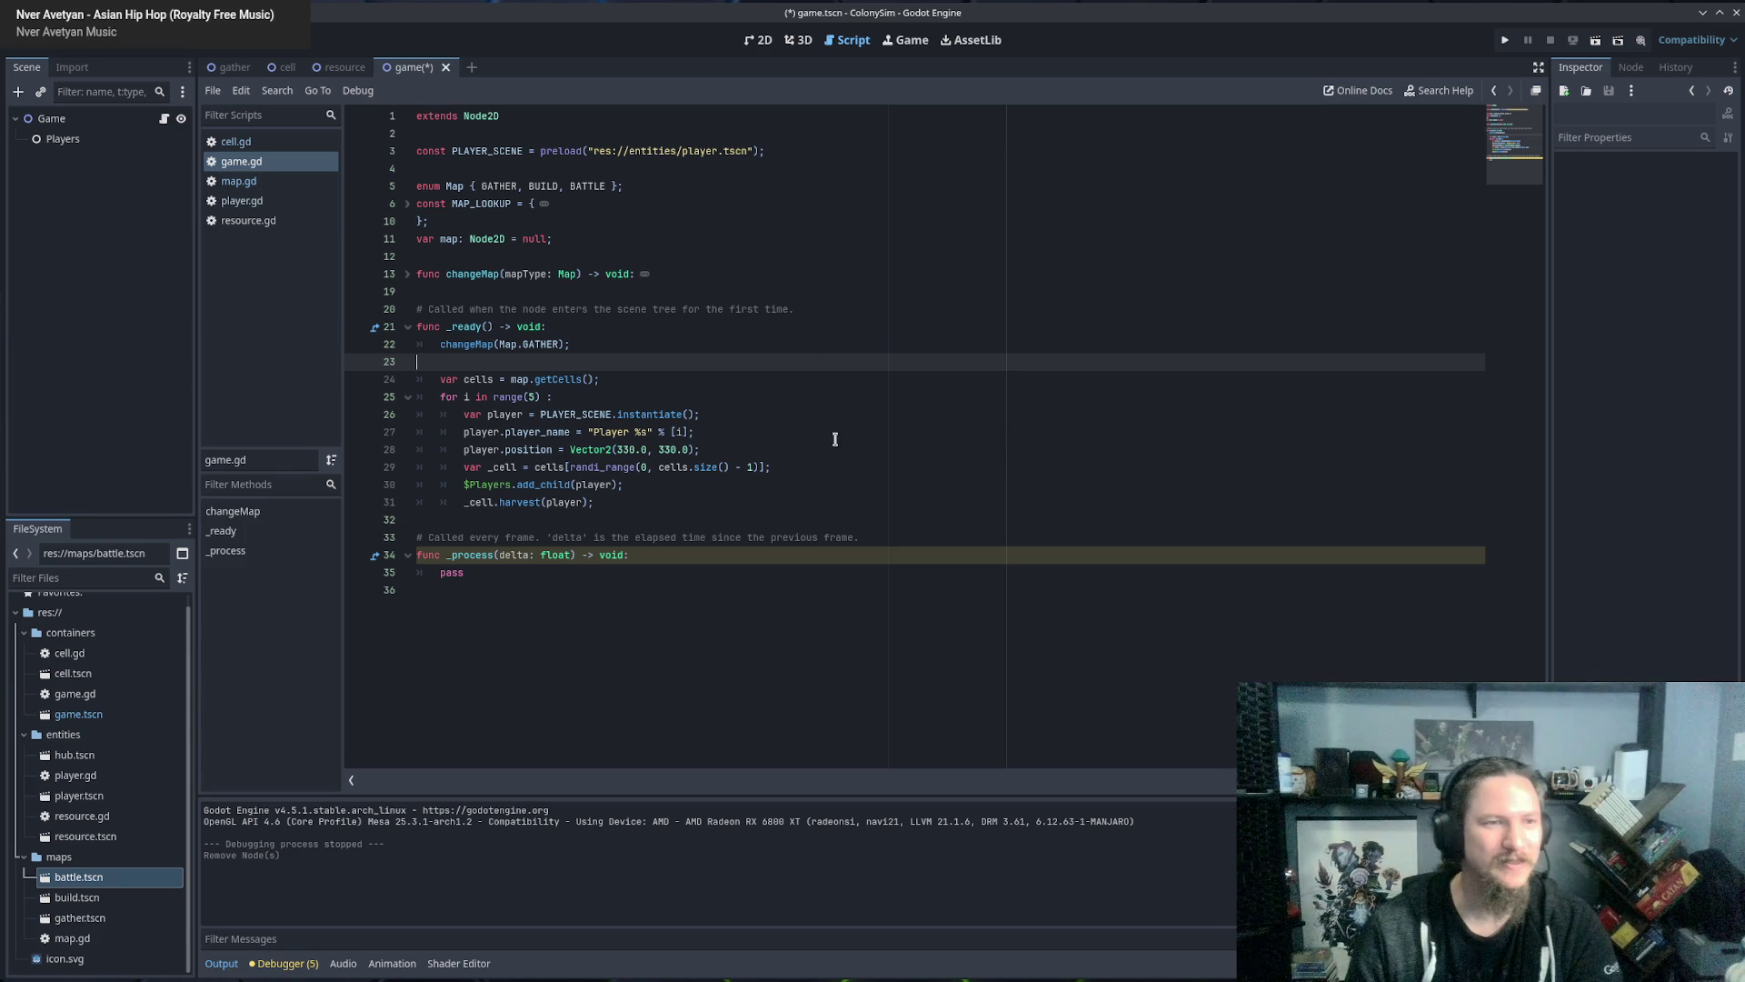
pyautogui.click(63, 139)
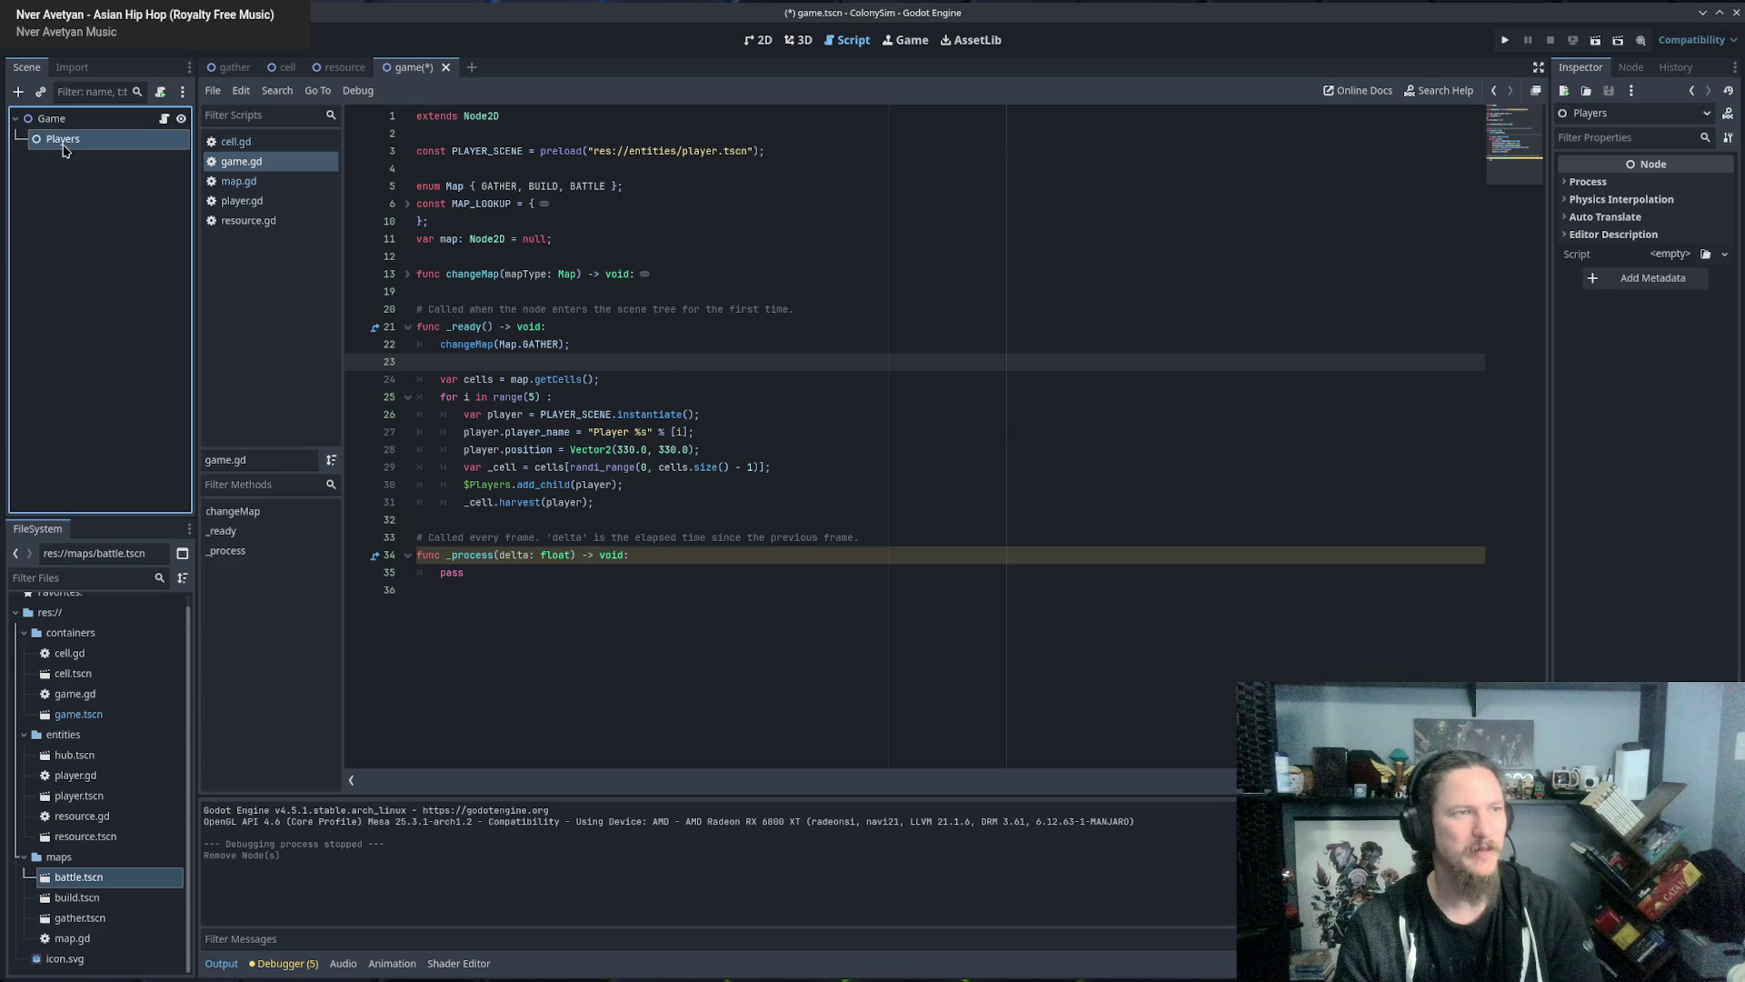
pyautogui.click(638, 467)
pyautogui.click(711, 498)
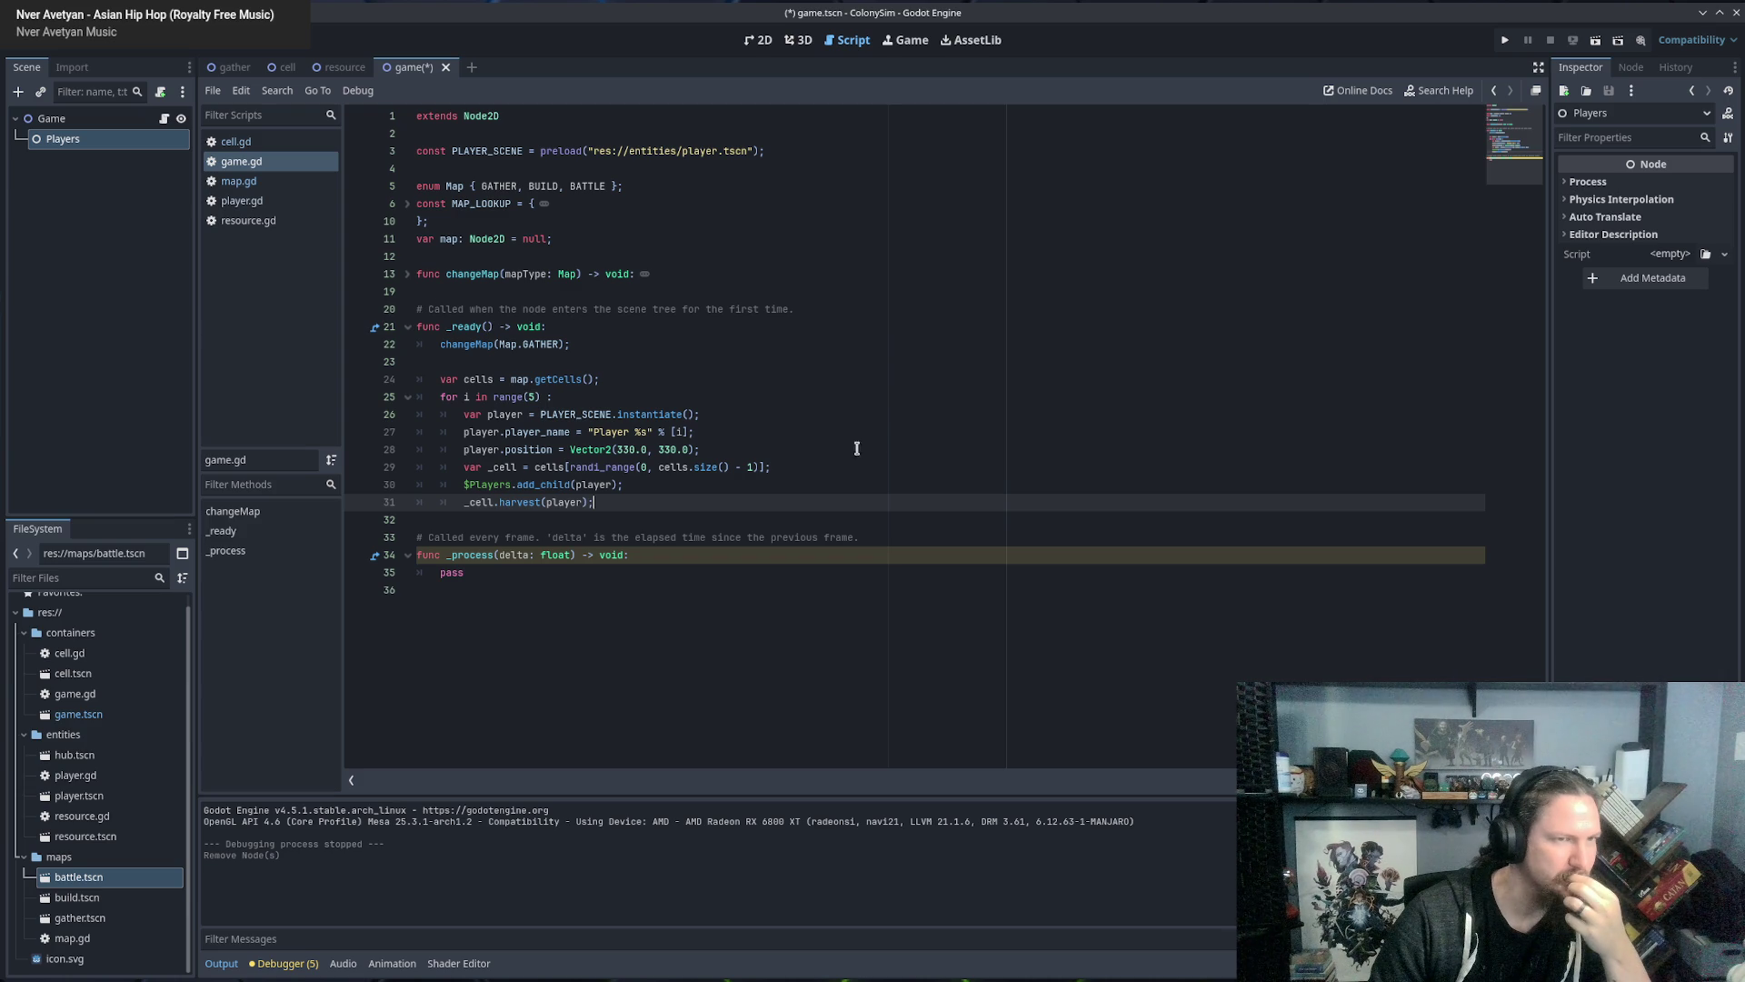
pyautogui.click(597, 238)
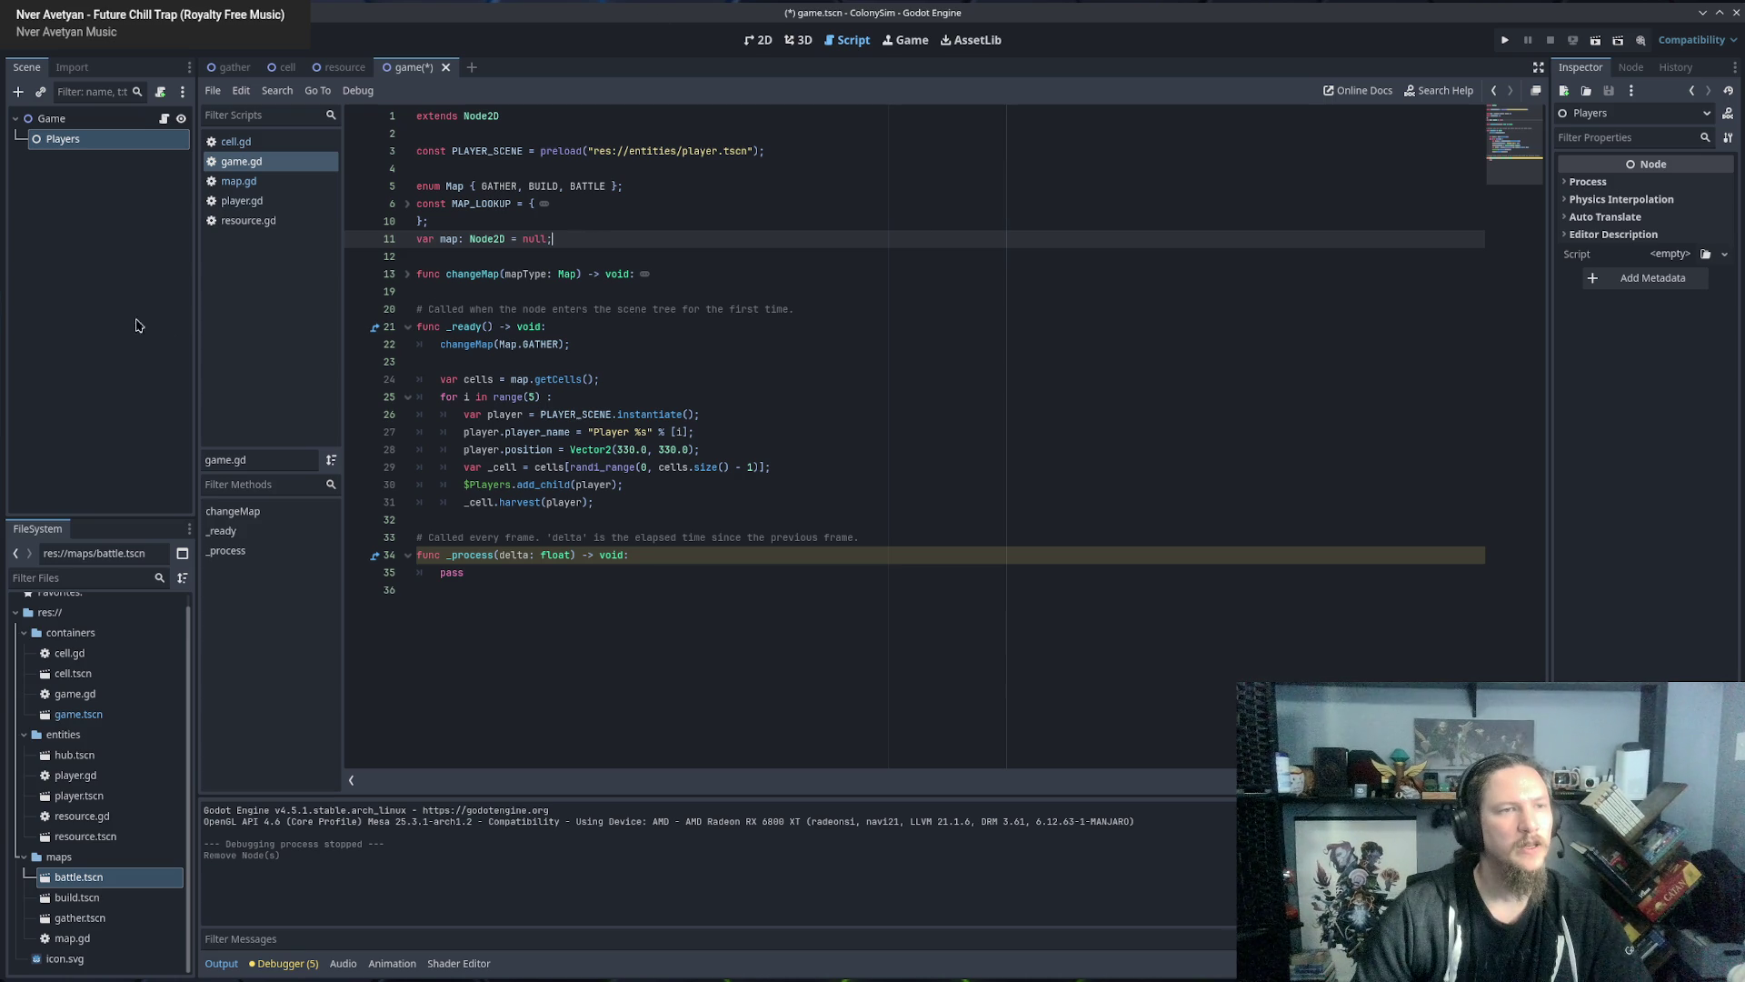
pyautogui.click(506, 290)
# Step: Start a new function on line 19 of game.gd named playerAction
pyautogui.press('Return')
pyautogui.press('Up')
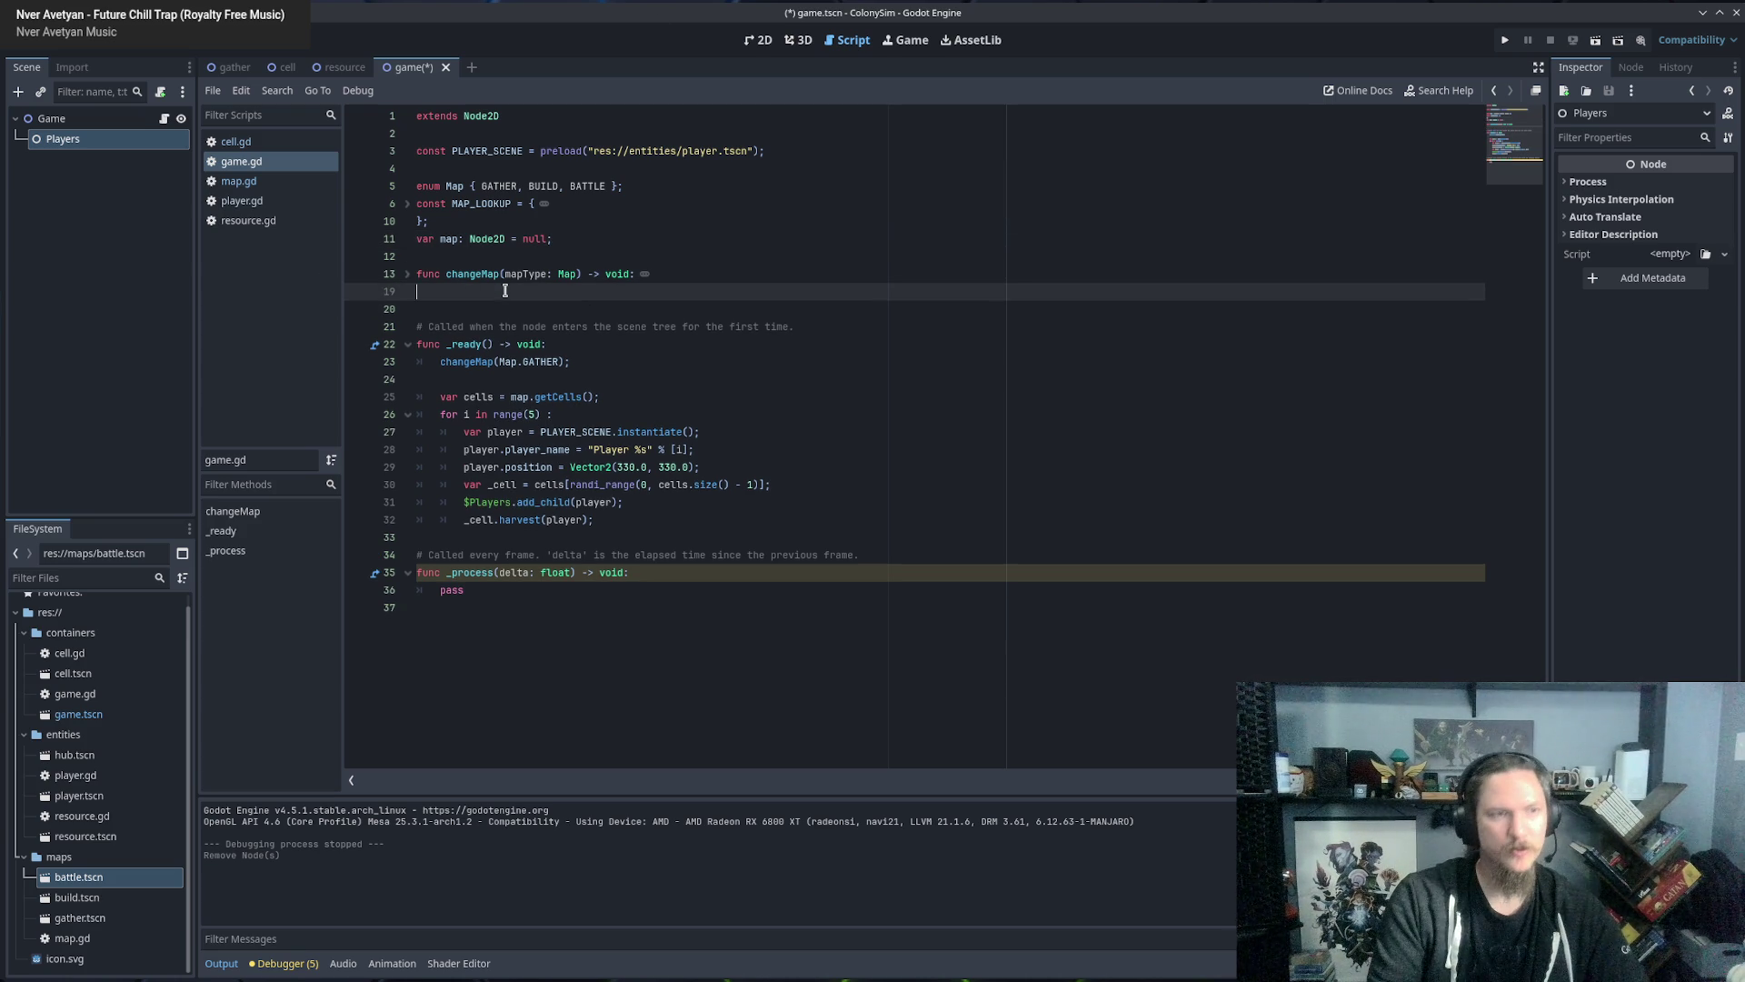
pyautogui.write('func')
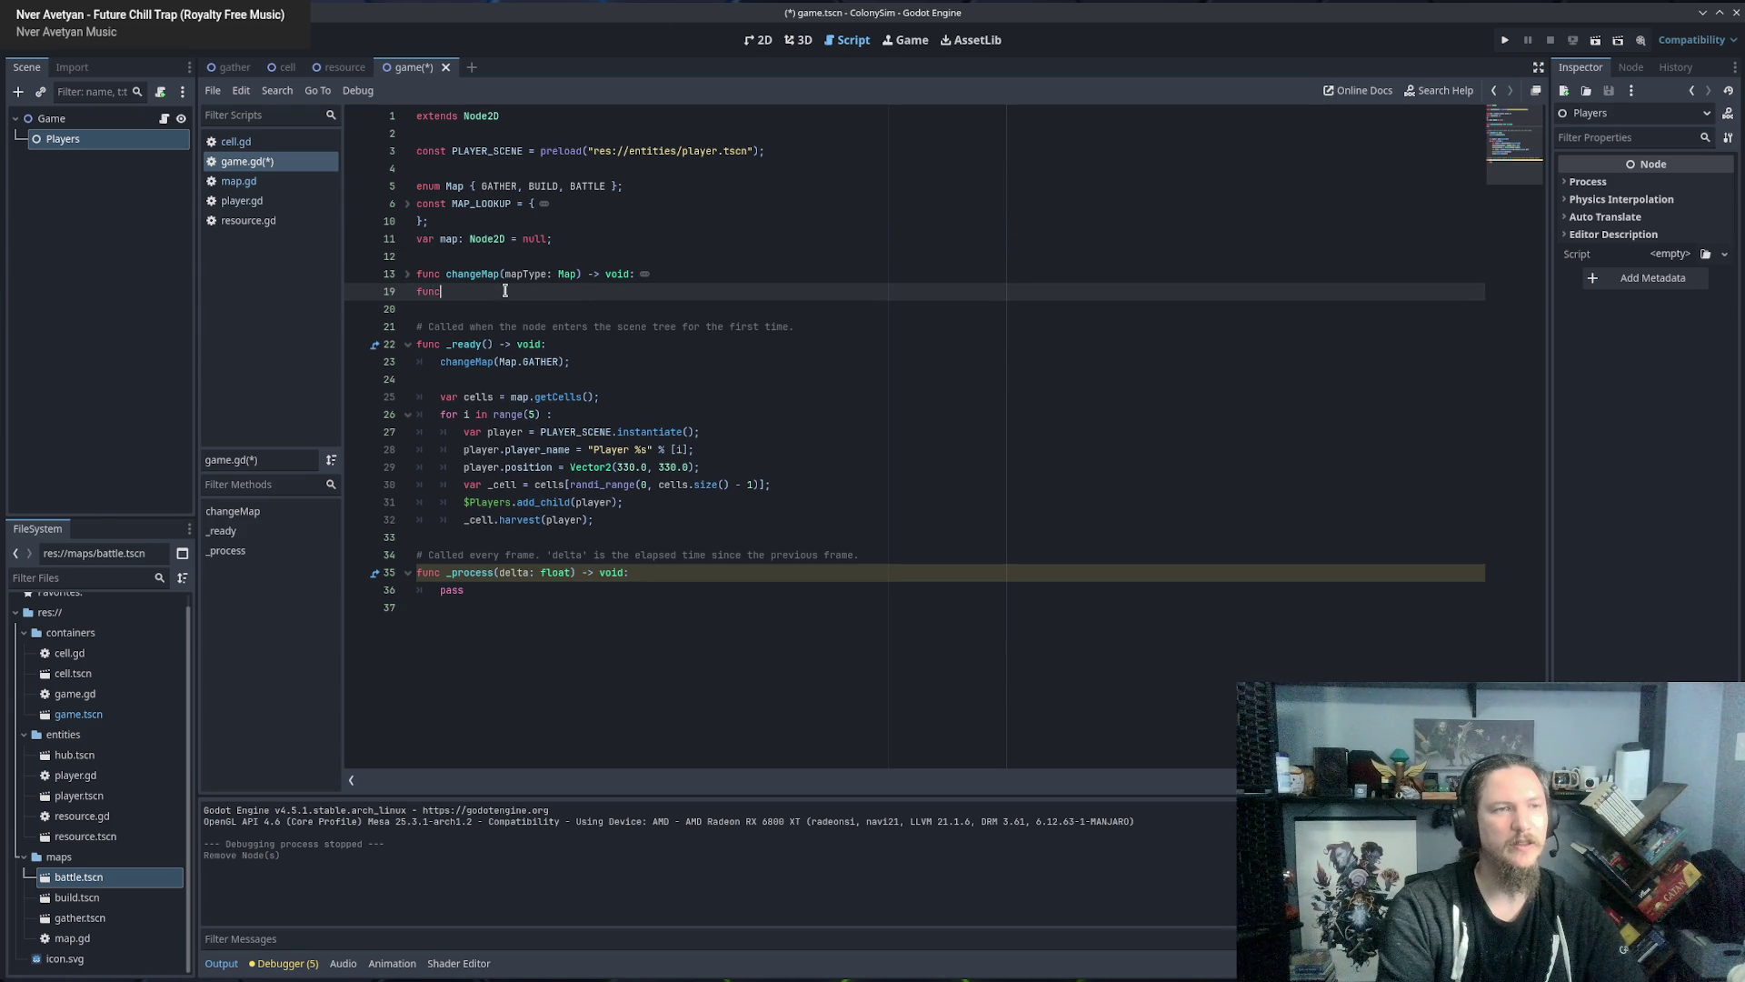
pyautogui.write('add')
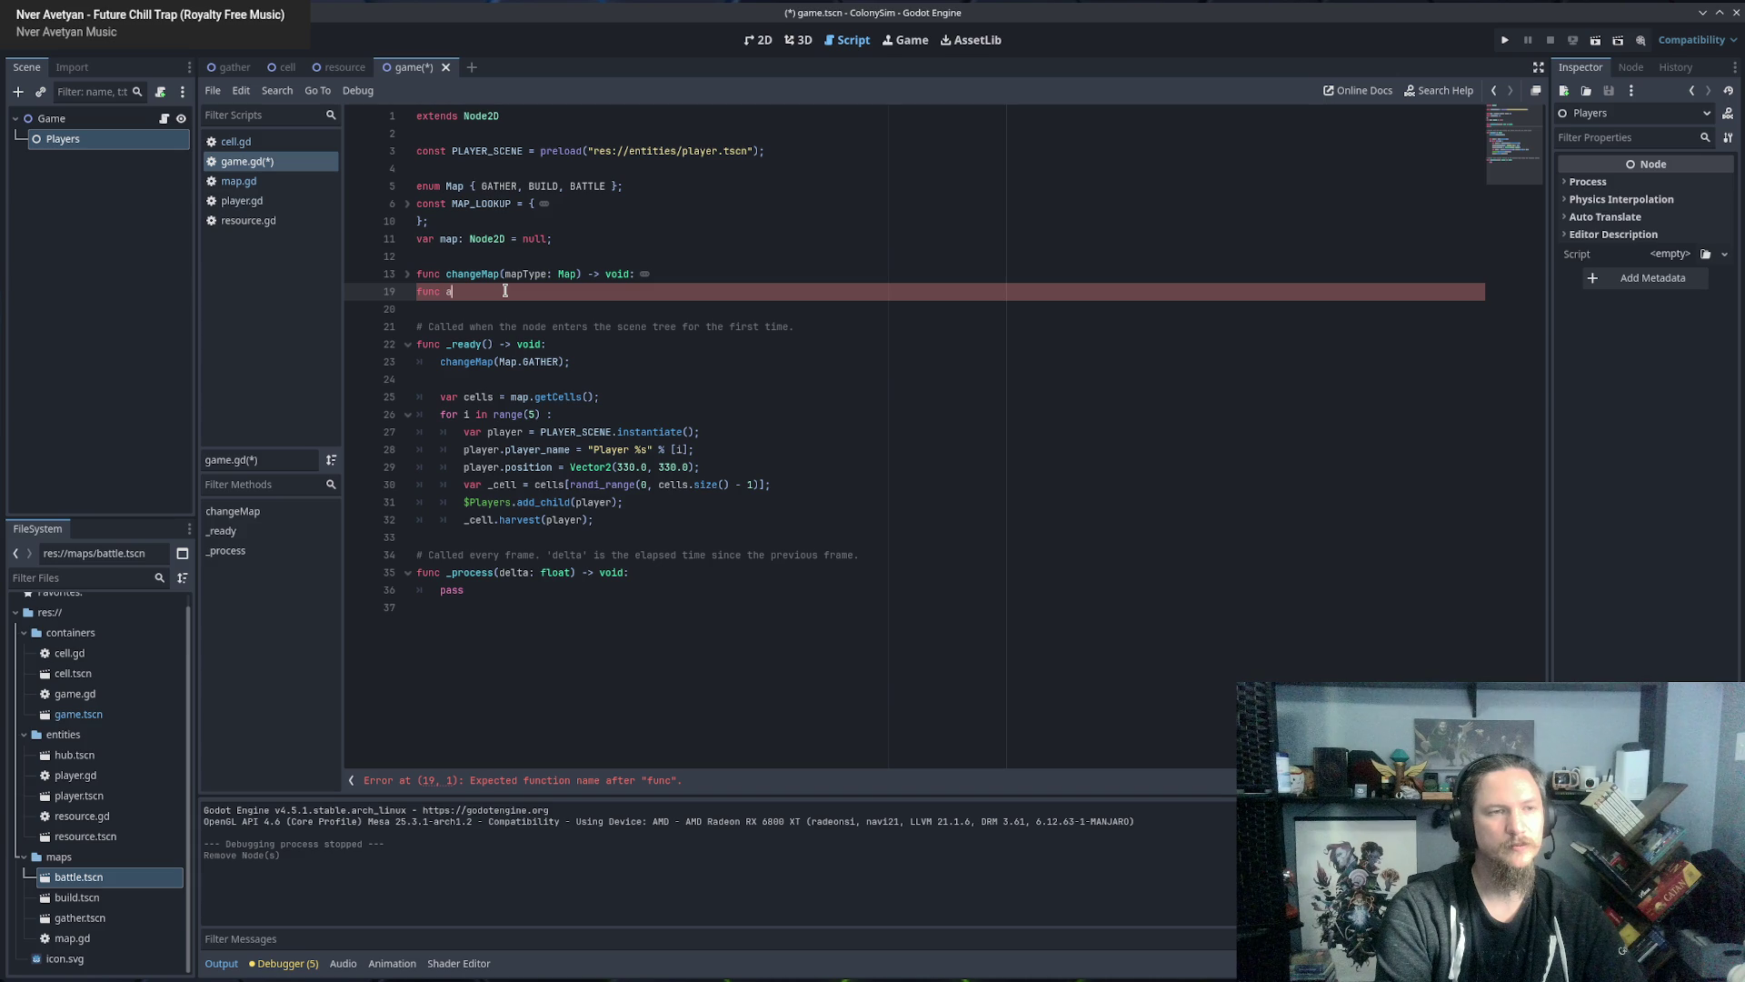
pyautogui.write('(')
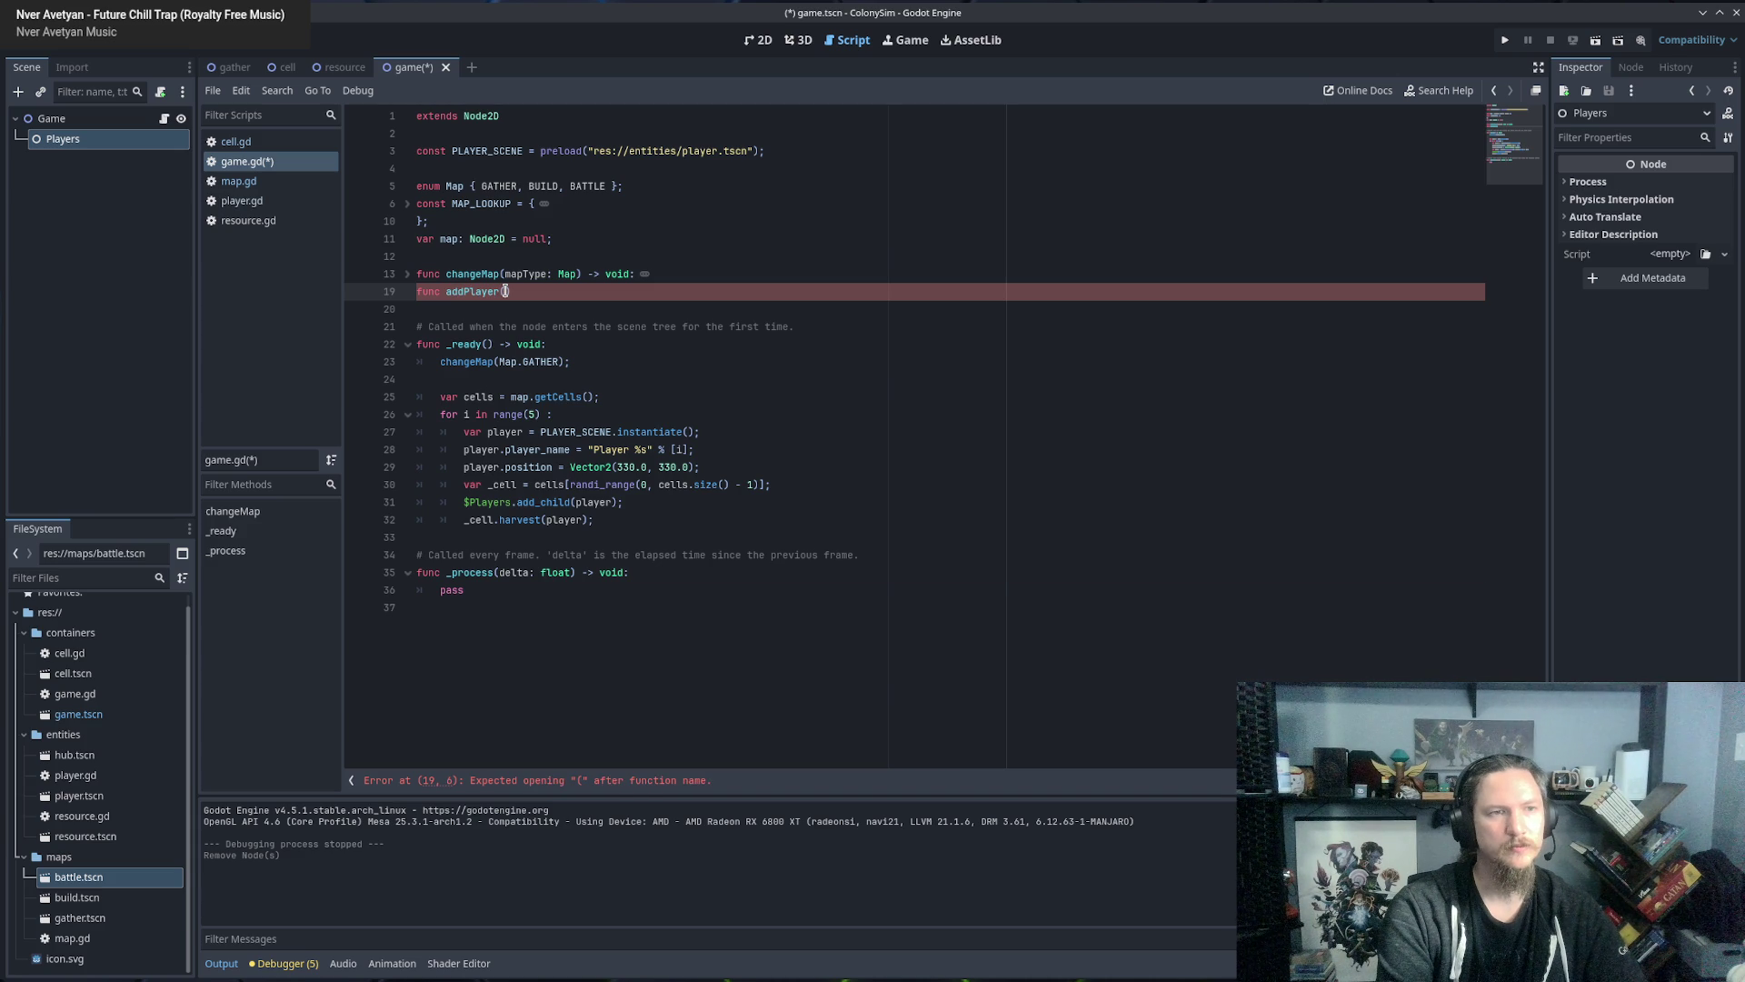
pyautogui.write('"')
pyautogui.write('name: ')
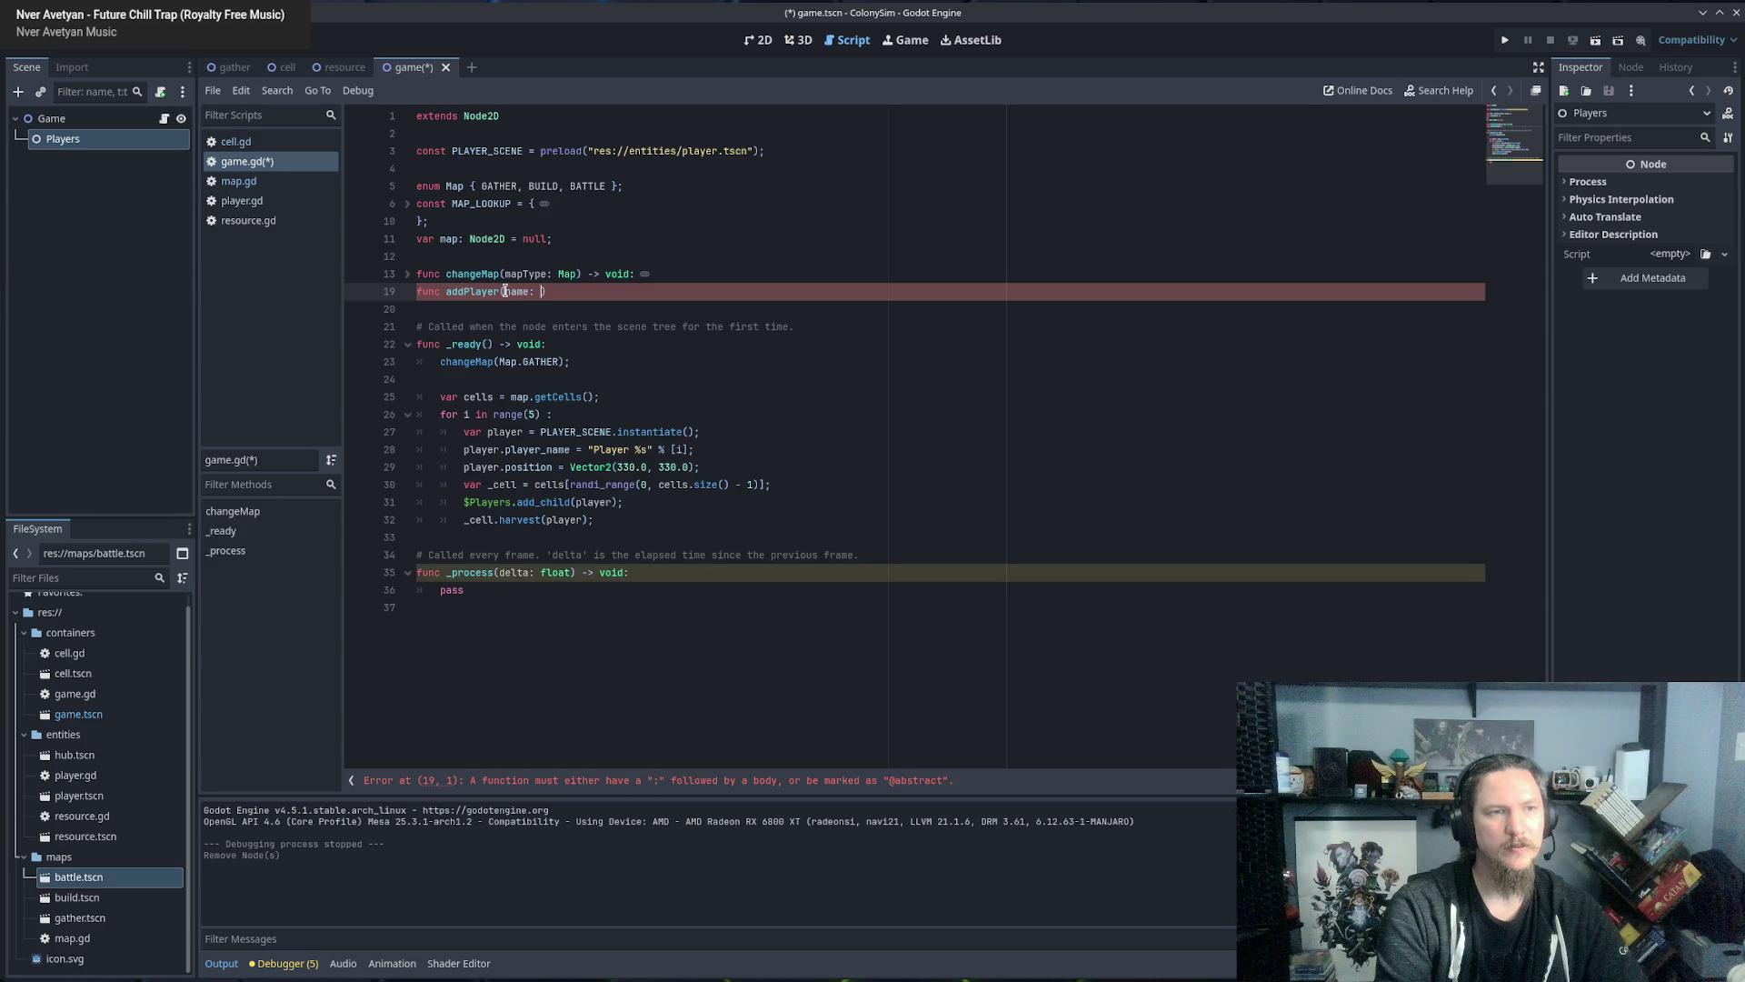
pyautogui.write('tring,')
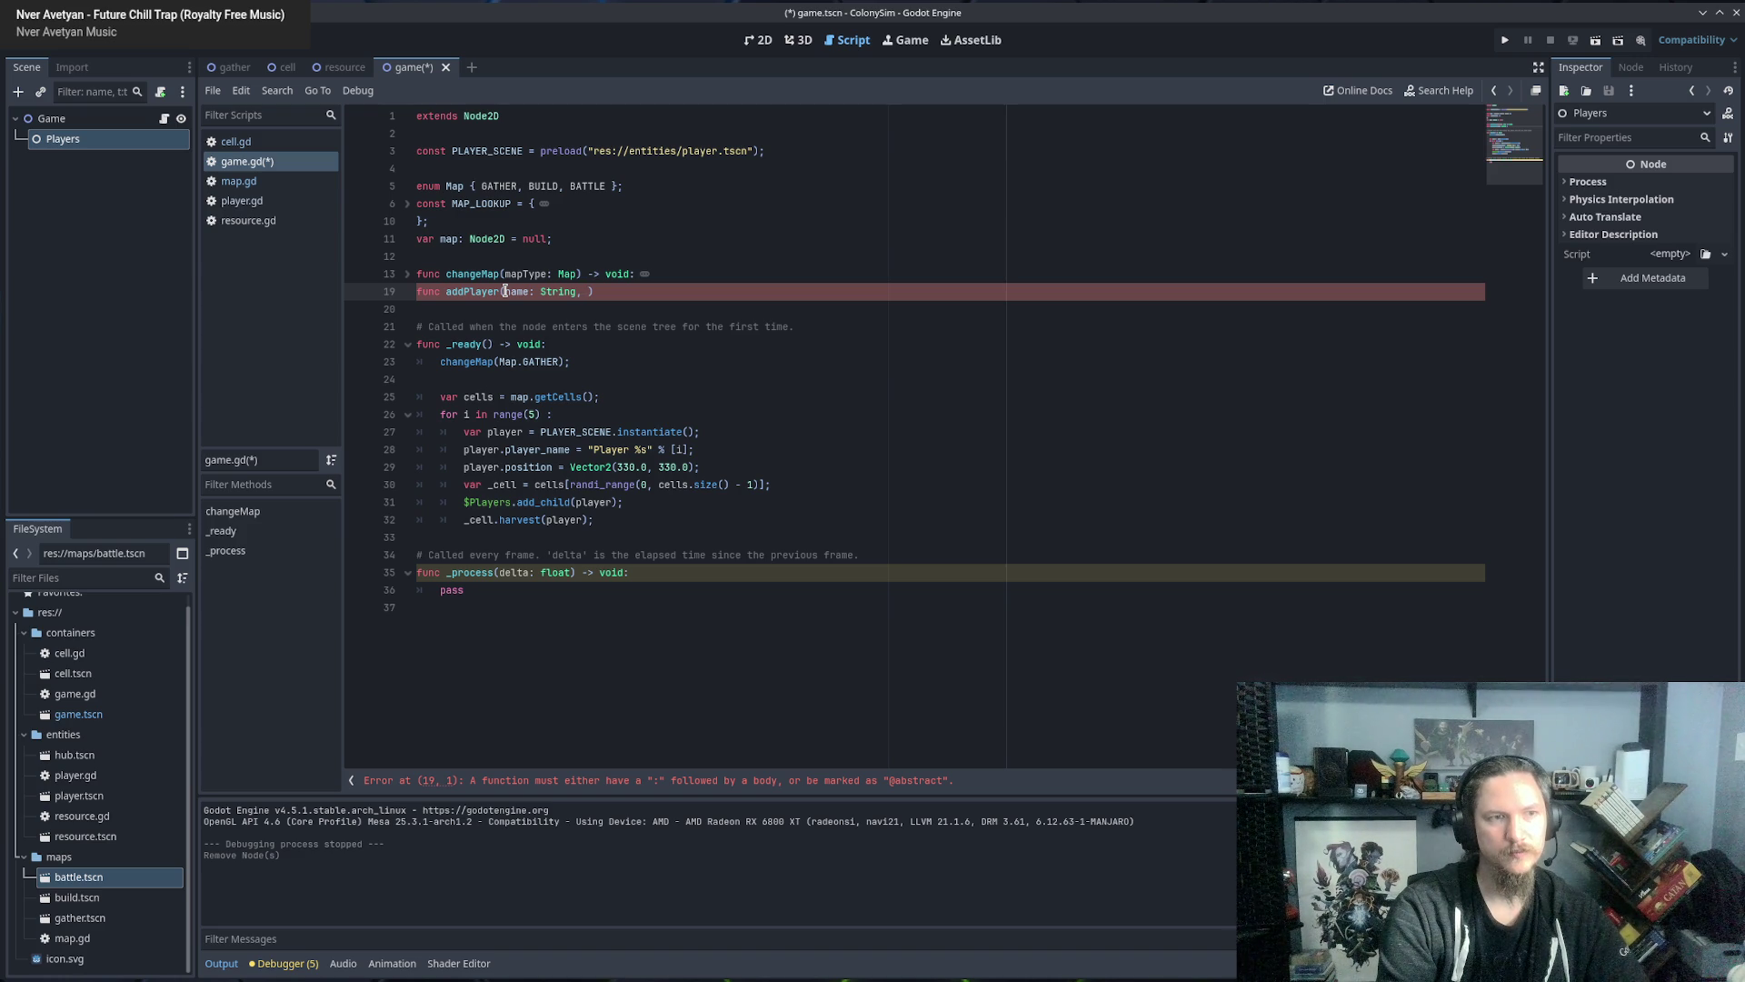
pyautogui.doubleClick(482, 291)
pyautogui.write('playerAction')
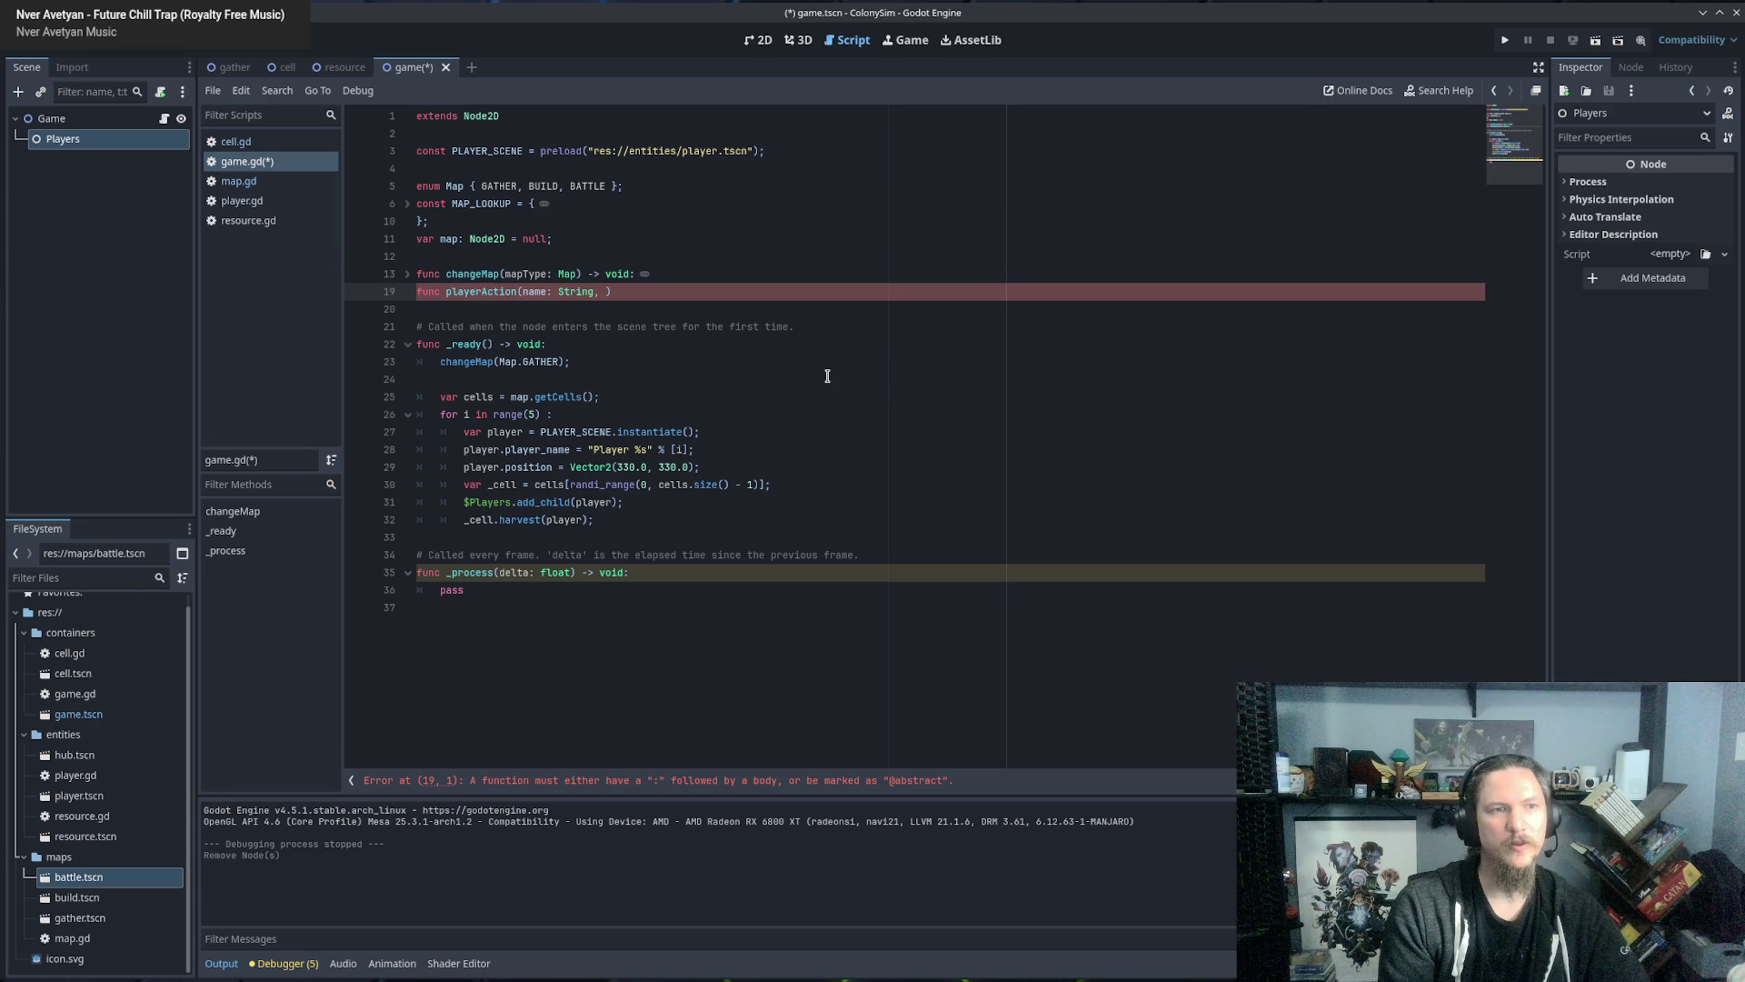
# Step: Rename the parameter to playerName and add cell: Int, then bring up the chat-game.md notes
pyautogui.hotkey('ctrl', 'shift', 'Left')
pyautogui.write('play')
pyautogui.write('erName')
pyautogui.press('Right')
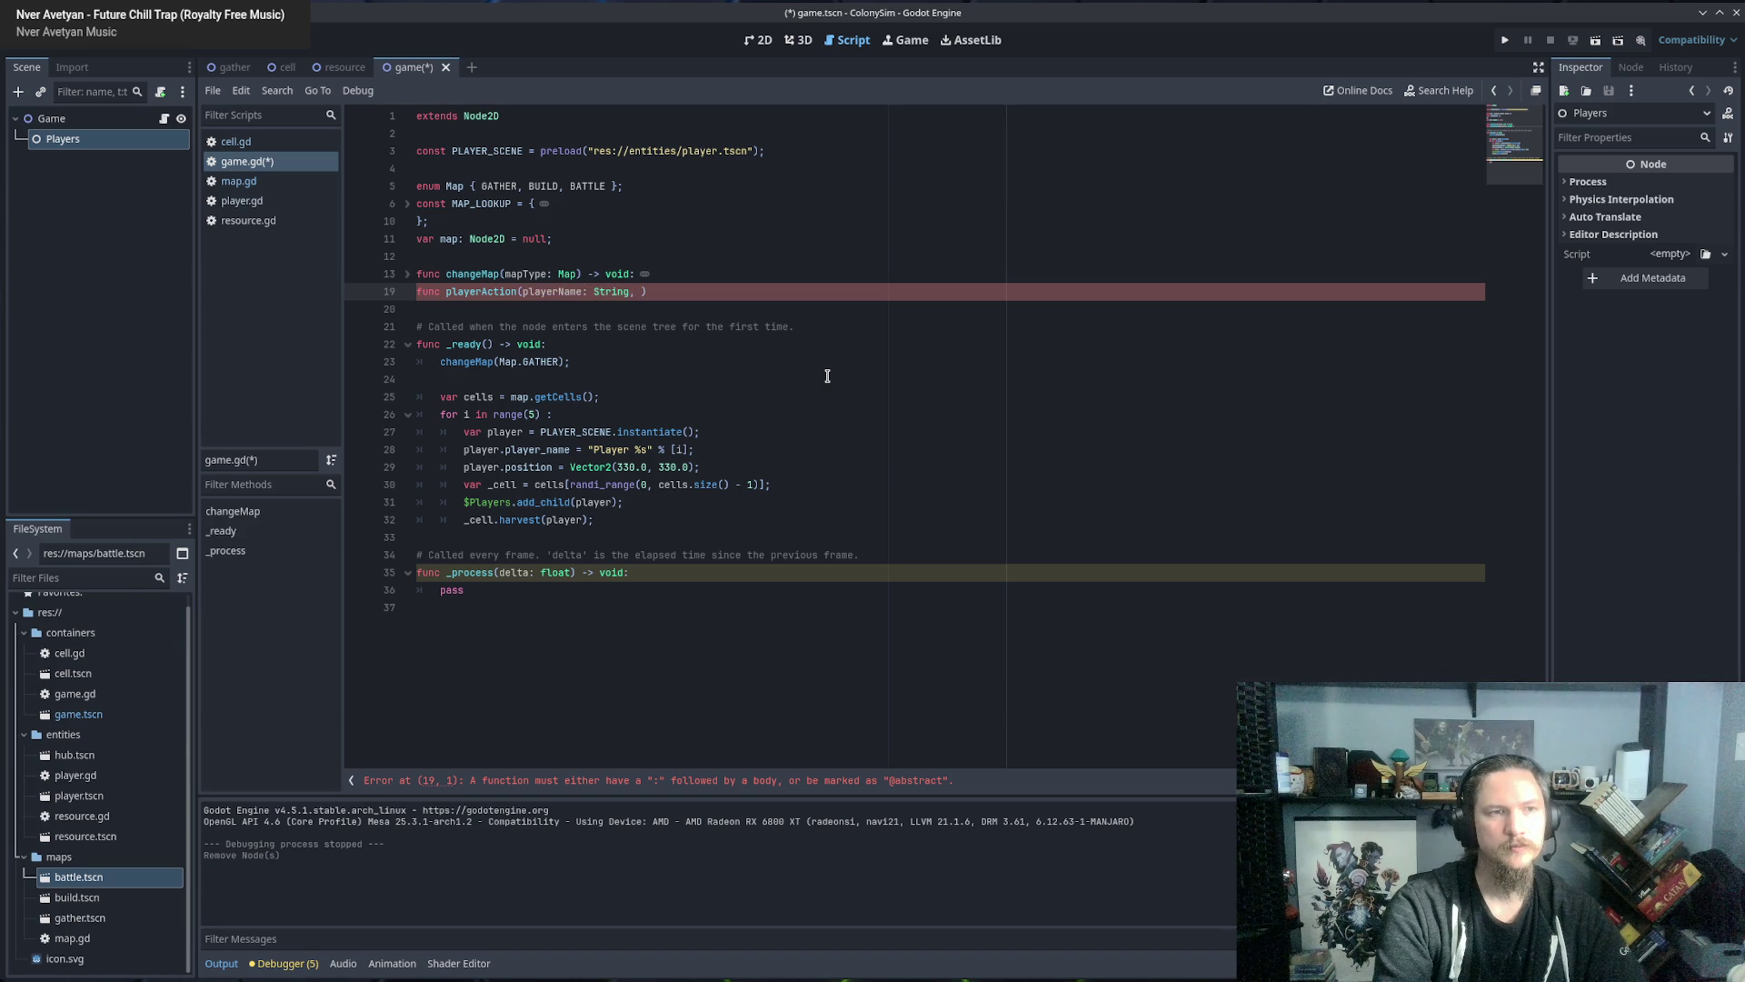
pyautogui.write('cell: ')
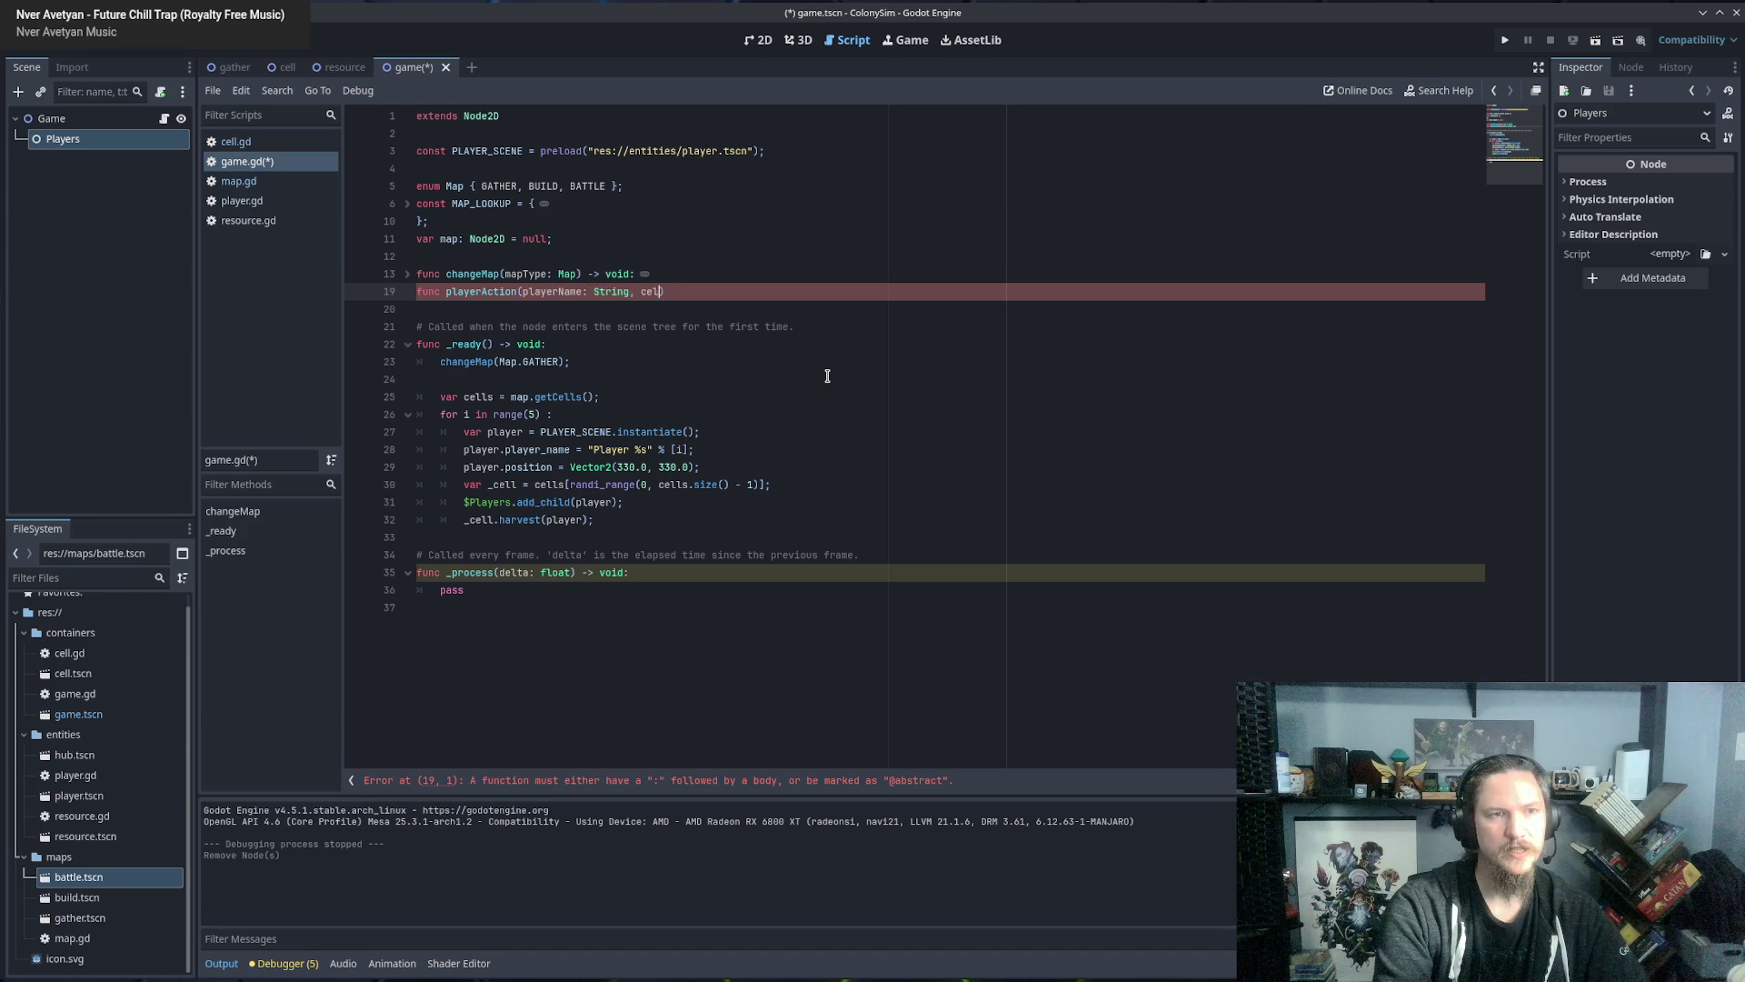
pyautogui.write('Int,')
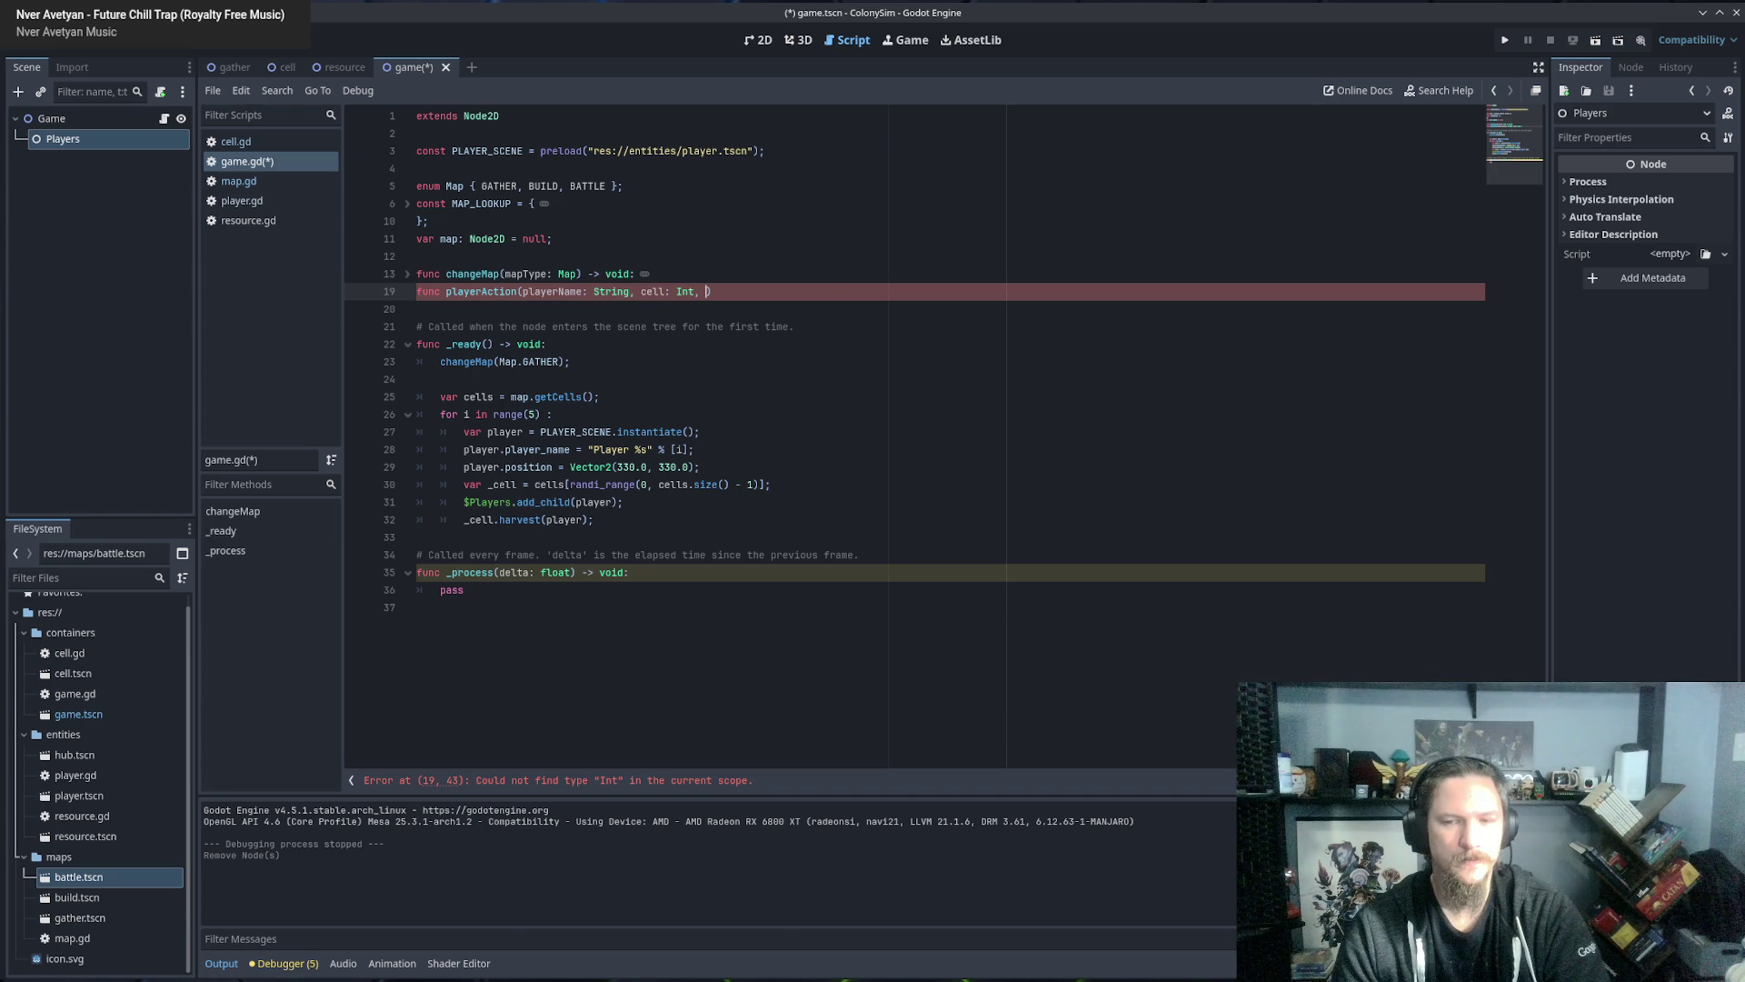
pyautogui.click(1702, 13)
pyautogui.click(270, 54)
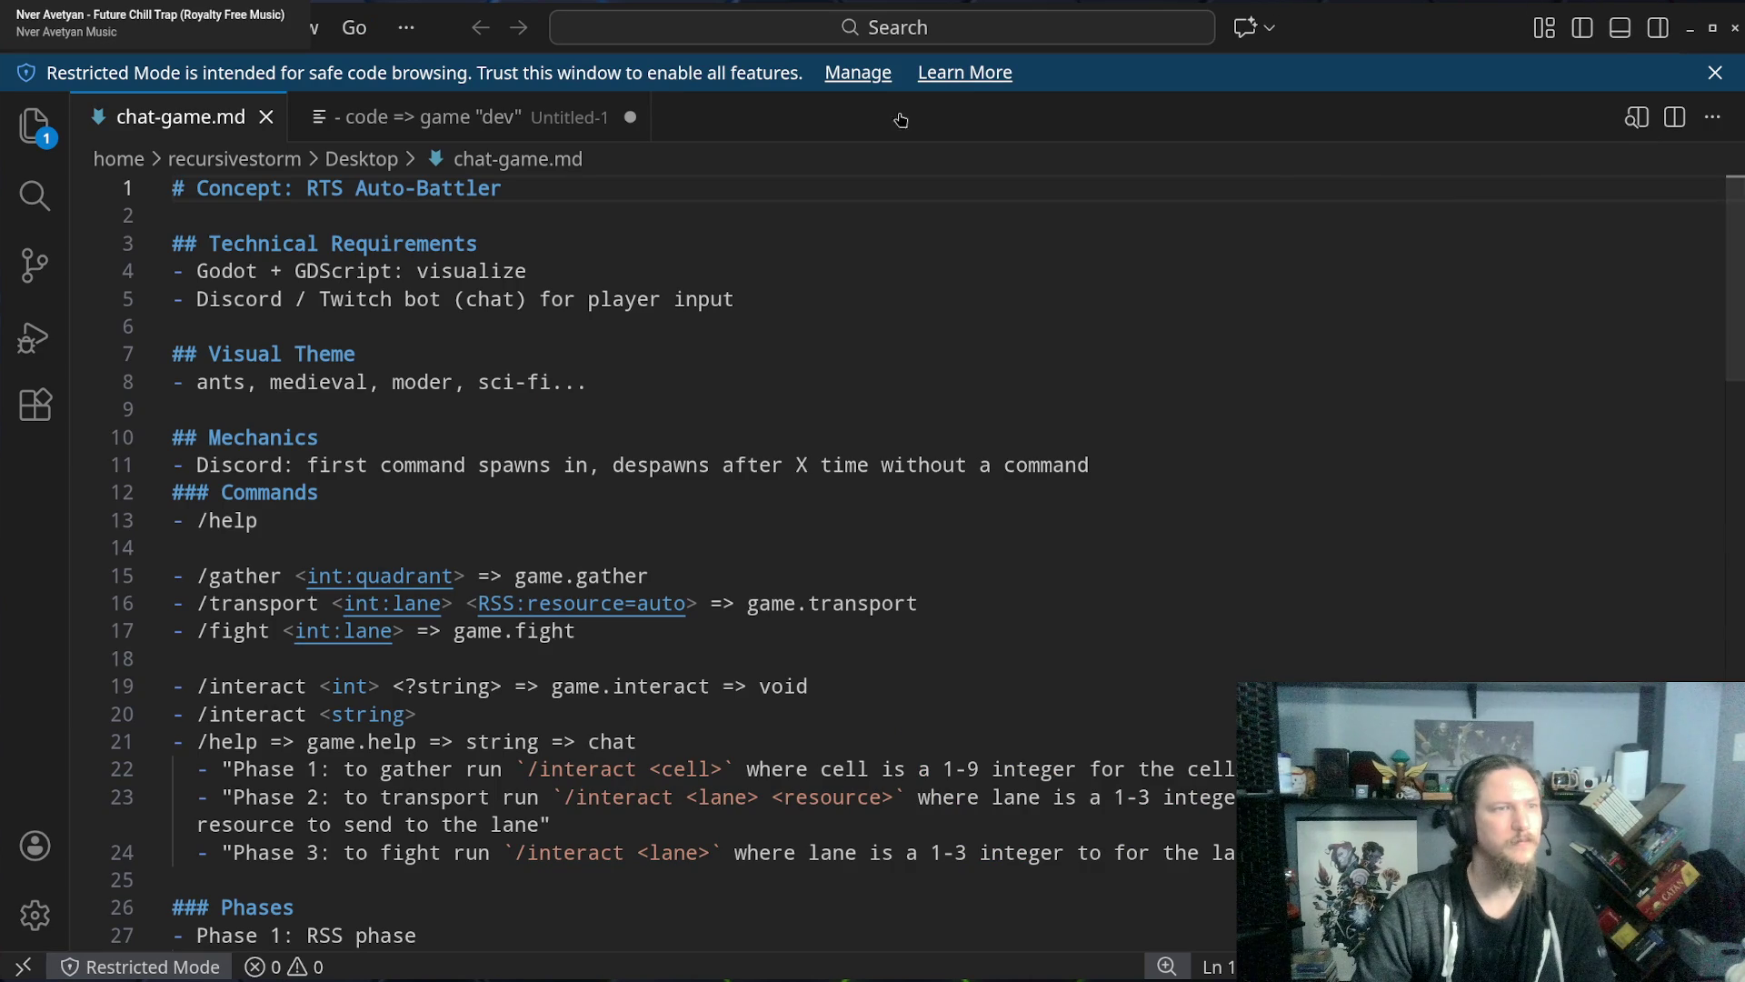
# Step: Show chat-game.md full screen and read the /interact command definitions
pyautogui.click(618, 300)
pyautogui.scroll(-3, 760, 388)
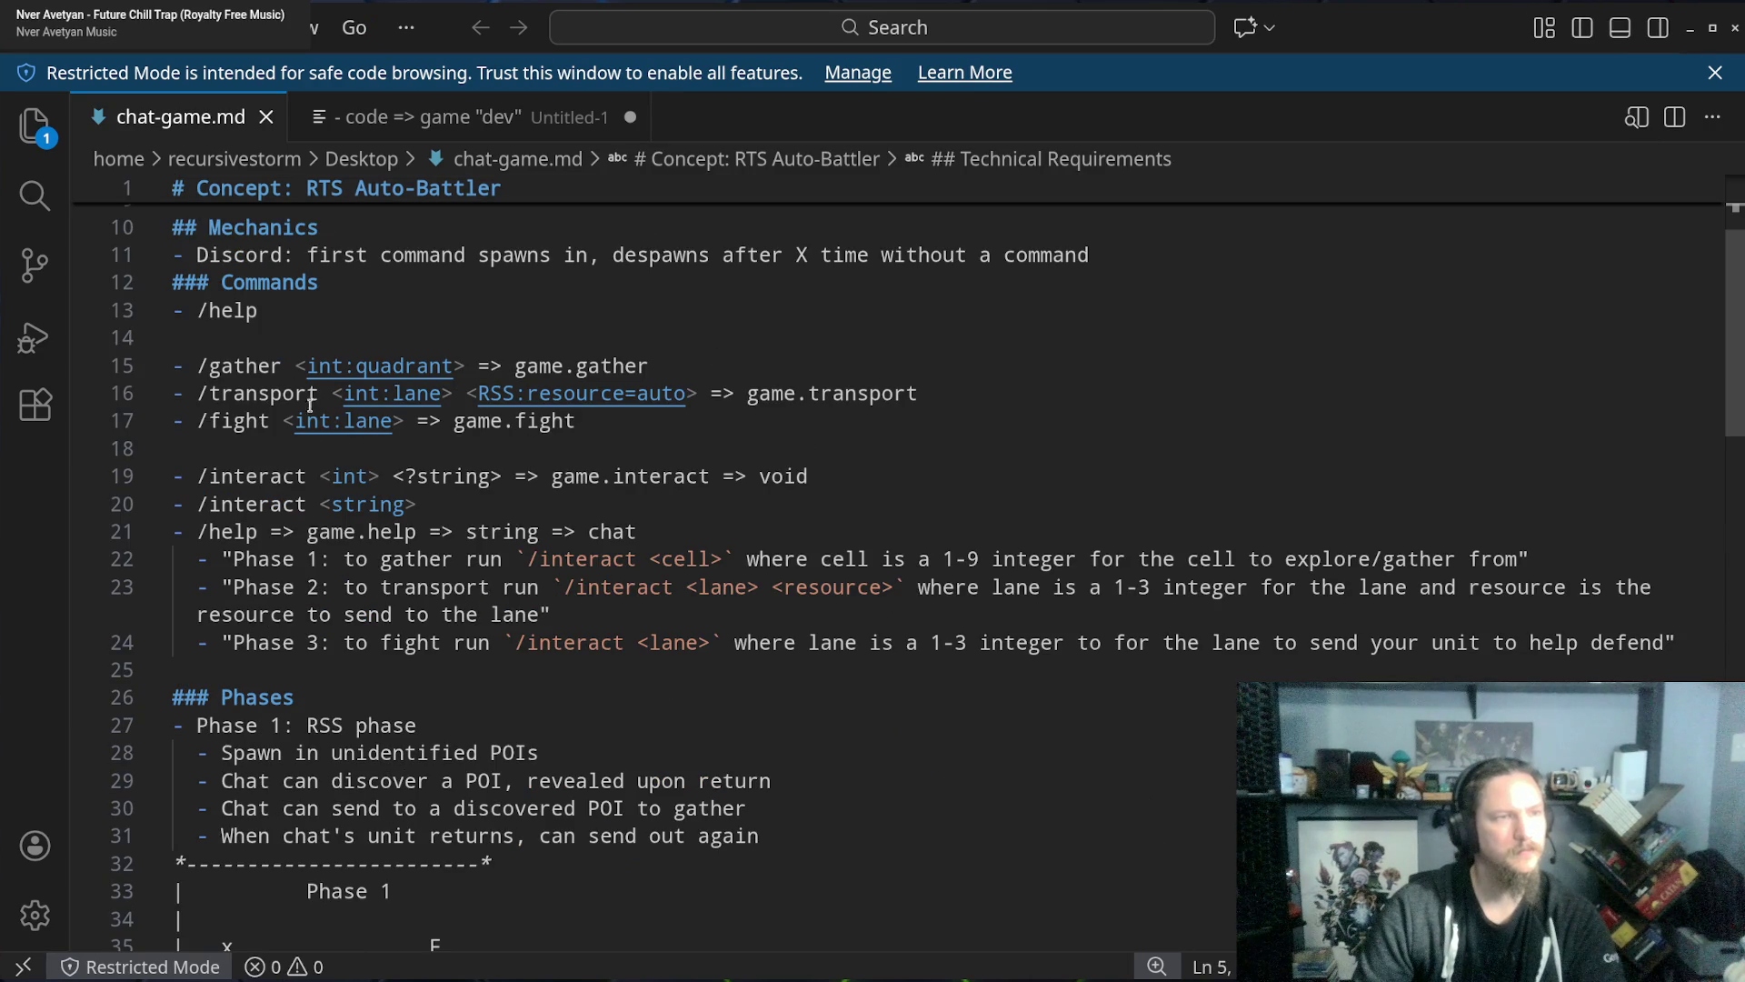
pyautogui.click(220, 476)
pyautogui.moveTo(209, 475); pyautogui.dragTo(870, 497)
pyautogui.click(490, 475)
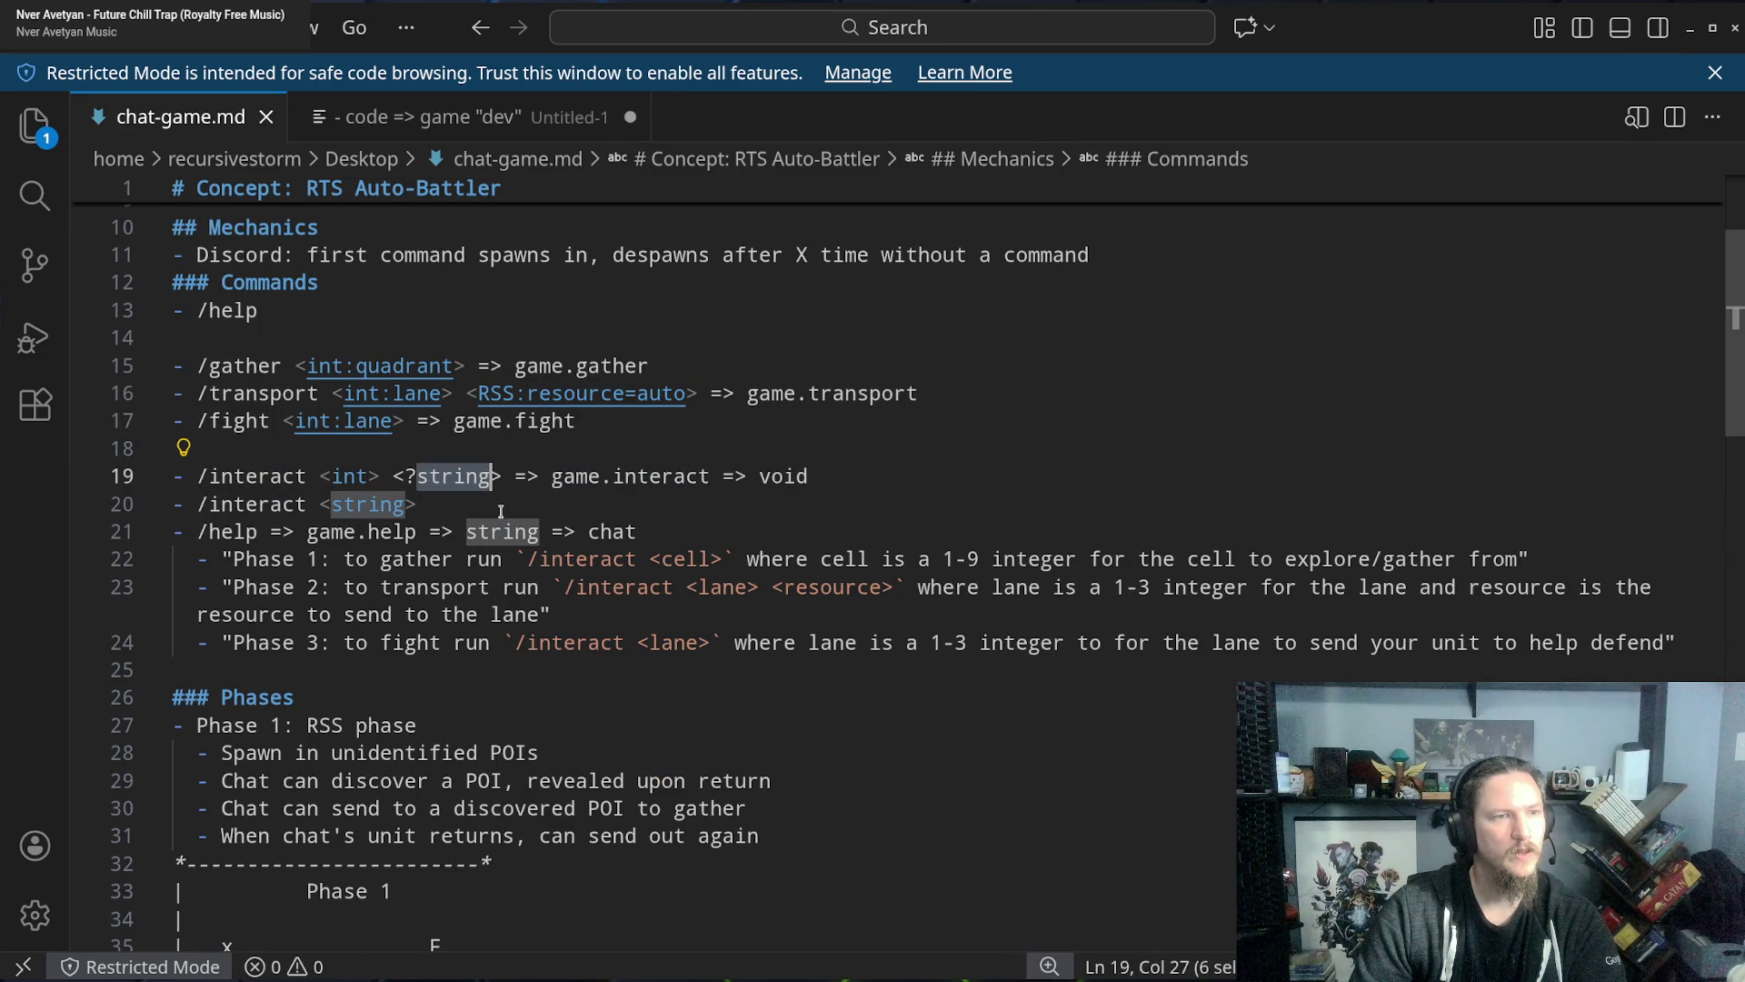
pyautogui.click(418, 505)
pyautogui.doubleClick(237, 504)
pyautogui.click(437, 504)
# Step: Read the Phase 1 gather instruction and resource mentions, then return to Godot
pyautogui.moveTo(234, 559); pyautogui.dragTo(639, 559)
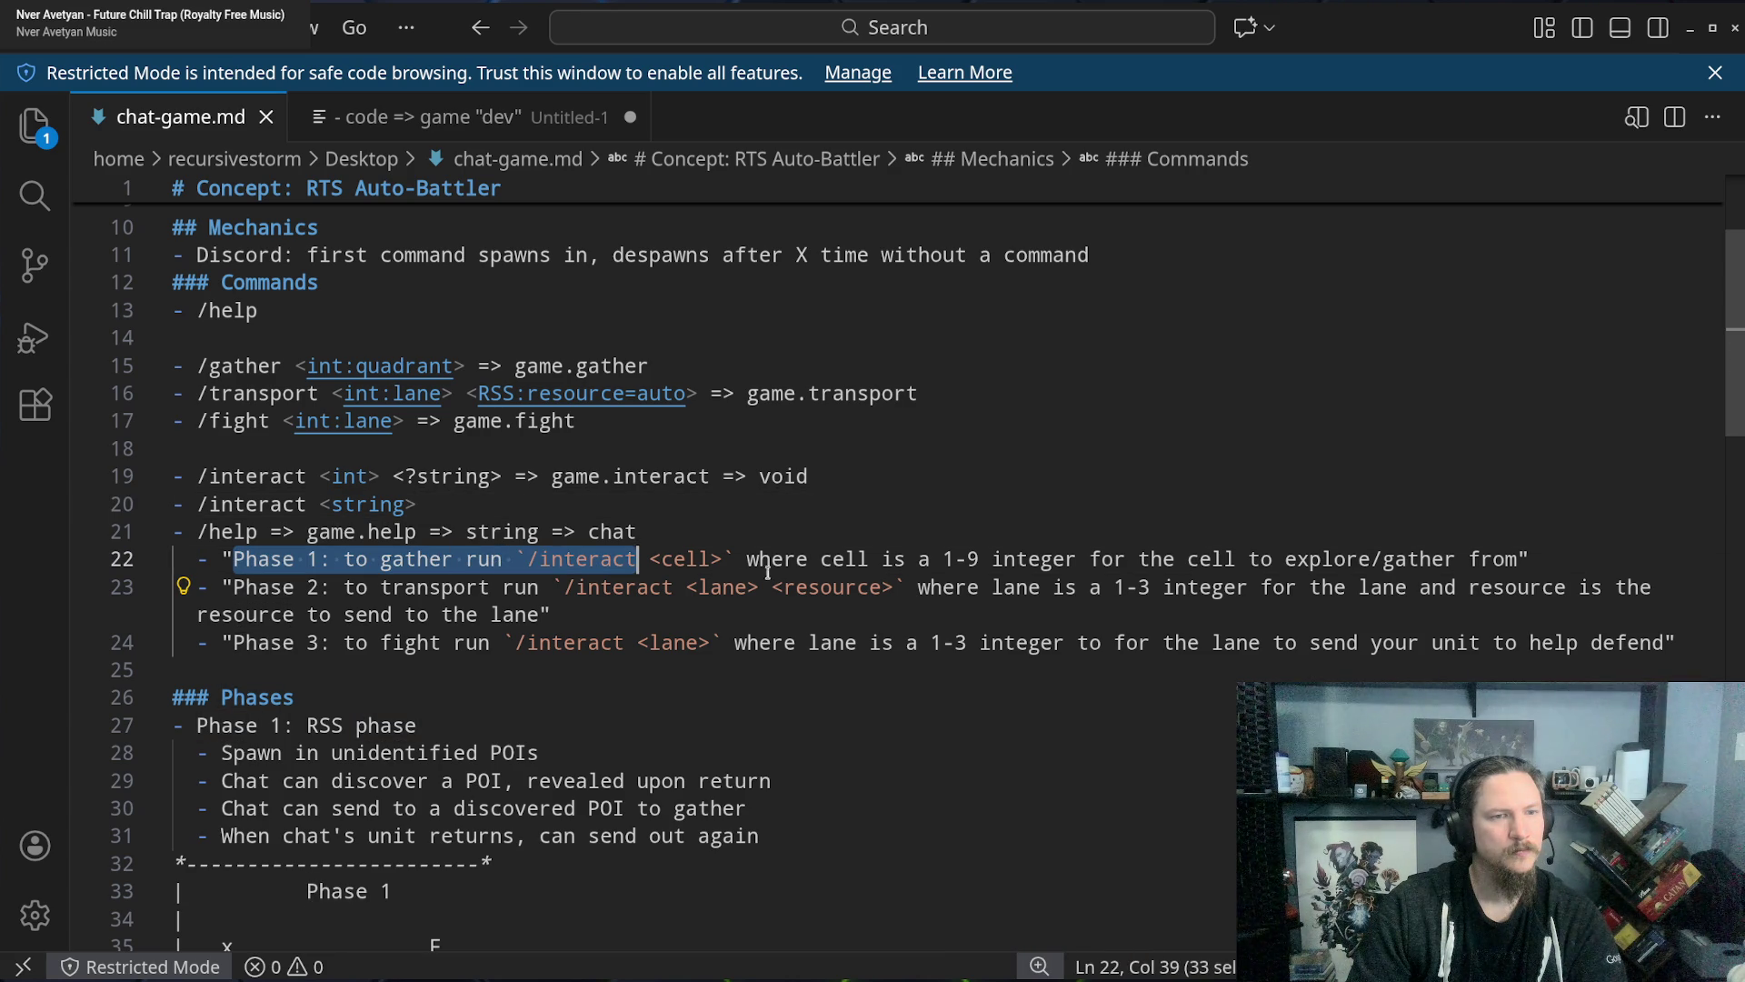
pyautogui.doubleClick(832, 587)
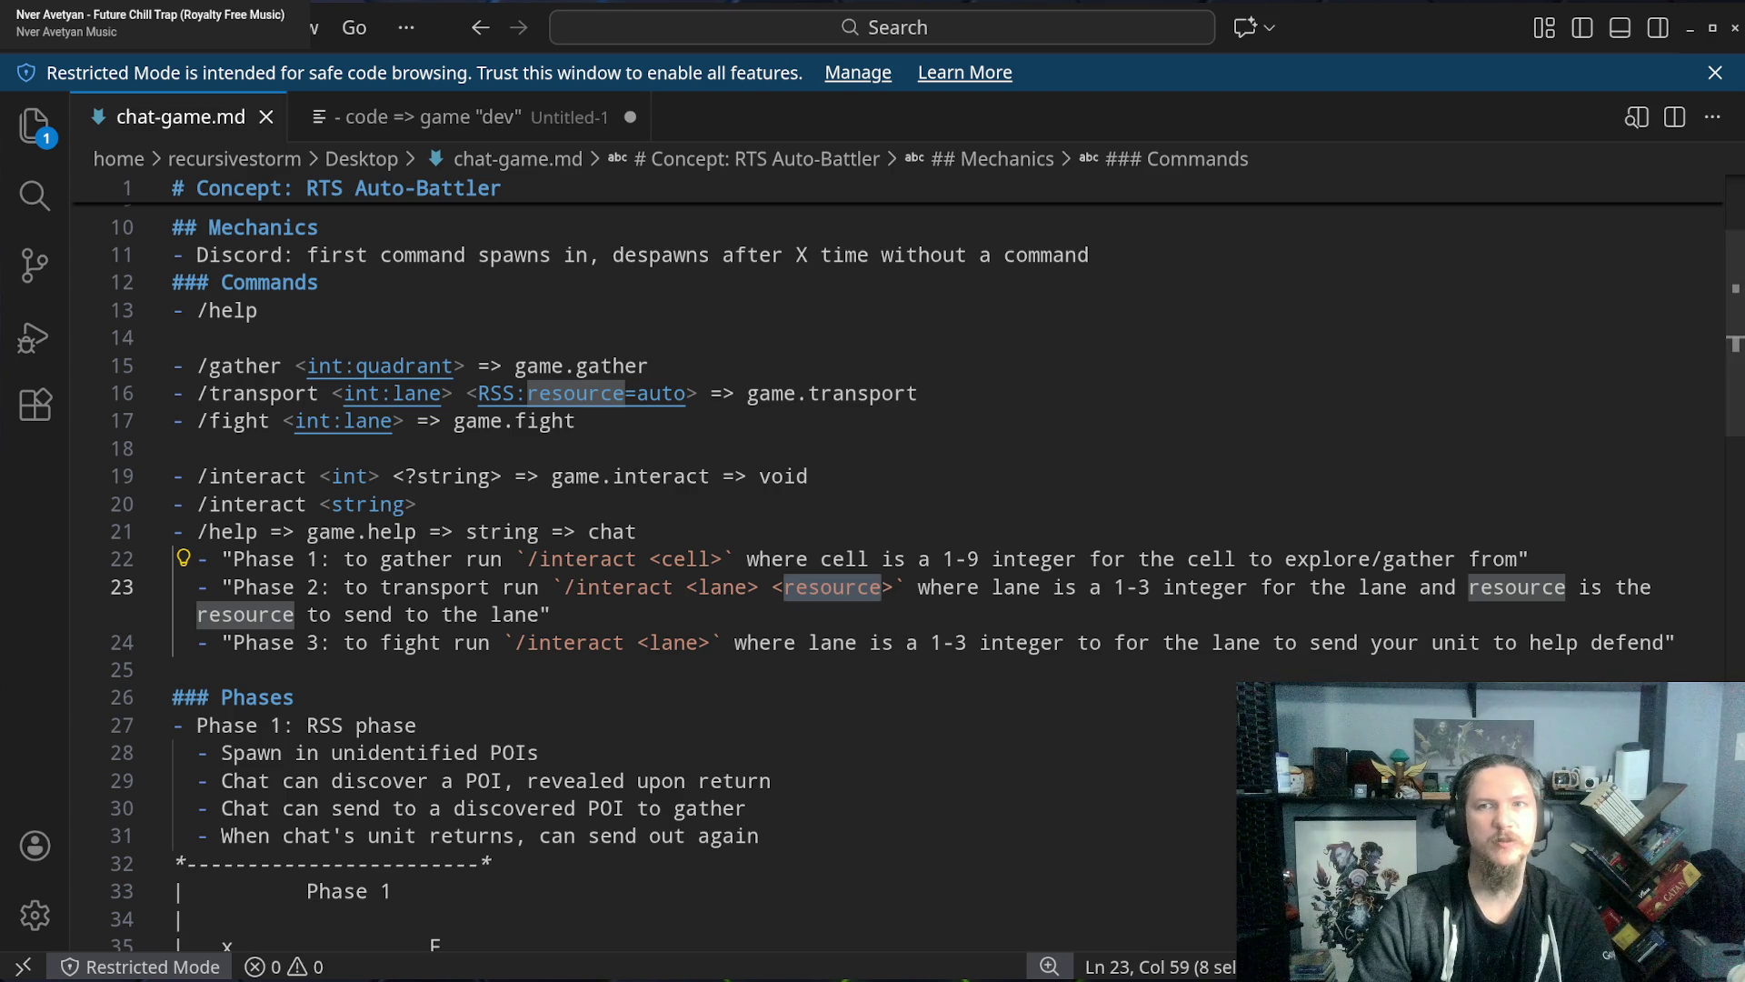
pyautogui.press('super+d')
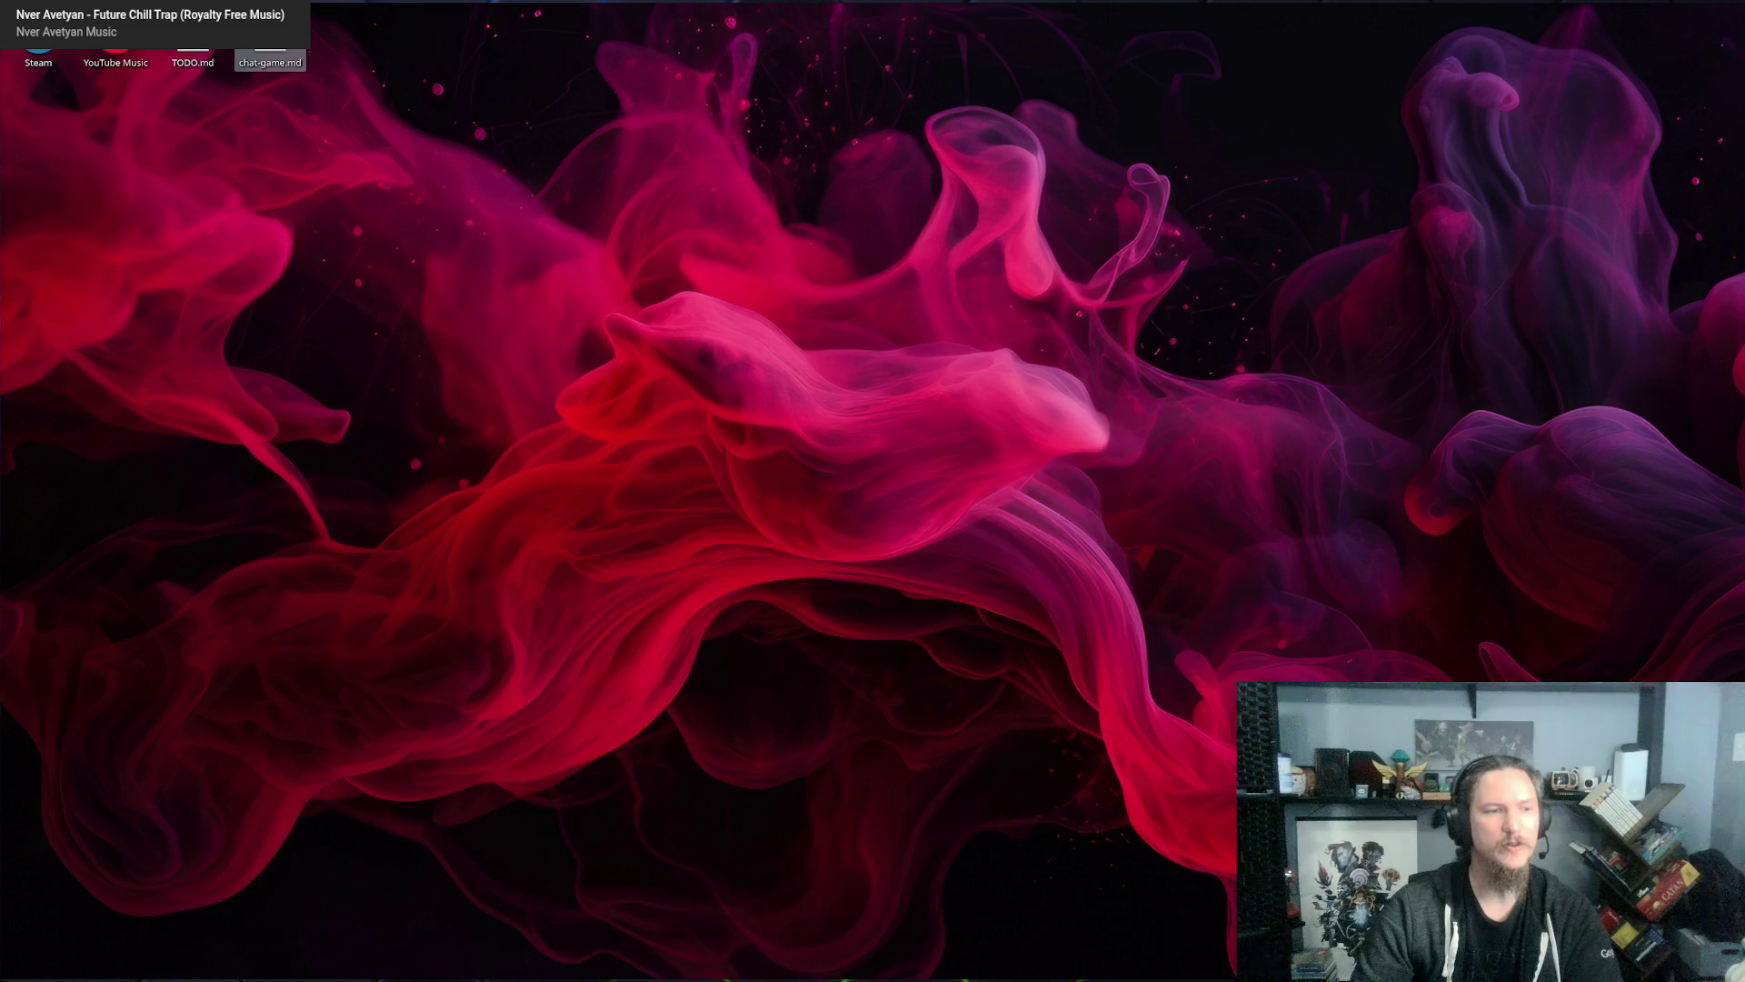
pyautogui.press('super+d')
pyautogui.click(564, 607)
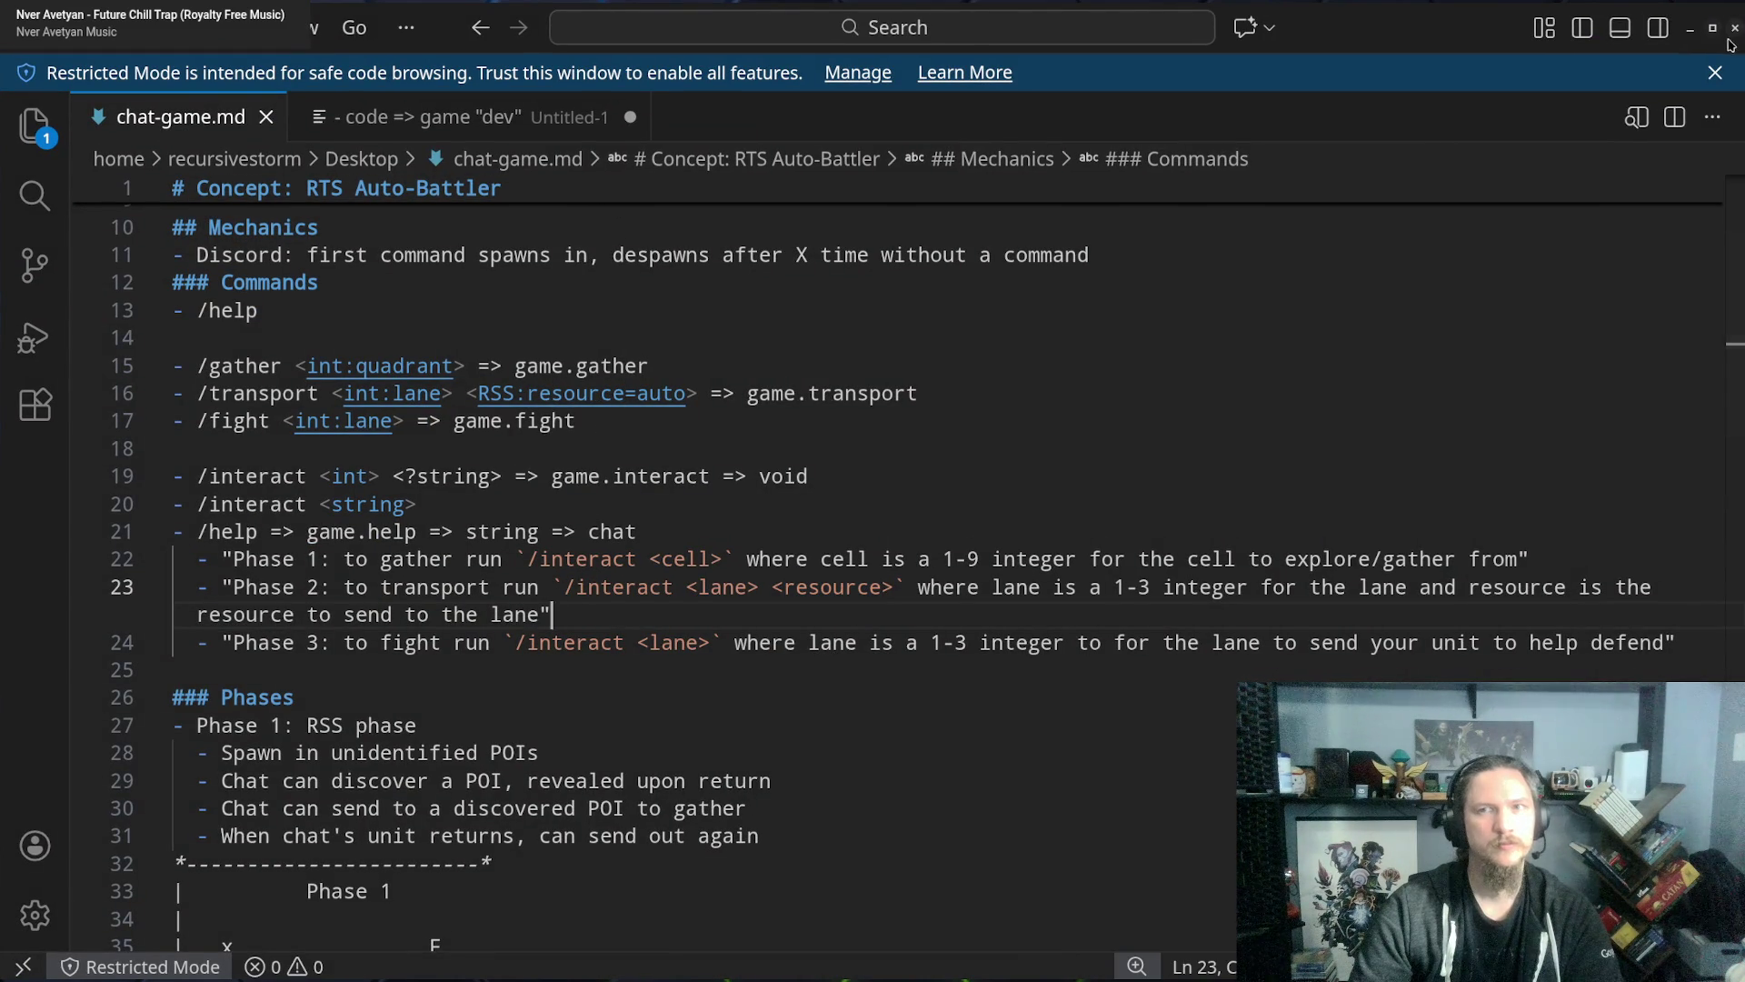
pyautogui.press('super+d')
pyautogui.hotkey('alt', 'Tab')
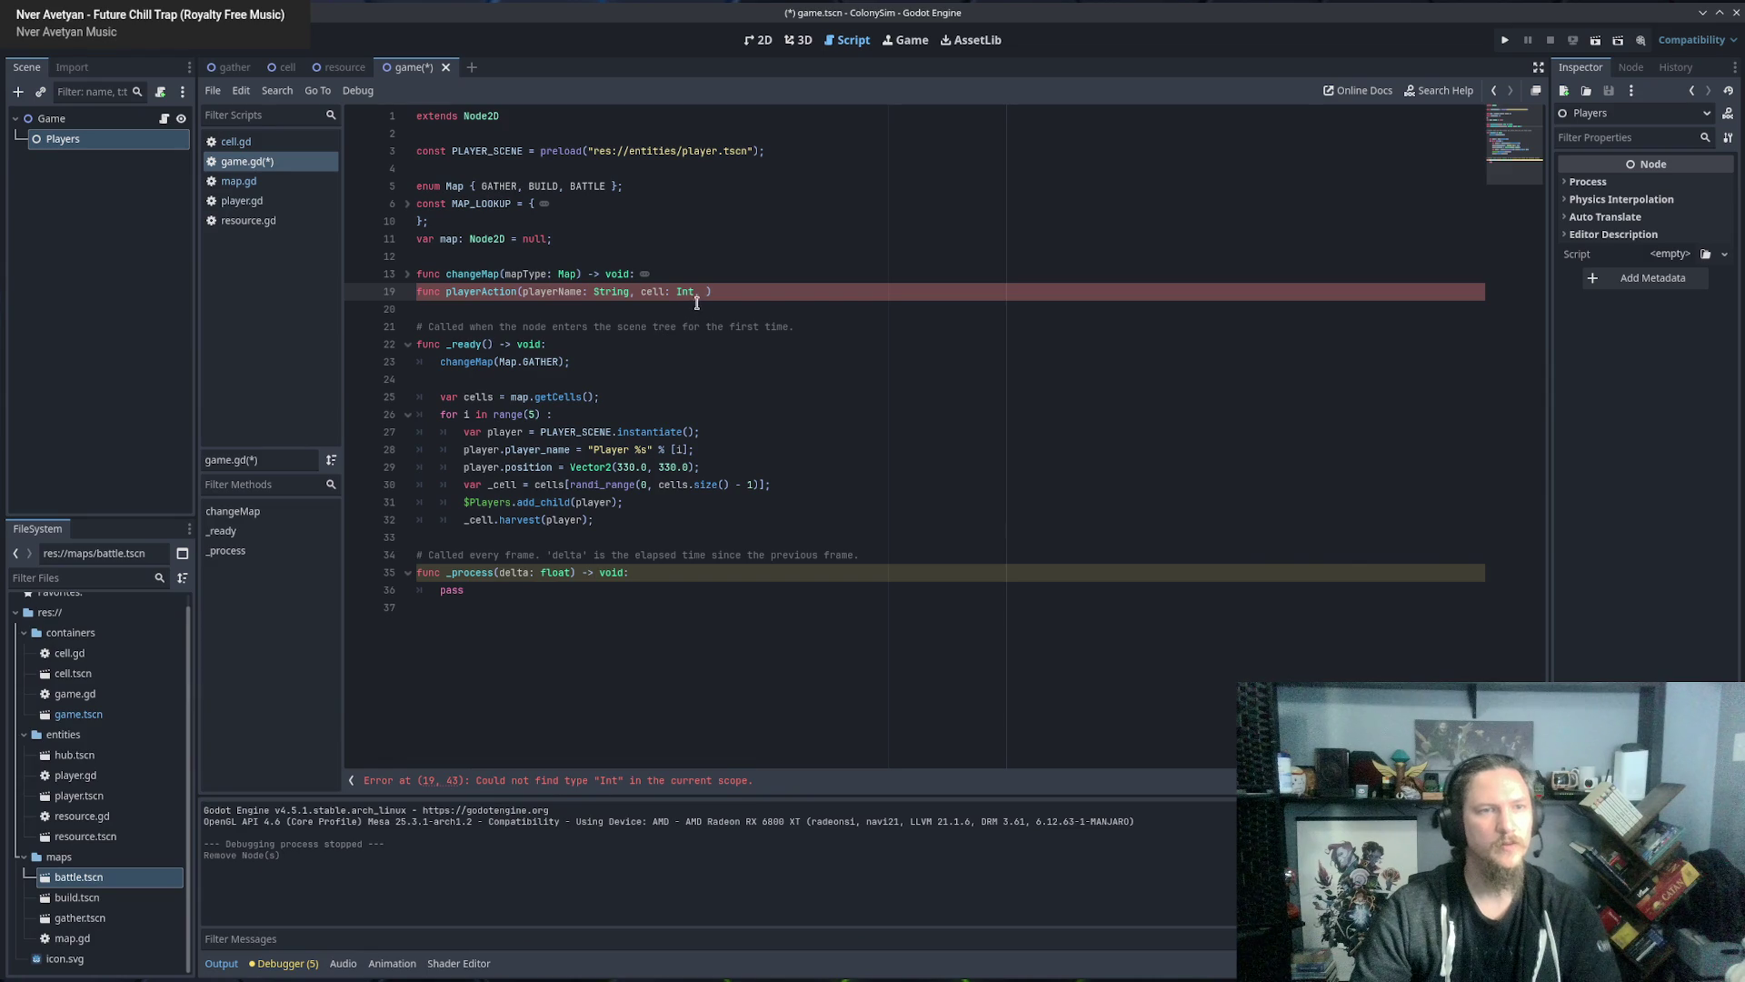
# Step: Finish the playerAction header with rss: String) -> void and a pass body
pyautogui.write('rss: String')
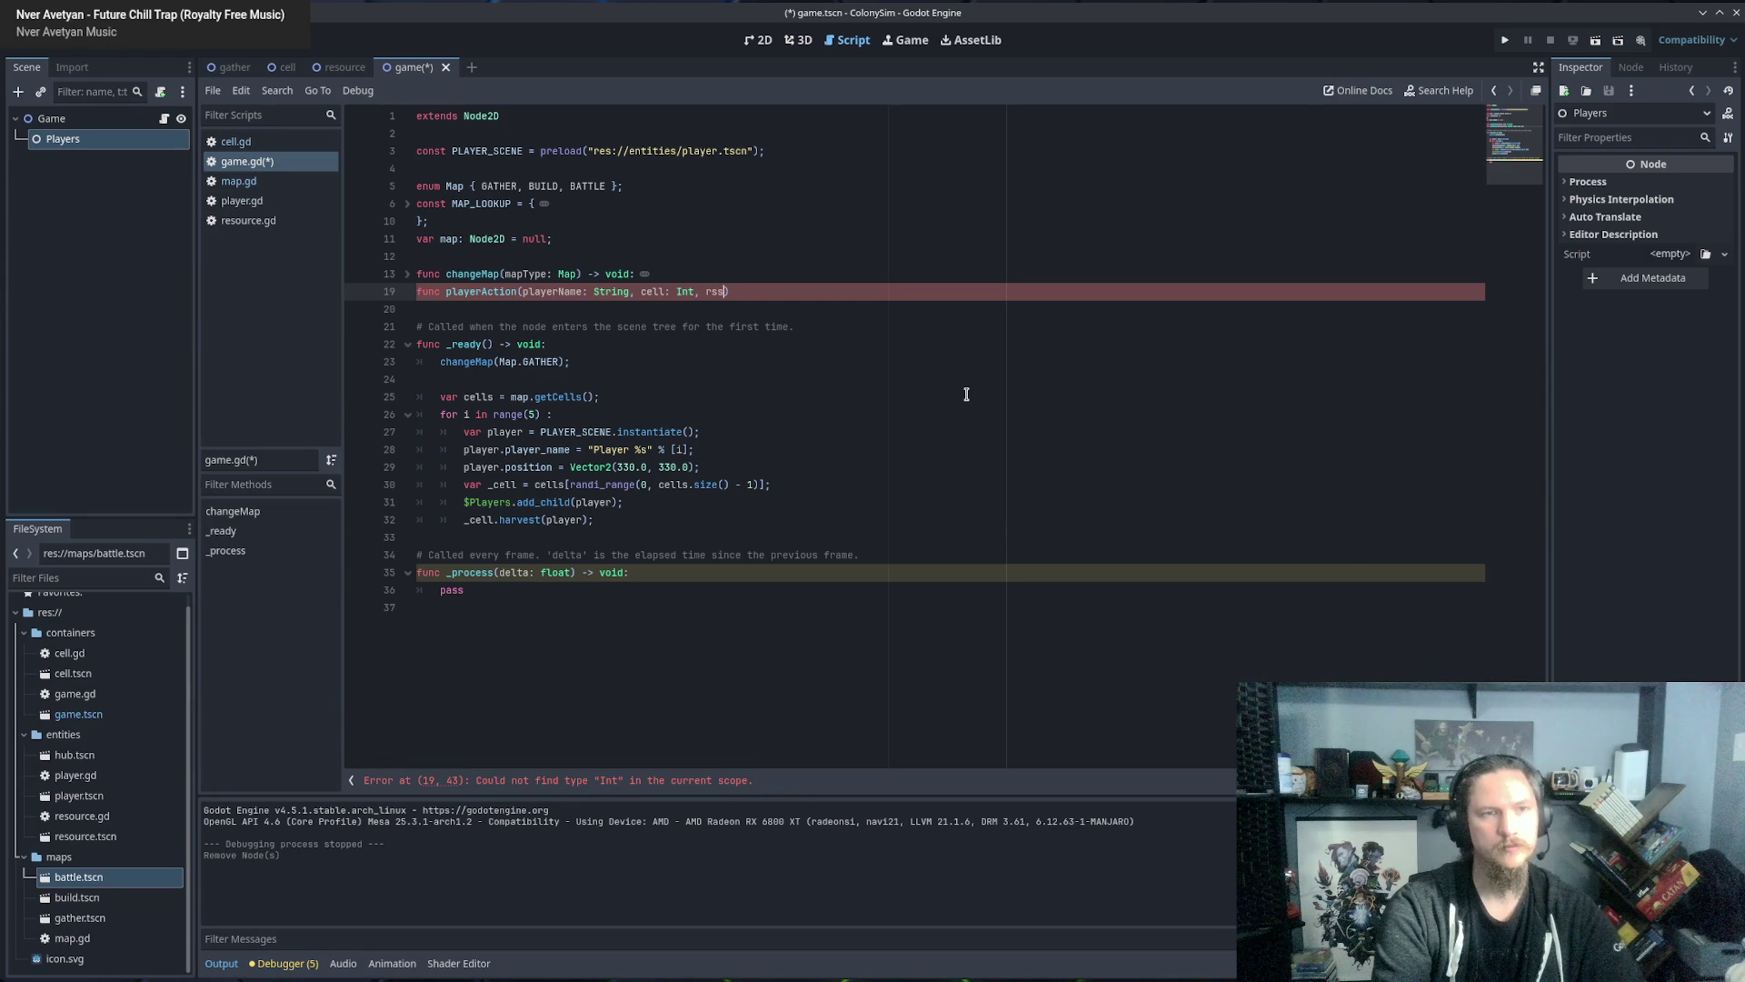
pyautogui.write(') -')
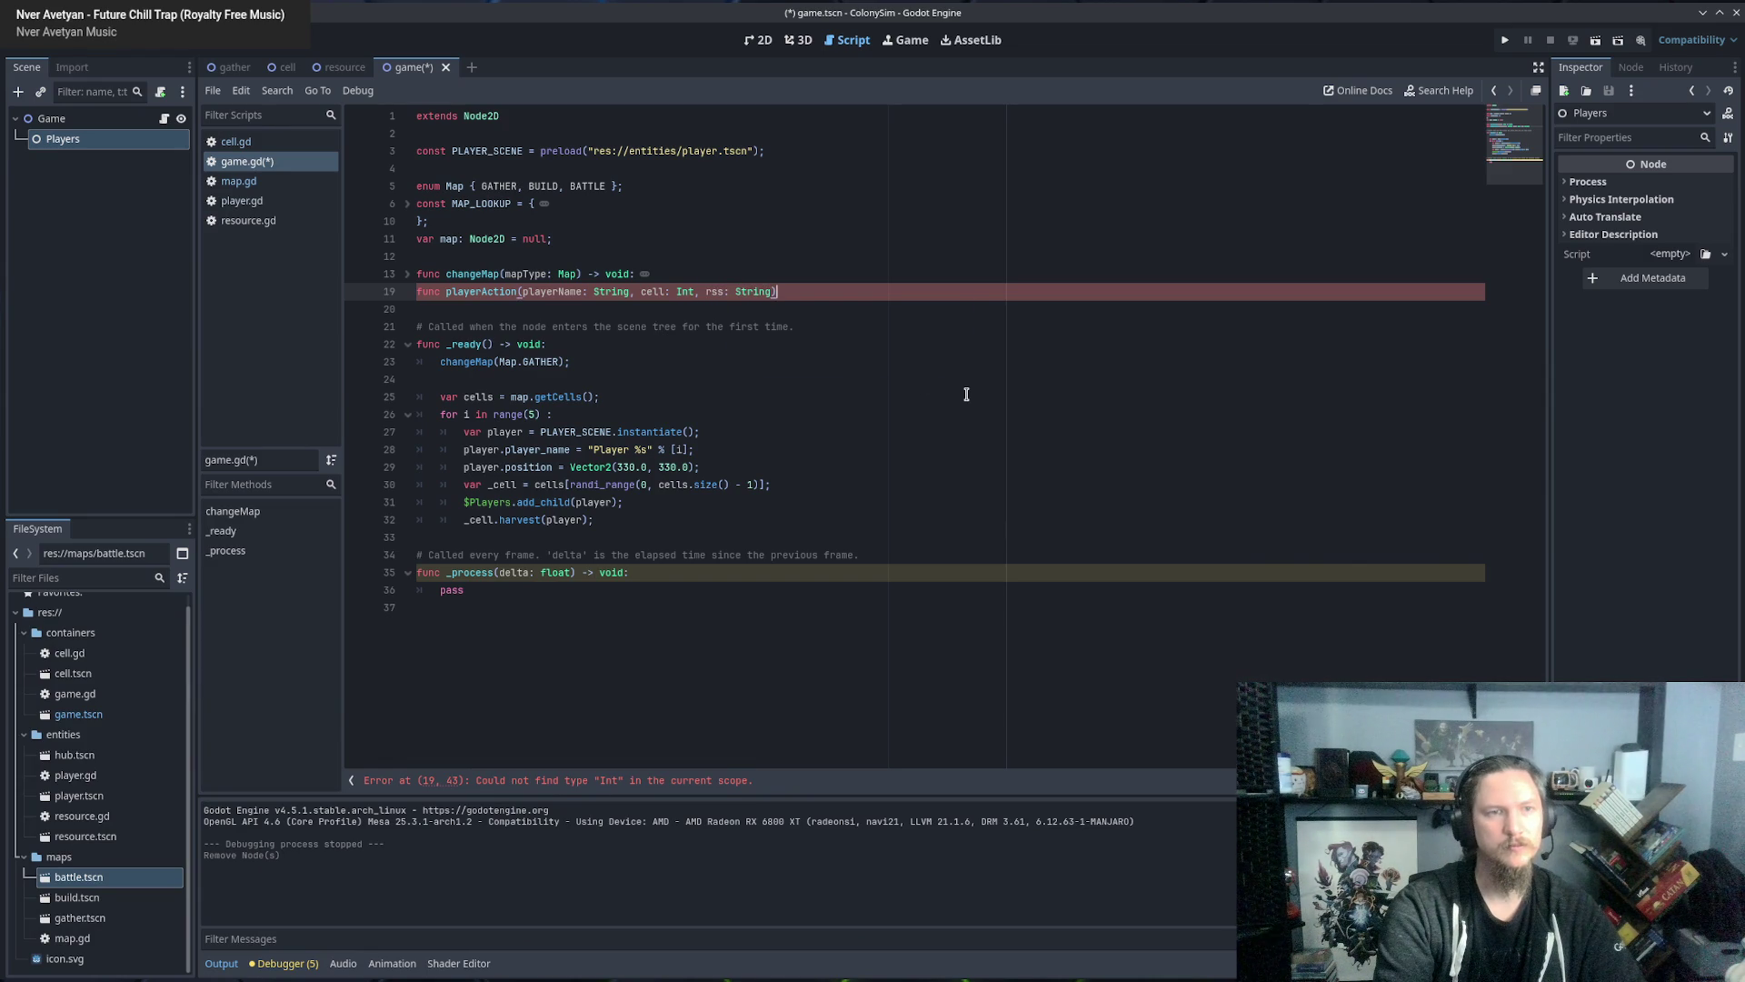
pyautogui.write('> void')
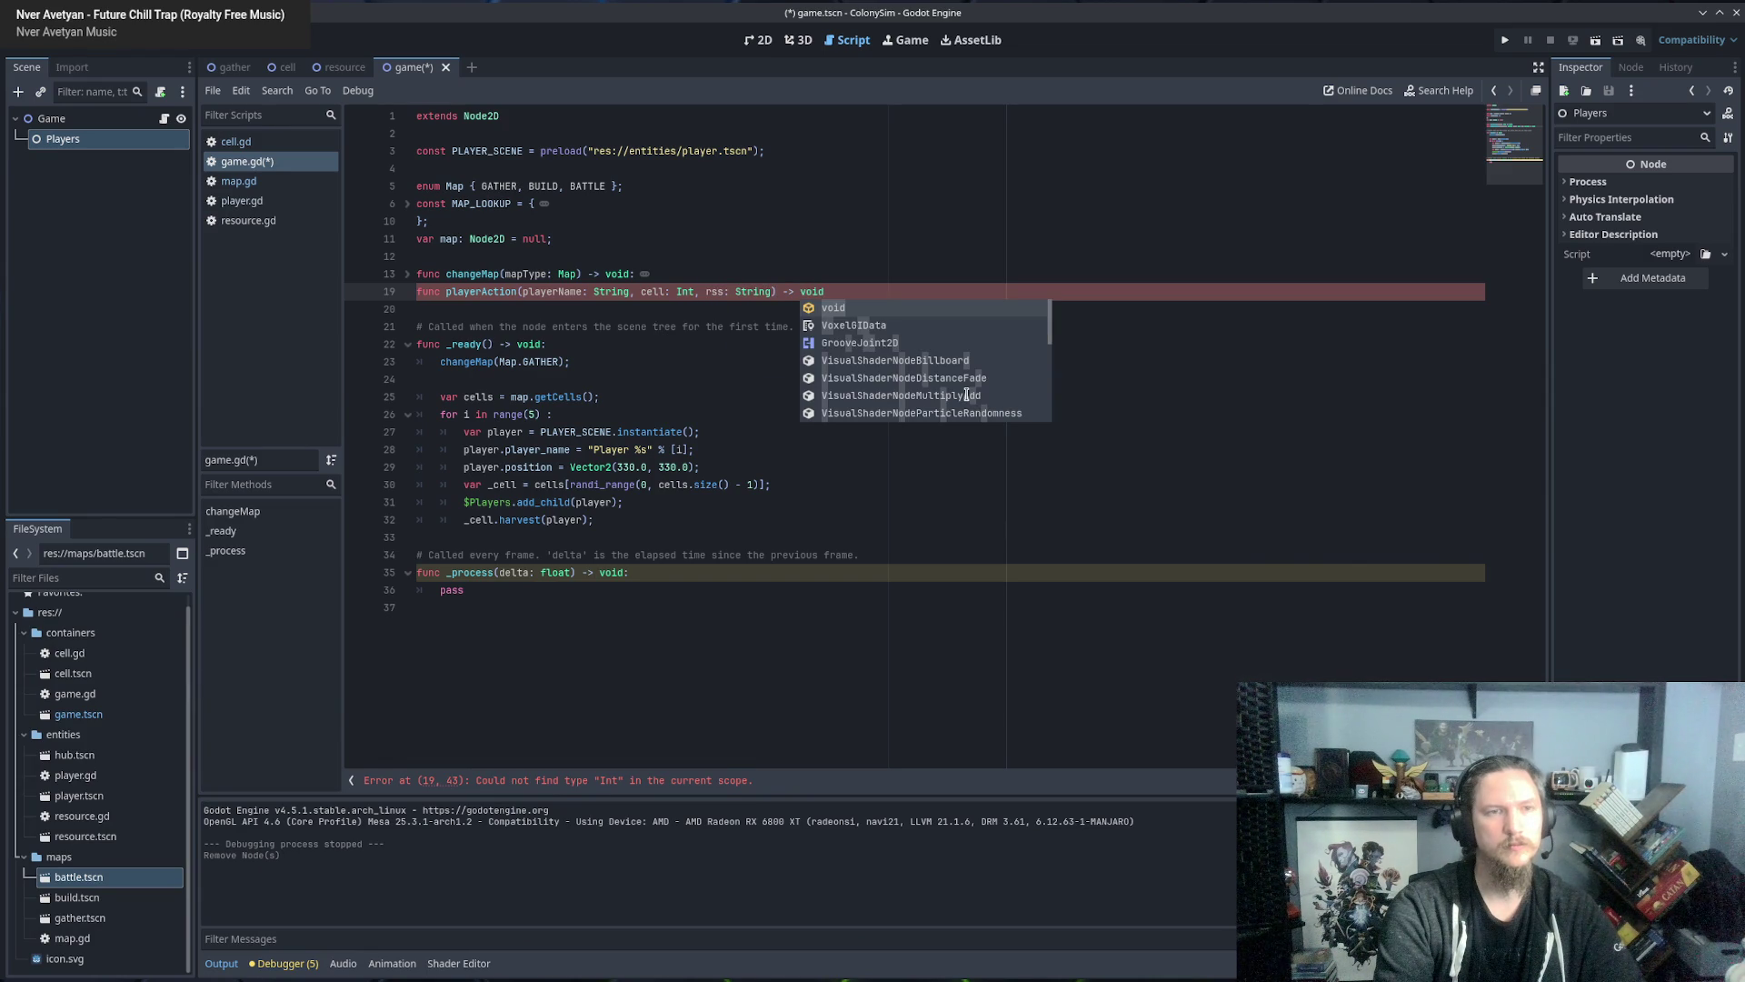
pyautogui.press('Return')
pyautogui.press('Return')
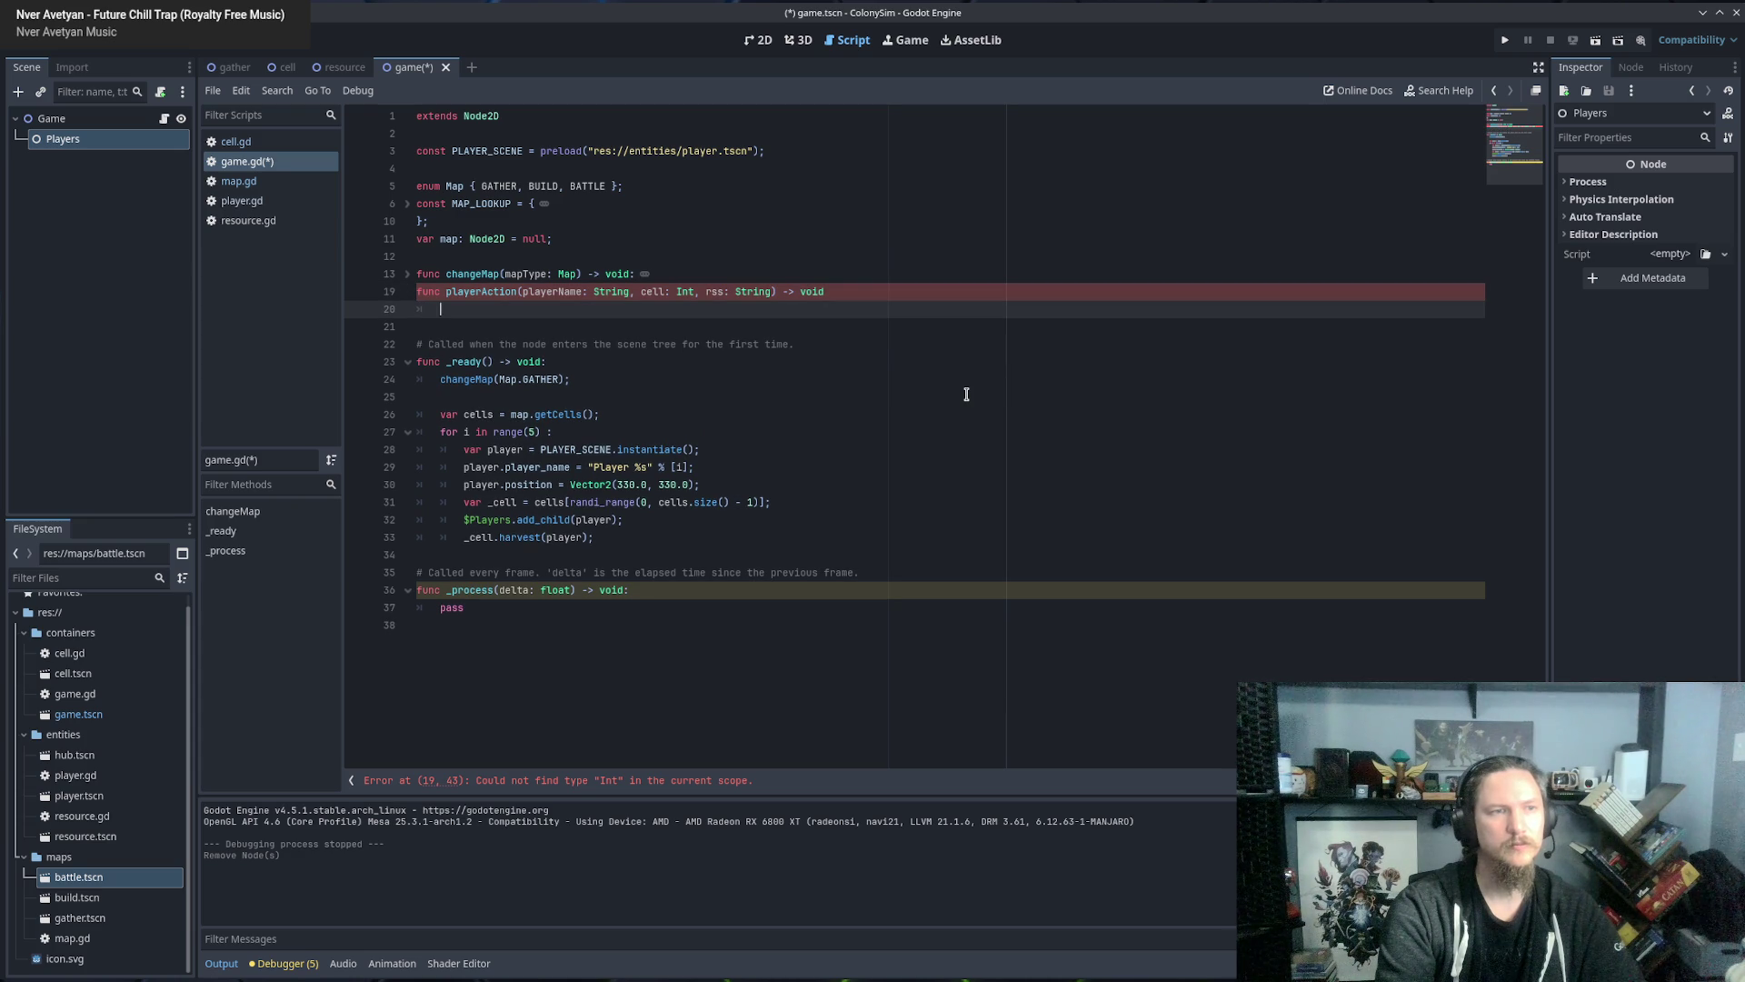
pyautogui.write('ass;')
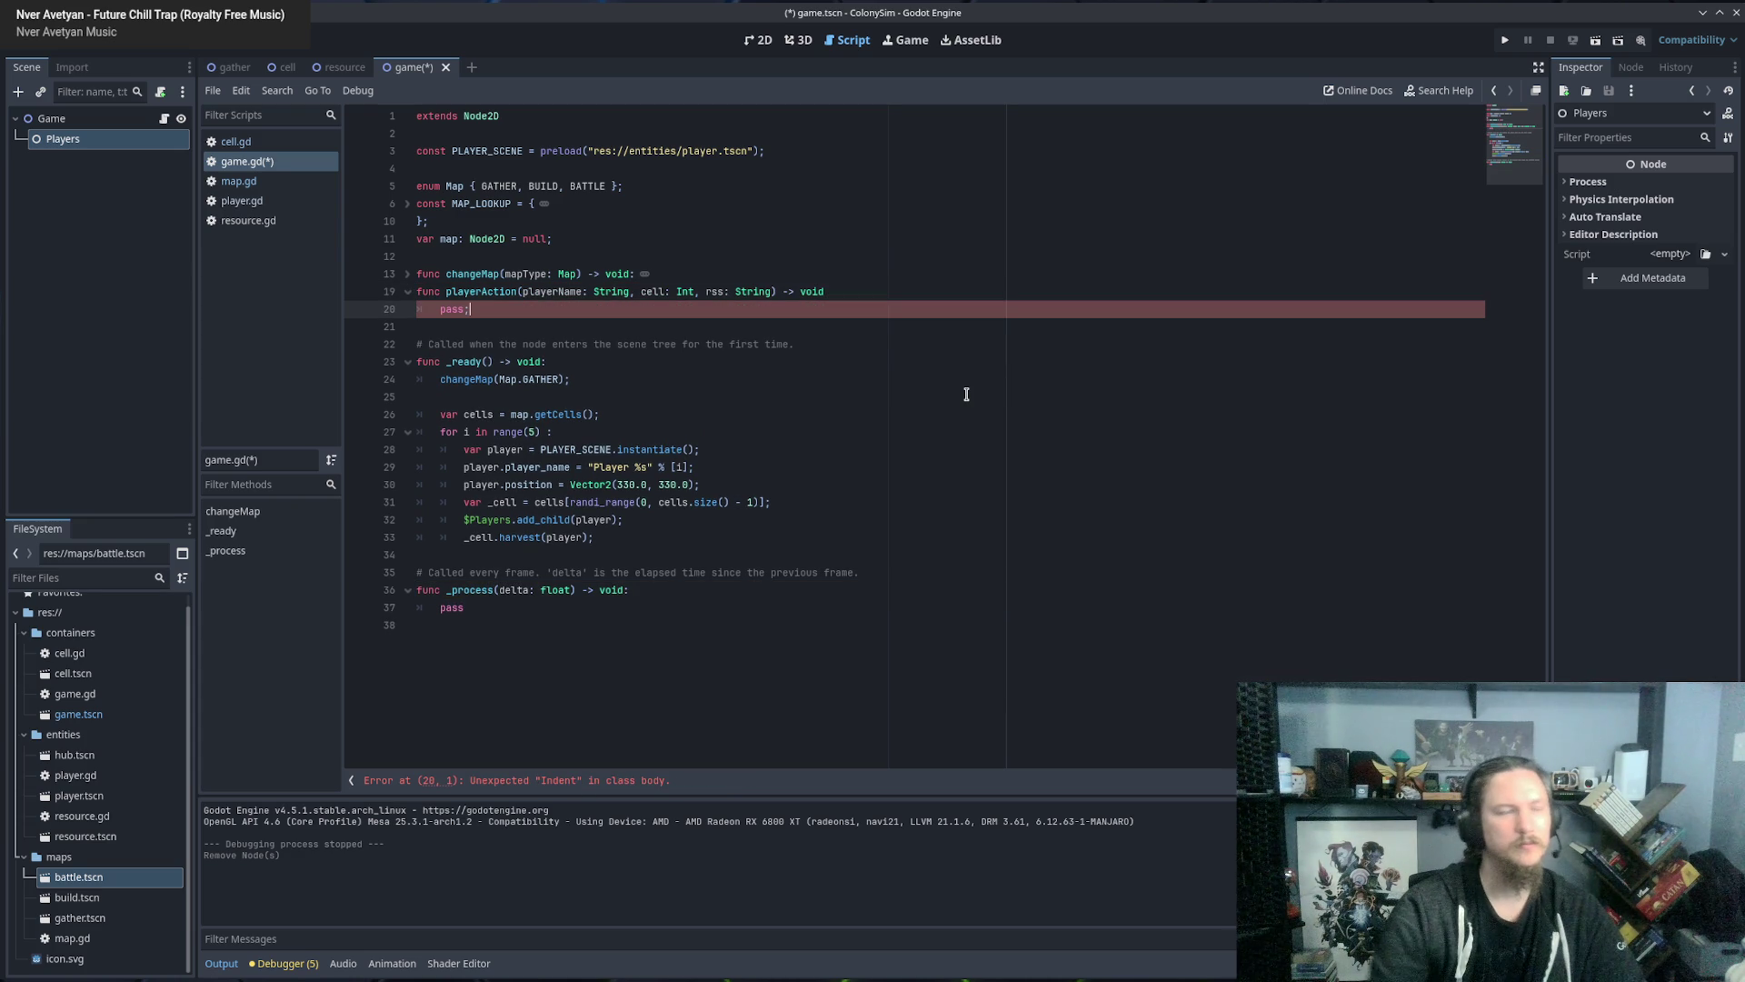
pyautogui.click(856, 291)
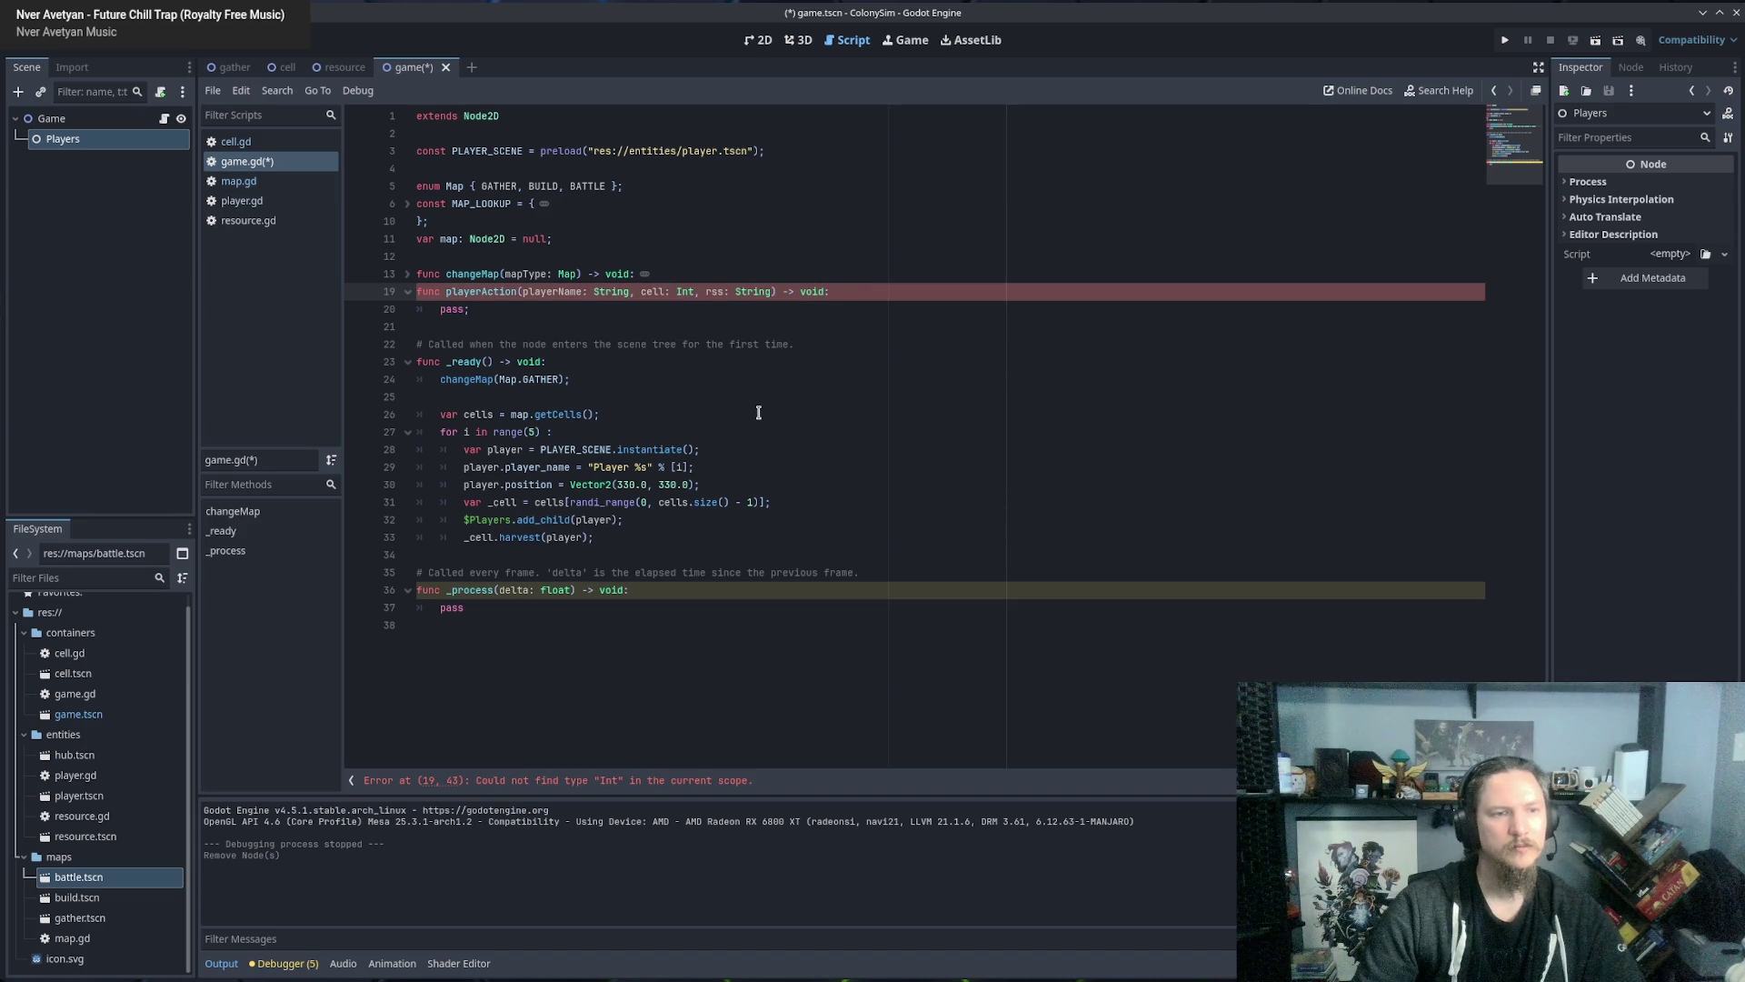
# Step: Correct the cell type from Int to int and open an empty body line above pass
pyautogui.doubleClick(686, 291)
pyautogui.write('int')
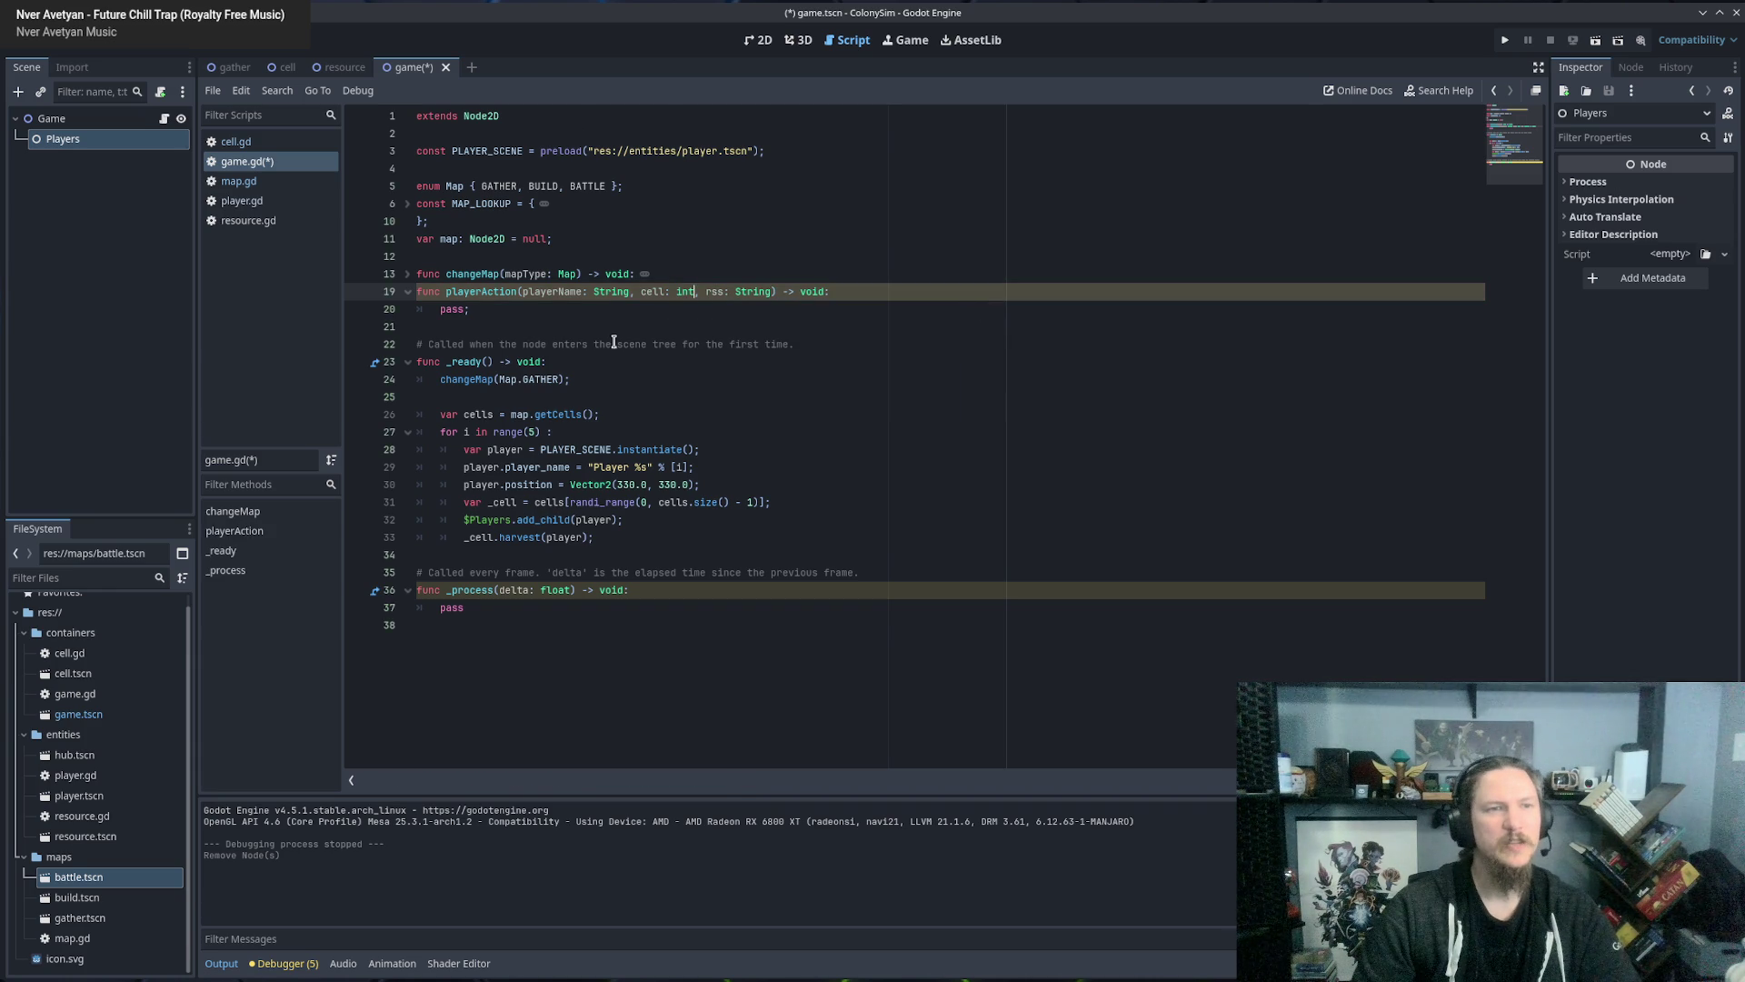
pyautogui.doubleClick(602, 291)
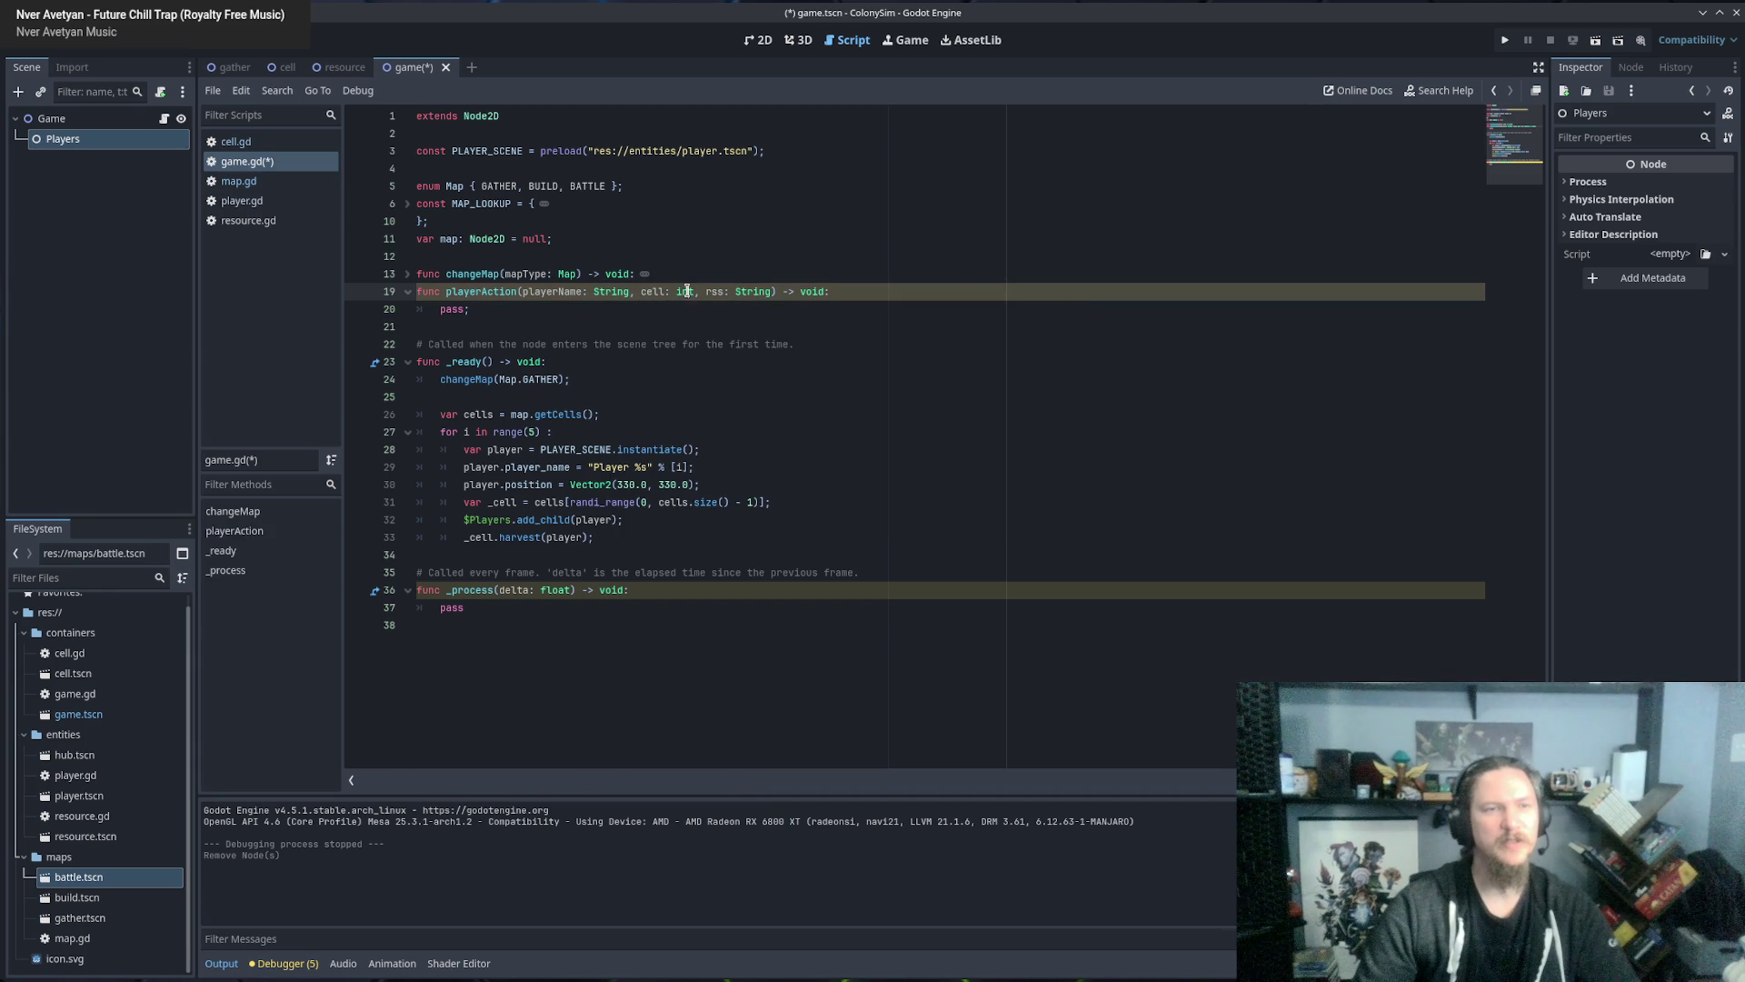
pyautogui.press('Down')
pyautogui.click(881, 295)
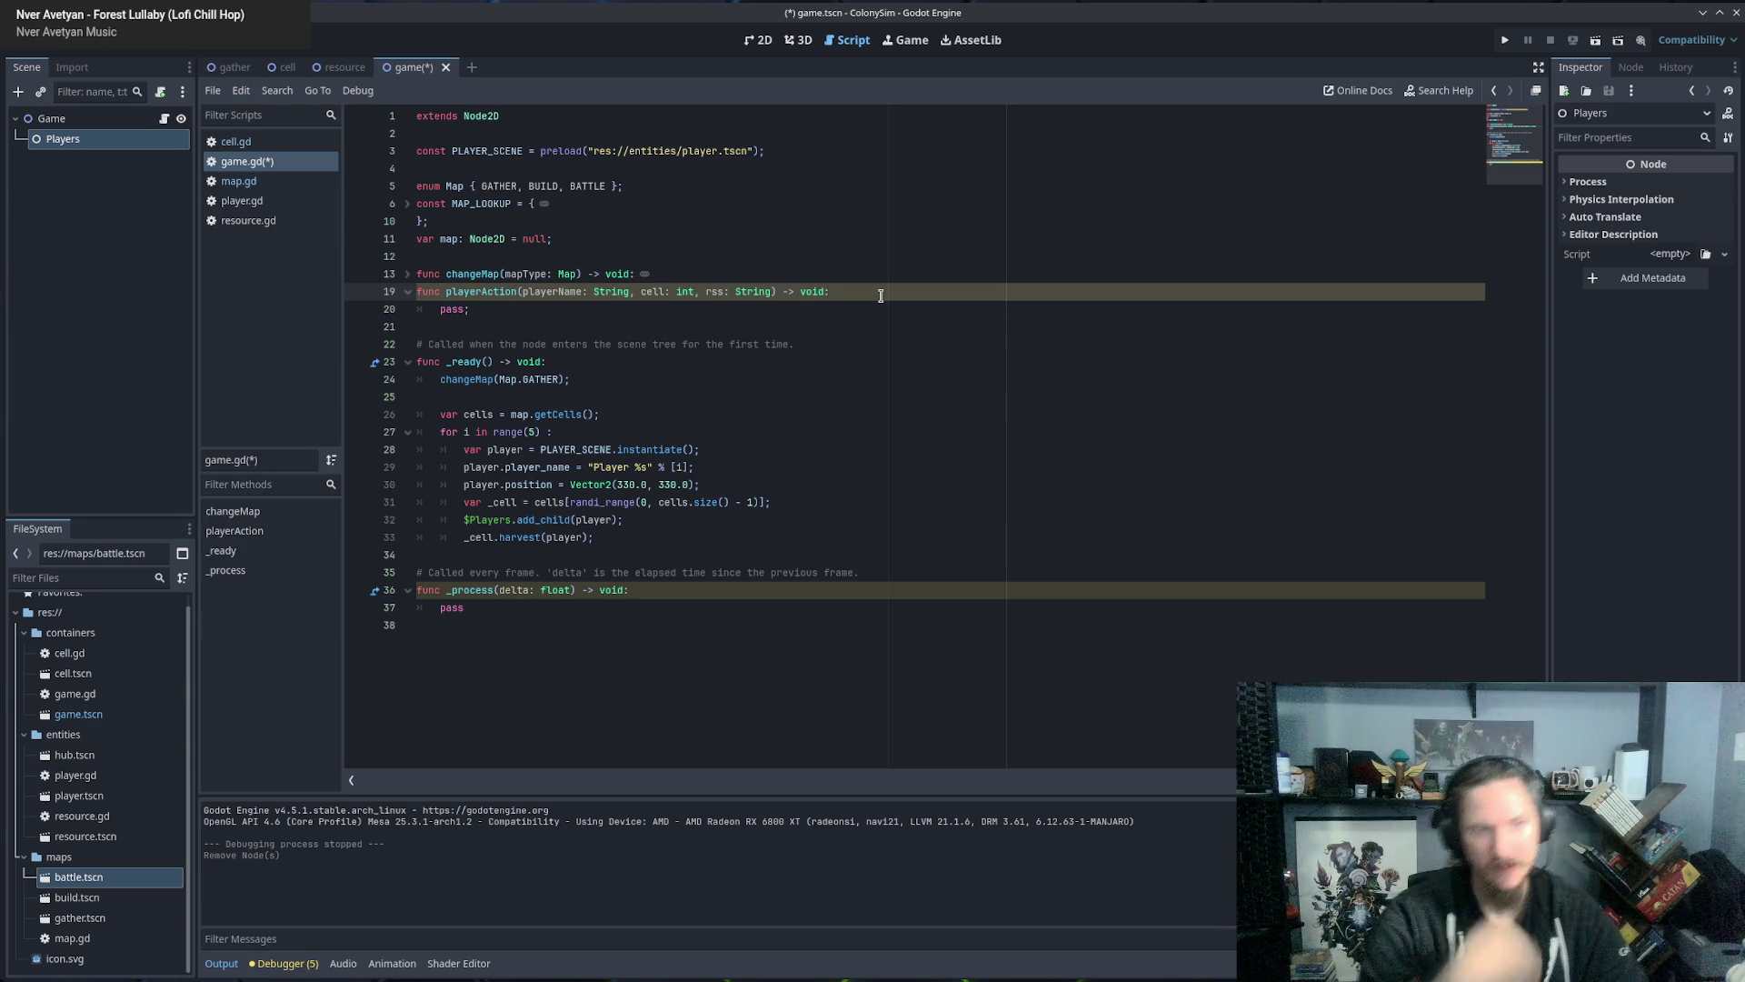
pyautogui.press('Return')
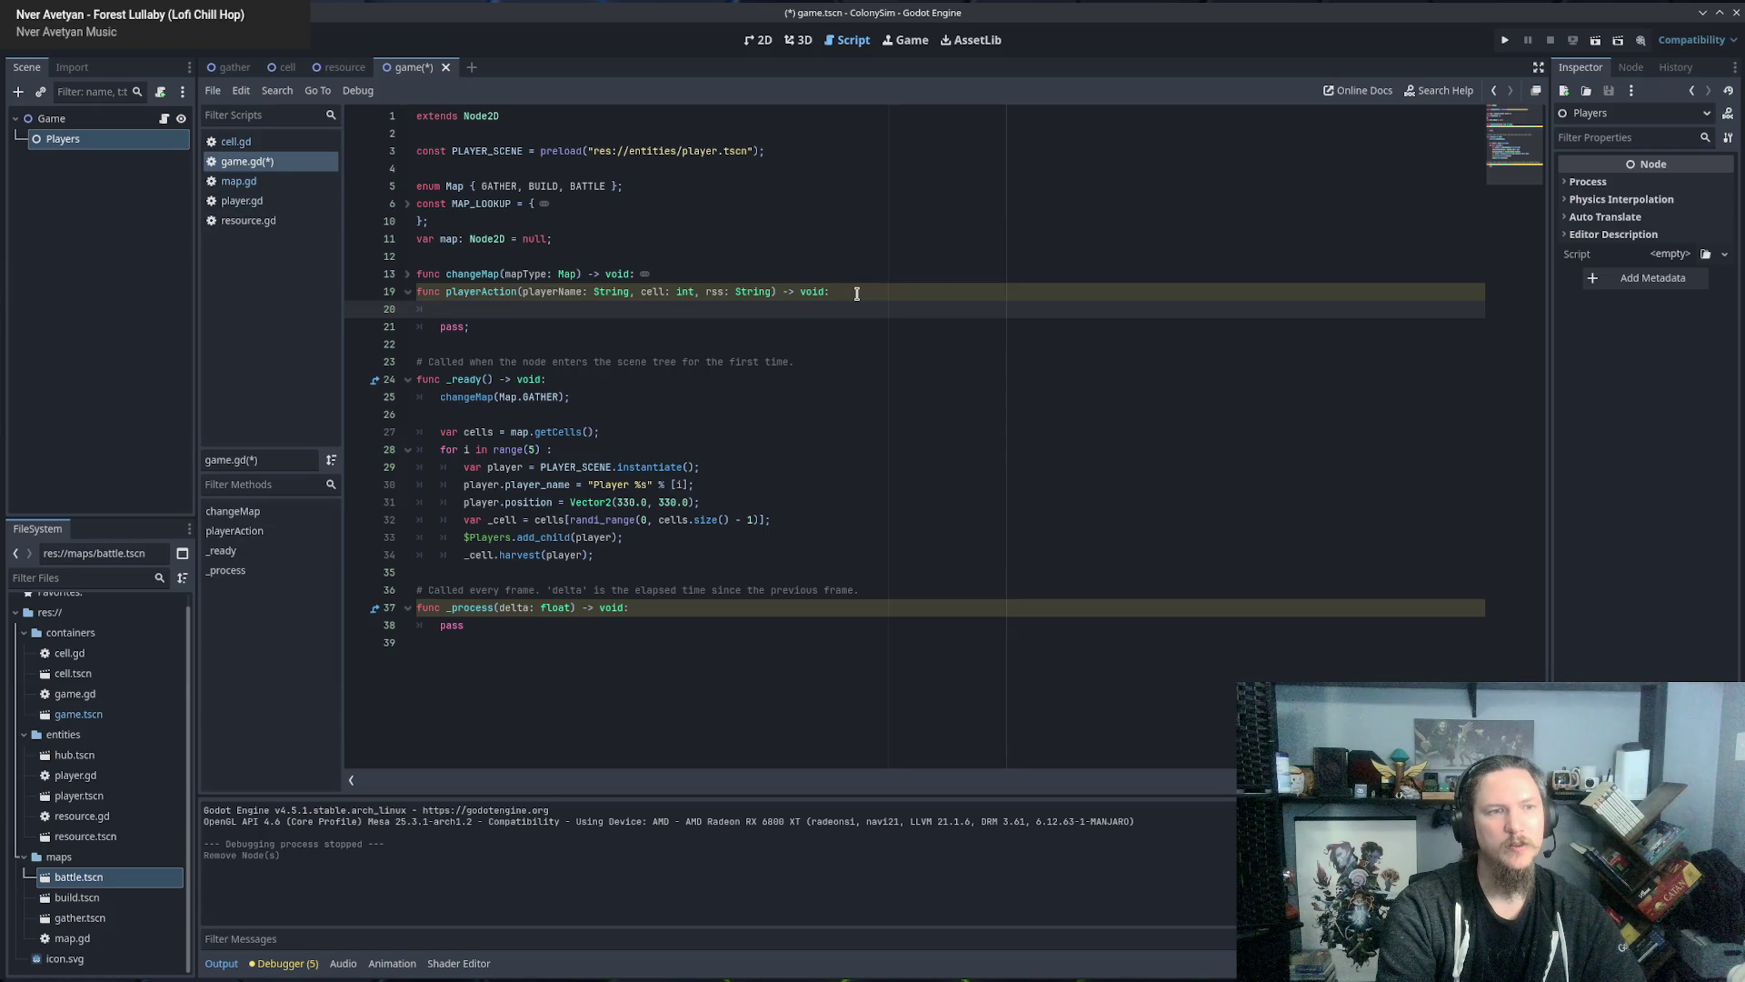
# Step: Copy the PLAYER_SCENE instantiate line from the _ready loop into playerAction
pyautogui.write('var player')
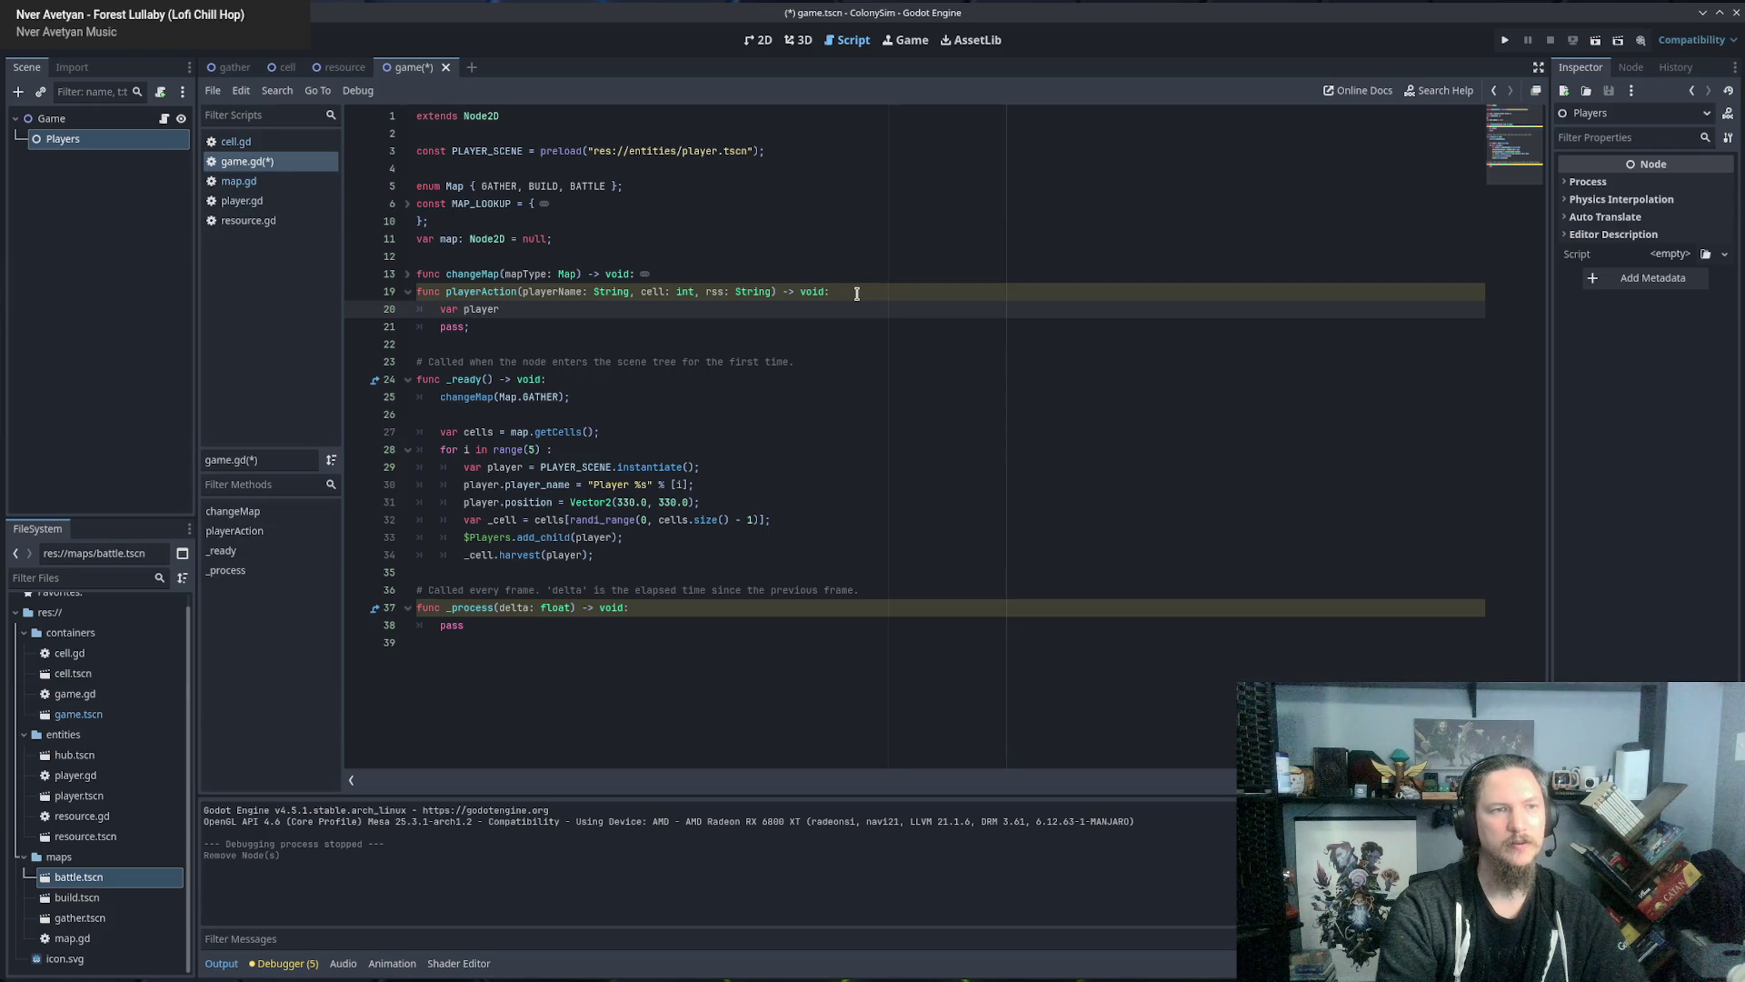
pyautogui.press('BackSpace')
pyautogui.press('BackSpace')
pyautogui.press('BackSpace')
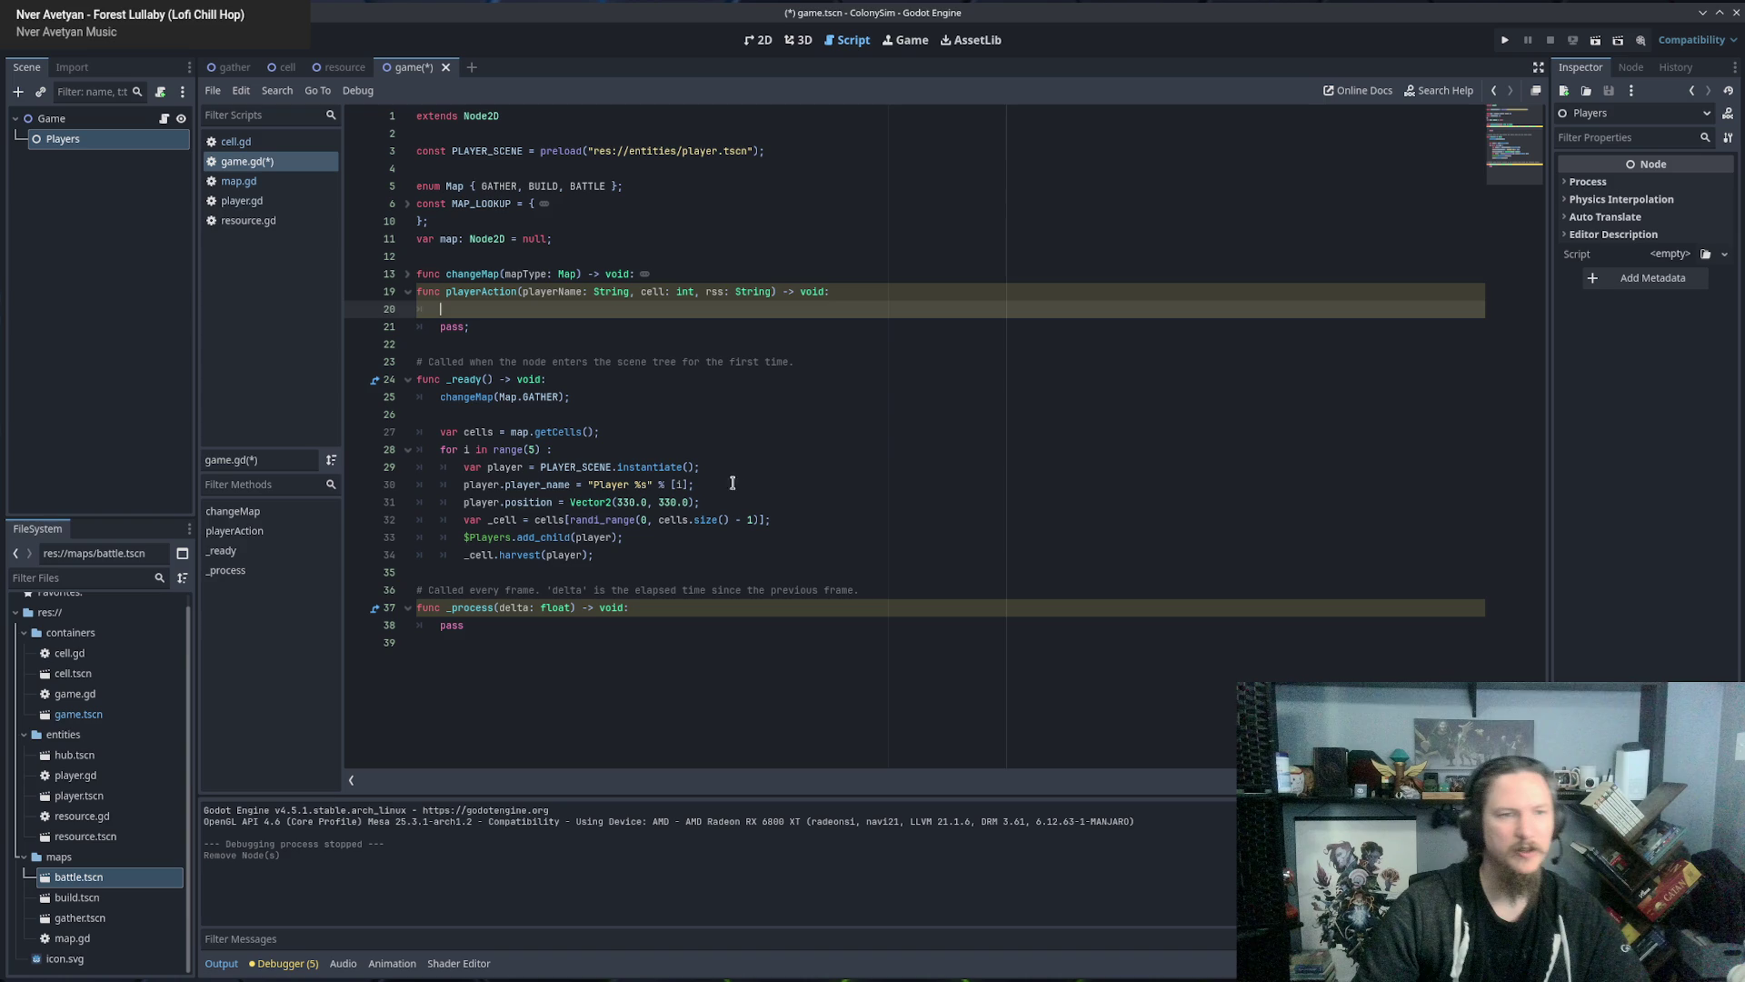
pyautogui.click(725, 468)
pyautogui.keyDown('shift'); pyautogui.click(460, 466); pyautogui.keyUp('shift')
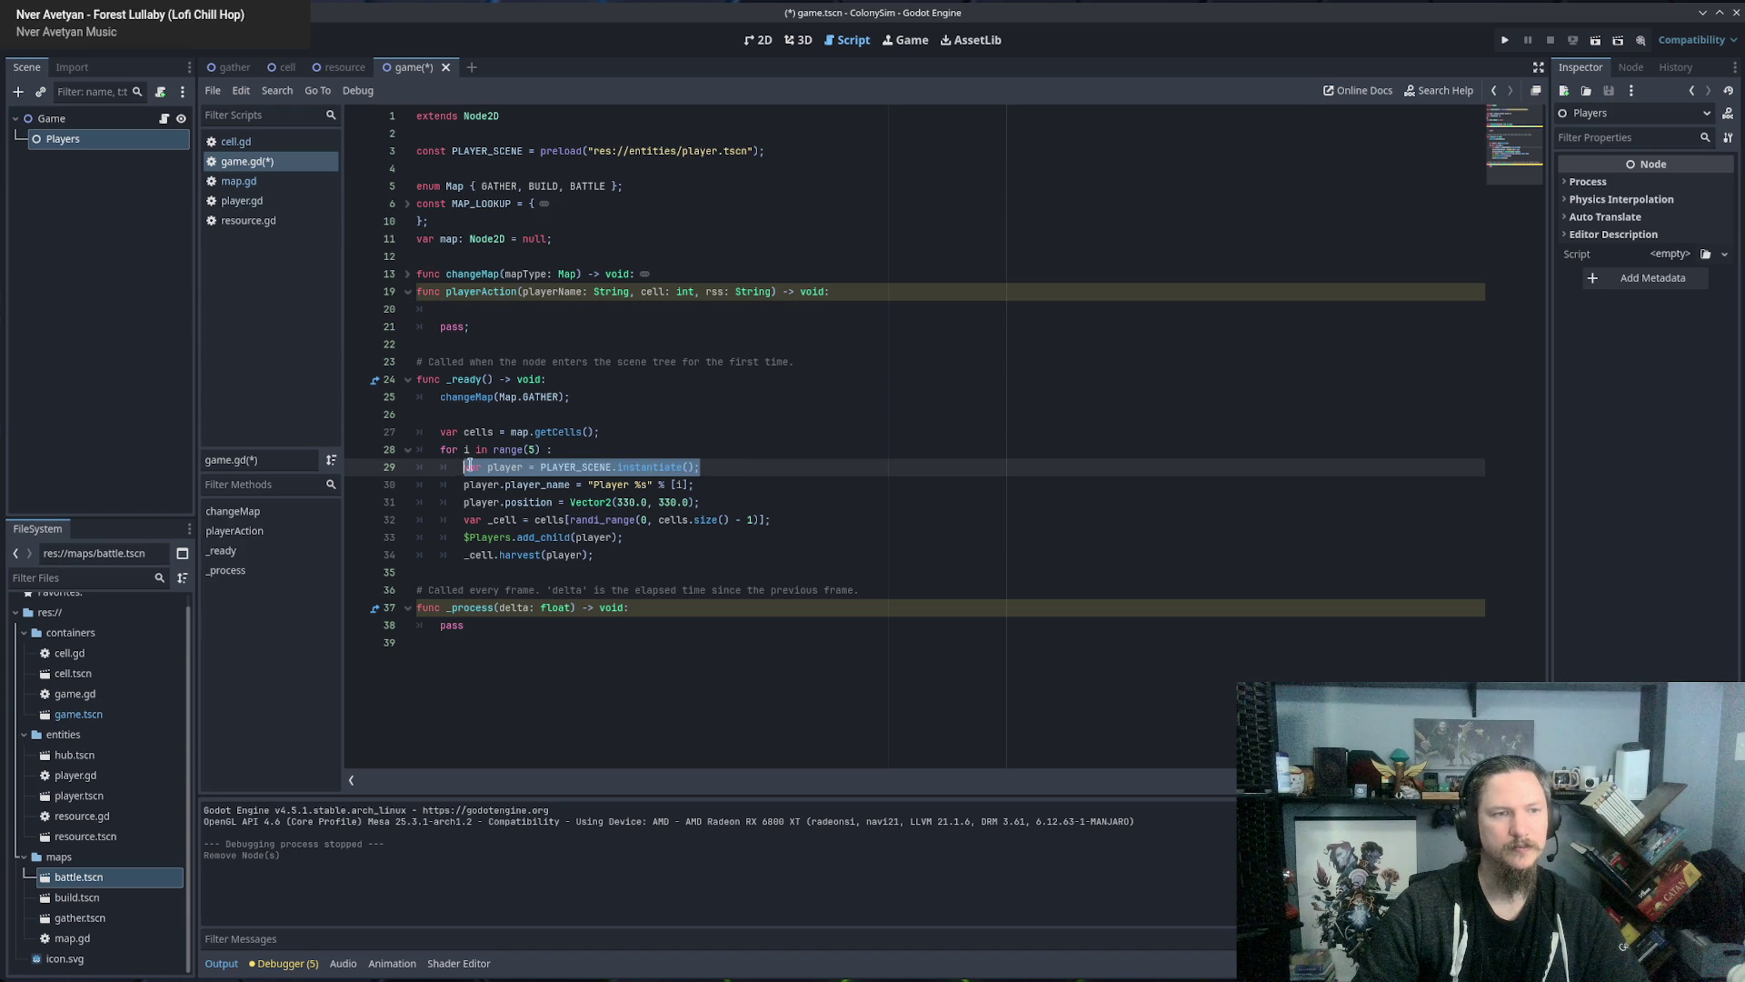
pyautogui.hotkey('ctrl', 'c')
pyautogui.click(483, 308)
pyautogui.hotkey('ctrl', 'v')
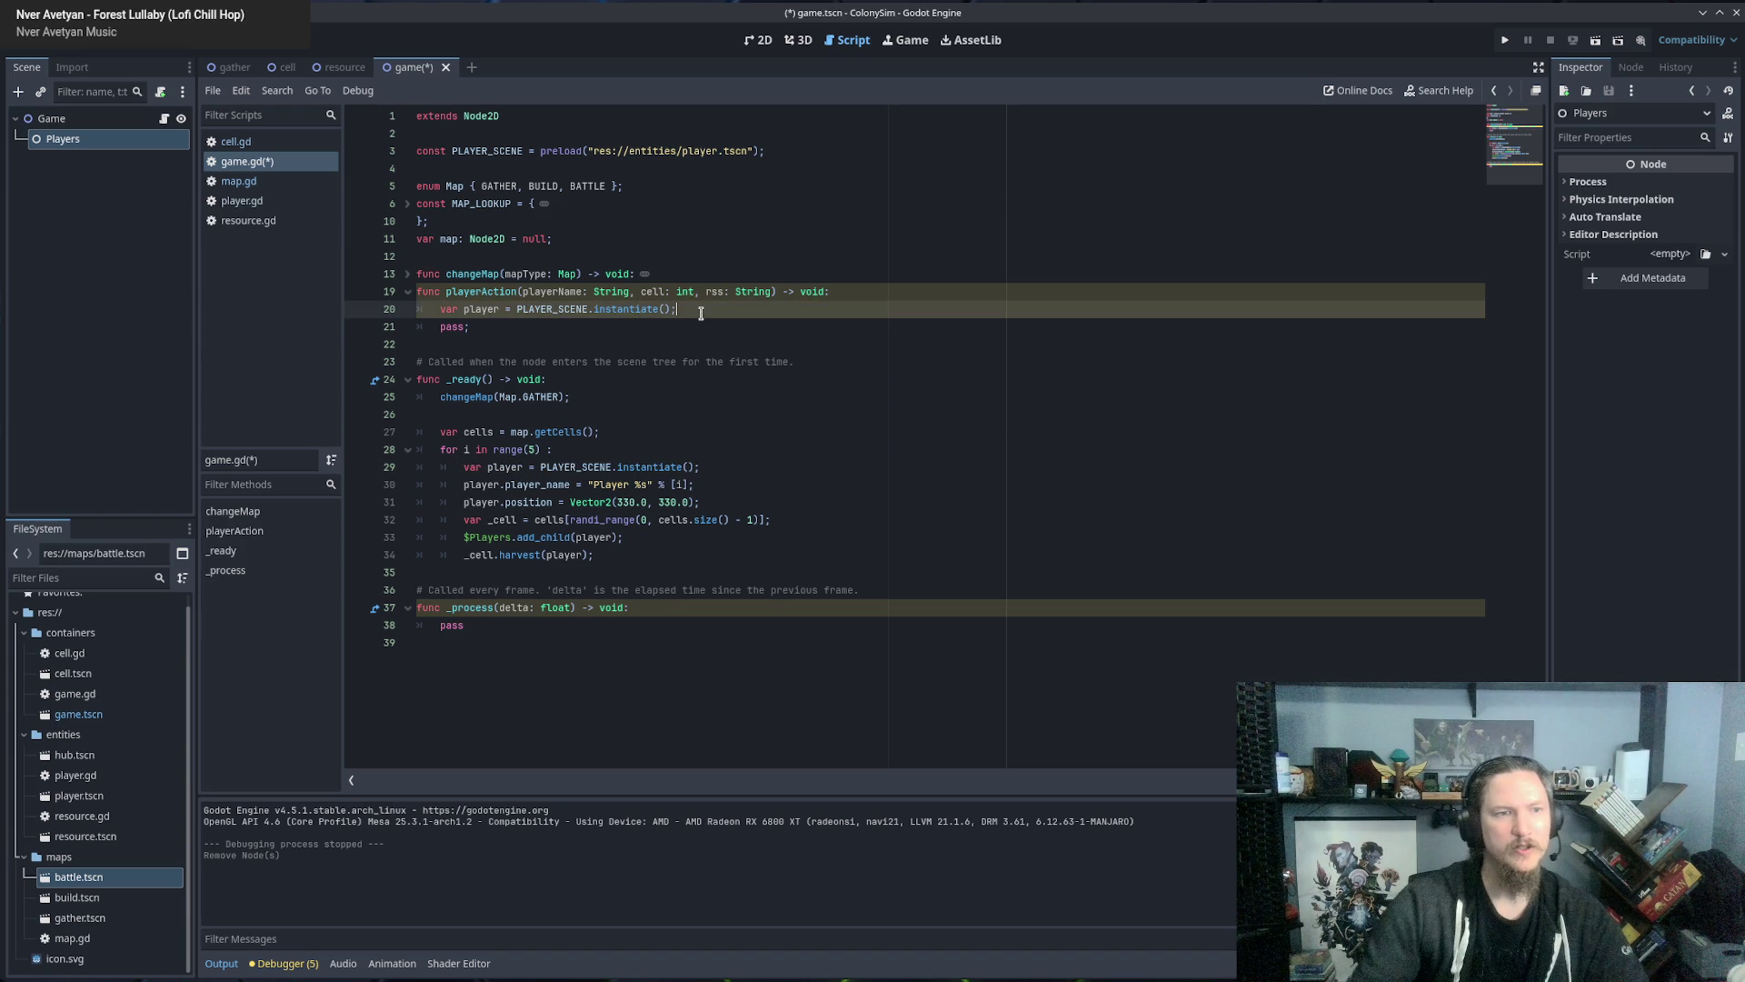
pyautogui.press('Return')
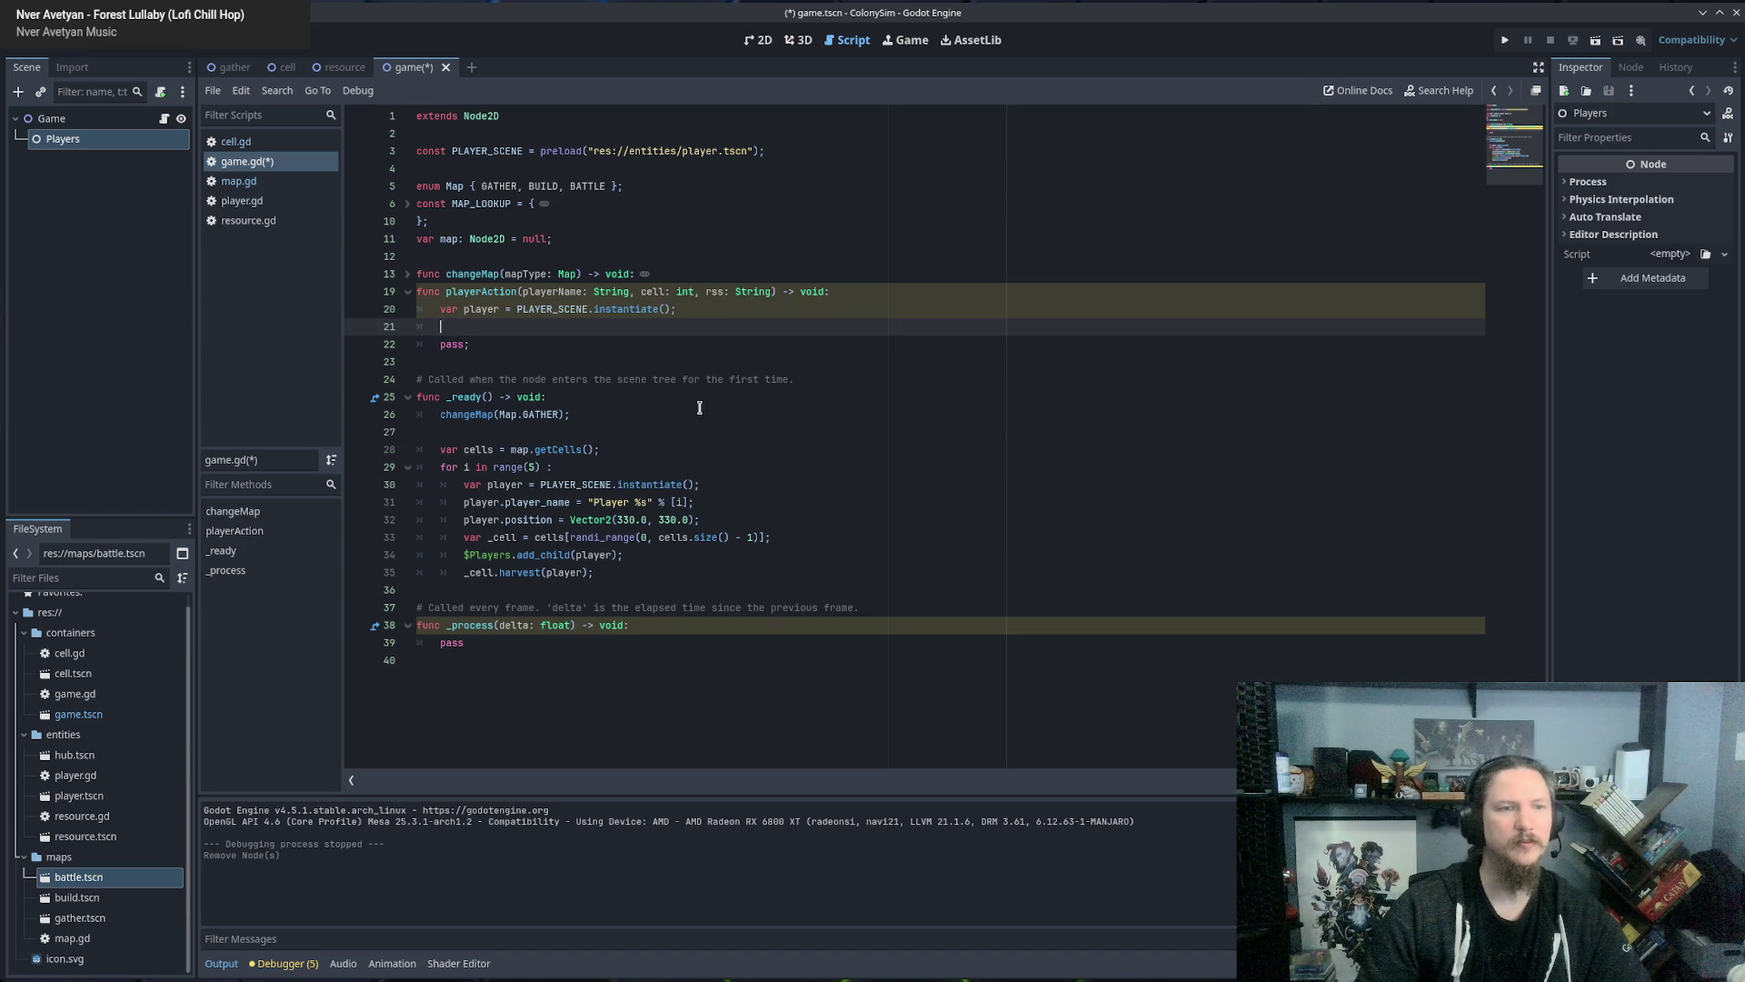
# Step: Paste the player.position = Vector2(330.0, 330.0) line below the instantiation
pyautogui.click(552, 520)
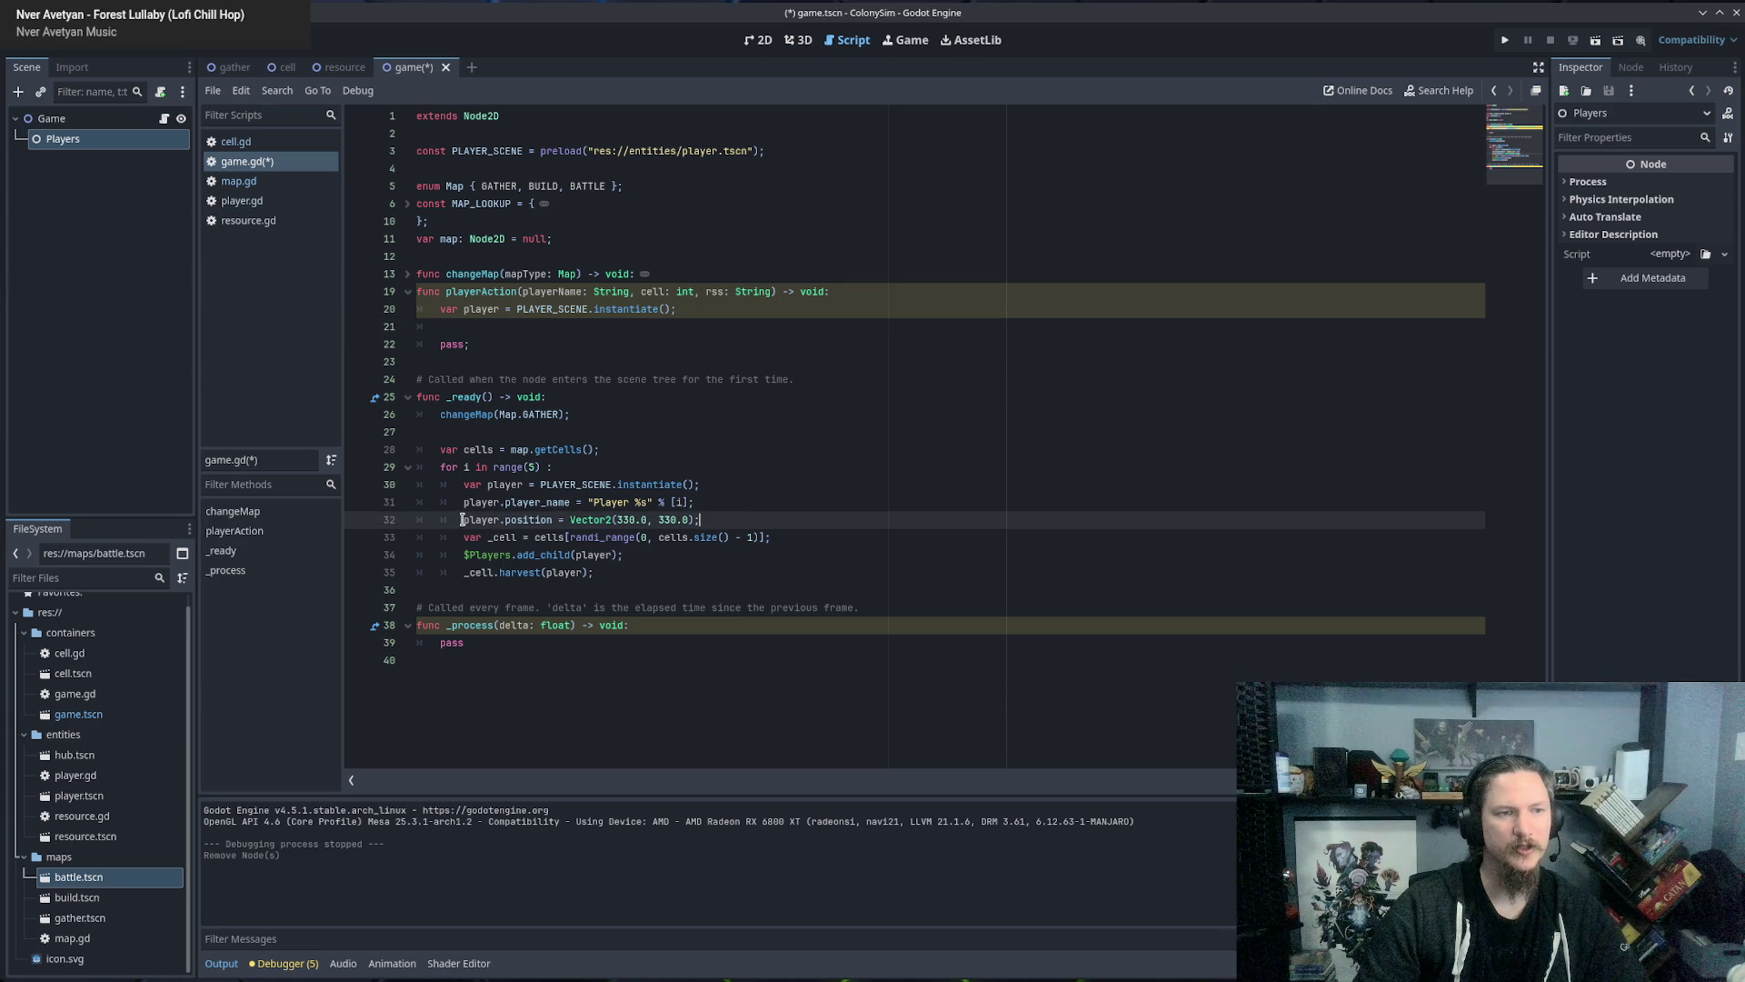
pyautogui.moveTo(463, 520); pyautogui.dragTo(700, 519)
pyautogui.click(541, 325)
pyautogui.hotkey('ctrl', 'v')
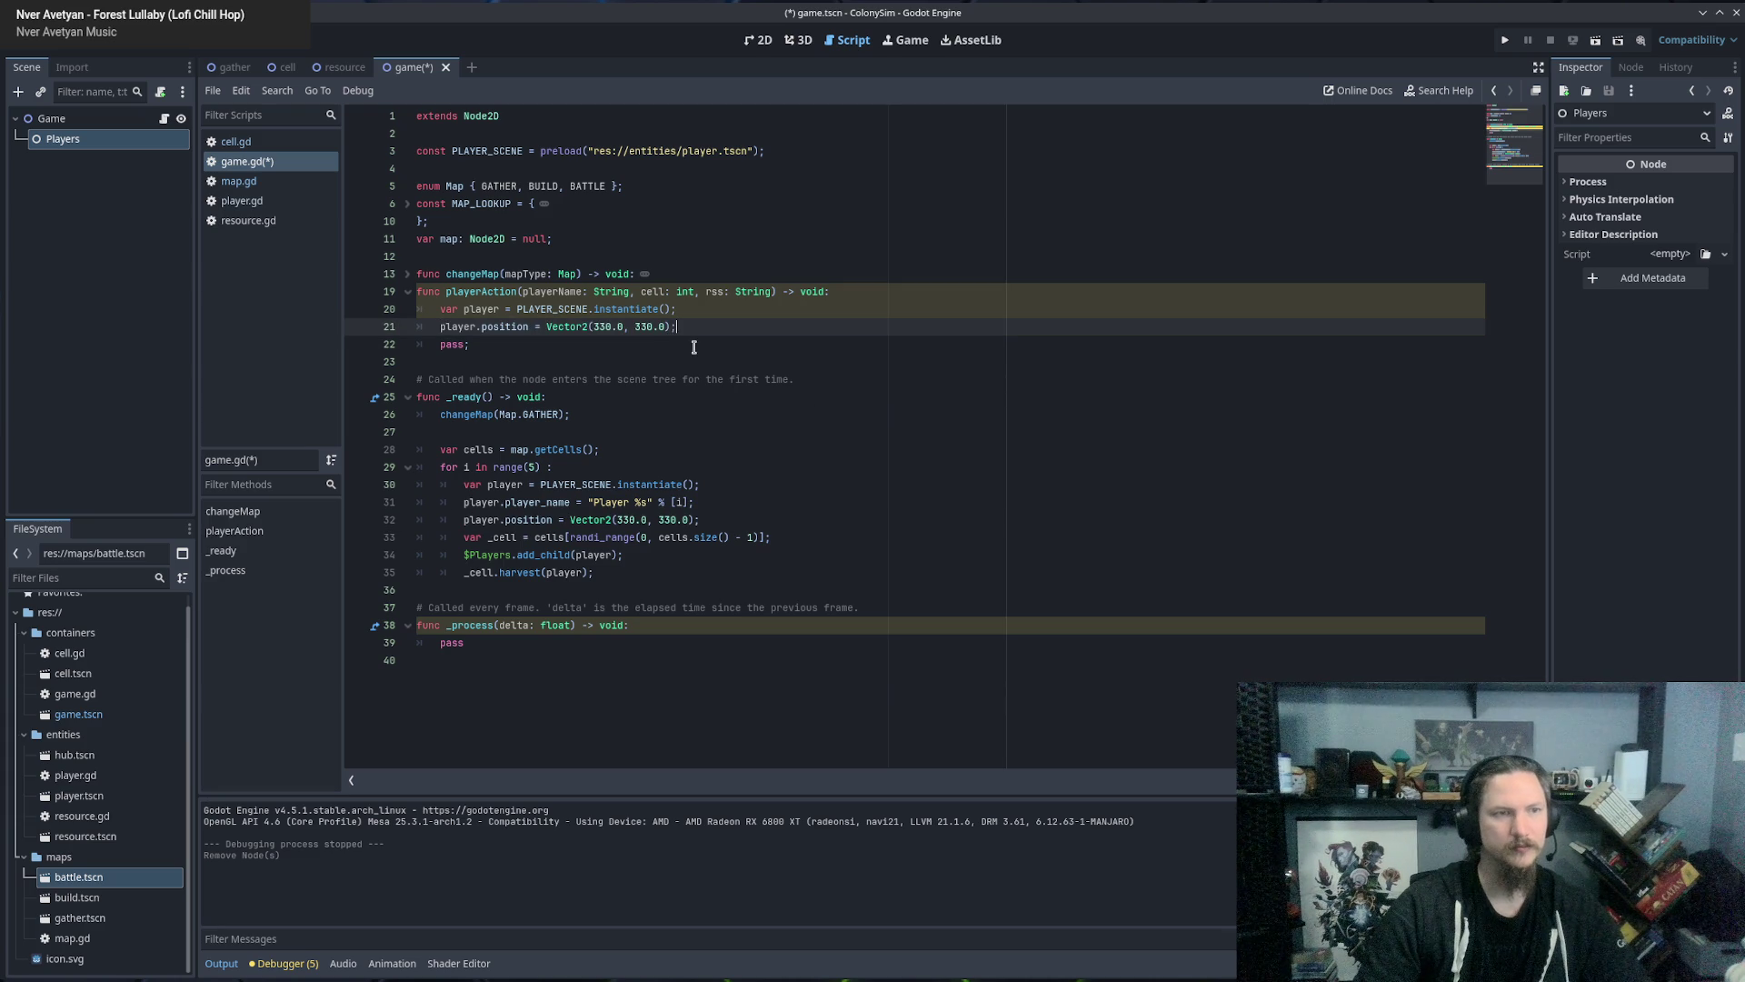
pyautogui.moveTo(594, 326); pyautogui.dragTo(668, 326)
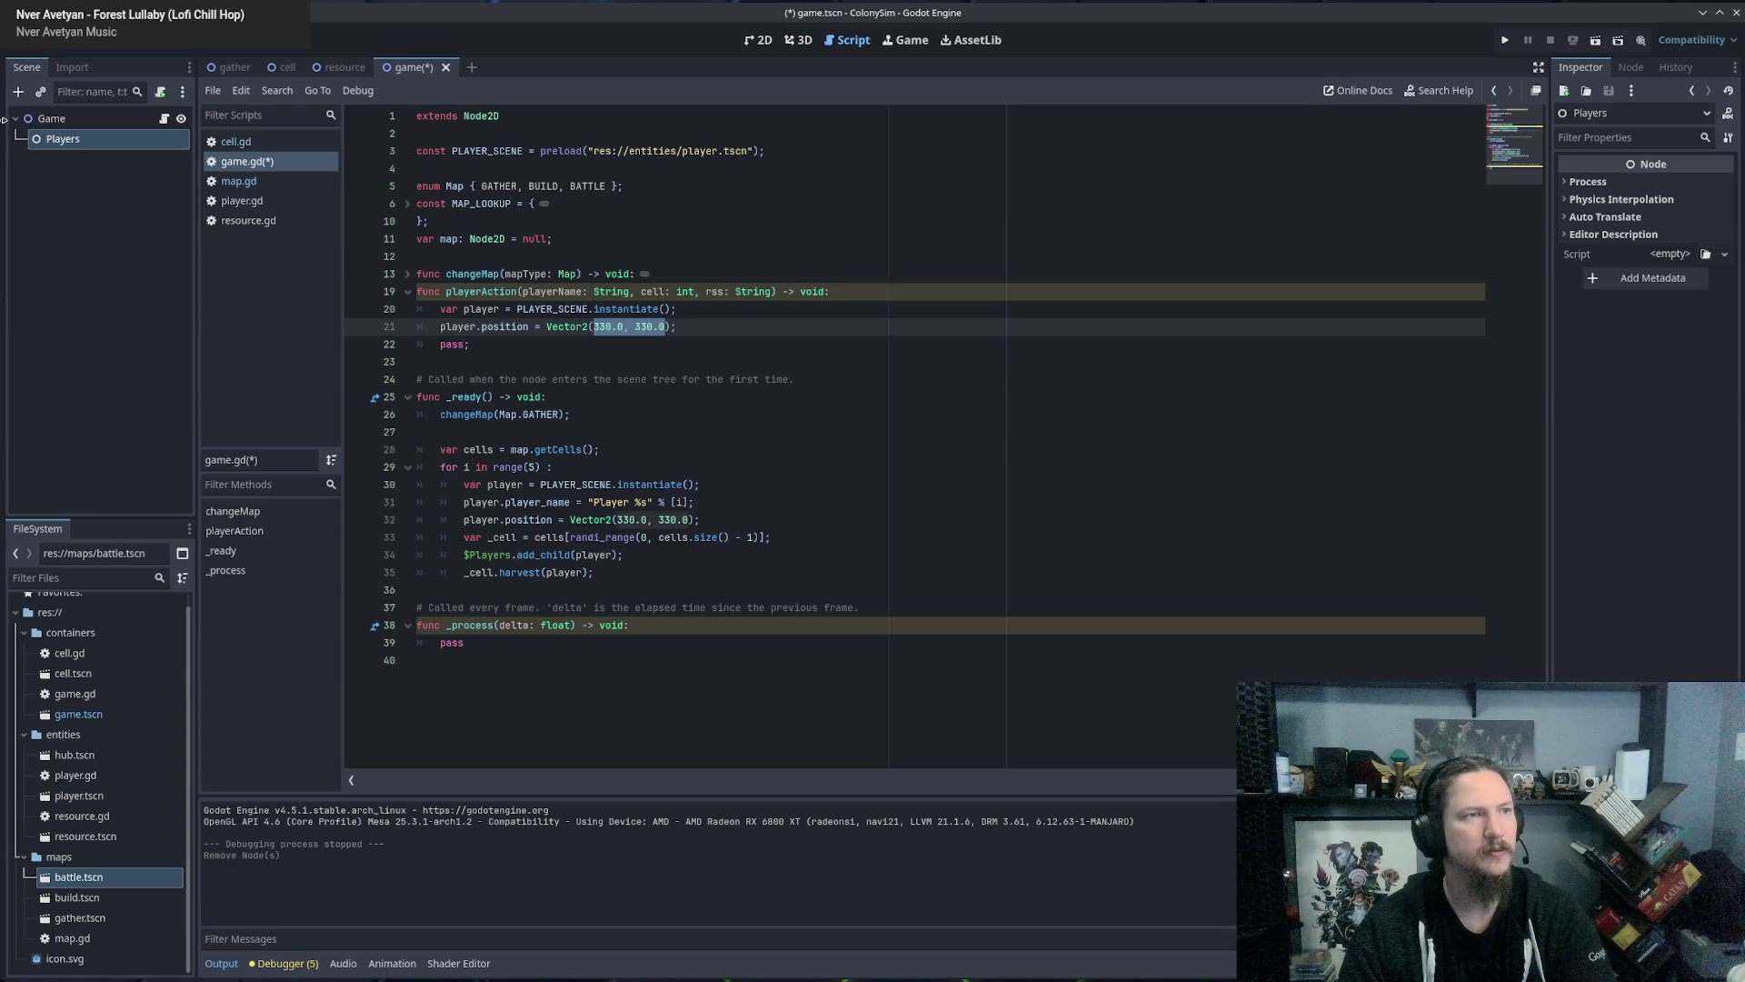
# Step: Review the script, adding and then removing a blank line after the PLAYER_SCENE constant
pyautogui.click(136, 120)
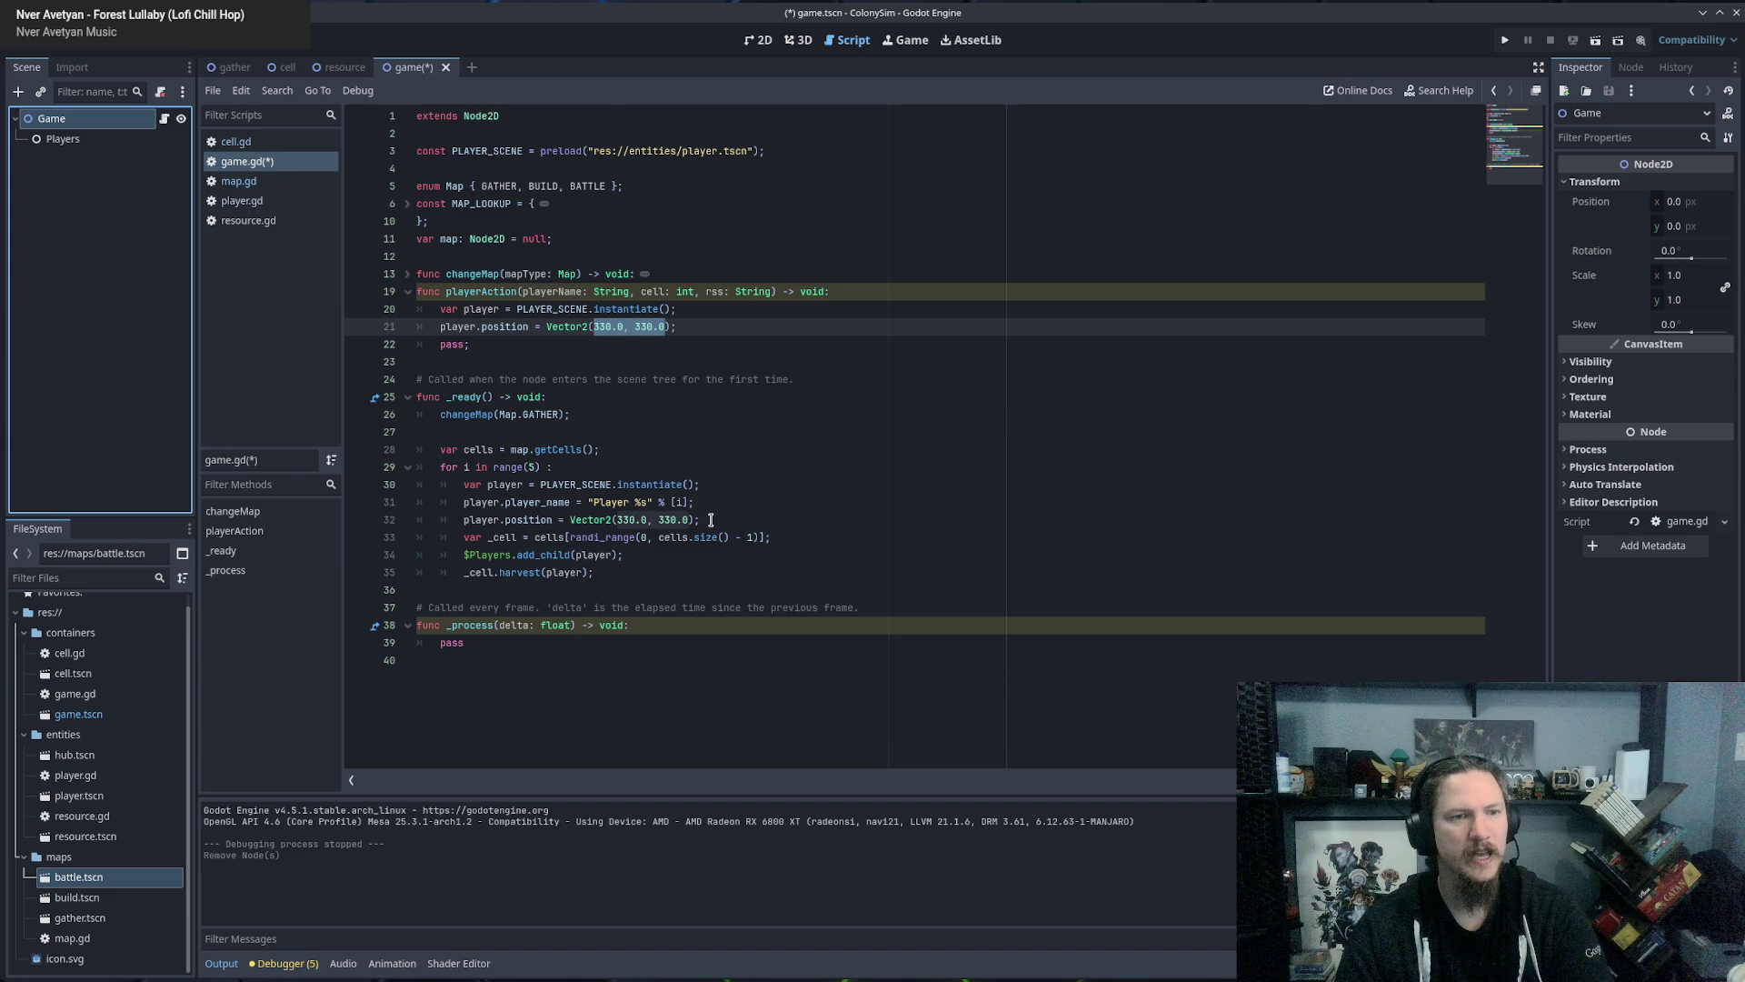
pyautogui.click(743, 520)
pyautogui.click(507, 648)
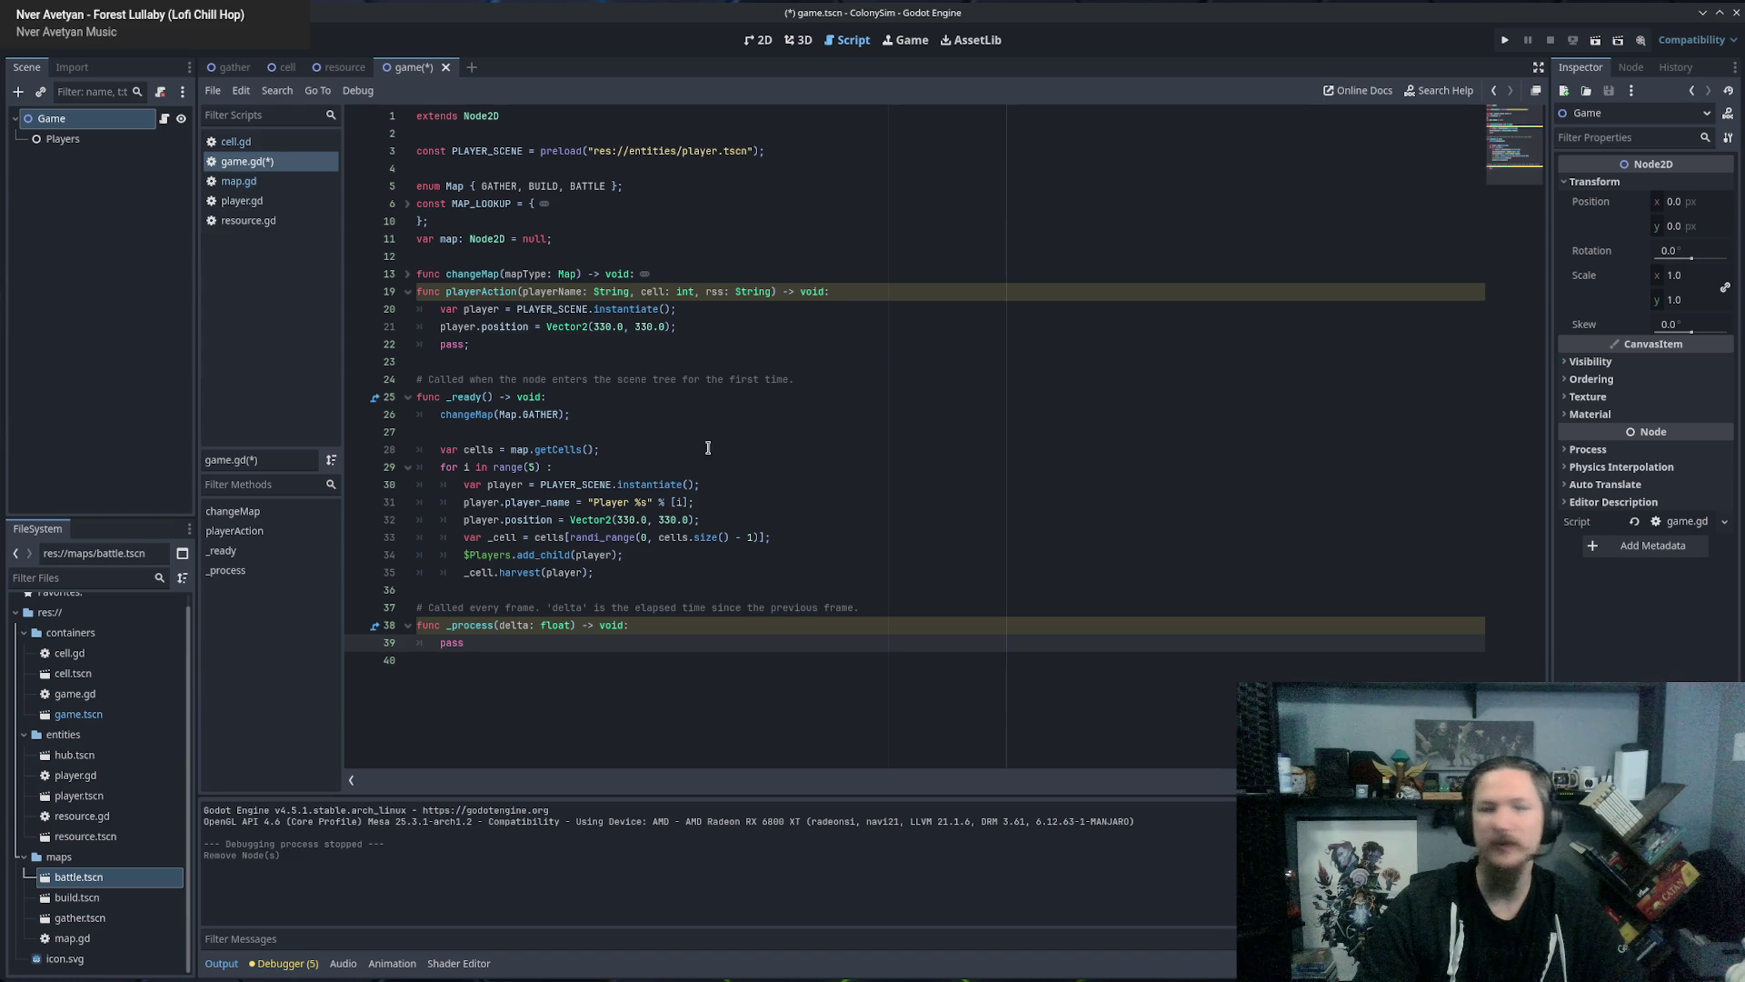
pyautogui.click(830, 151)
pyautogui.press('Return')
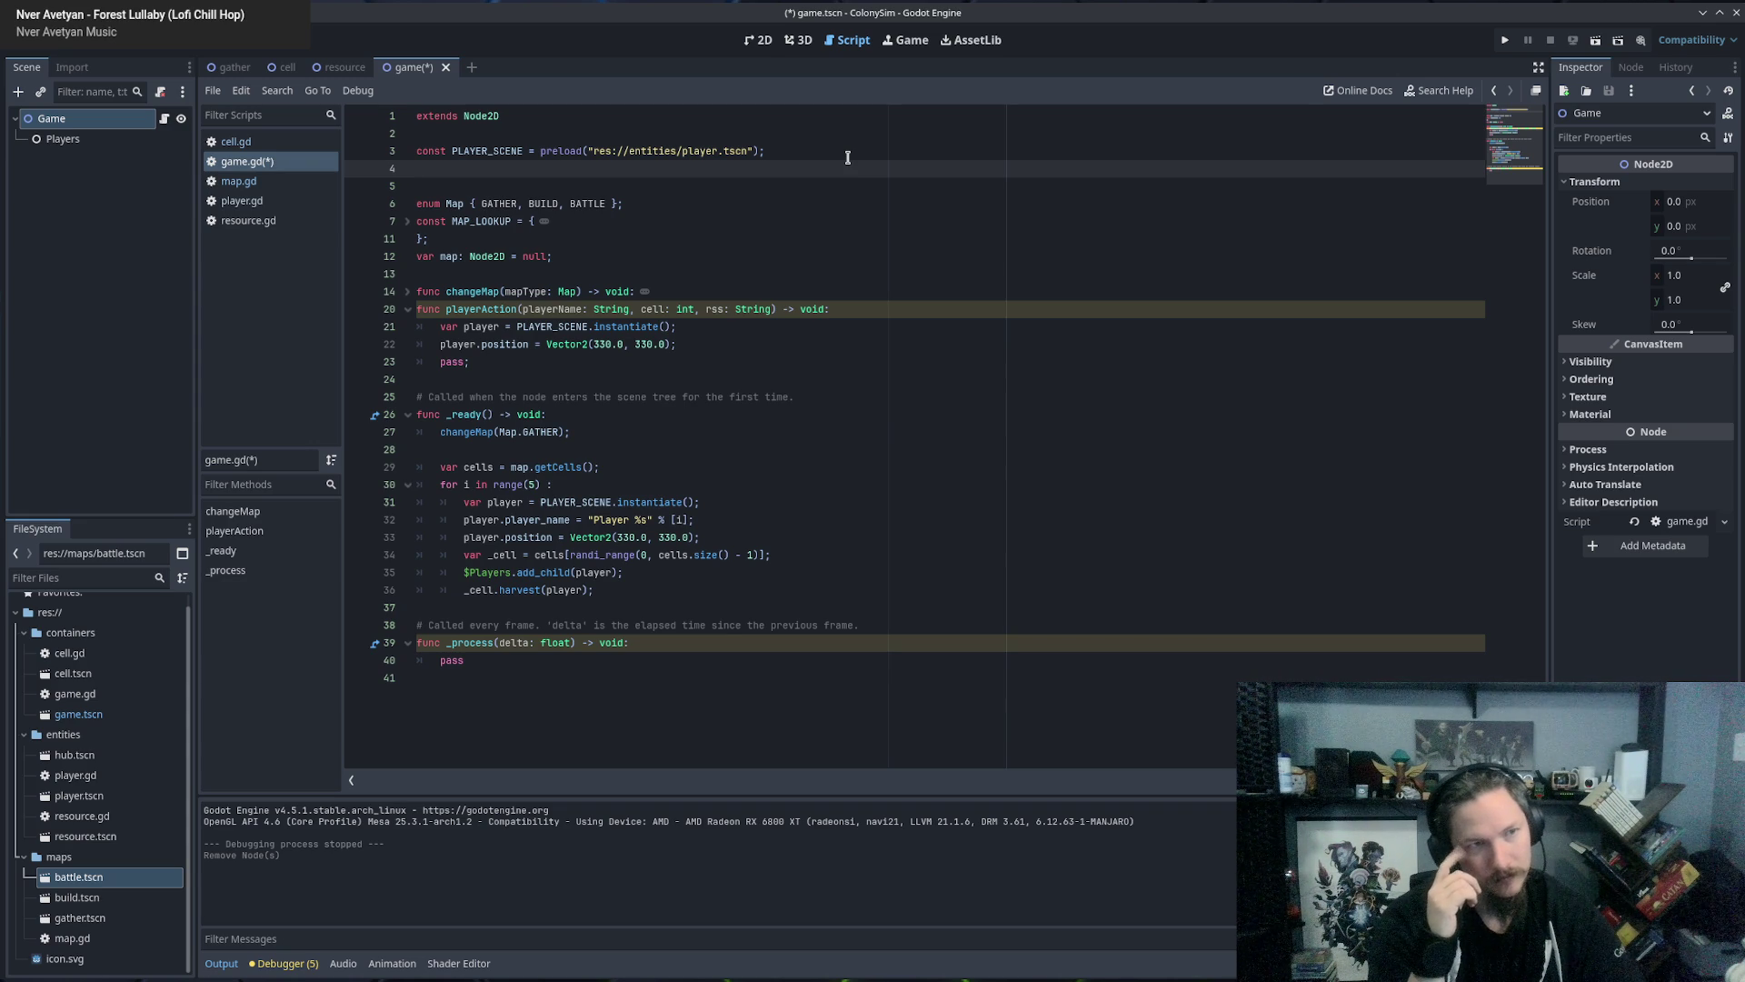
pyautogui.press('BackSpace')
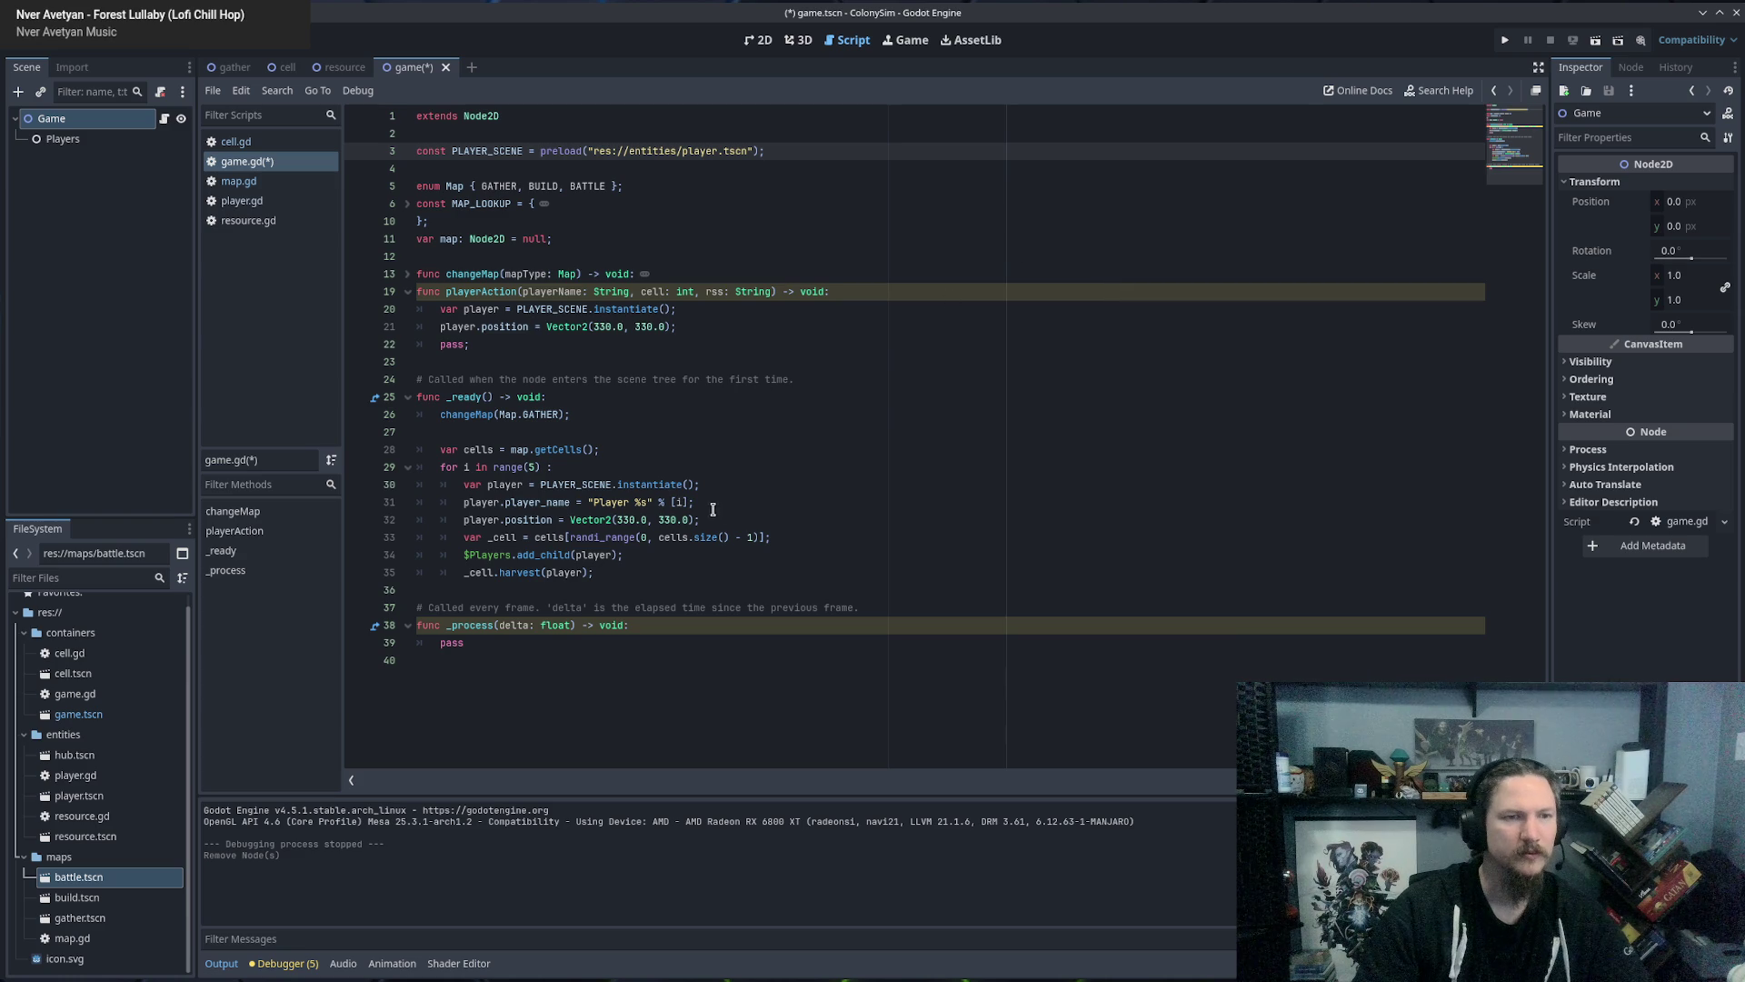
# Step: Replace the fixed Vector2 position with get_viewport().size / 2.0
pyautogui.click(594, 327)
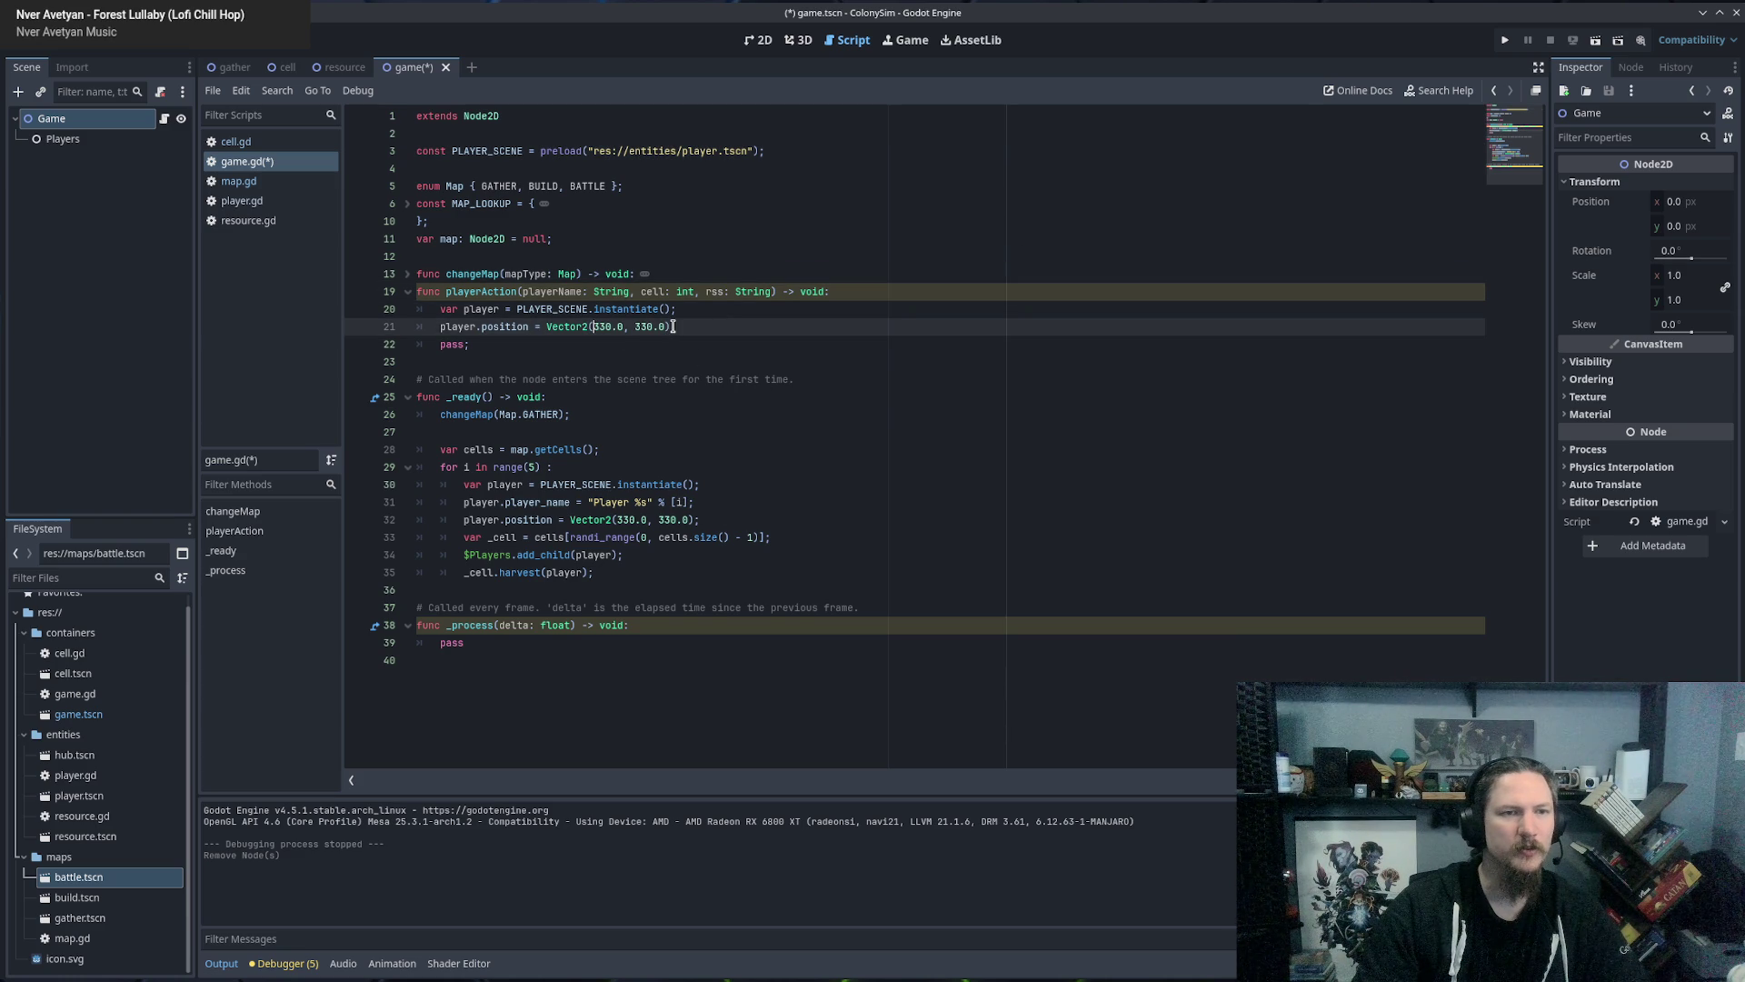
pyautogui.moveTo(545, 328); pyautogui.dragTo(671, 327)
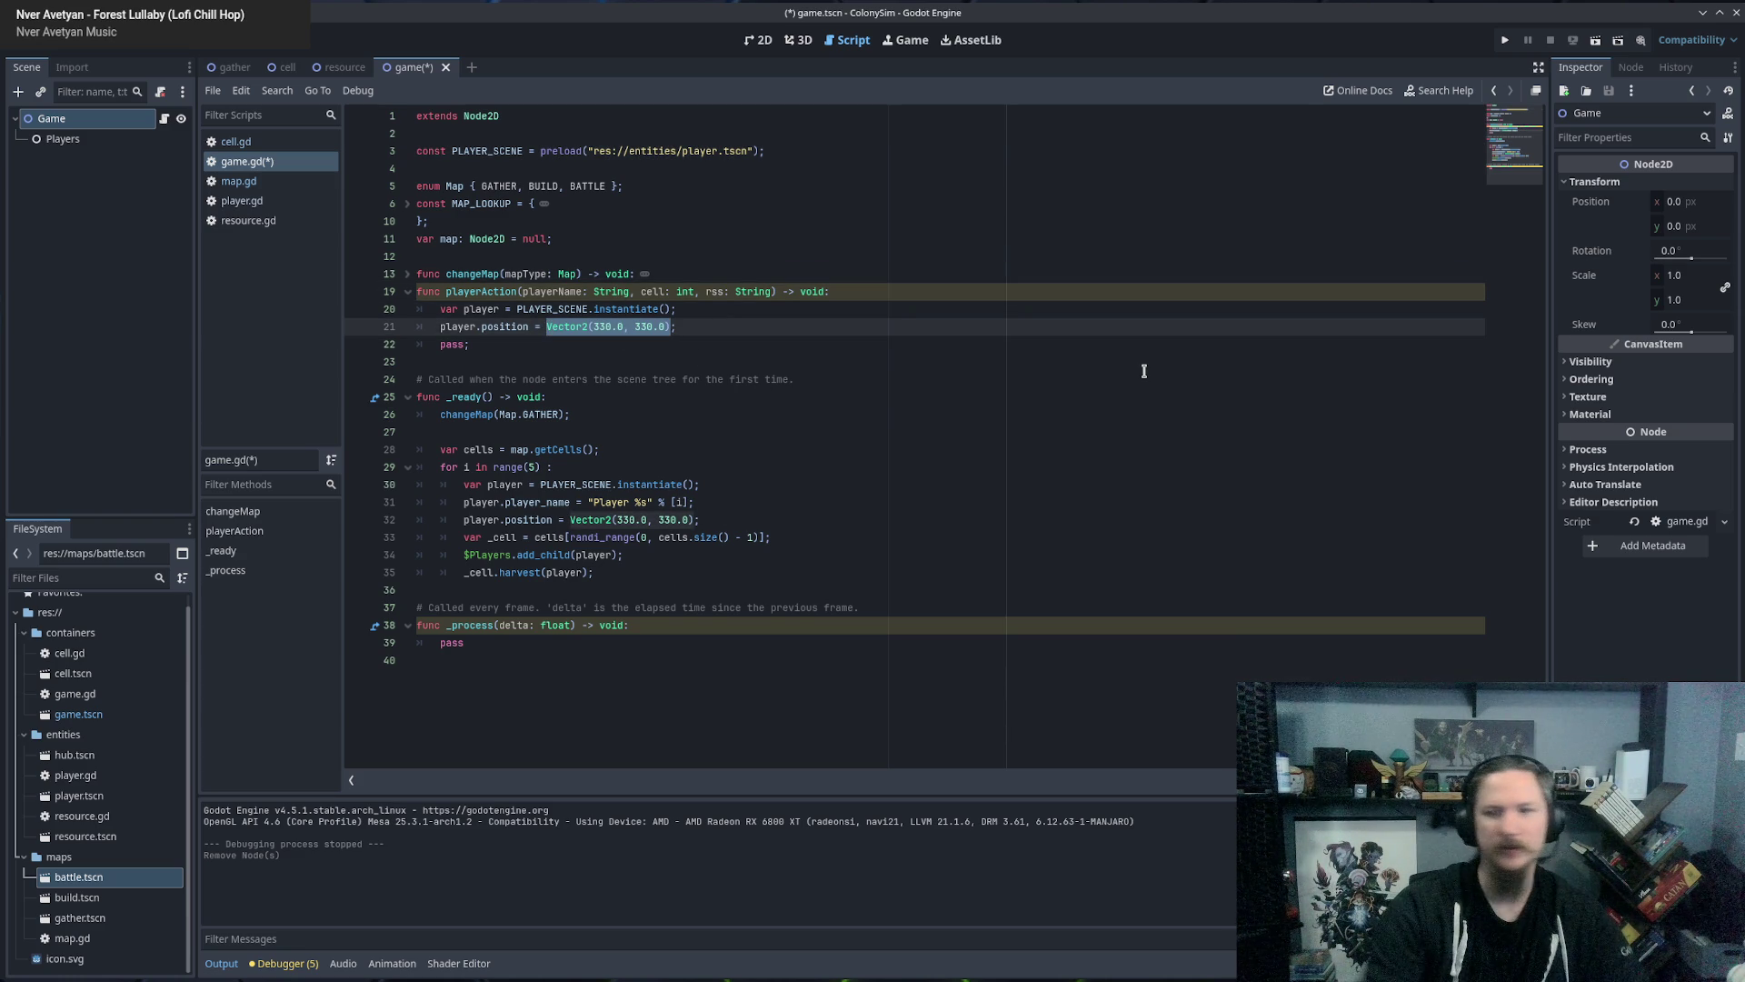
pyautogui.write('get_viewpor')
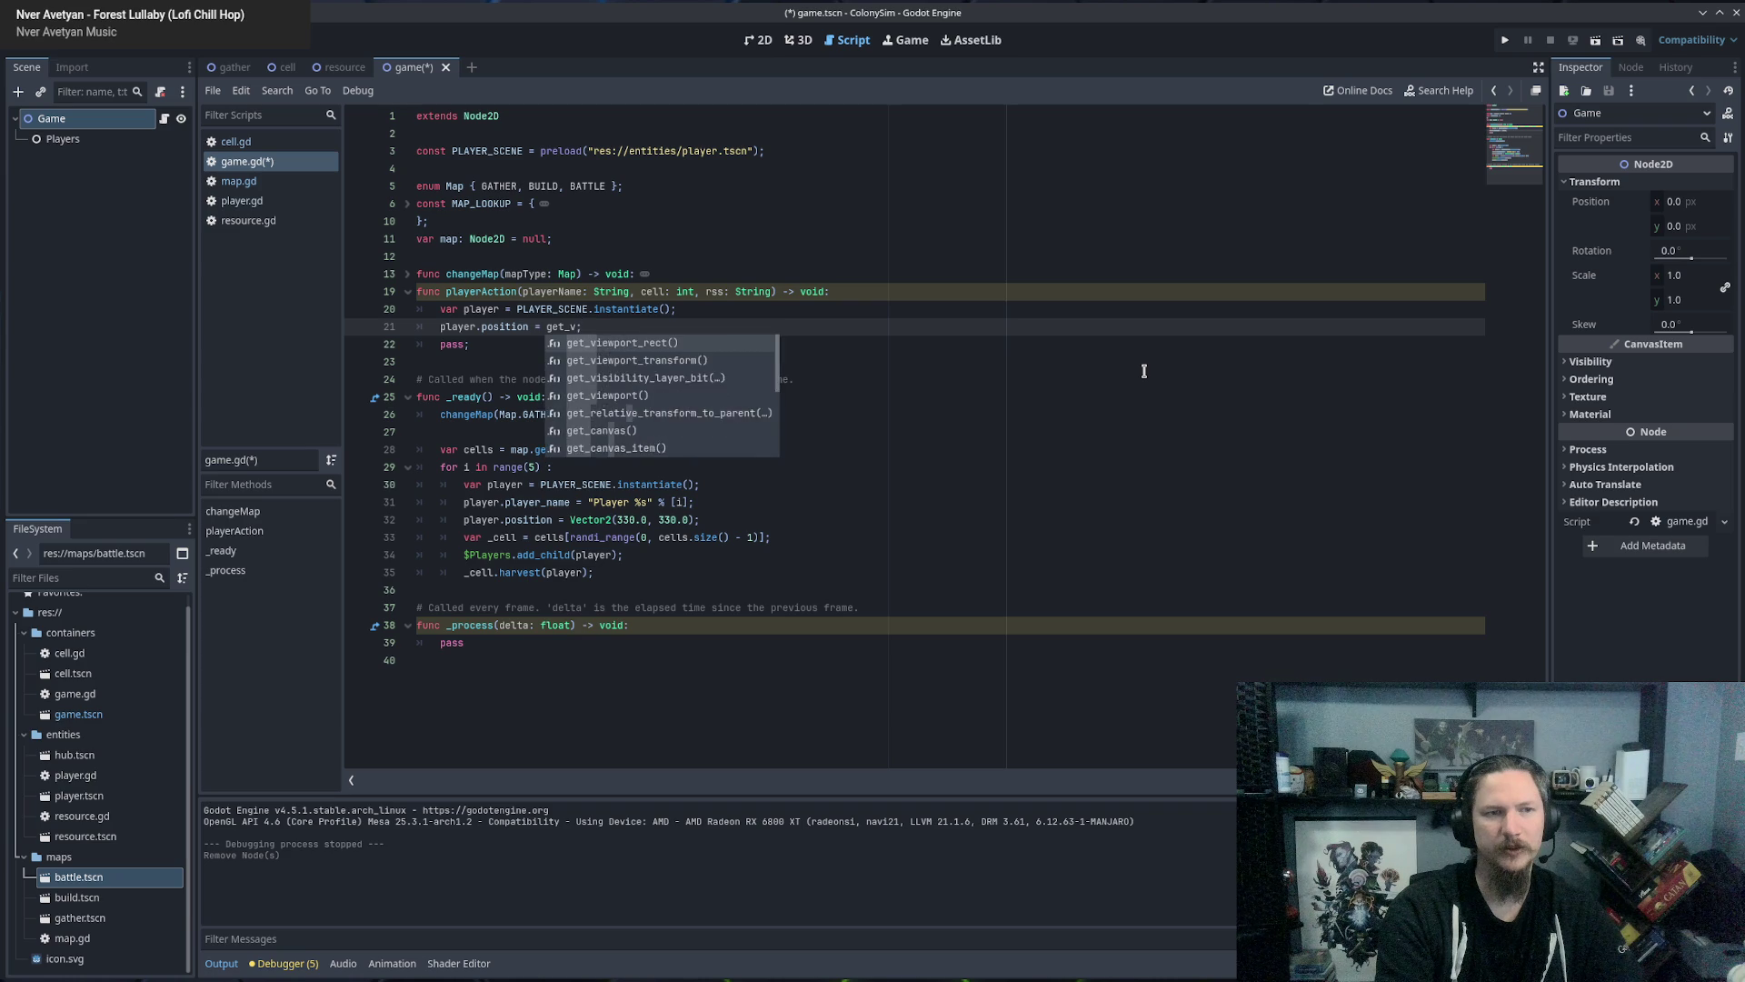
pyautogui.write('t')
pyautogui.press('Return')
pyautogui.write('/ 2')
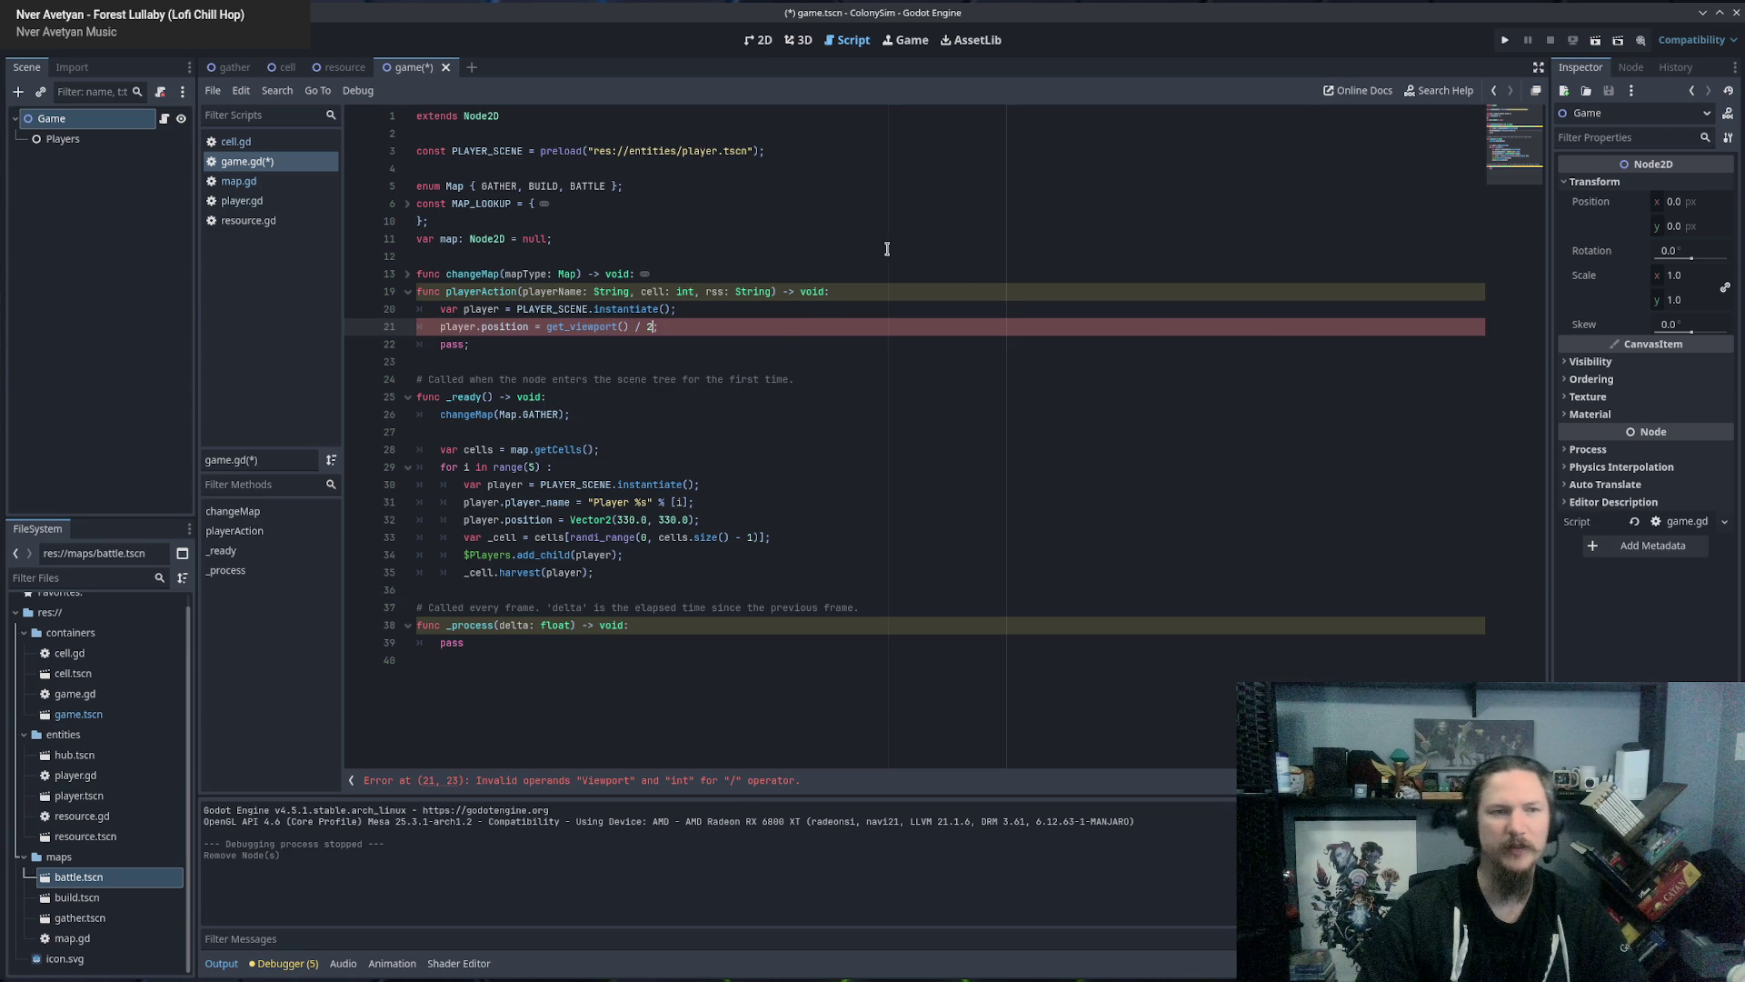
pyautogui.write('.0')
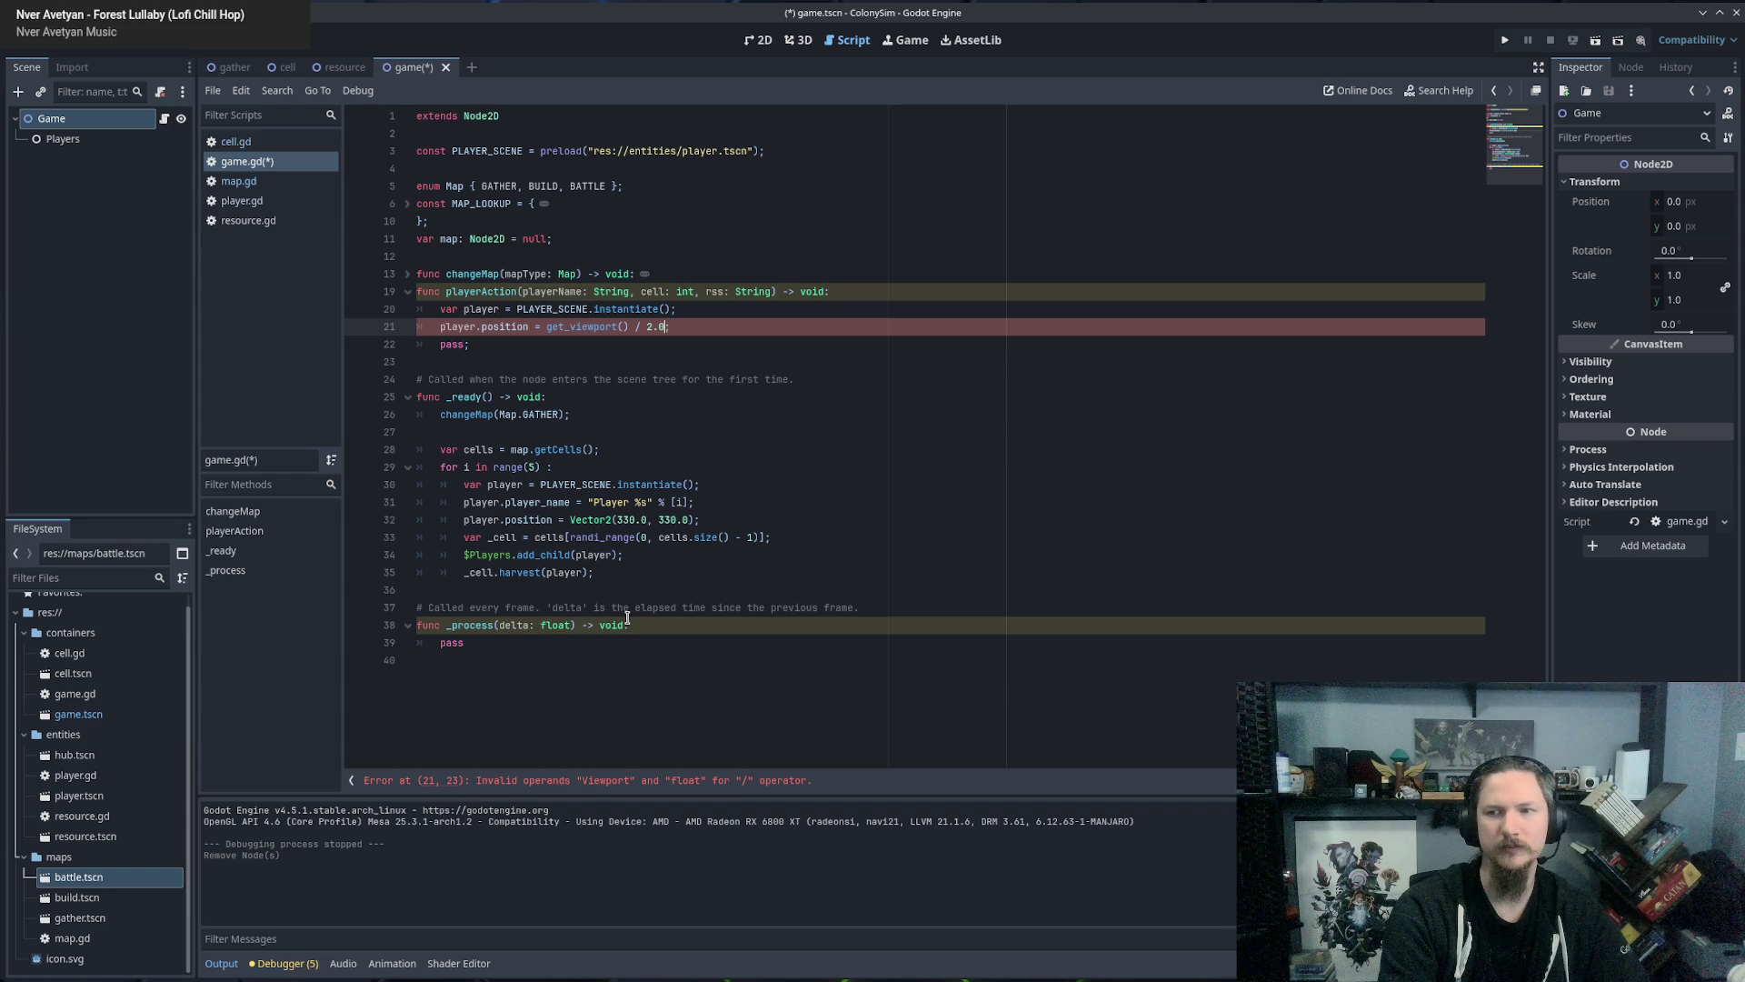
pyautogui.press('BackSpace')
pyautogui.press('BackSpace')
pyautogui.press('BackSpace')
pyautogui.write('.size')
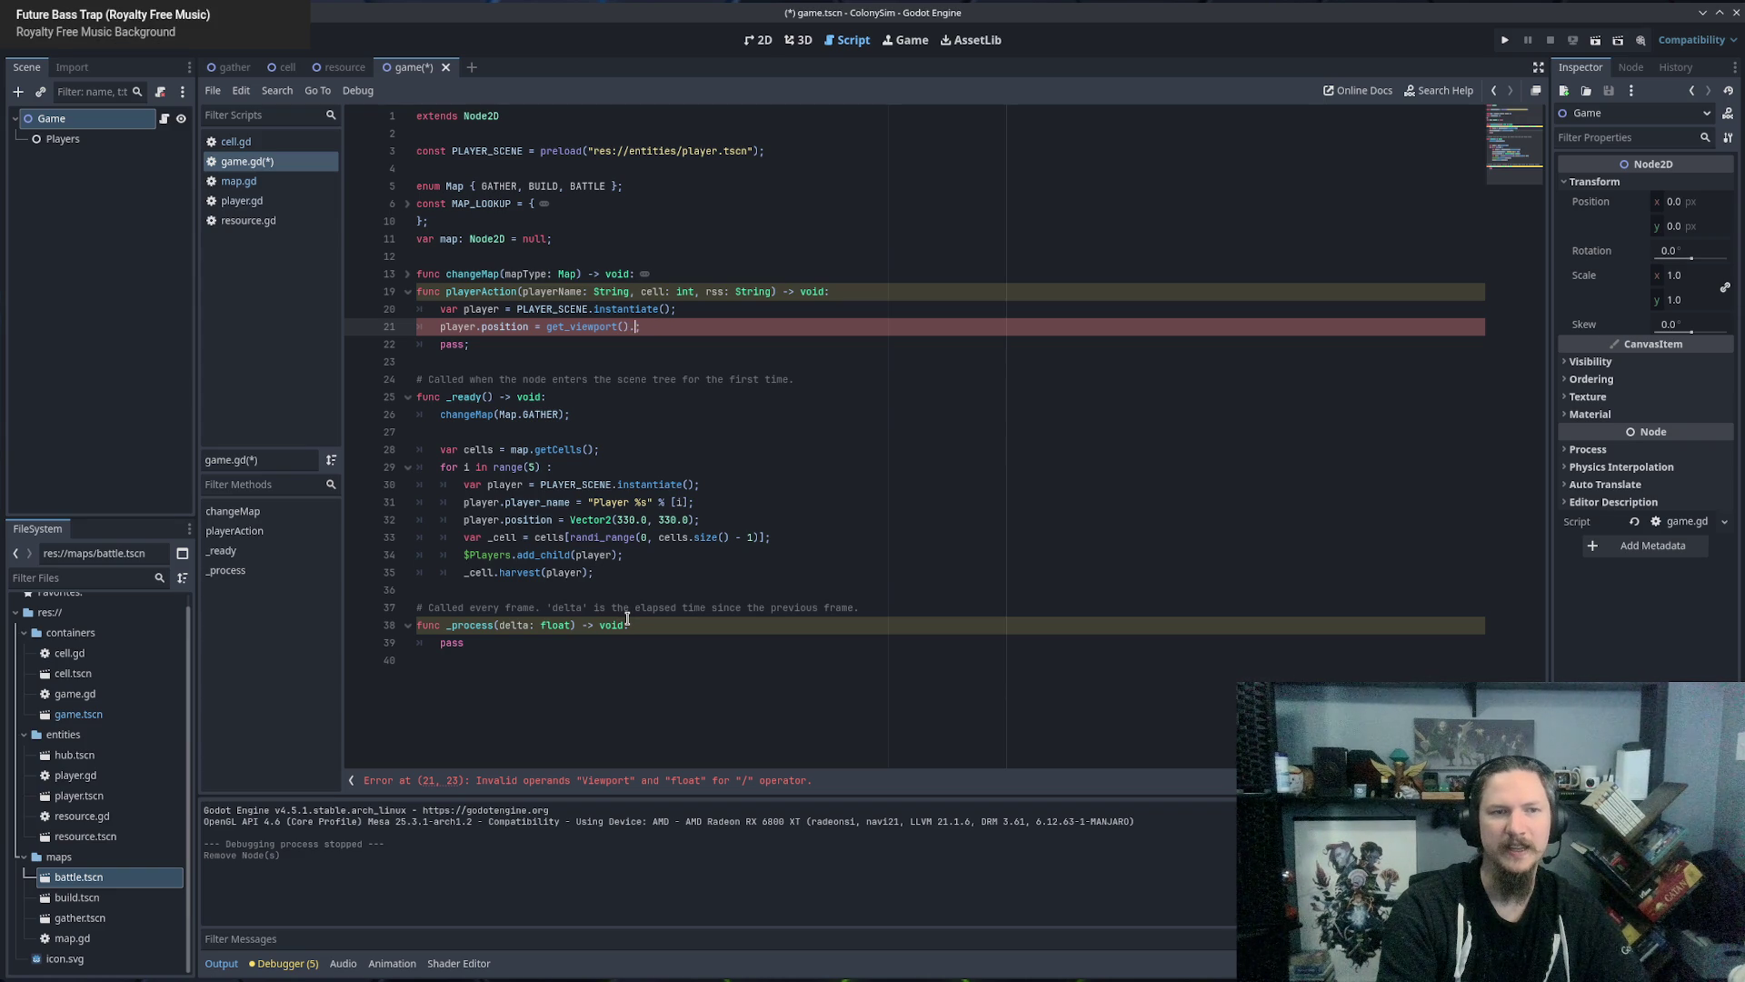
pyautogui.write(' / 20.')
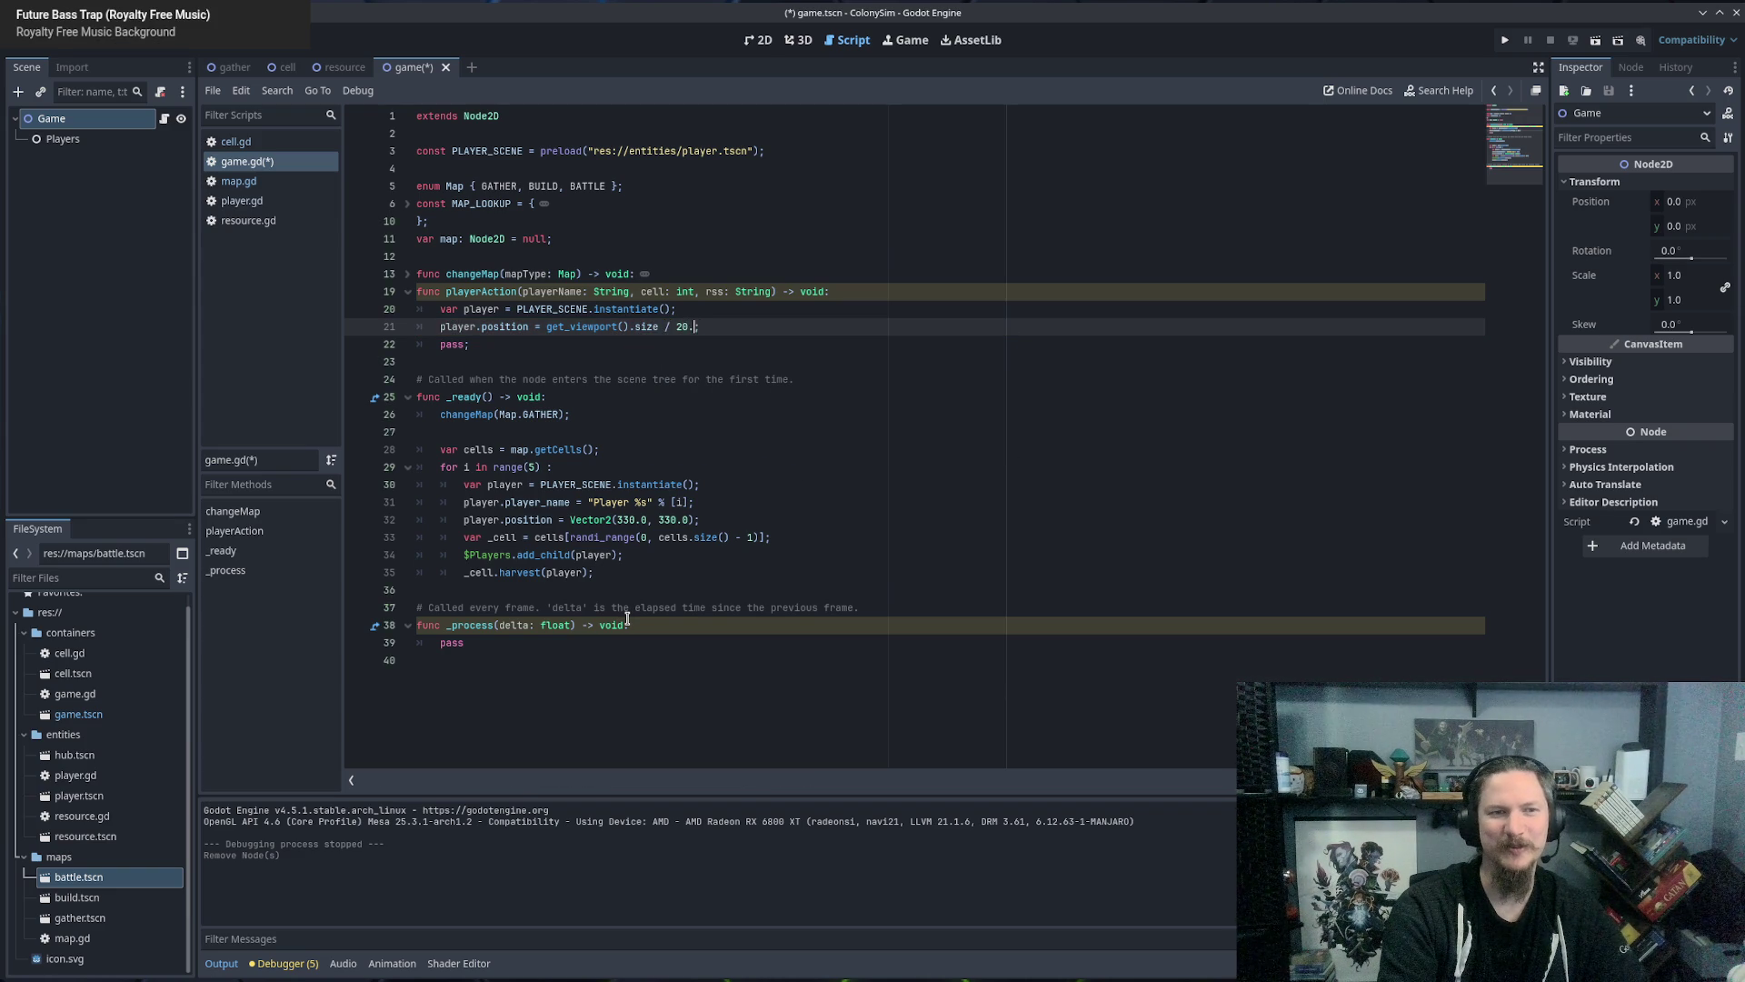
pyautogui.press('BackSpace')
pyautogui.press('BackSpace')
pyautogui.write('.0')
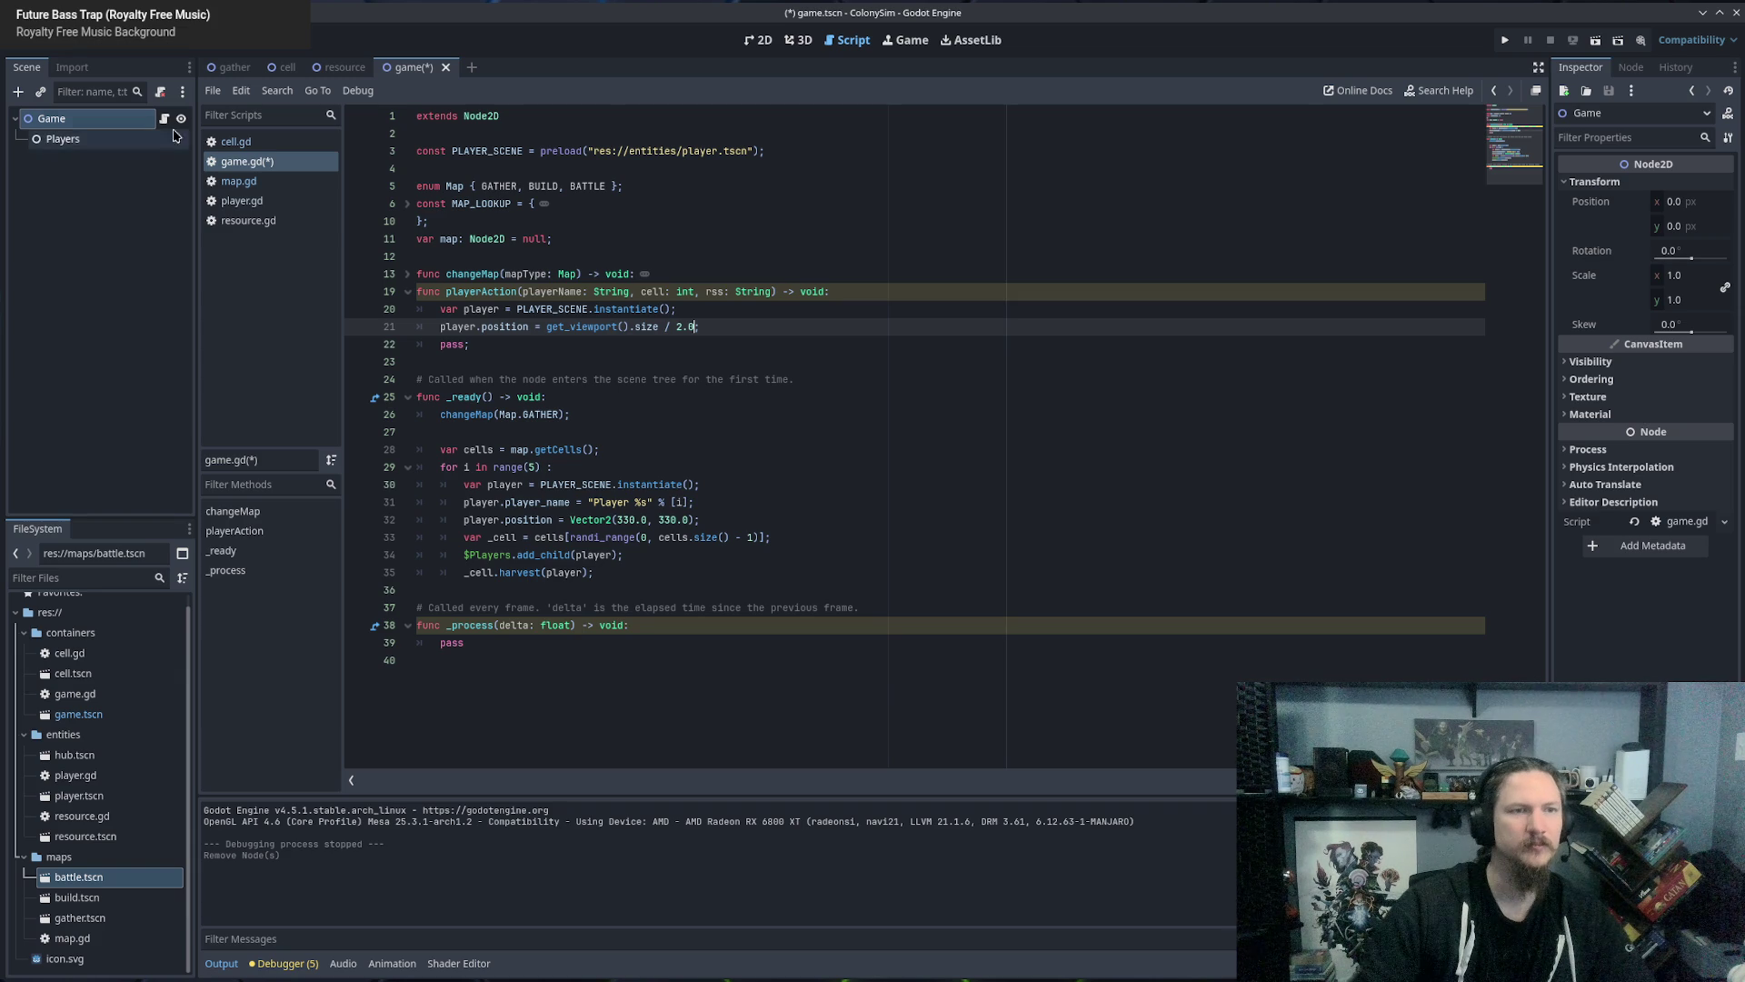
# Step: Tidy the blank lines below PLAYER_SCENE and review the new viewport-centre position line
pyautogui.click(516, 155)
pyautogui.click(511, 167)
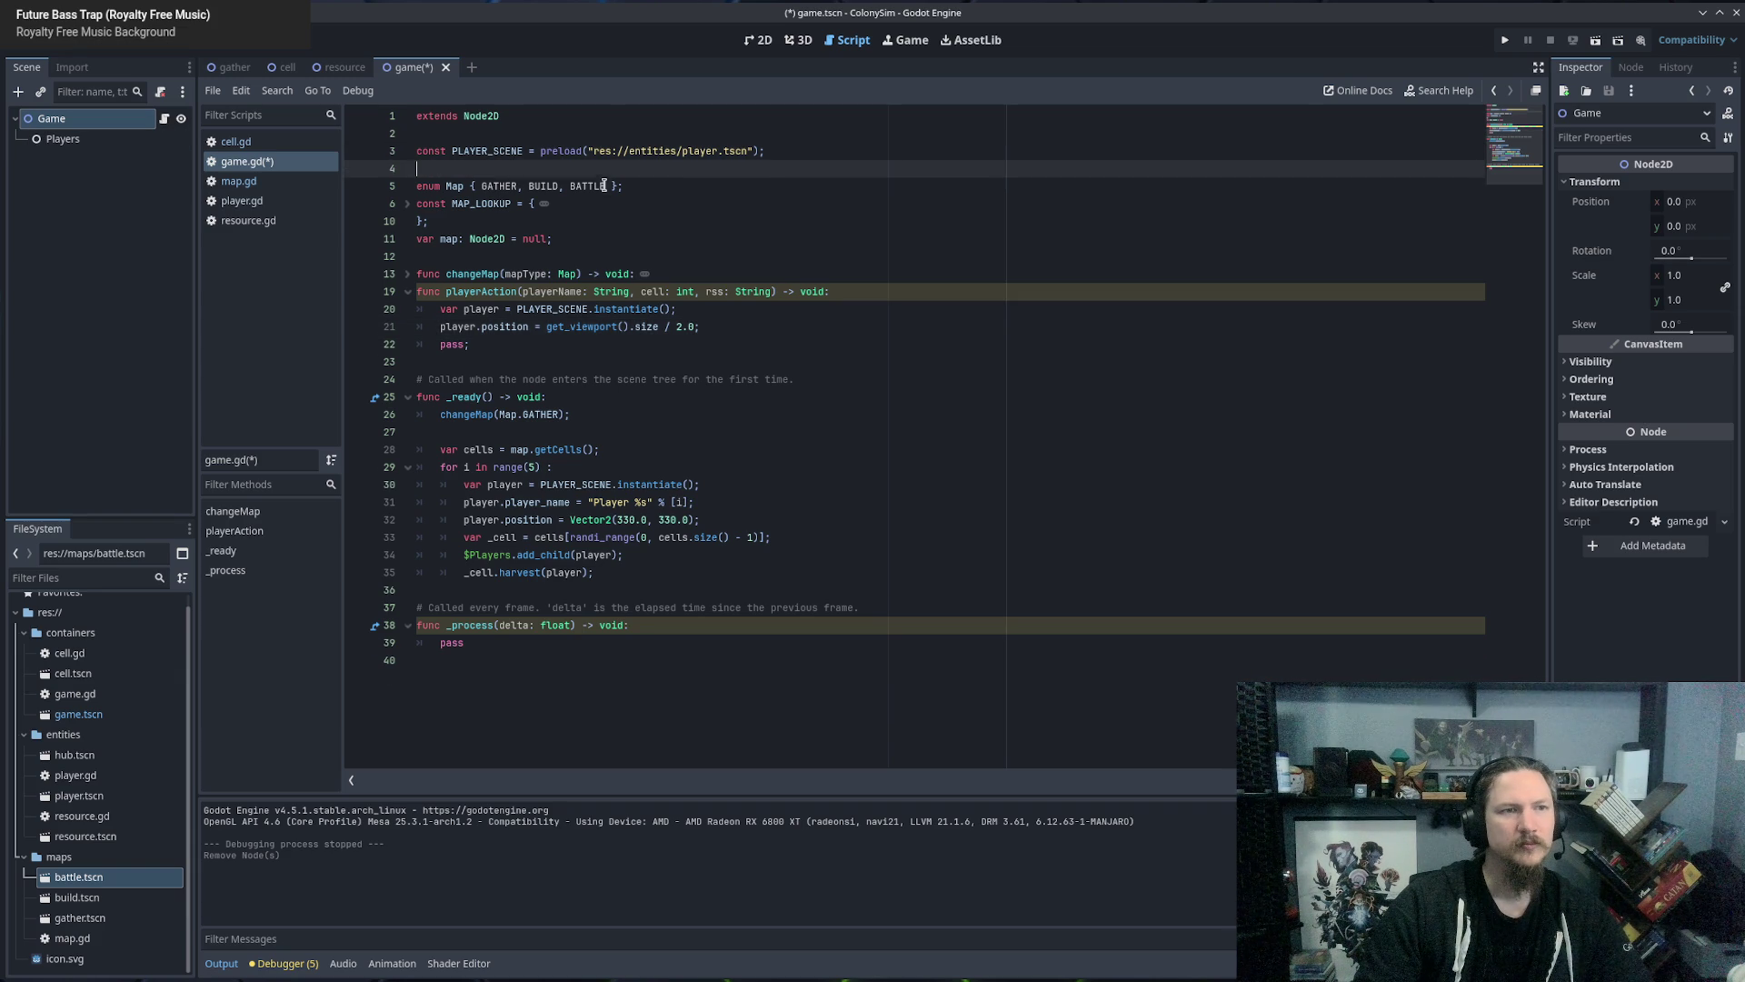
pyautogui.press('Return')
pyautogui.press('BackSpace')
pyautogui.press('BackSpace')
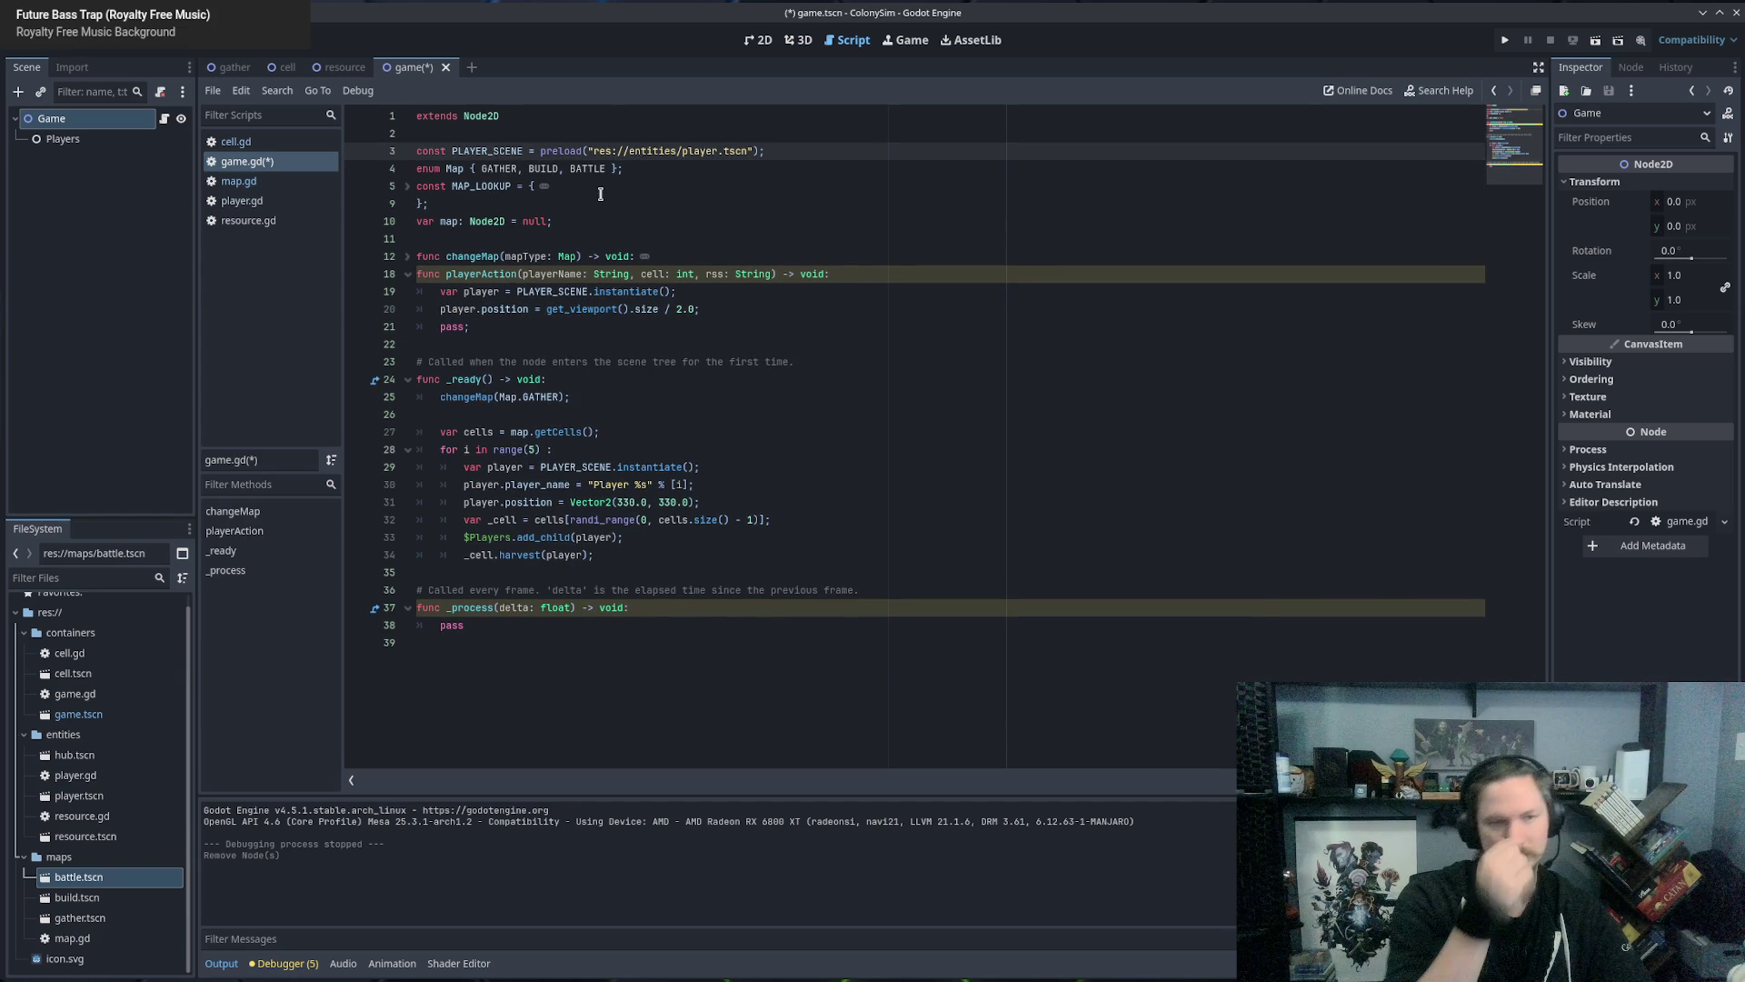
pyautogui.moveTo(458, 309); pyautogui.dragTo(752, 311)
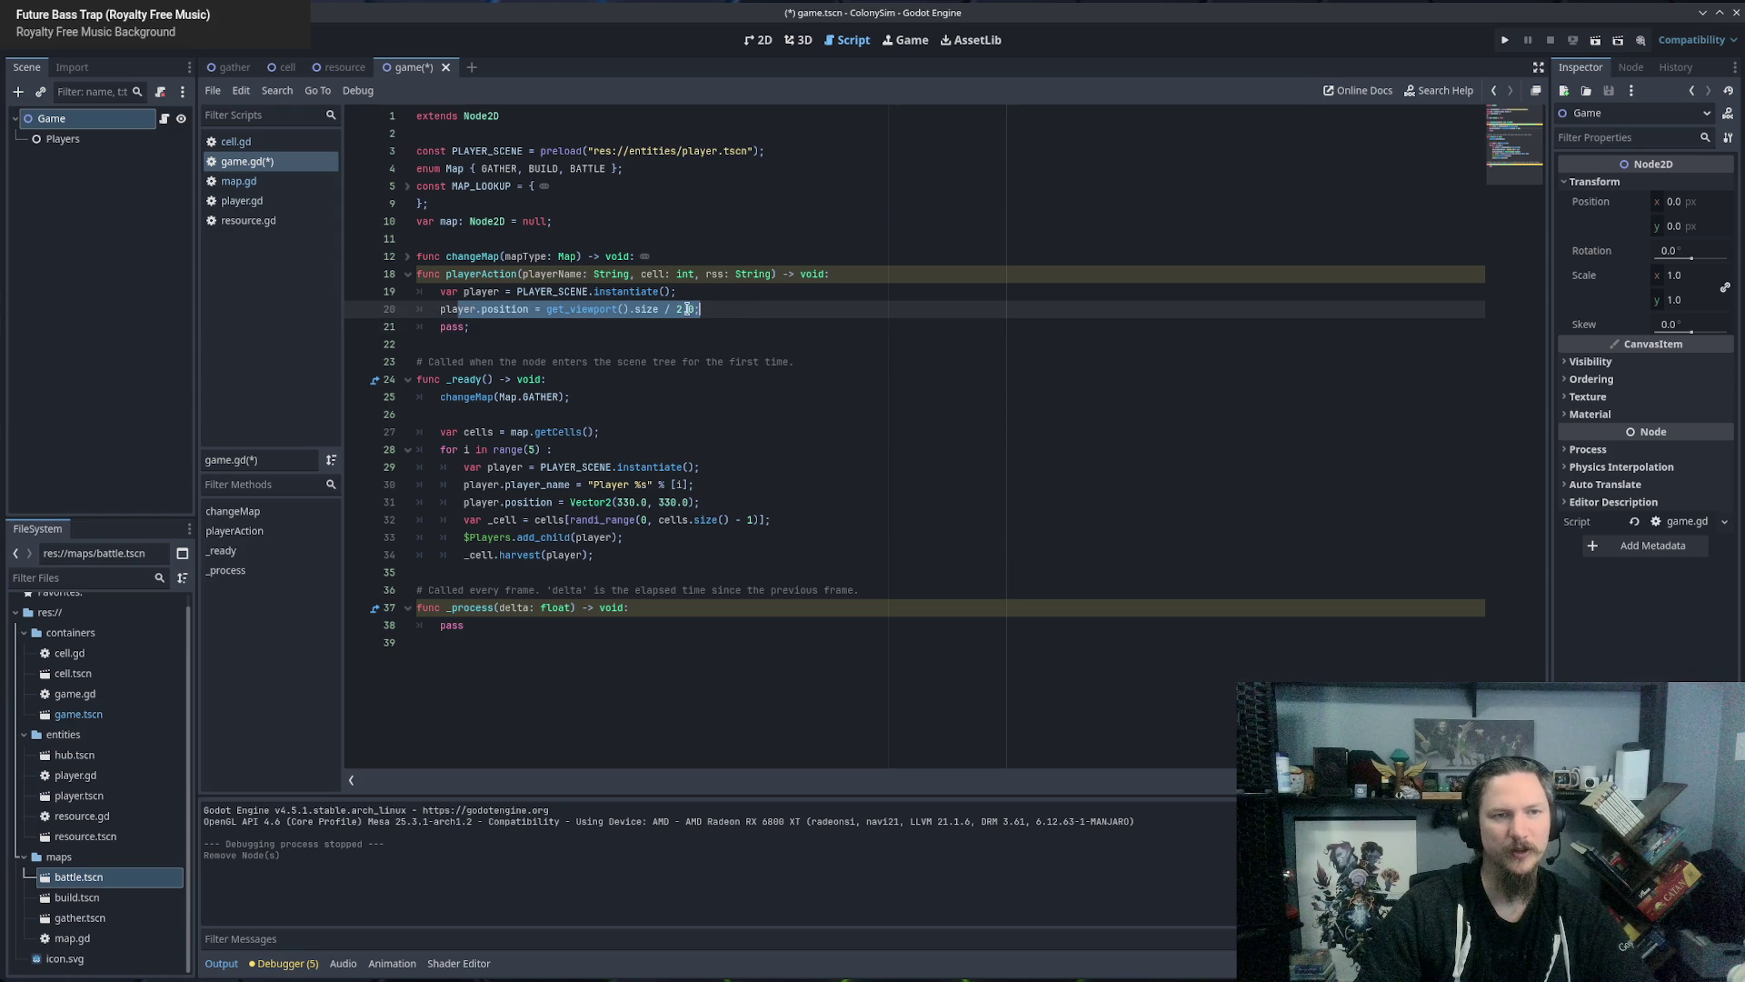
pyautogui.click(720, 309)
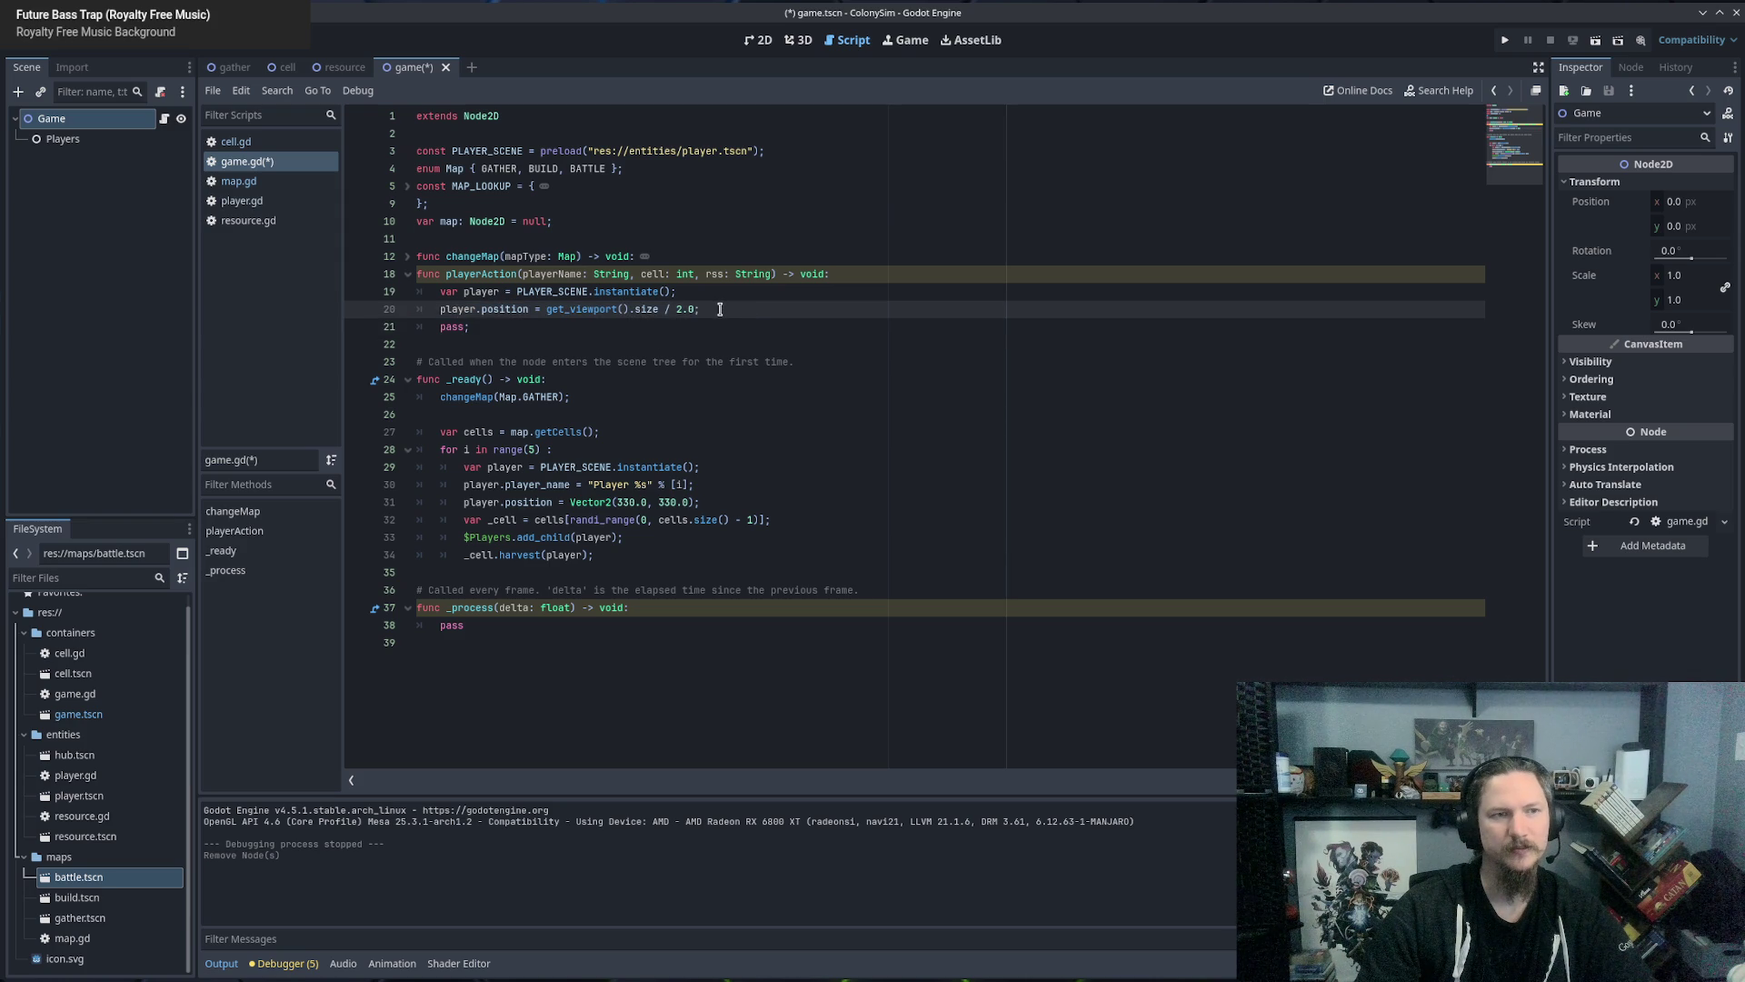
pyautogui.click(482, 328)
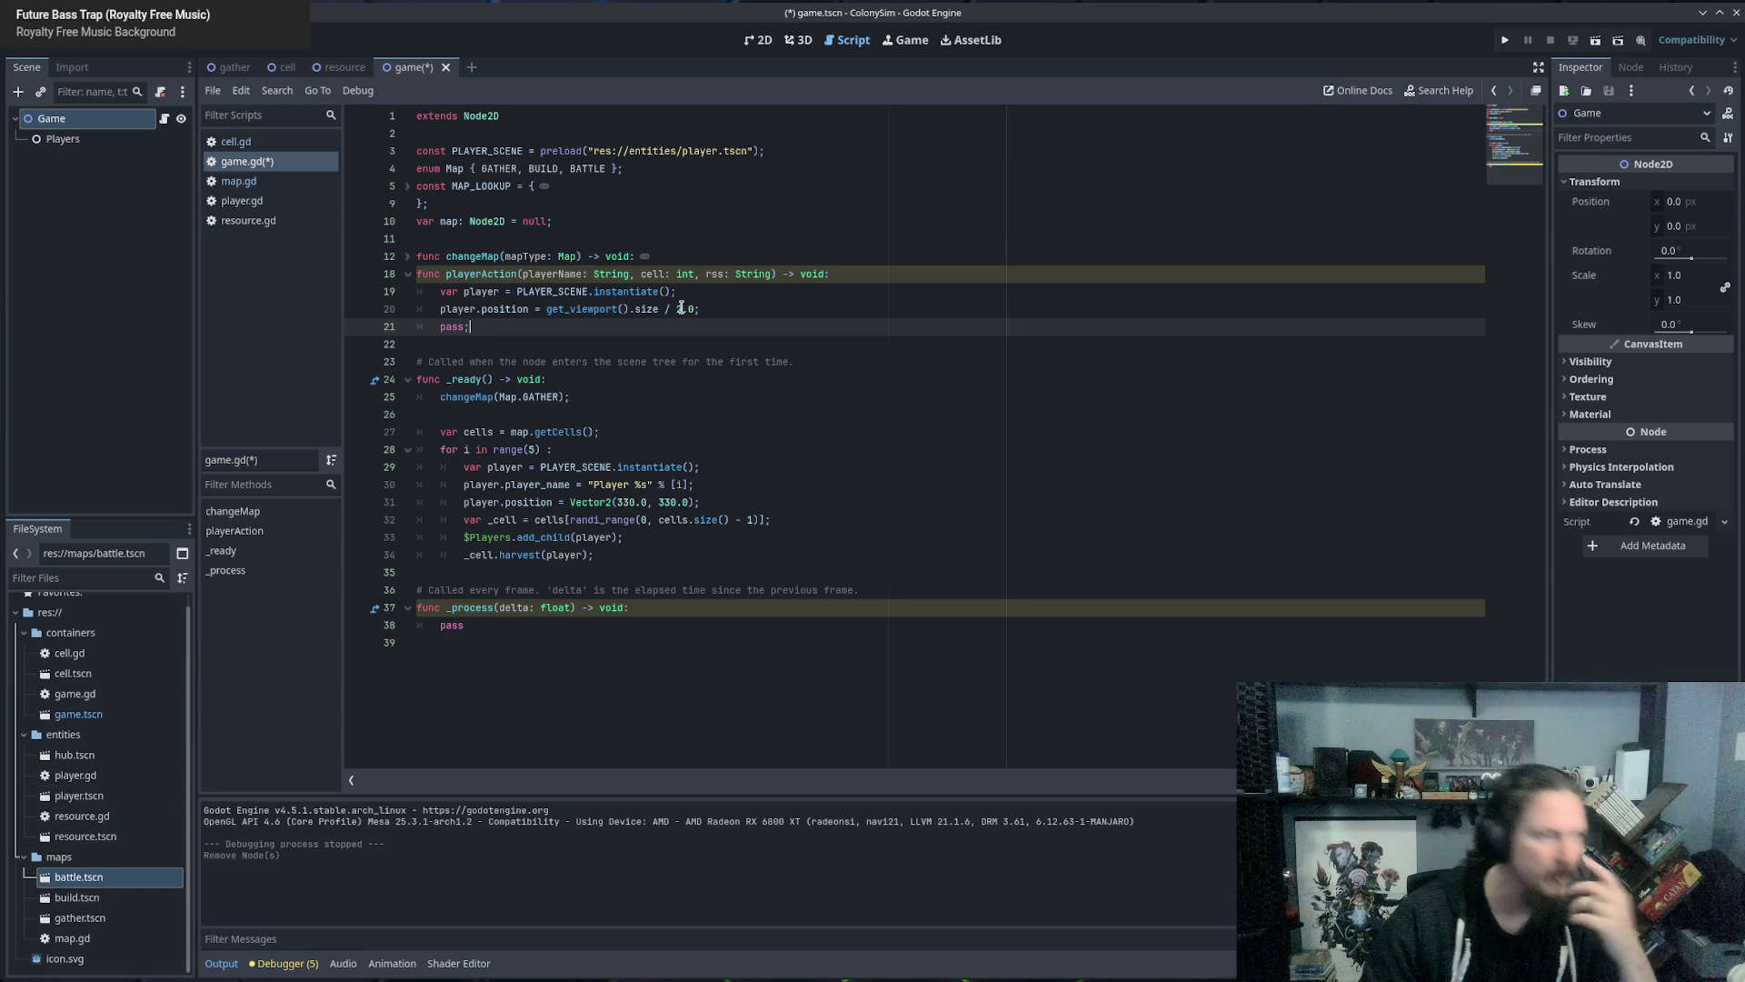
pyautogui.moveTo(546, 309); pyautogui.dragTo(697, 309)
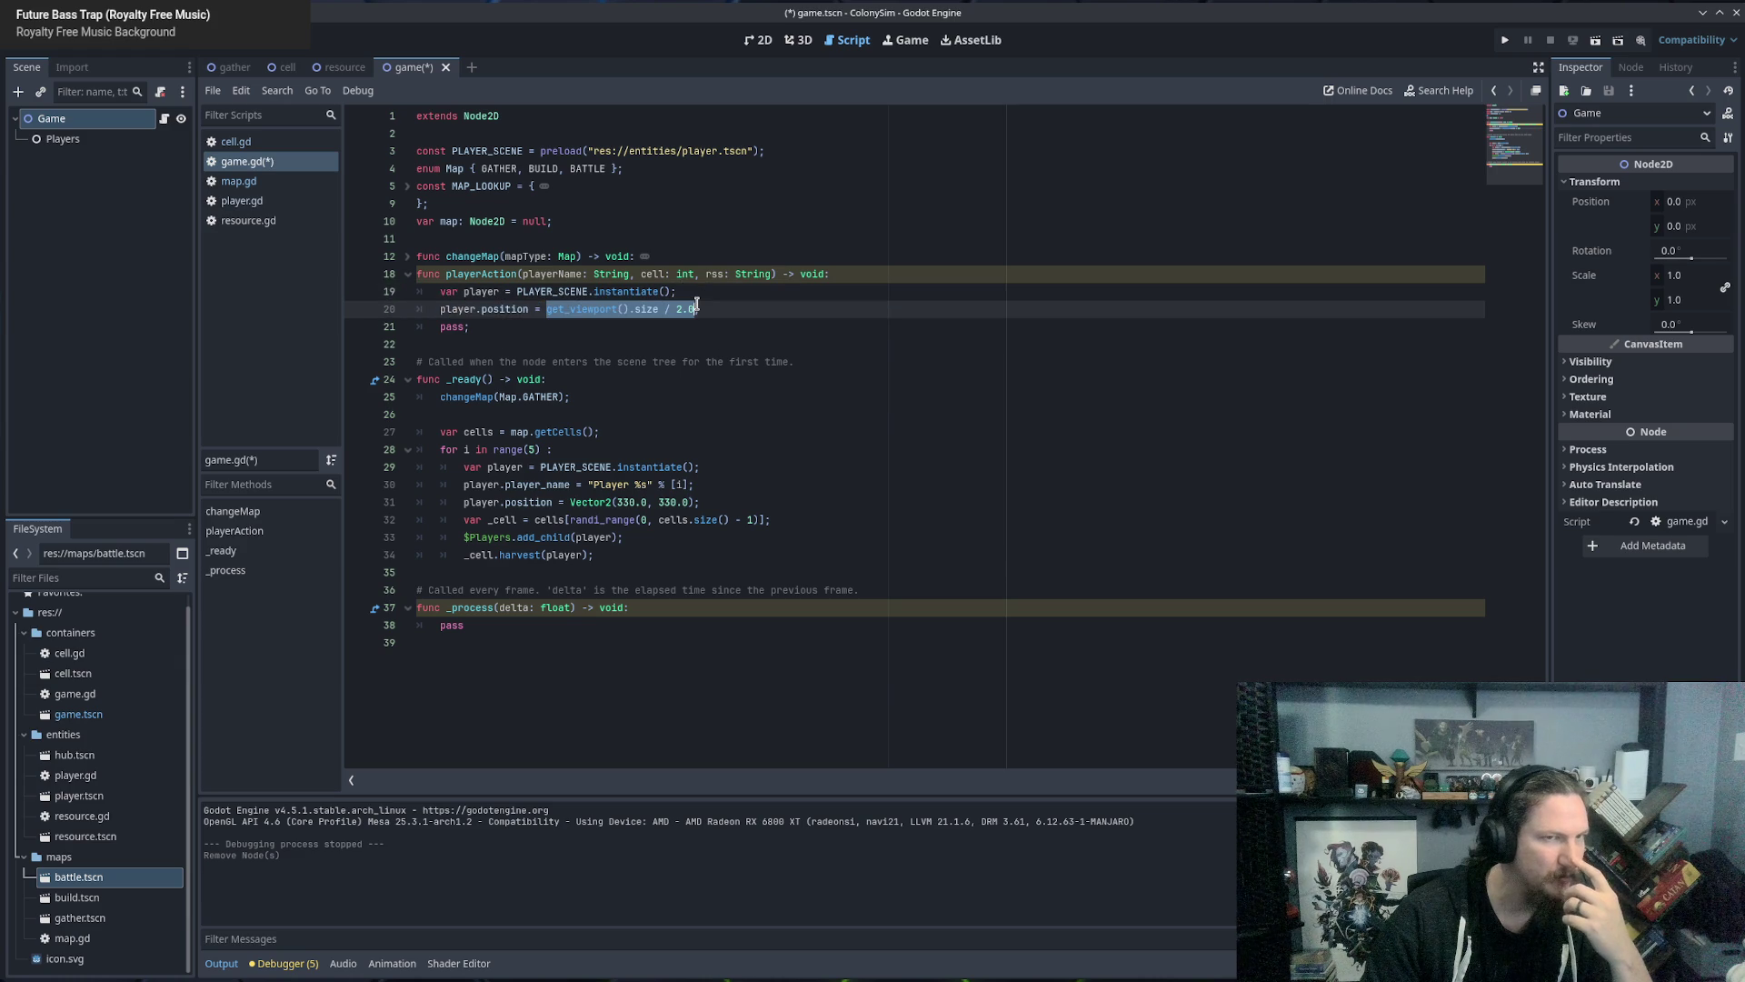
pyautogui.click(705, 309)
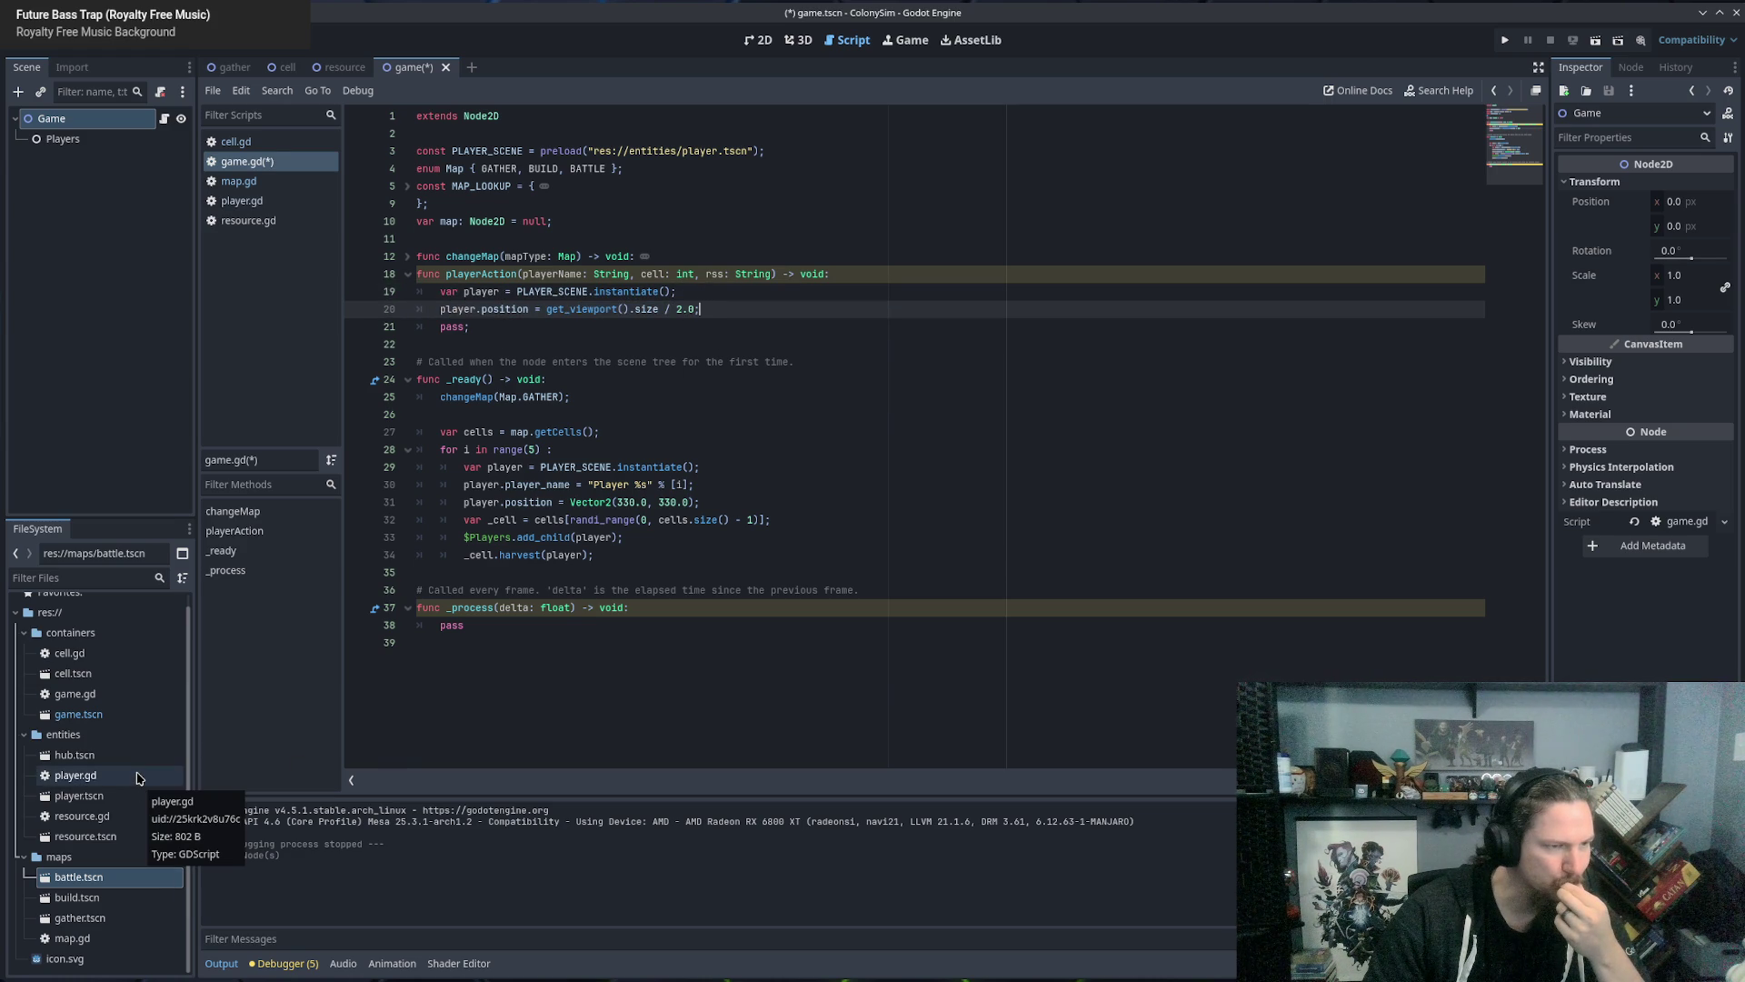
pyautogui.doubleClick(91, 918)
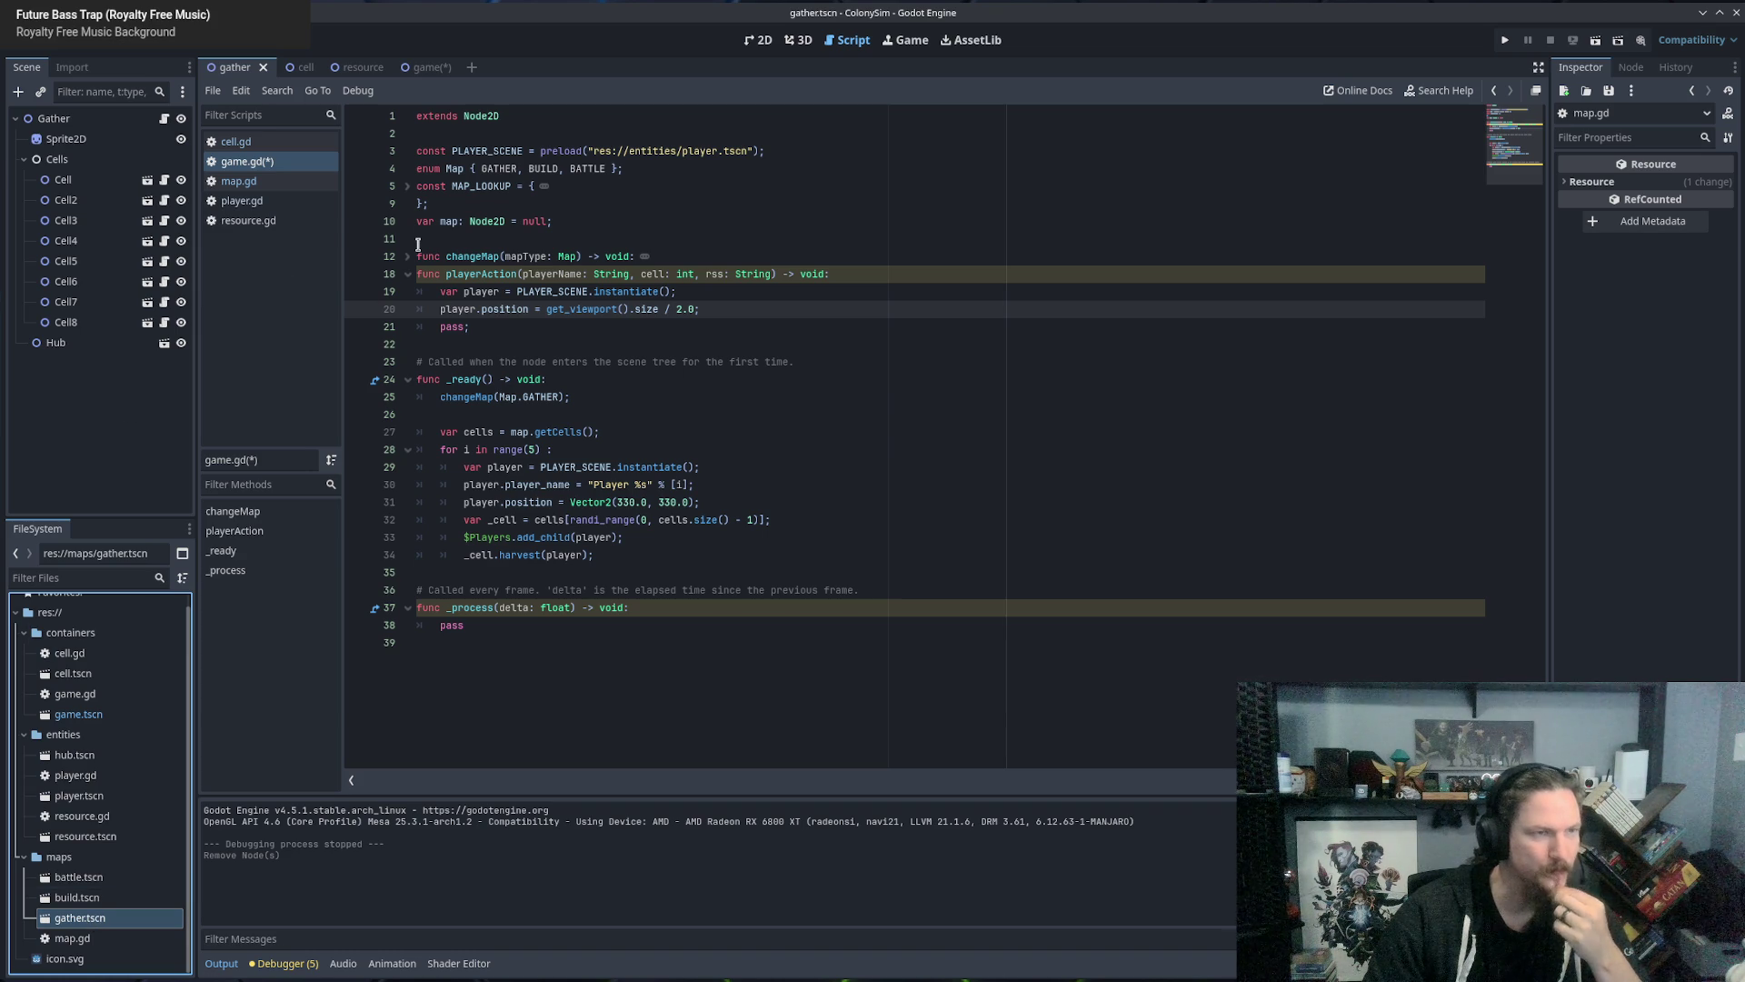
pyautogui.click(600, 379)
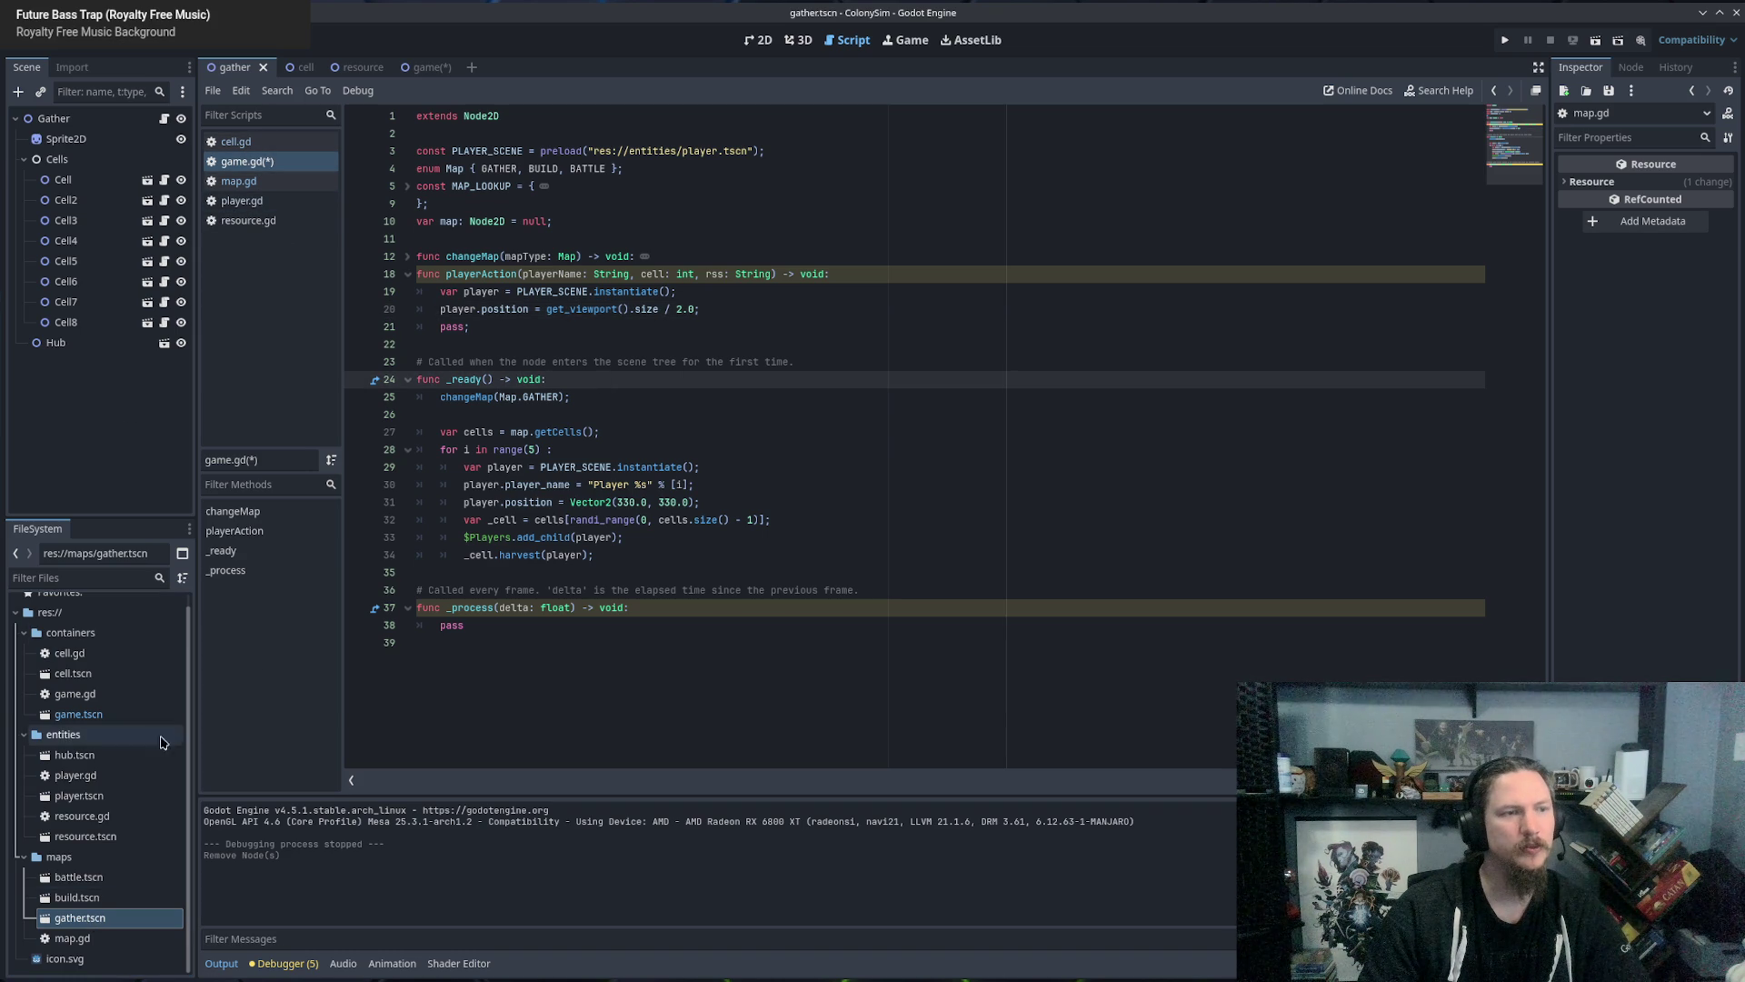
pyautogui.doubleClick(68, 944)
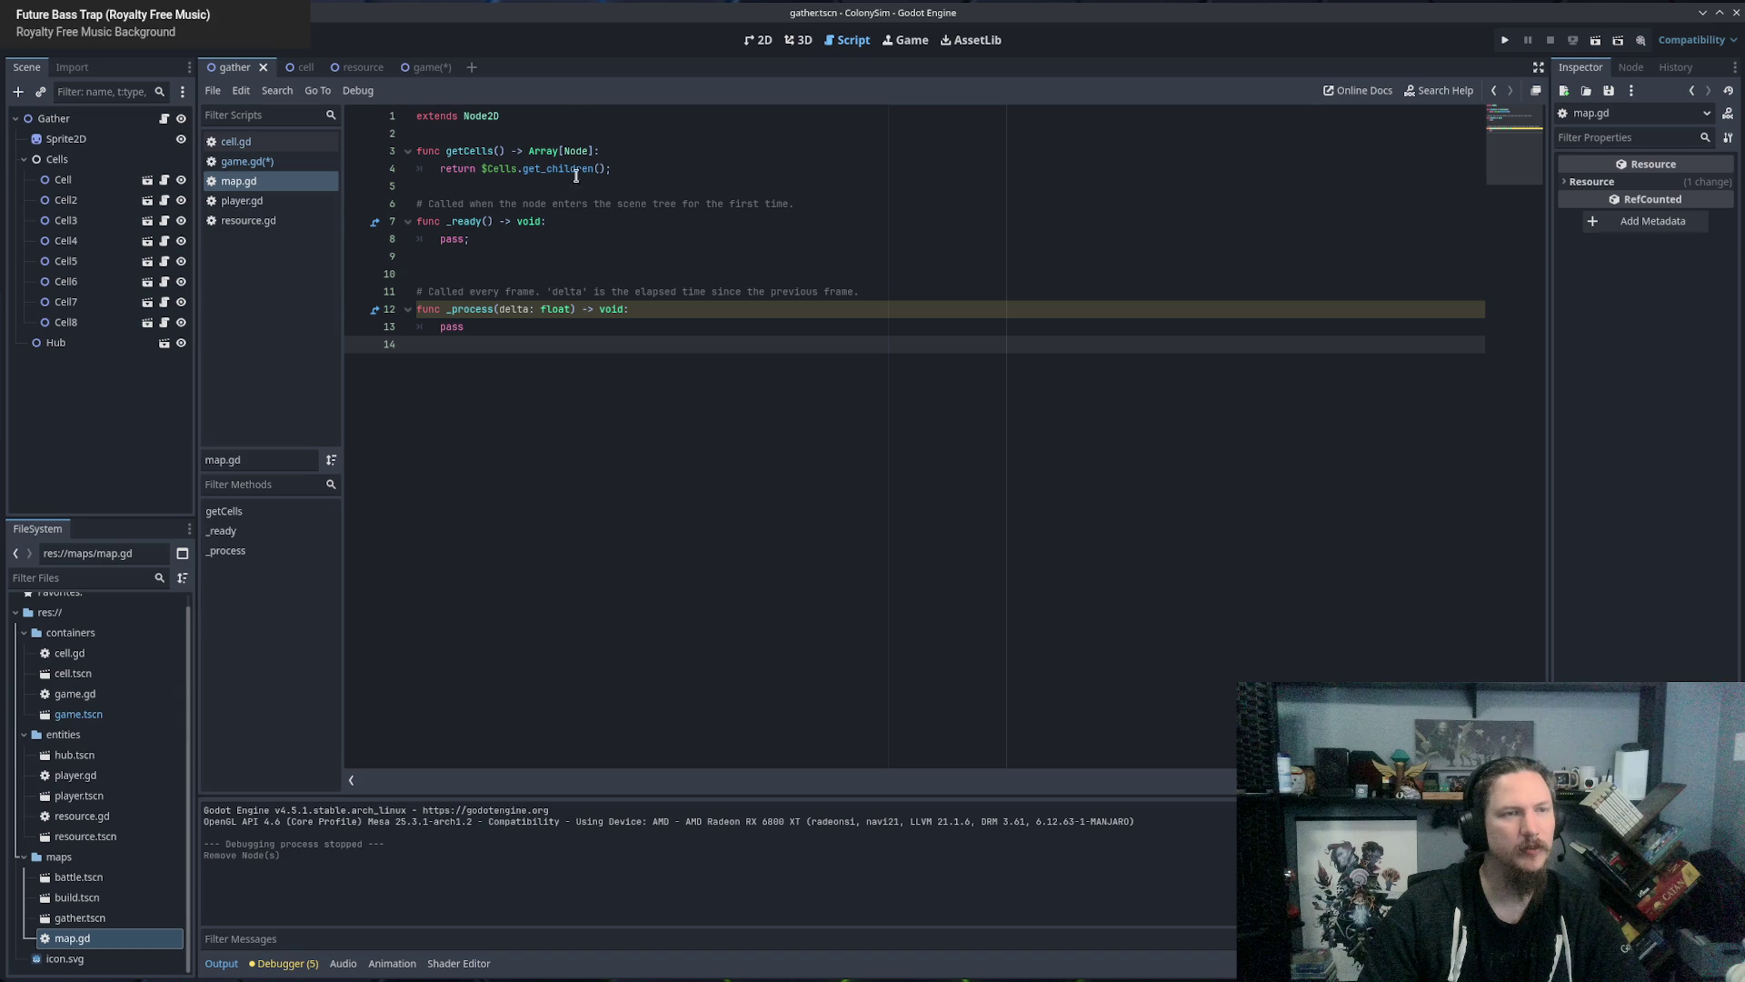
pyautogui.click(565, 119)
pyautogui.press('Return')
pyautogui.press('Return')
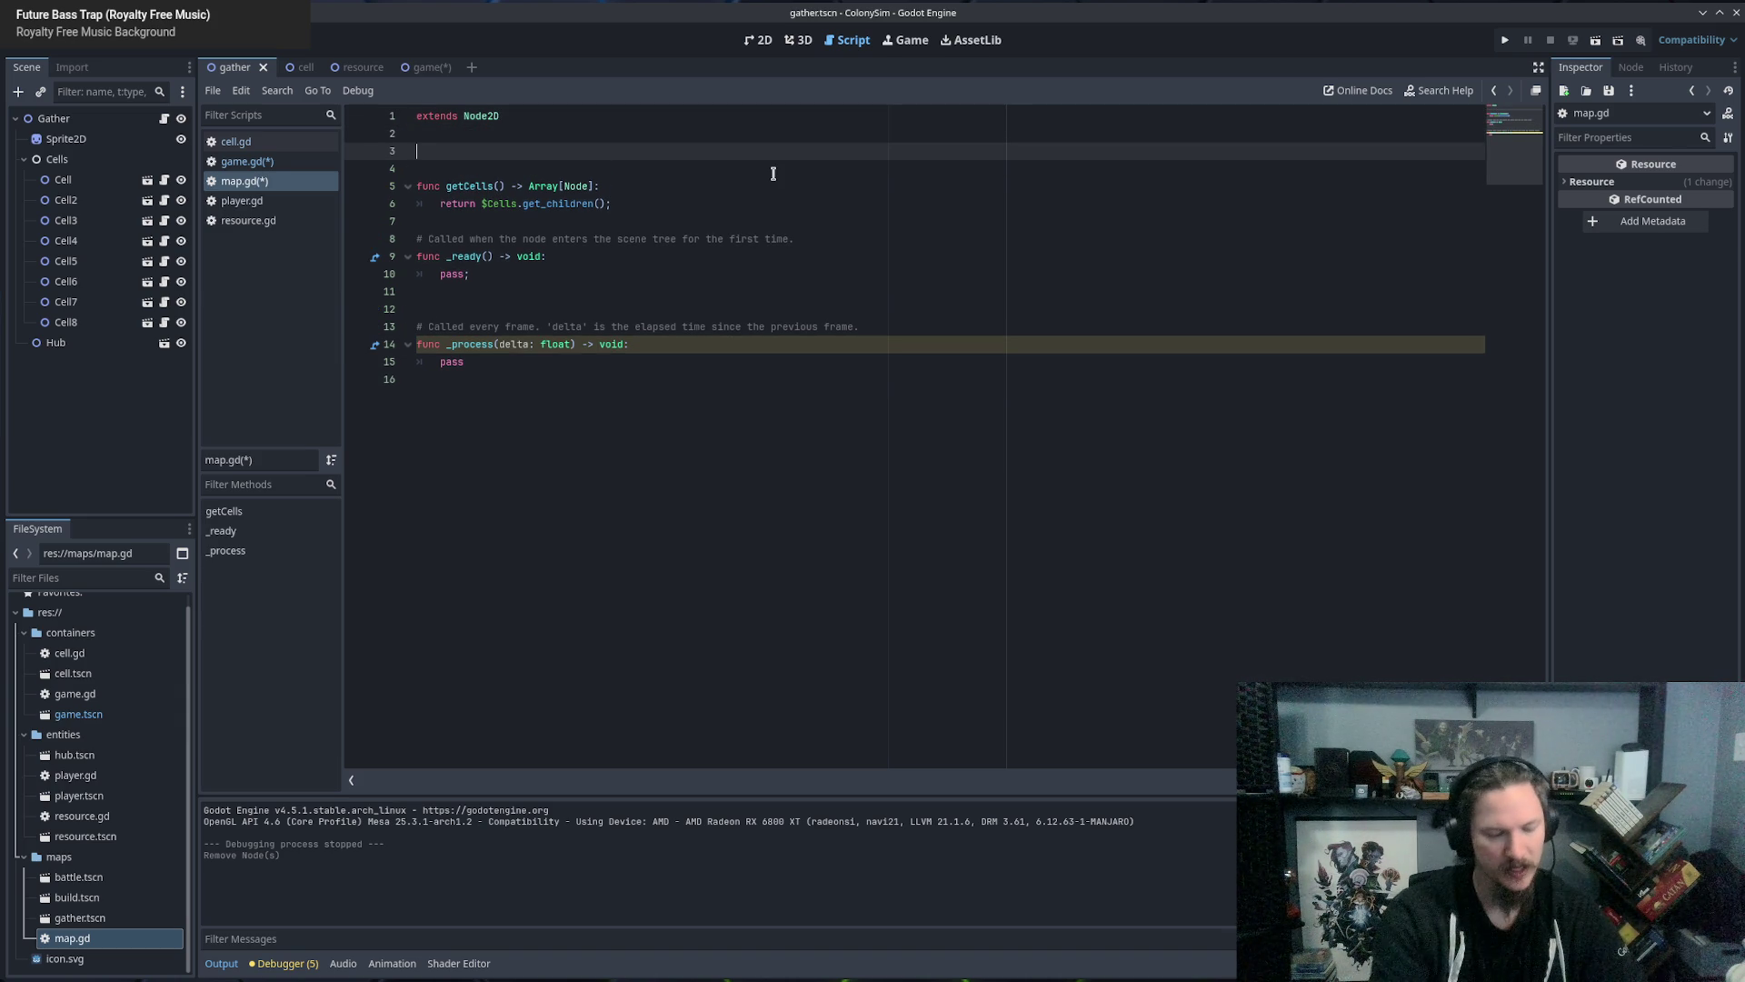
pyautogui.write('@export var ')
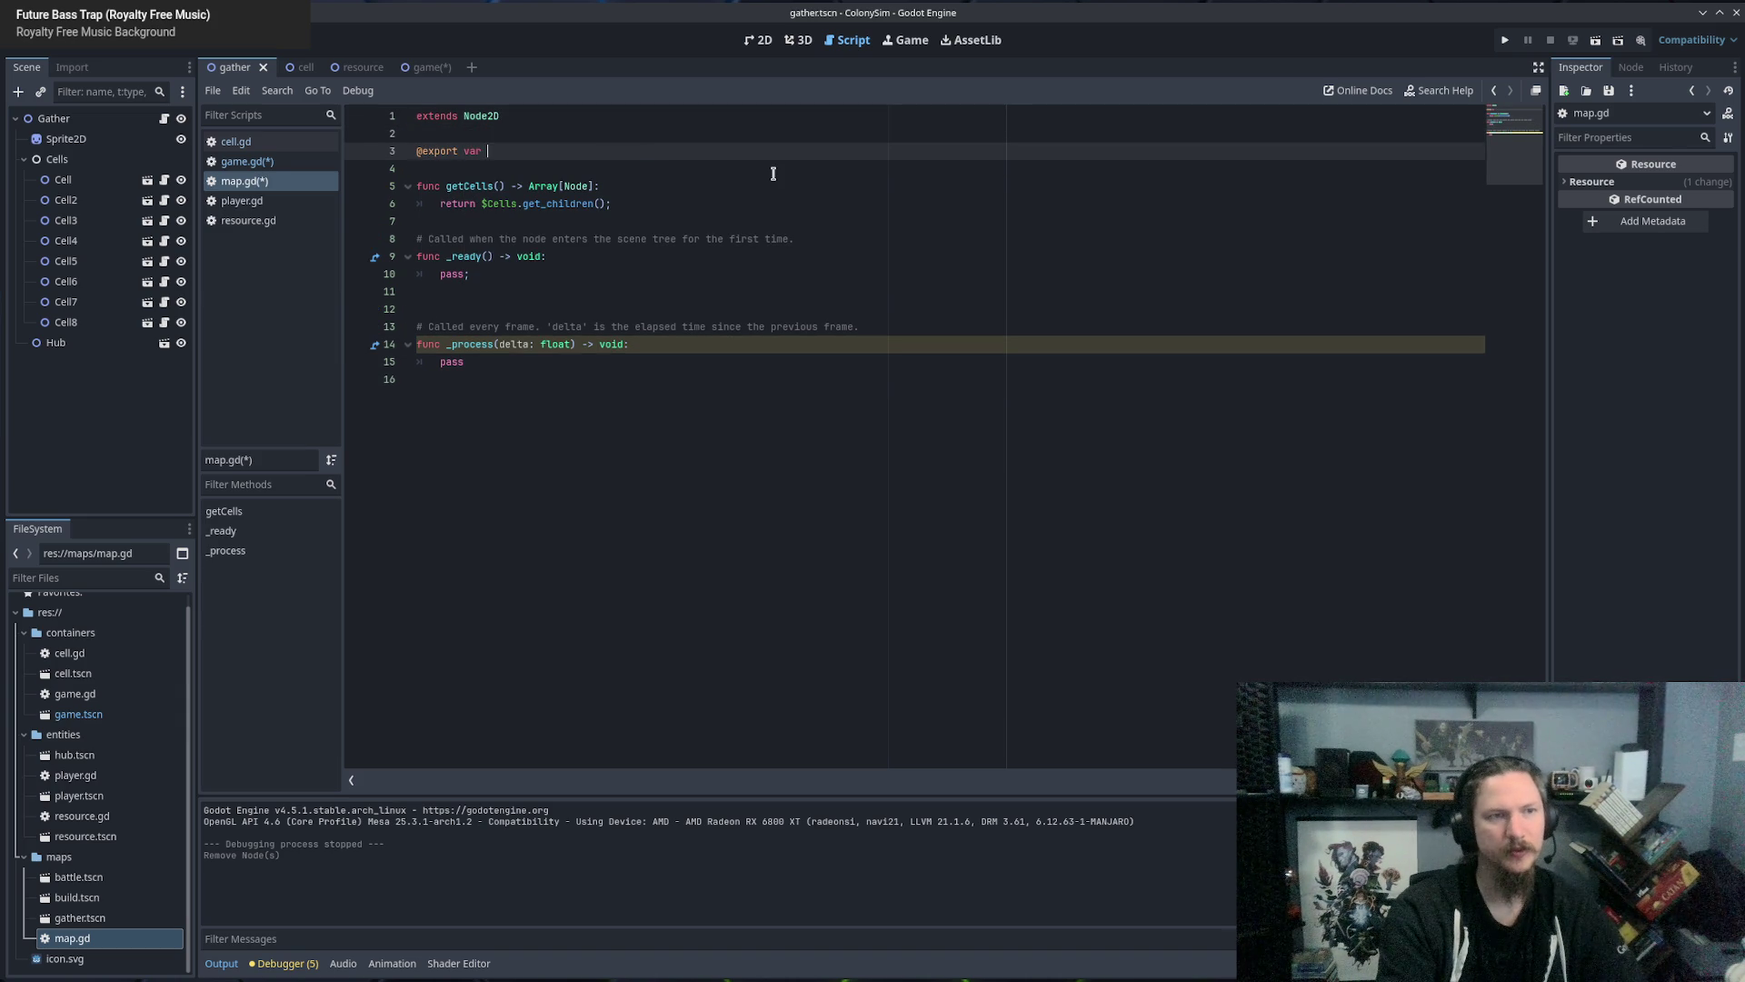
pyautogui.write('HUB_LOCATION: Ve')
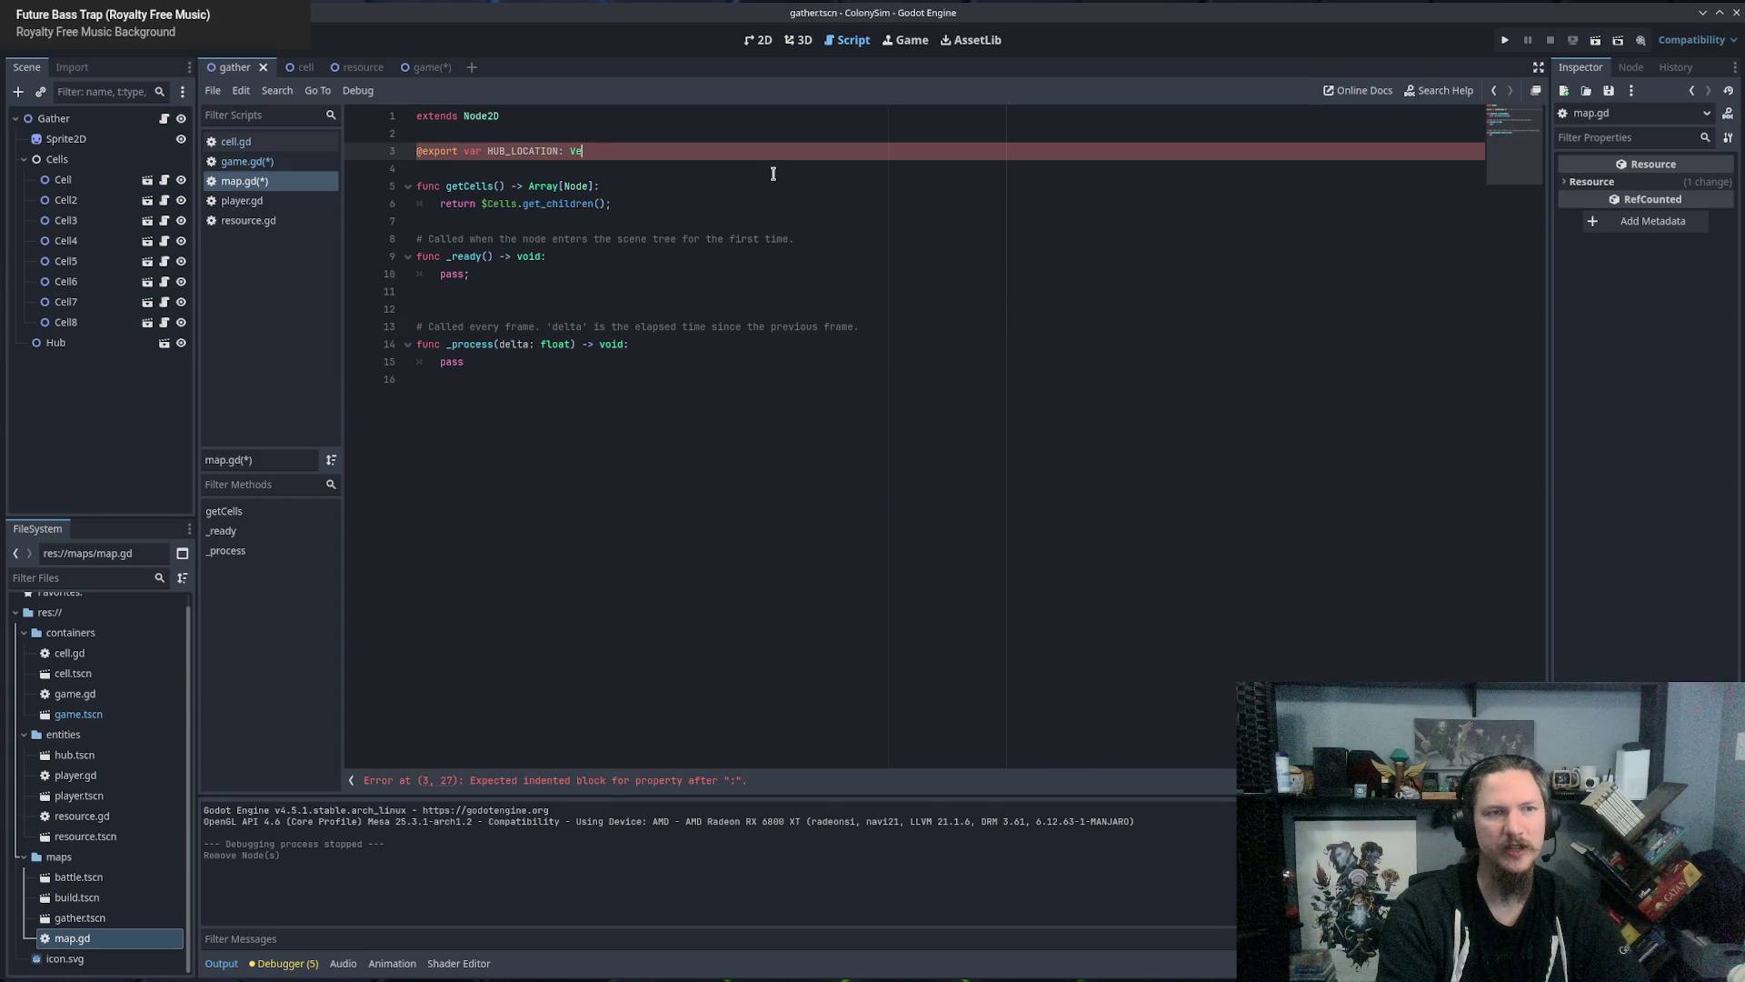
pyautogui.write('2;')
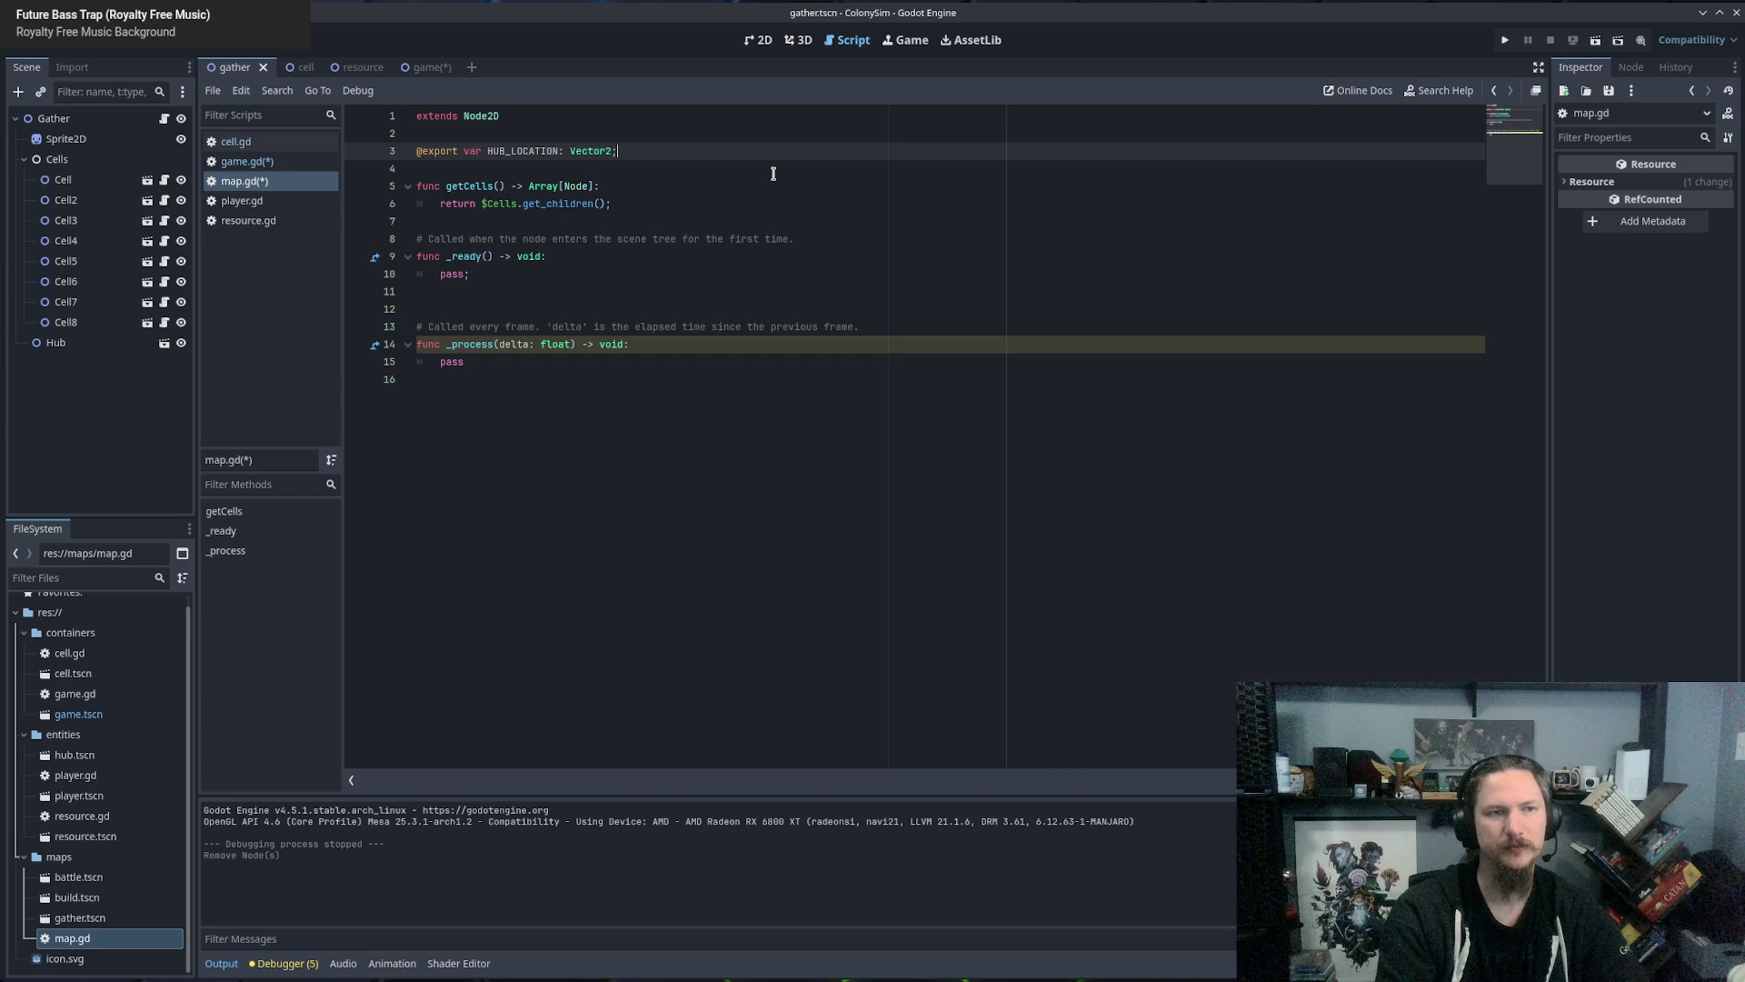
pyautogui.hotkey('ctrl', 's')
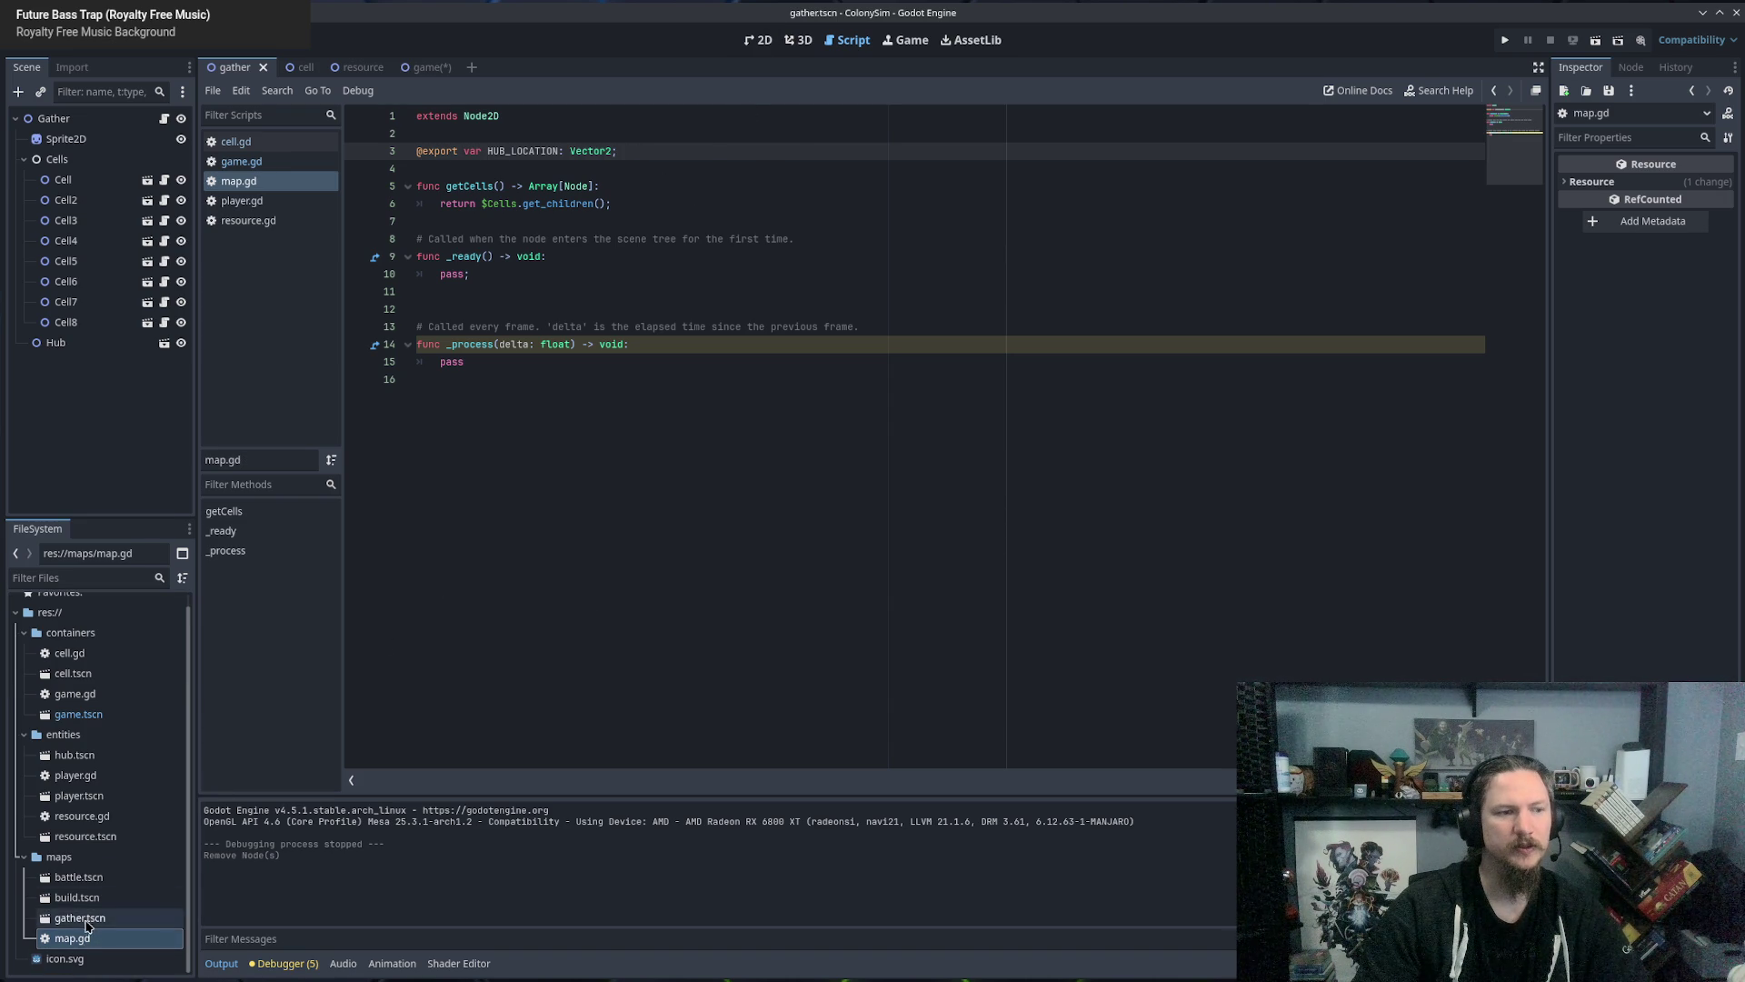
pyautogui.click(87, 920)
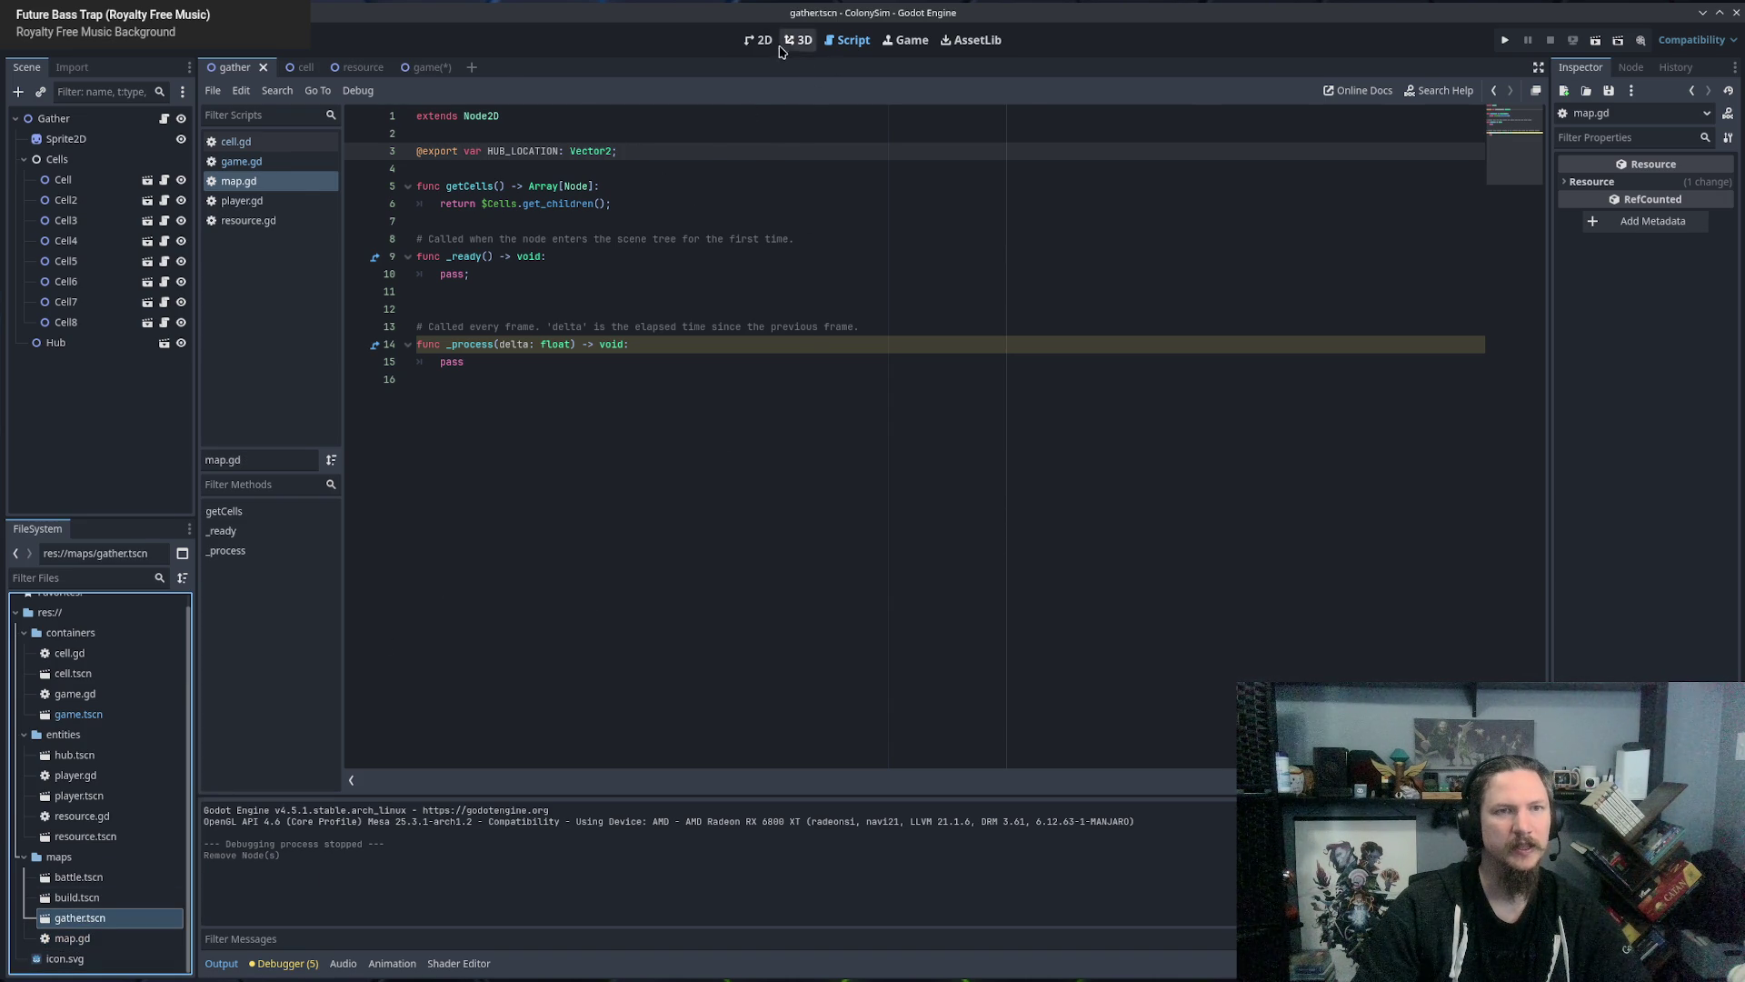
# Step: Set the Gather node's Hub Location to x 330, y 330 and save gather.tscn
pyautogui.click(760, 40)
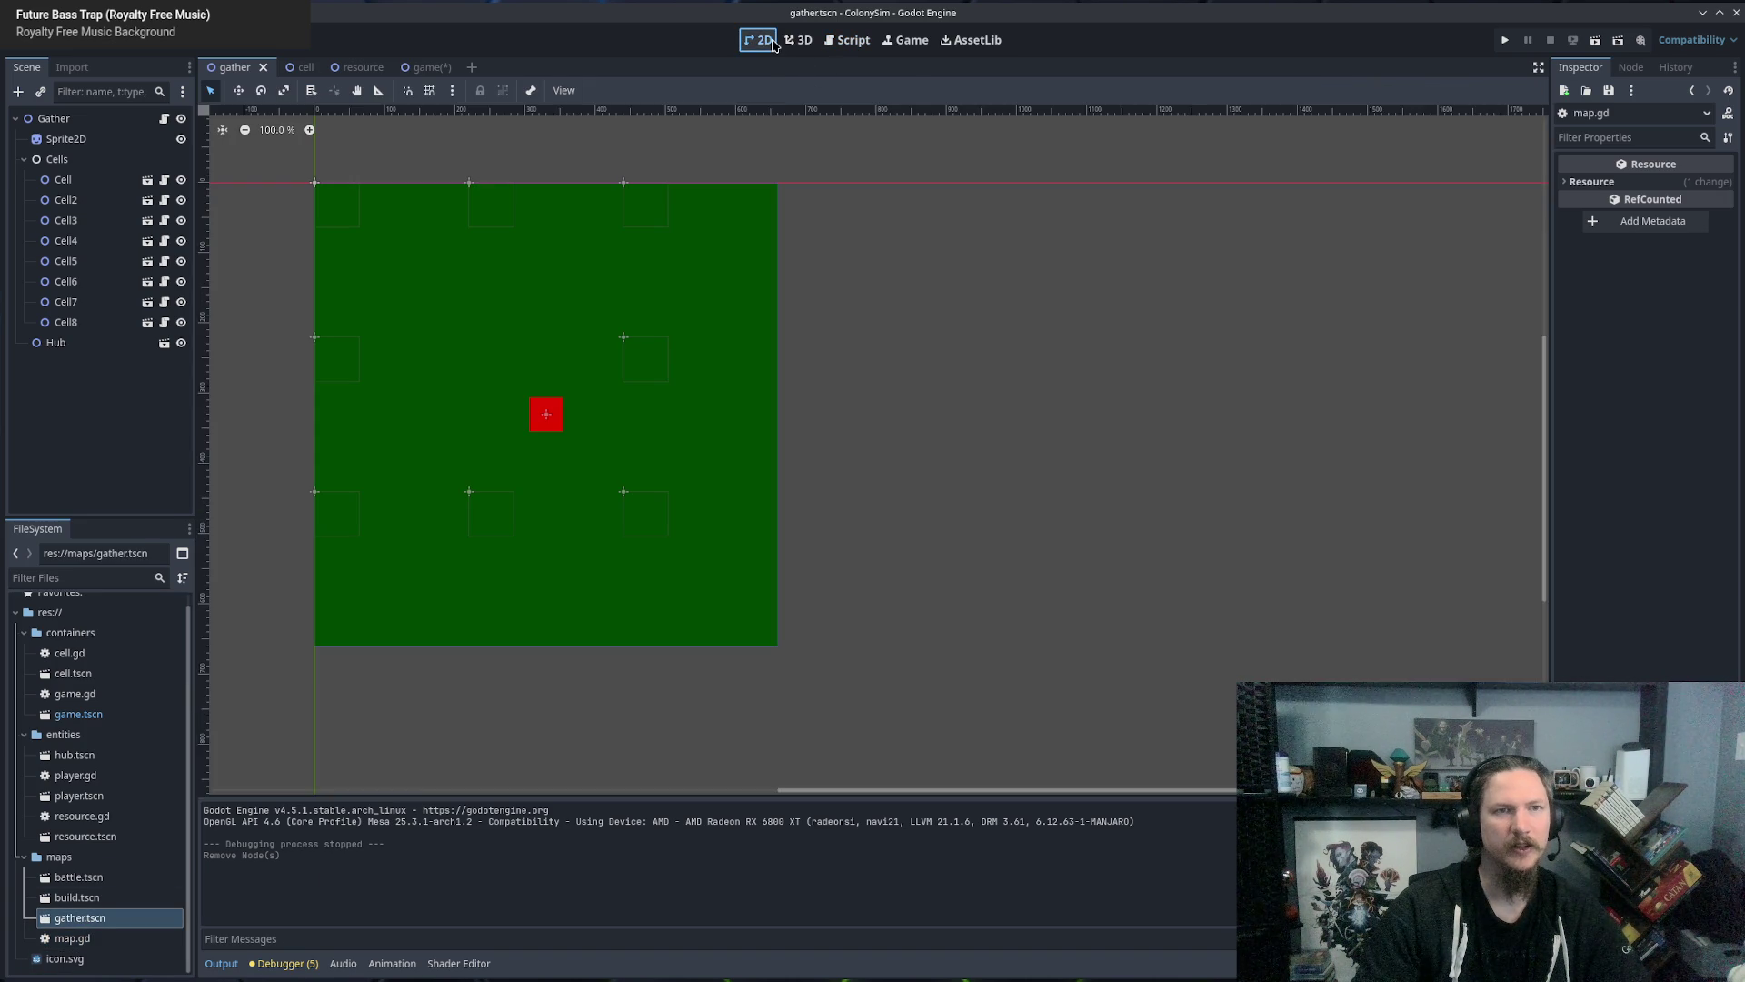
pyautogui.click(56, 344)
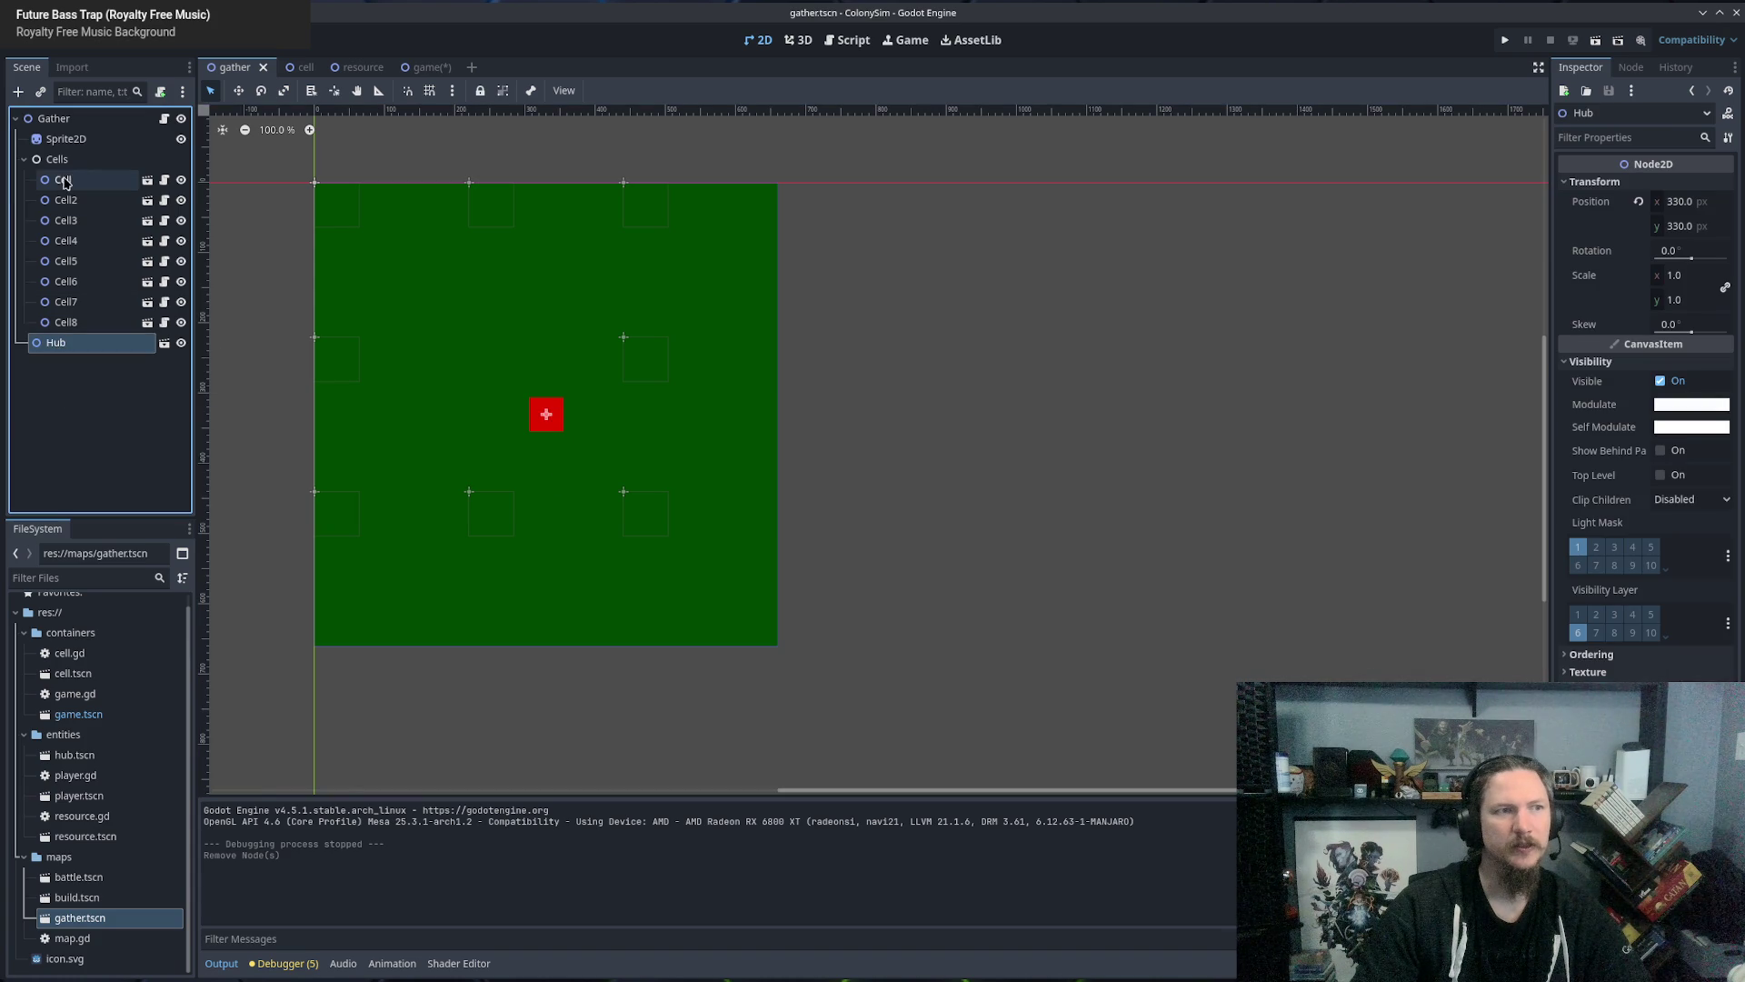
pyautogui.click(60, 121)
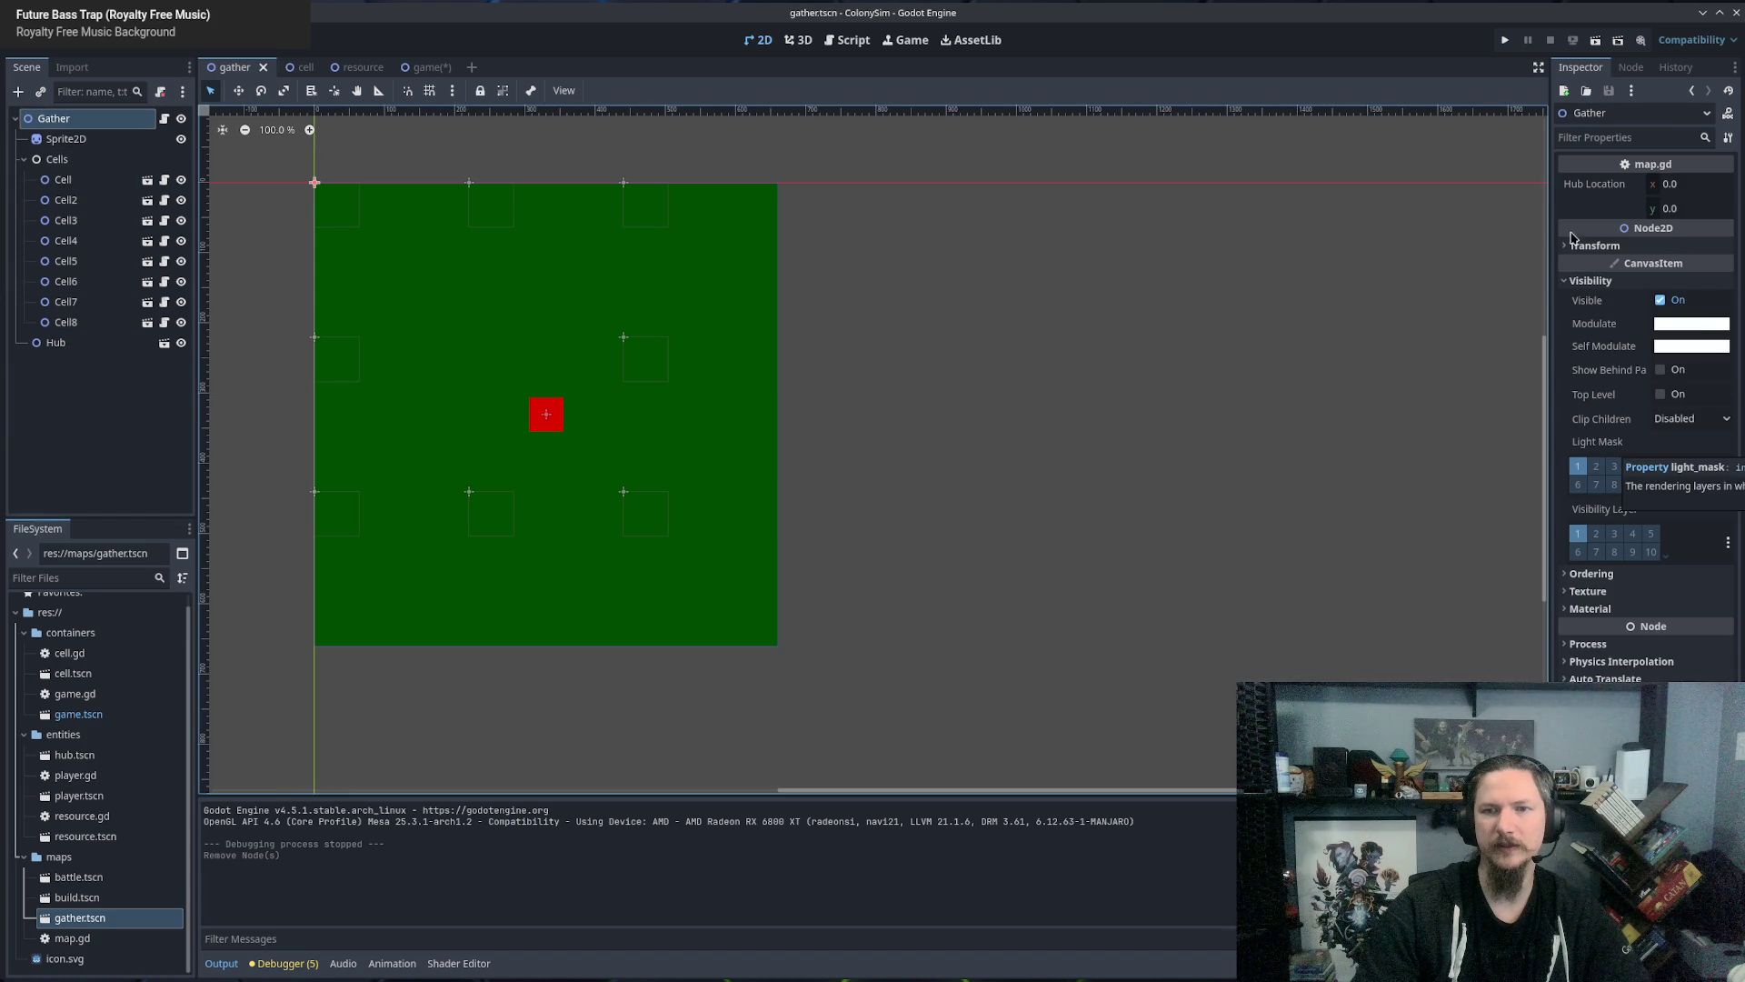
pyautogui.click(1671, 186)
pyautogui.write('330')
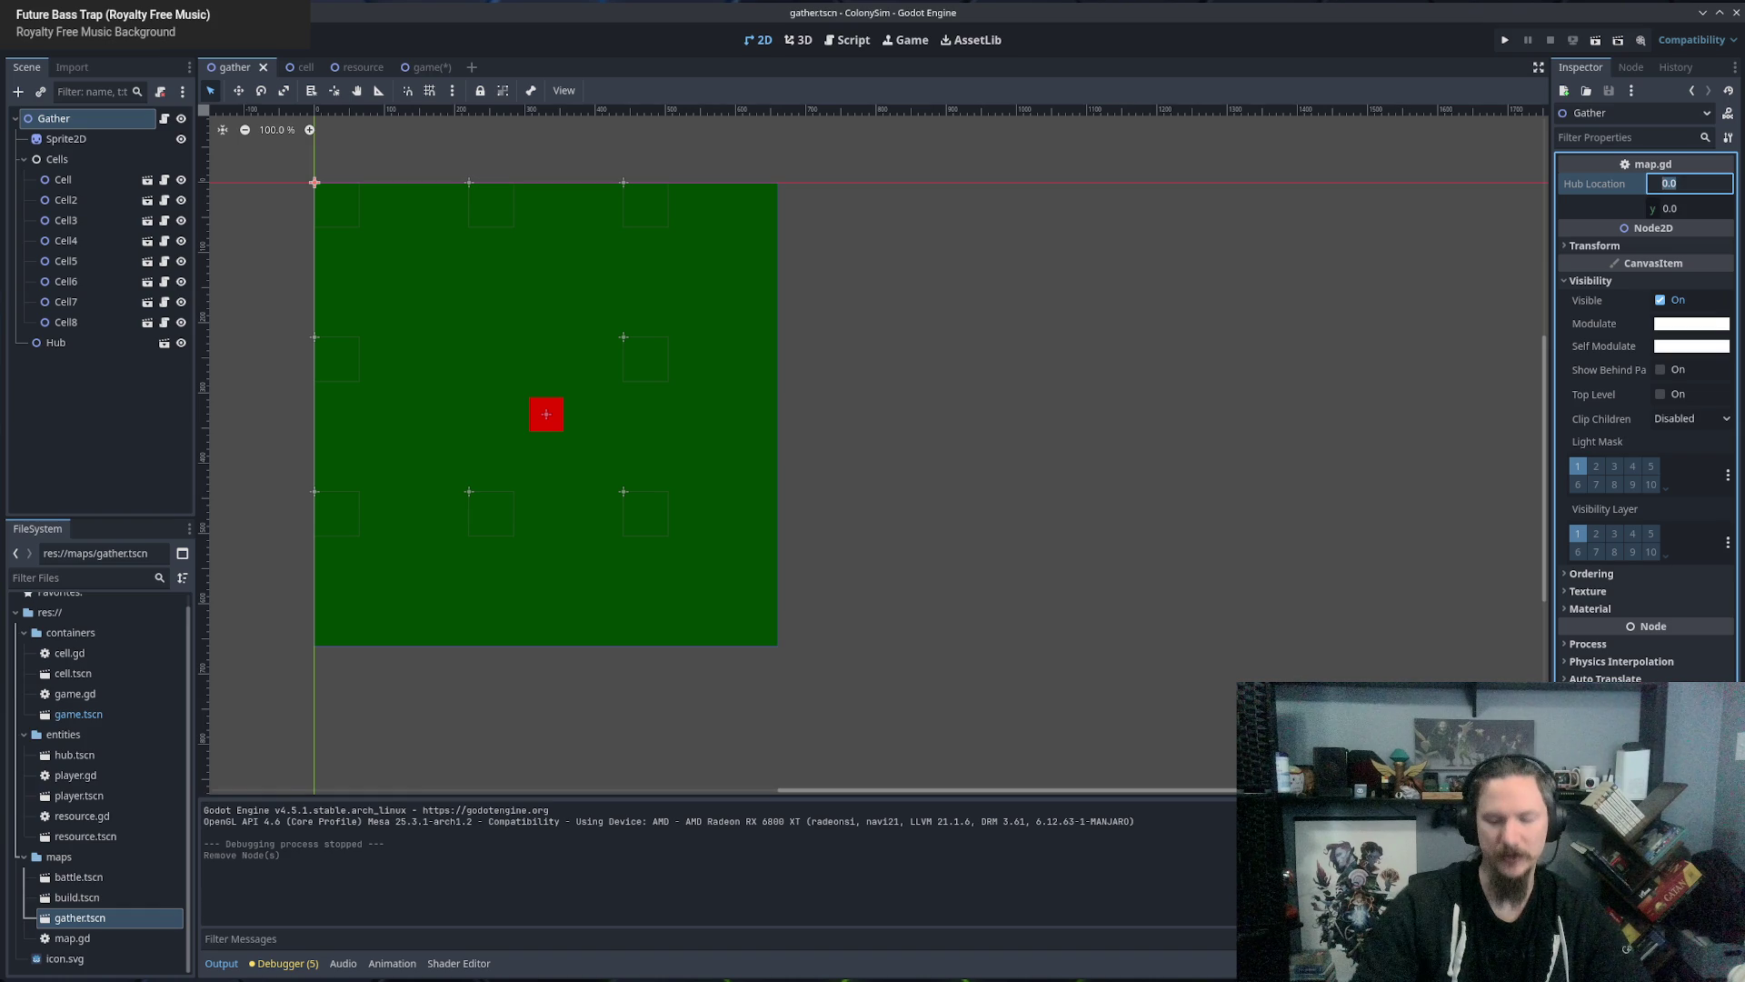
pyautogui.press('Return')
pyautogui.click(1716, 209)
pyautogui.write('330')
pyautogui.press('Return')
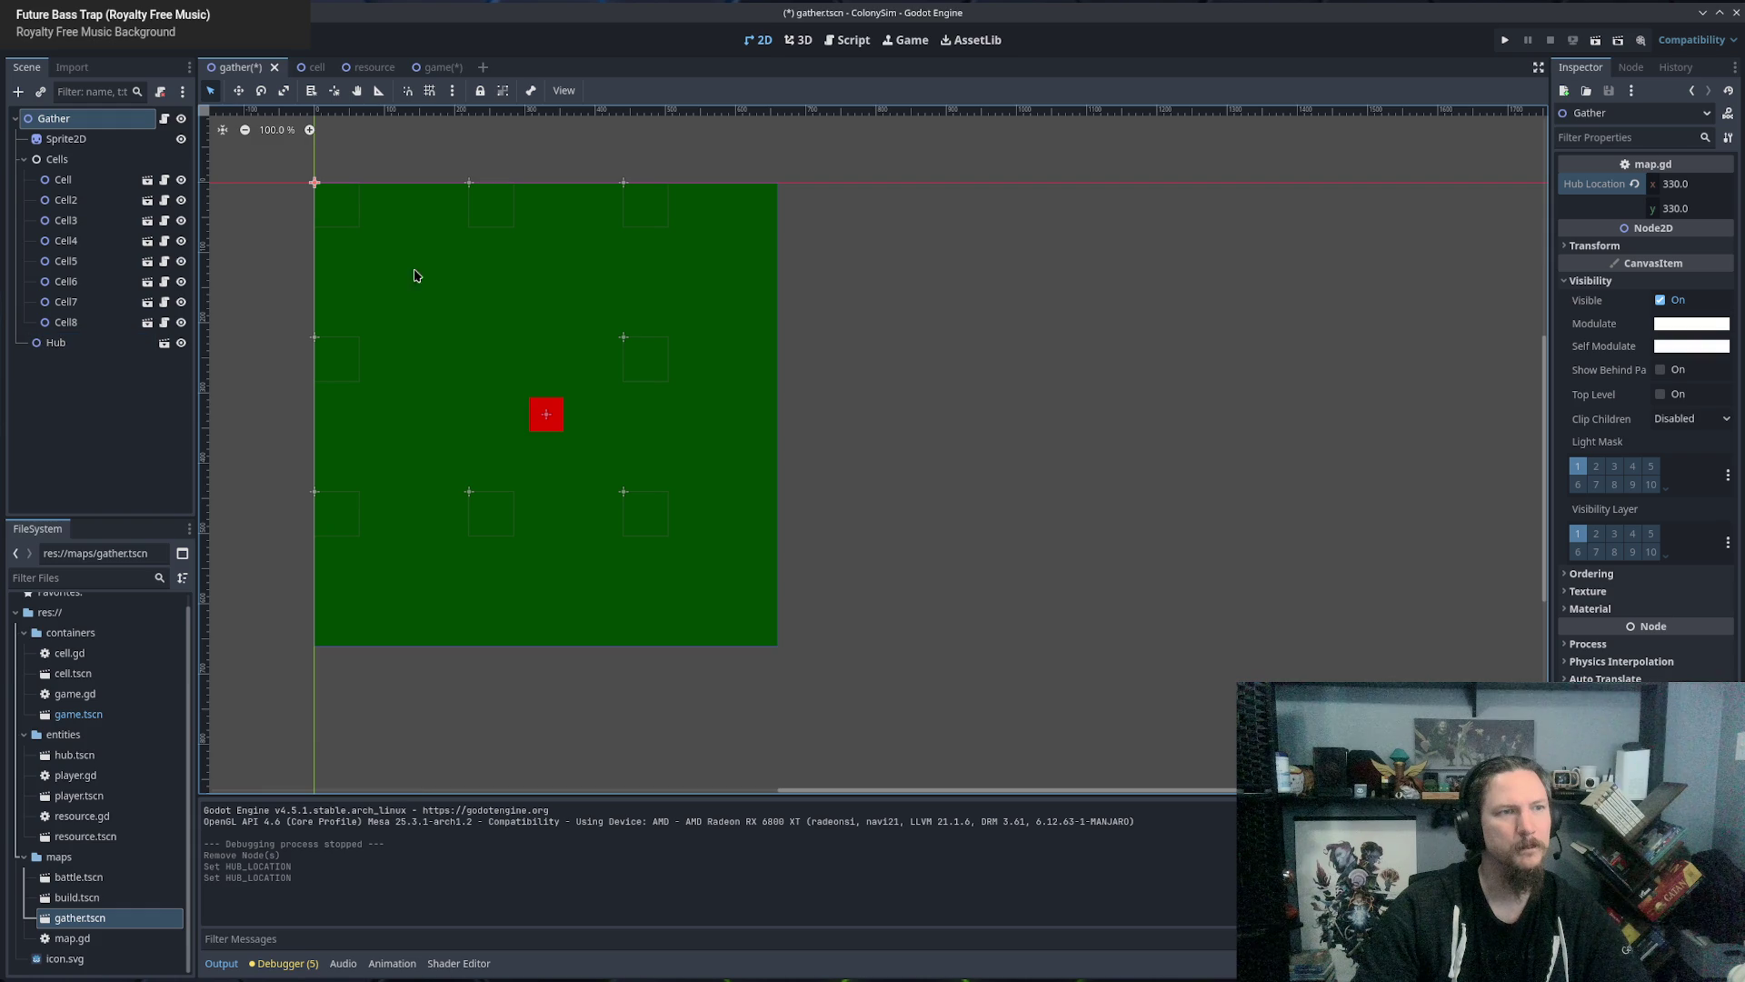
pyautogui.hotkey('ctrl', 's')
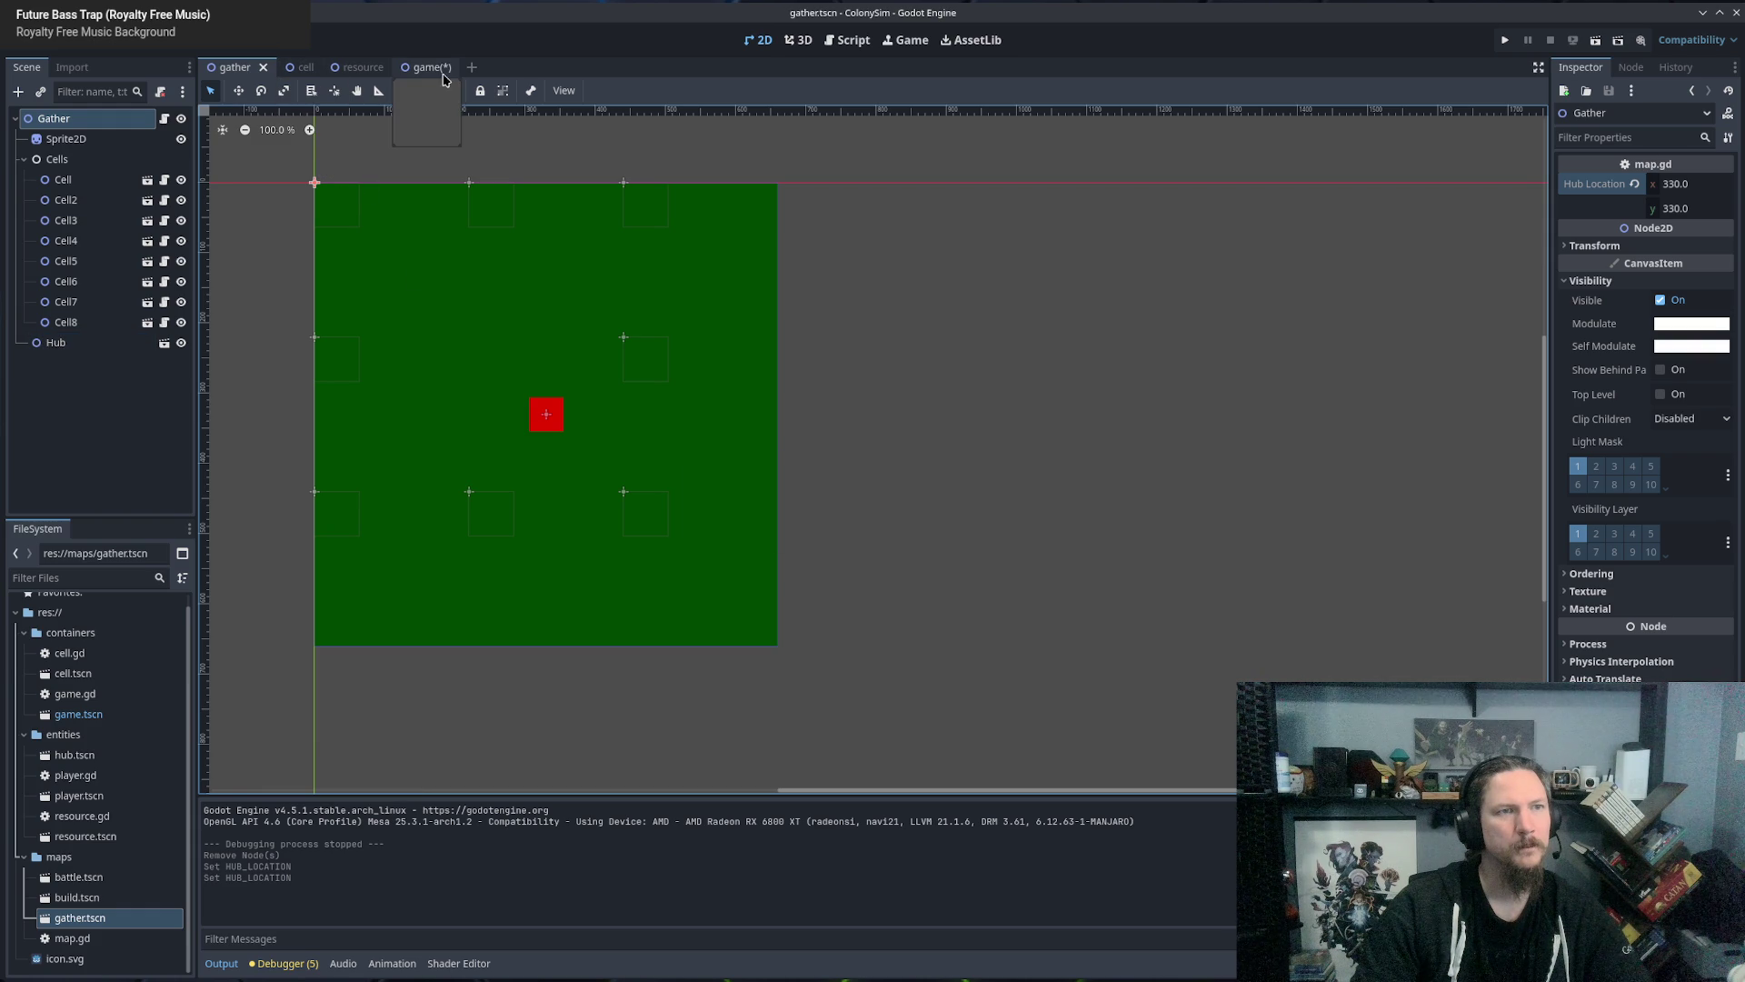
# Step: Save the game scene and bring up map.gd in the Script editor
pyautogui.click(431, 73)
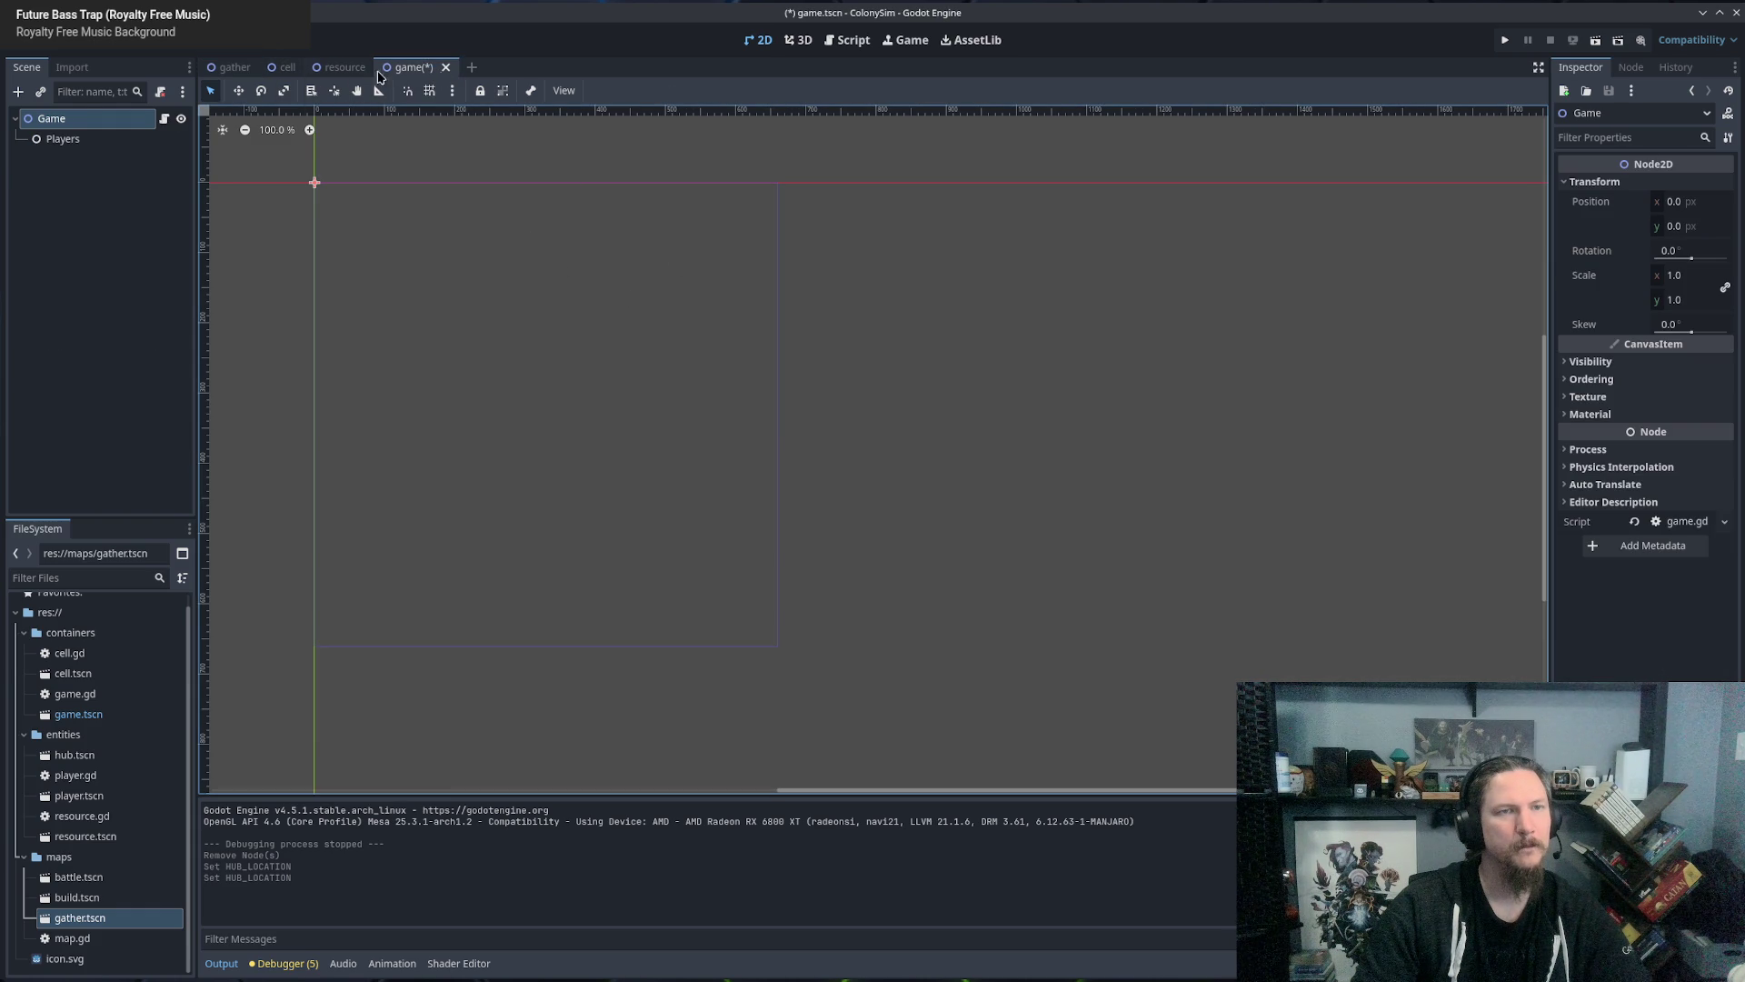
pyautogui.click(234, 68)
pyautogui.click(418, 67)
pyautogui.hotkey('ctrl', 's')
pyautogui.click(847, 40)
pyautogui.click(254, 182)
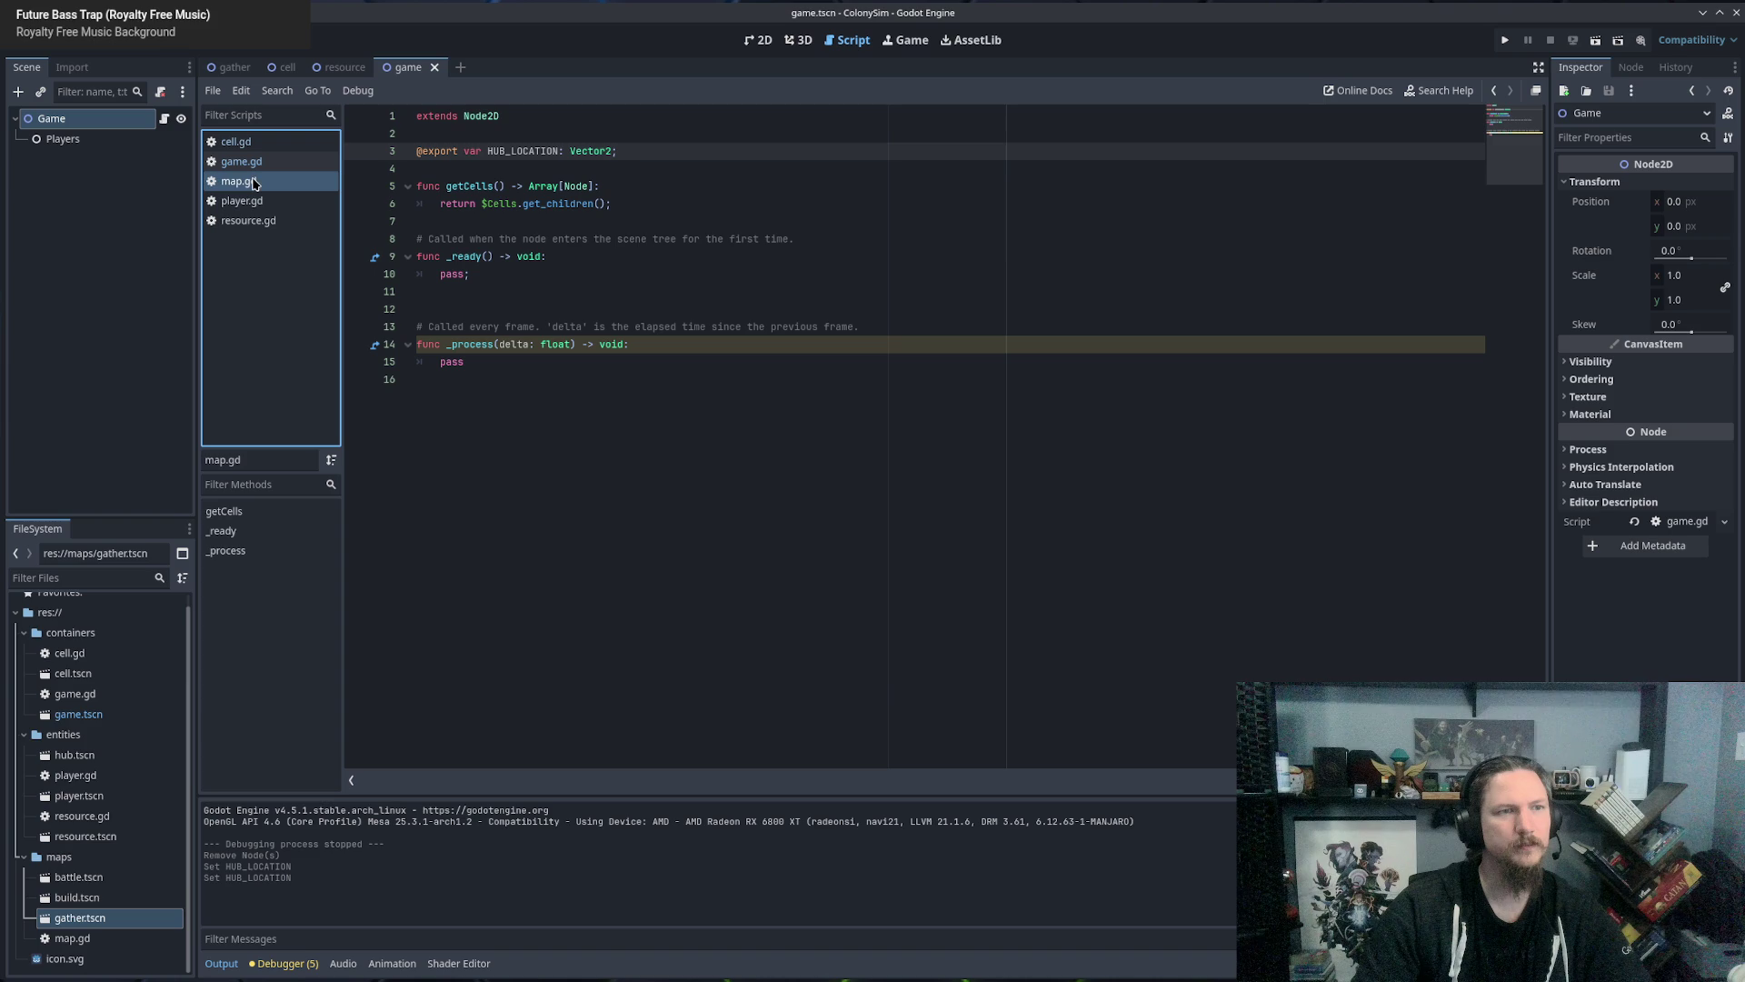
# Step: Delete 'pass;' from map.gd's _ready and remove the extra blank line below it
pyautogui.click(673, 157)
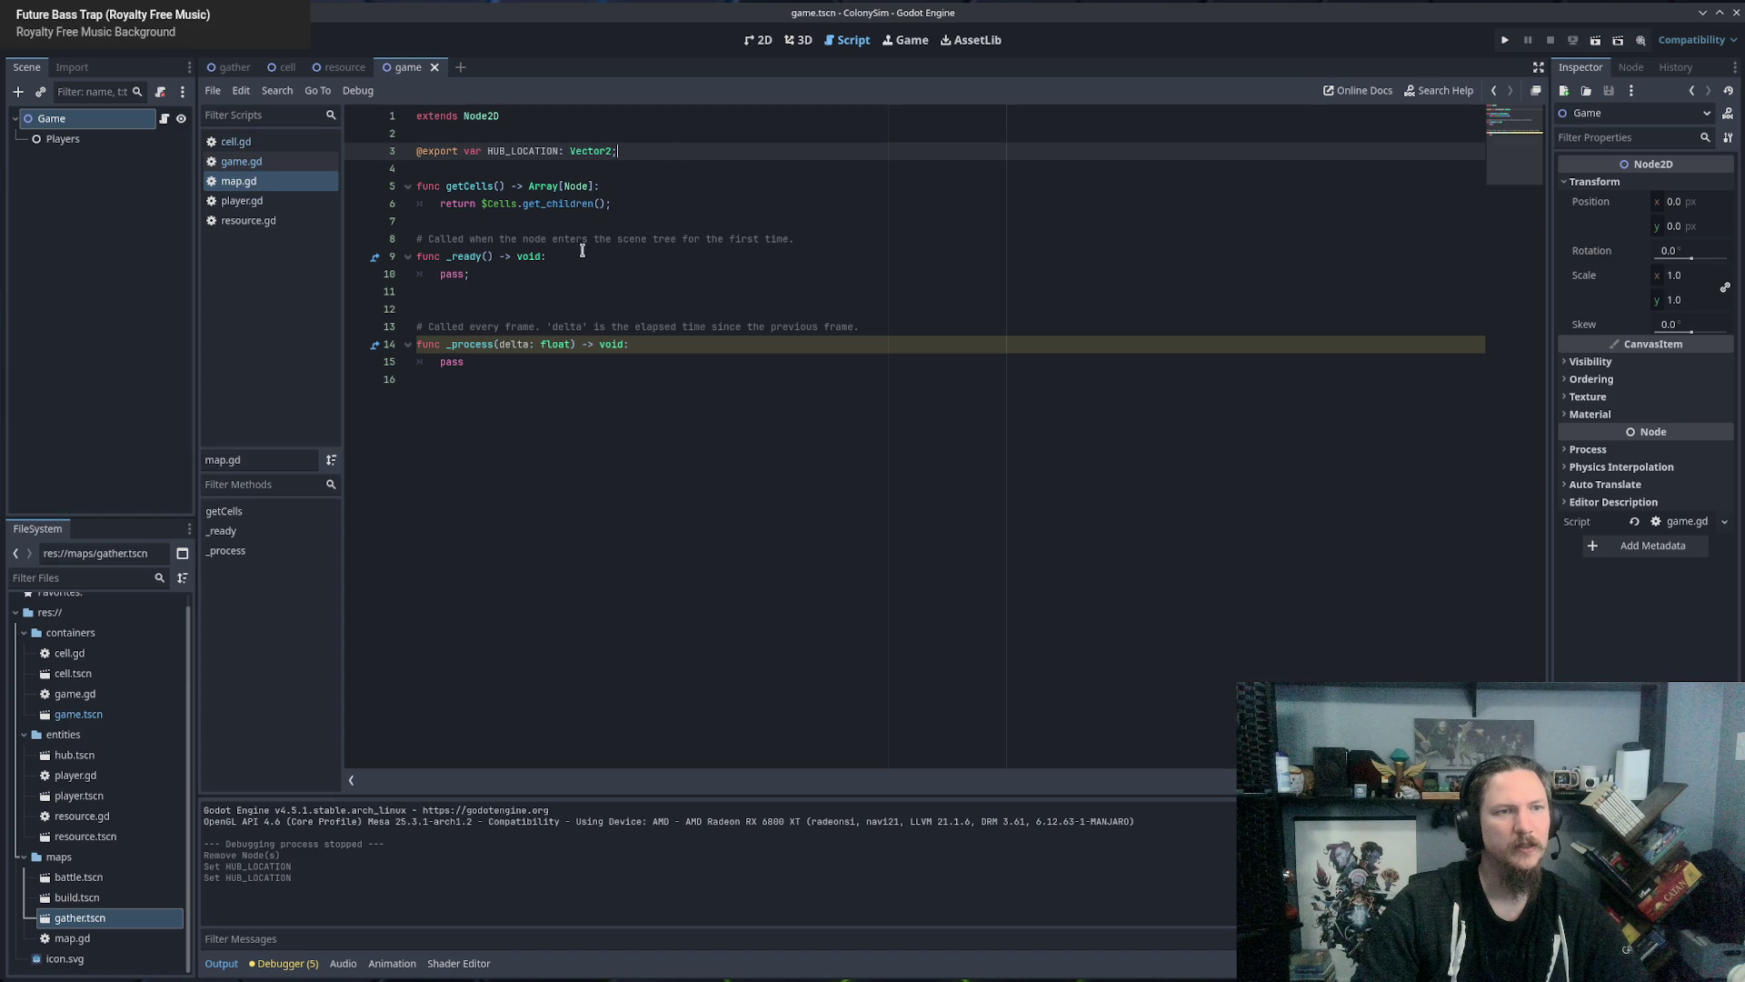
pyautogui.click(488, 273)
pyautogui.moveTo(442, 273); pyautogui.dragTo(731, 277)
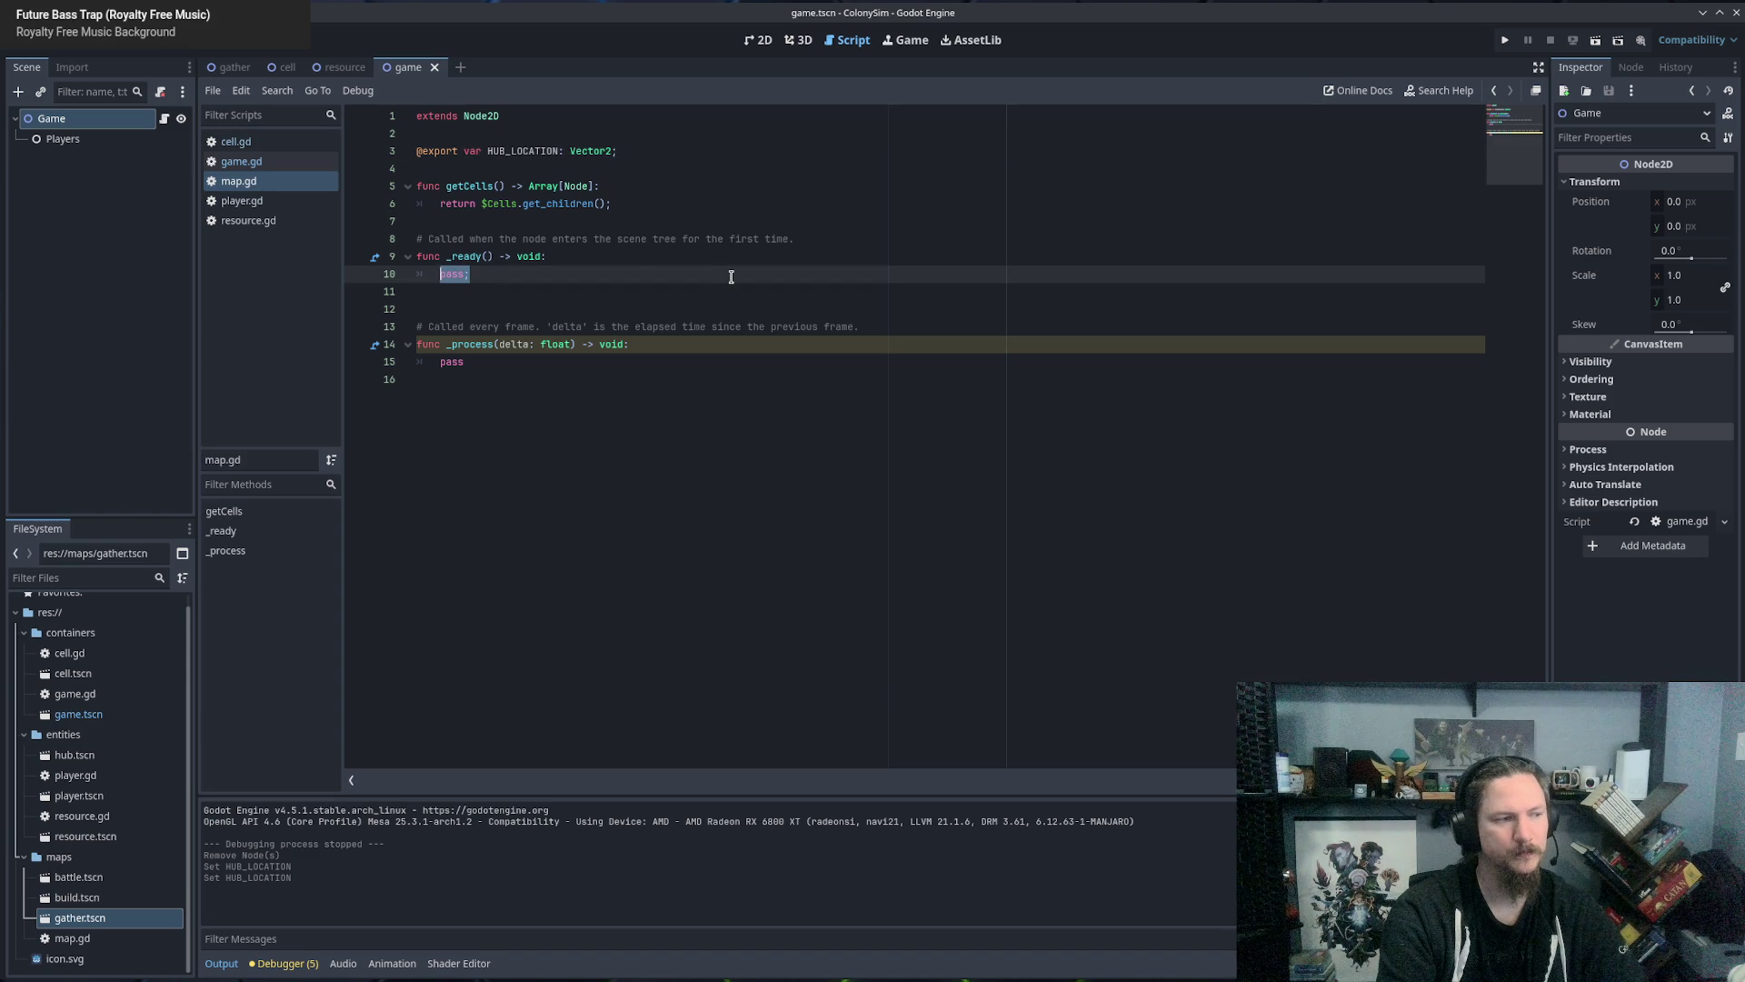
pyautogui.press('BackSpace')
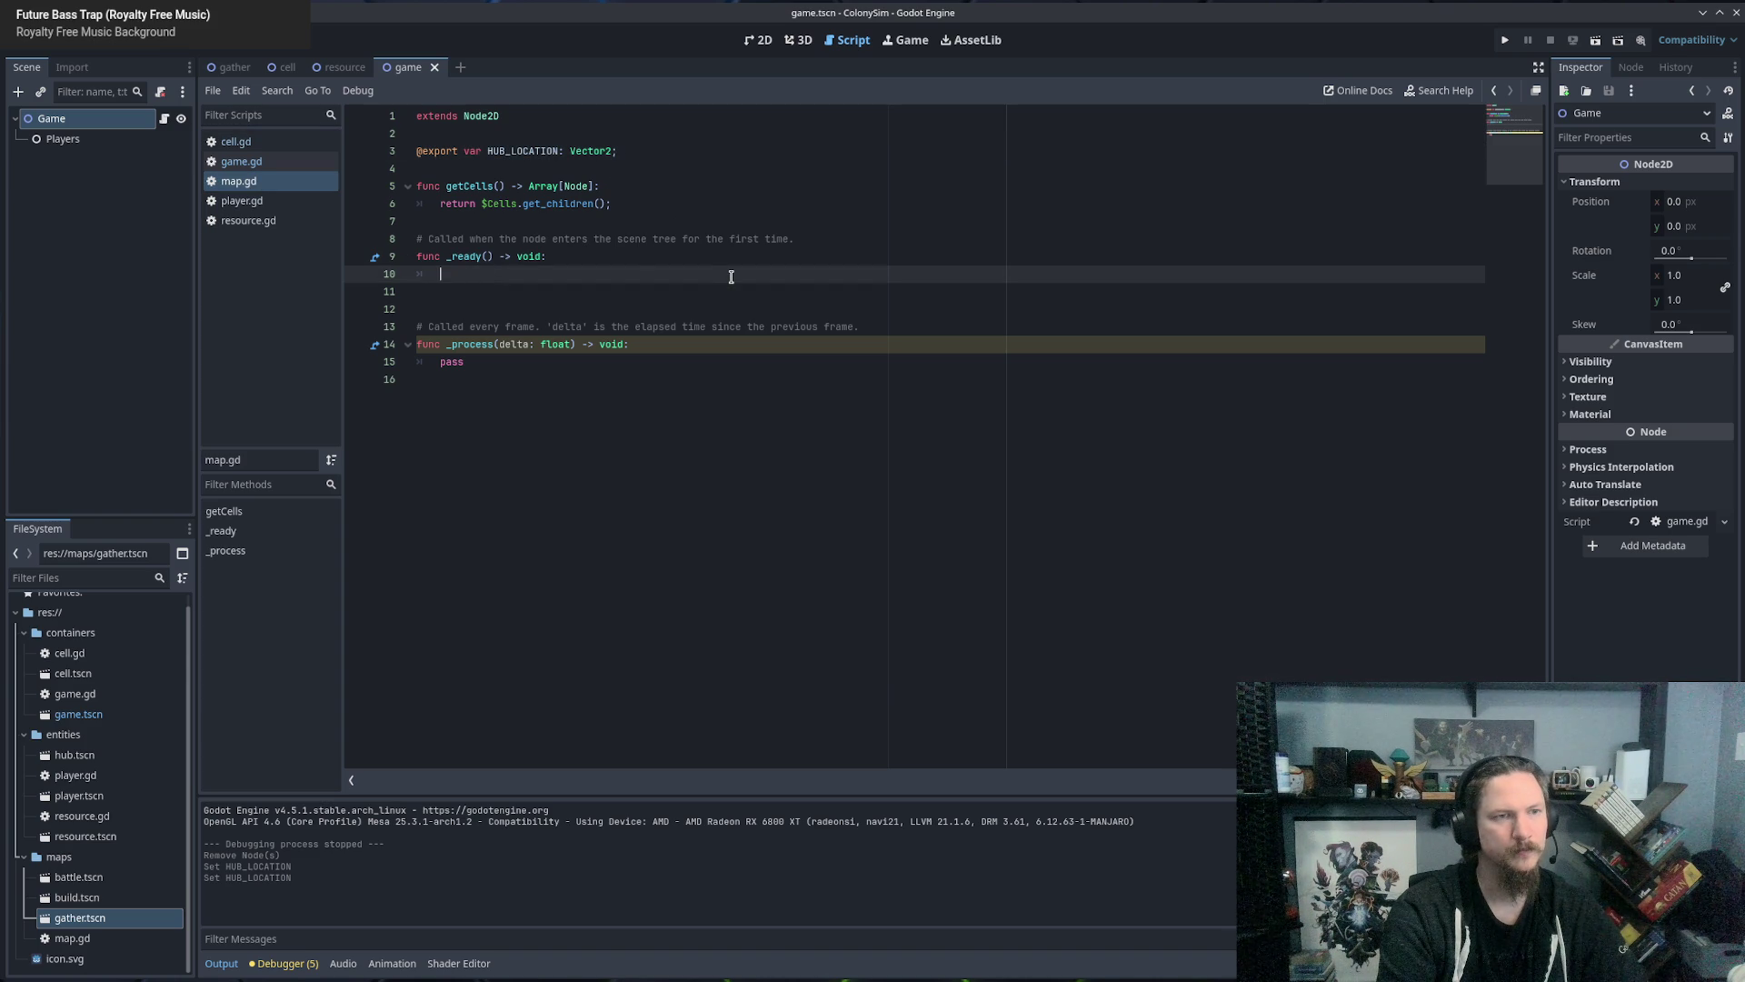
pyautogui.press('Down')
pyautogui.press('Down')
pyautogui.press('BackSpace')
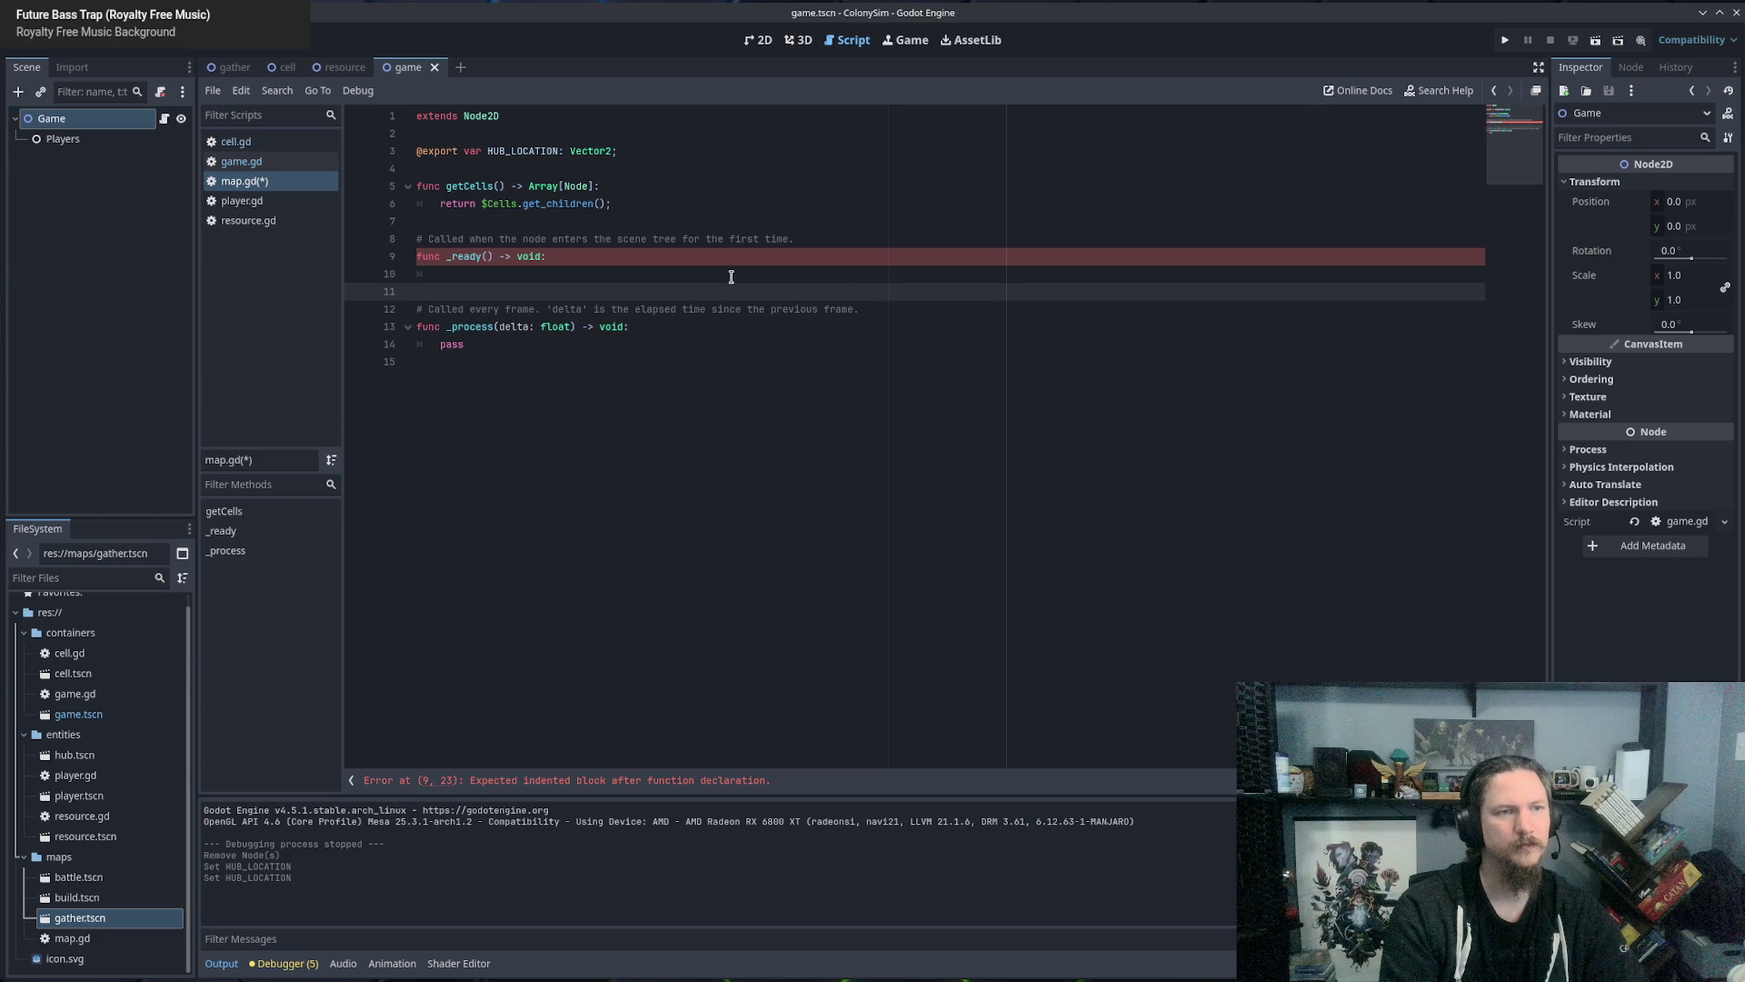
pyautogui.press('Up')
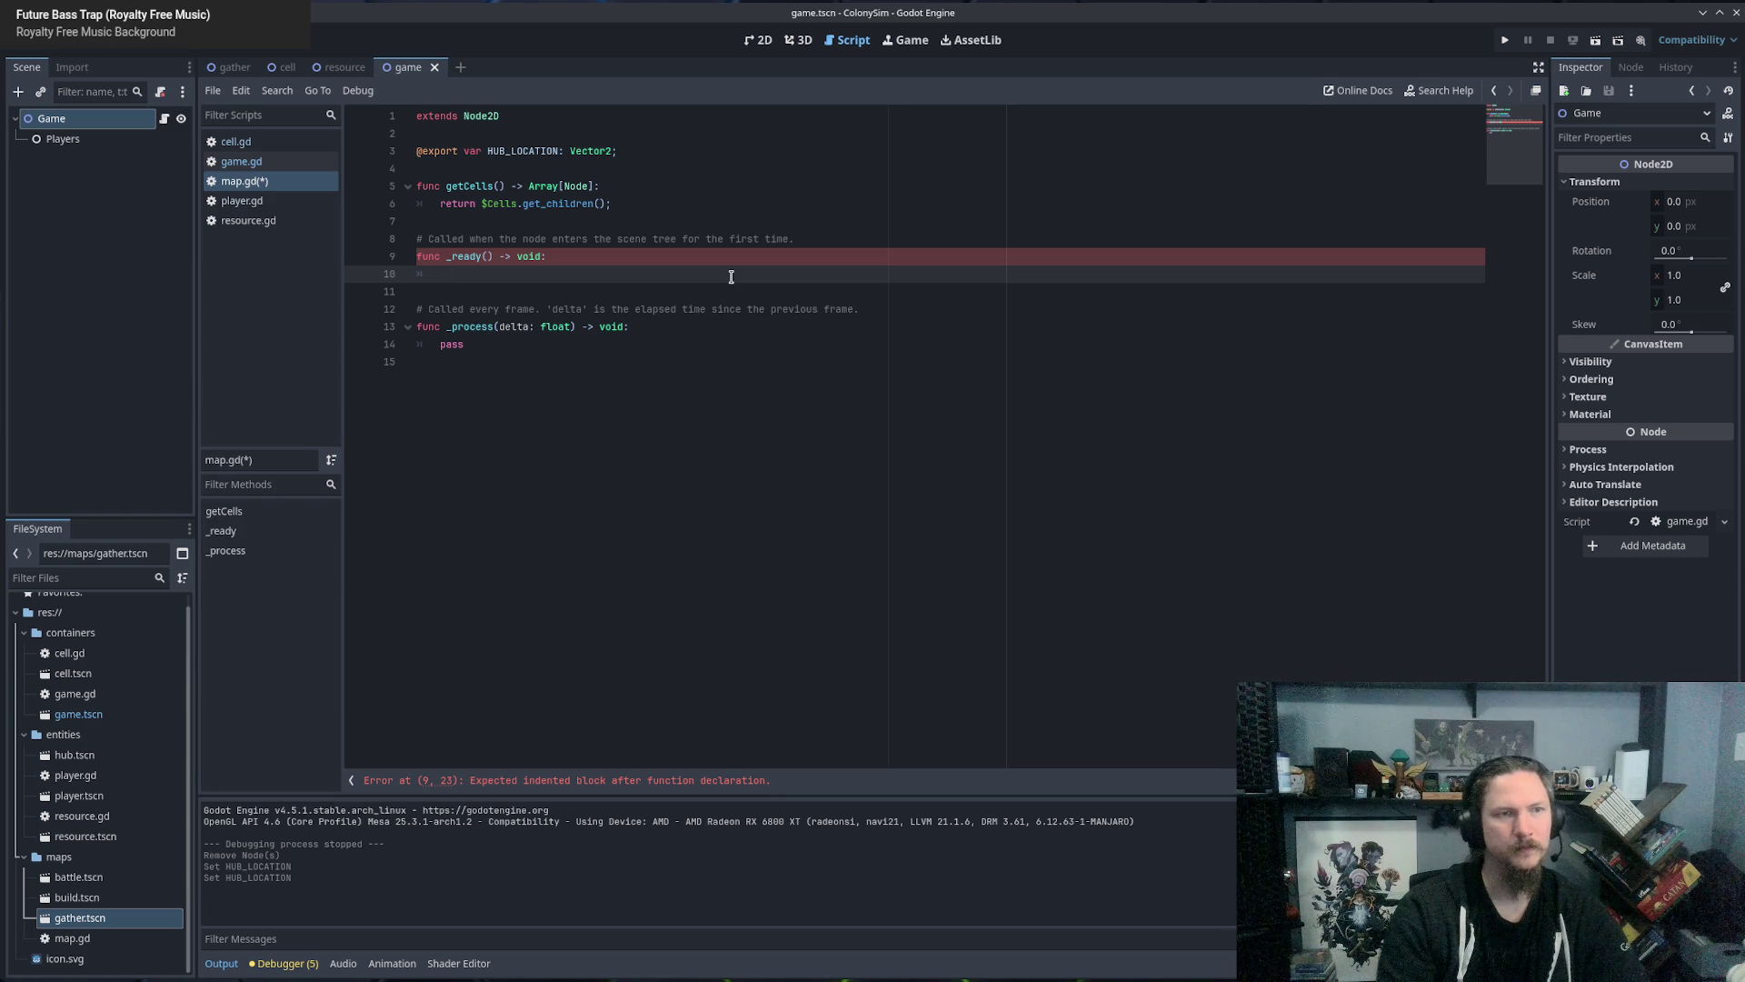
pyautogui.click(665, 151)
# Step: Add const HUB_SCENE = preload("res://entities/hub.tscn"); below the HUB_LOCATION export
pyautogui.press('Return')
pyautogui.press('Return')
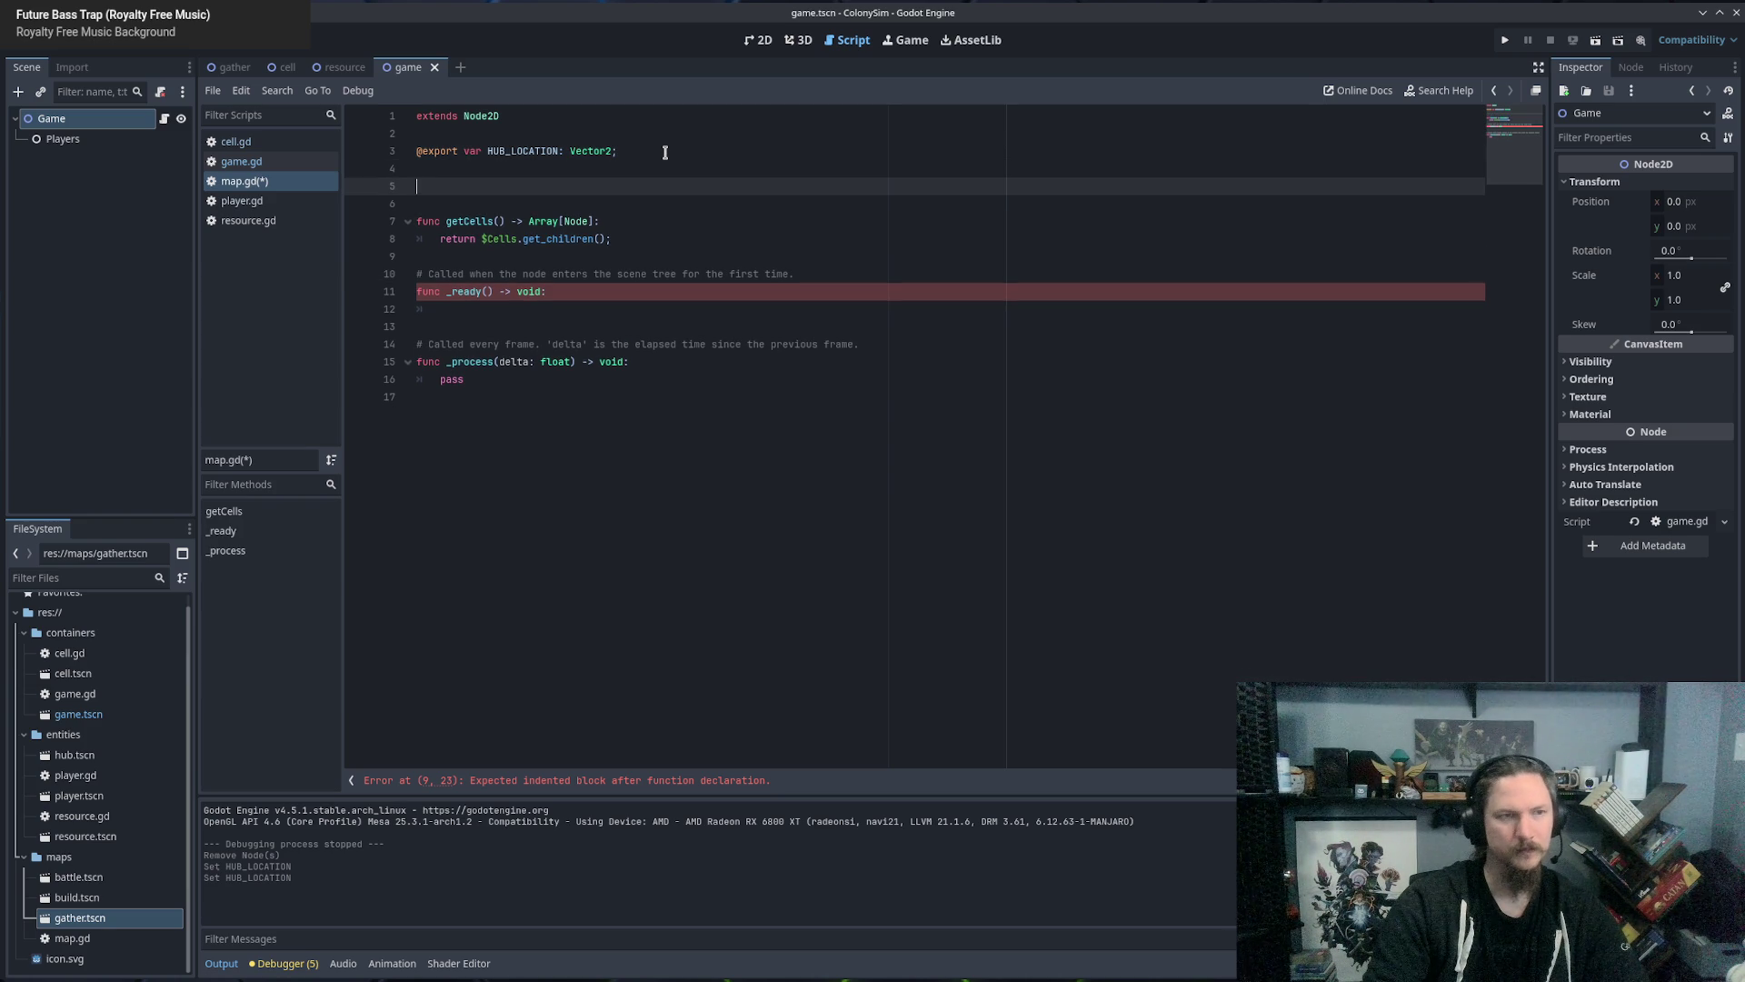
pyautogui.write('const HUB_SCENE ')
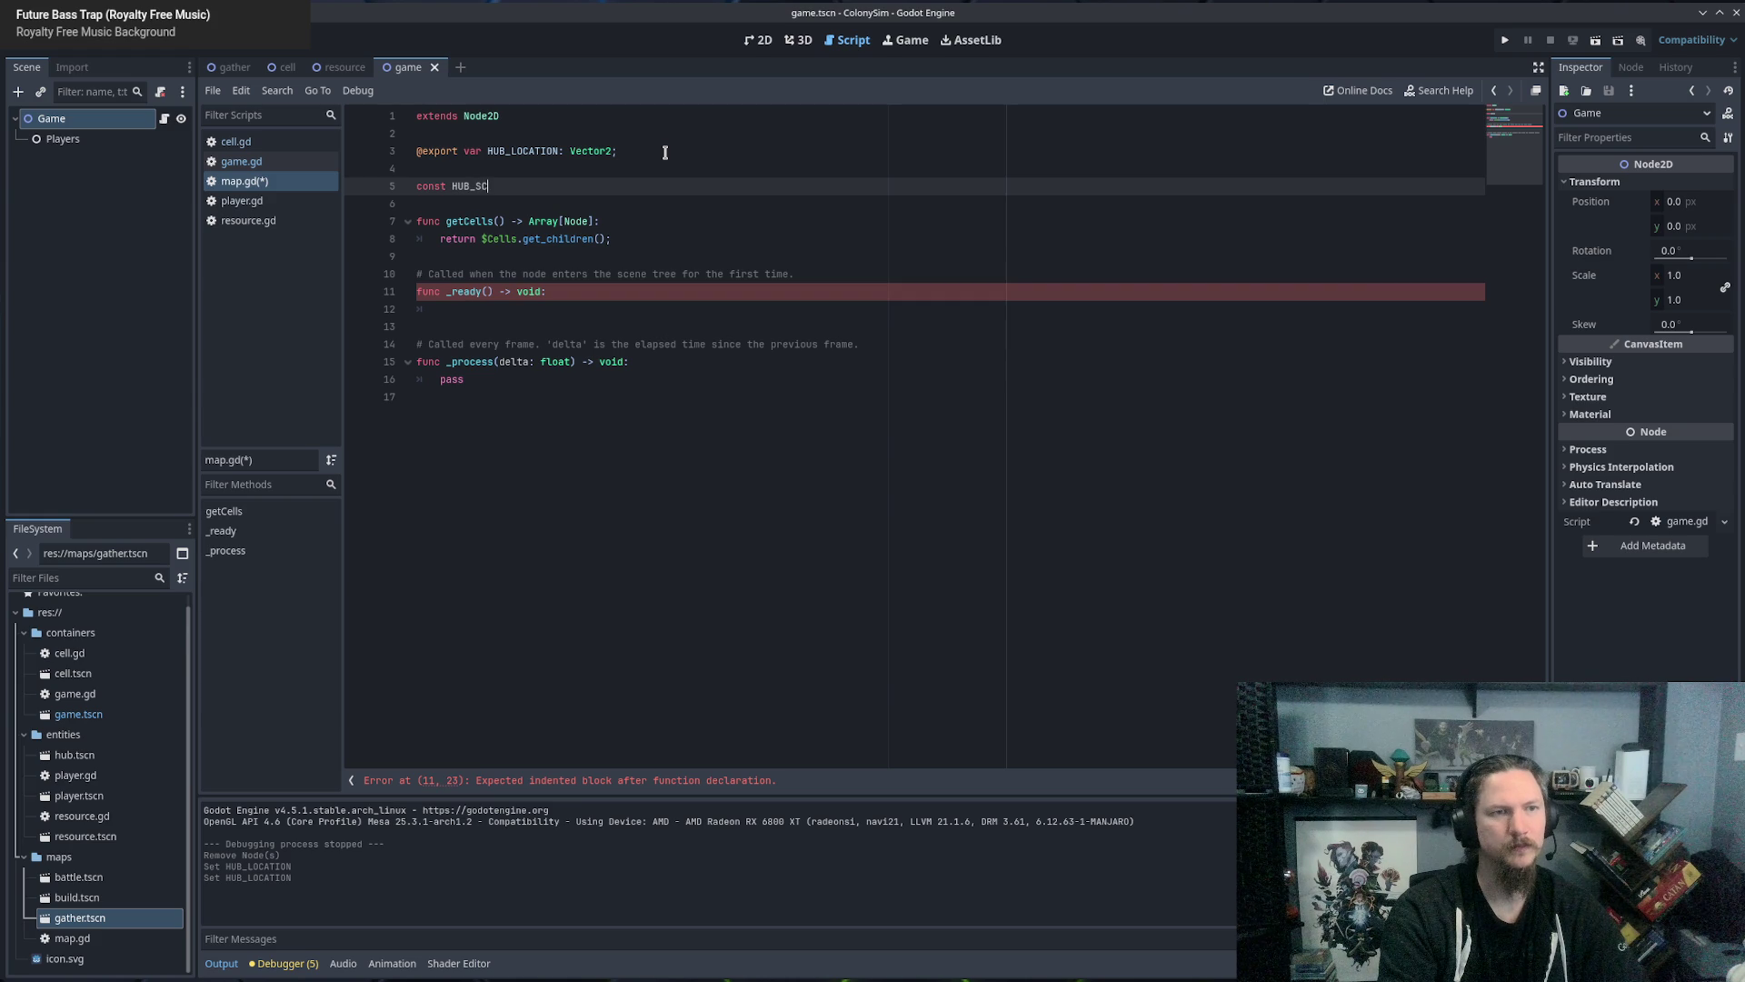
pyautogui.write('= preload(')
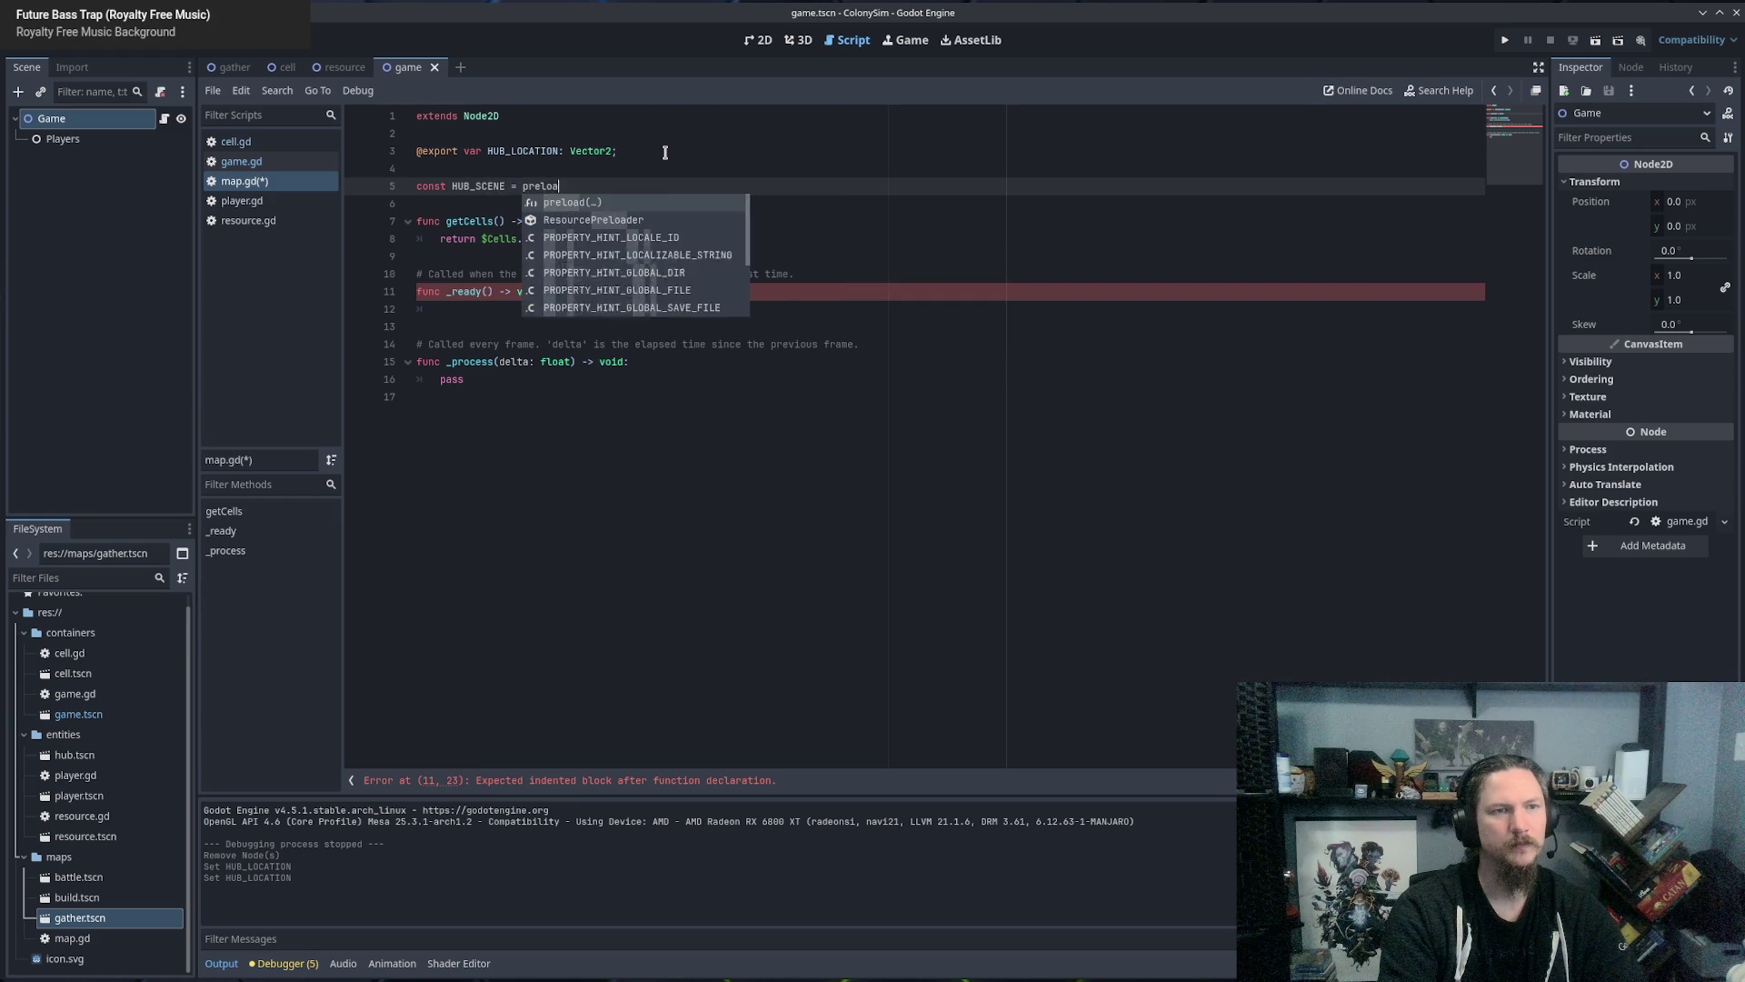
pyautogui.press('End')
pyautogui.write(';')
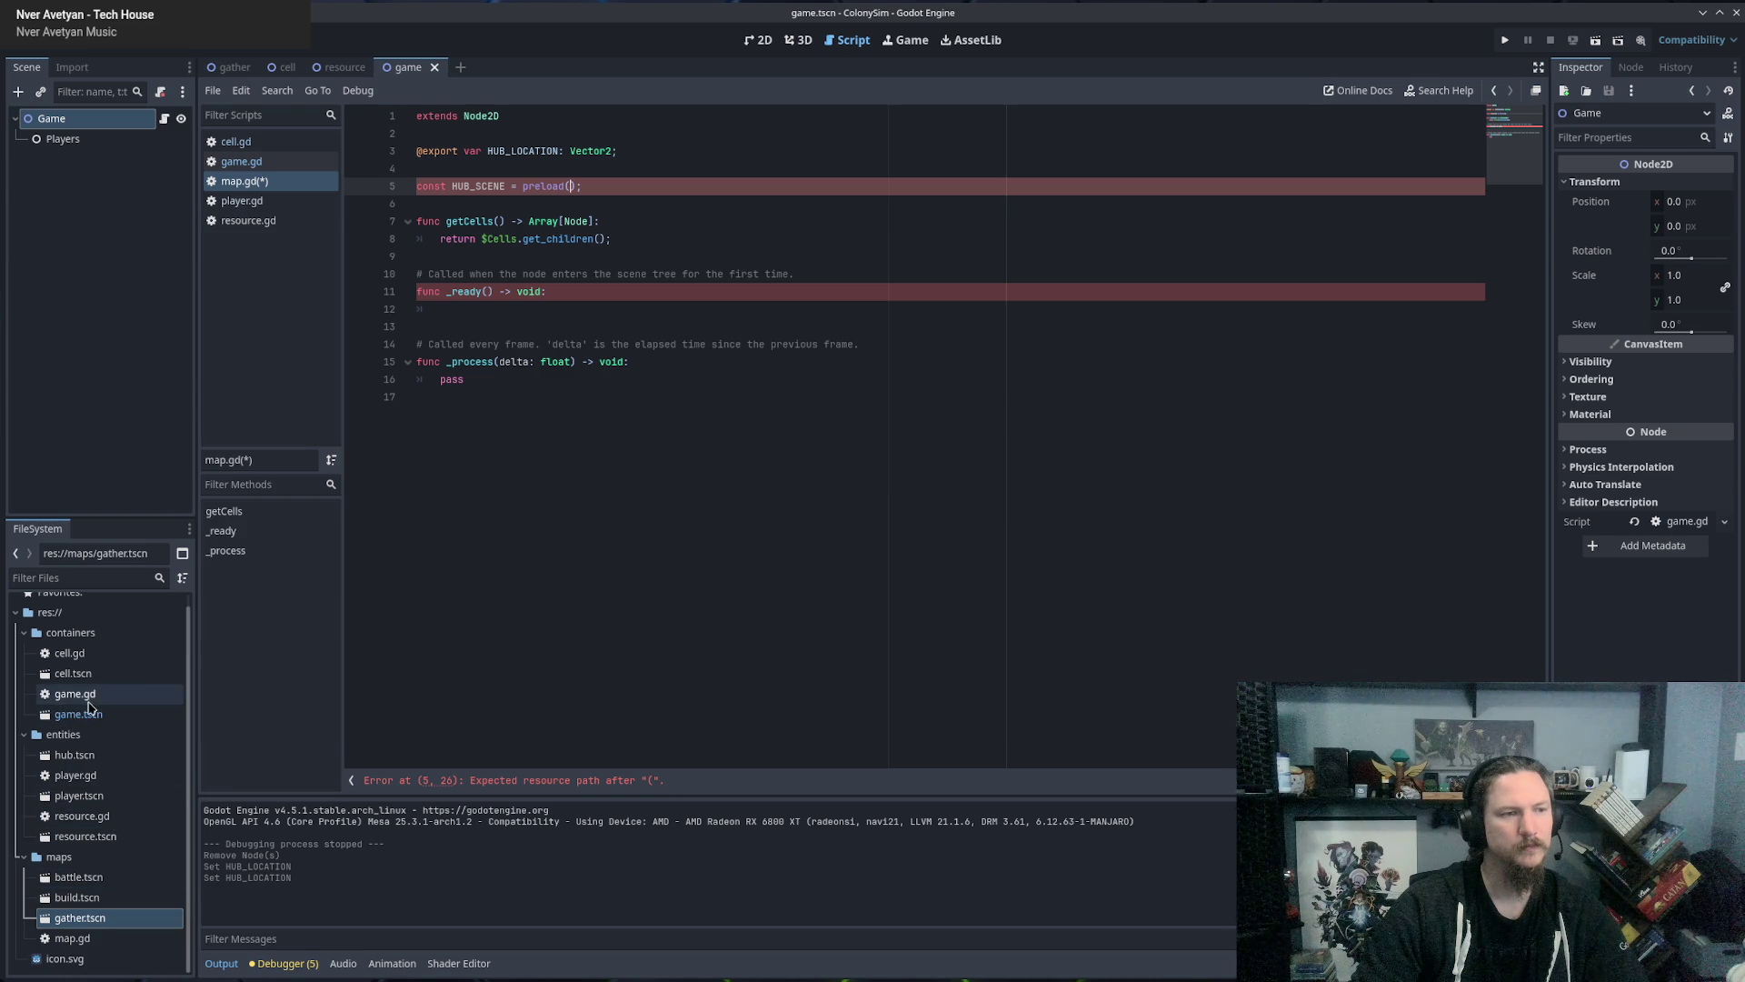
pyautogui.moveTo(134, 961)
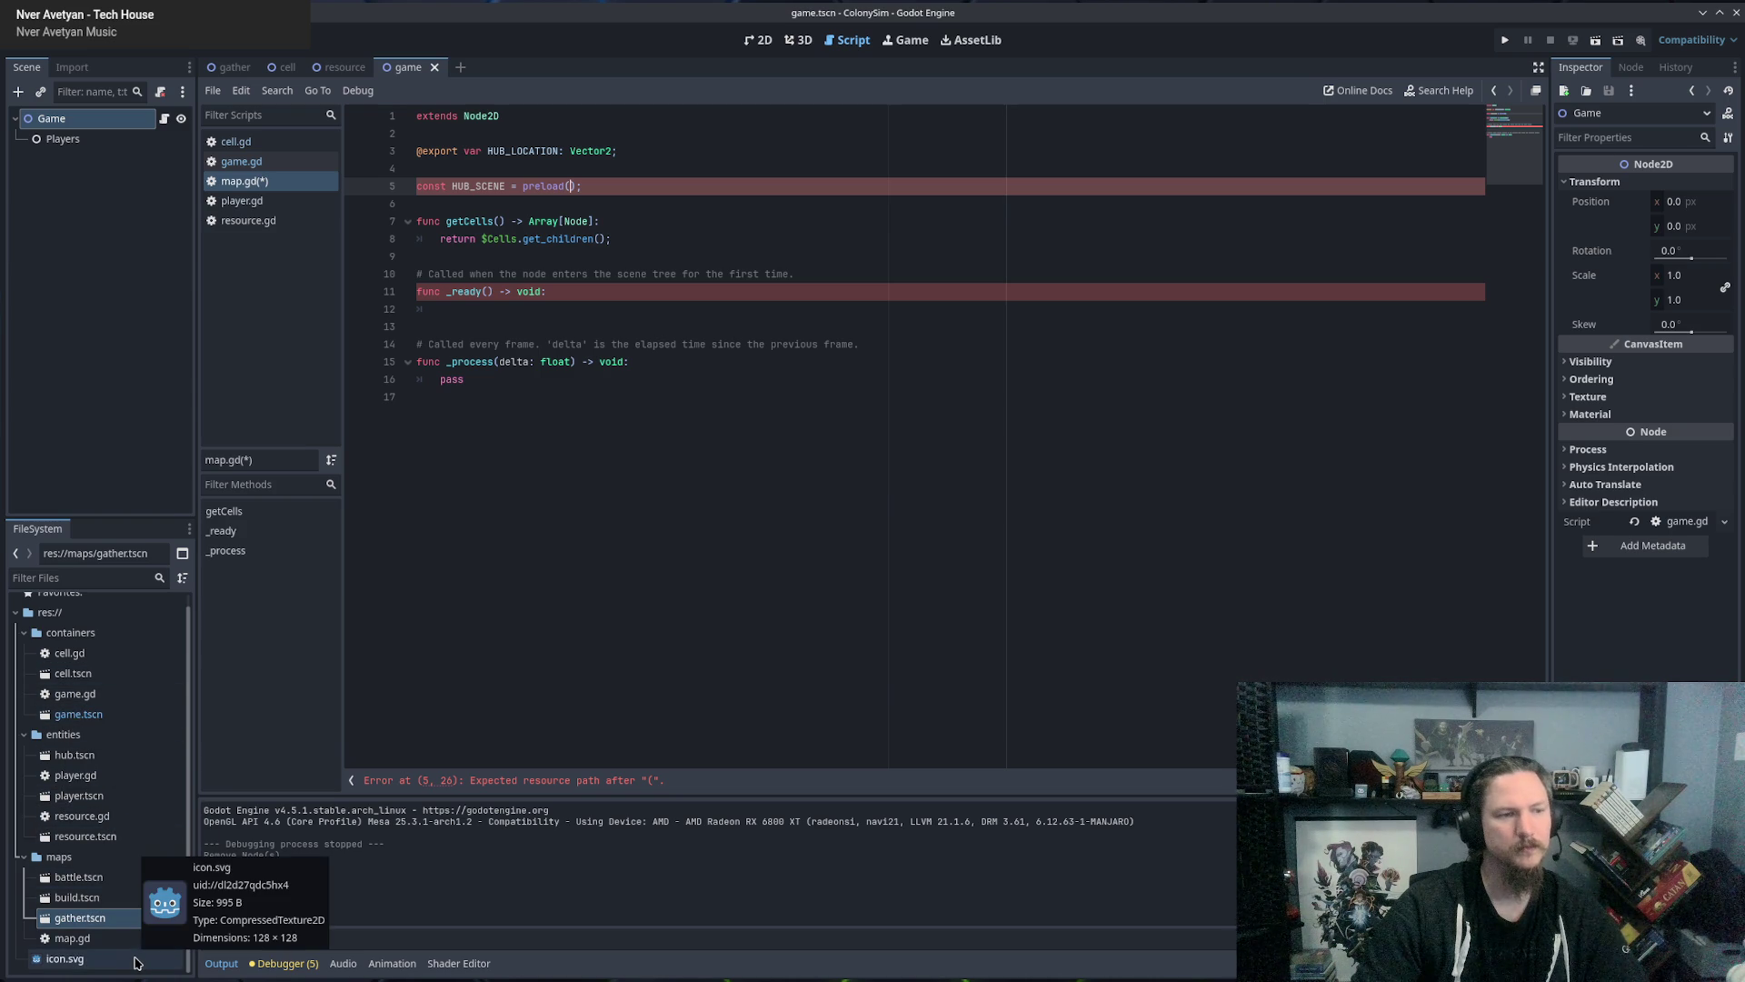
pyautogui.moveTo(74, 756)
pyautogui.mouseDown()
pyautogui.moveTo(568, 277)
pyautogui.moveTo(571, 187)
pyautogui.mouseUp()
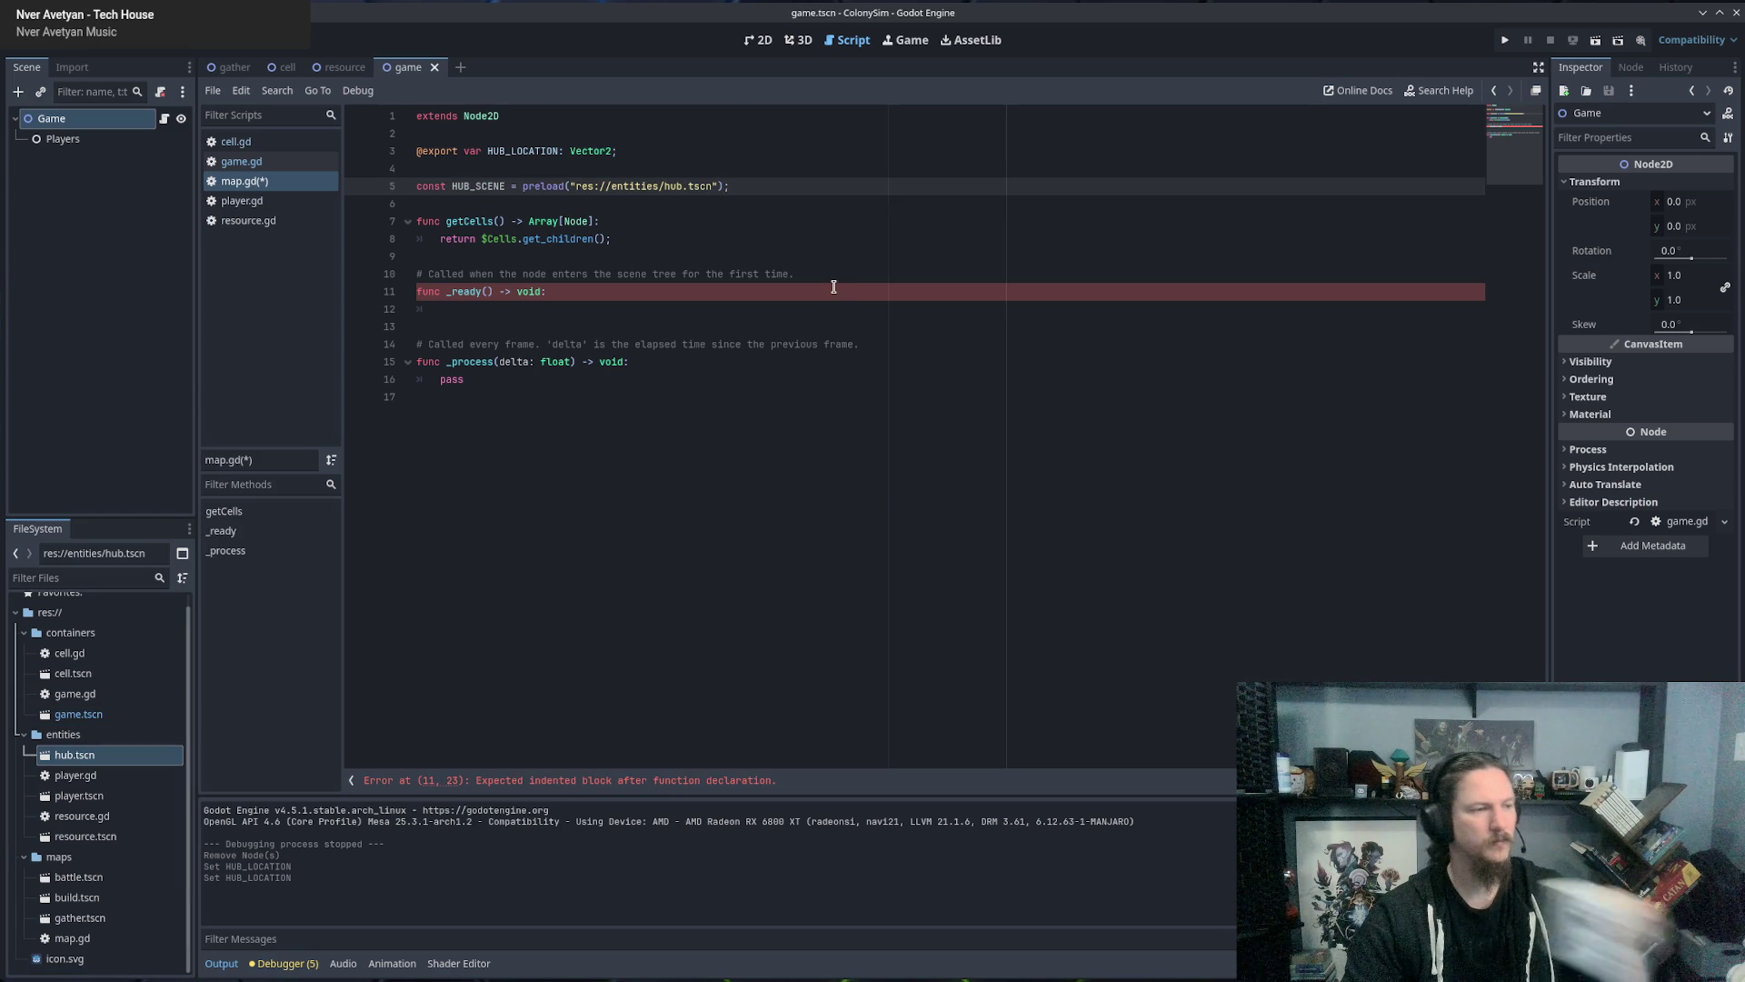
pyautogui.click(564, 305)
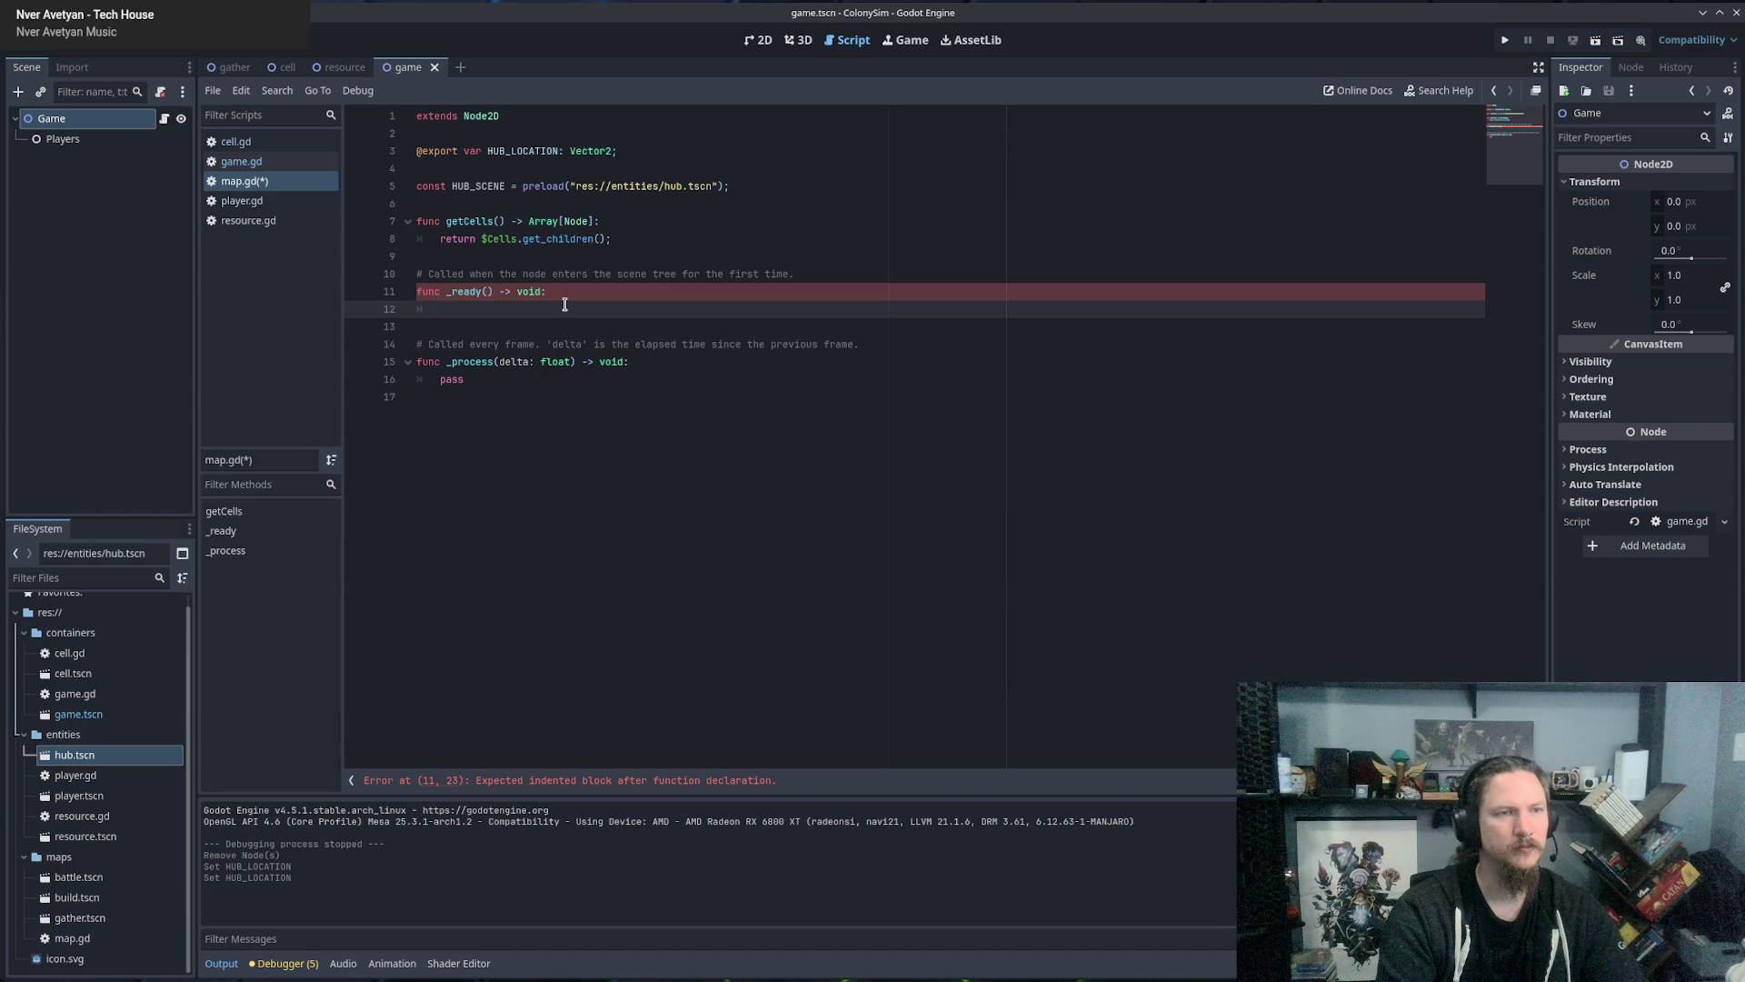
# Step: In _ready, write var hub = HUB_SCENE.instantiate() and set hub.position to HUB_LOCATION
pyautogui.write('_S')
pyautogui.press('Return')
pyautogui.write('.inst')
pyautogui.press('Return')
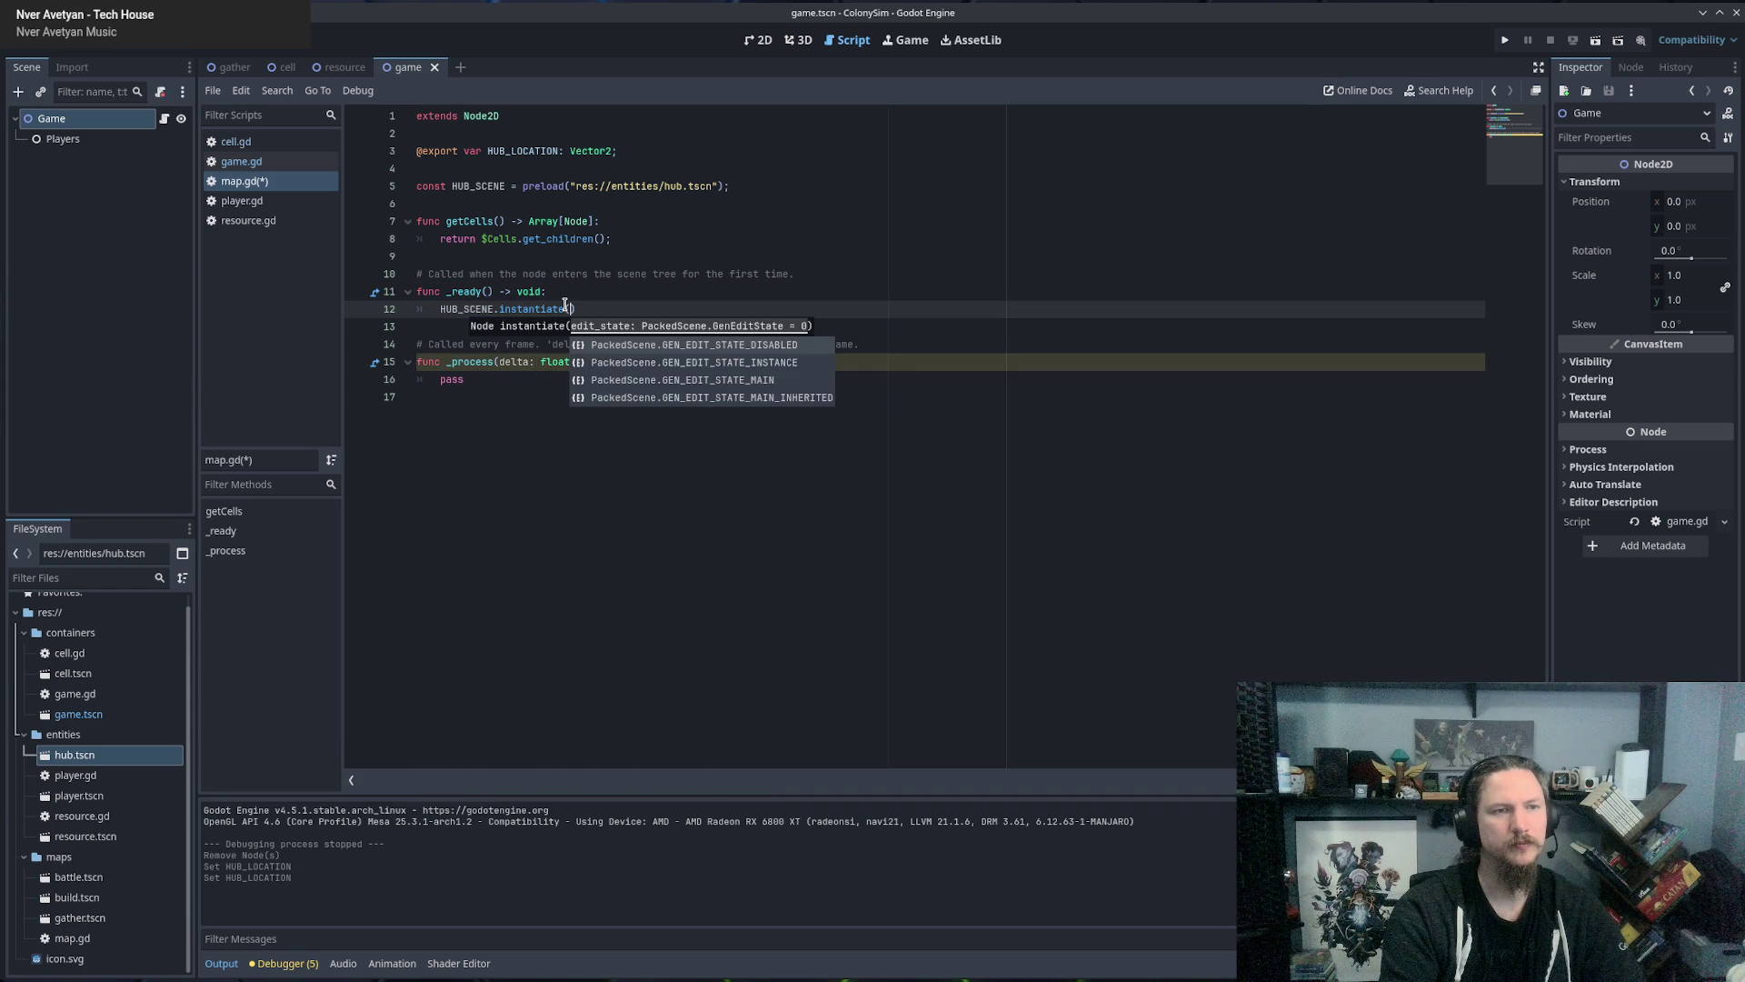
pyautogui.press('End')
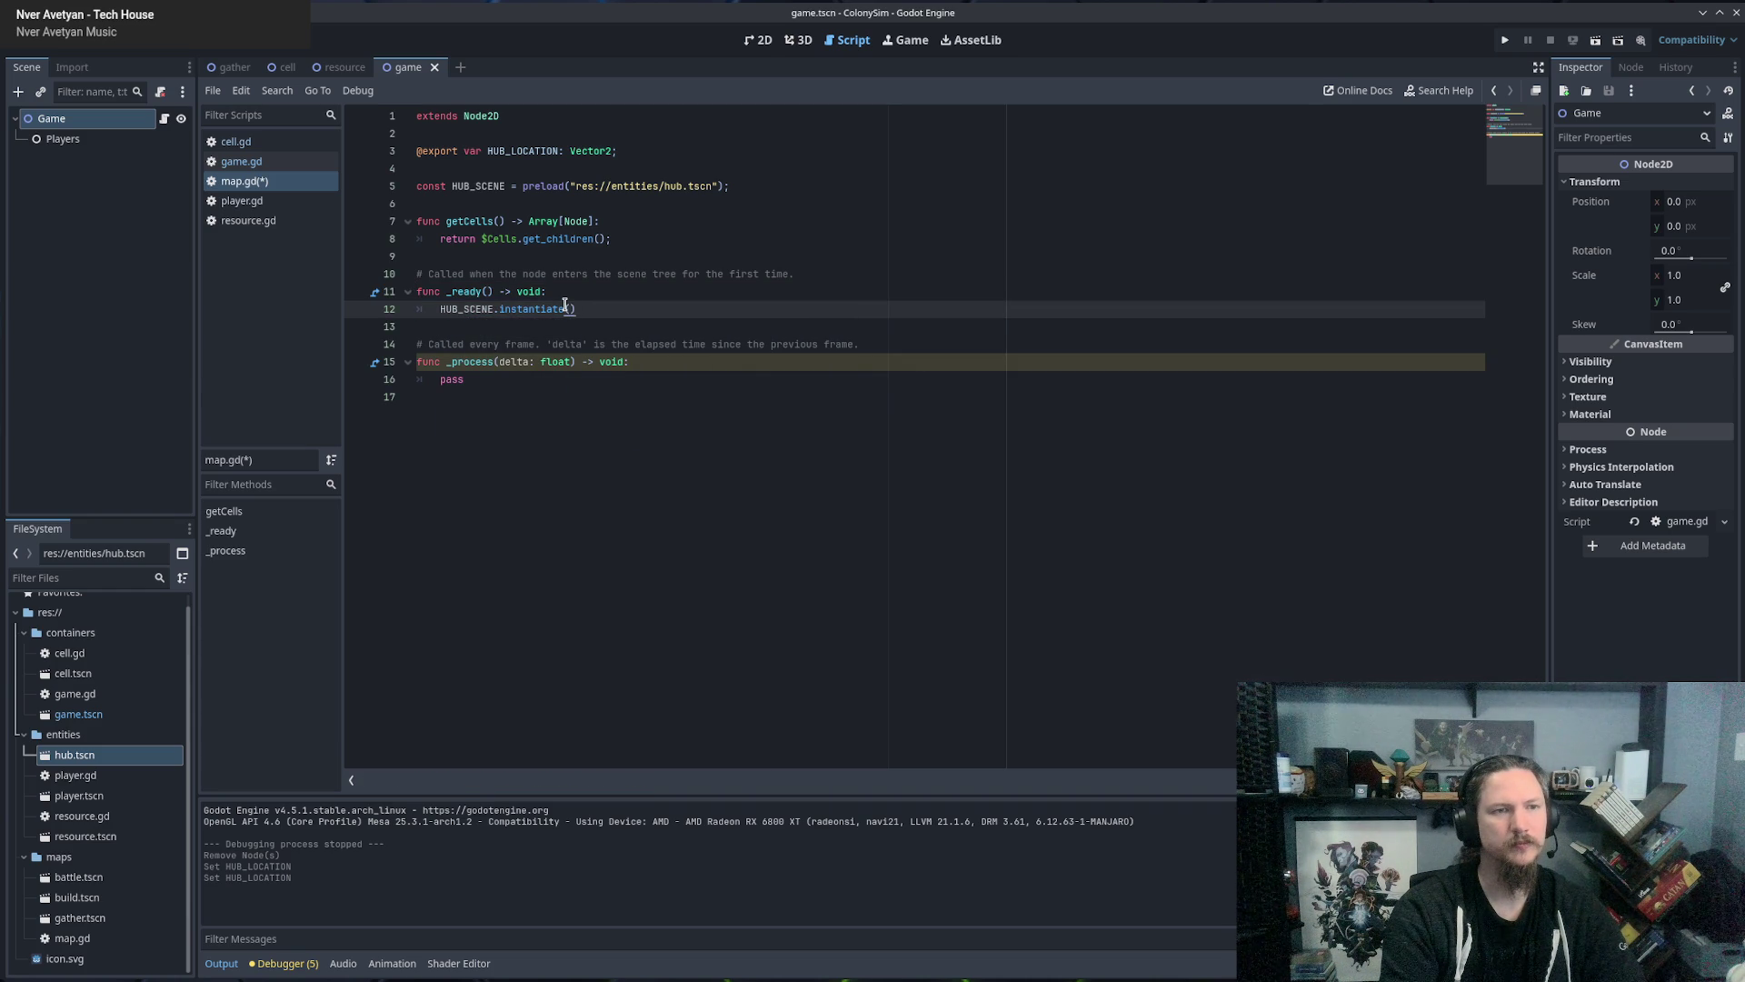
pyautogui.press('Home')
pyautogui.write('var hub =')
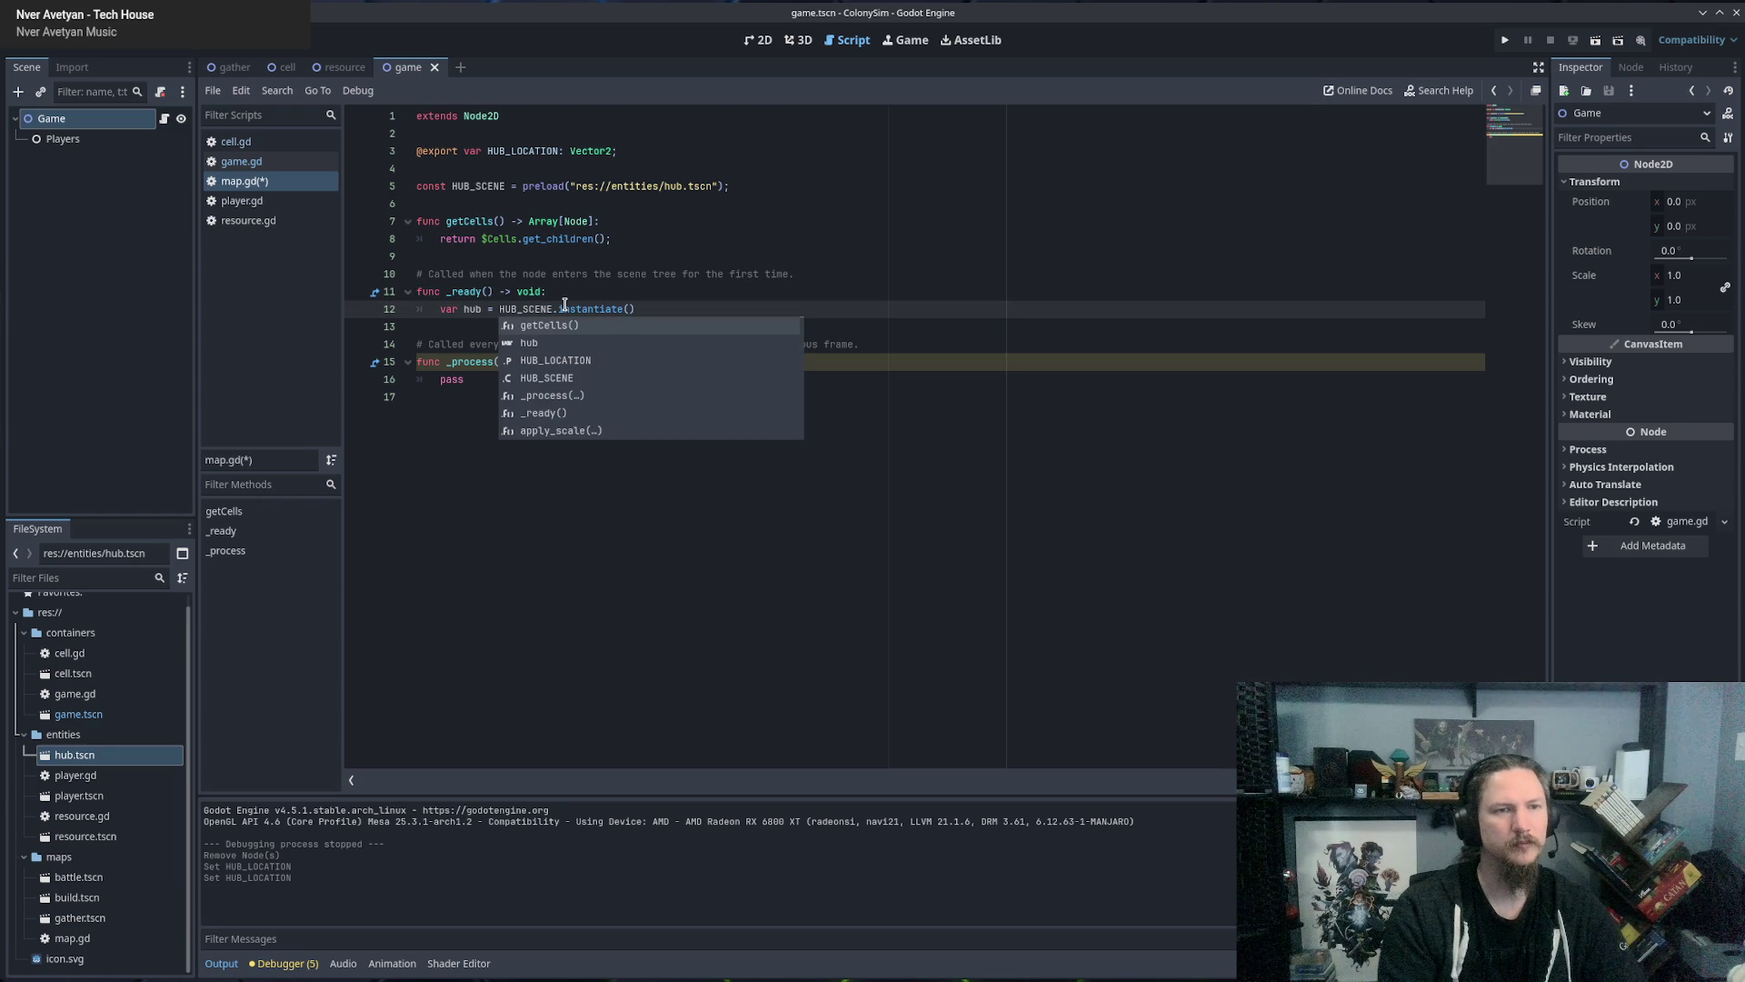
pyautogui.press('End')
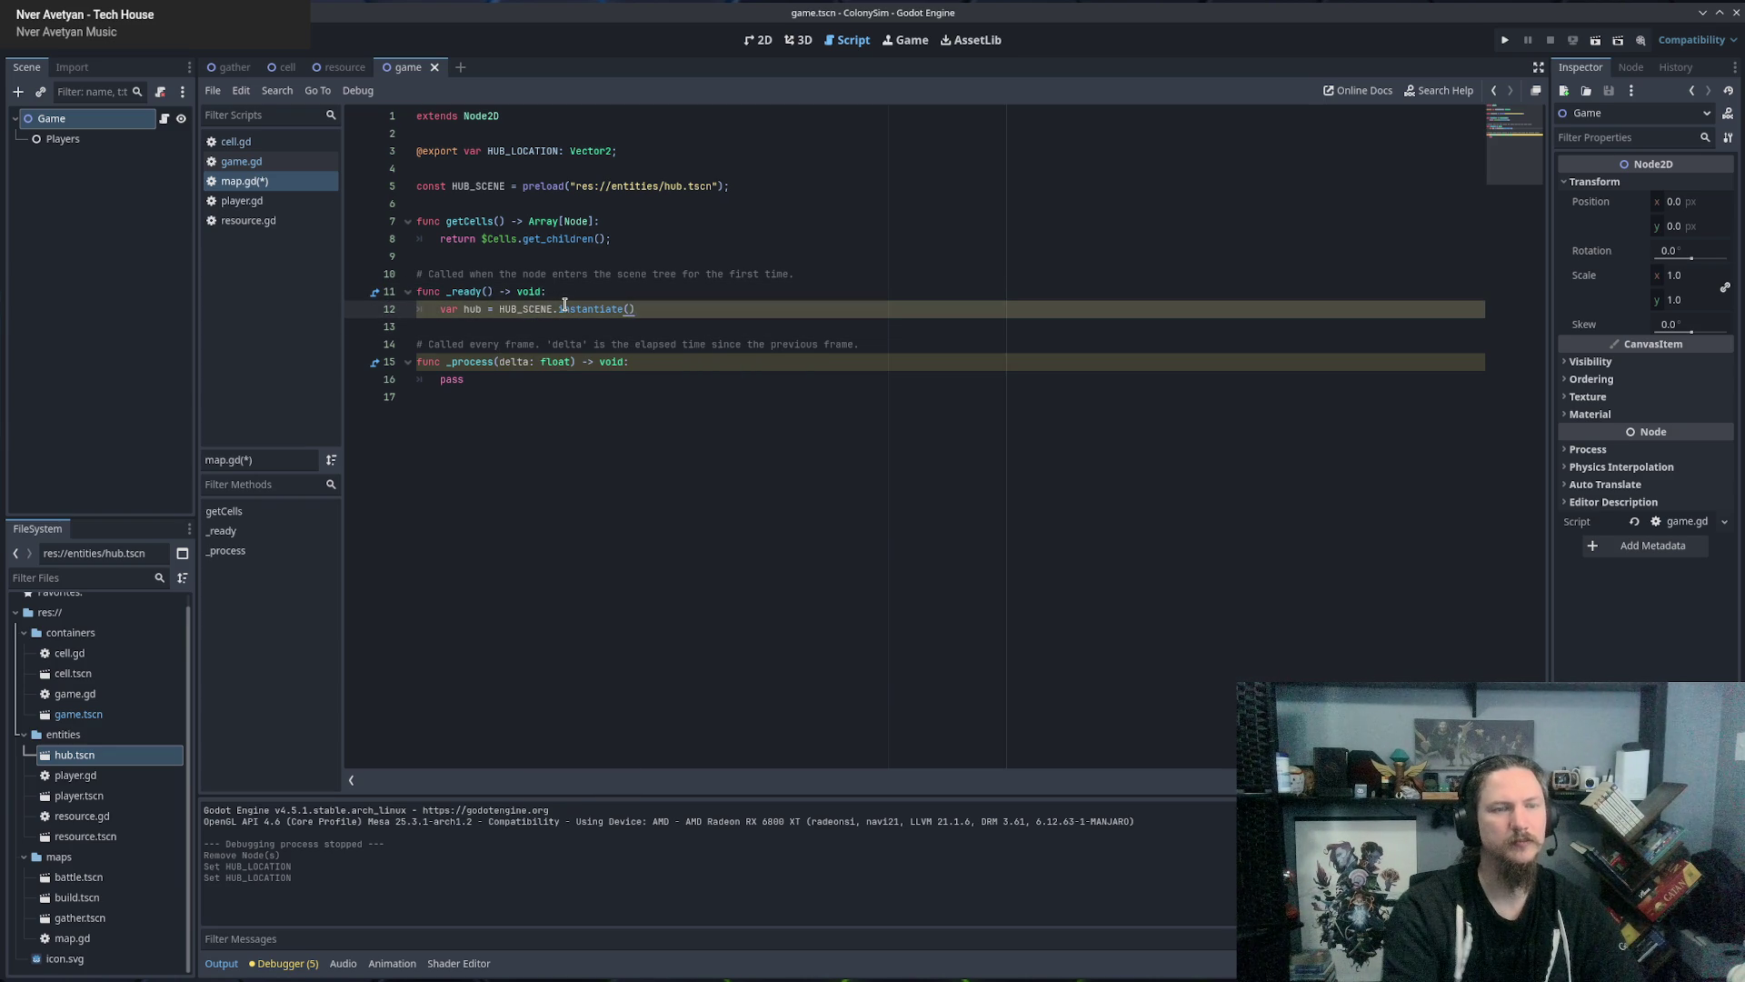
pyautogui.press('Return')
pyautogui.write('hub.pos')
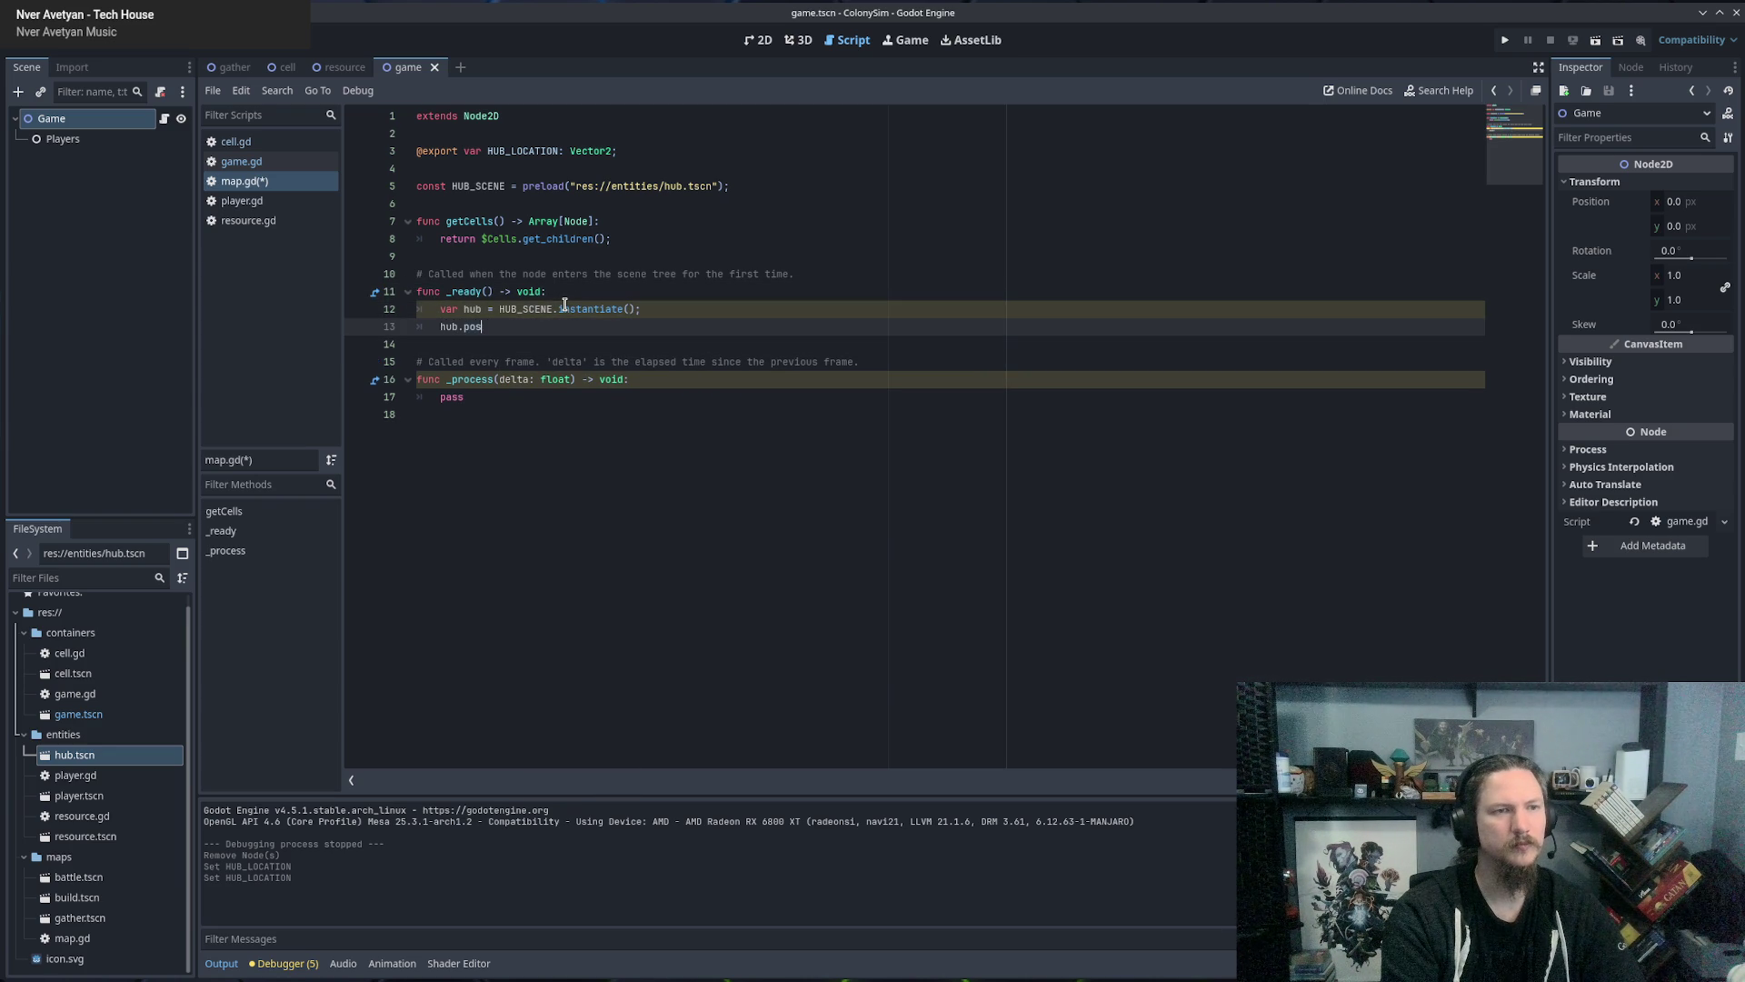
pyautogui.write('= ')
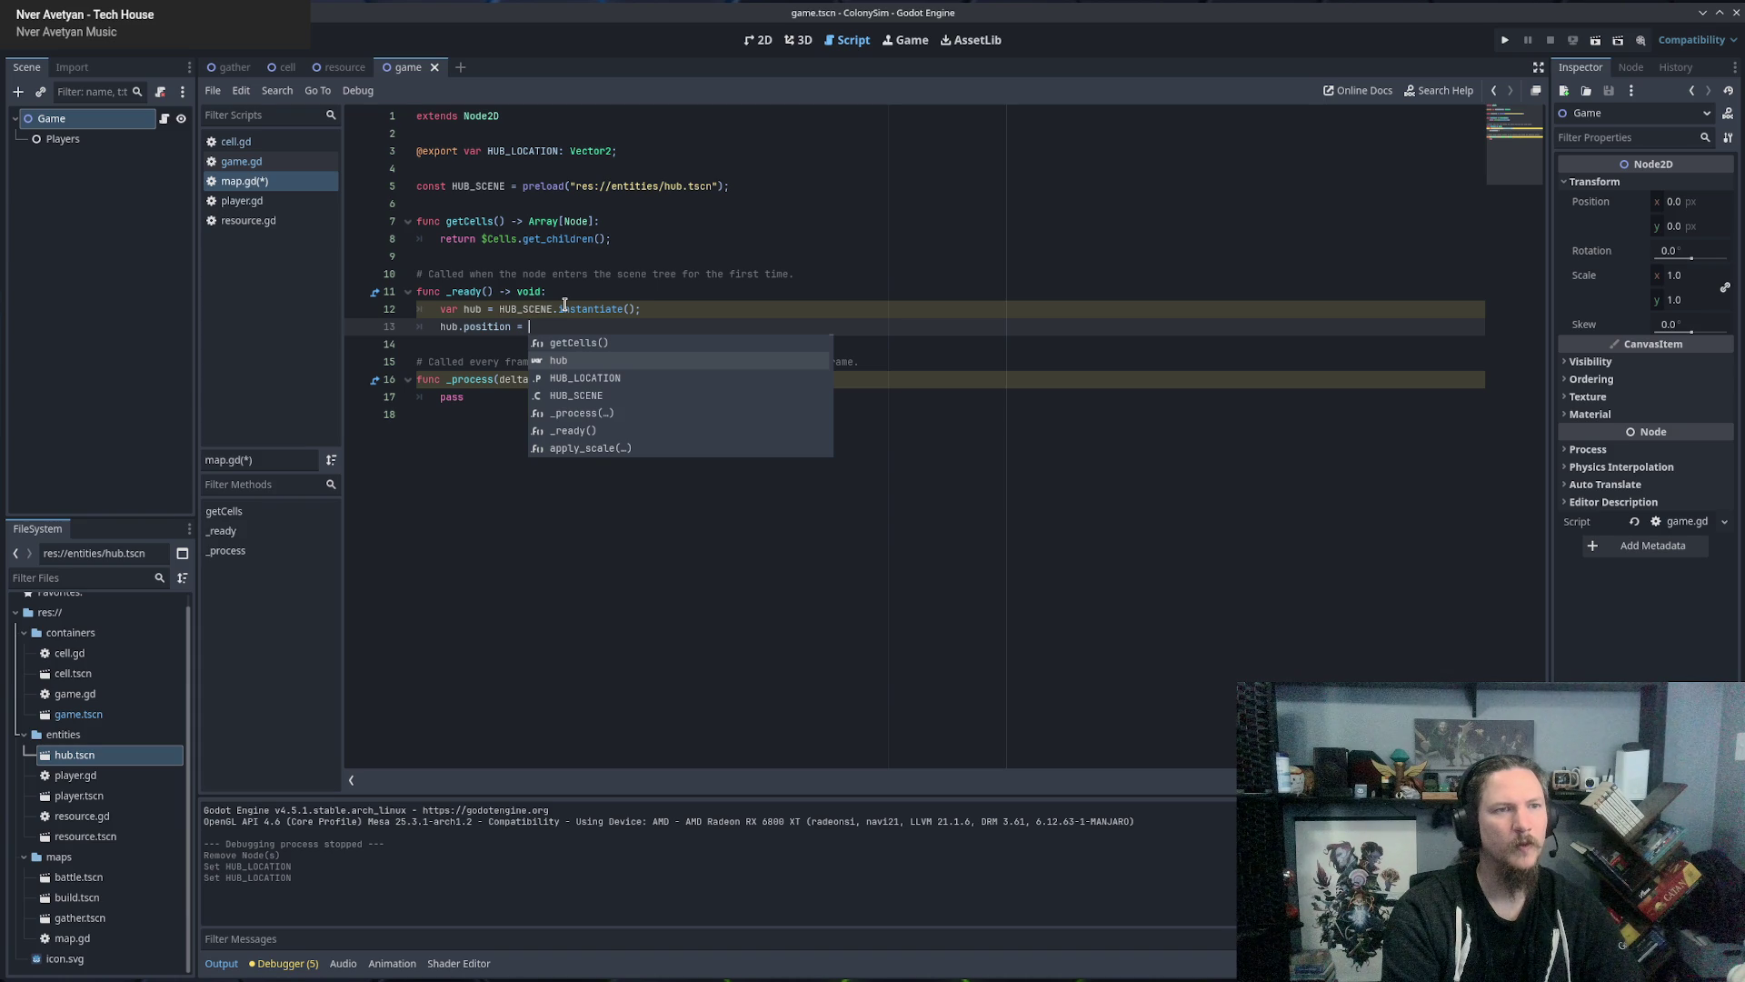
pyautogui.write('HUB_LO')
pyautogui.press('Return')
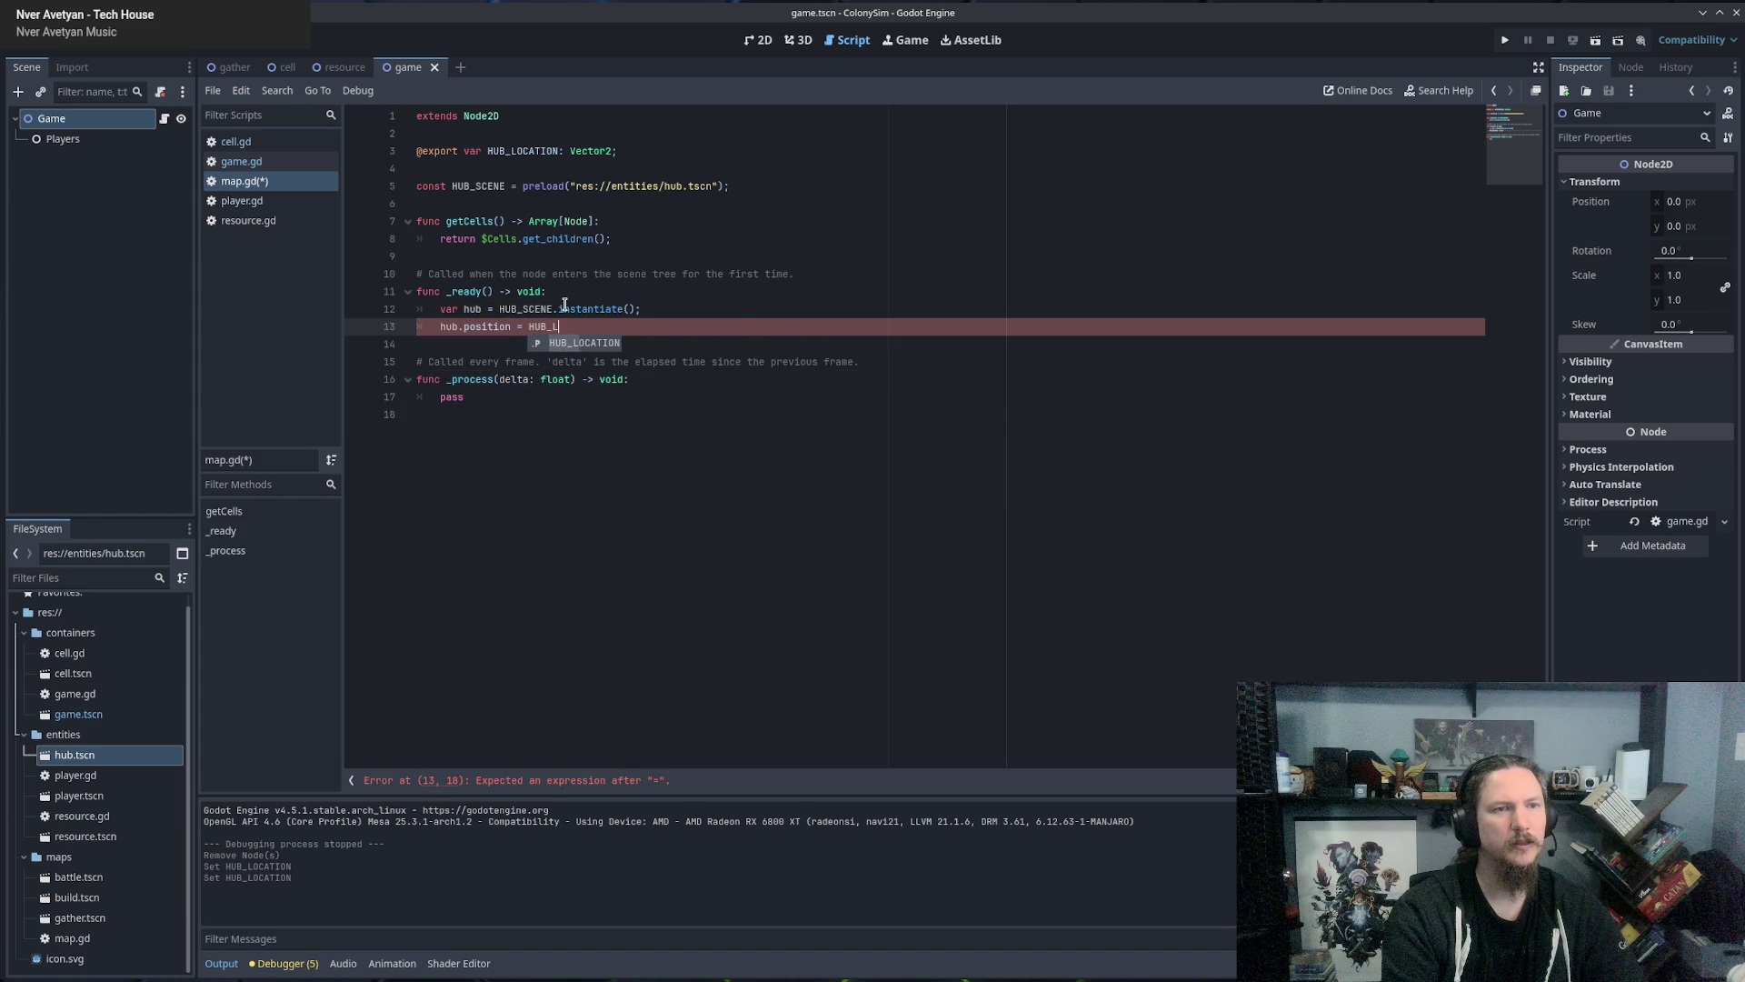
pyautogui.write(';')
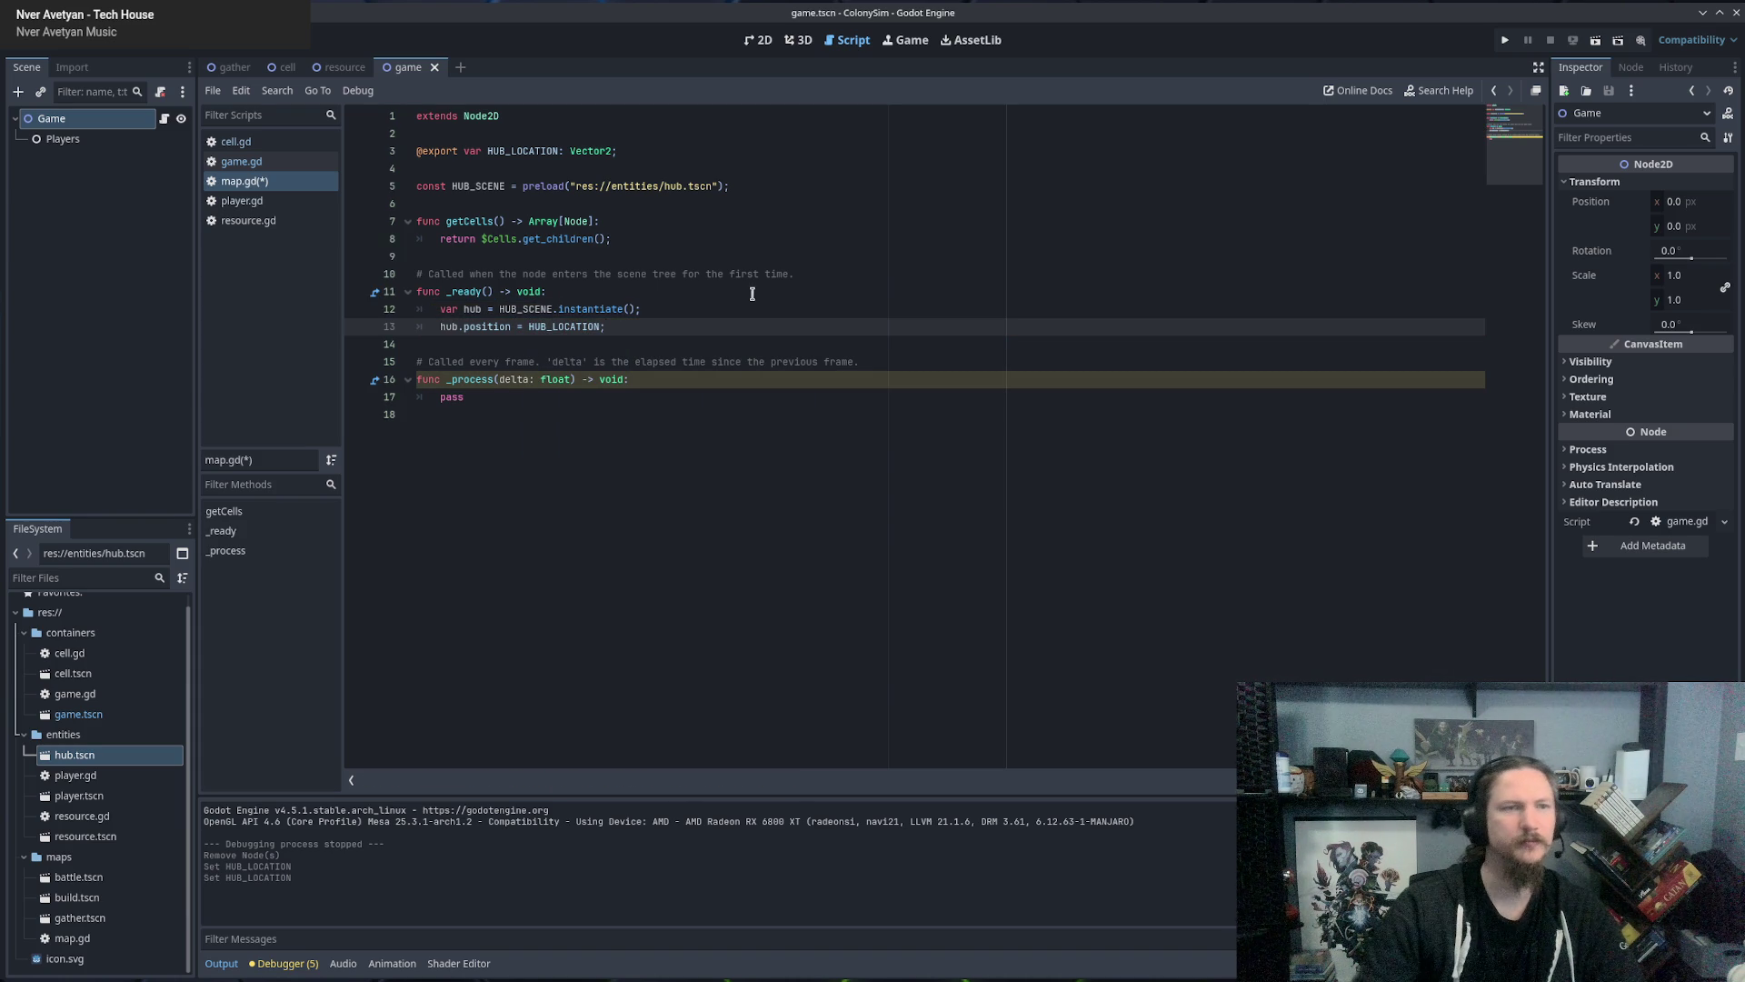
# Step: Rename the HUB_LOCATION export to hub_location, update its reference in _ready, and save map.gd
pyautogui.doubleClick(514, 153)
pyautogui.write('hub_location')
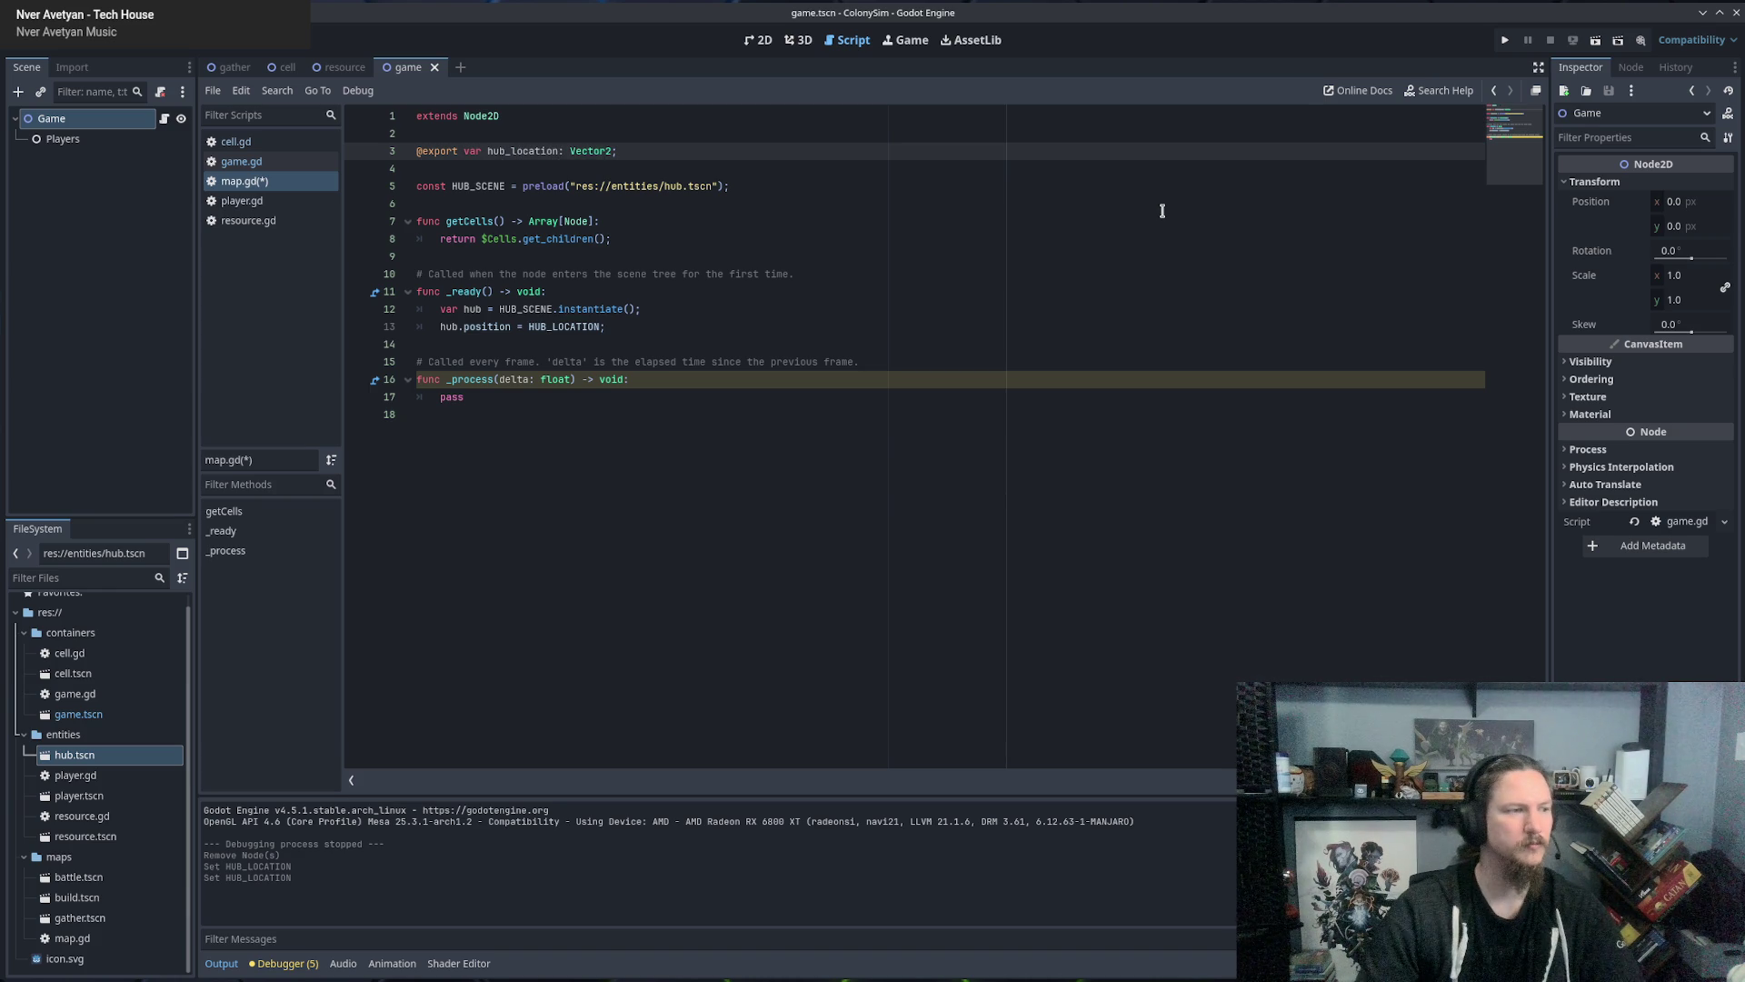
pyautogui.click(651, 332)
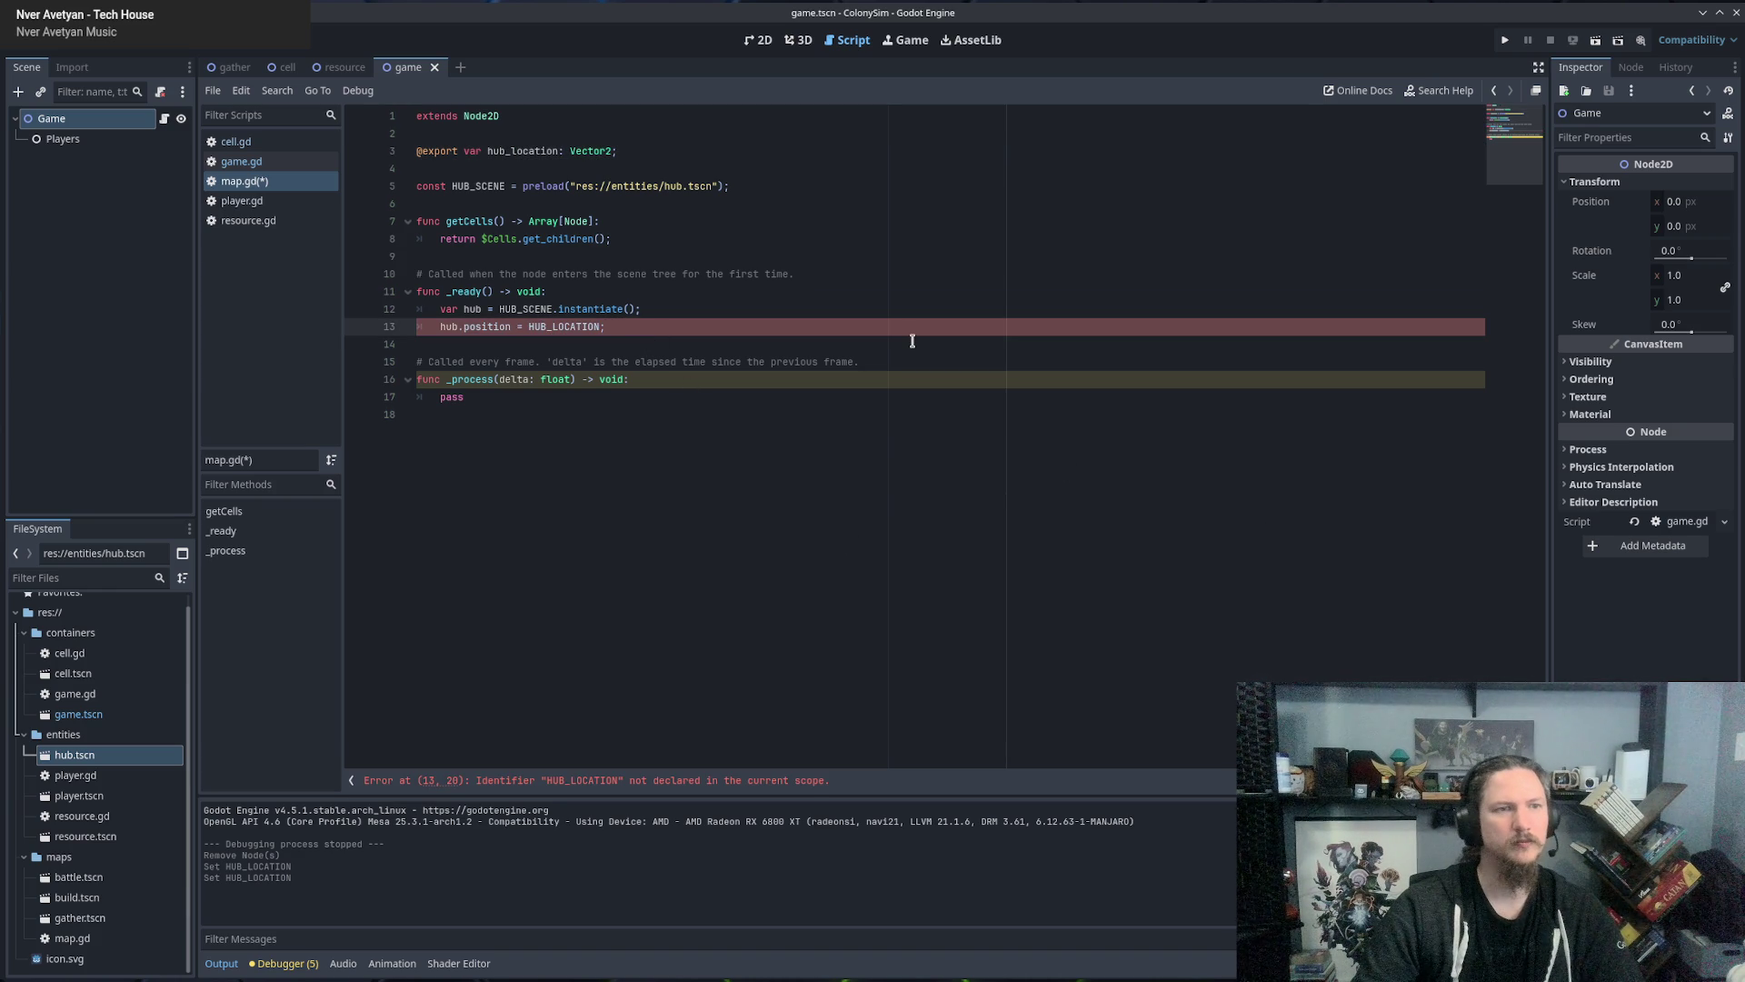
pyautogui.hotkey('ctrl', 'shift', 'Left')
pyautogui.hotkey('ctrl', 'shift', 'Left')
pyautogui.write('hub_l')
pyautogui.write(';')
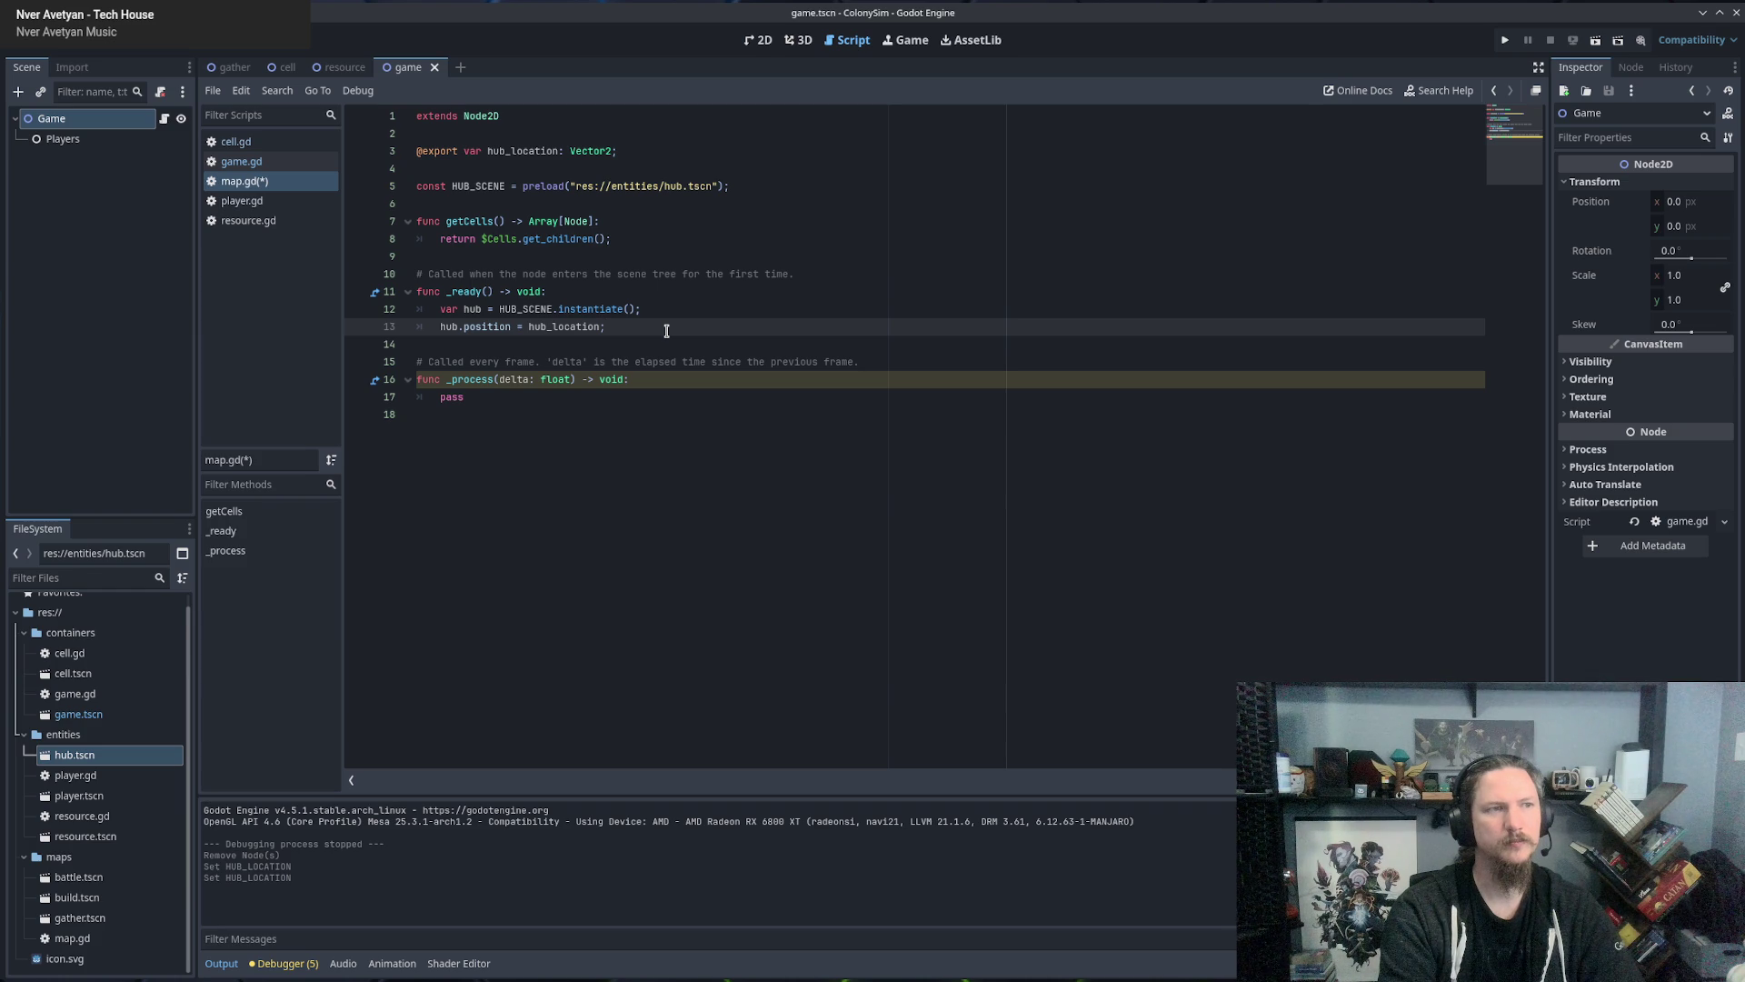
pyautogui.hotkey('ctrl', 's')
pyautogui.click(231, 67)
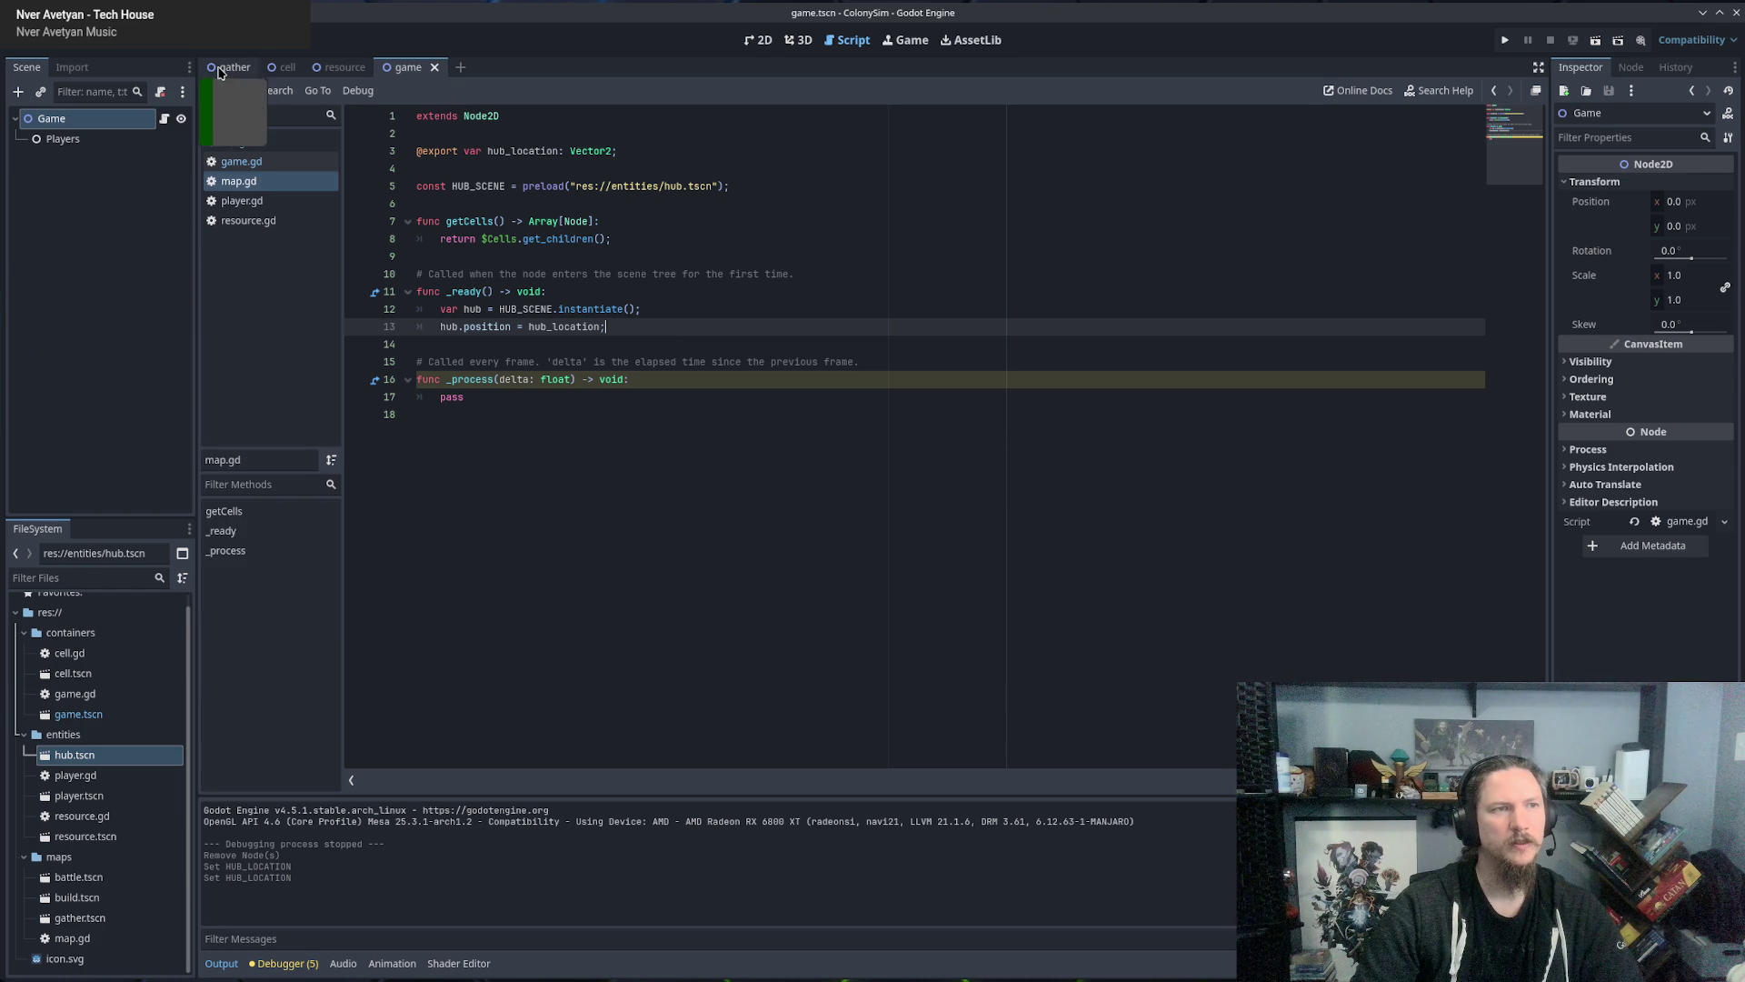
# Step: Delete the gather scene's Hub node, then test-run the game and close its window
pyautogui.click(103, 346)
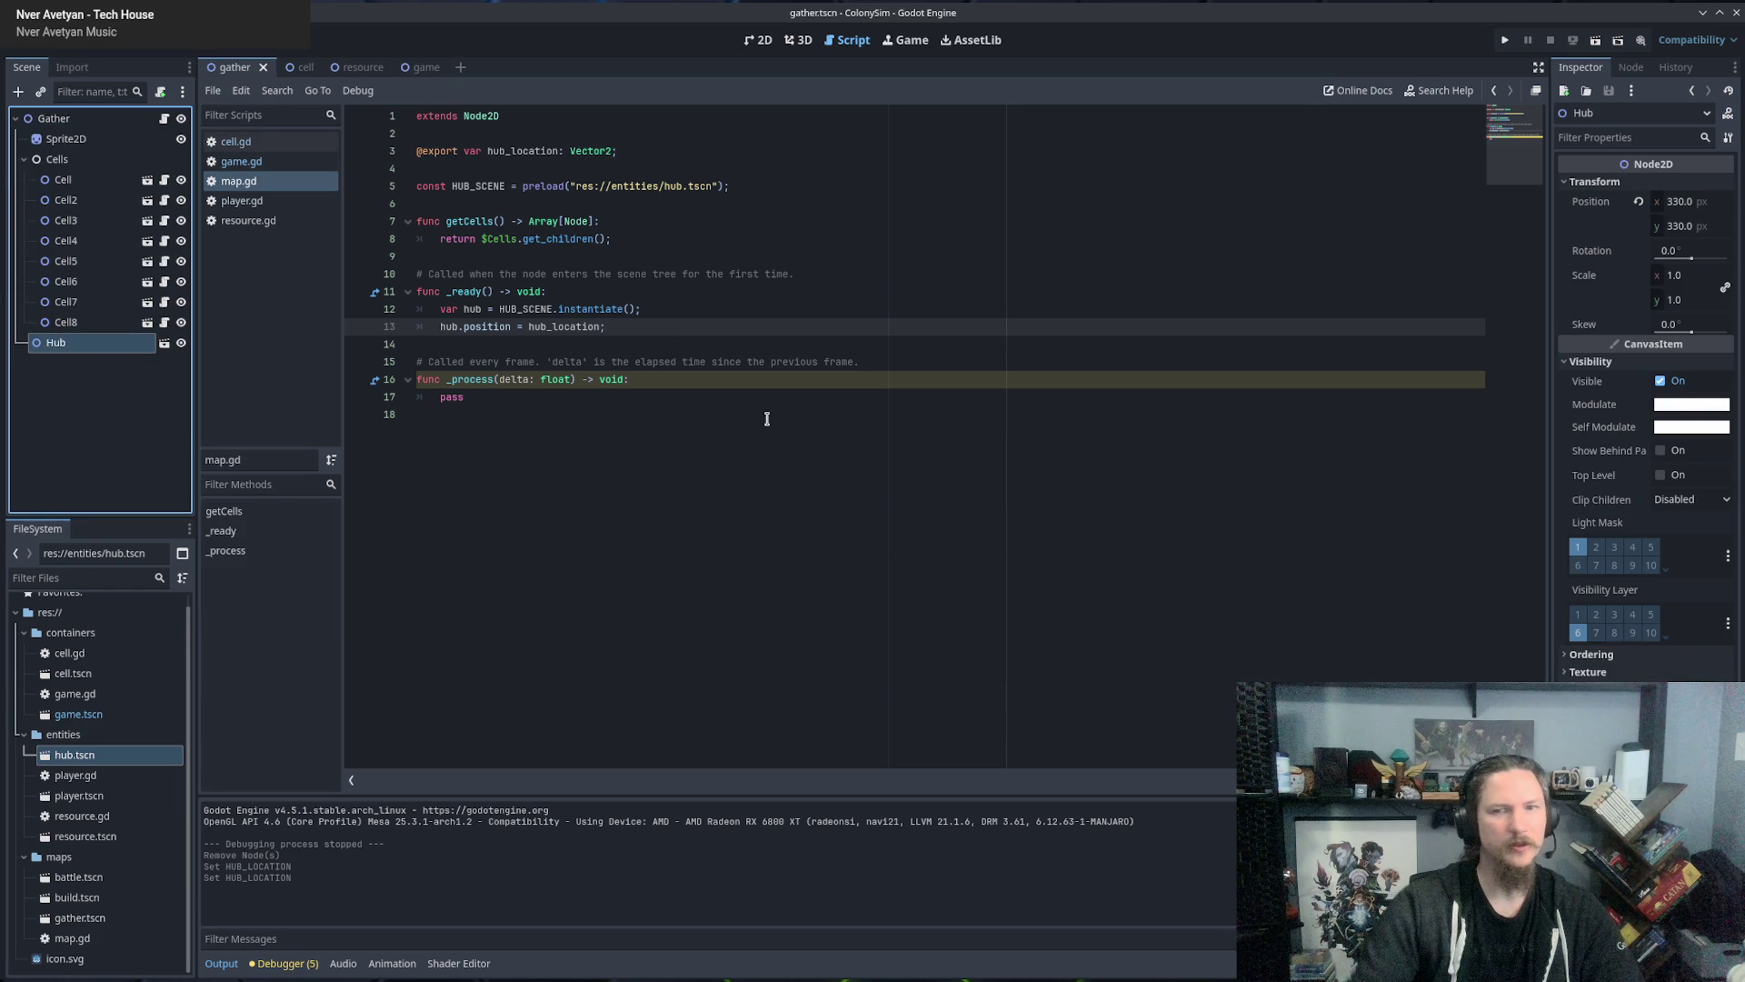
pyautogui.press('Delete')
pyautogui.press('Return')
pyautogui.click(766, 418)
pyautogui.press('F6')
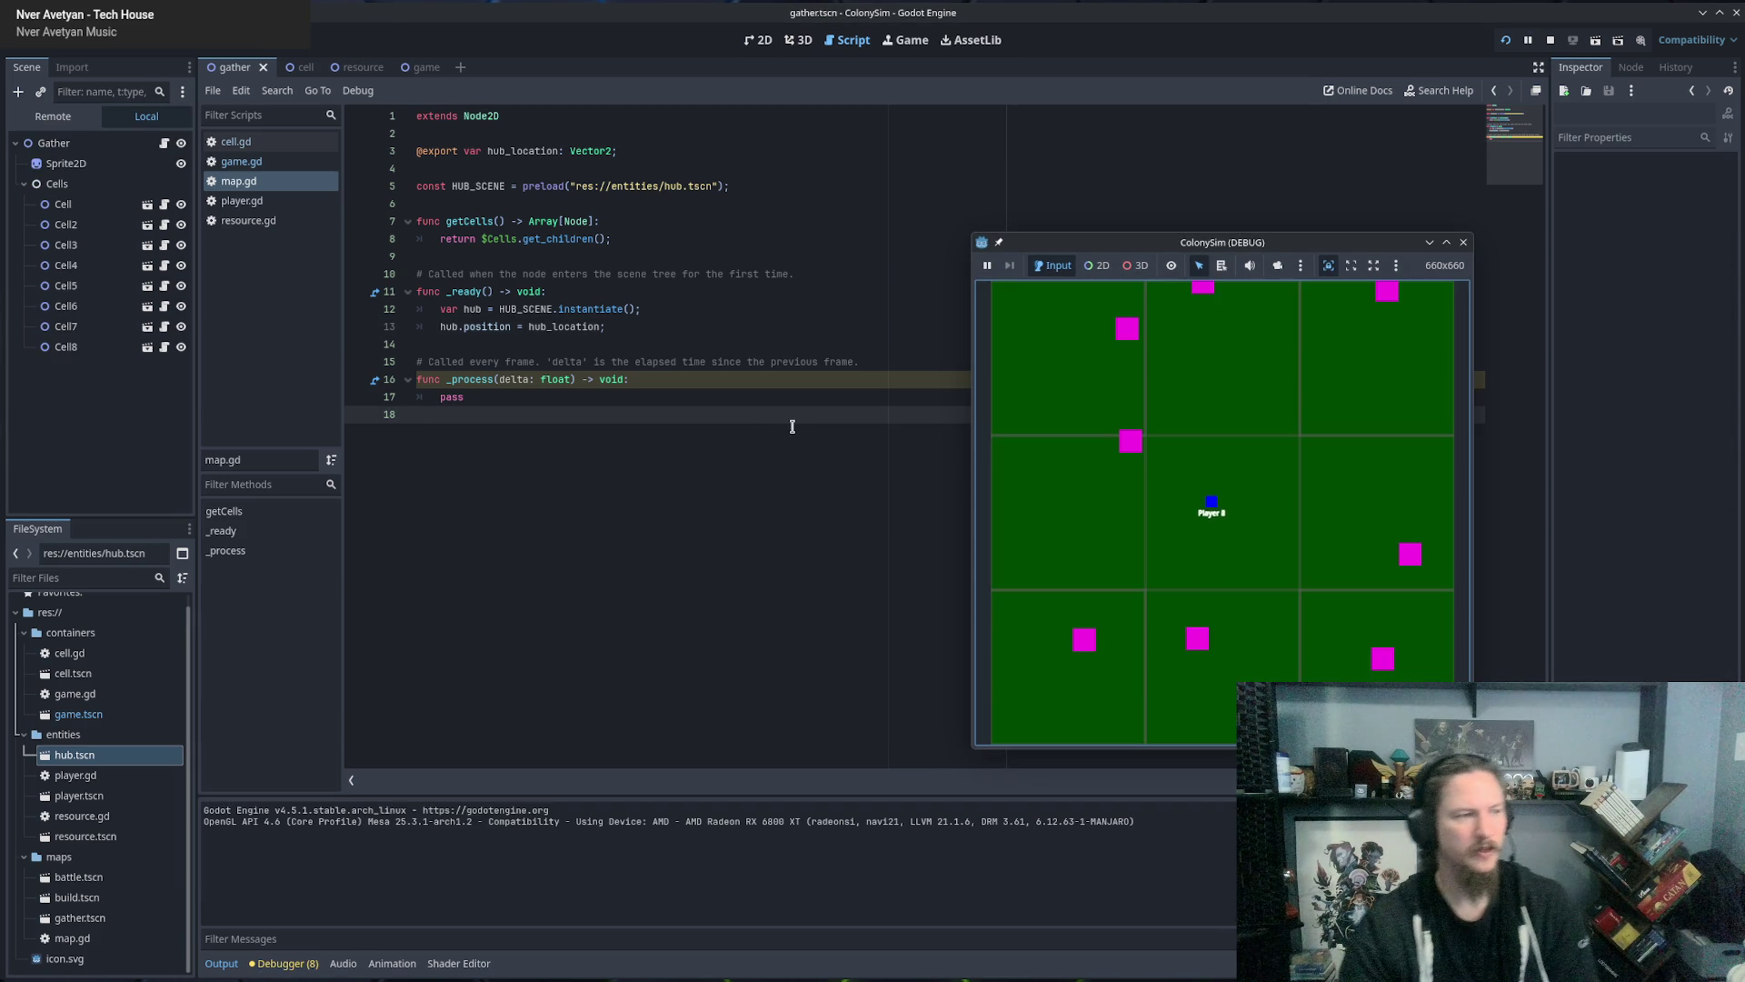
pyautogui.click(1465, 242)
pyautogui.click(414, 69)
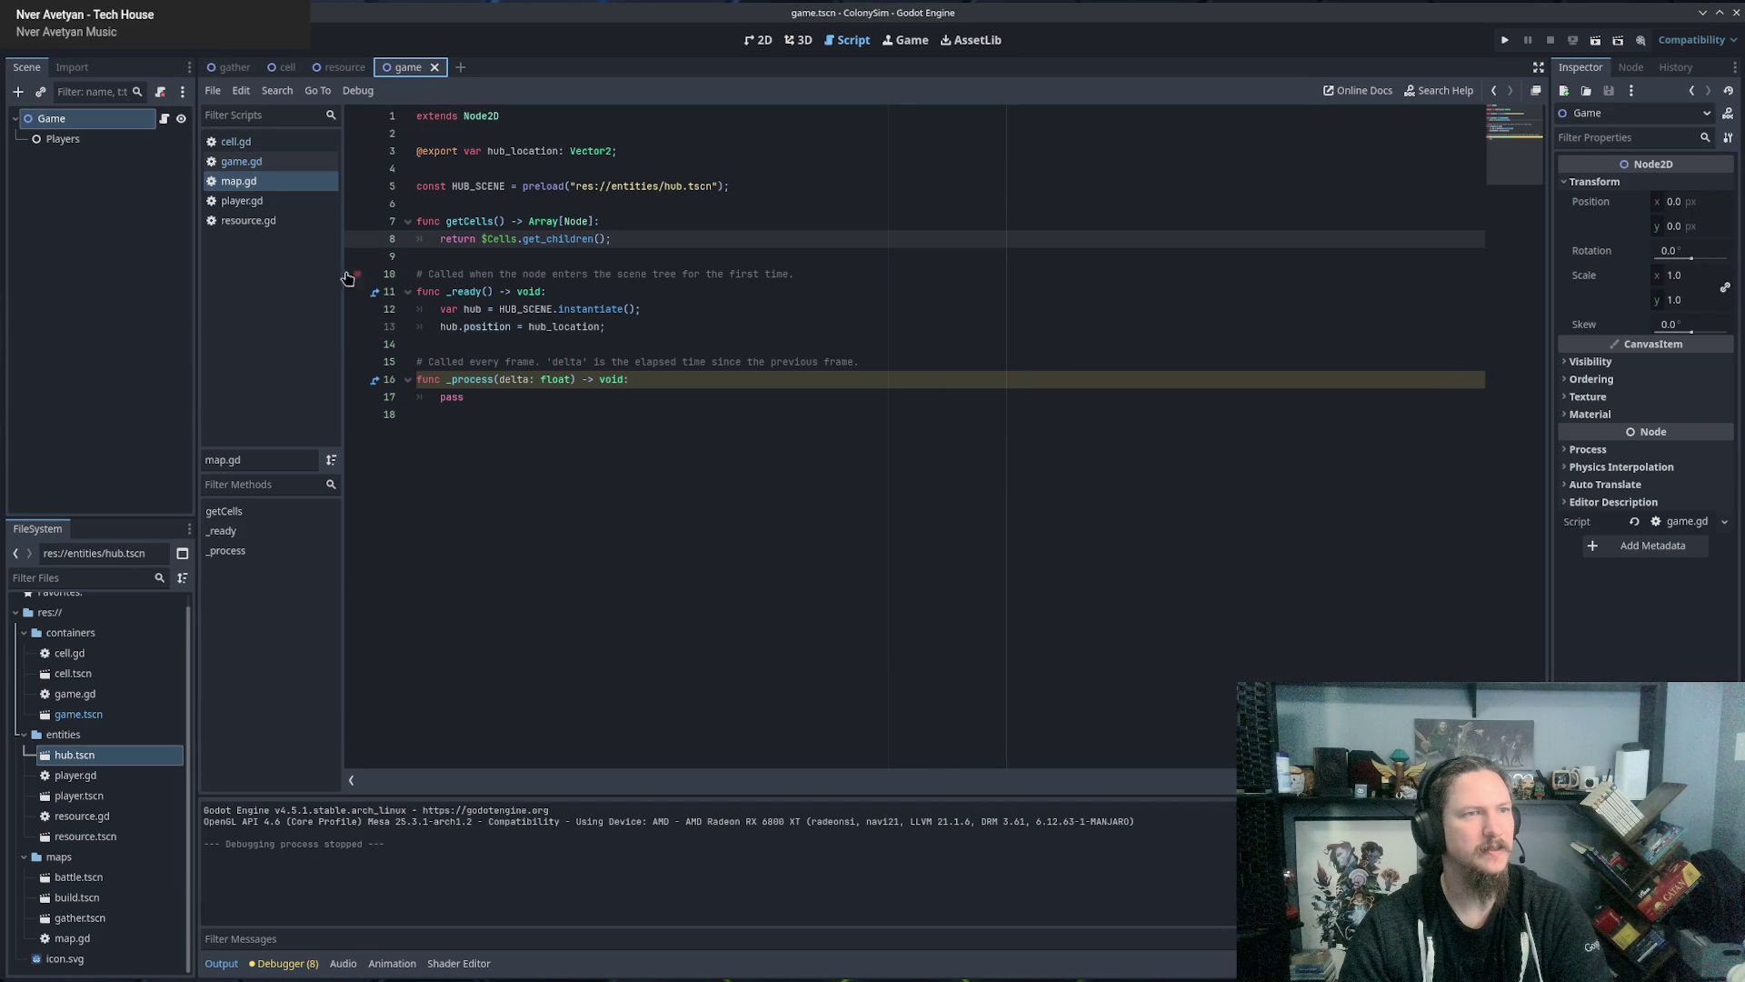
# Step: Add add_child(hub); after the hub position line in map.gd's _ready
pyautogui.click(239, 162)
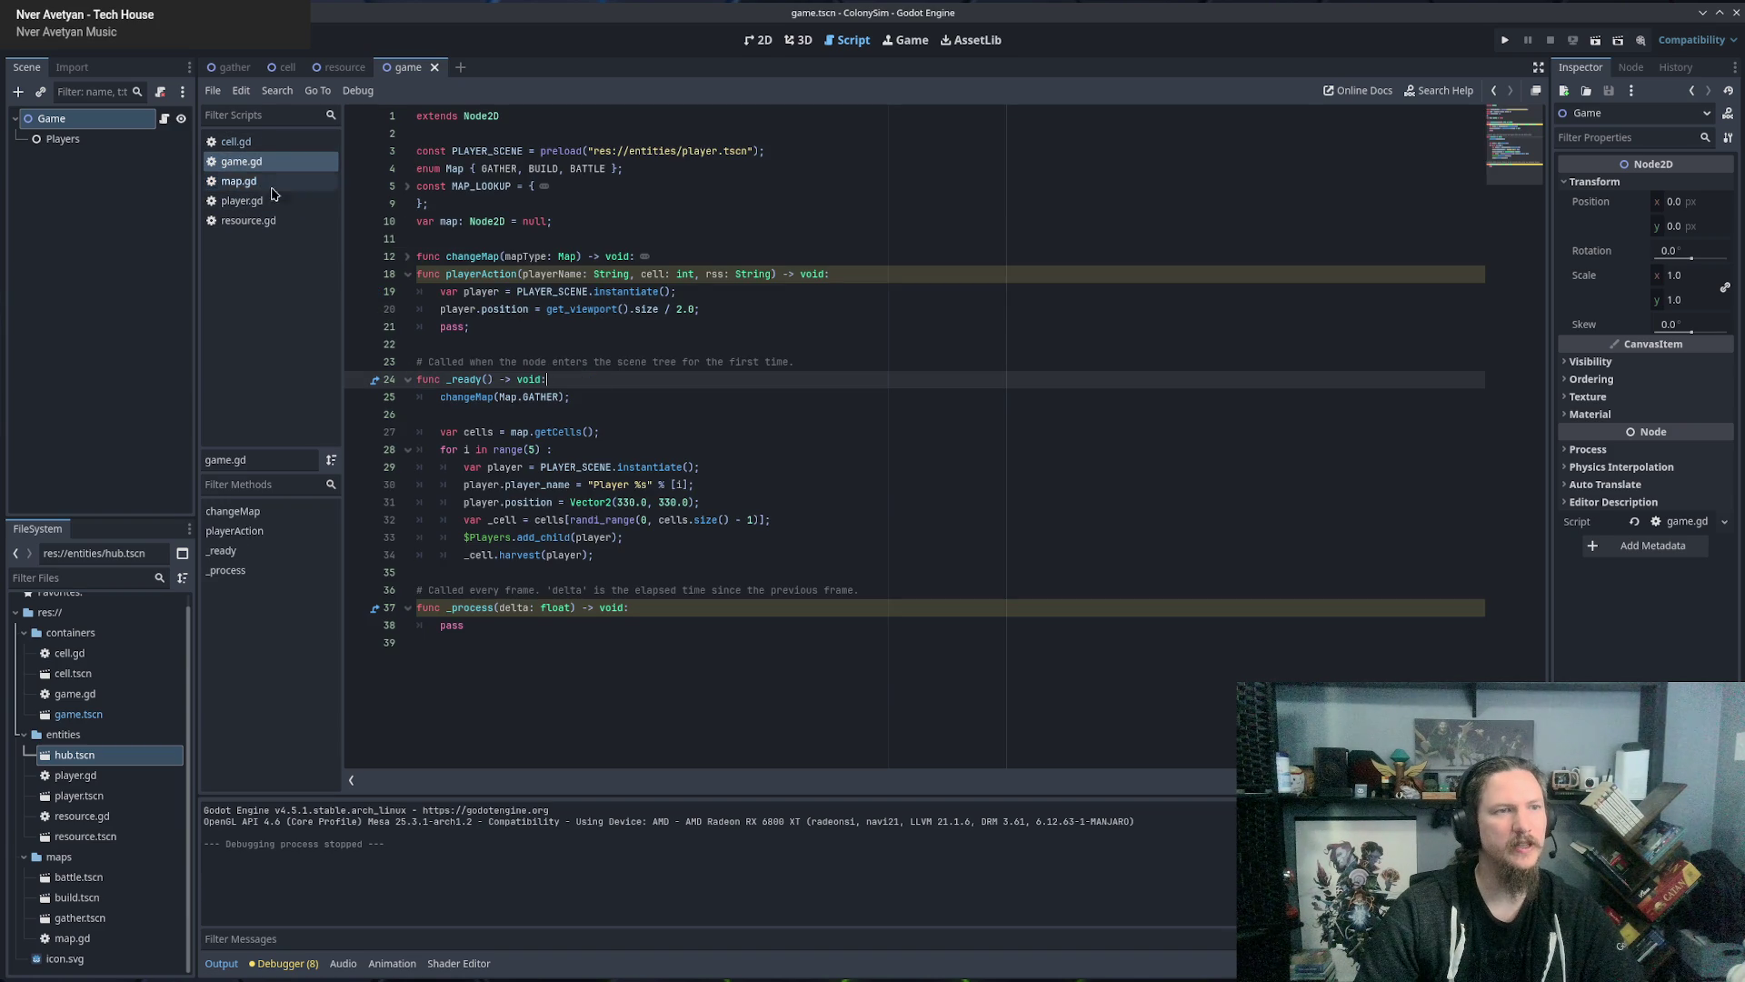
pyautogui.click(233, 183)
pyautogui.click(634, 328)
pyautogui.press('Return')
pyautogui.write('d_chil')
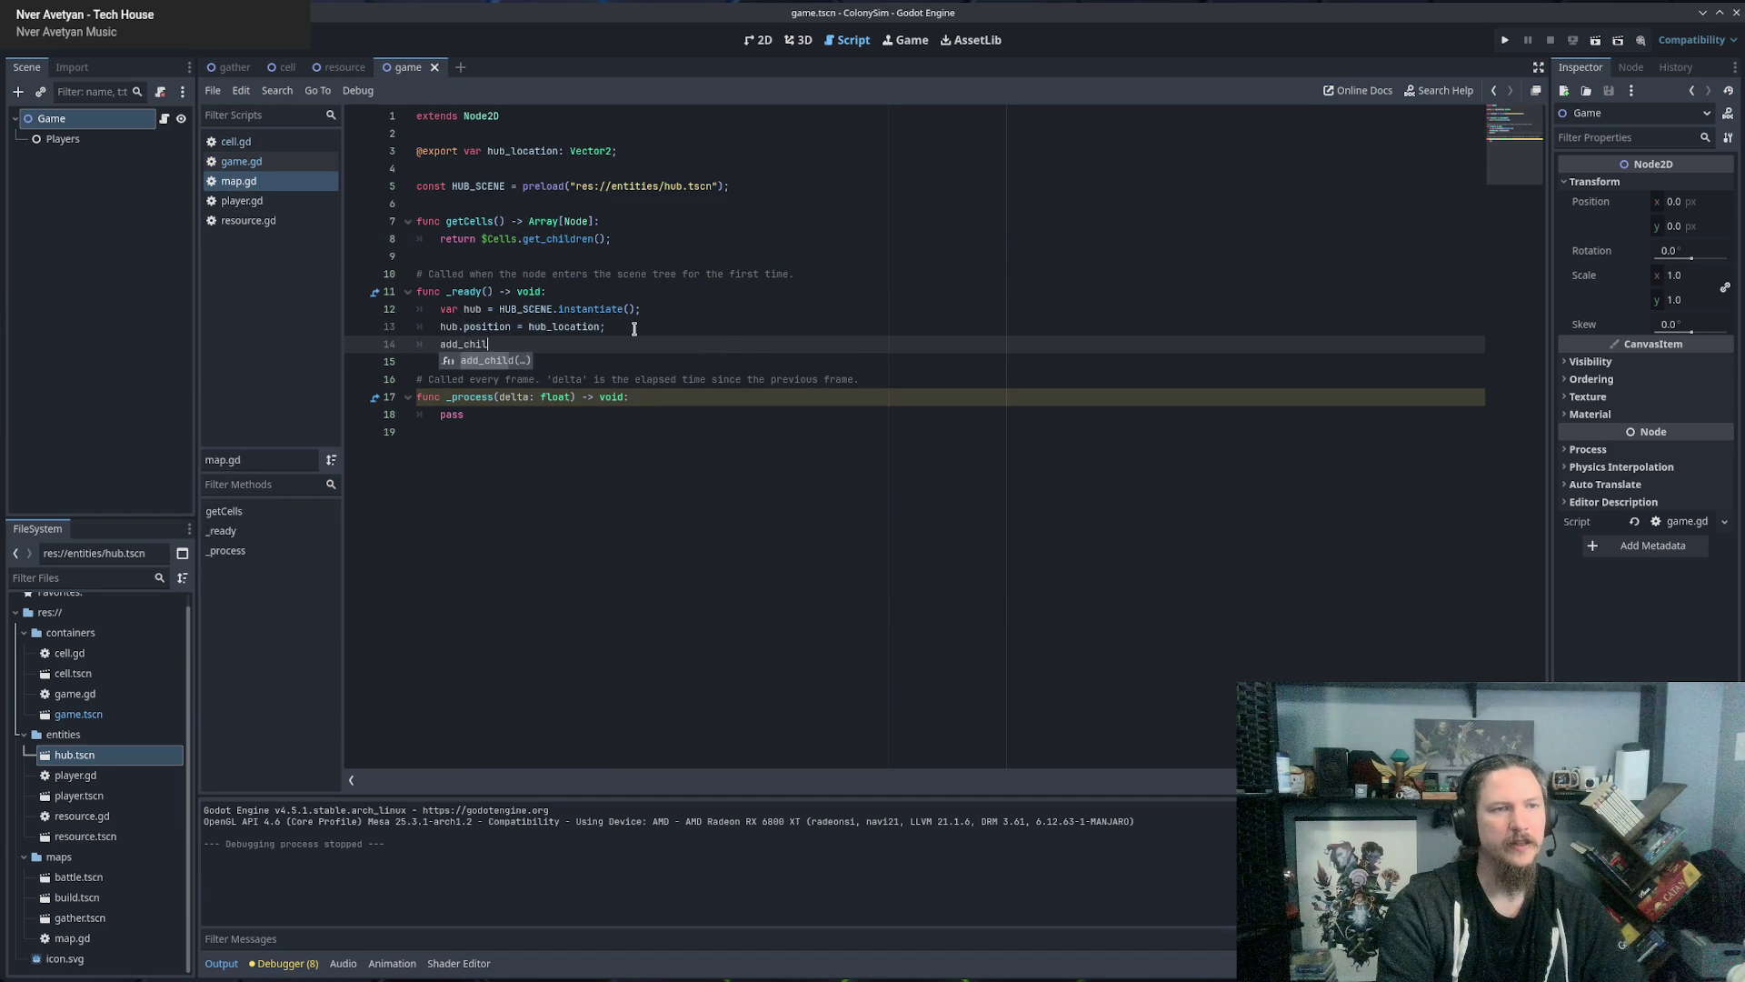
pyautogui.press('Return')
pyautogui.write('b);')
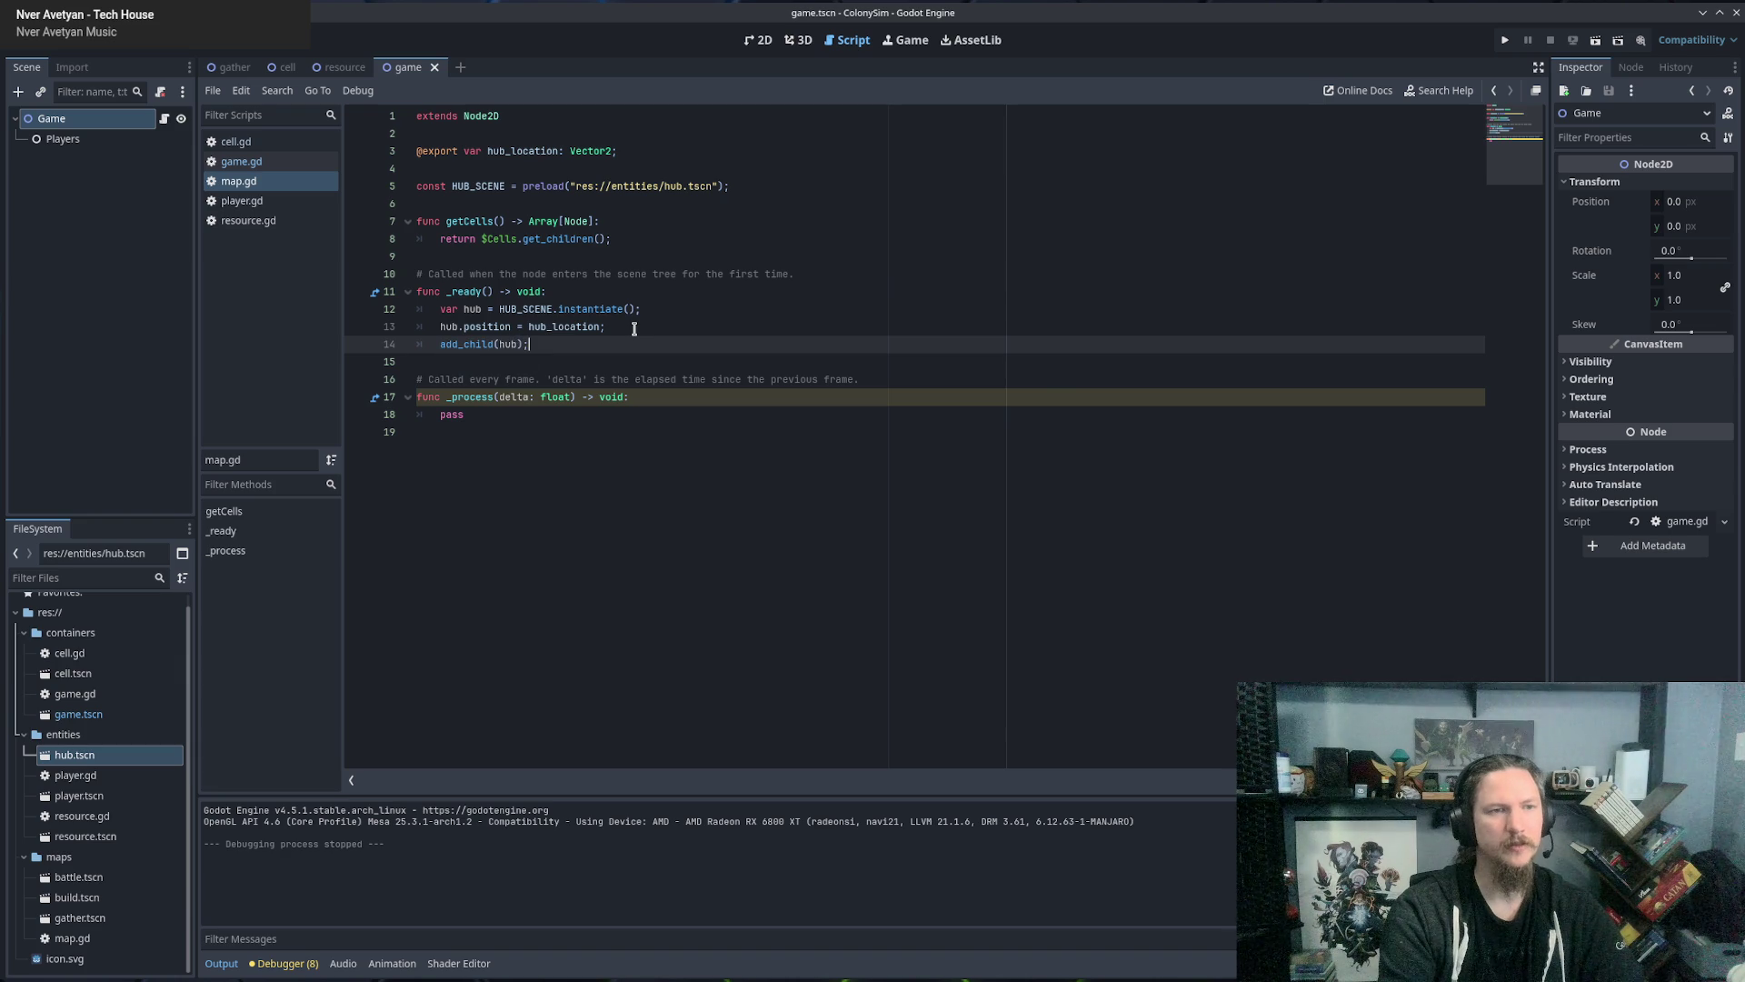
# Step: Test-run the game, close it, and inspect hub_location on line 13
pyautogui.press('F5')
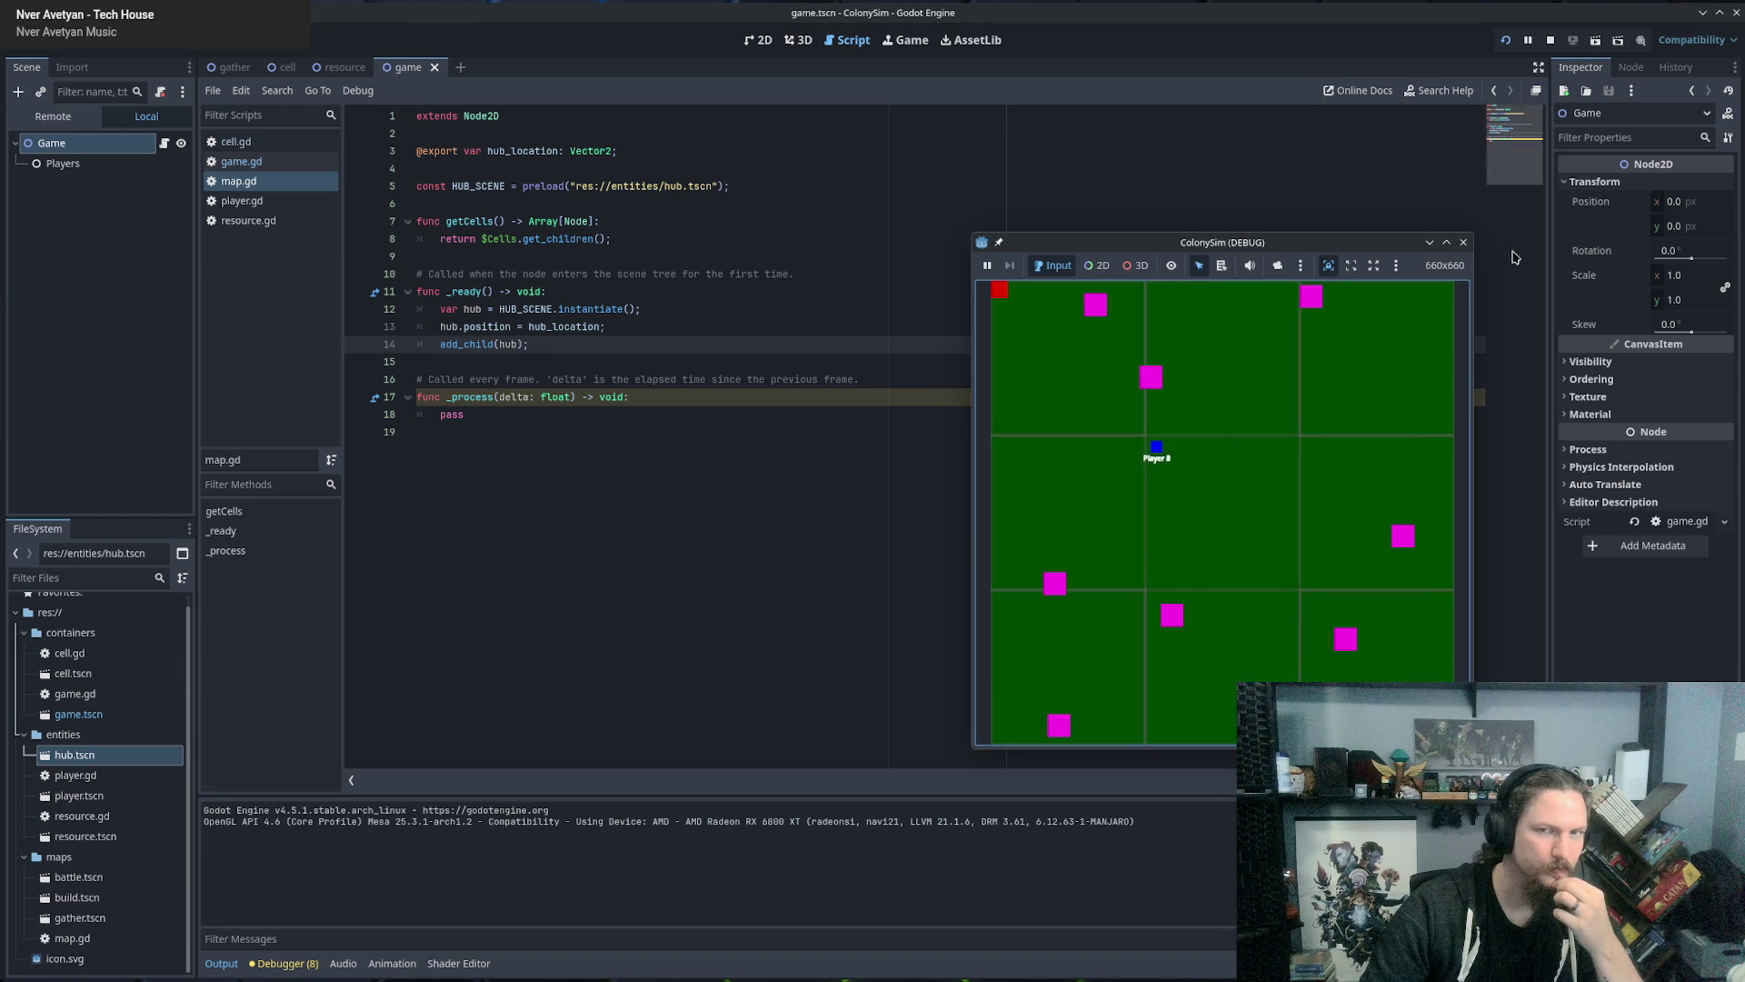
pyautogui.click(1465, 244)
pyautogui.doubleClick(483, 329)
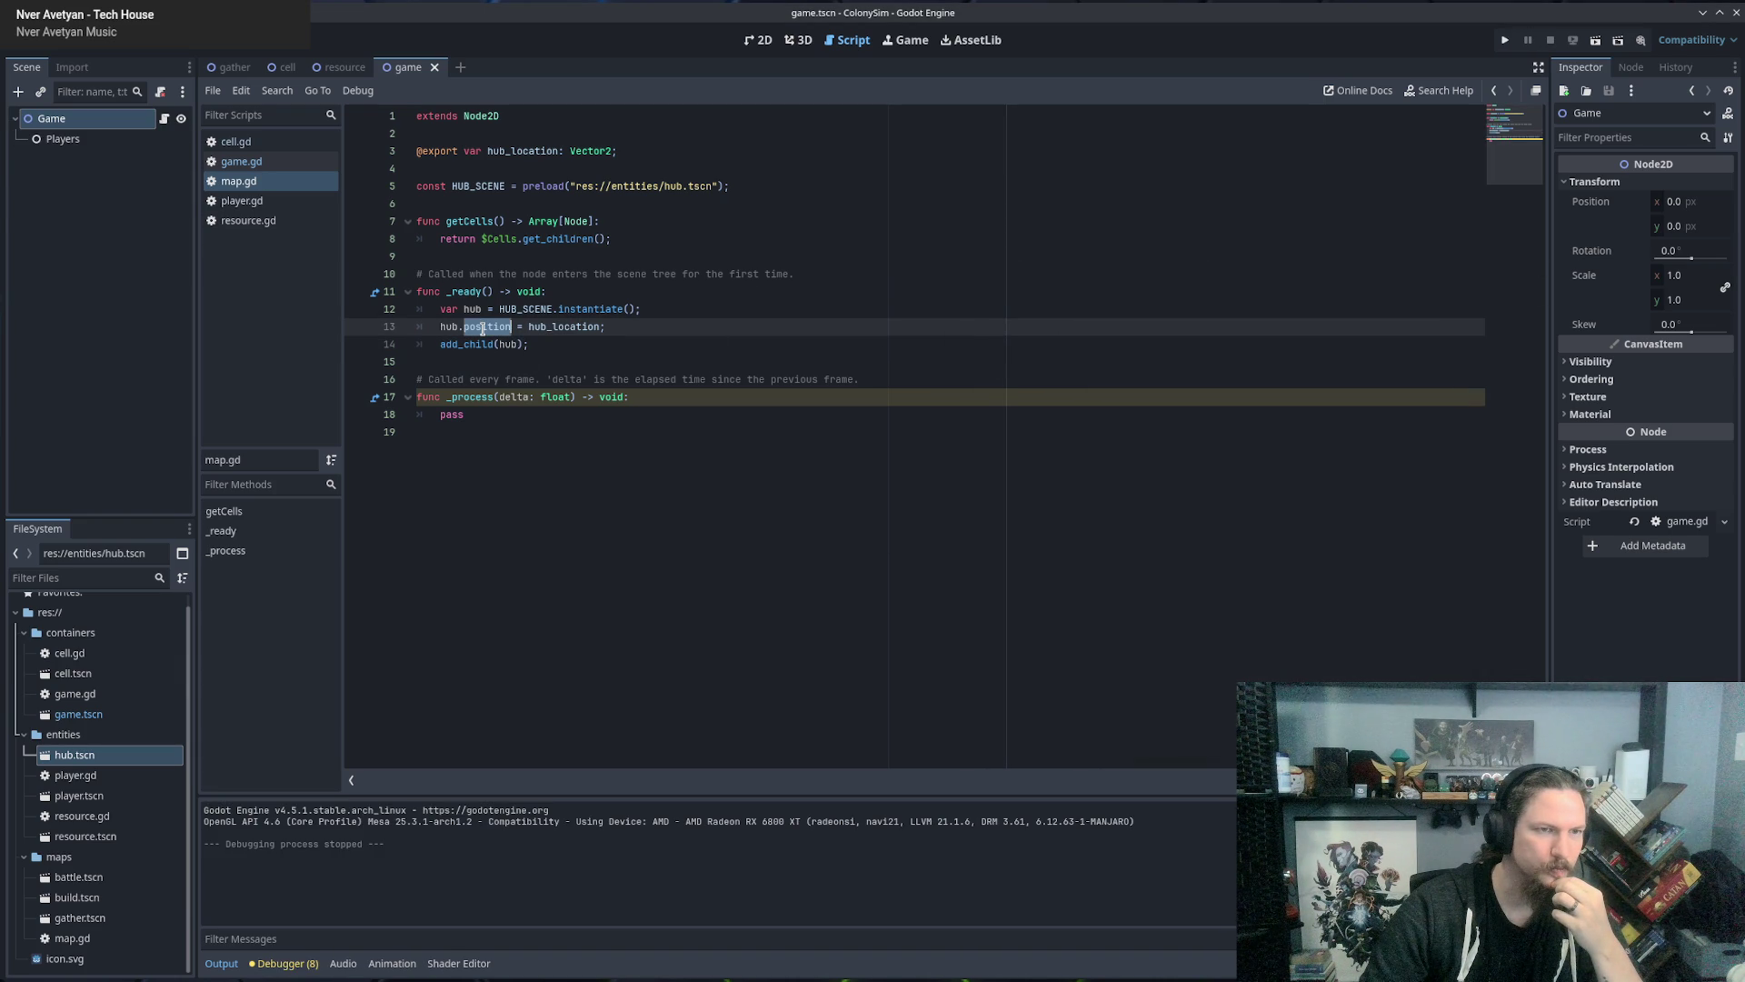
pyautogui.doubleClick(560, 327)
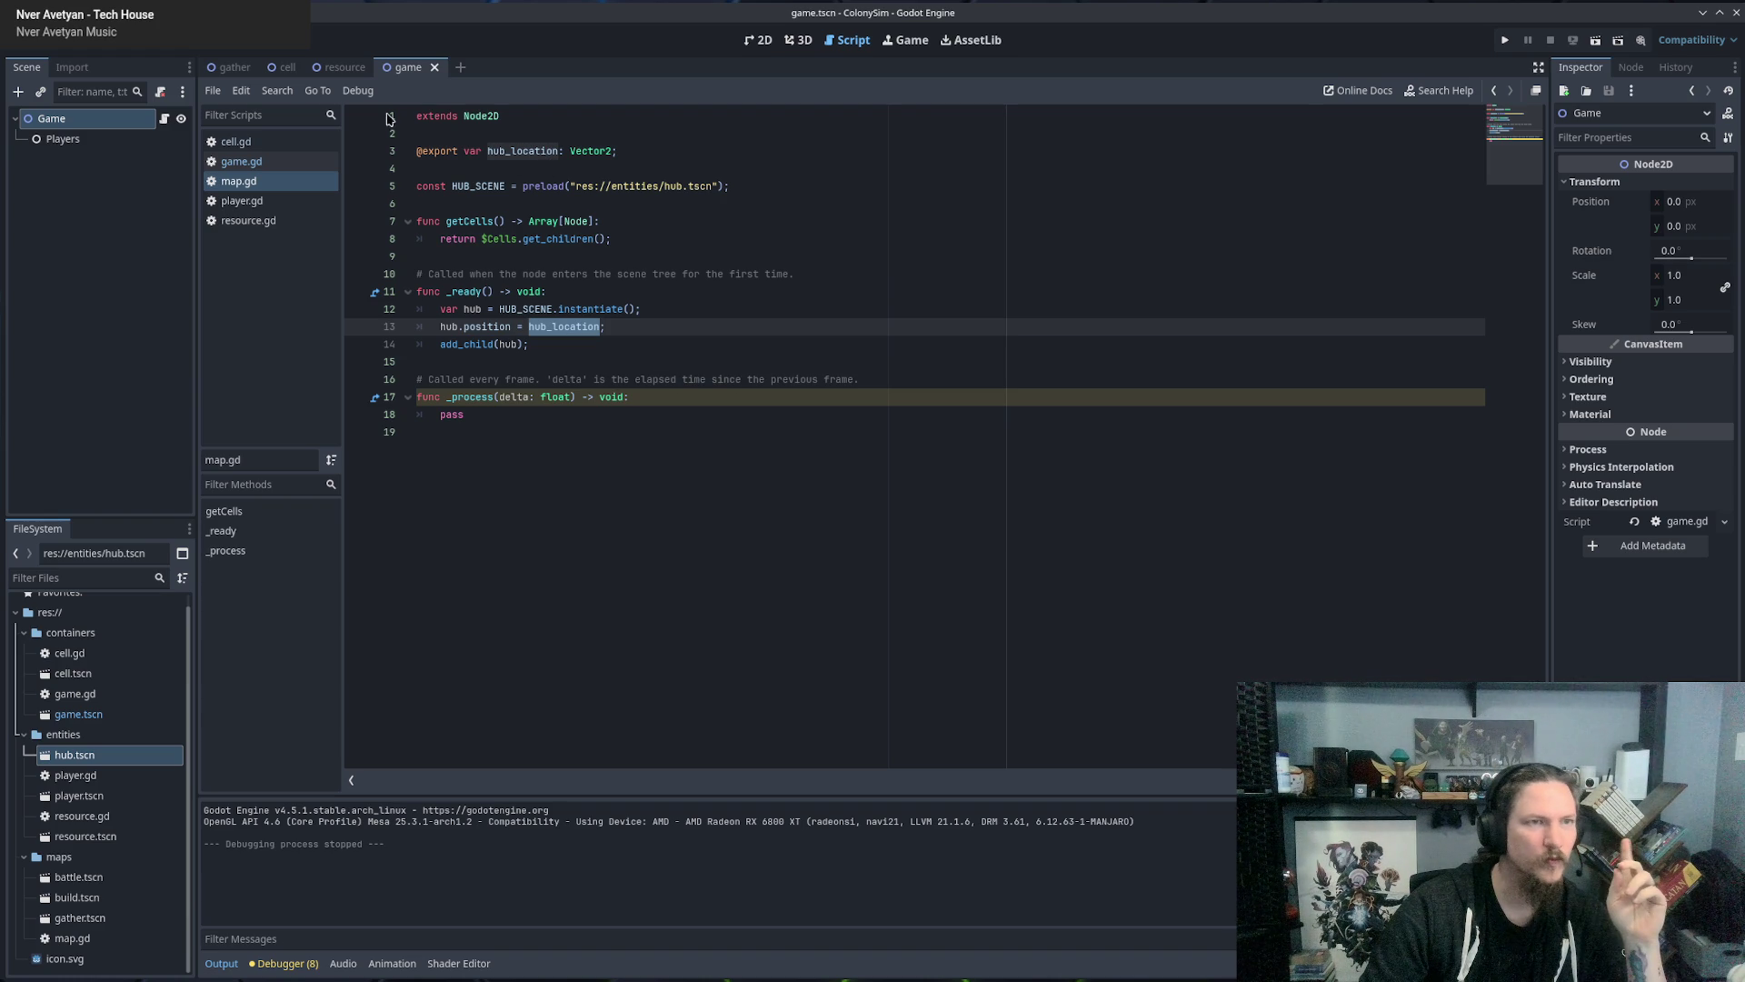
pyautogui.click(233, 67)
# Step: Set the Gather root's Hub Location to (330, 330), then run and stop the game
pyautogui.click(752, 45)
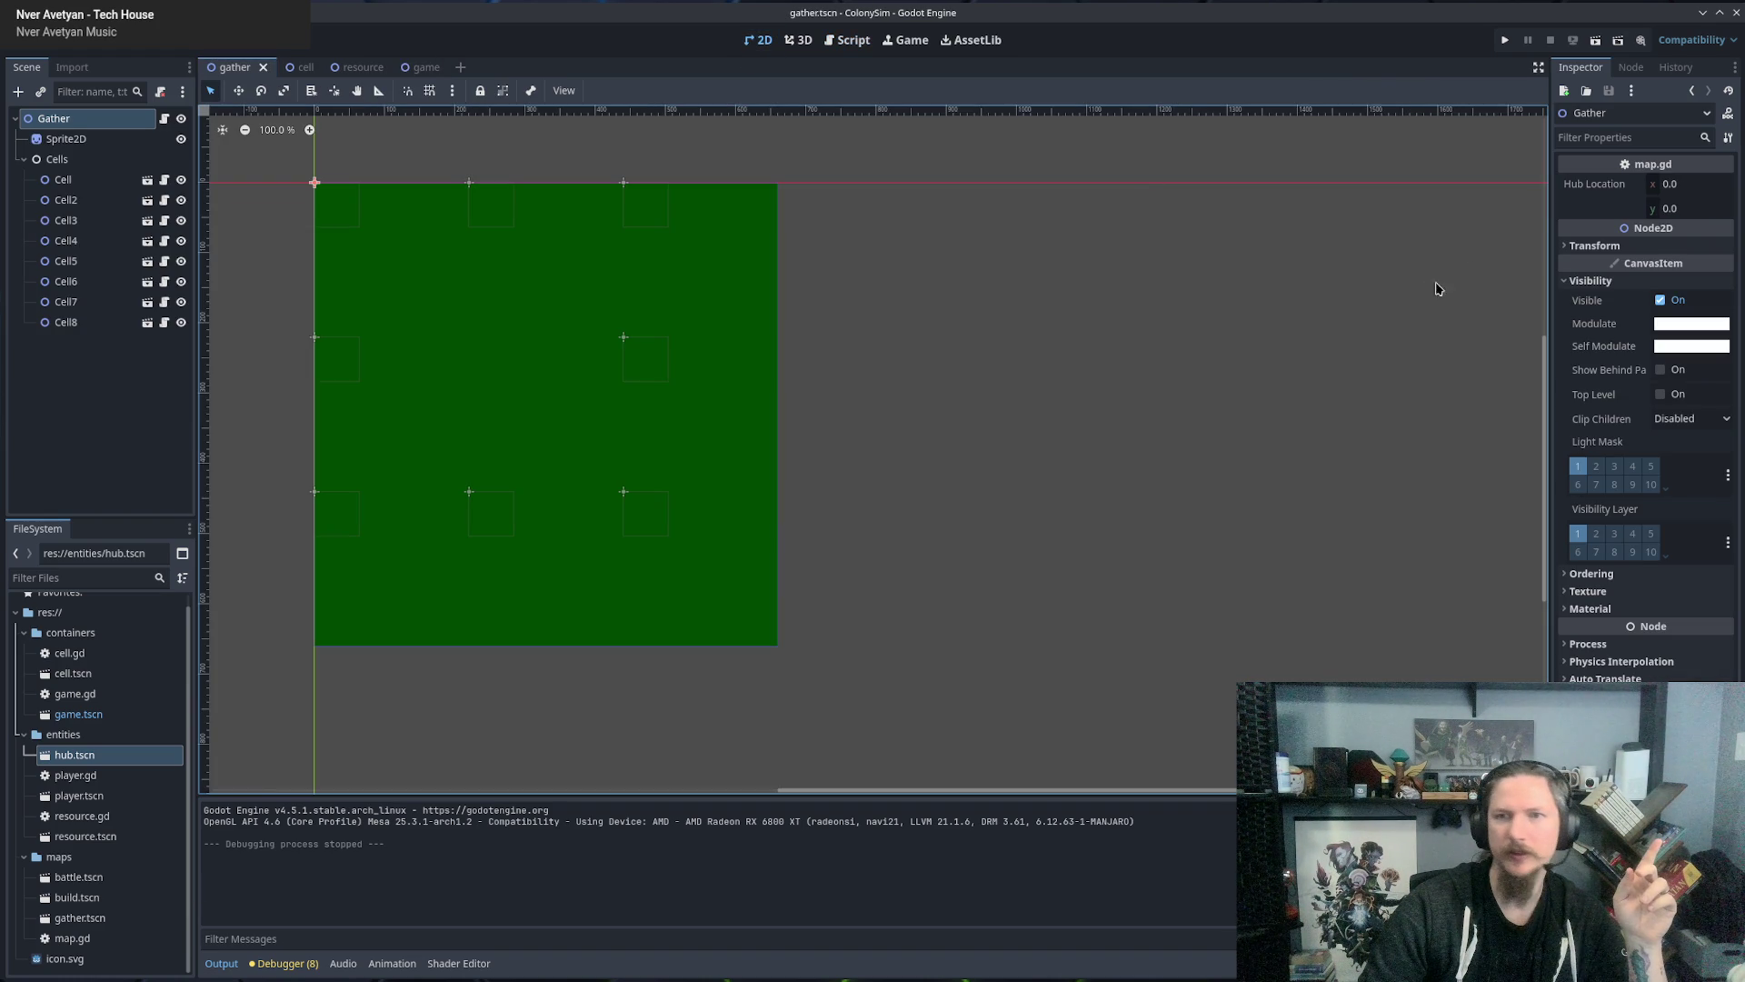
pyautogui.click(89, 122)
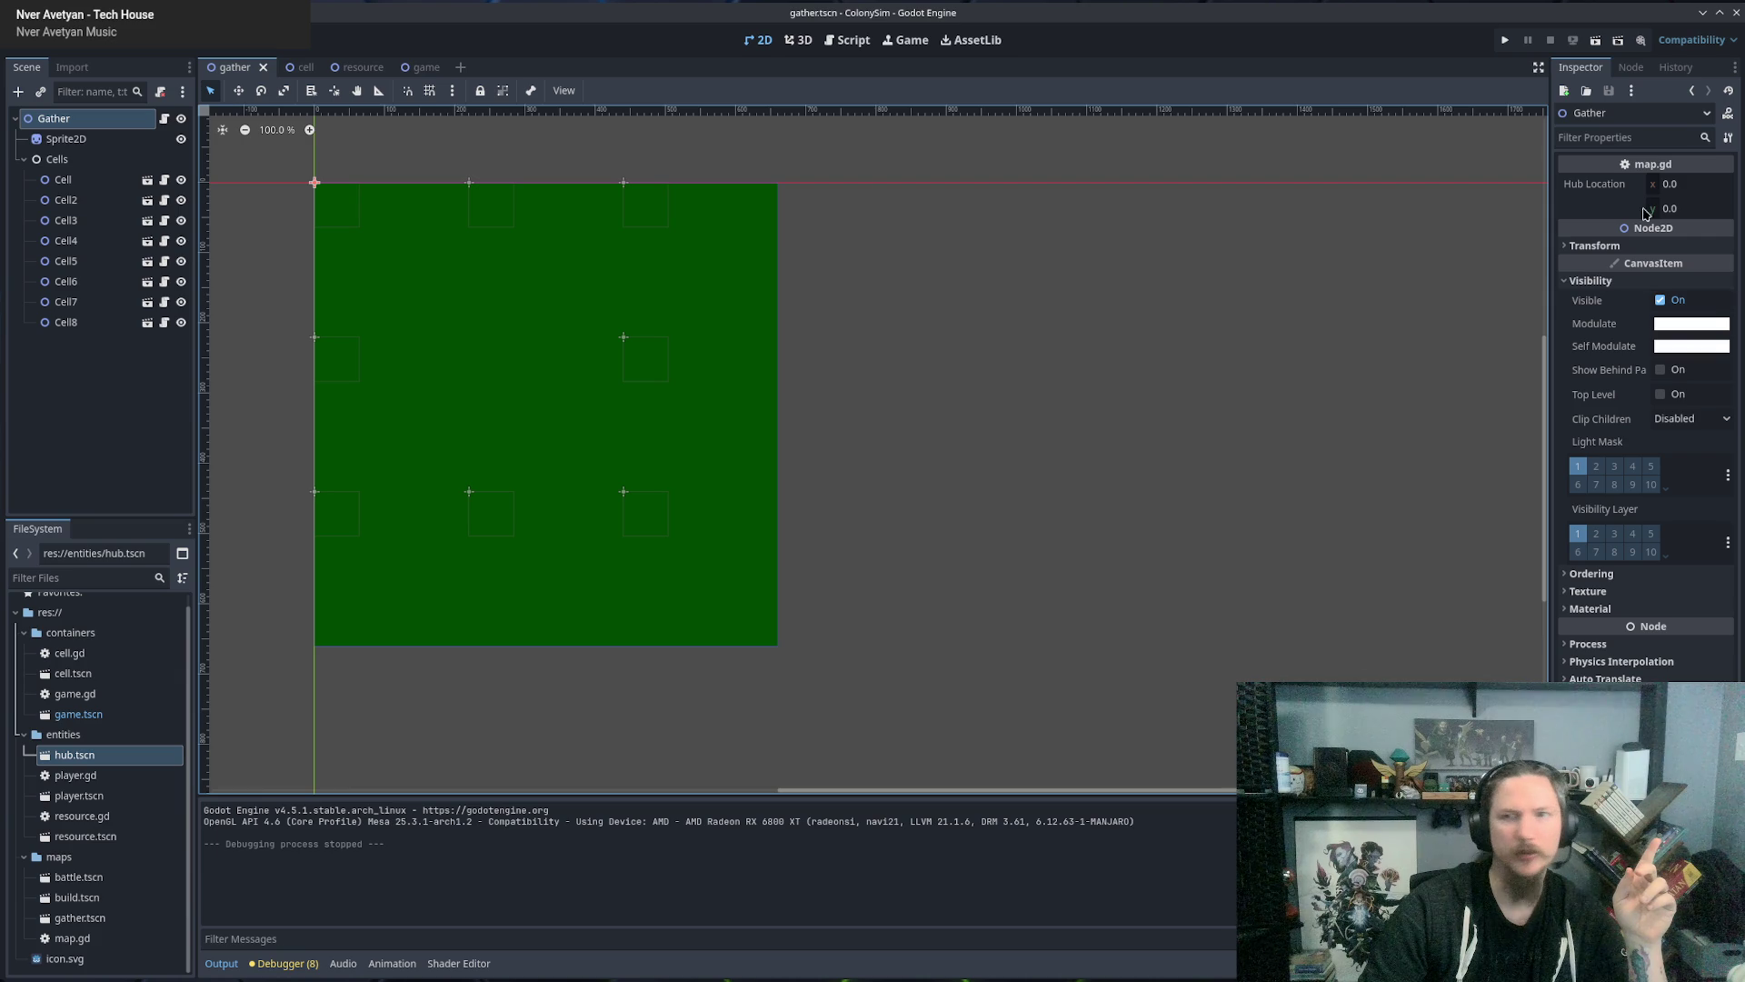
pyautogui.click(1665, 185)
pyautogui.write('330')
pyautogui.press('Tab')
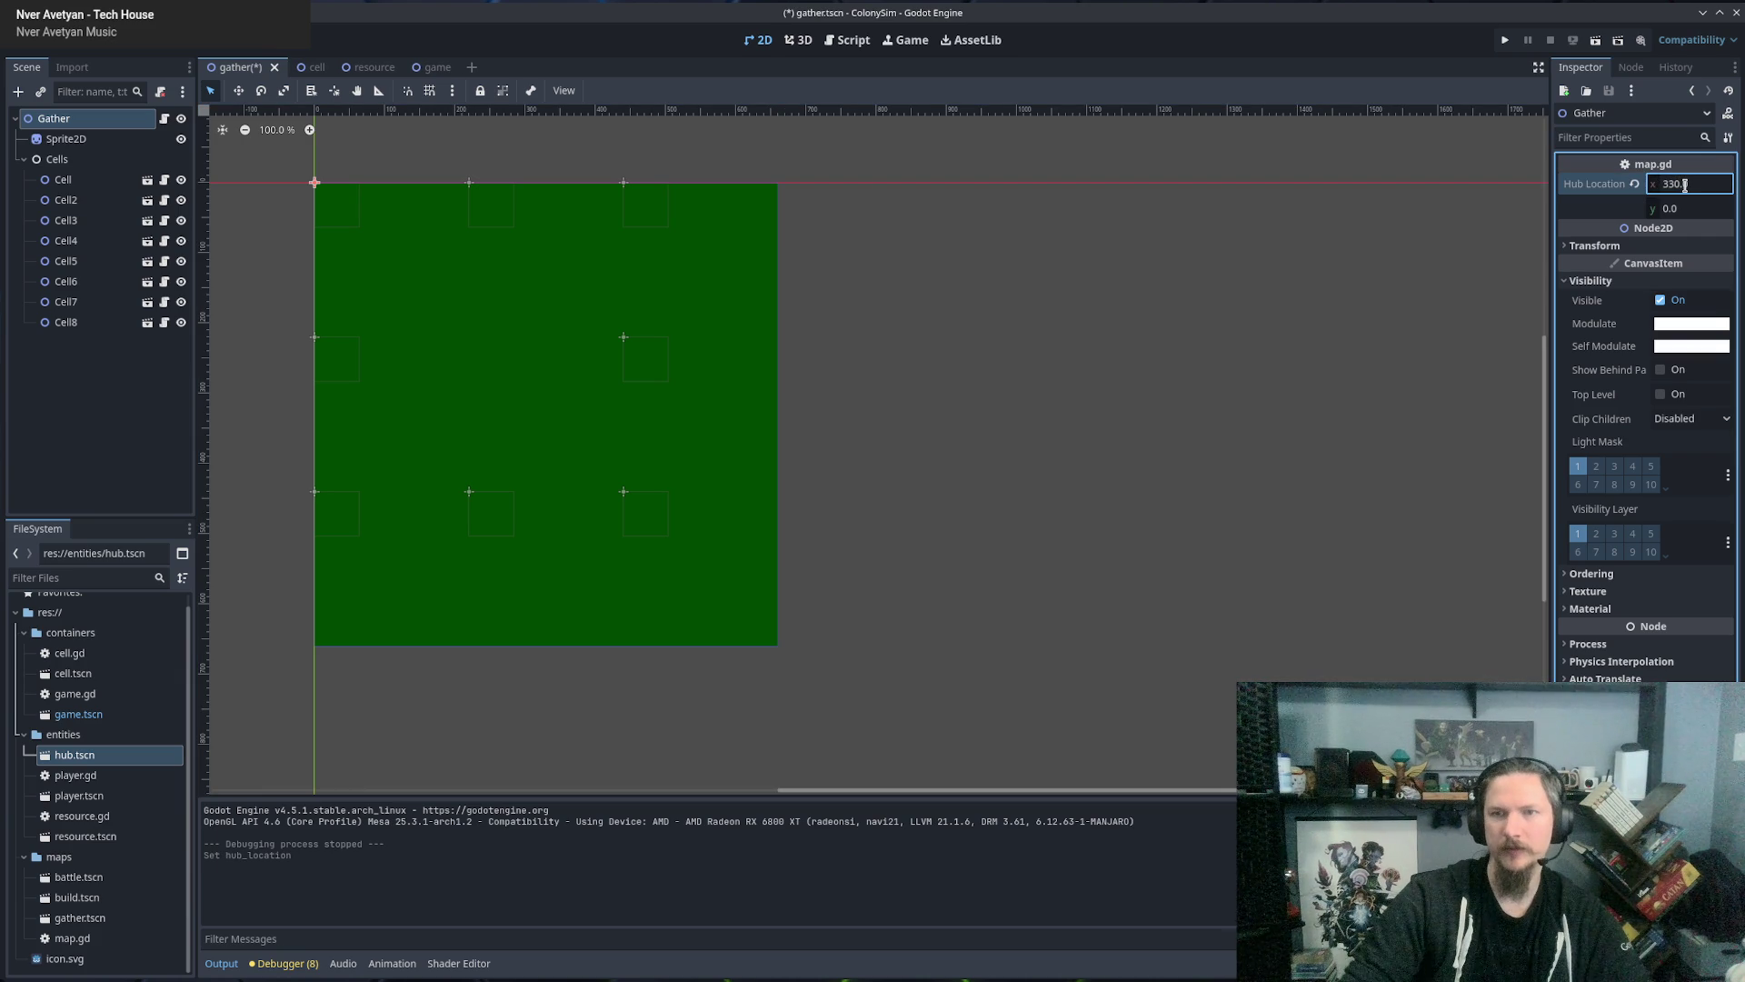
pyautogui.write('330')
pyautogui.press('Return')
pyautogui.press('F5')
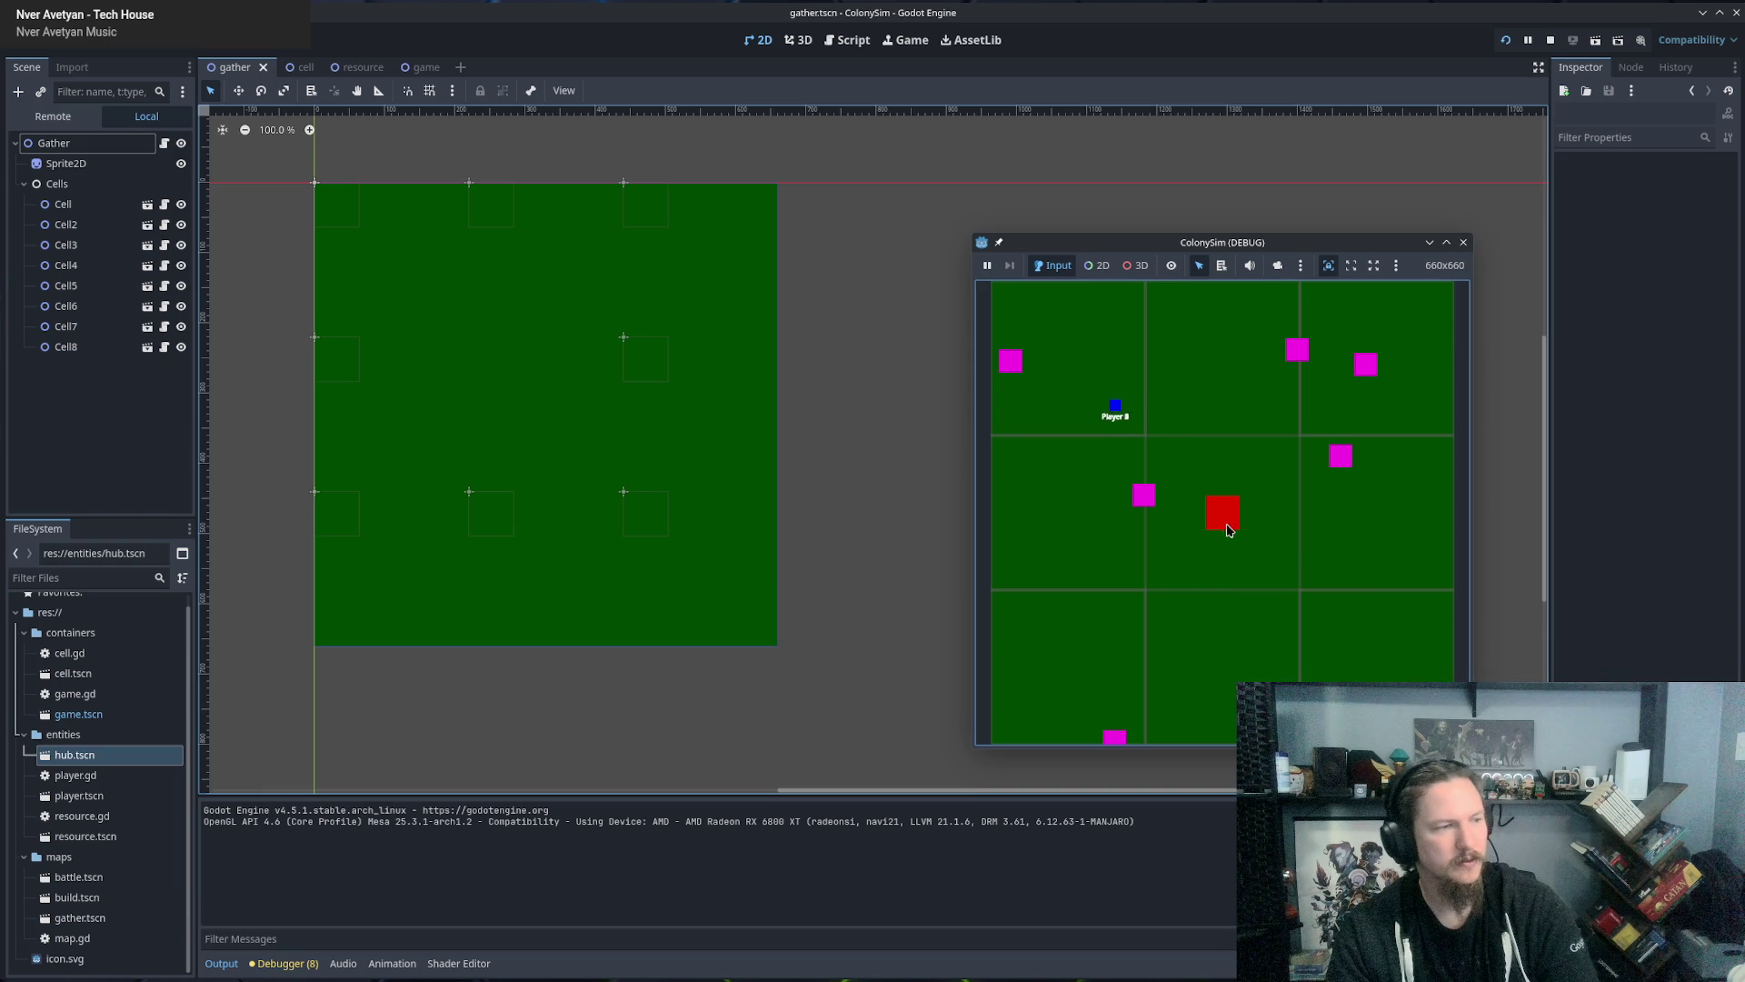
pyautogui.click(1463, 242)
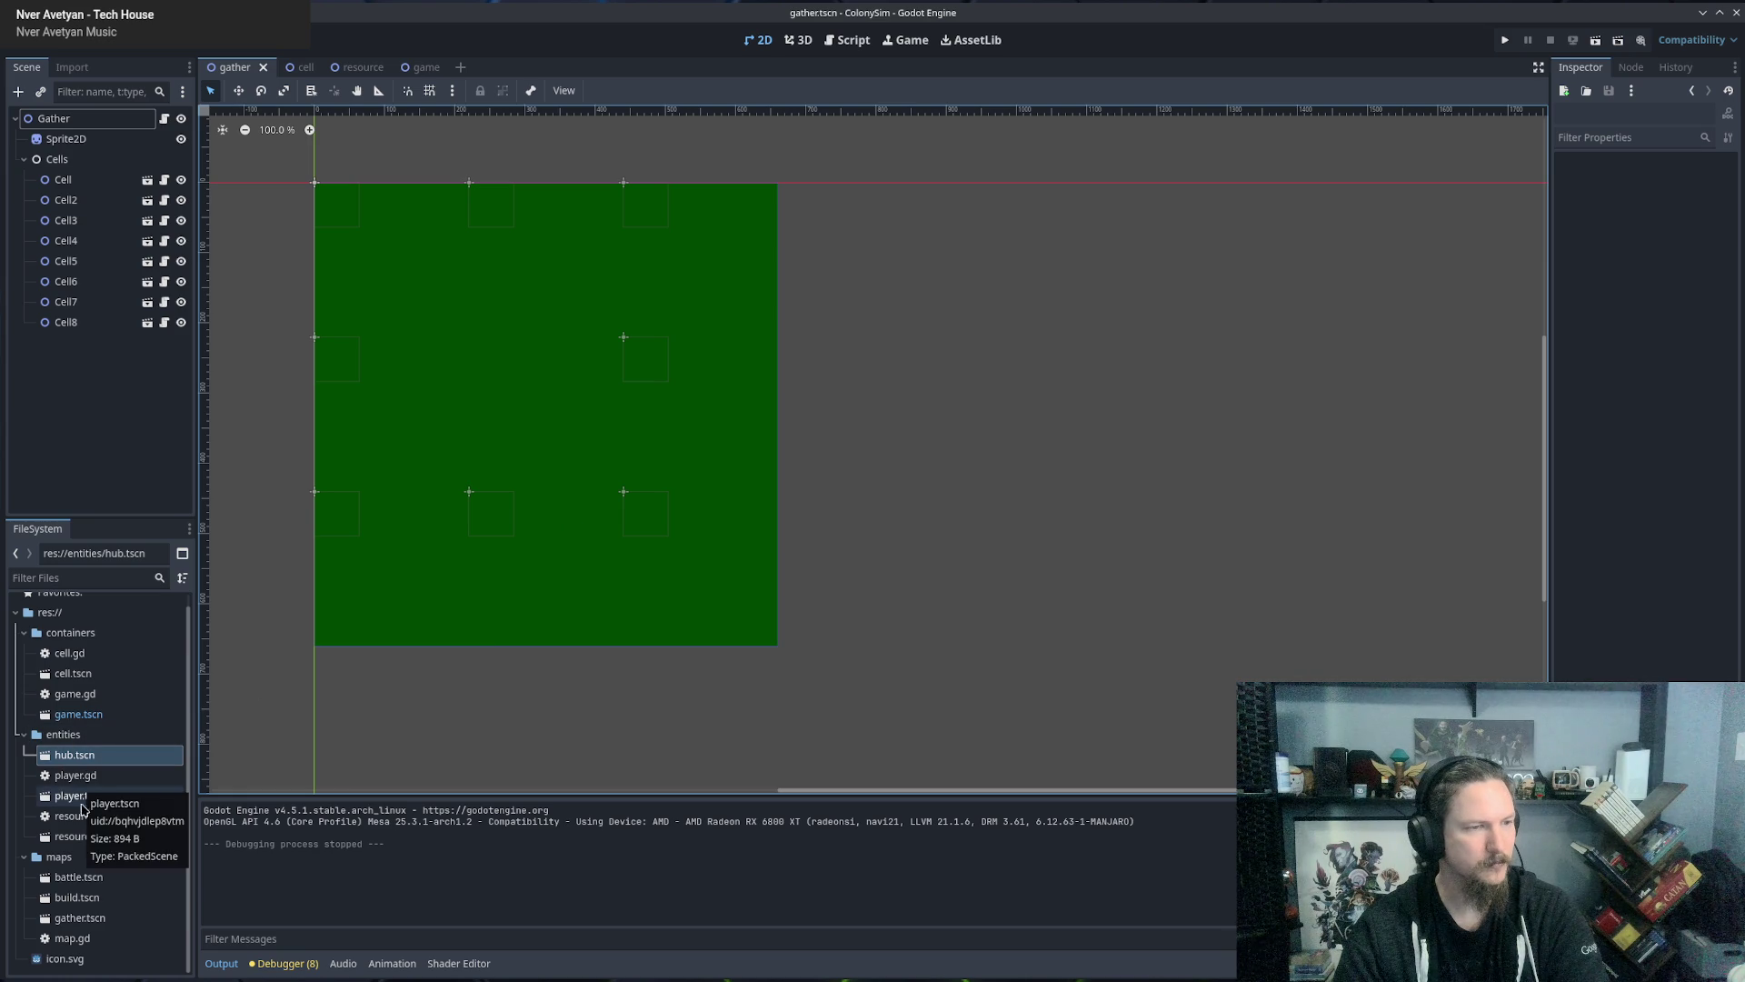
# Step: Replace get_viewport().size / 2.0 with map.hub_position on game.gd line 20, save, and test-run
pyautogui.click(850, 40)
pyautogui.click(549, 344)
pyautogui.click(259, 163)
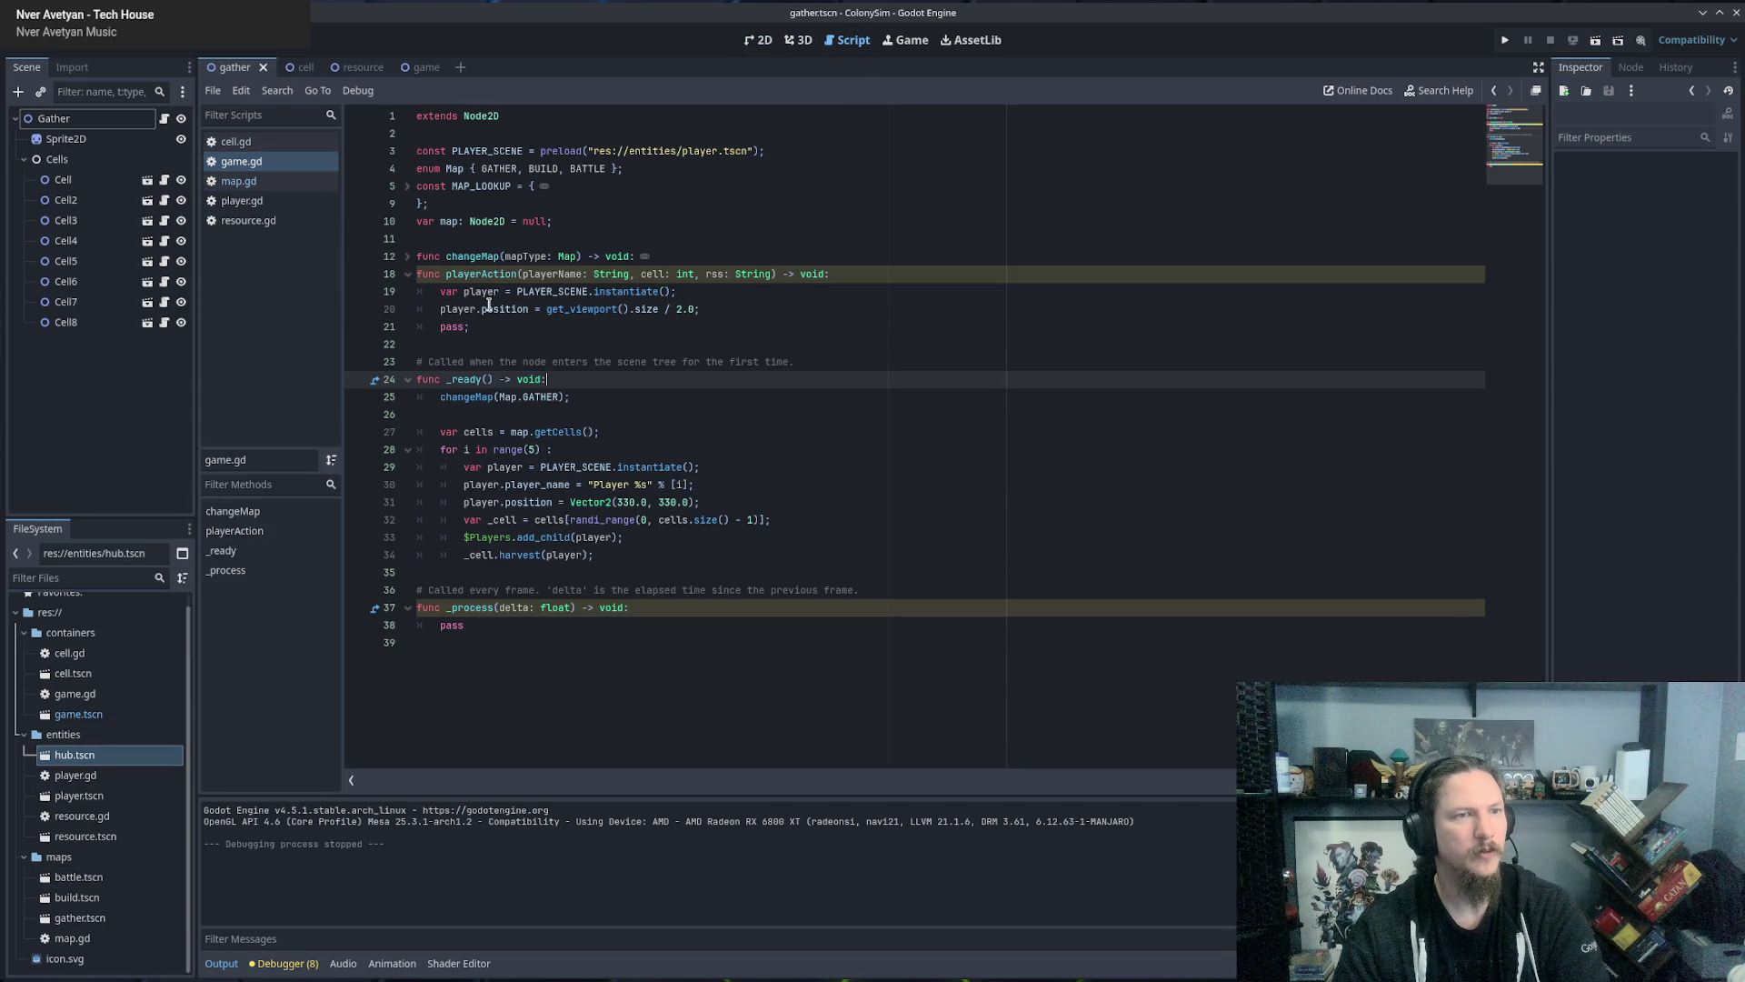
pyautogui.click(482, 309)
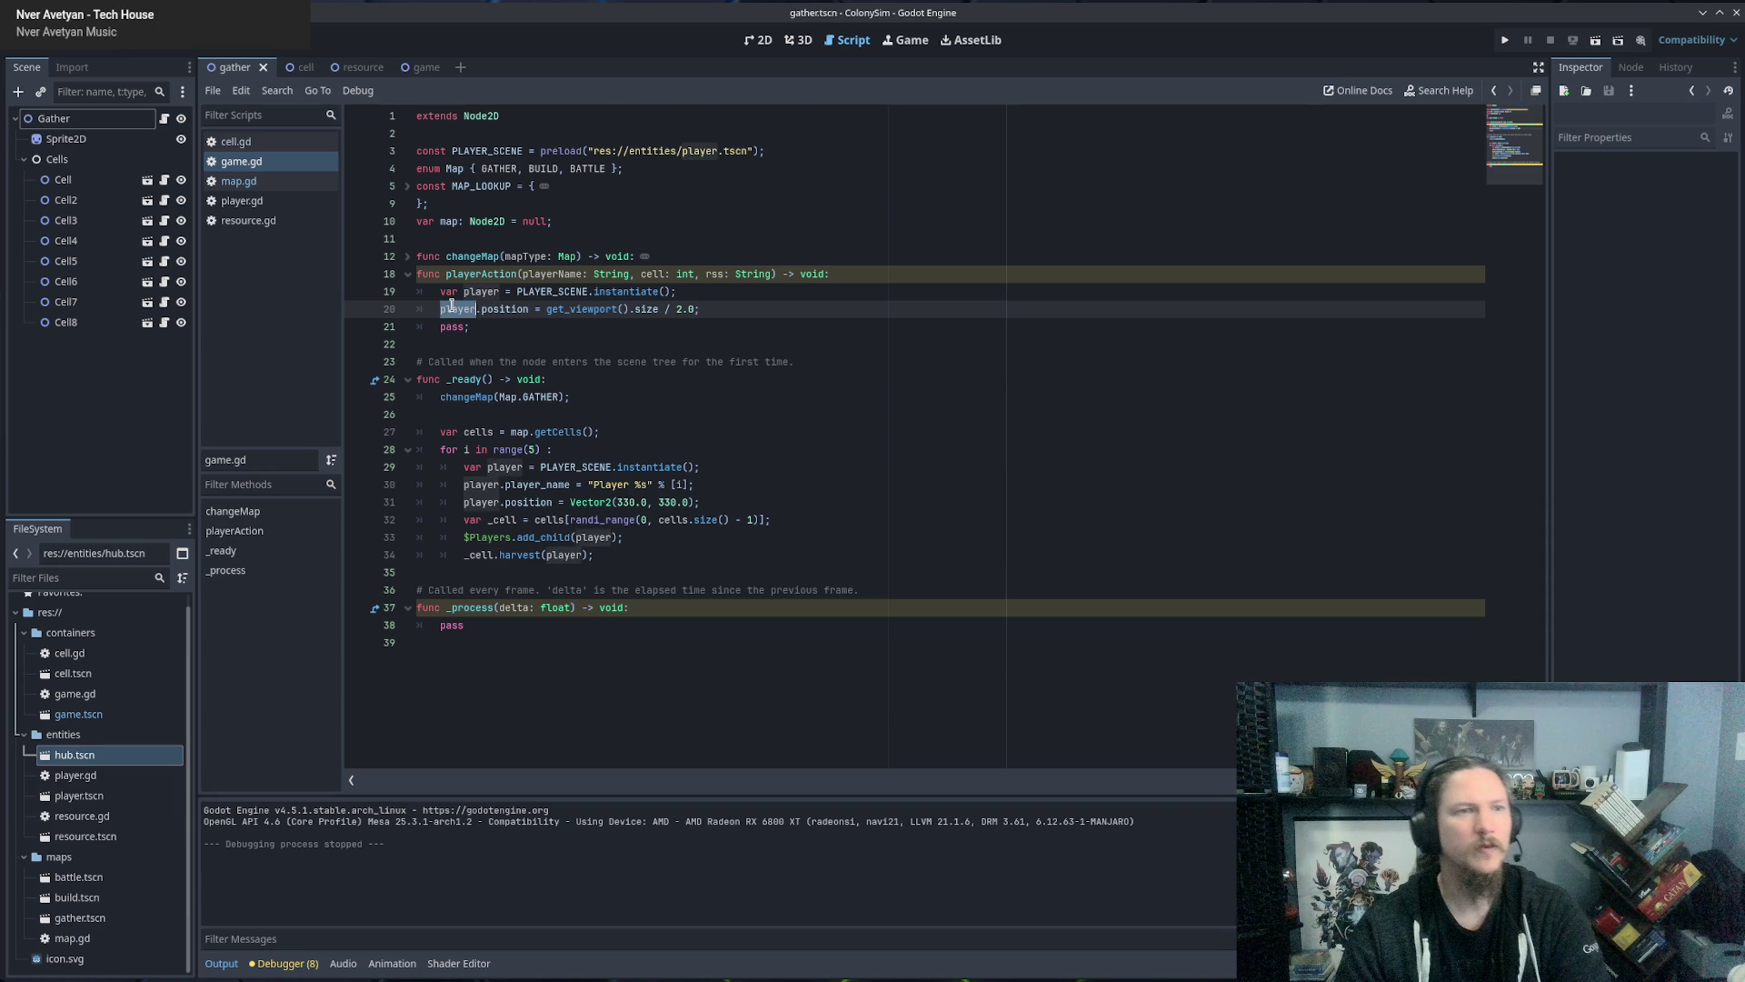
pyautogui.doubleClick(498, 309)
pyautogui.moveTo(547, 309); pyautogui.dragTo(696, 309)
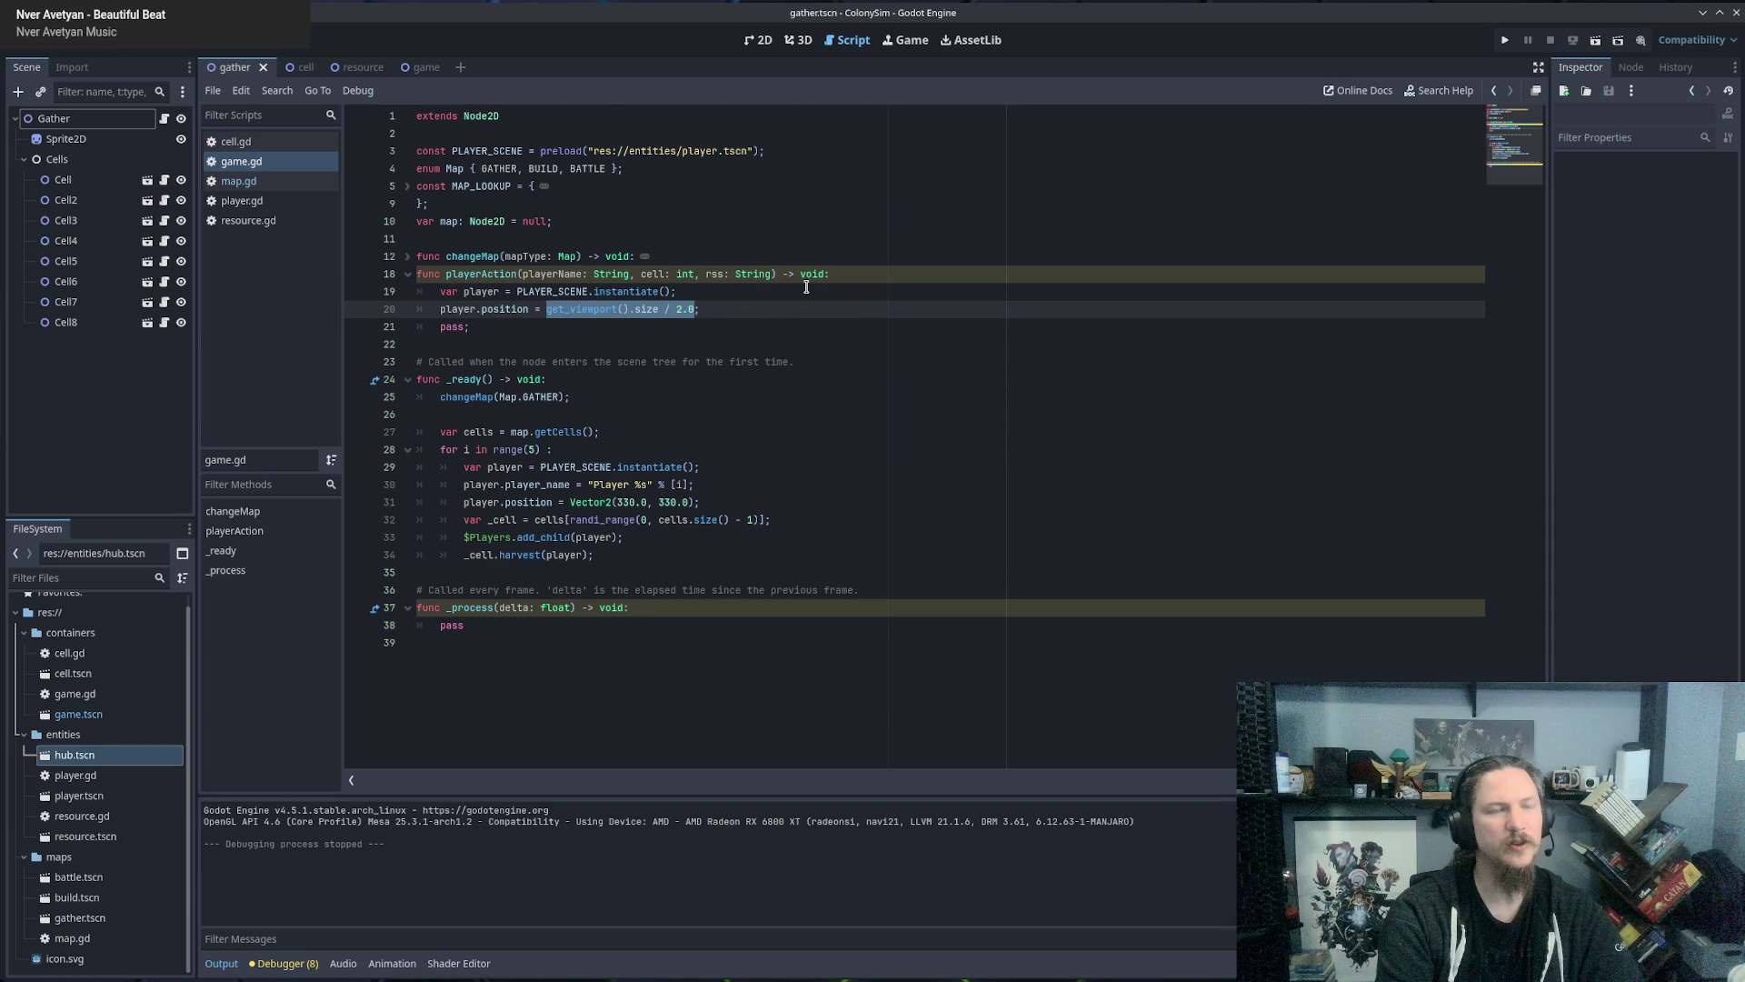
pyautogui.write('map.')
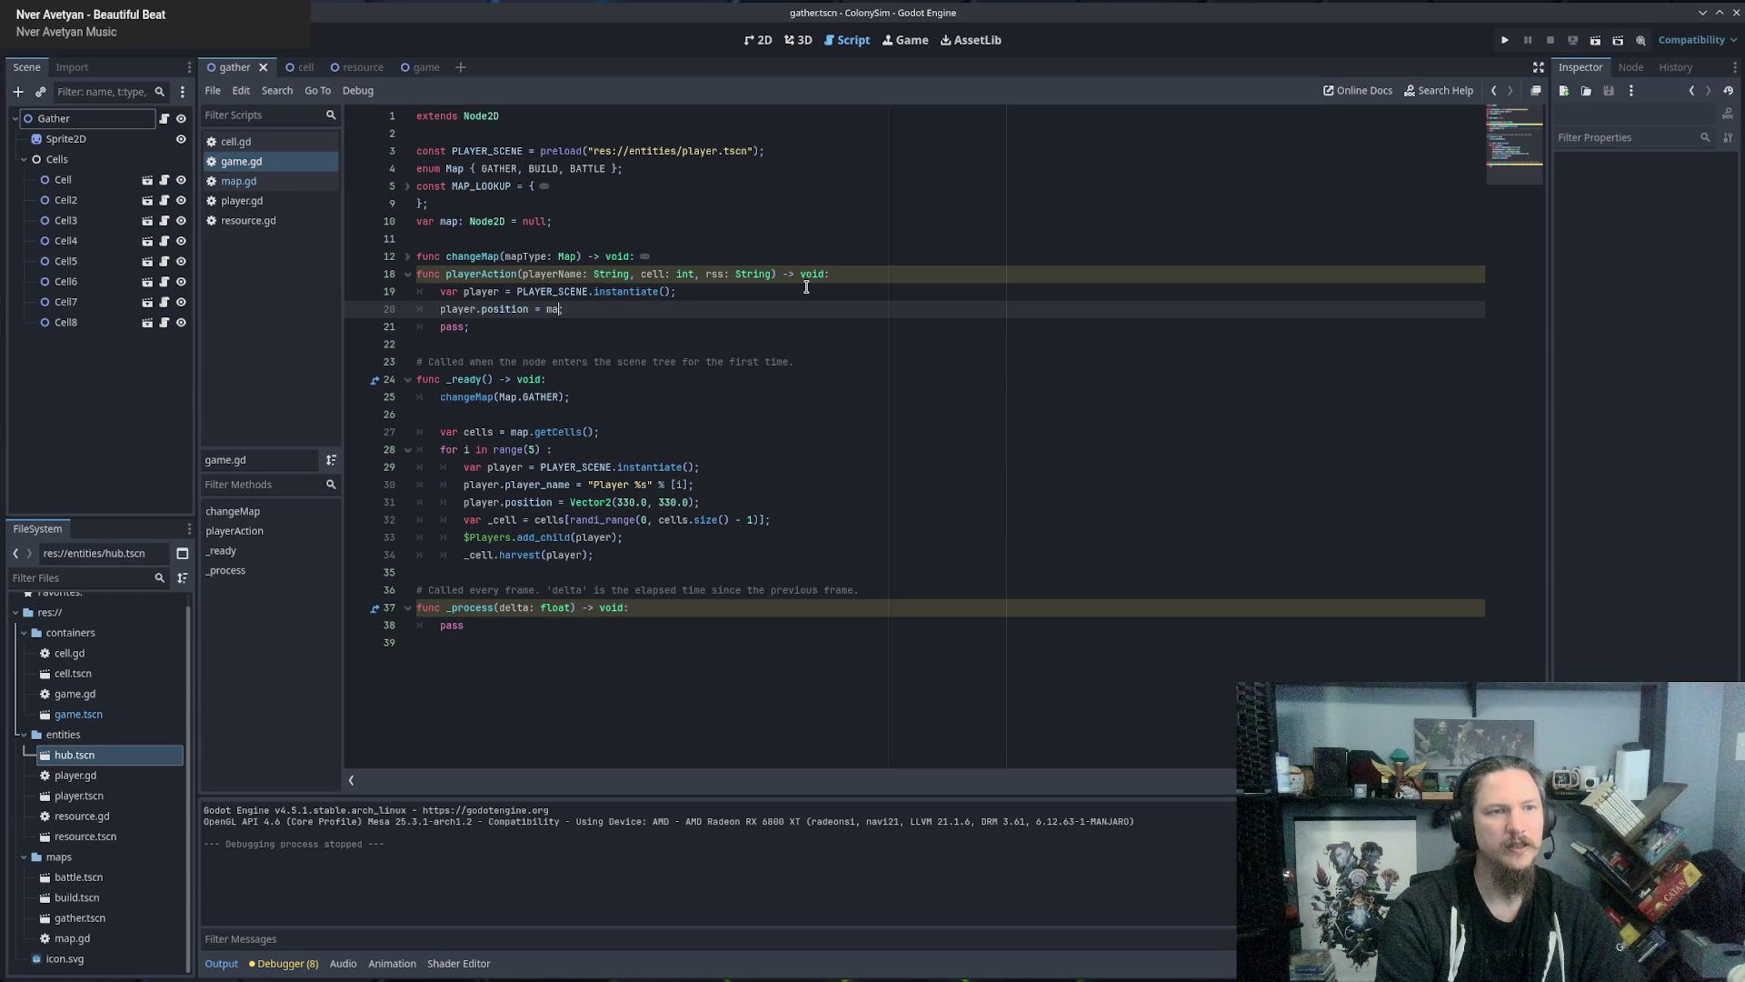
pyautogui.write('hub_position;')
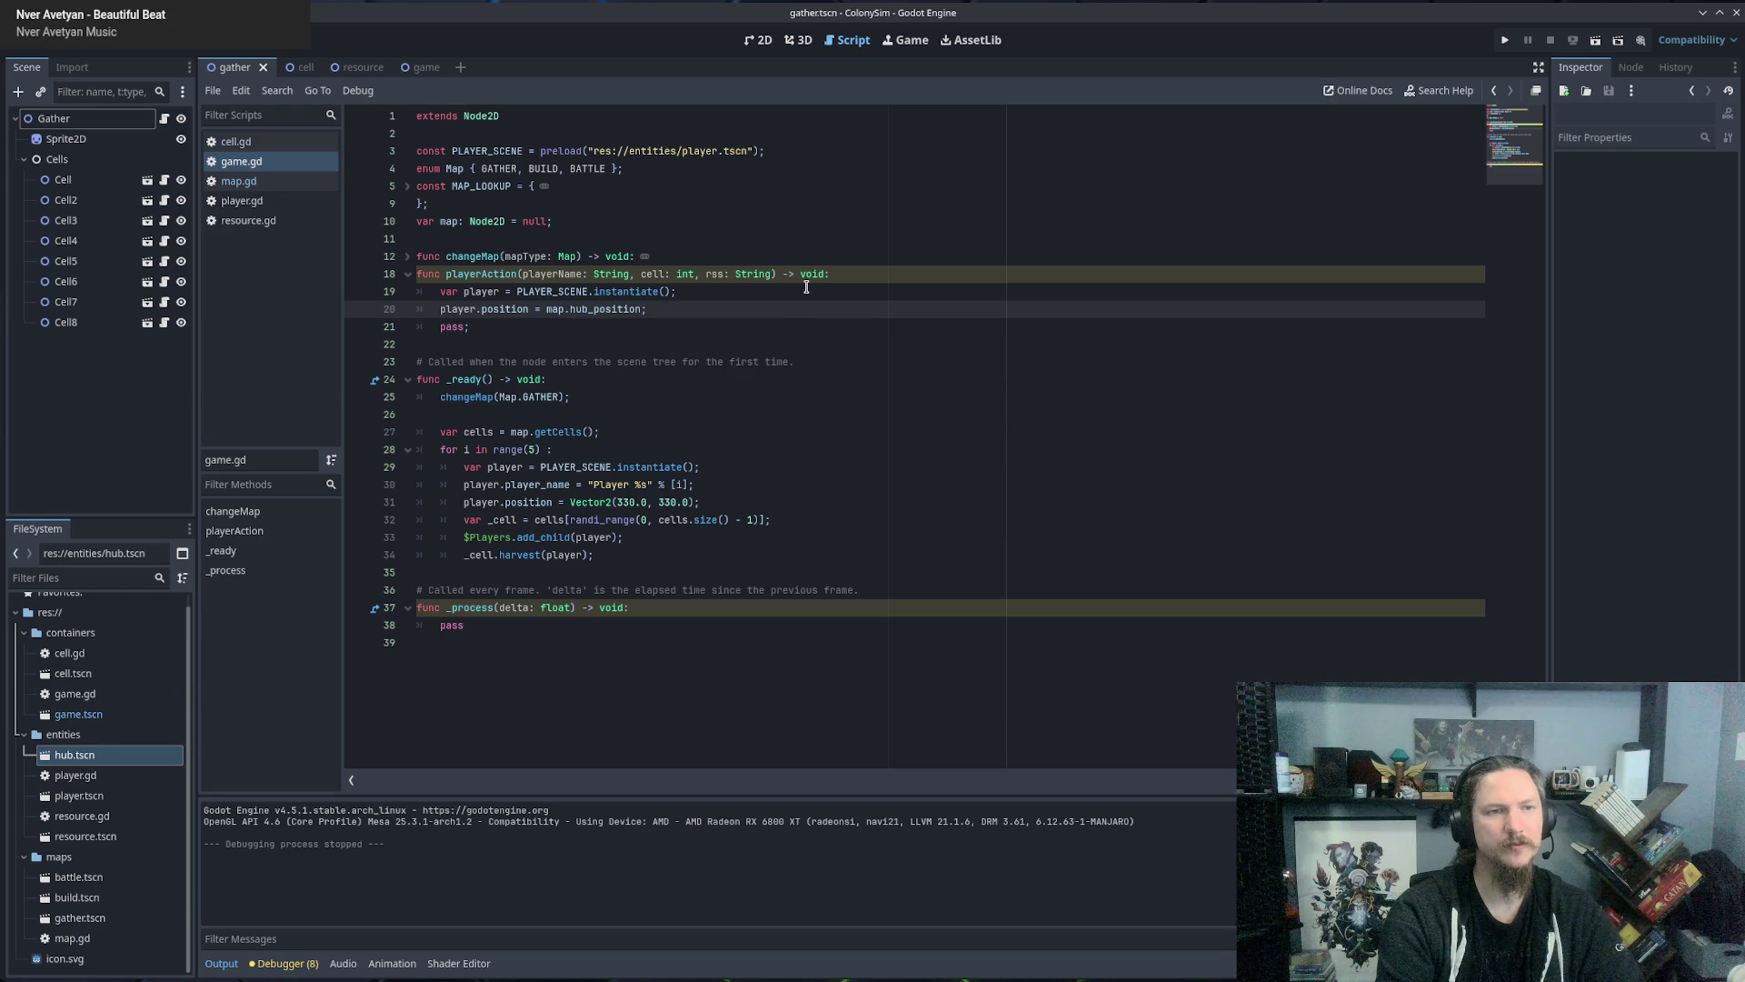
pyautogui.hotkey('ctrl', 's')
pyautogui.press('F5')
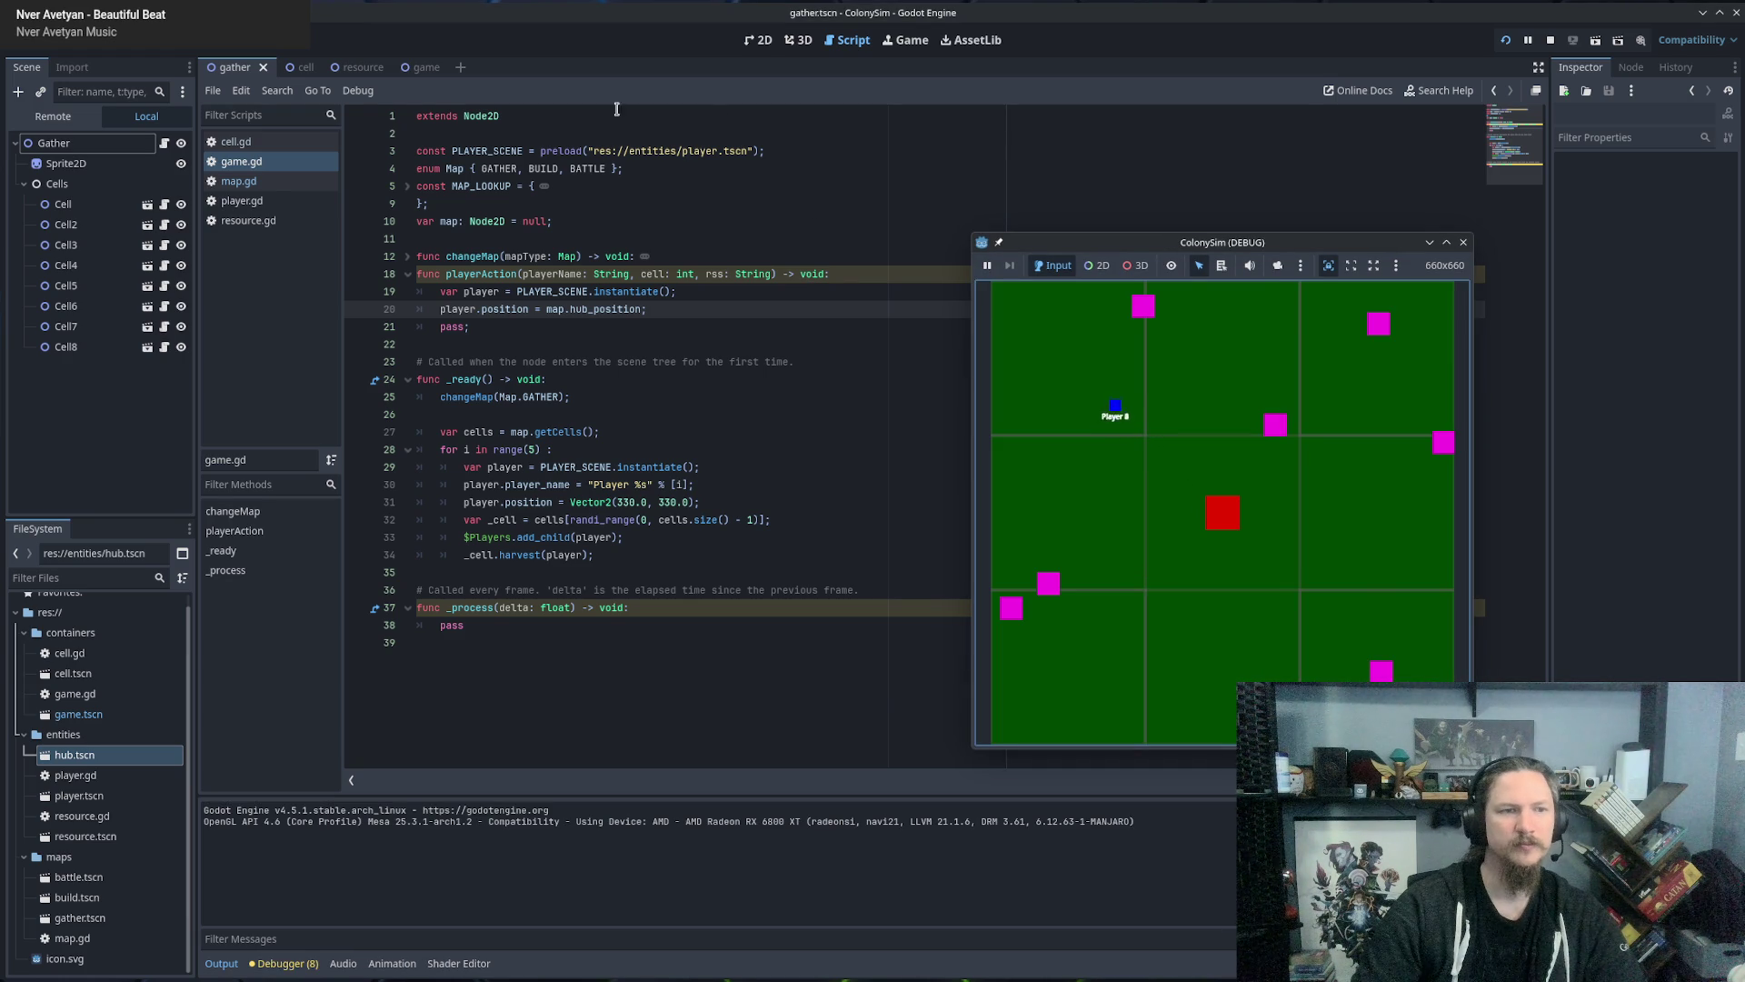
pyautogui.press('F8')
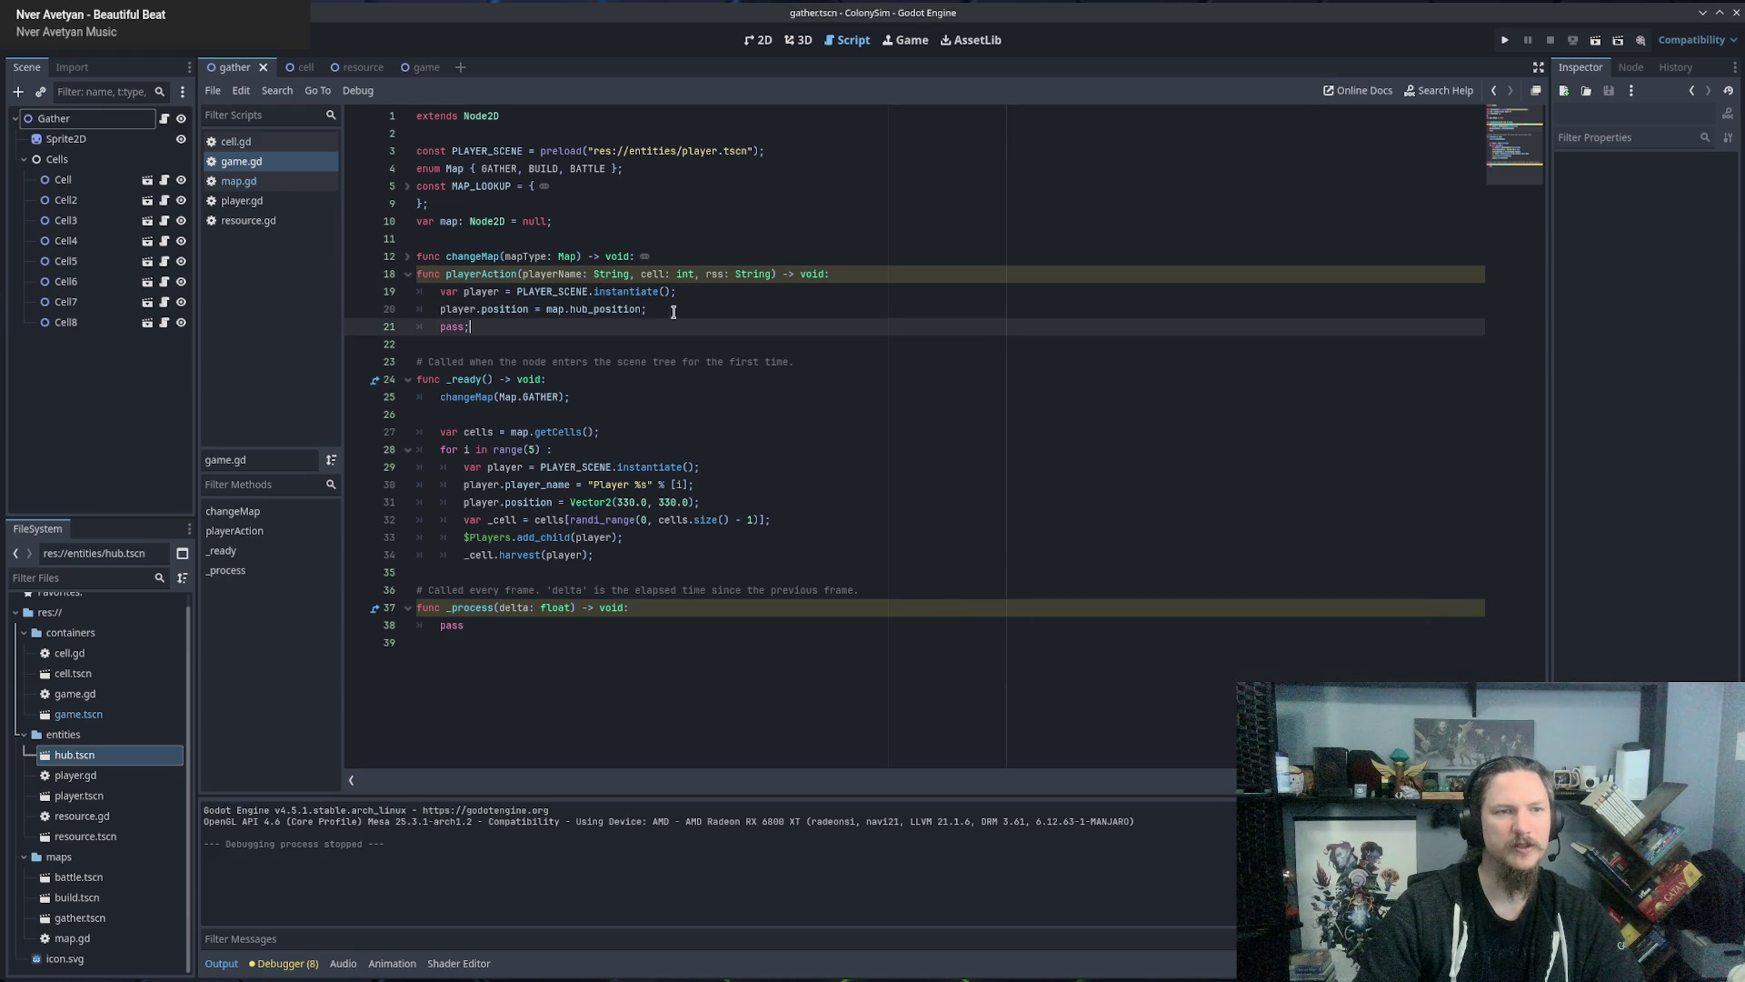
# Step: Add player.player_name = playerName; after the position line in playerAction
pyautogui.click(556, 273)
pyautogui.click(699, 315)
pyautogui.press('Return')
pyautogui.write('player.player_name =')
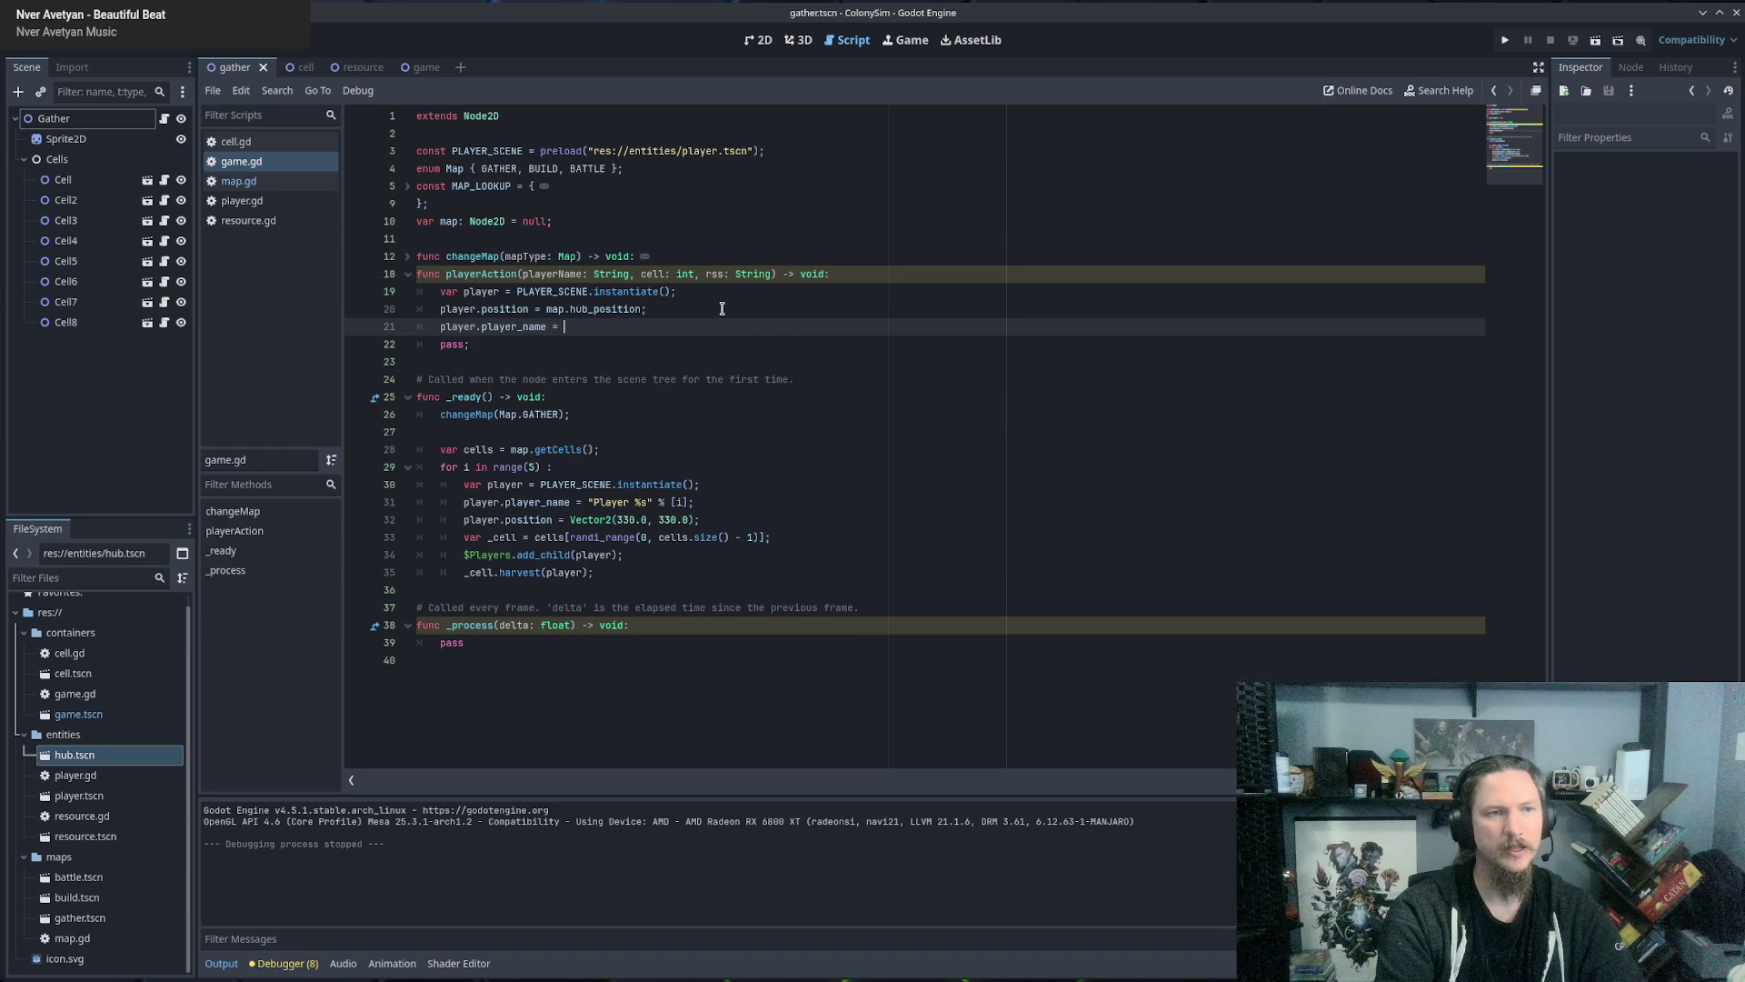
pyautogui.write(' playerName;')
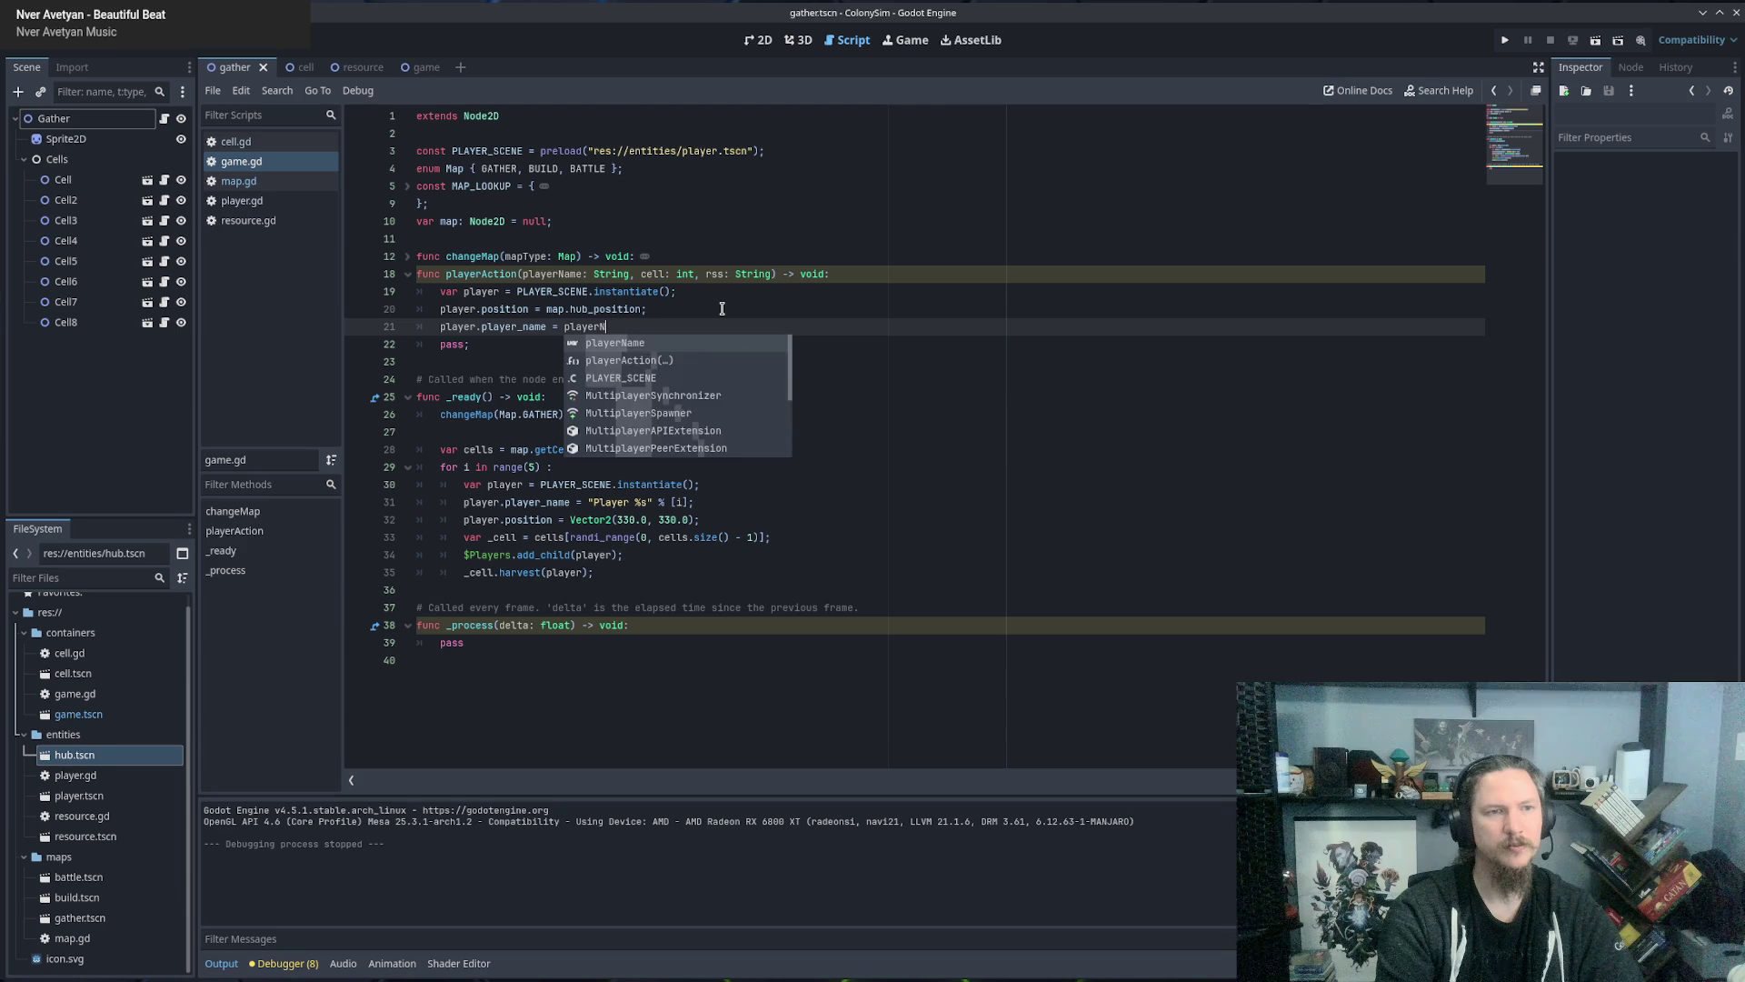
pyautogui.press('Return')
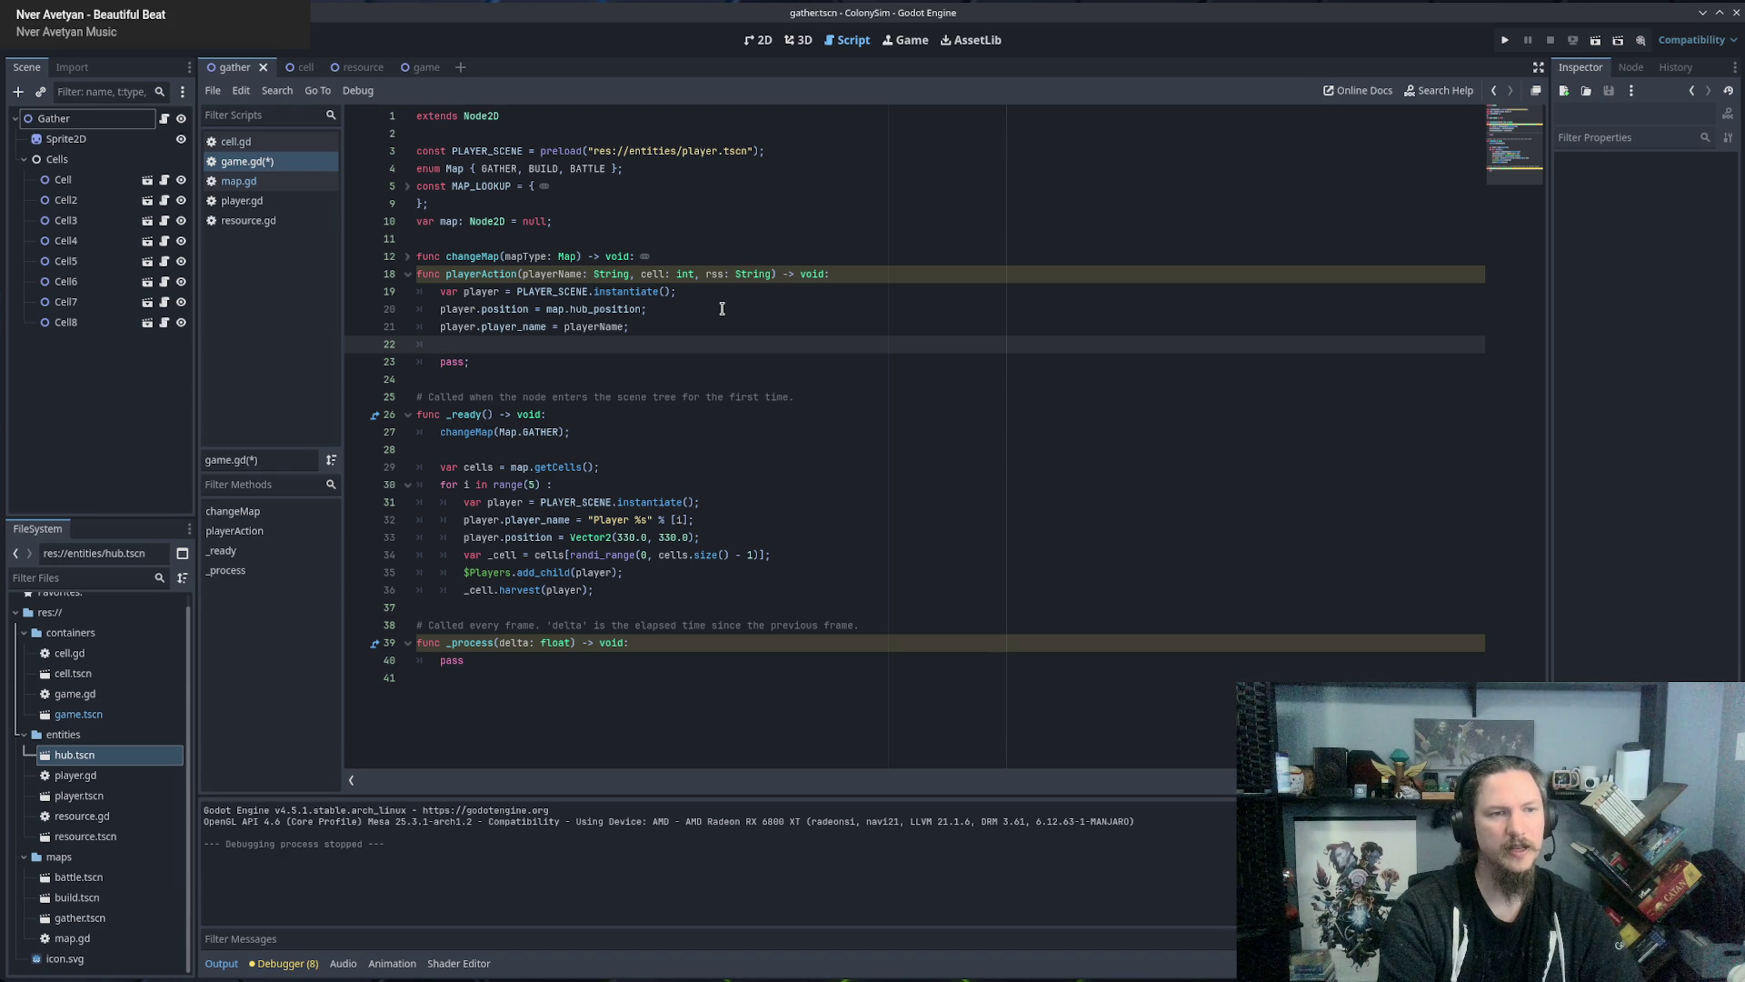
pyautogui.write('player.')
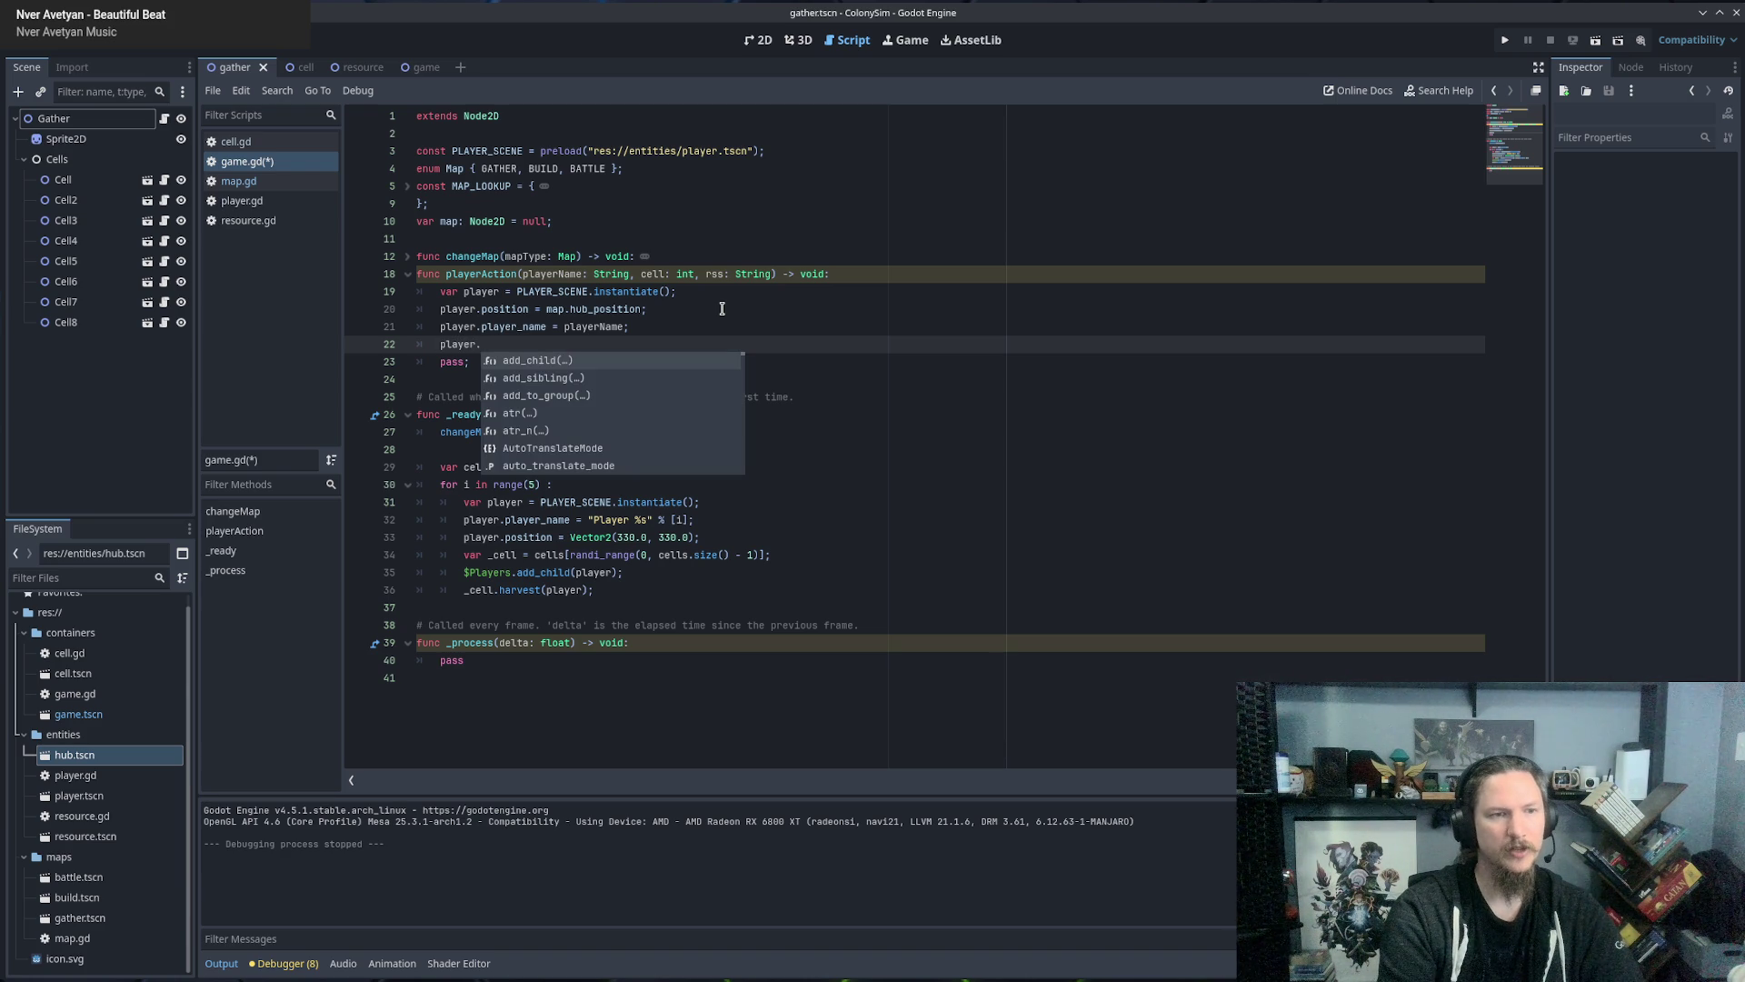
pyautogui.press('Escape')
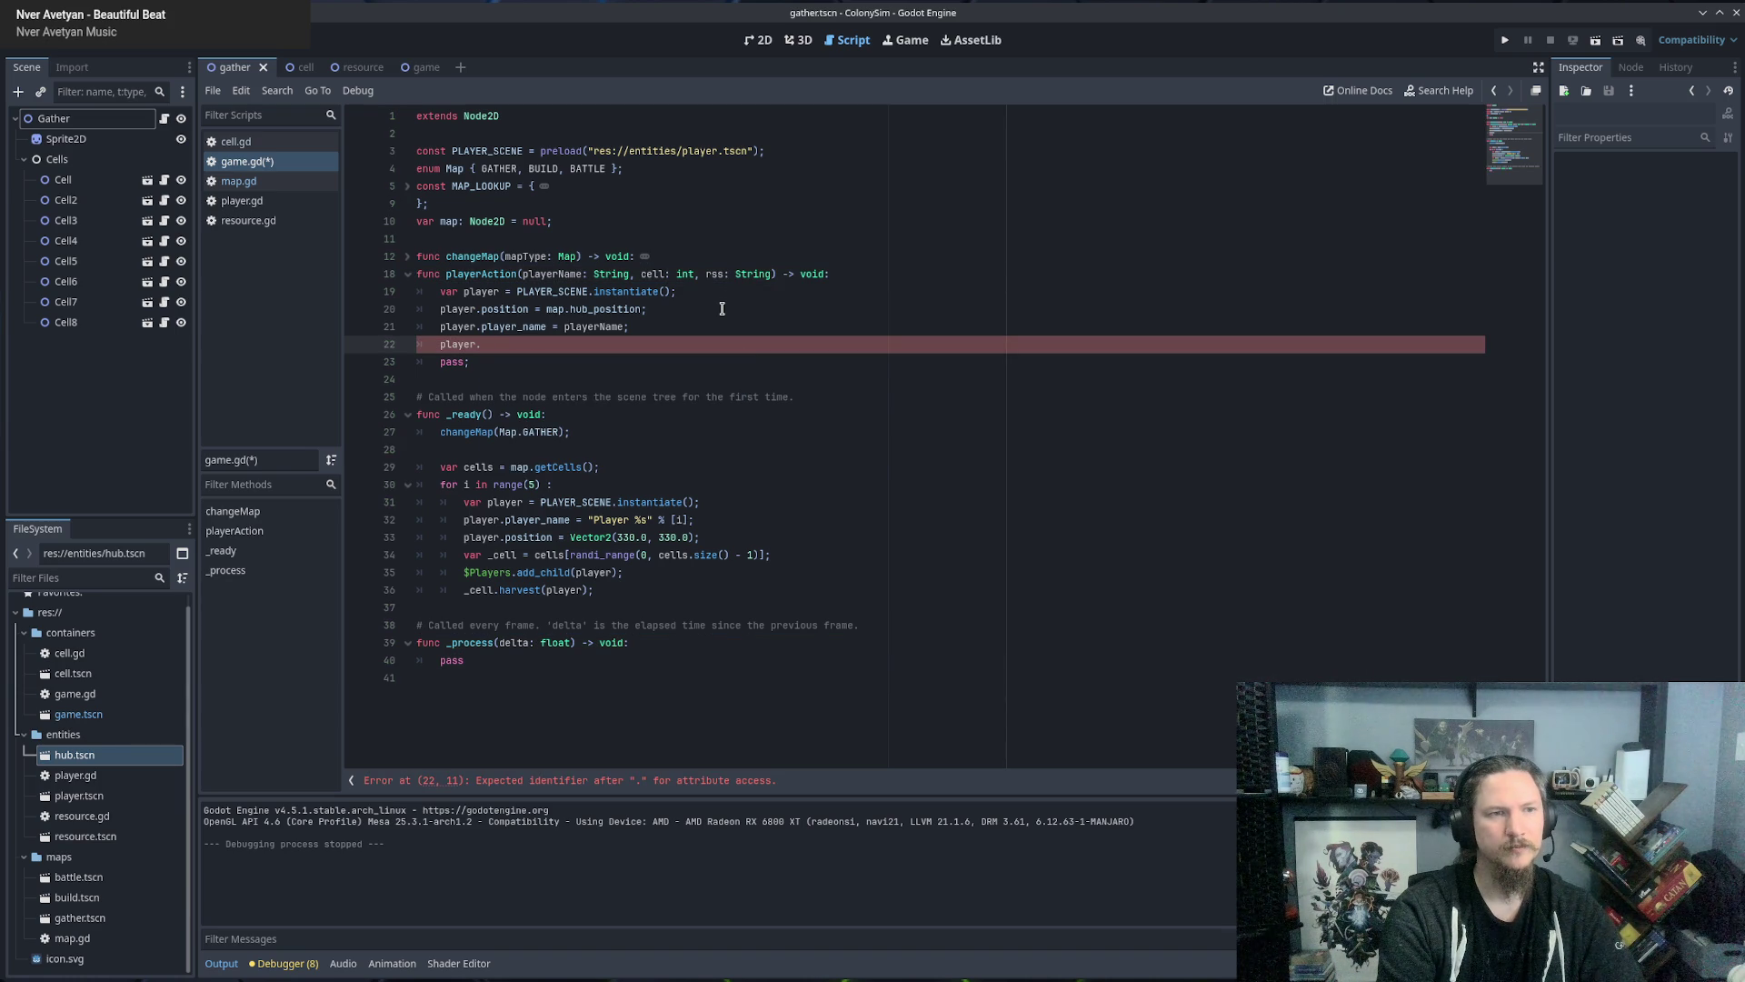
pyautogui.press('BackSpace')
pyautogui.press('BackSpace')
pyautogui.press('BackSpace')
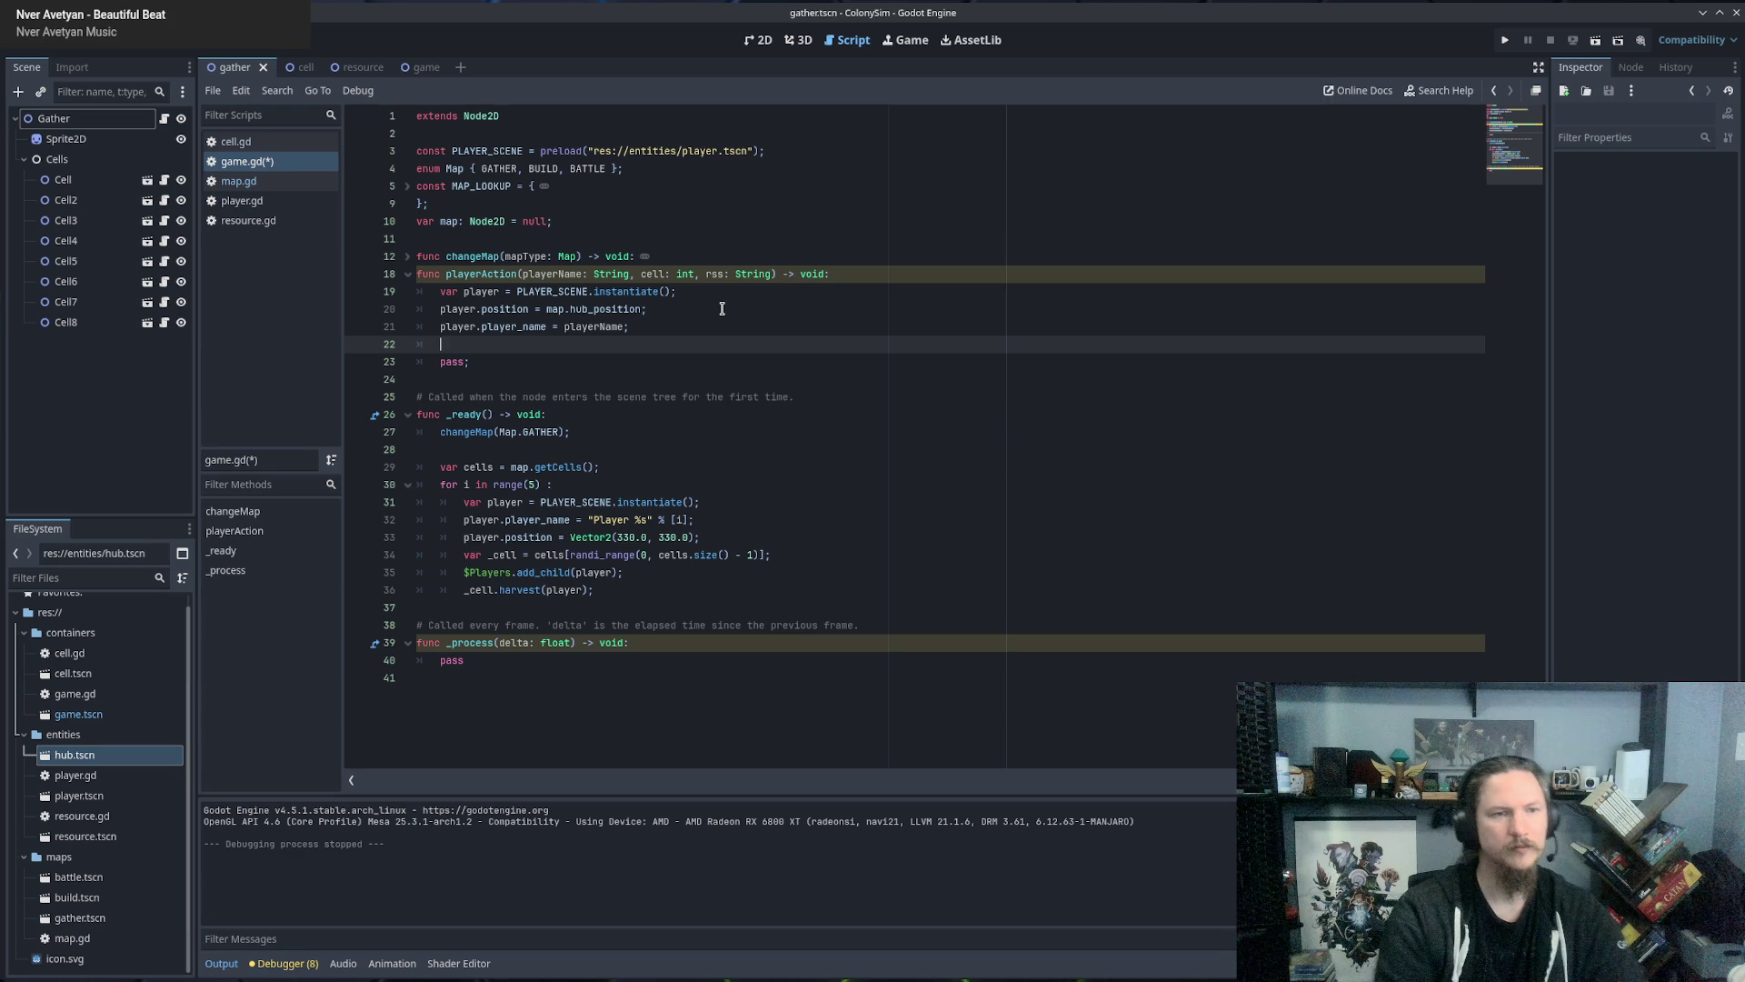
# Step: Copy the _cell, add_child and harvest lines from _ready into playerAction and fix indentation
pyautogui.click(785, 555)
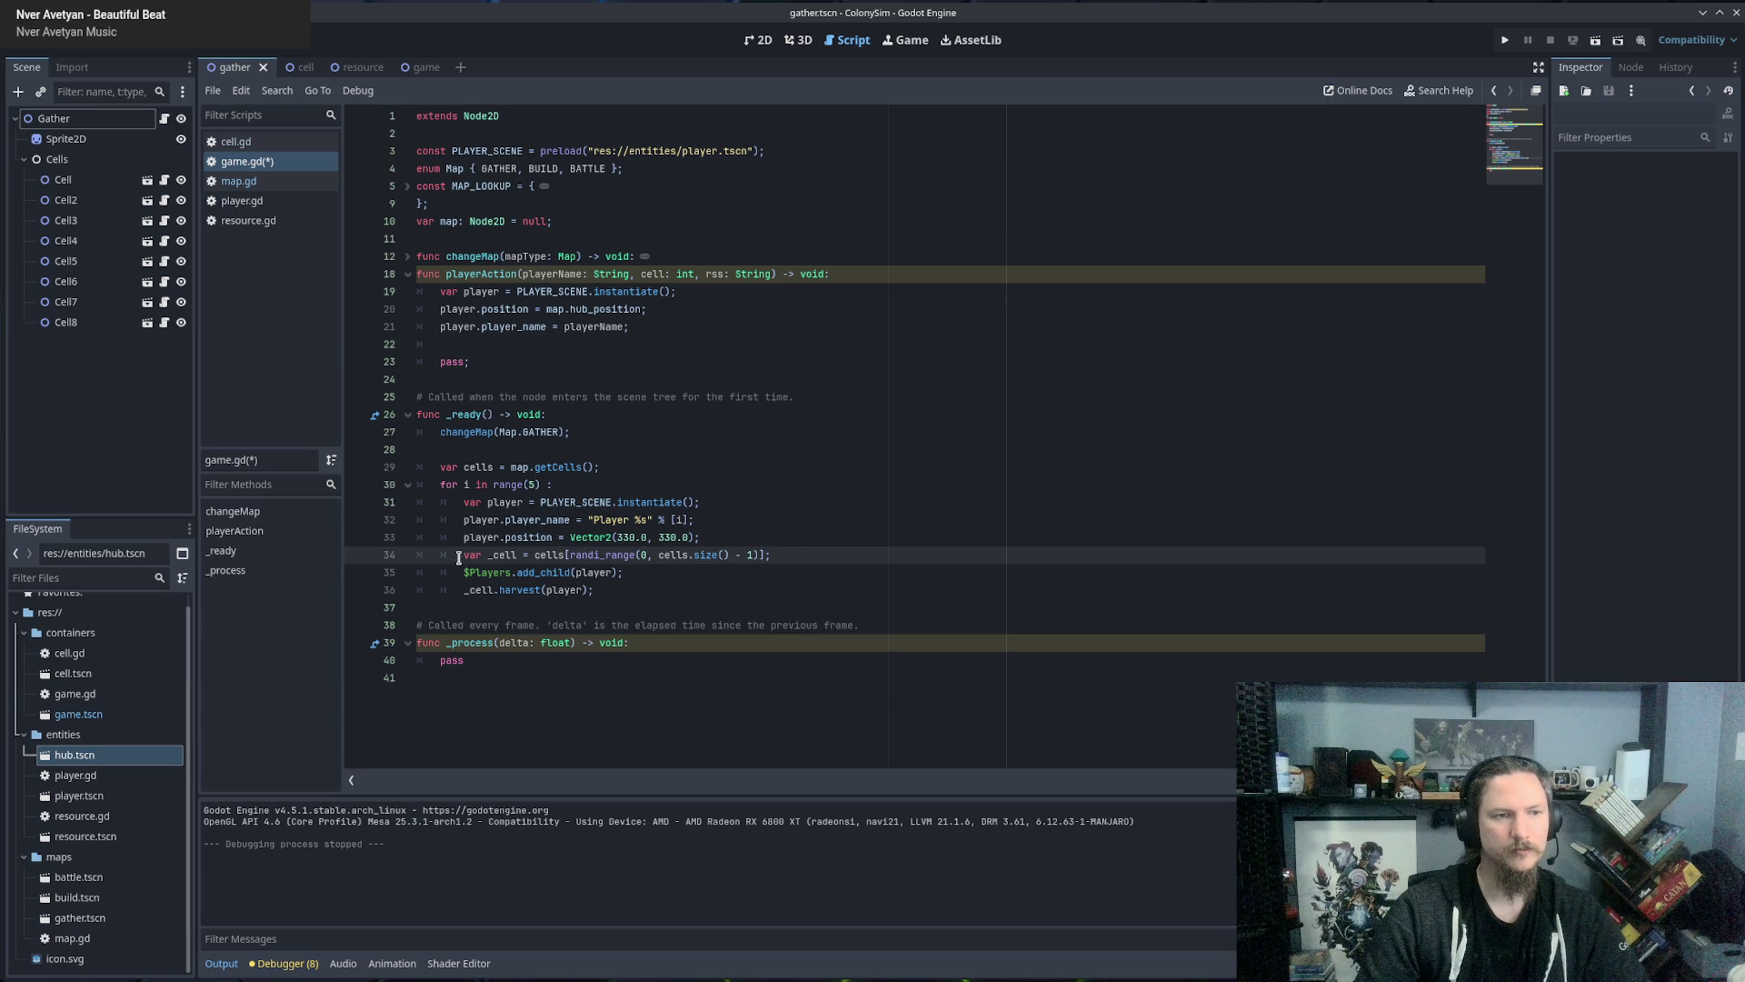
pyautogui.moveTo(461, 554); pyautogui.dragTo(771, 554)
pyautogui.click(611, 590)
pyautogui.moveTo(611, 591); pyautogui.dragTo(466, 556)
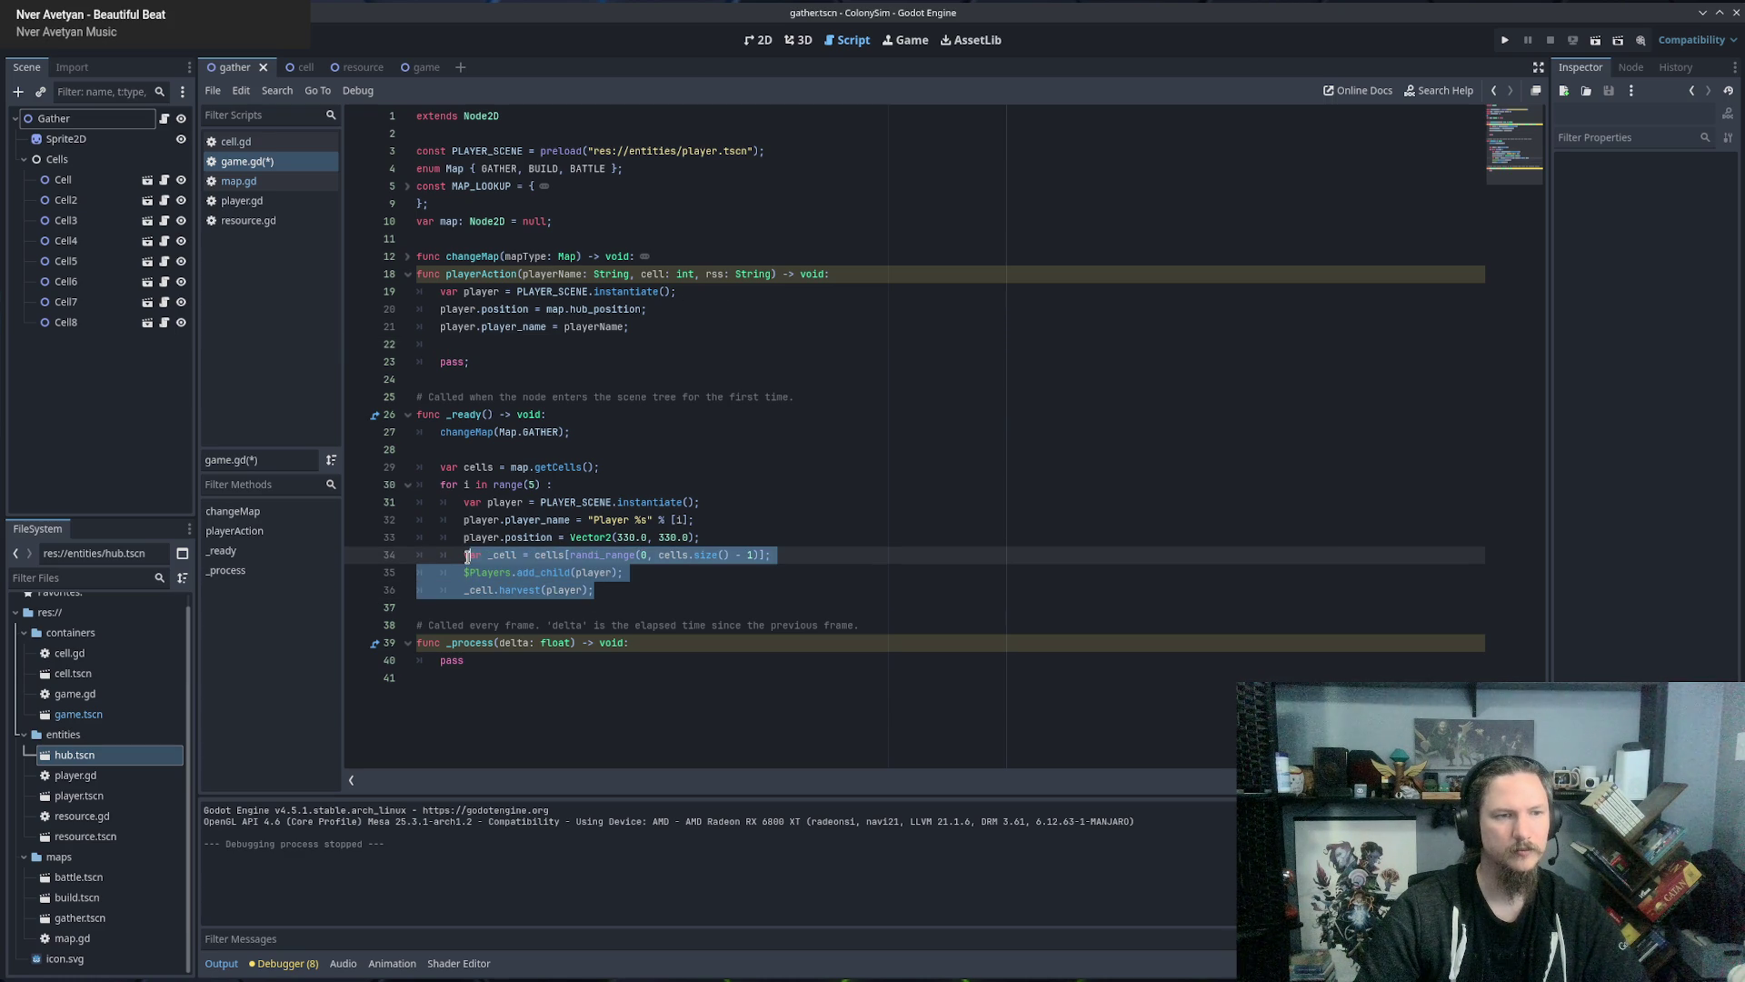
pyautogui.hotkey('ctrl', 'c')
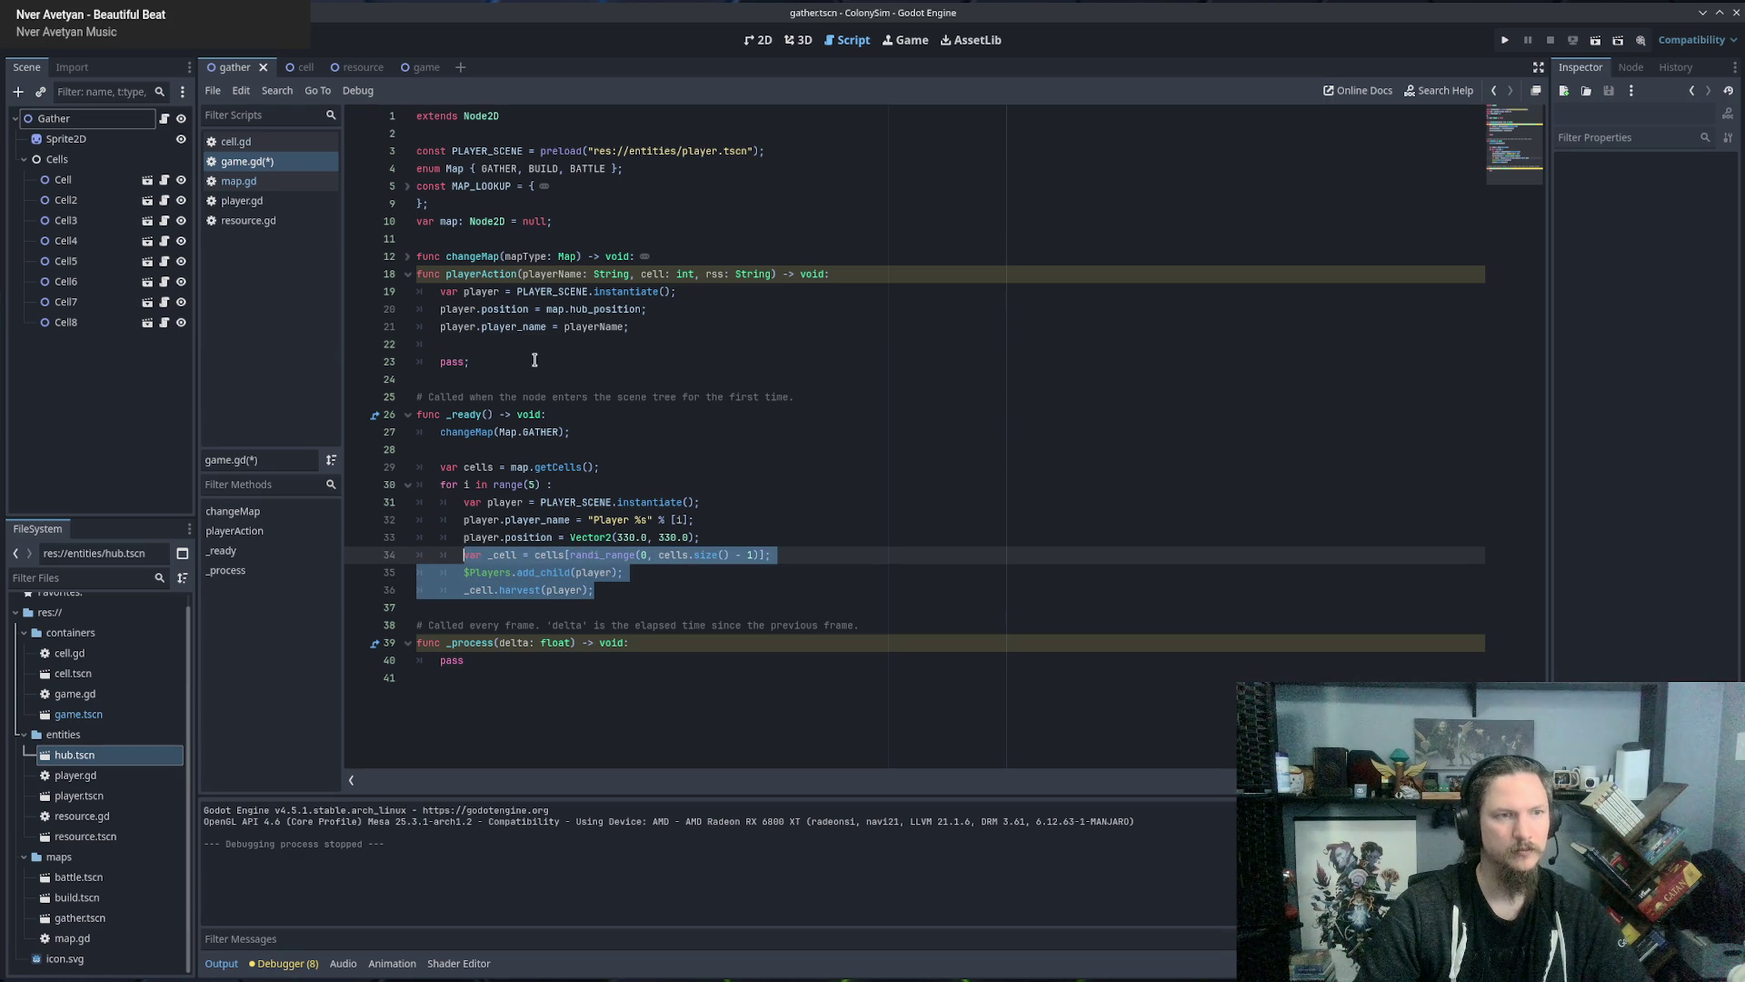
pyautogui.click(536, 345)
pyautogui.hotkey('ctrl', 'v')
pyautogui.moveTo(645, 354); pyautogui.dragTo(595, 382)
pyautogui.hotkey('shift', 'Tab')
pyautogui.click(634, 329)
pyautogui.press('Return')
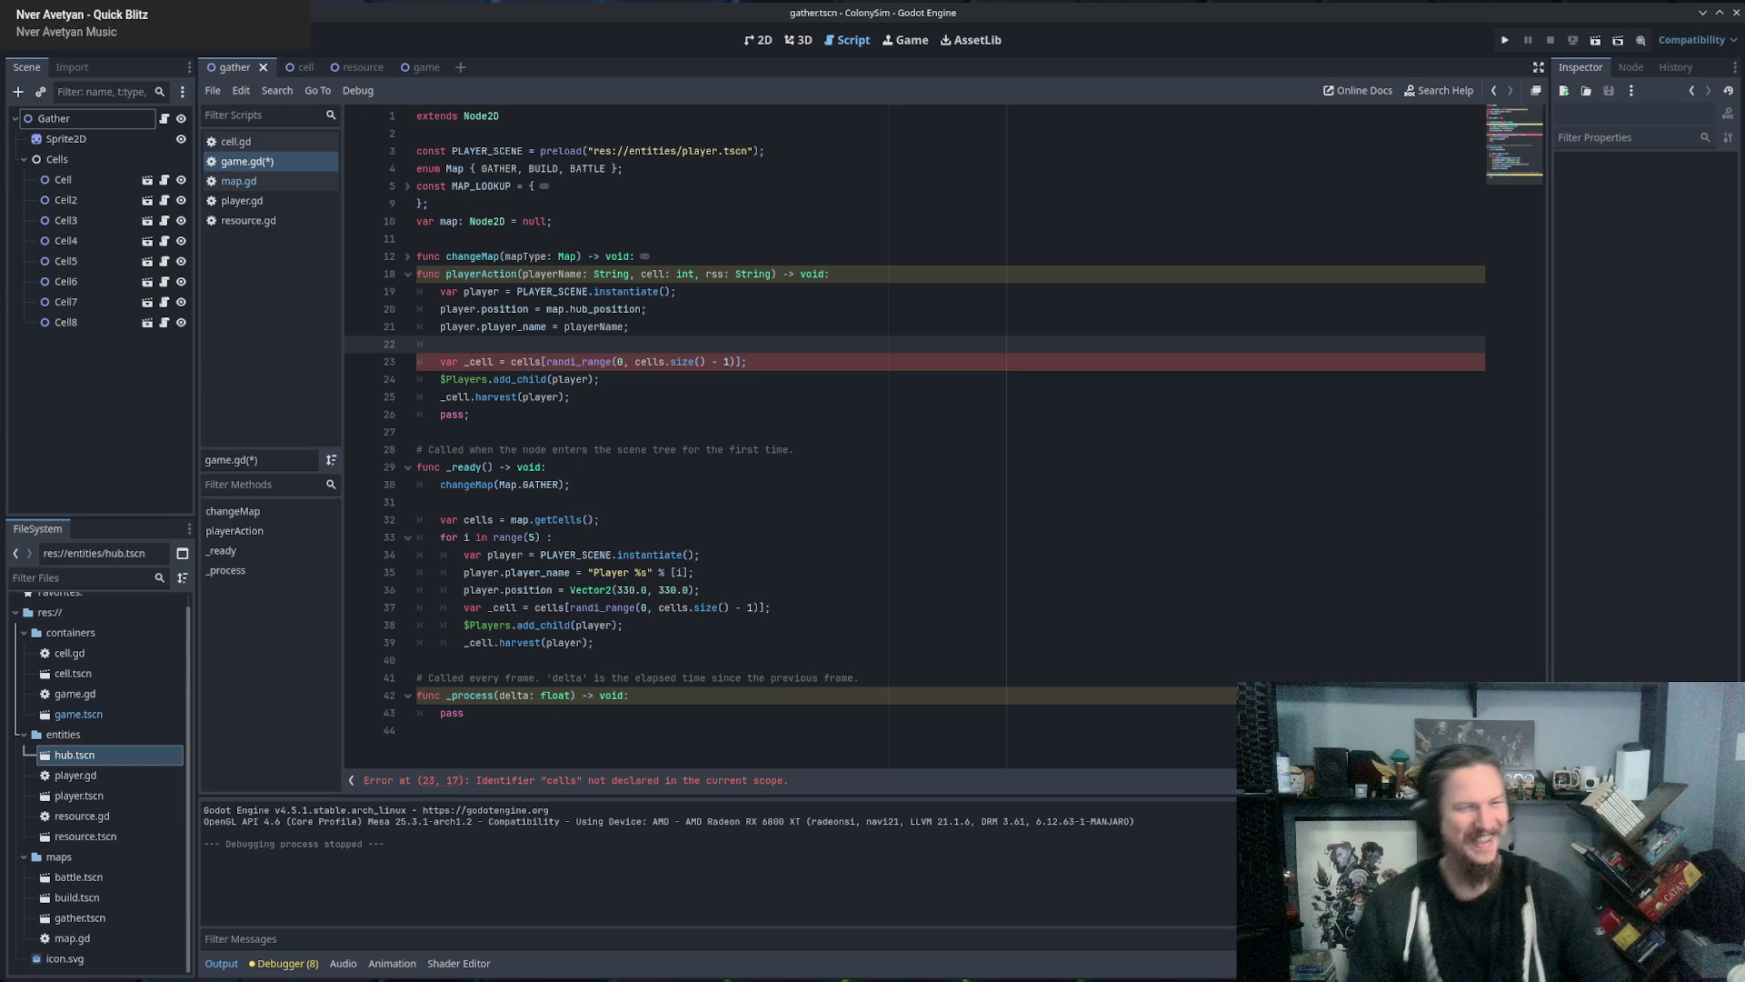
# Step: Review the hub position and player name assignment lines in playerAction
pyautogui.click(657, 313)
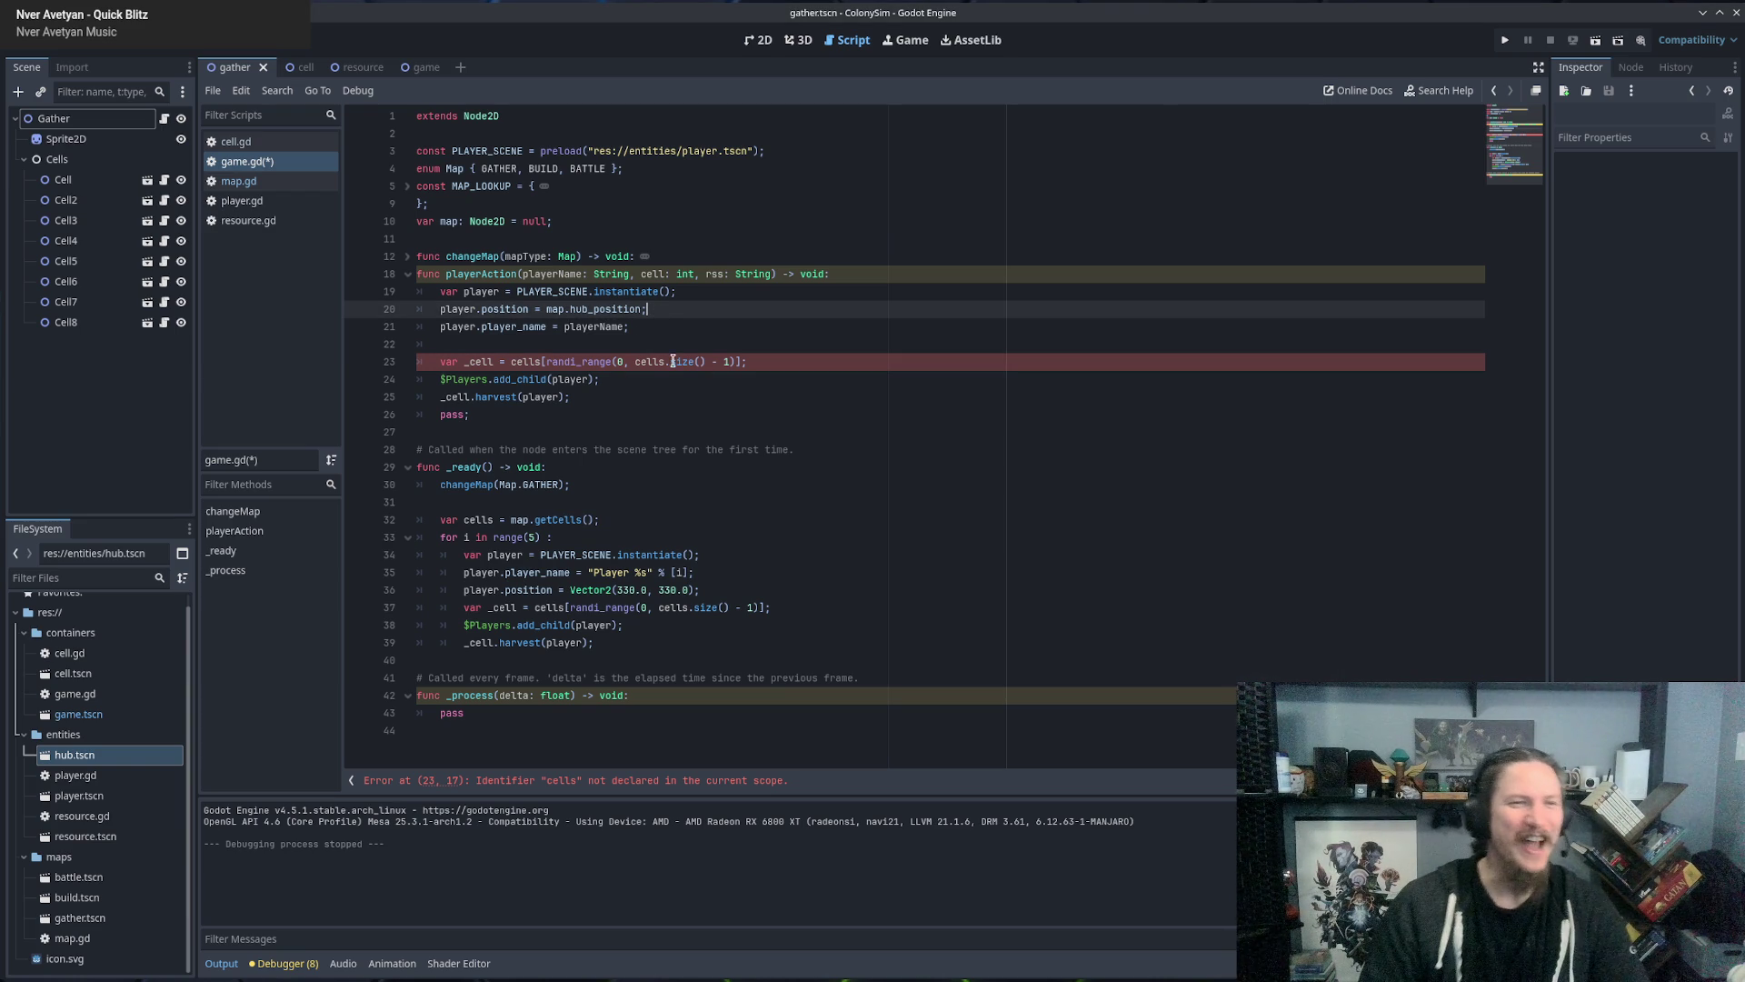
pyautogui.click(661, 329)
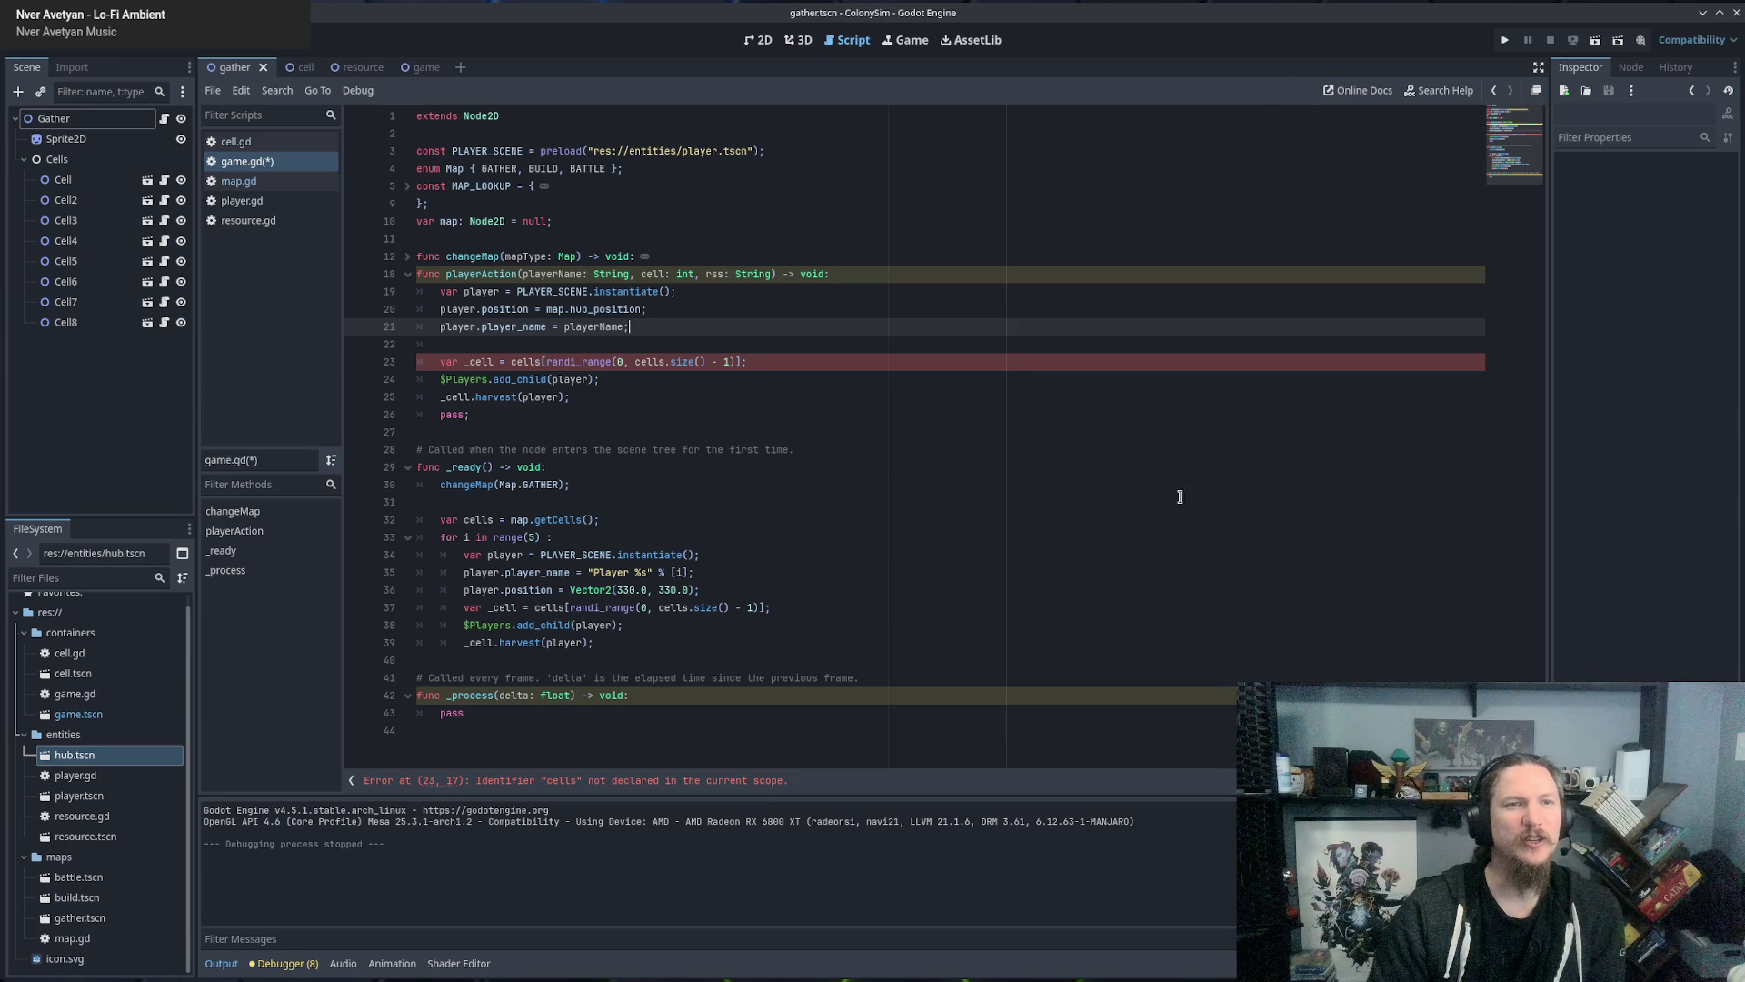
# Step: Comment out line 23's cells lookup and line 25's harvest call, then save and run
pyautogui.click(926, 475)
pyautogui.click(765, 364)
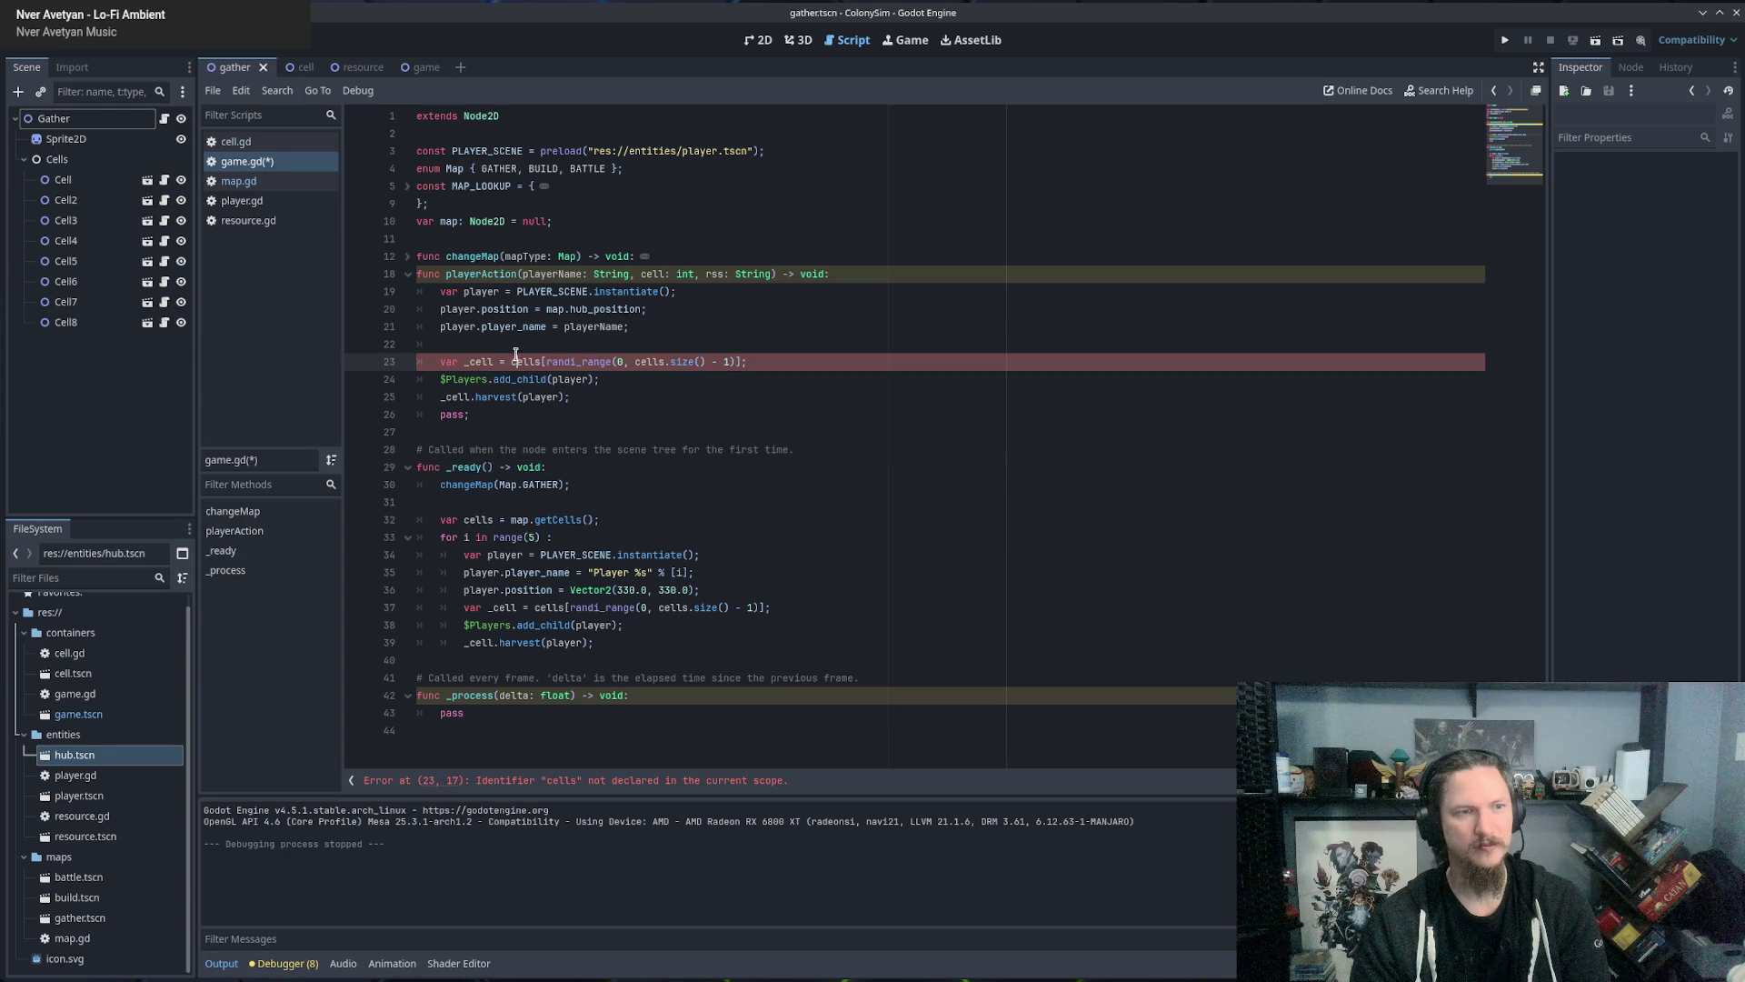
pyautogui.hotkey('ctrl', 'k')
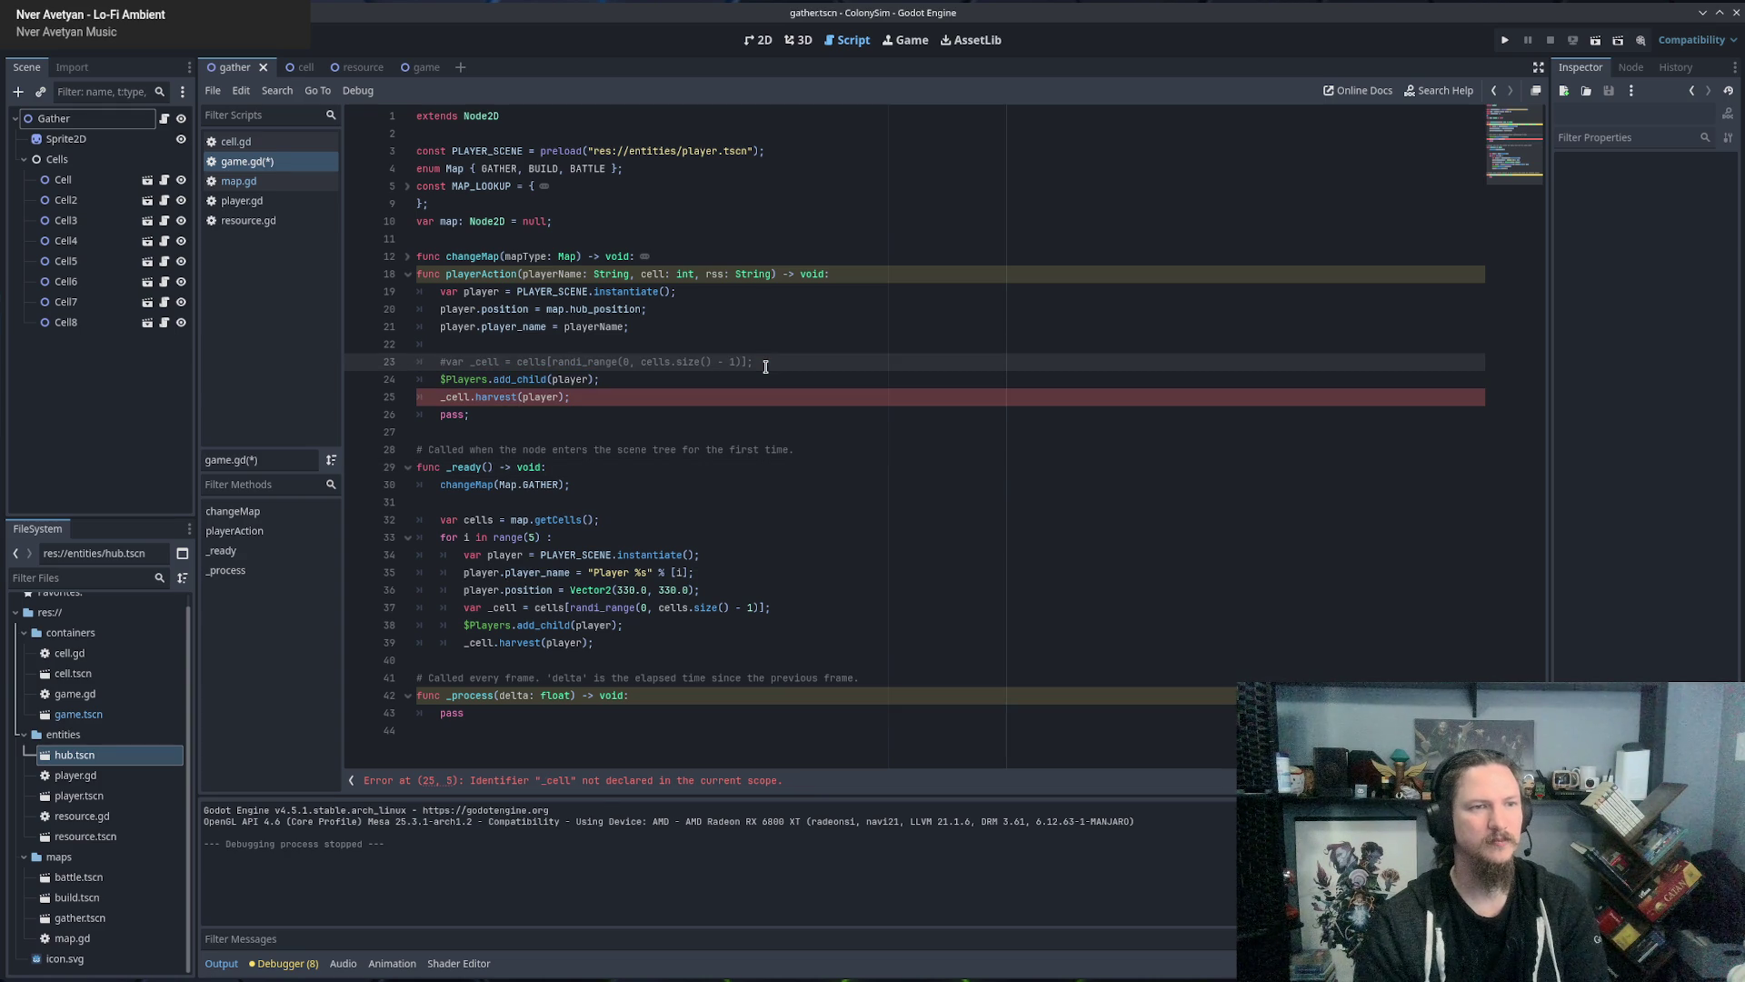
pyautogui.click(597, 399)
pyautogui.hotkey('ctrl', 'k')
pyautogui.press('F5')
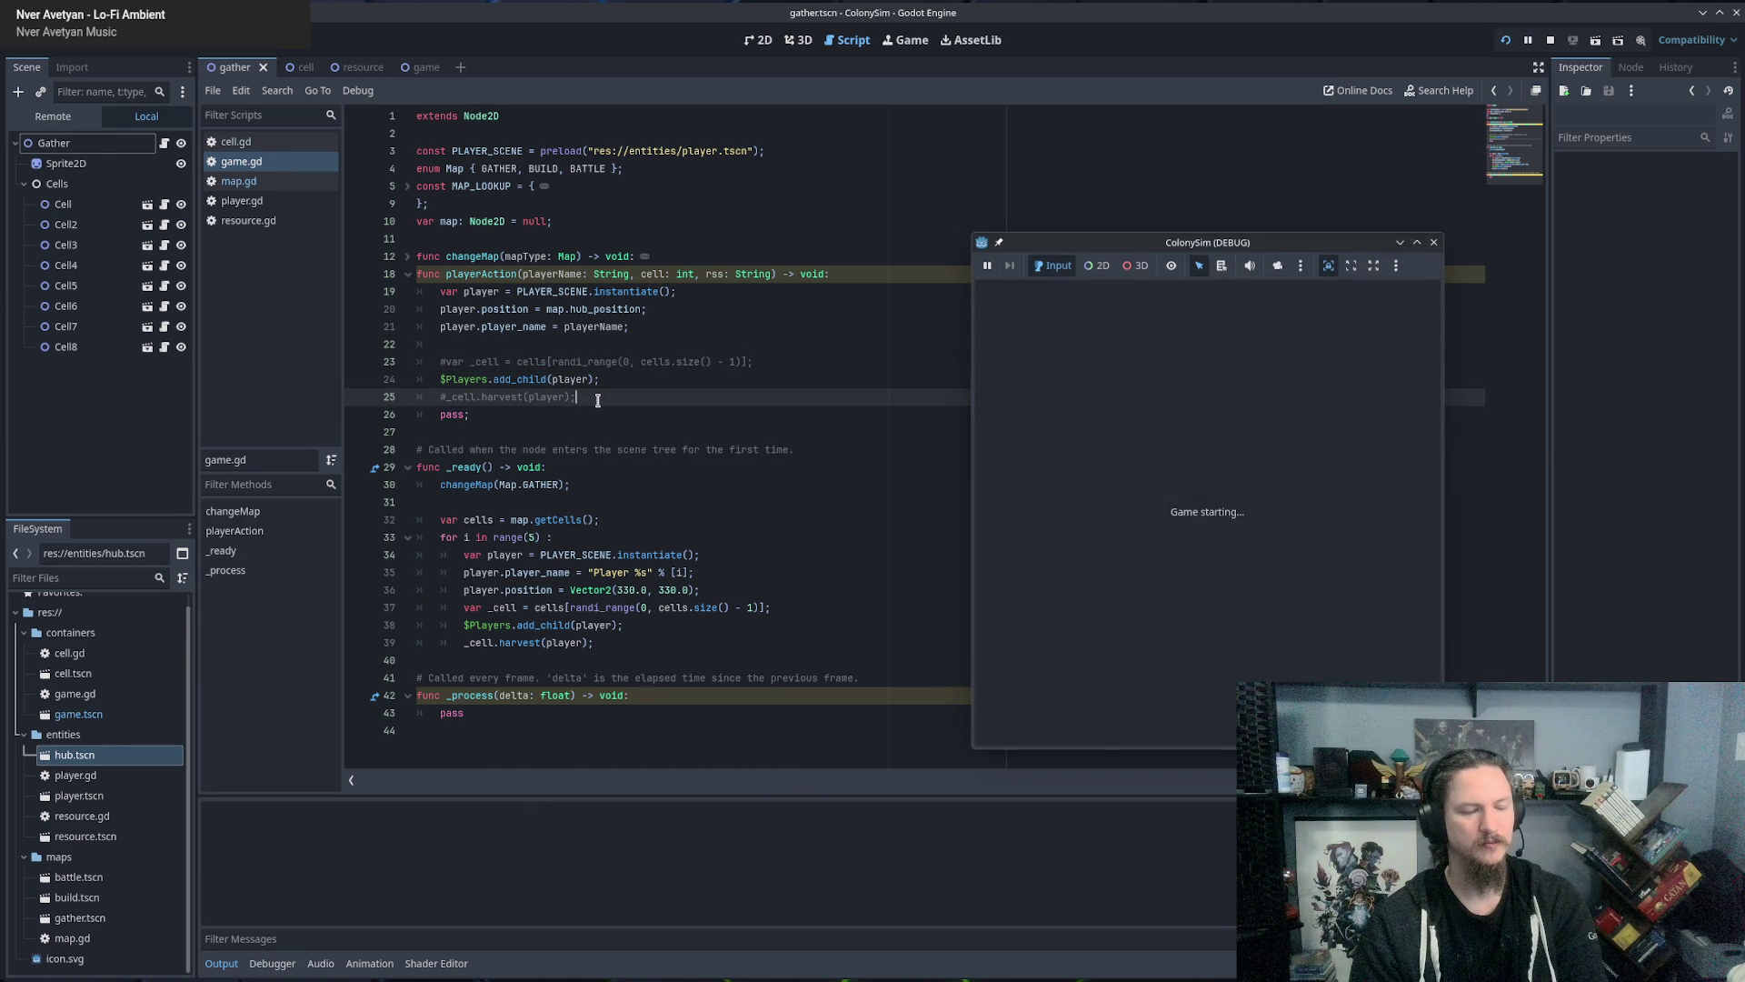